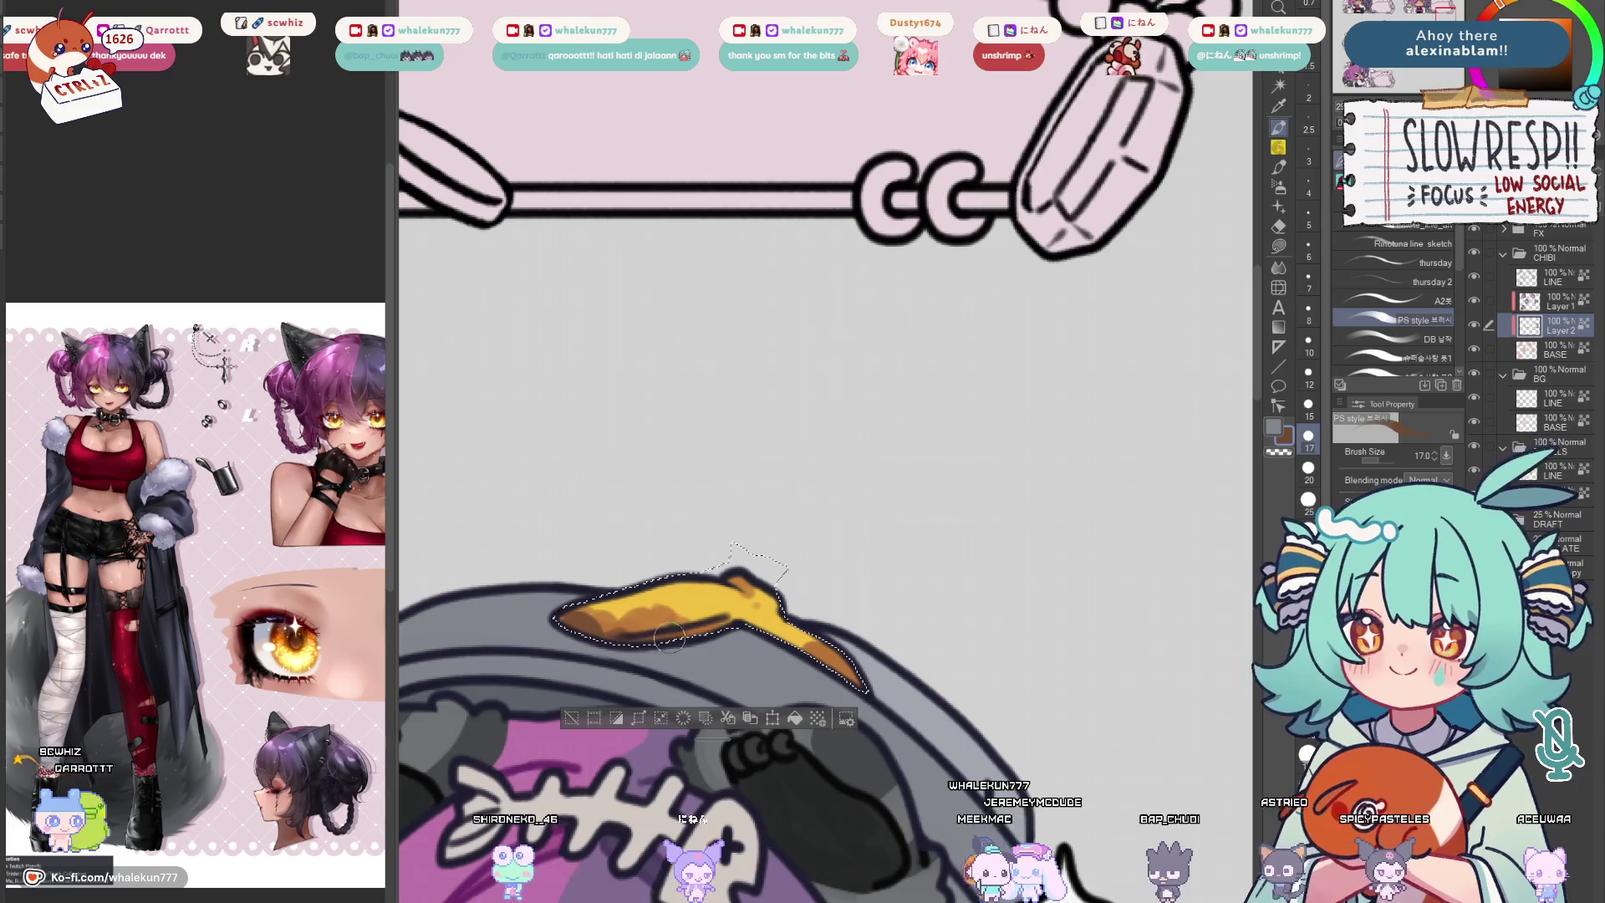
Deselect, then redraw the trash-can lid and banana-peel outlines with the G-pen at adjusted brush sizes
{"action": "key", "text": "ctrl+d"}
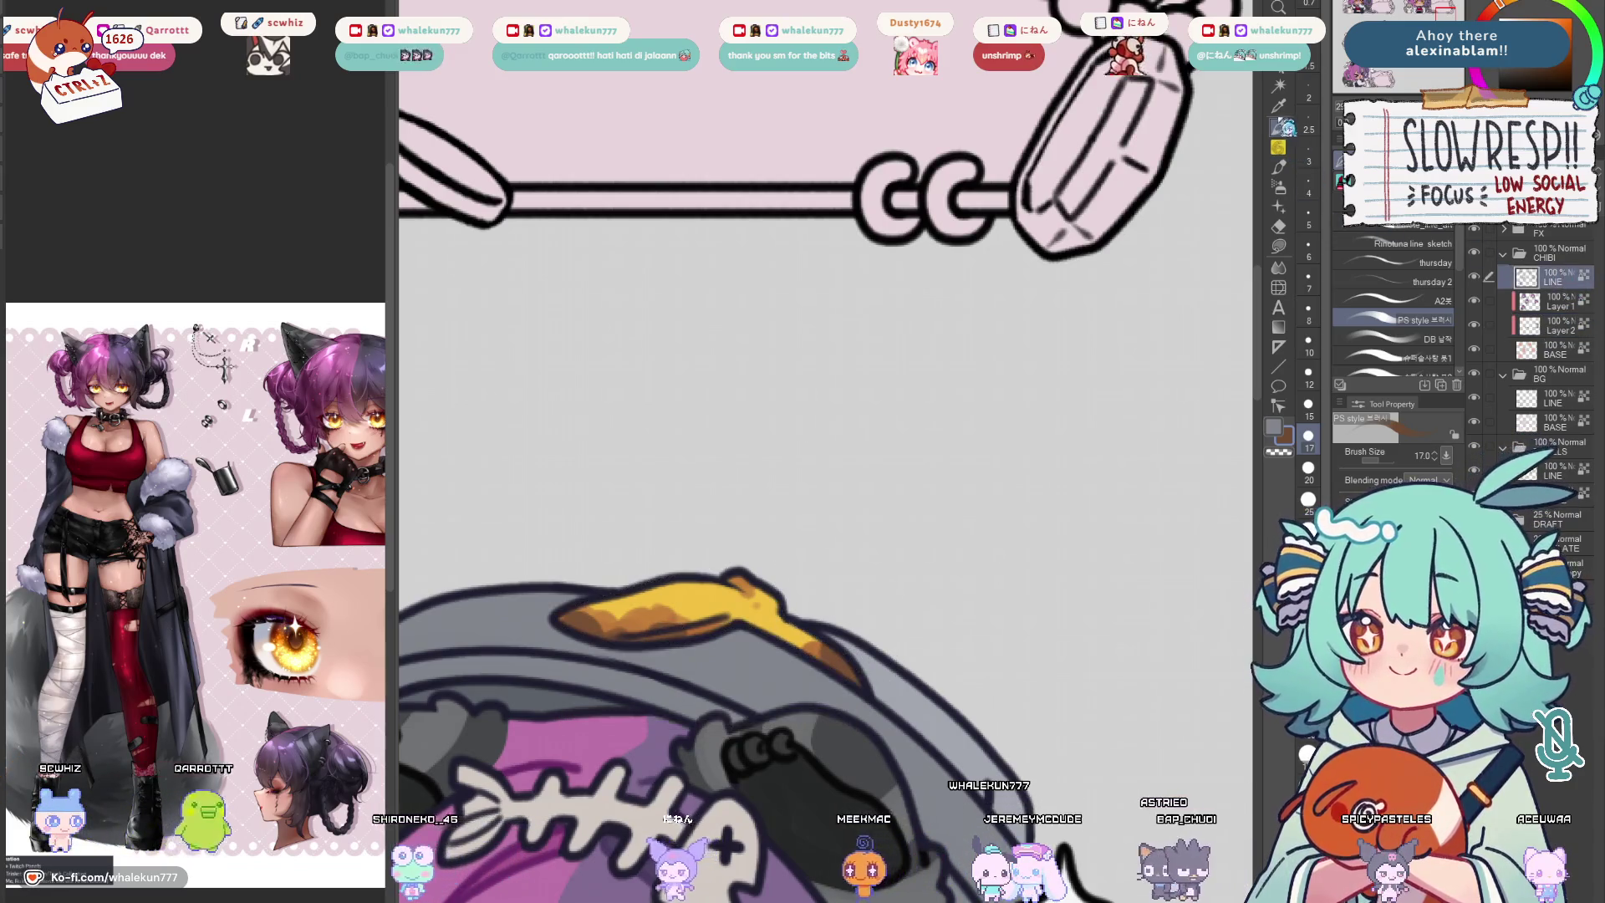
{"action": "scroll", "coordinate": [936, 557], "scroll_direction": "left", "scroll_amount": 3}
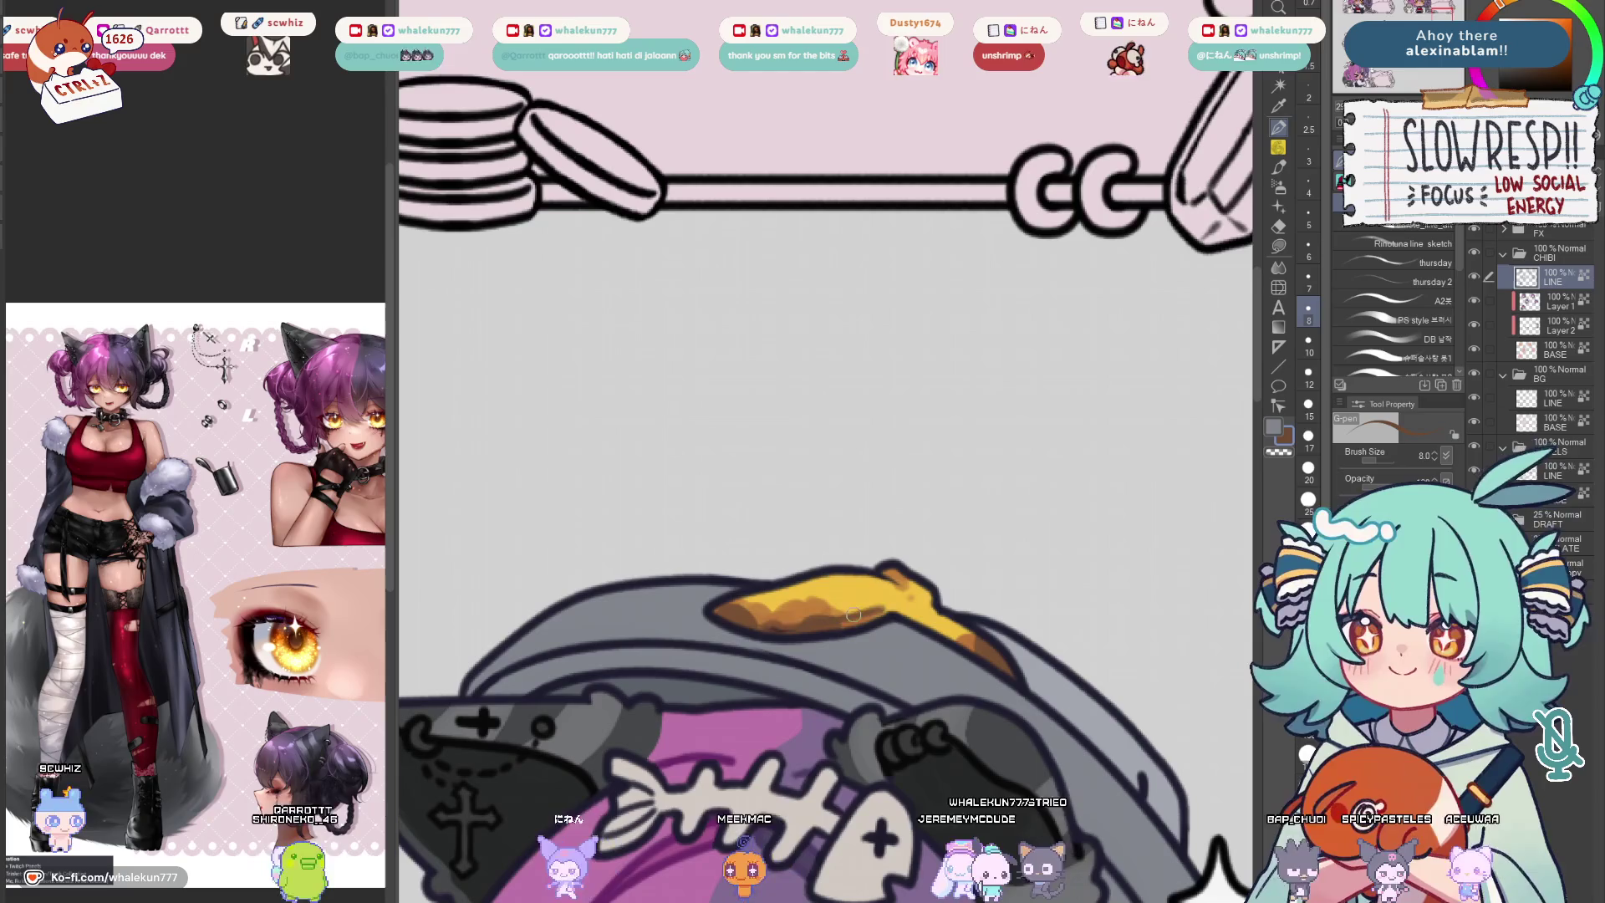
{"action": "key", "text": "bracketright"}
{"action": "key", "text": "bracketright"}
{"action": "key", "text": "bracketright"}
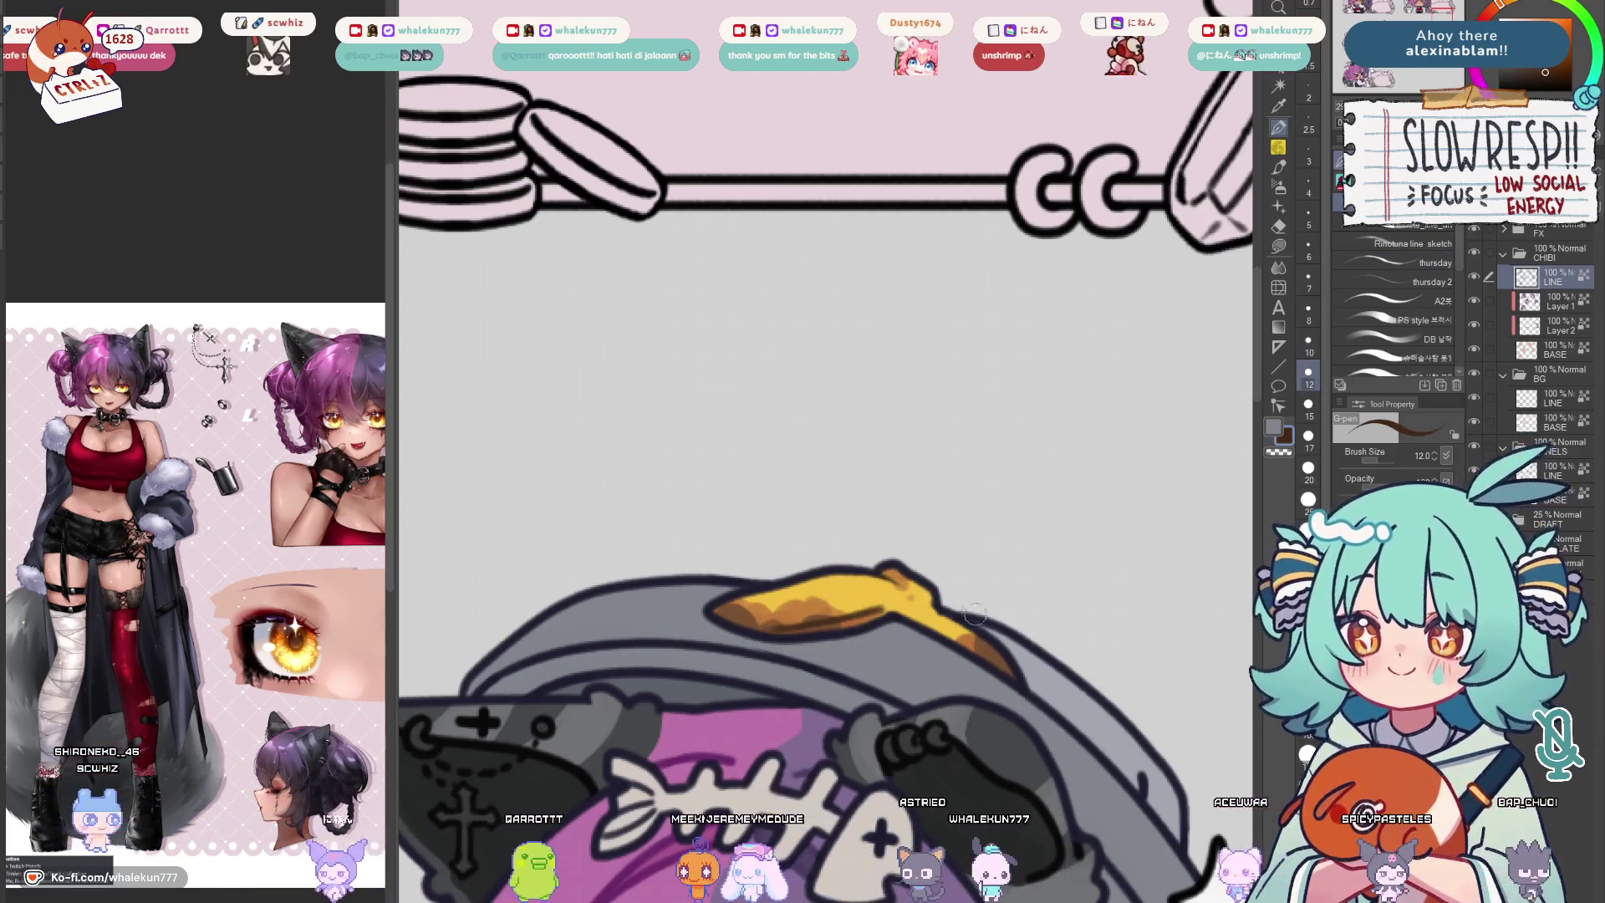
{"action": "scroll", "coordinate": [924, 510], "scroll_direction": "down", "scroll_amount": 5}
{"action": "scroll", "coordinate": [738, 525], "scroll_direction": "up", "scroll_amount": 2}
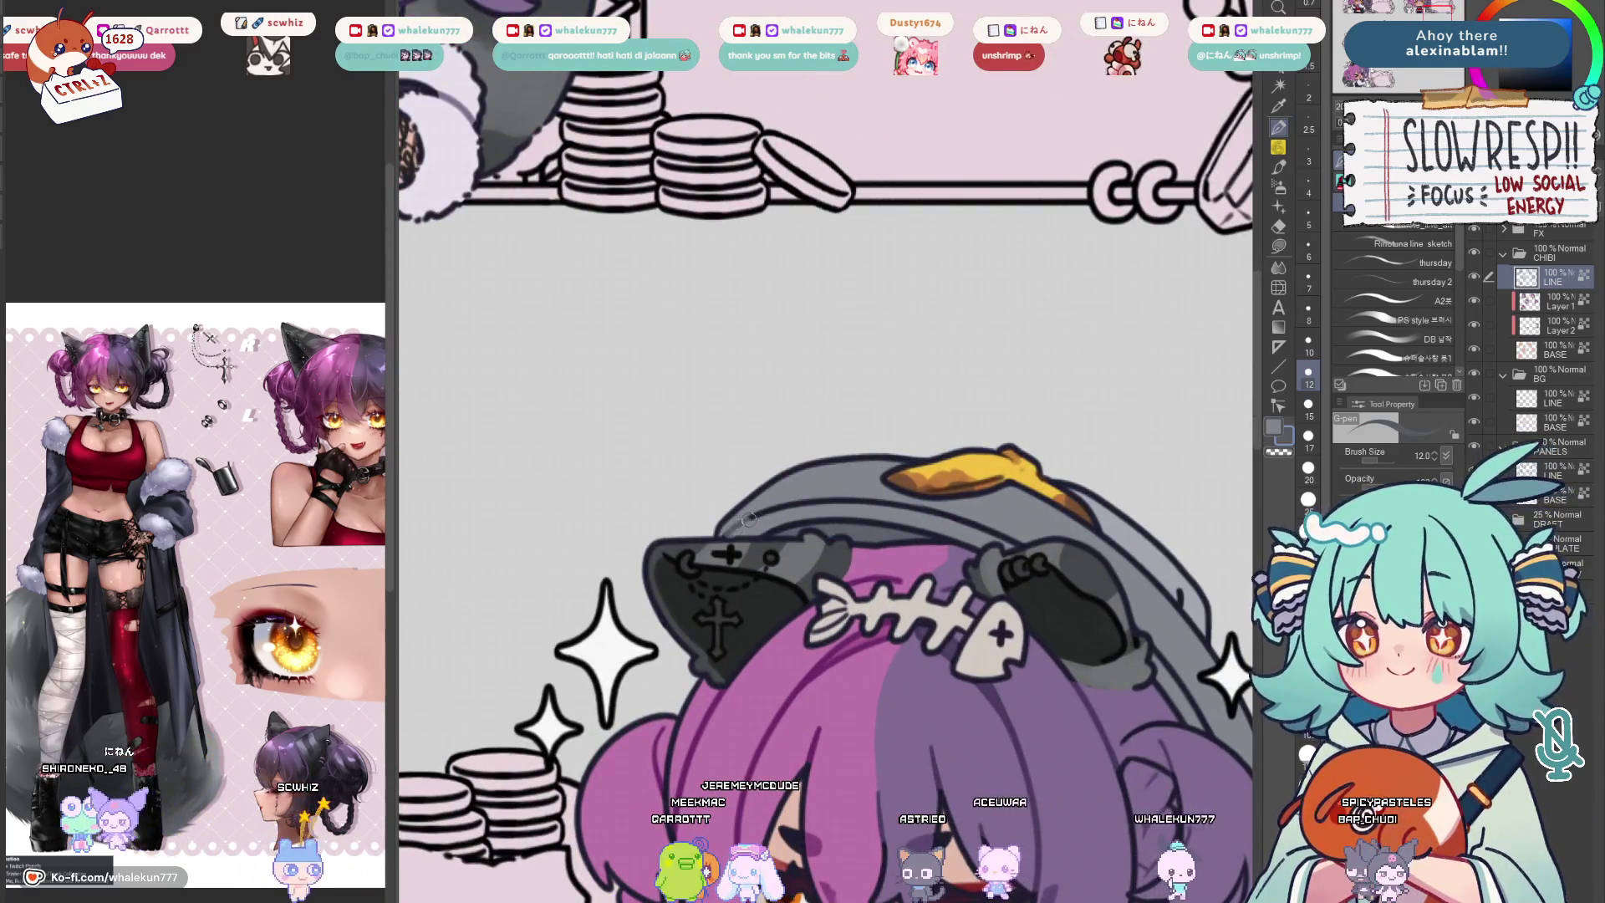
{"action": "key", "text": "bracketleft"}
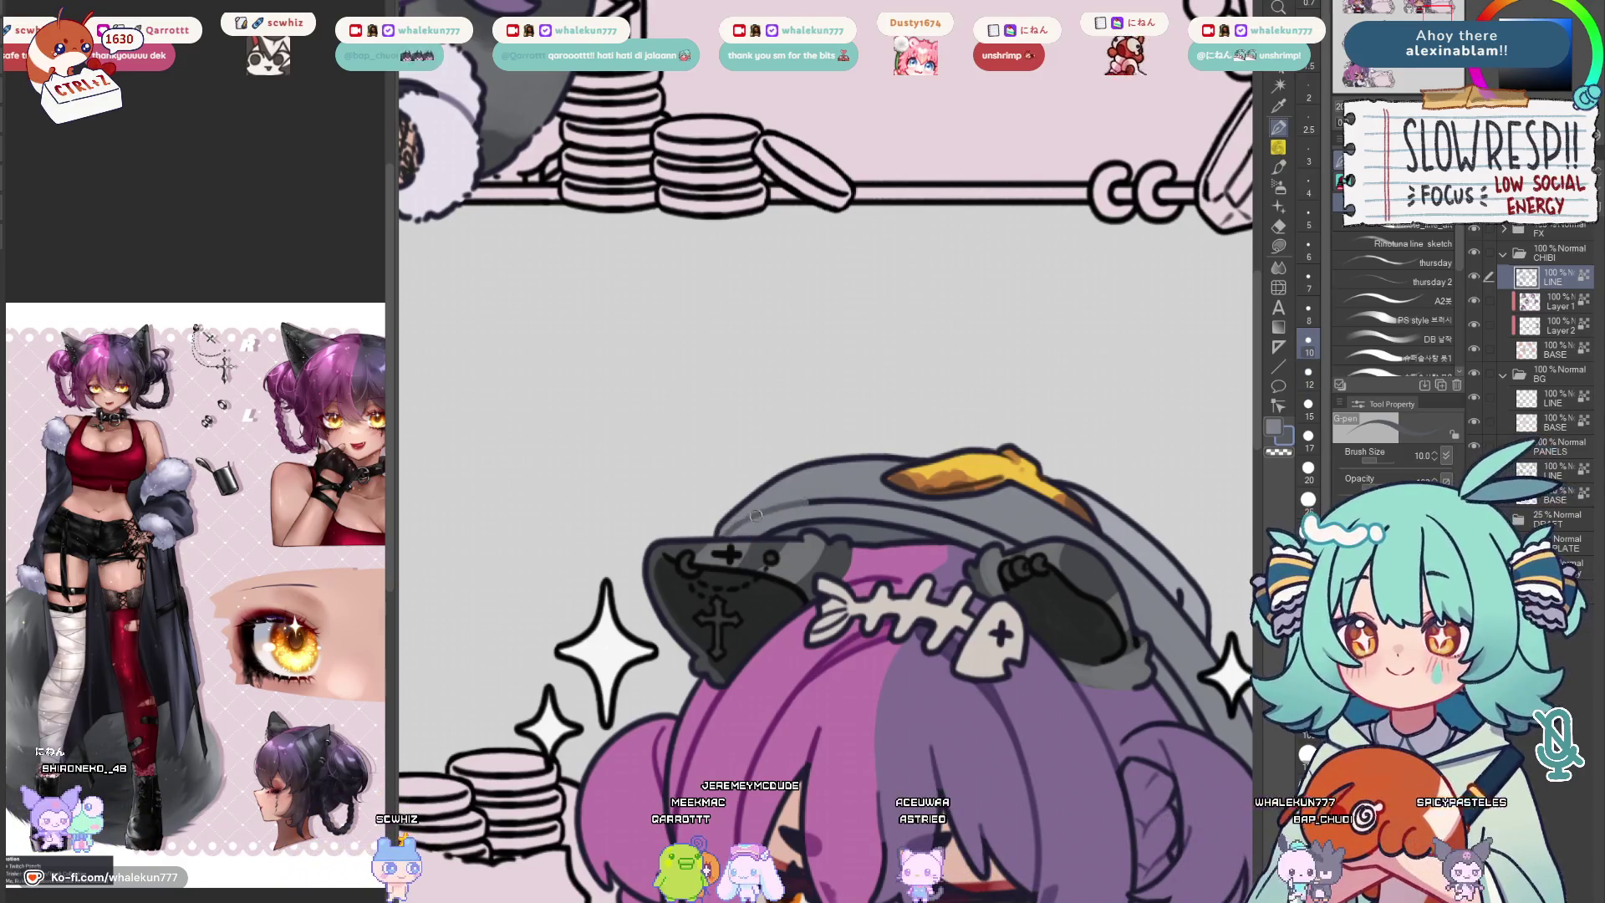
{"action": "key", "text": "h"}
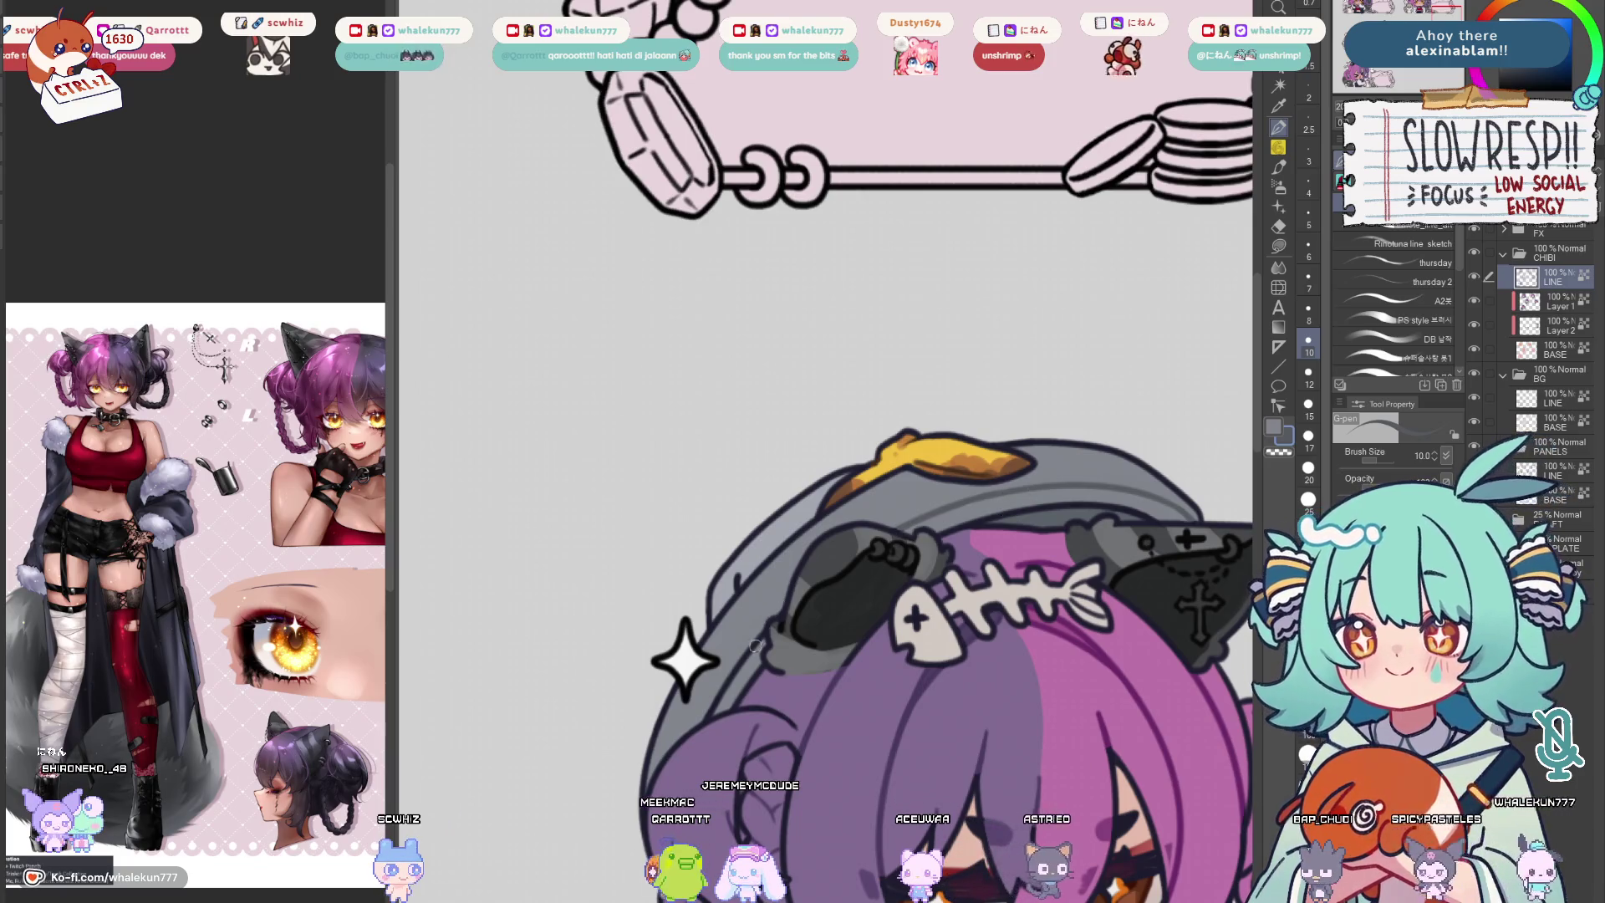
{"action": "scroll", "coordinate": [836, 602], "scroll_direction": "right", "scroll_amount": 2}
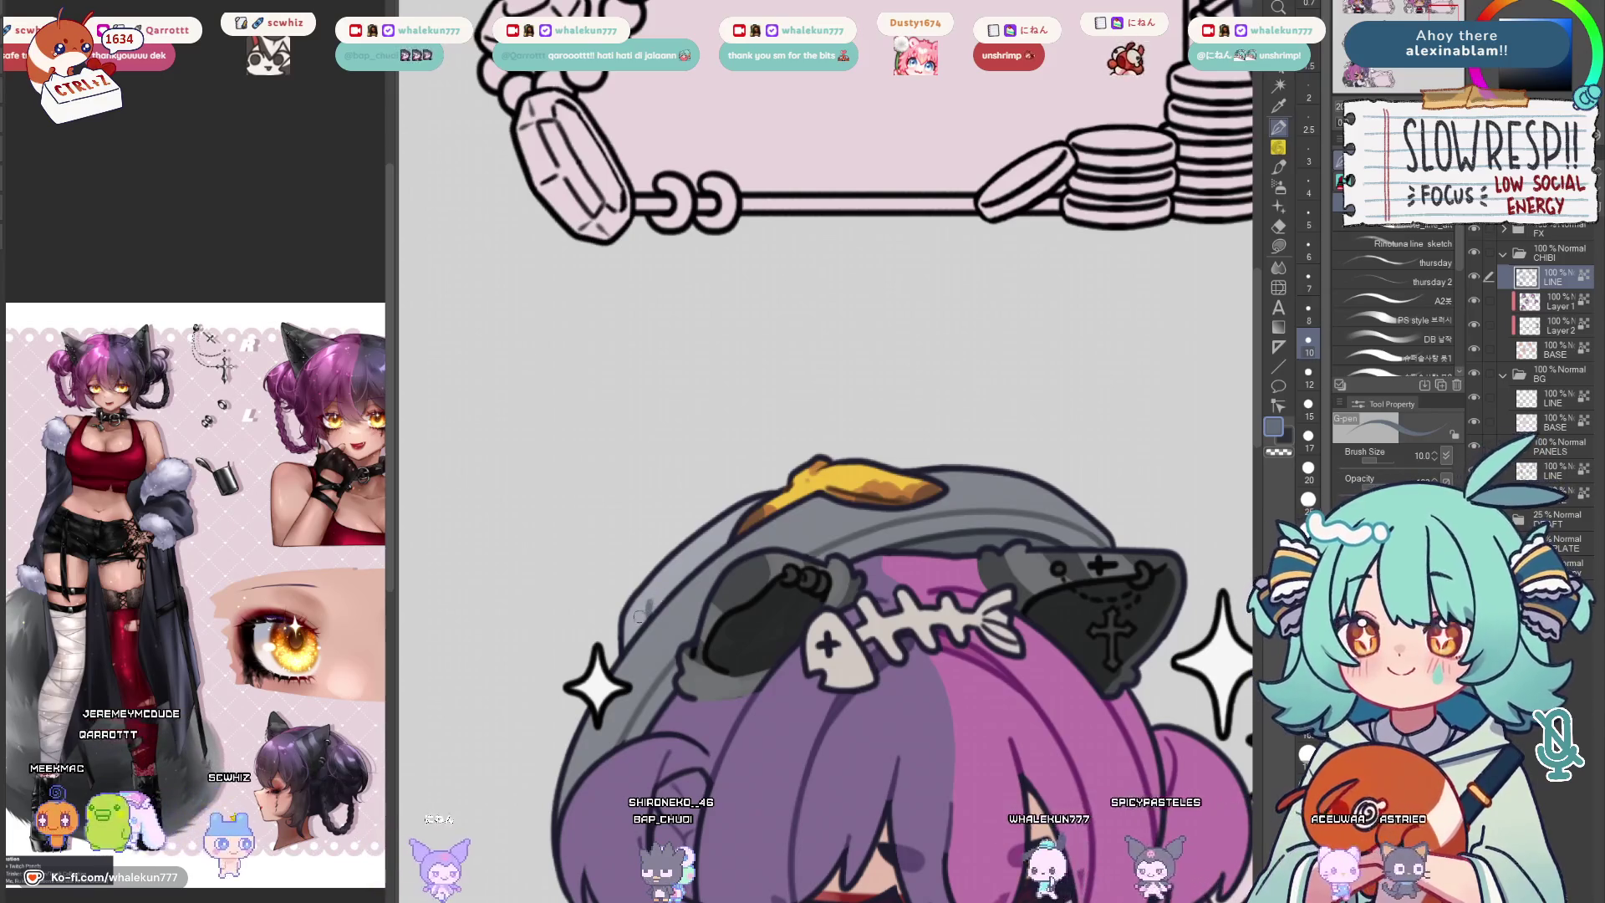
Frame the trash-can chibi and shrink the brush for finer outlines
{"action": "scroll", "coordinate": [643, 612], "scroll_direction": "down", "scroll_amount": 2}
{"action": "mouse_move", "coordinate": [643, 612]}
{"action": "left_mouse_down"}
{"action": "mouse_move", "coordinate": [929, 735]}
{"action": "mouse_move", "coordinate": [864, 641]}
{"action": "left_mouse_up"}
{"action": "scroll", "coordinate": [929, 736], "scroll_direction": "down", "scroll_amount": 2}
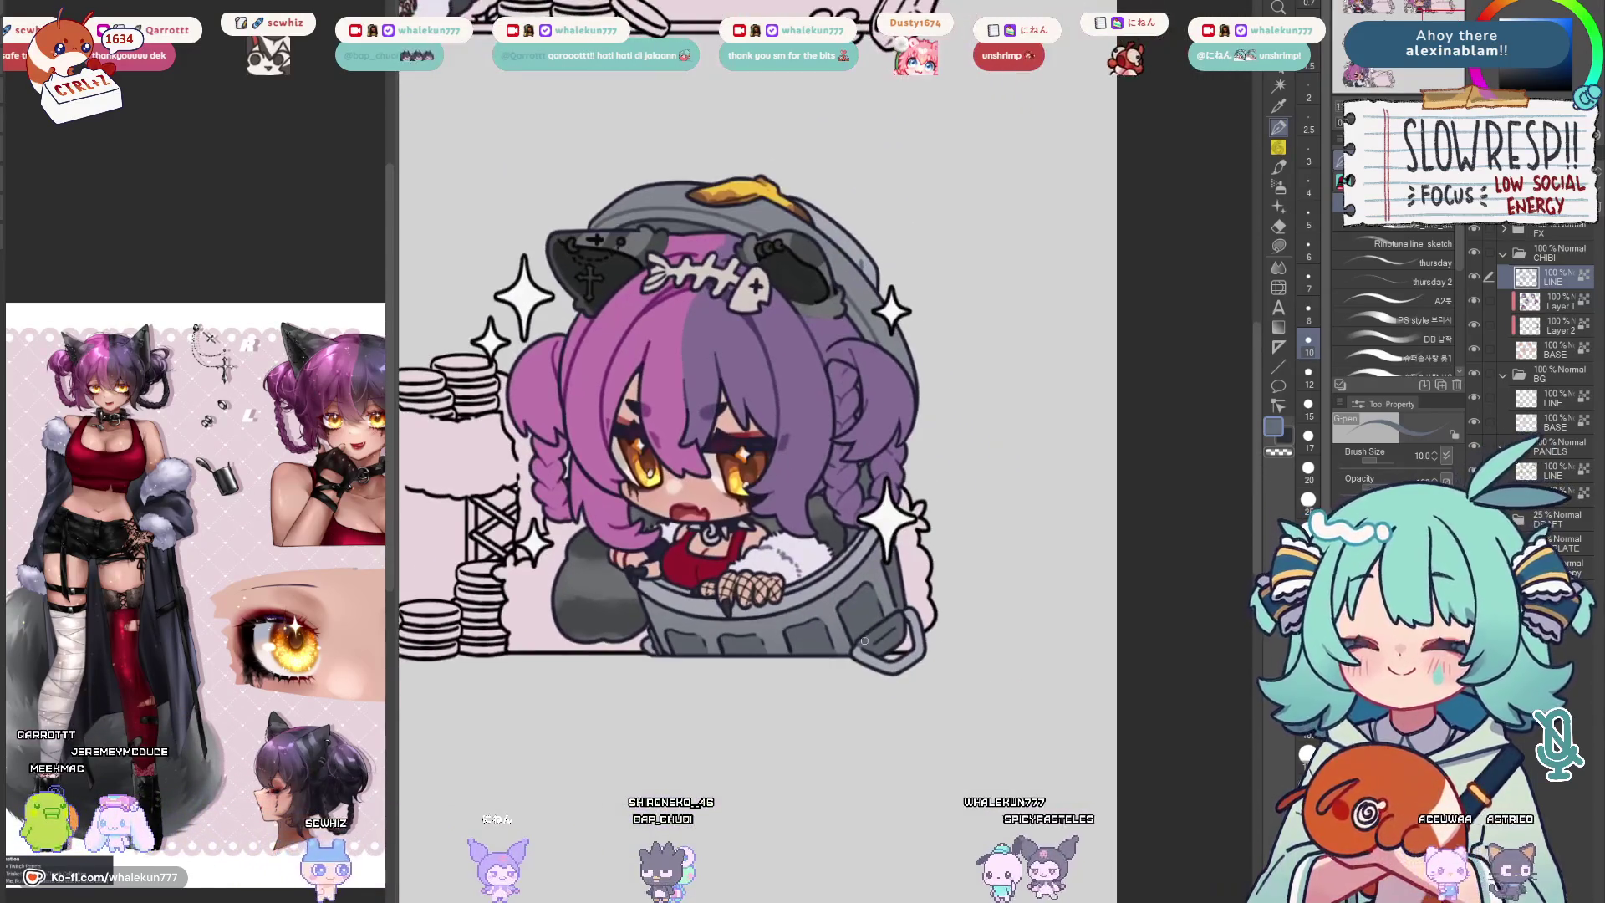
{"action": "scroll", "coordinate": [791, 615], "scroll_direction": "up", "scroll_amount": 2}
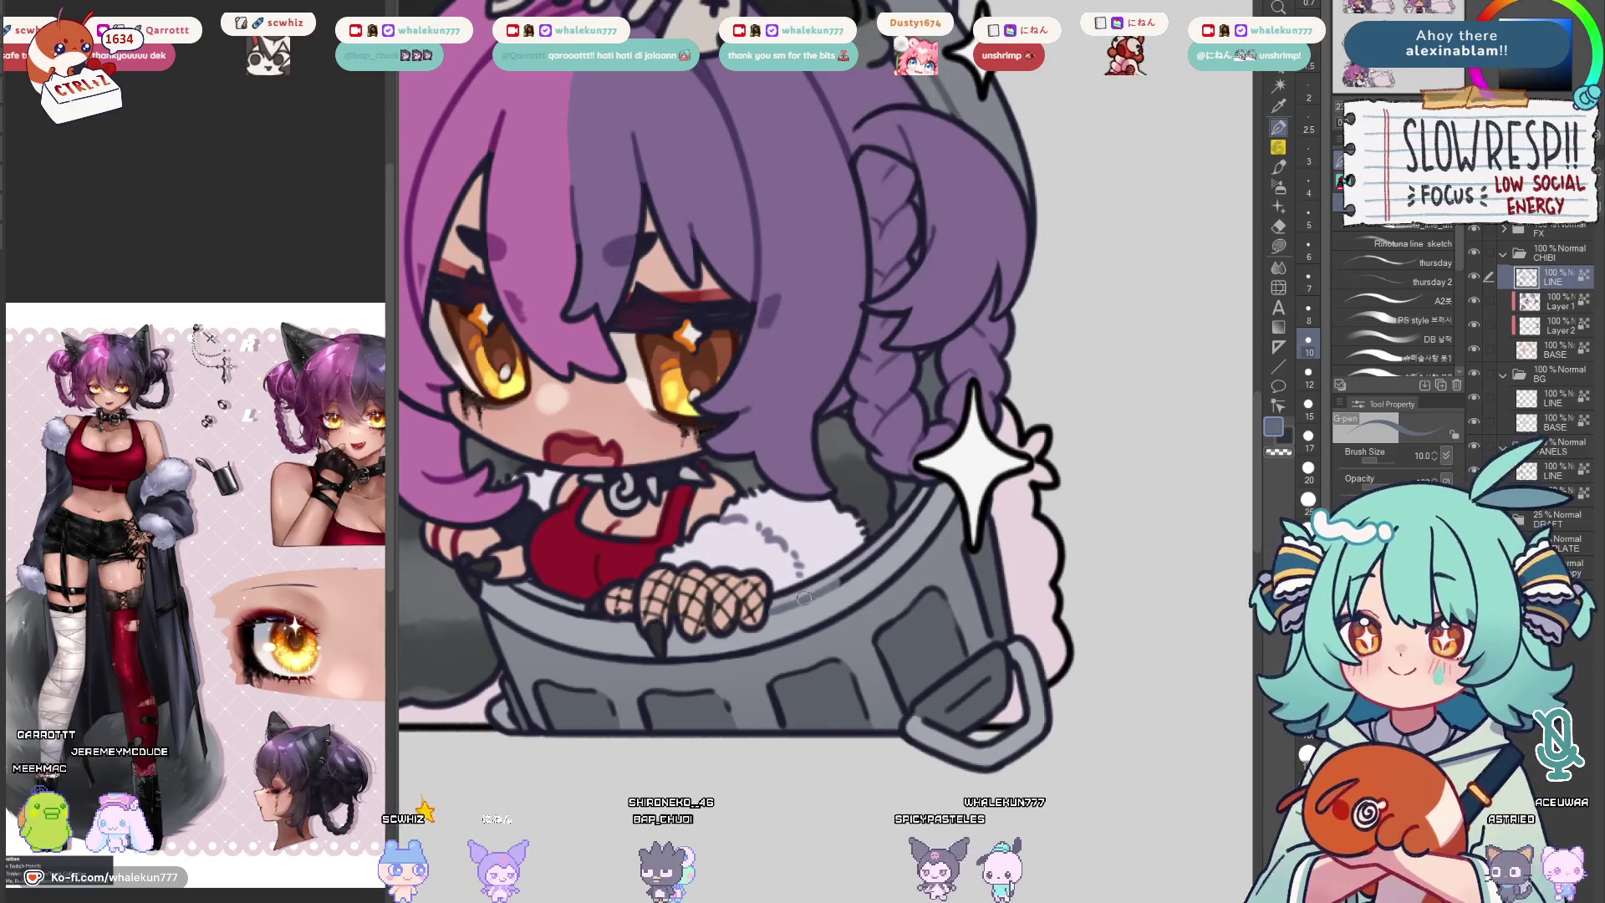
{"action": "scroll", "coordinate": [899, 508], "scroll_direction": "up", "scroll_amount": 2}
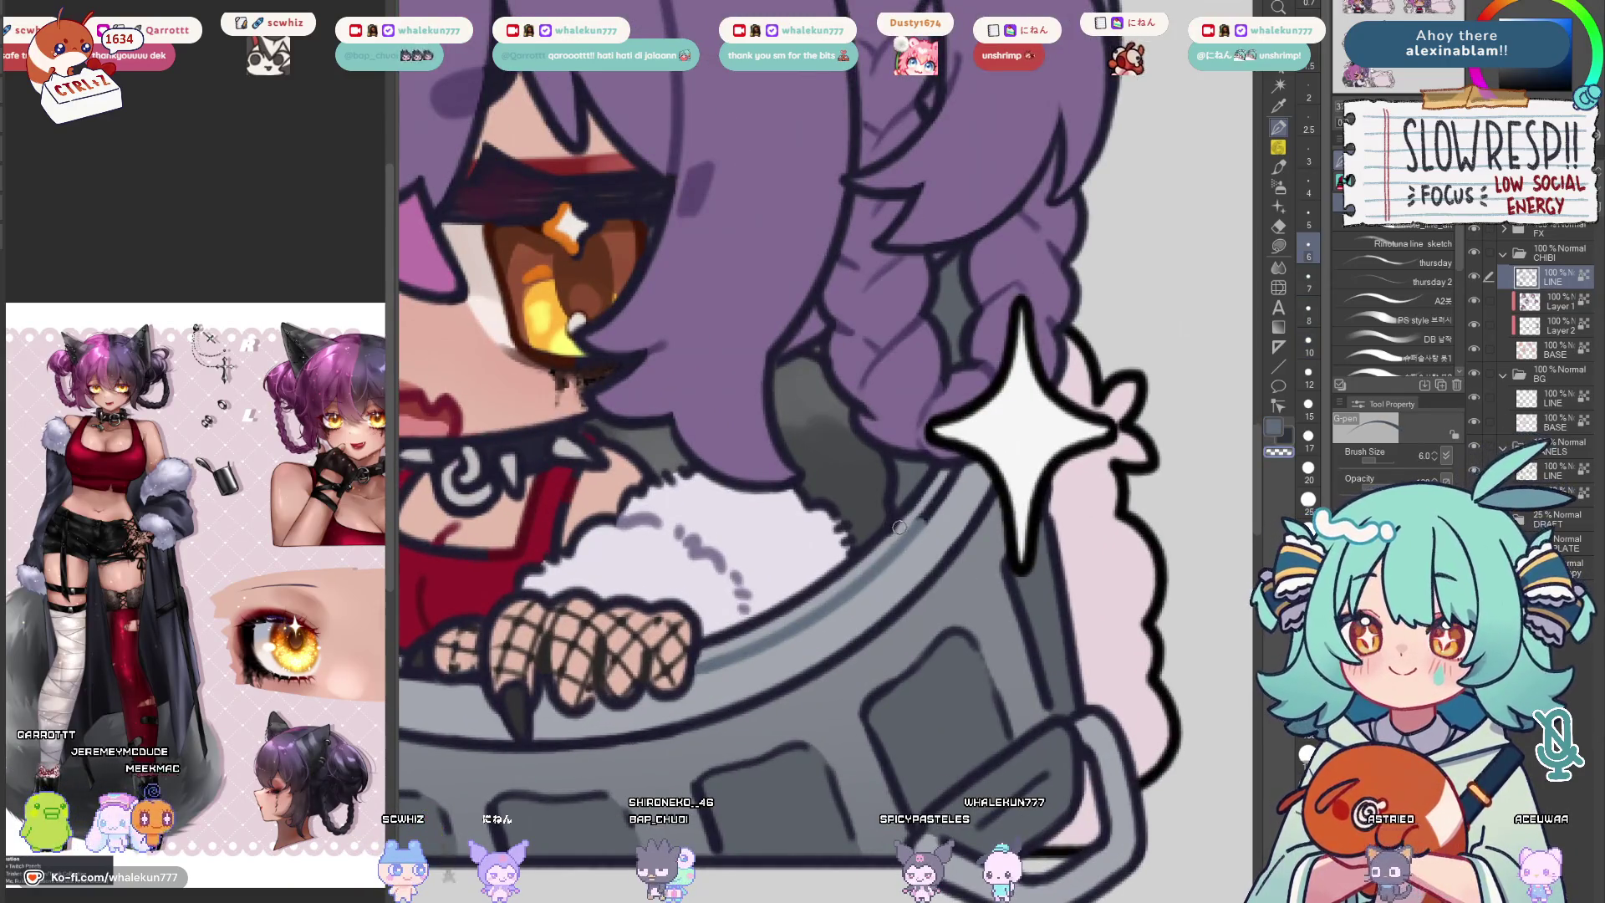
{"action": "key", "text": "bracketleft"}
{"action": "key", "text": "bracketleft"}
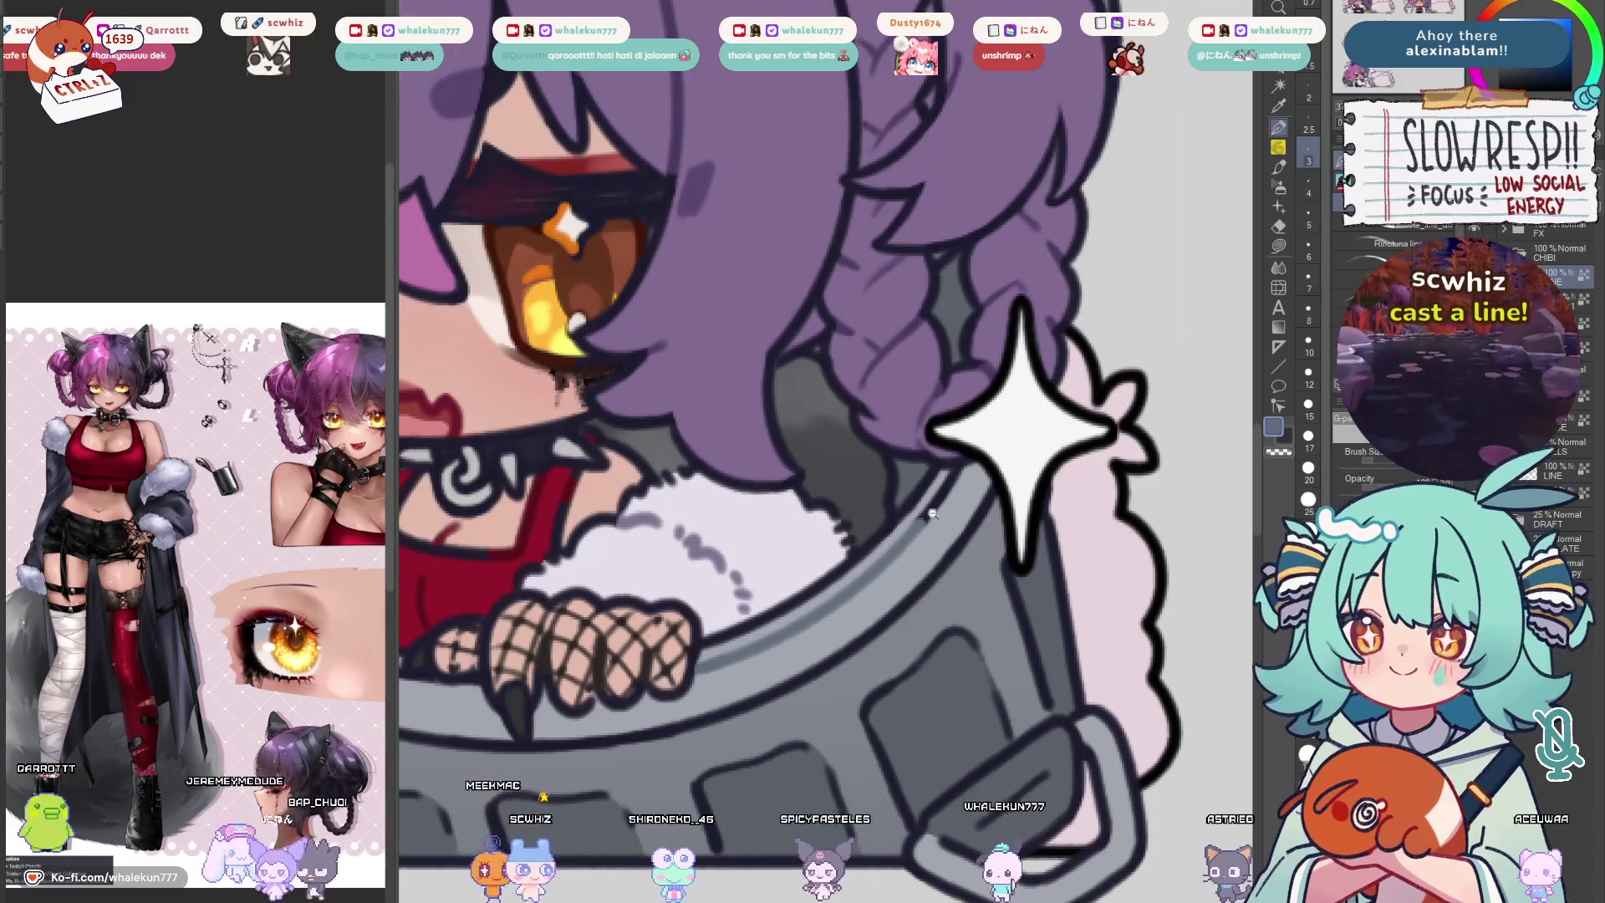
{"action": "scroll", "coordinate": [943, 514], "scroll_direction": "down", "scroll_amount": 2}
{"action": "scroll", "coordinate": [943, 515], "scroll_direction": "up", "scroll_amount": 2}
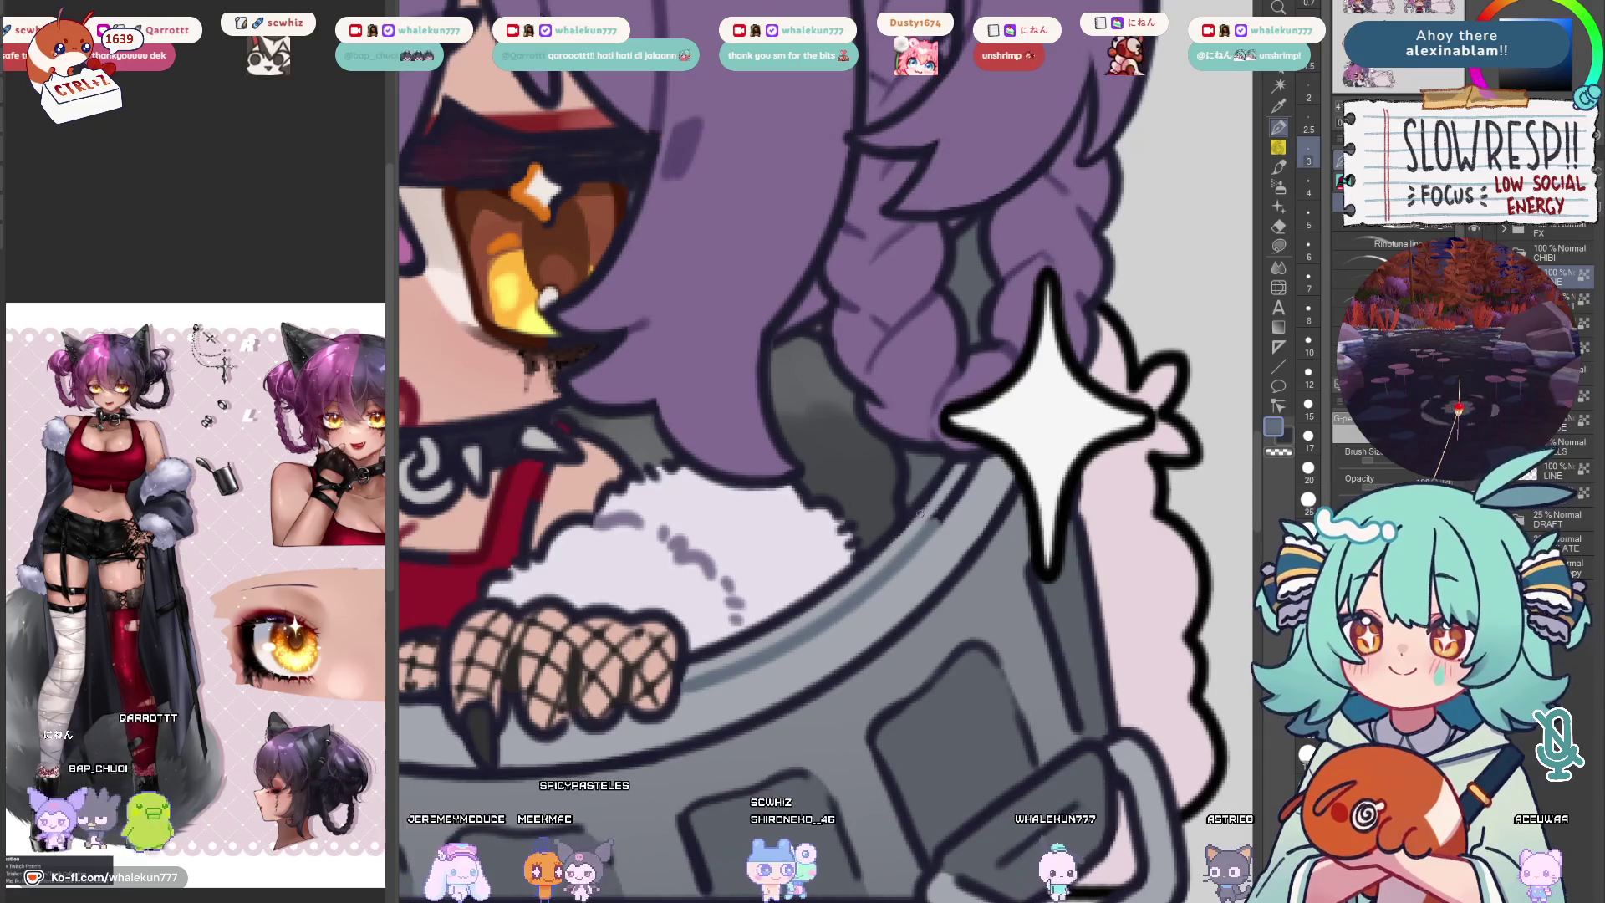
Redraw the dark outlines around the chibi's eye, braid and sparkle
{"action": "left_click_drag", "start_coordinate": [941, 513], "coordinate": [873, 588]}
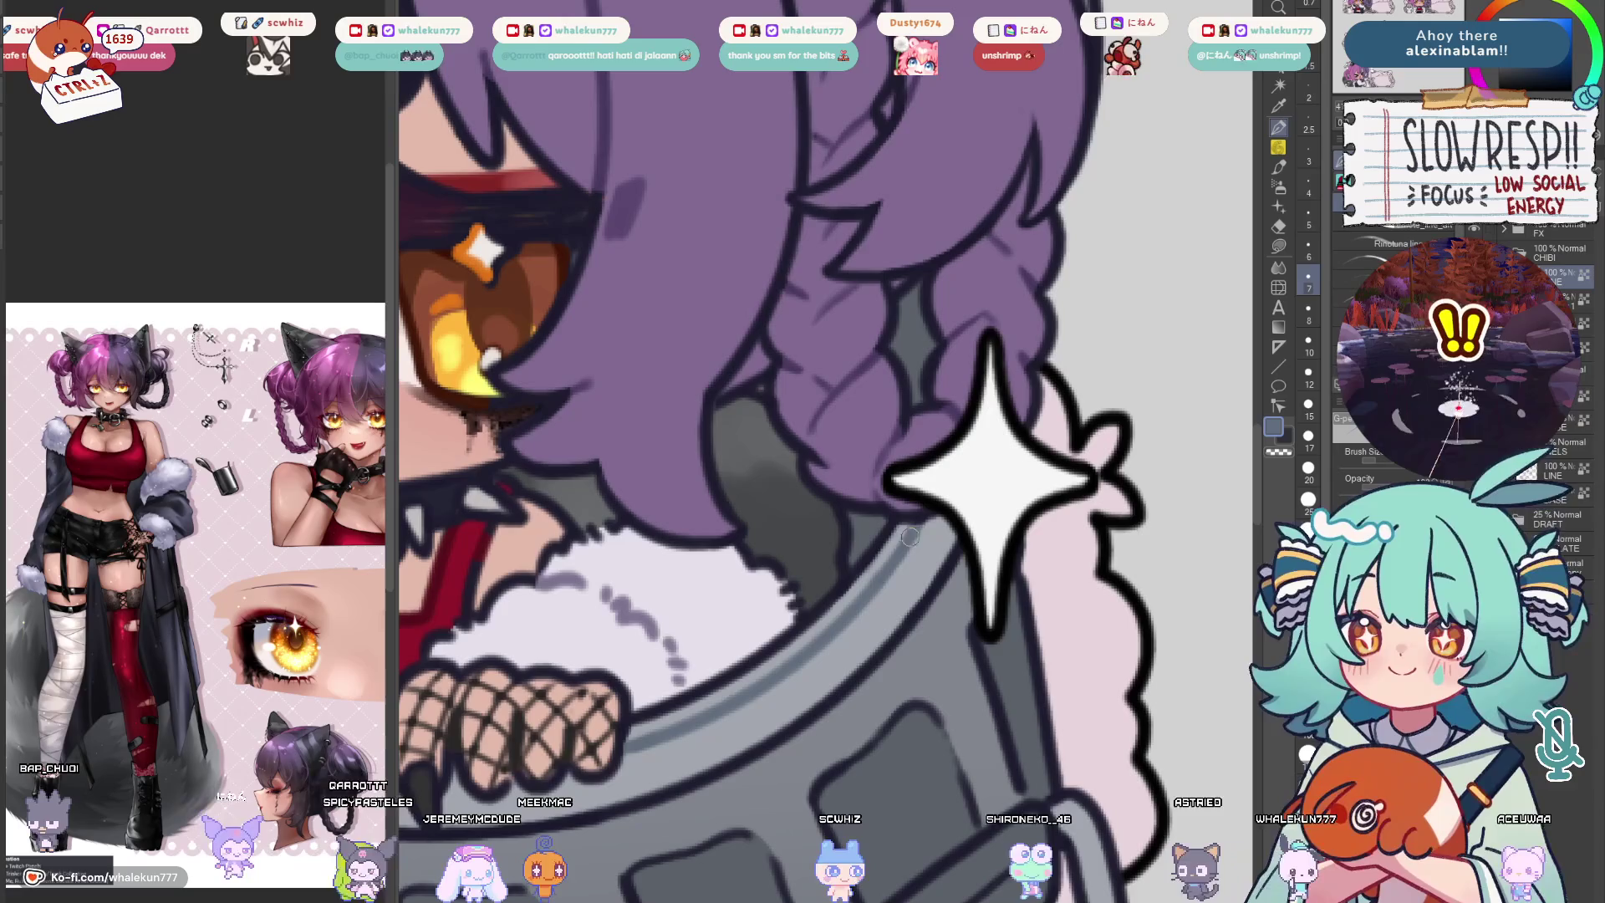
{"action": "scroll", "coordinate": [910, 536], "scroll_direction": "down", "scroll_amount": 3}
{"action": "scroll", "coordinate": [821, 560], "scroll_direction": "up", "scroll_amount": 2}
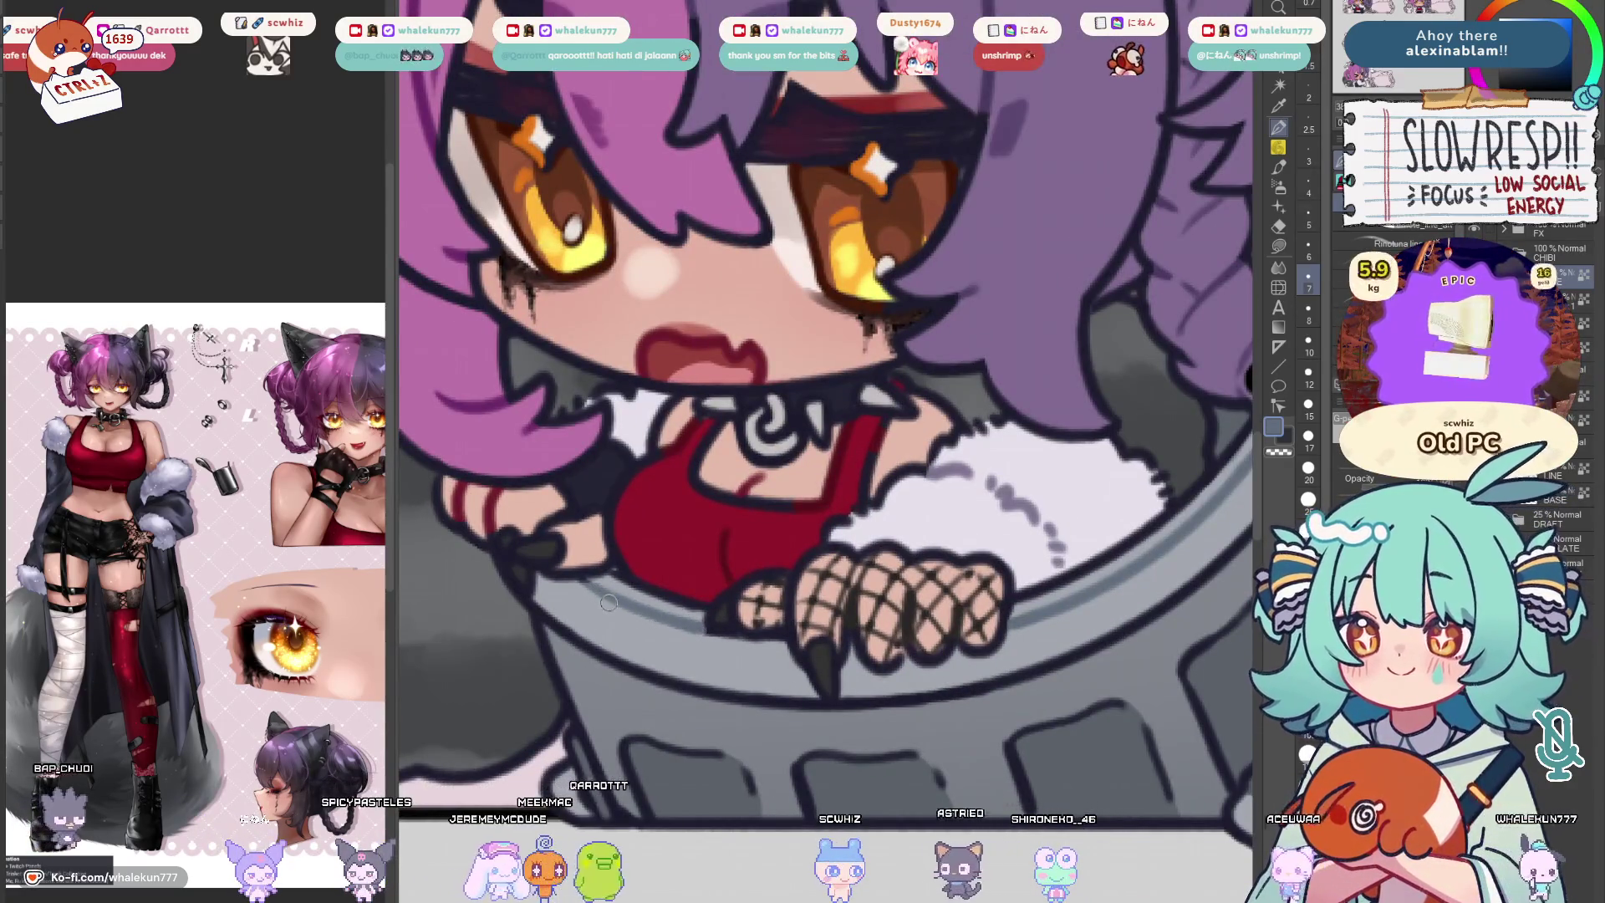
{"action": "scroll", "coordinate": [597, 583], "scroll_direction": "down", "scroll_amount": 3}
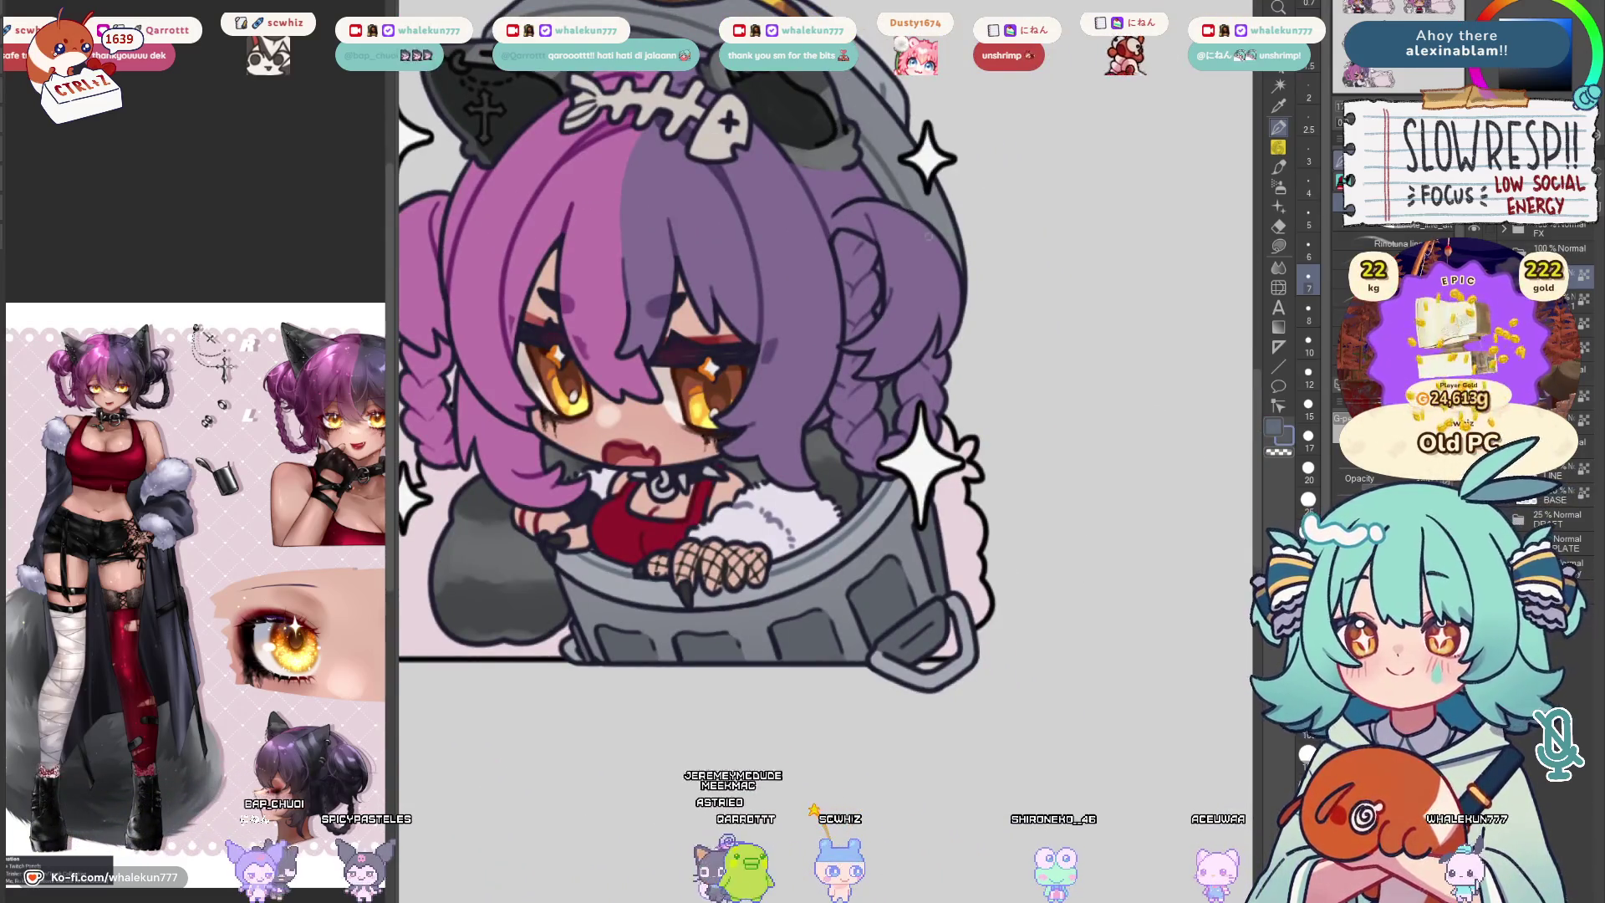
{"action": "scroll", "coordinate": [934, 151], "scroll_direction": "up", "scroll_amount": 5}
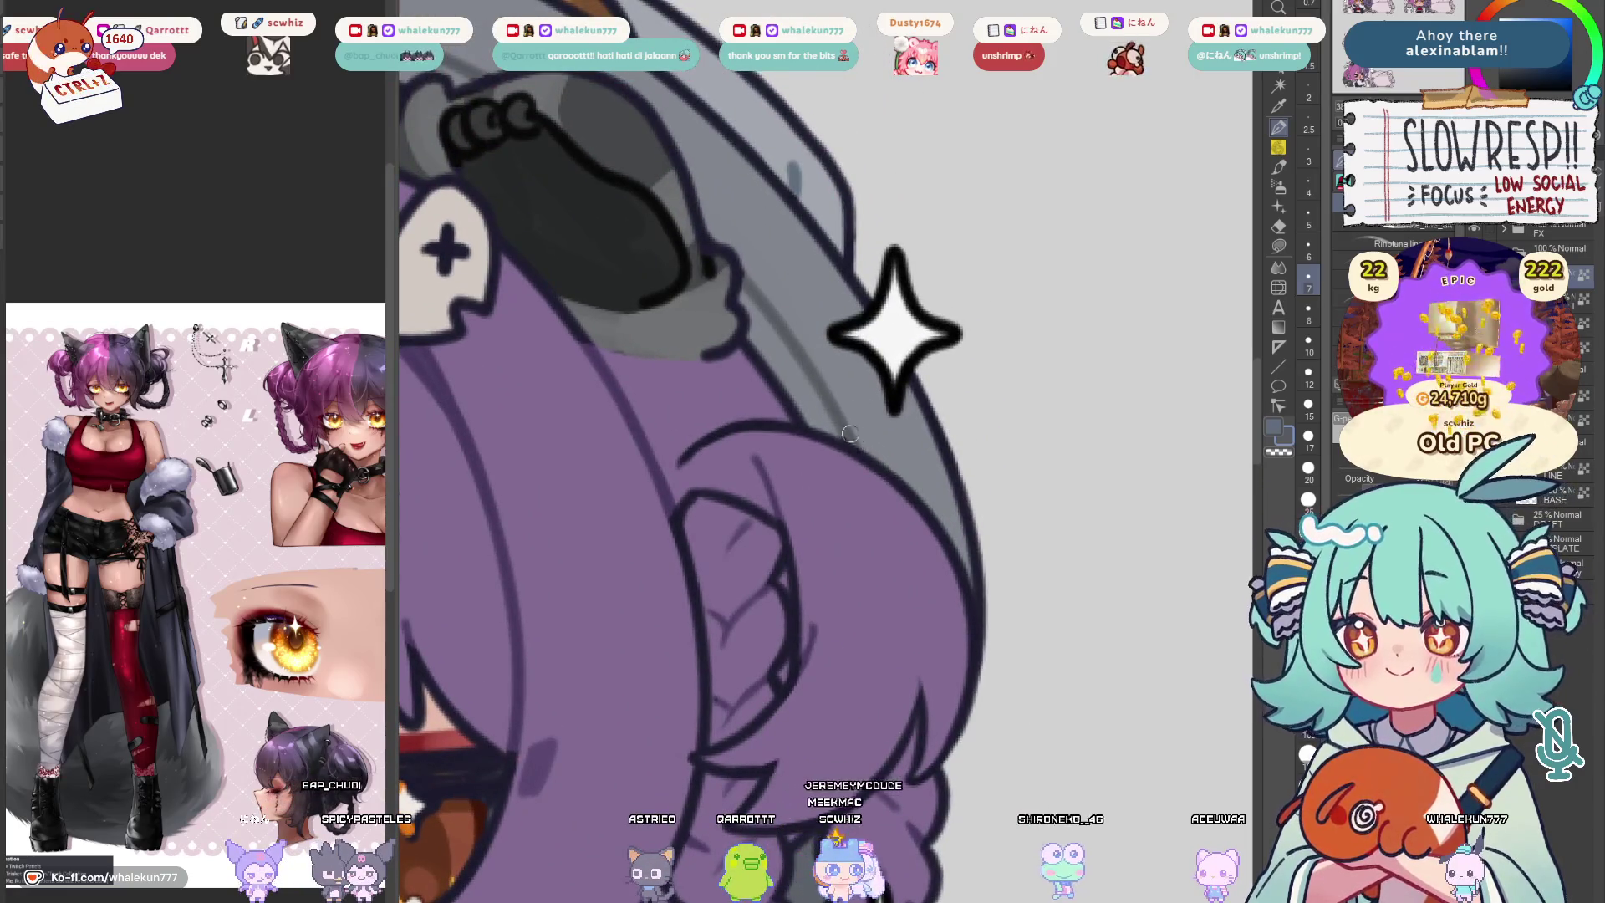
{"action": "scroll", "coordinate": [870, 446], "scroll_direction": "down", "scroll_amount": 5}
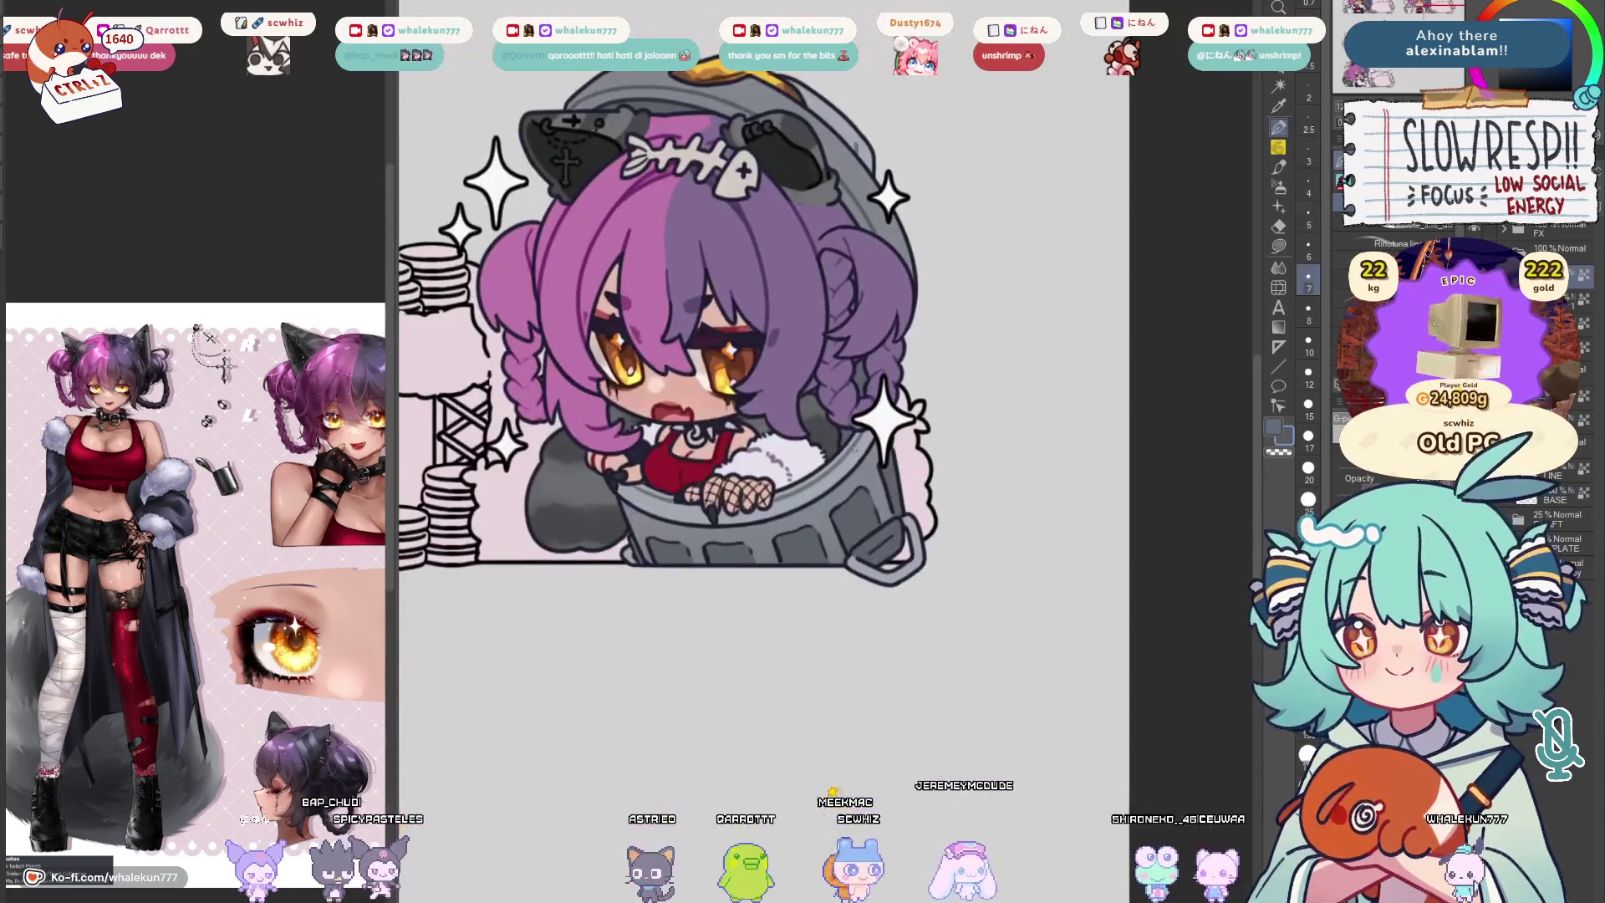
{"action": "scroll", "coordinate": [871, 498], "scroll_direction": "up", "scroll_amount": 5}
{"action": "scroll", "coordinate": [743, 786], "scroll_direction": "down", "scroll_amount": 2}
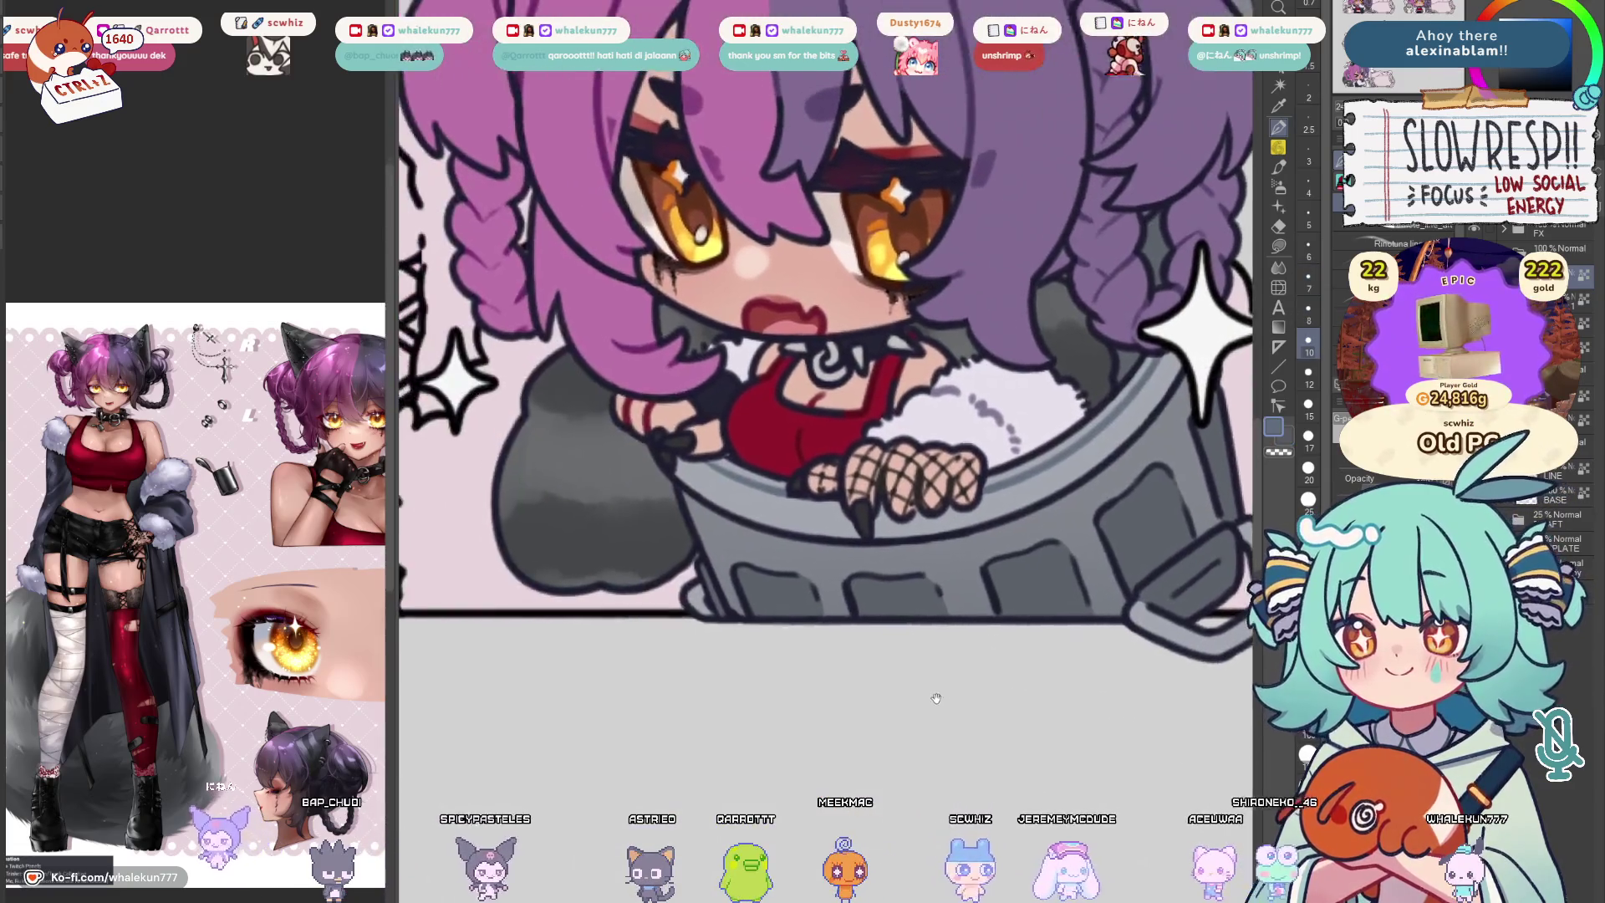
{"action": "scroll", "coordinate": [744, 786], "scroll_direction": "up", "scroll_amount": 5}
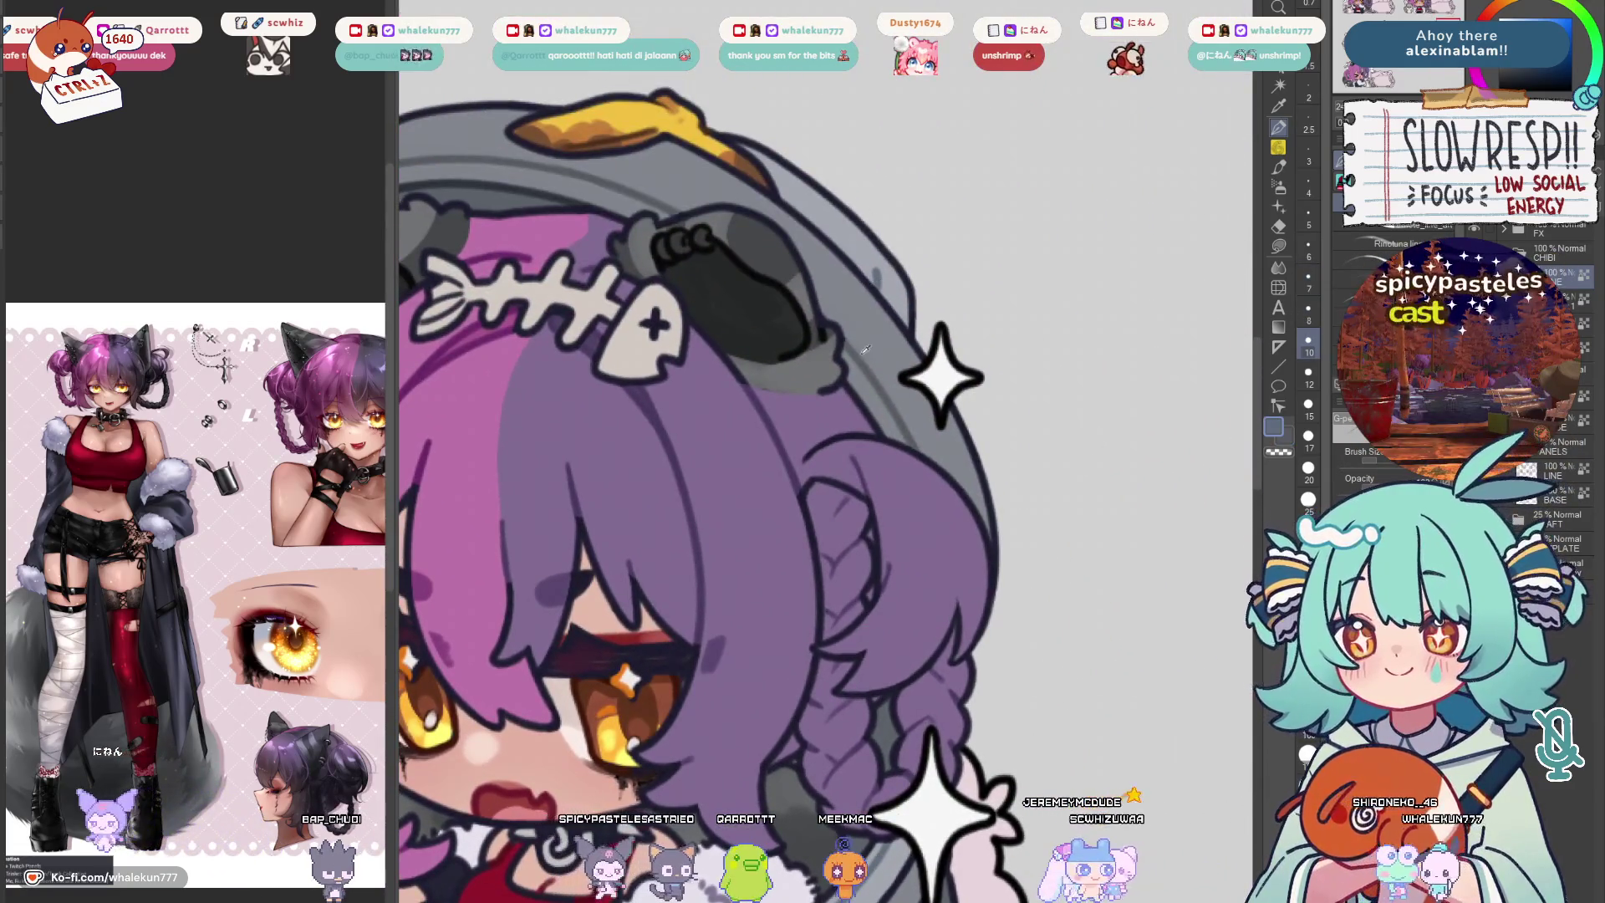
Pick a dark colour and redraw the hand and can-rim outlines, resizing the brush as needed
{"action": "left_click", "coordinate": [866, 350], "text": "alt"}
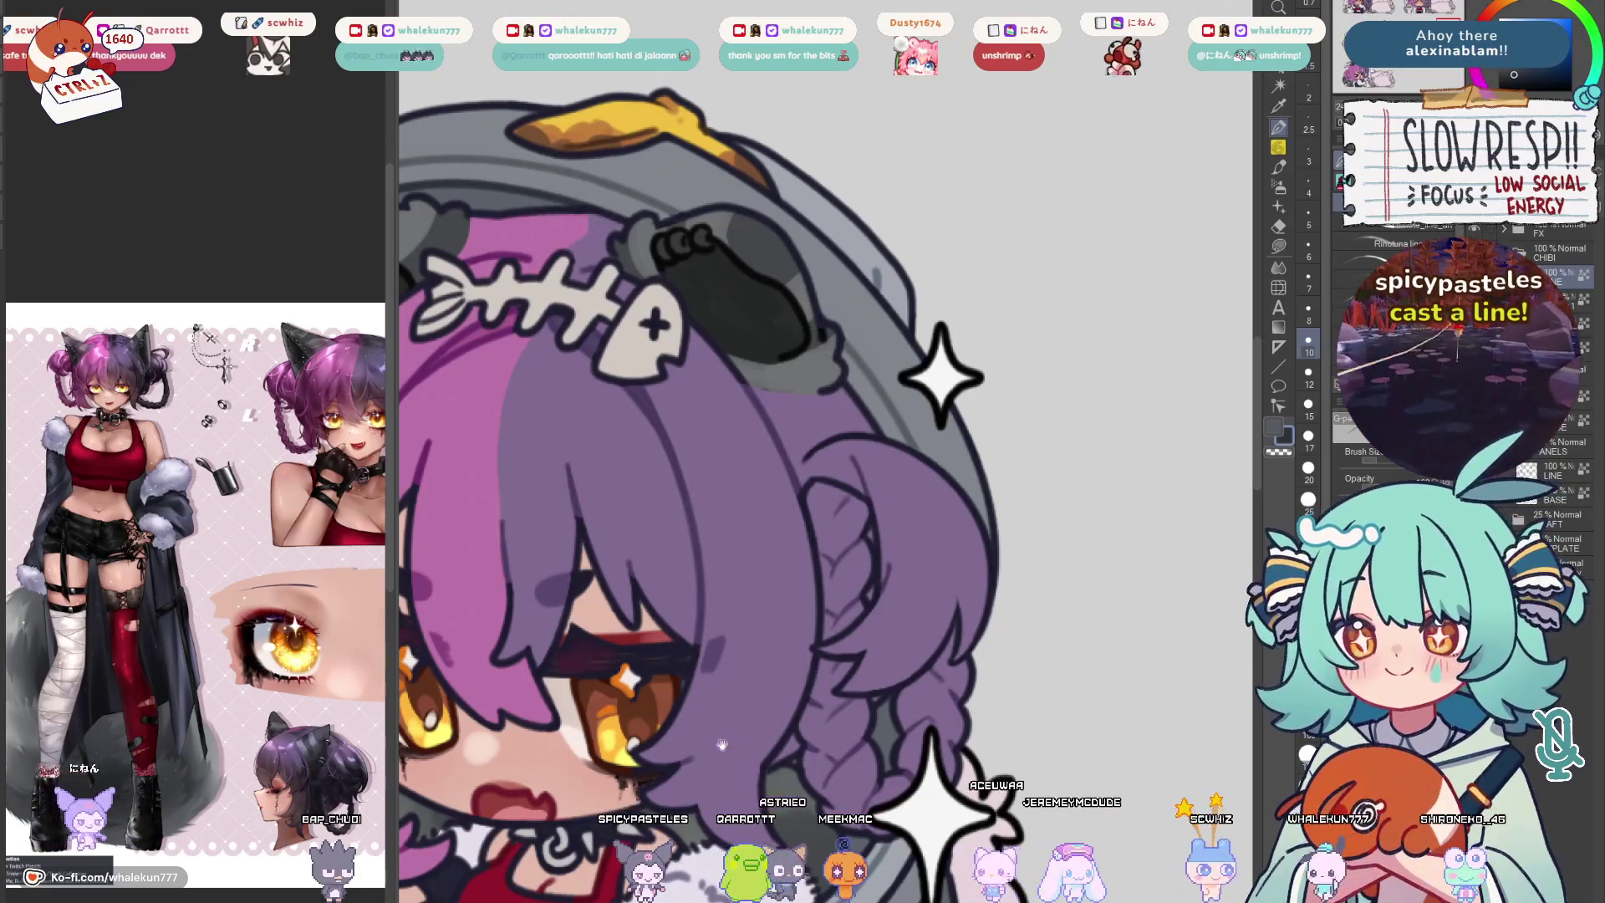
{"action": "left_click_drag", "start_coordinate": [722, 744], "coordinate": [847, 276]}
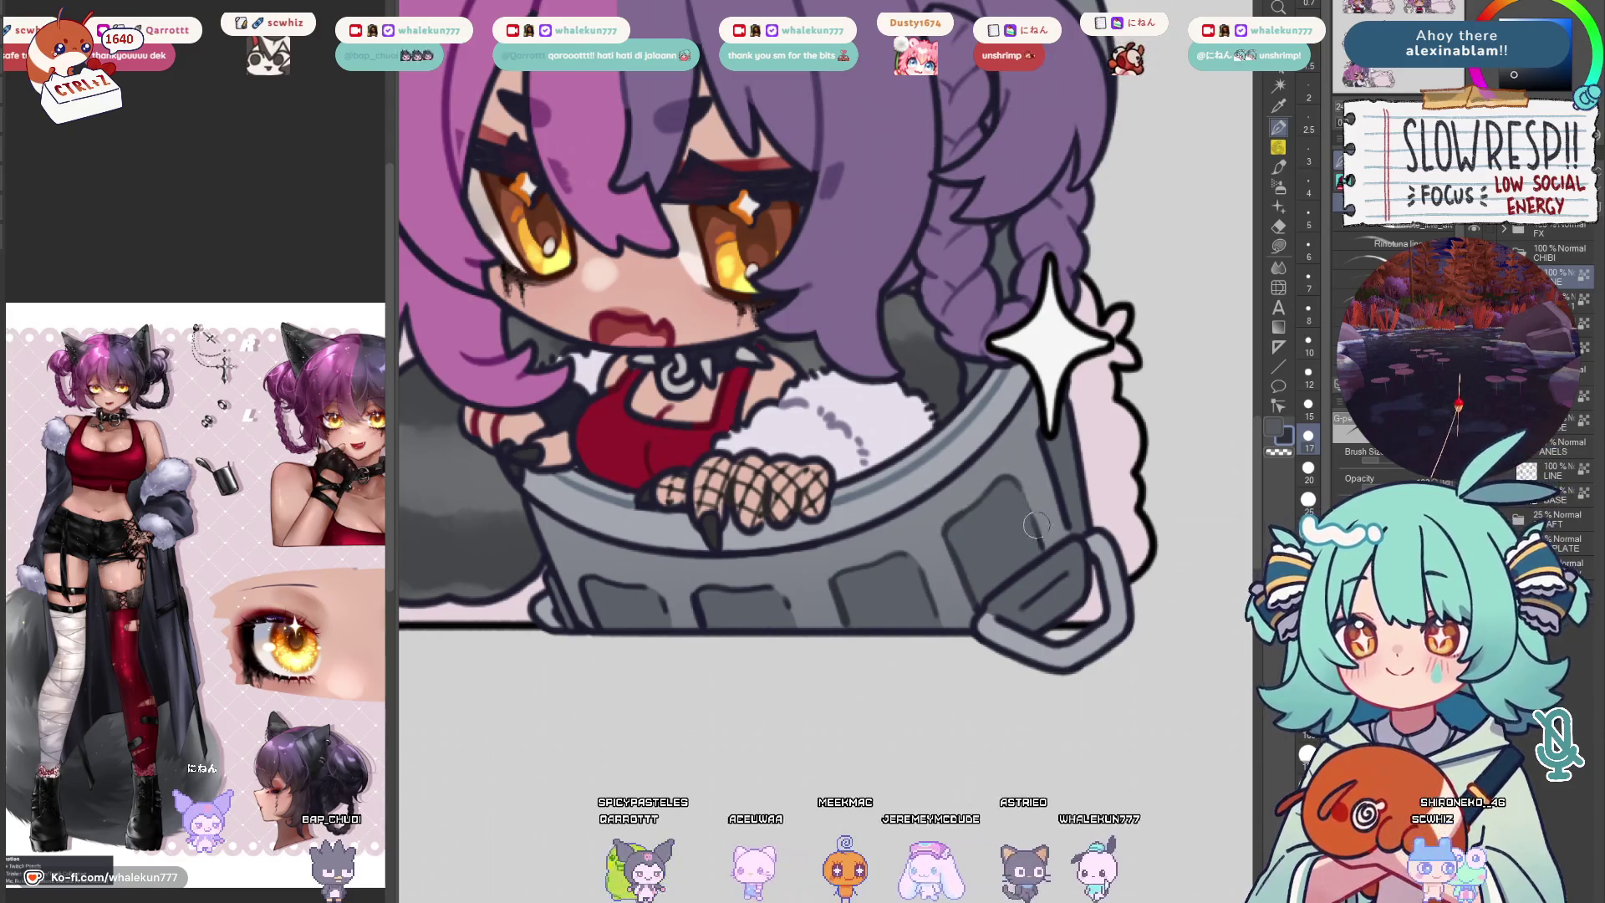
{"action": "key", "text": "bracketleft"}
{"action": "key", "text": "bracketleft"}
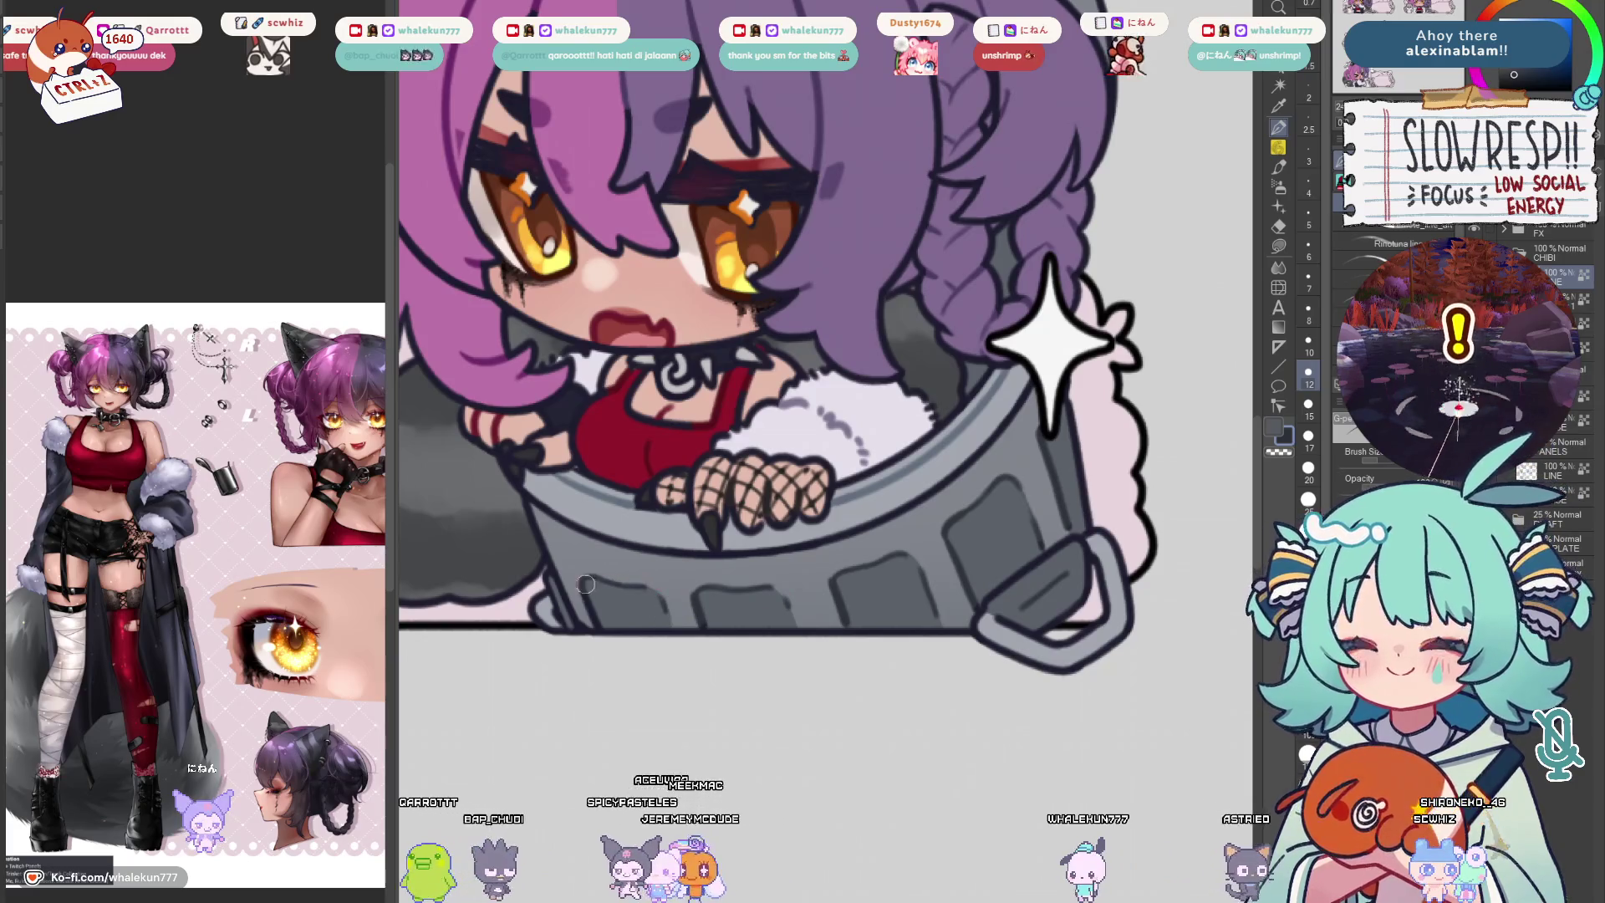
{"action": "left_click_drag", "start_coordinate": [1126, 433], "coordinate": [1002, 539]}
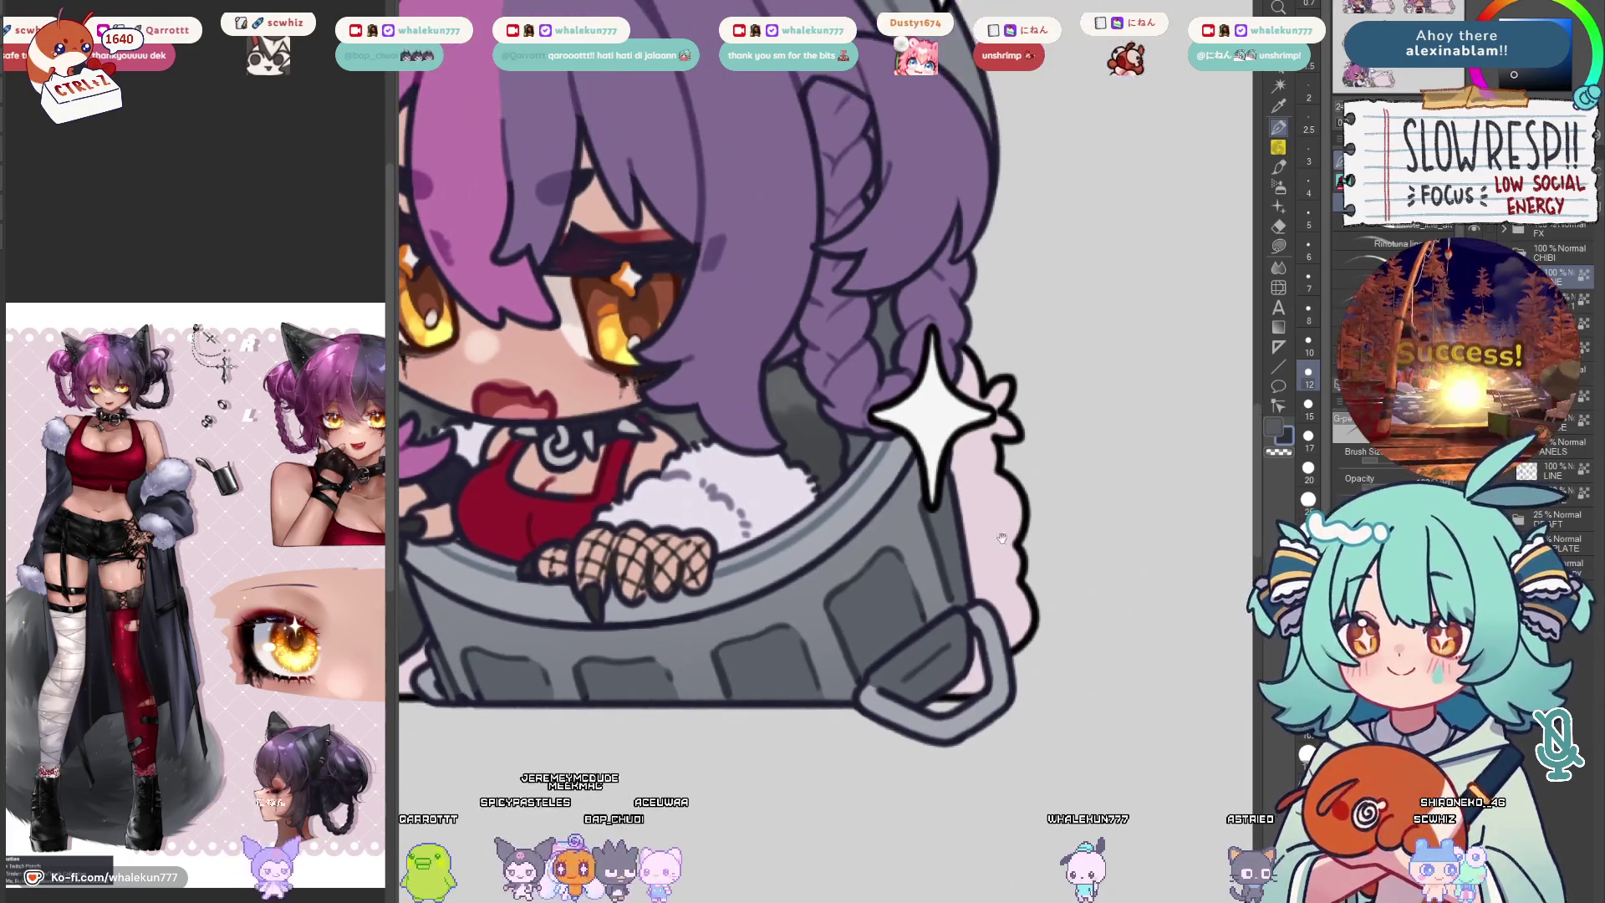
{"action": "left_click", "coordinate": [1050, 538], "text": "ctrl+alt"}
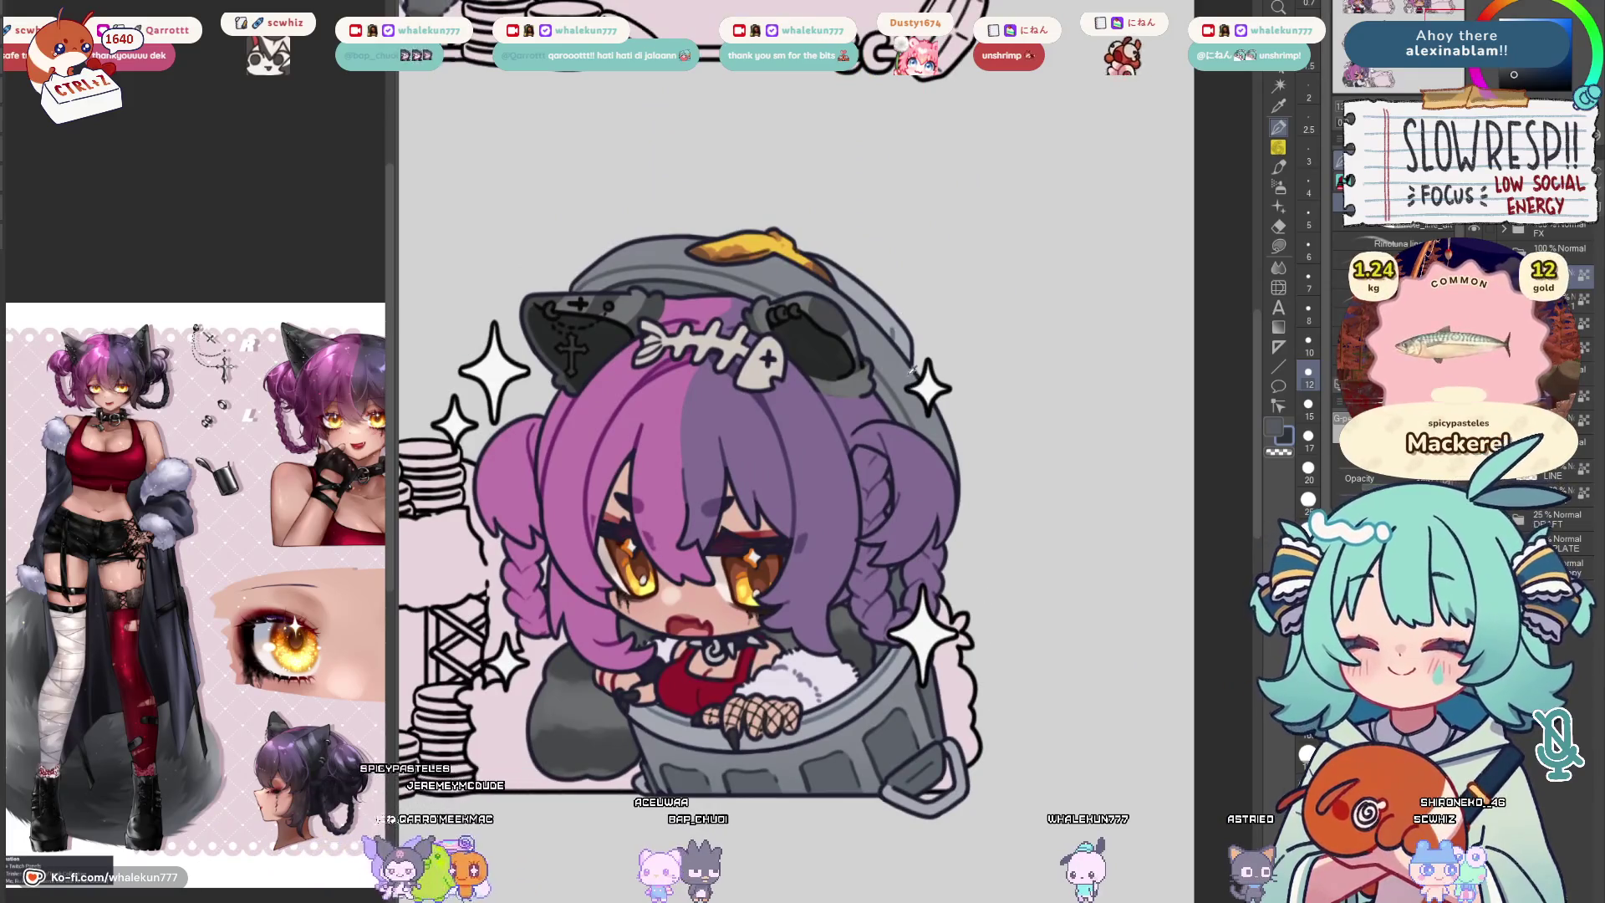
{"action": "key", "text": "bracketright"}
{"action": "scroll", "coordinate": [884, 621], "scroll_direction": "up", "scroll_amount": 2}
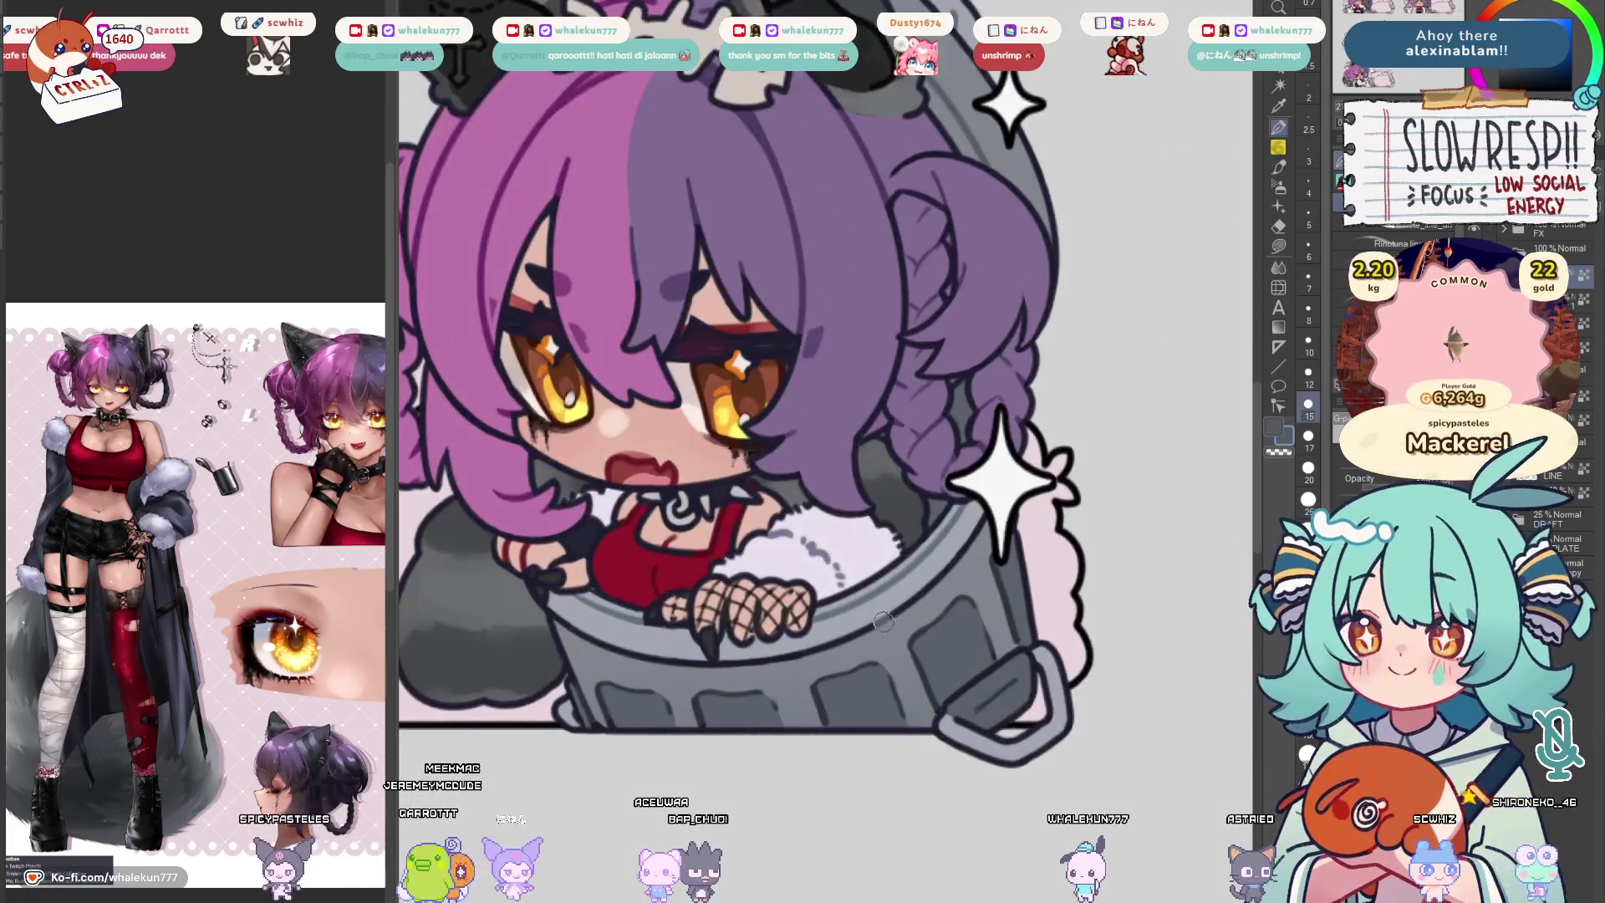
{"action": "scroll", "coordinate": [815, 675], "scroll_direction": "down", "scroll_amount": 2}
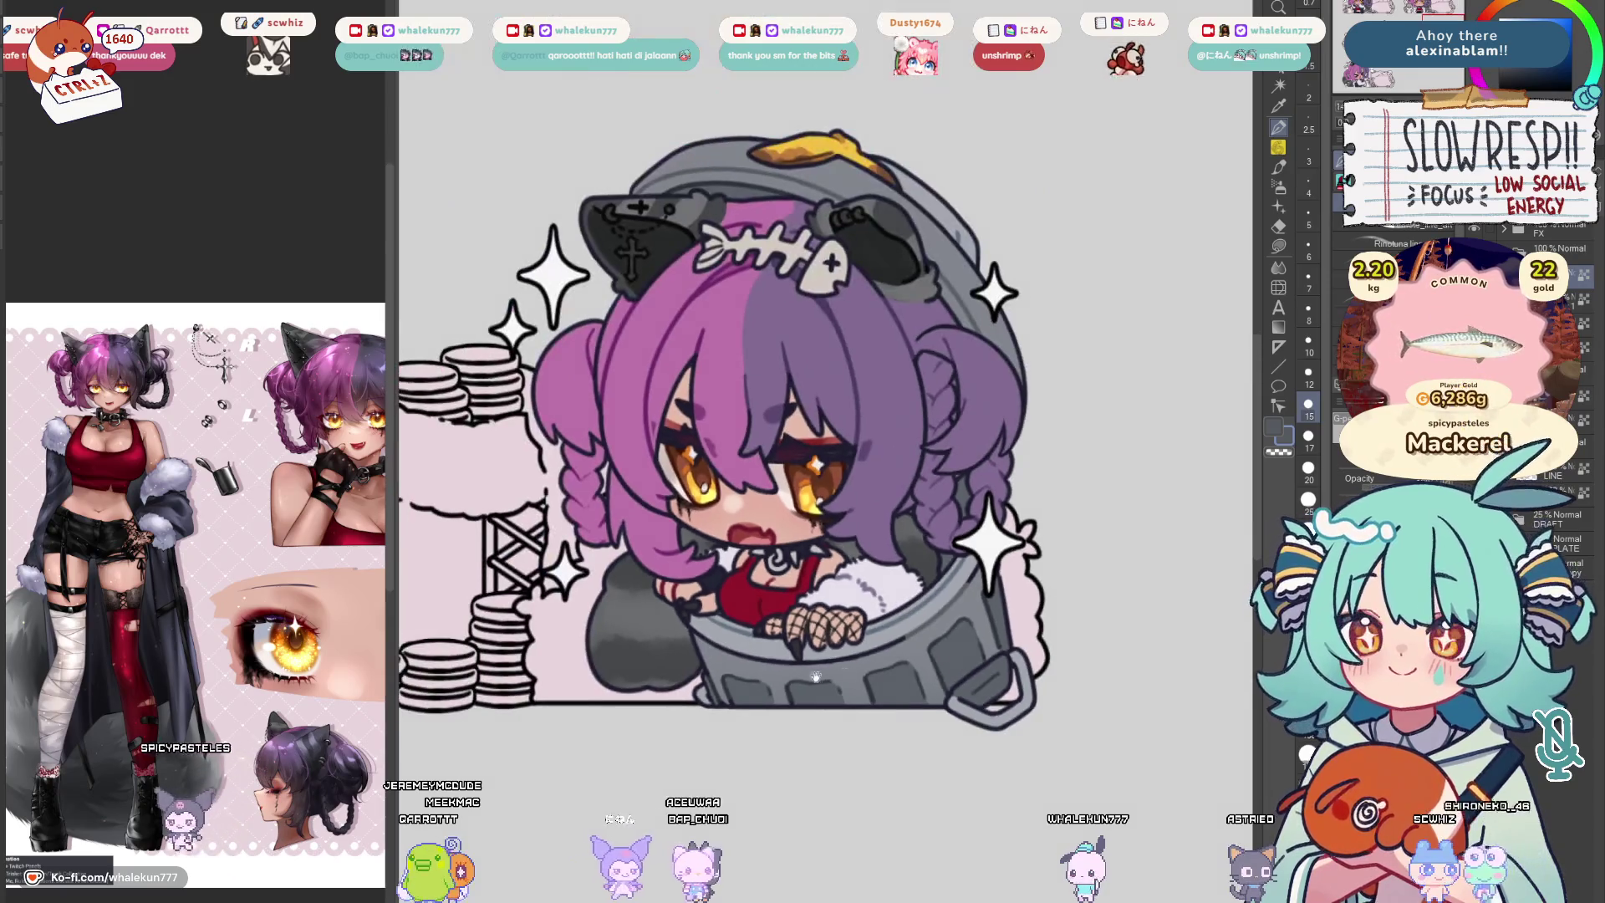
{"action": "scroll", "coordinate": [925, 608], "scroll_direction": "down", "scroll_amount": 5}
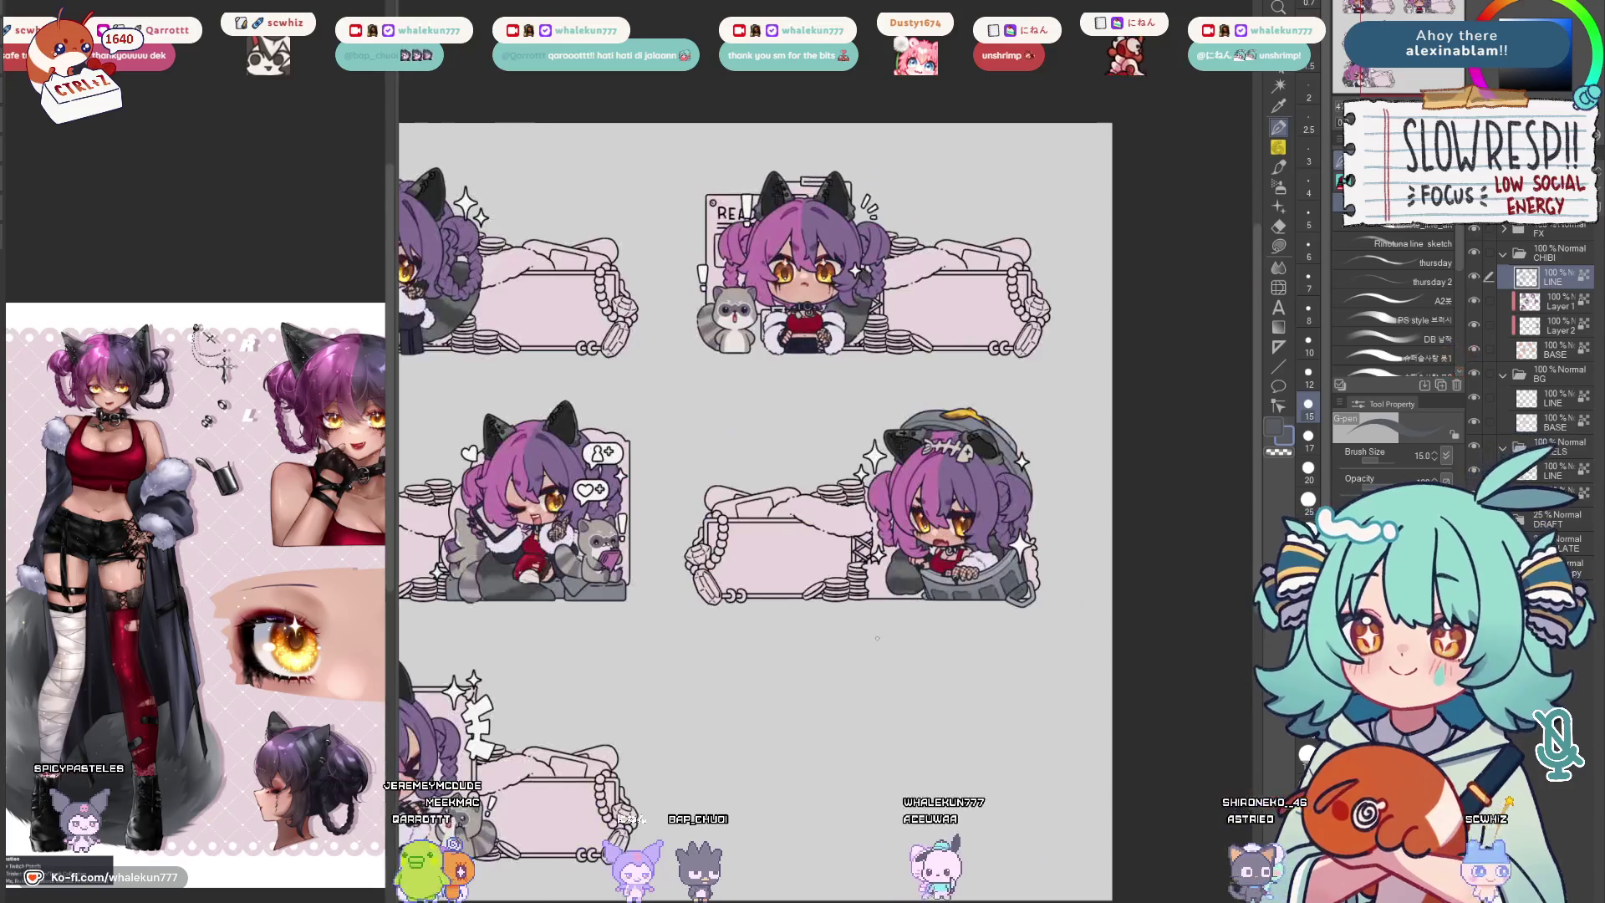
{"action": "left_click_drag", "start_coordinate": [764, 661], "coordinate": [862, 660]}
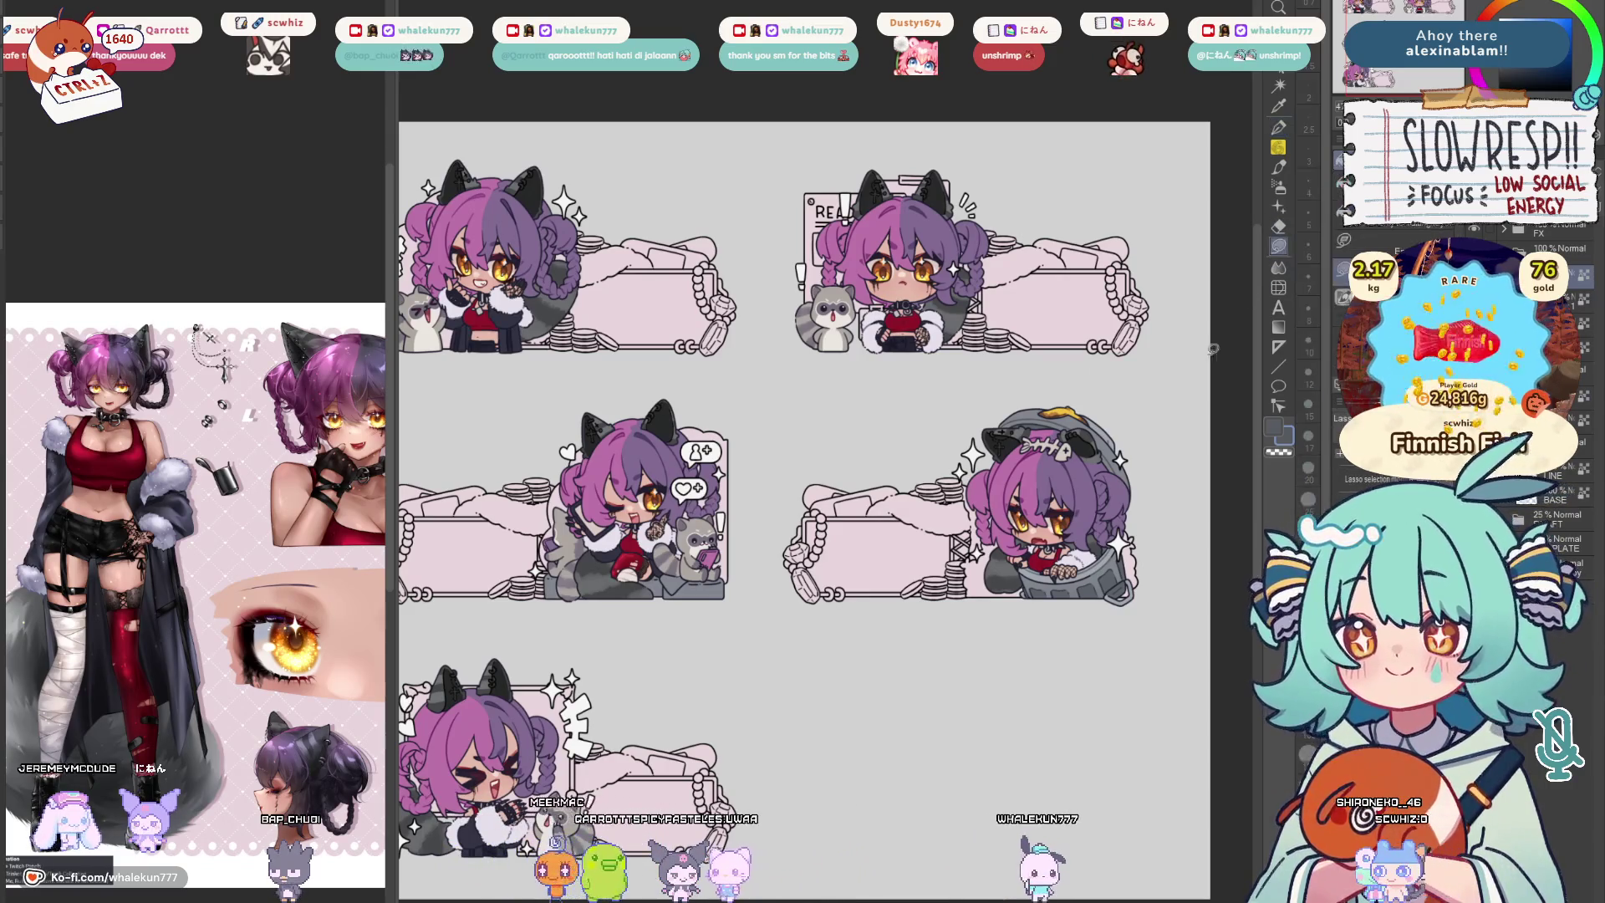
{"action": "scroll", "coordinate": [985, 610], "scroll_direction": "down", "scroll_amount": 3}
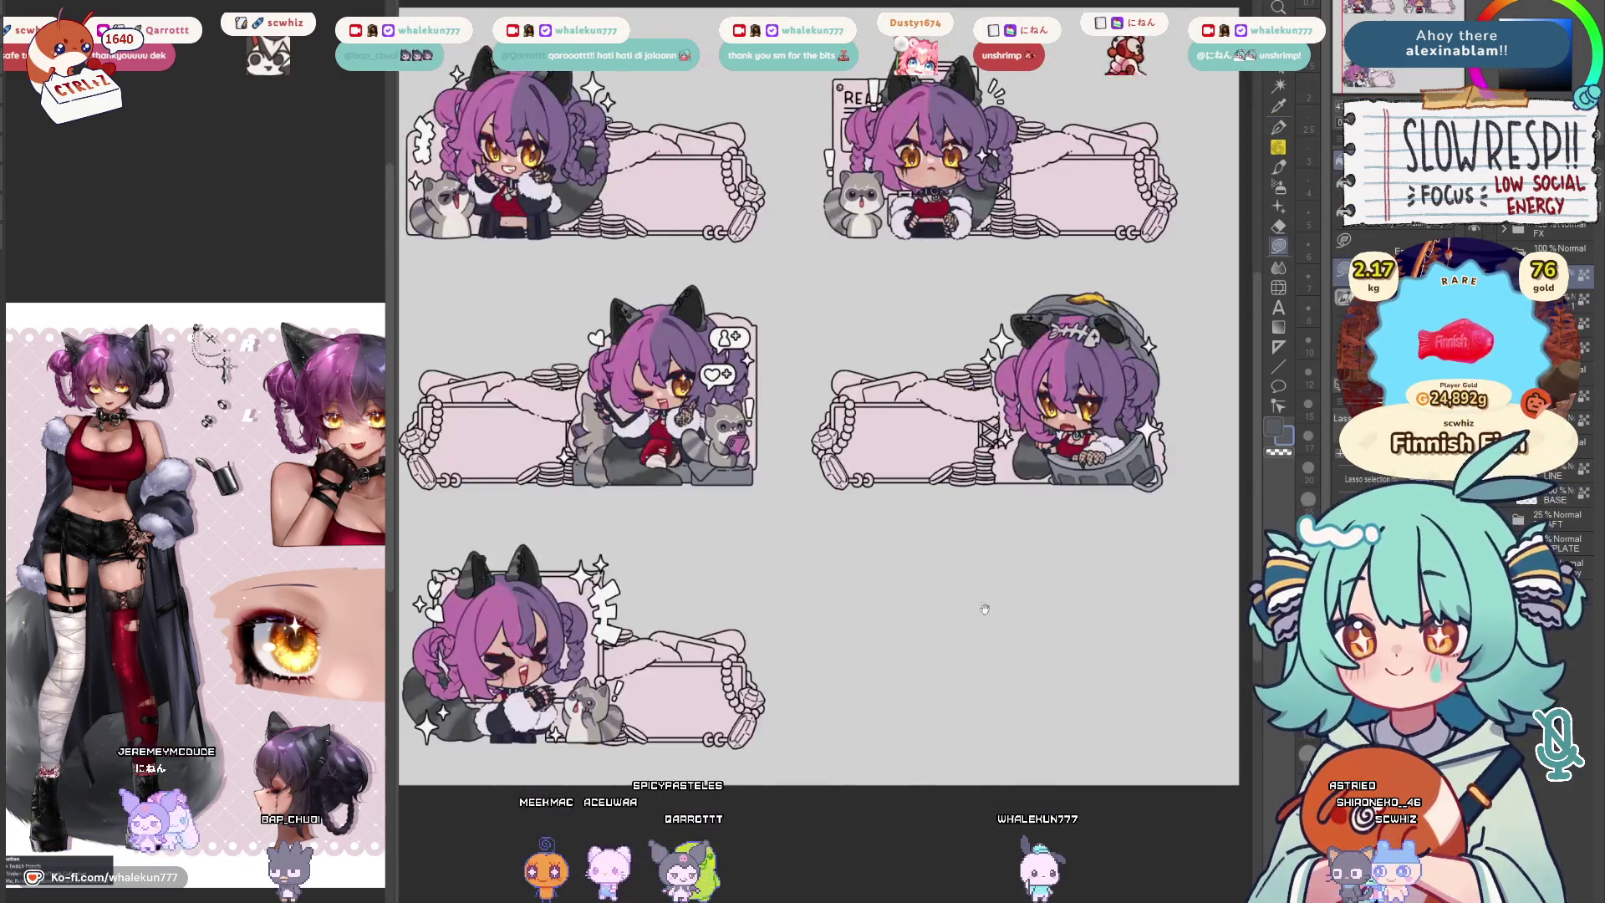
{"action": "left_click_drag", "start_coordinate": [985, 610], "coordinate": [1065, 653]}
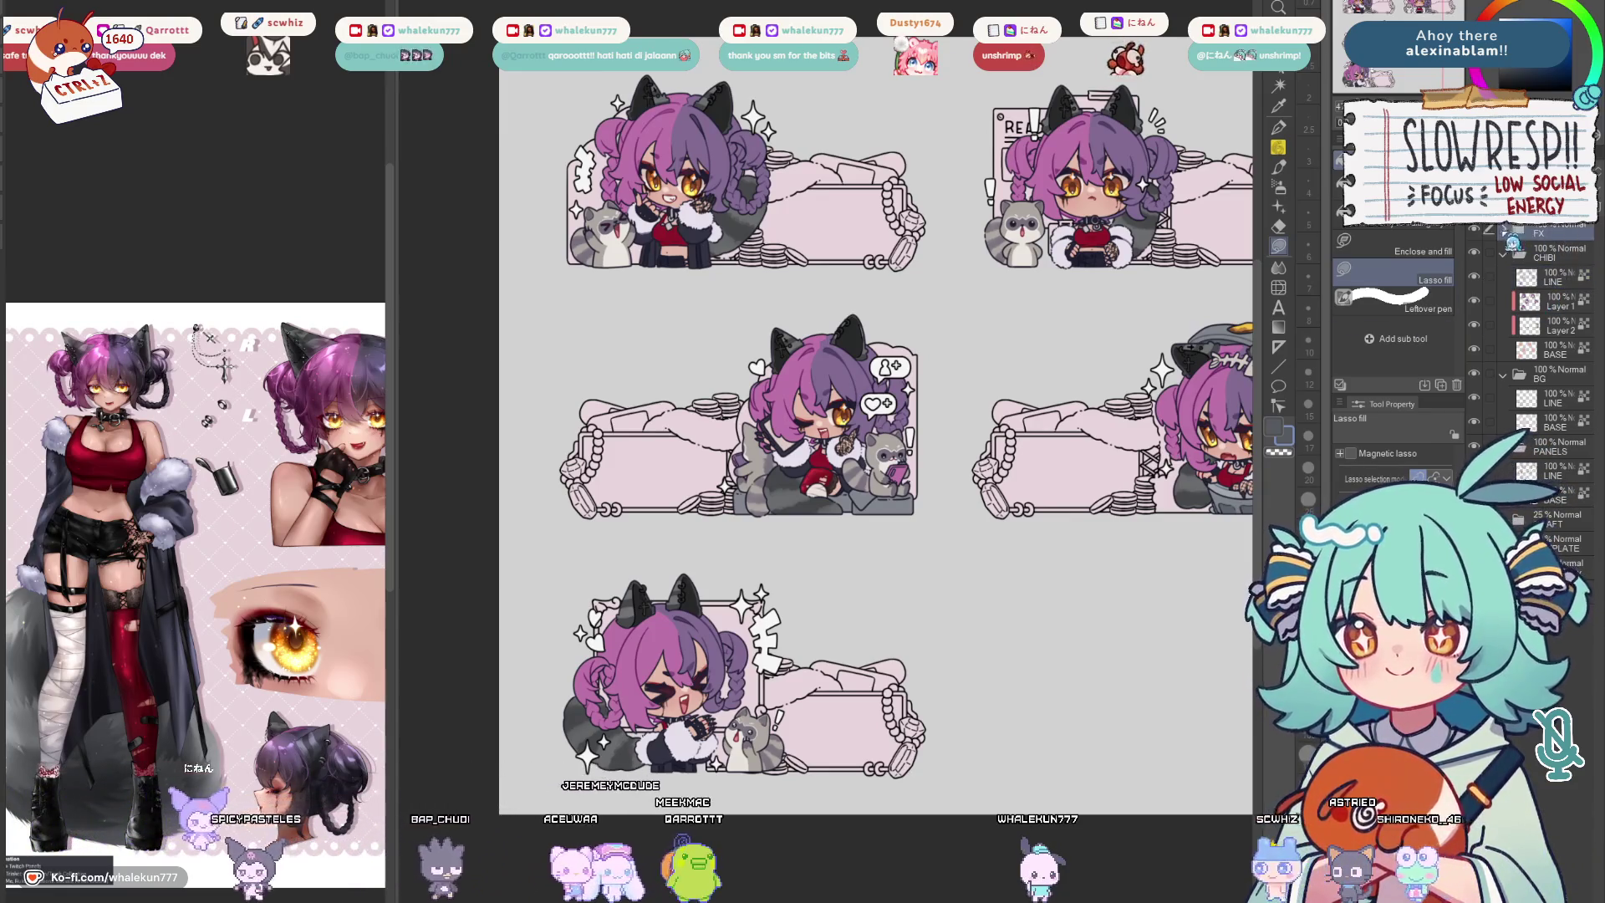
Zoom in on the top-right sticker and pick pale yellow as the fill colour
{"action": "left_click_drag", "start_coordinate": [1068, 359], "coordinate": [1038, 386]}
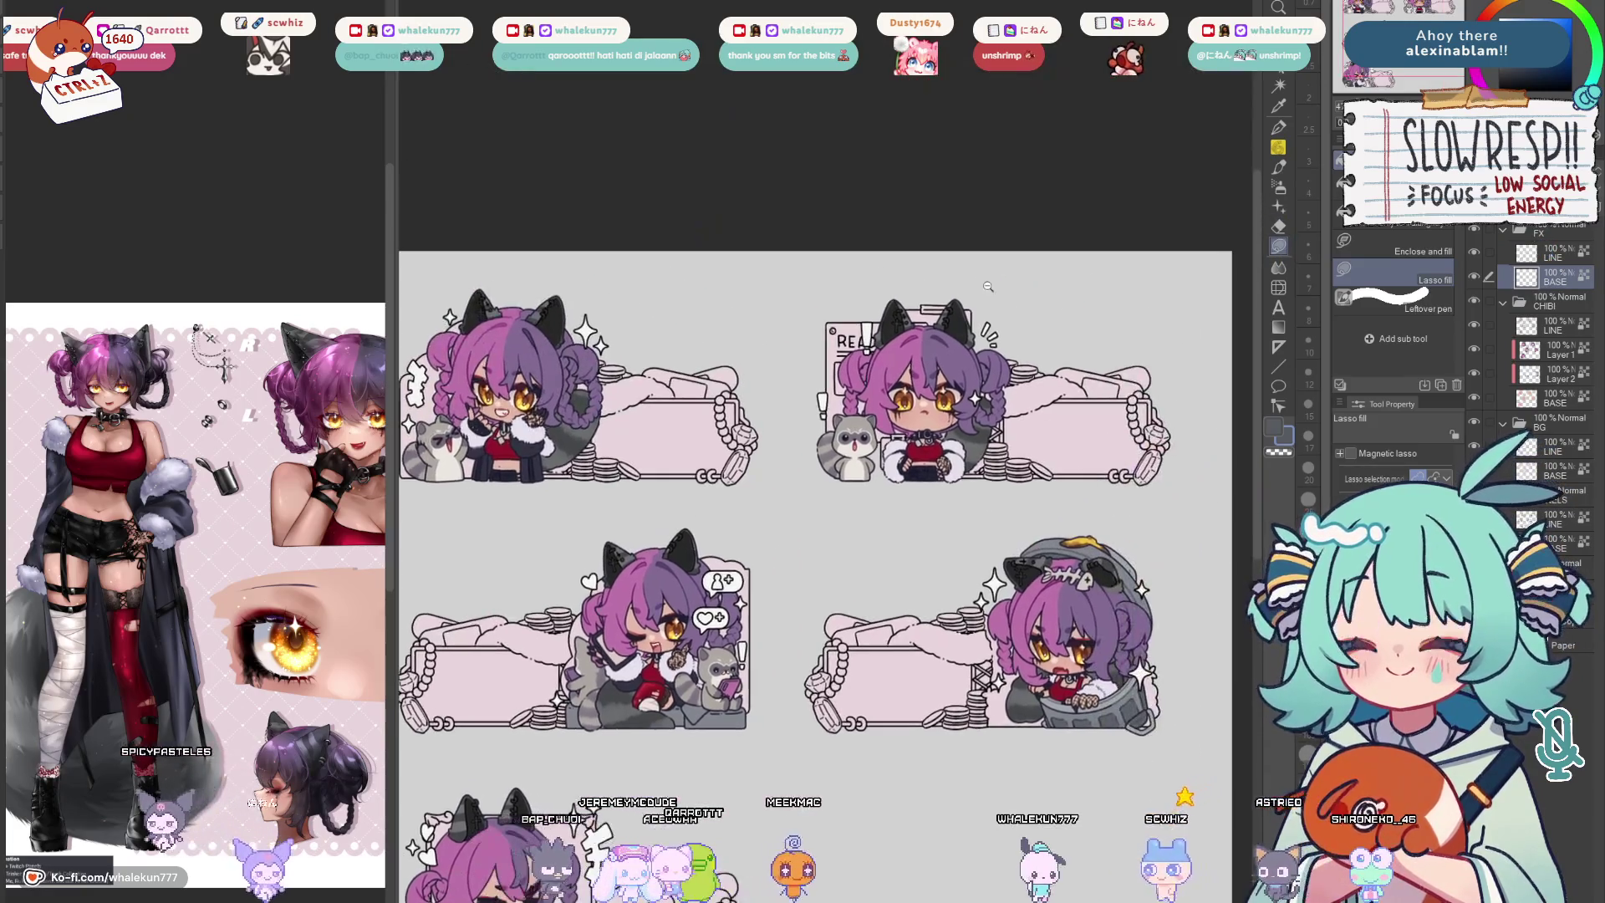
{"action": "key", "text": "ctrl+plus"}
{"action": "key", "text": "ctrl+plus"}
{"action": "left_click", "coordinate": [1530, 8]}
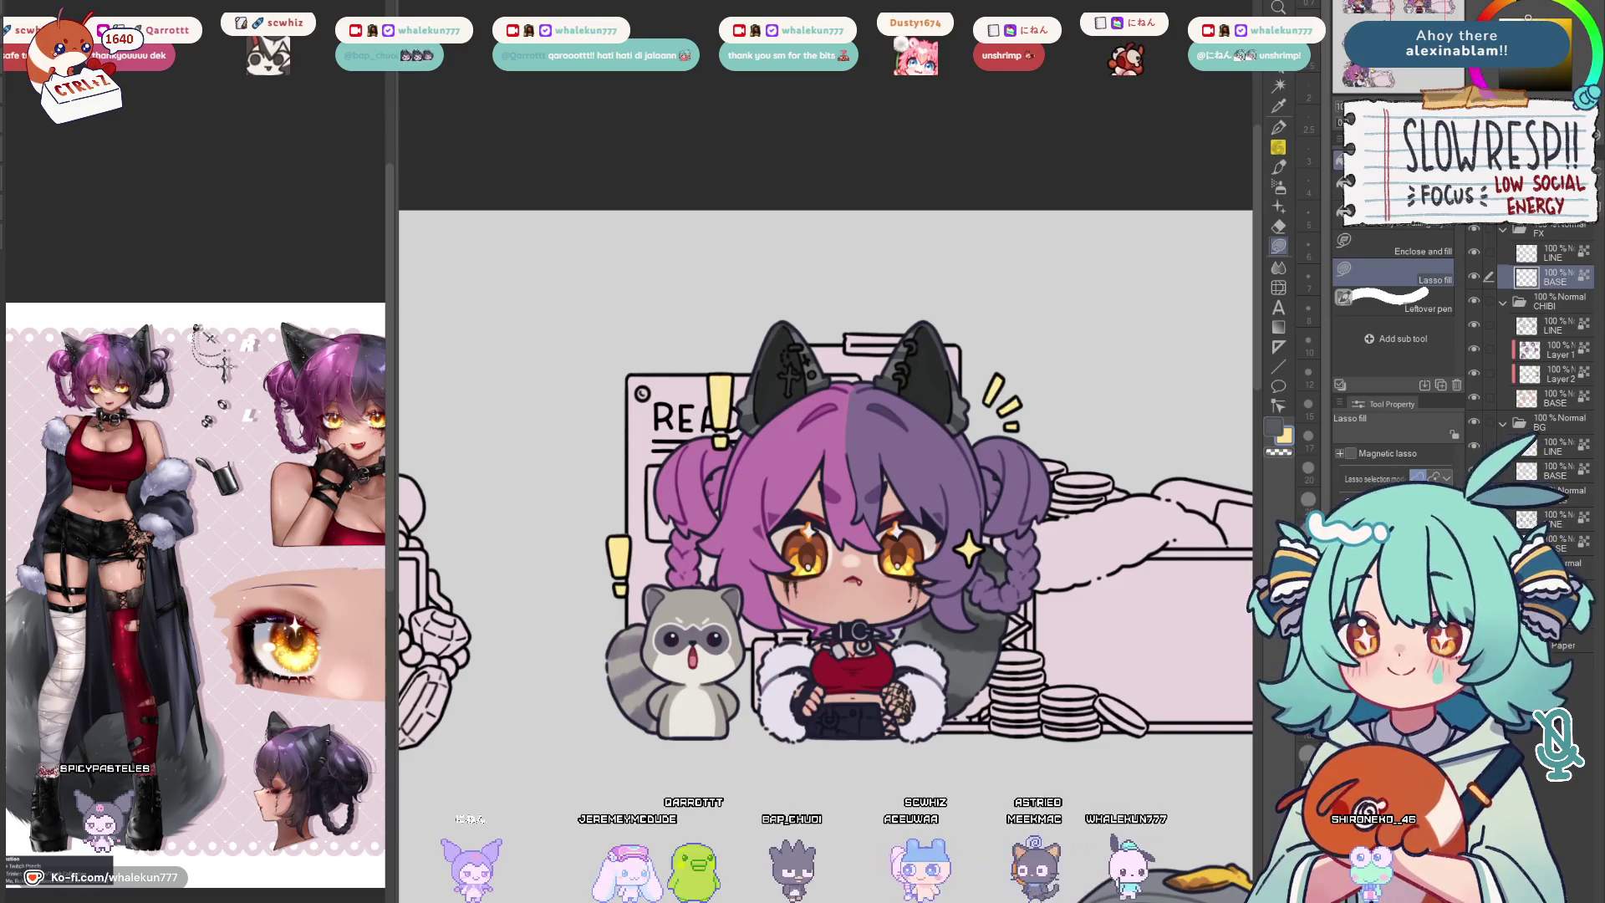
{"action": "key", "text": "ctrl+minus"}
{"action": "key", "text": "ctrl+minus"}
{"action": "key", "text": "ctrl+minus"}
{"action": "key", "text": "ctrl+plus"}
{"action": "key", "text": "ctrl+plus"}
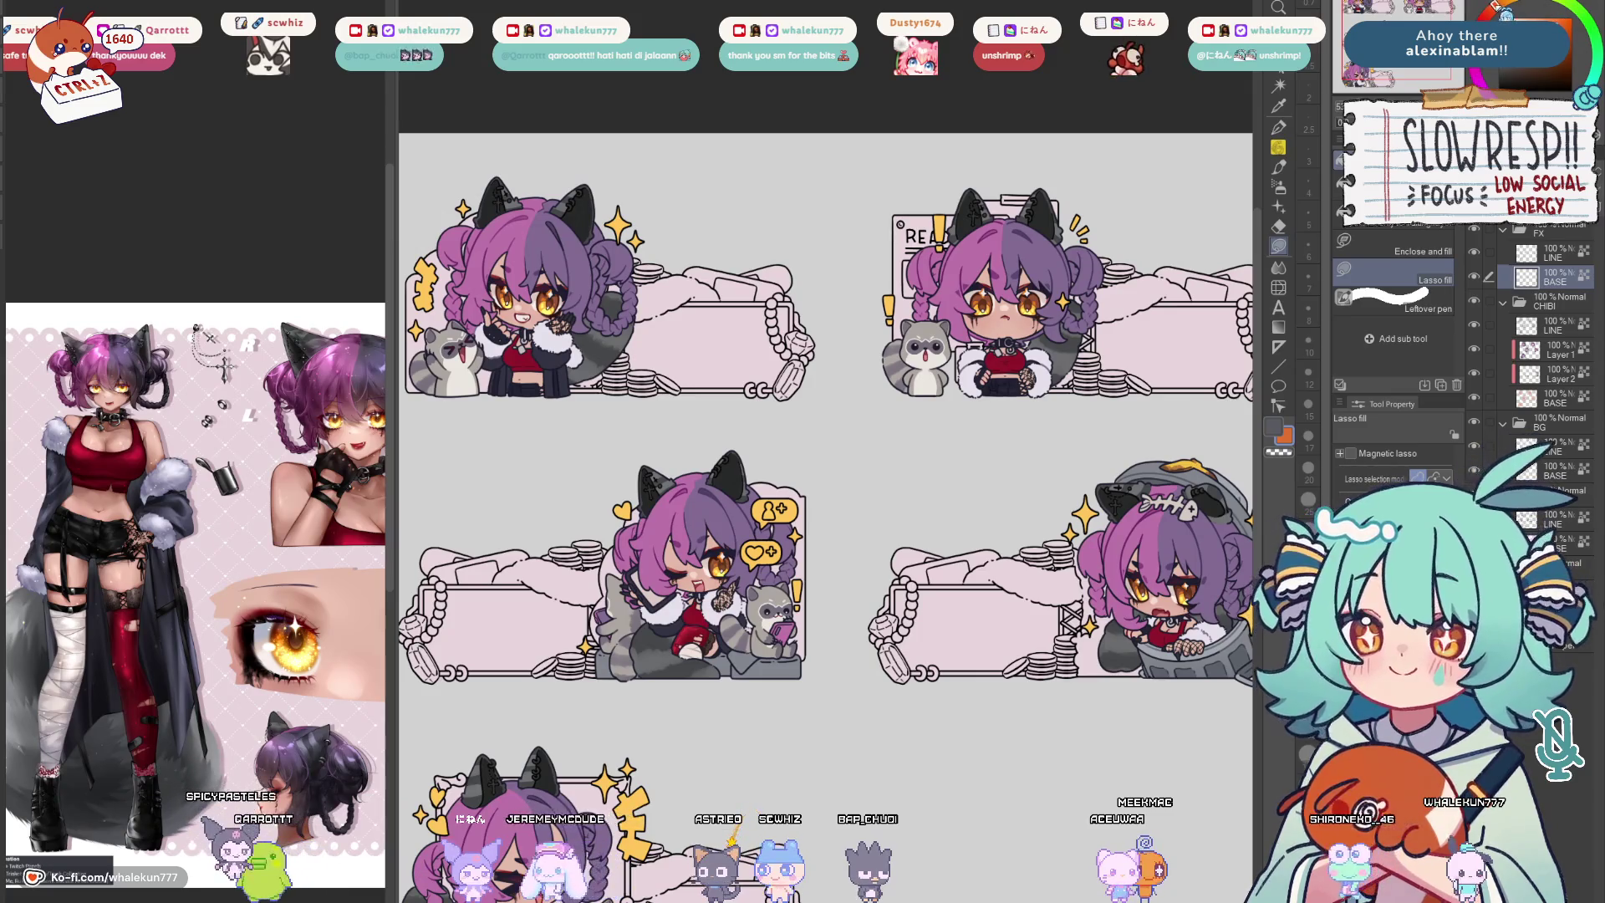
{"action": "key", "text": "ctrl+plus"}
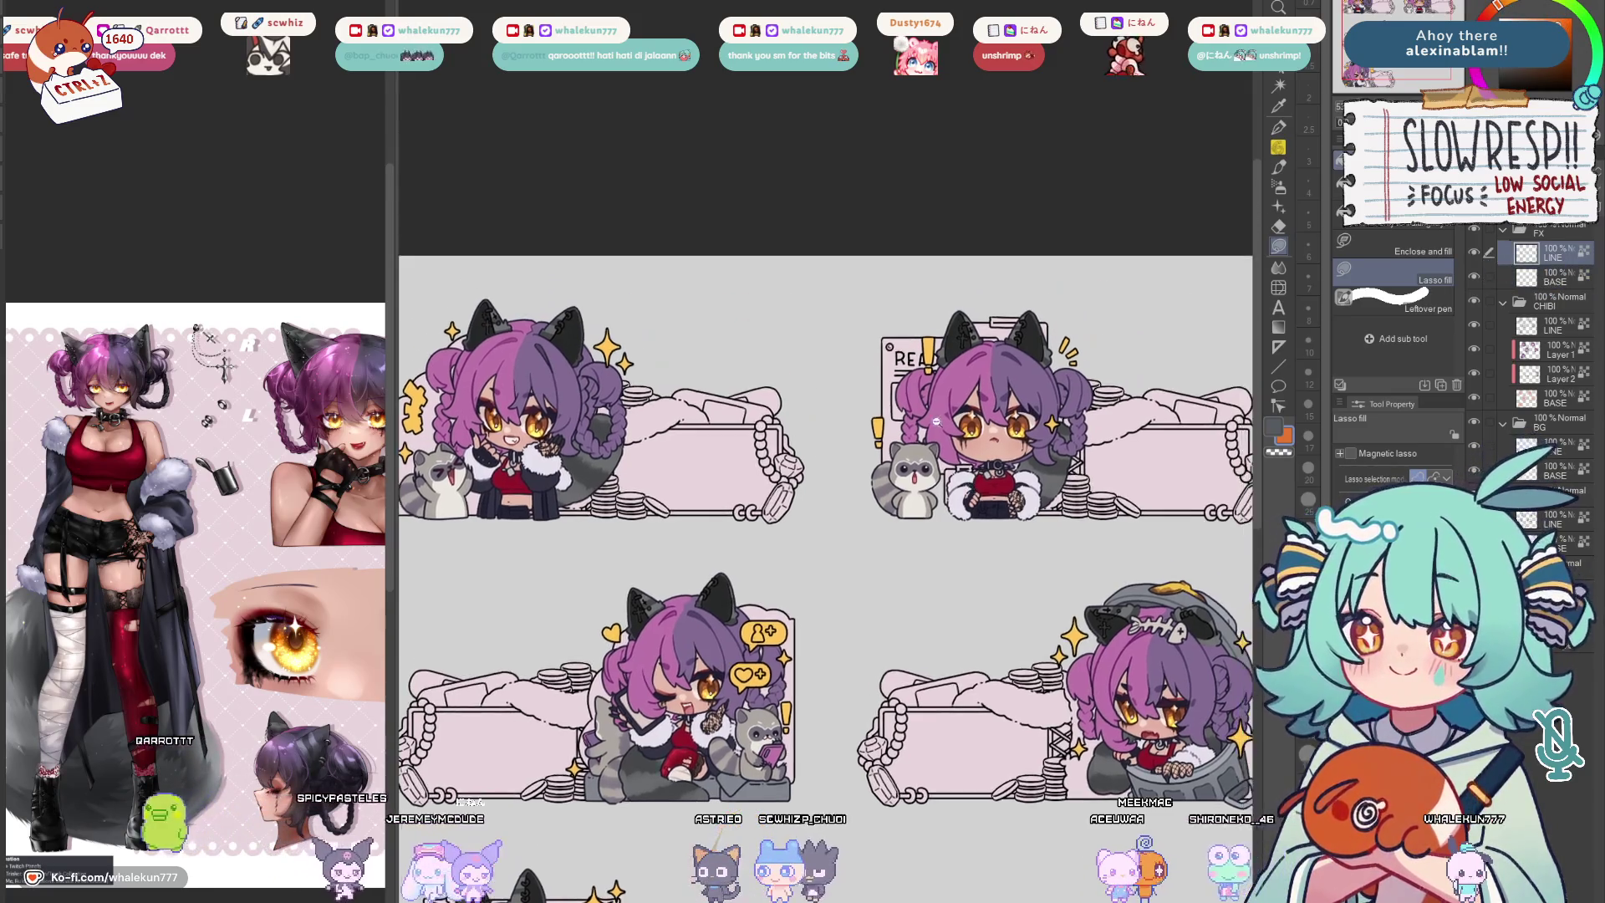
{"action": "scroll", "coordinate": [1188, 443], "scroll_direction": "down", "scroll_amount": 3}
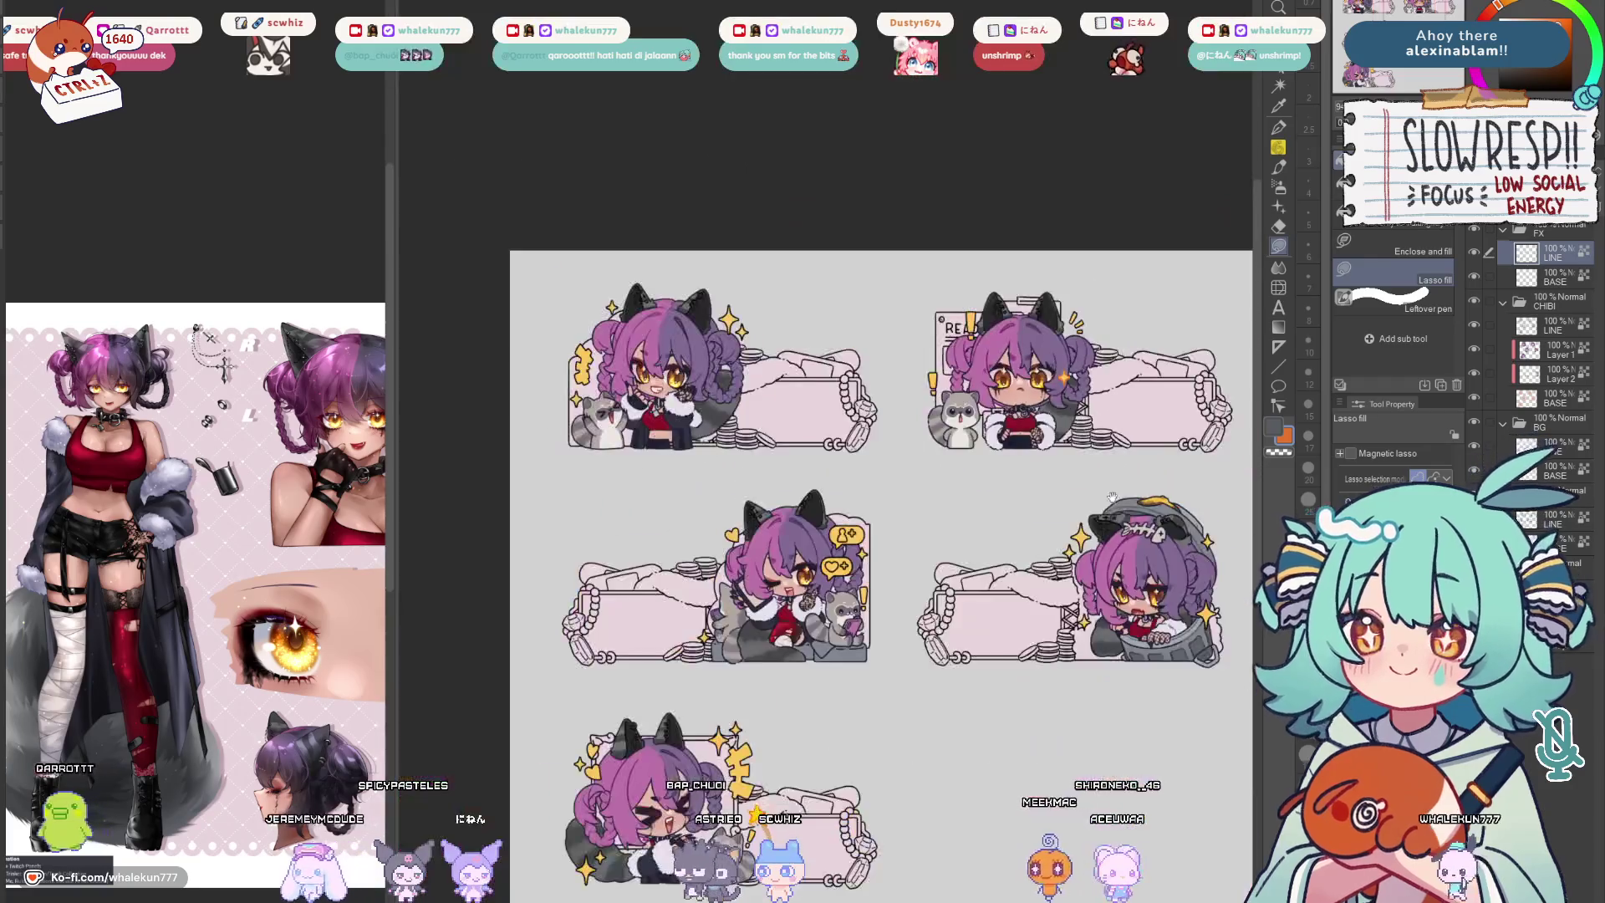
{"action": "scroll", "coordinate": [904, 406], "scroll_direction": "up", "scroll_amount": 2}
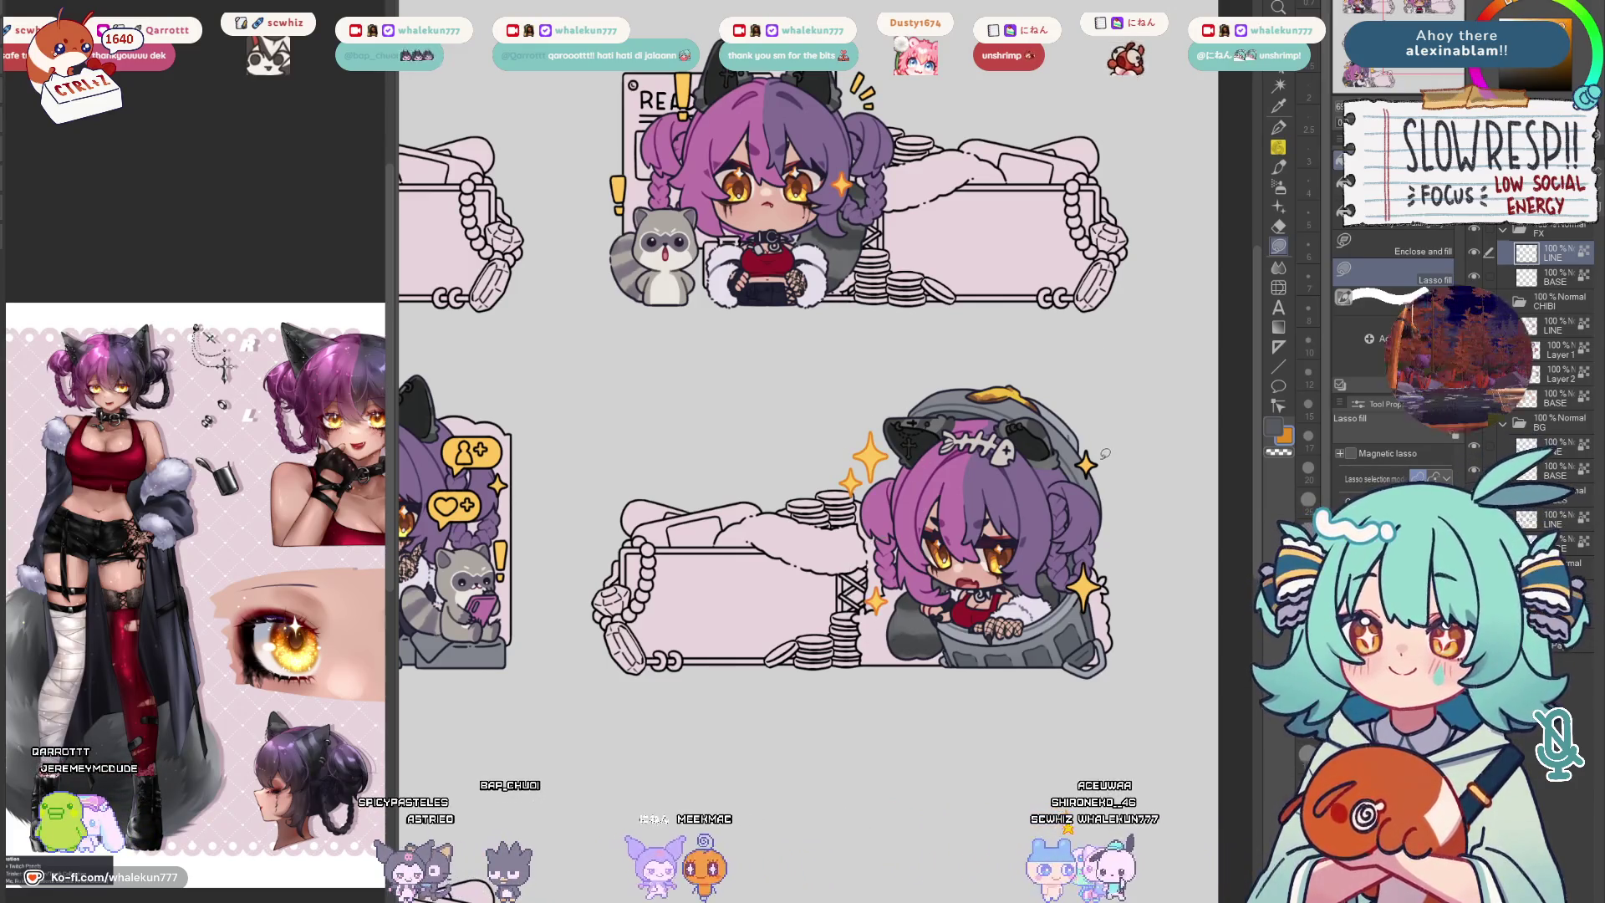
{"action": "scroll", "coordinate": [826, 451], "scroll_direction": "up", "scroll_amount": 3}
{"action": "scroll", "coordinate": [826, 451], "scroll_direction": "left", "scroll_amount": 2}
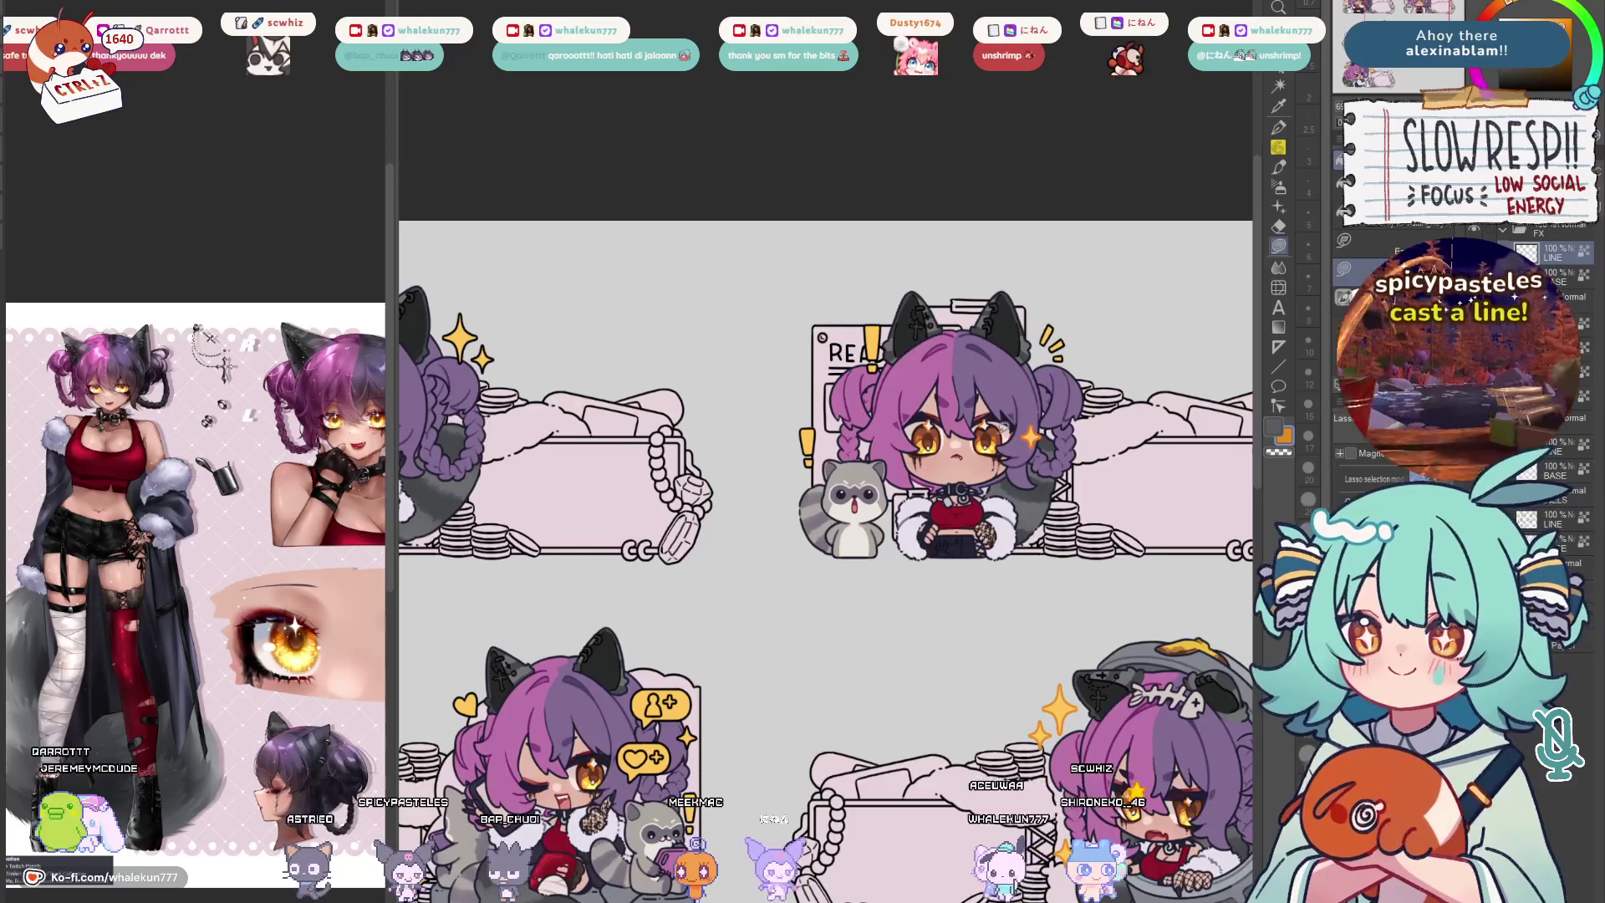
Lasso-fill the sparkles, chat icons and zigzags on the top-left and middle stickers in pale yellow
{"action": "left_click_drag", "start_coordinate": [772, 542], "coordinate": [1131, 560]}
{"action": "scroll", "coordinate": [1131, 560], "scroll_direction": "left", "scroll_amount": 2}
{"action": "scroll", "coordinate": [1008, 382], "scroll_direction": "up", "scroll_amount": 1}
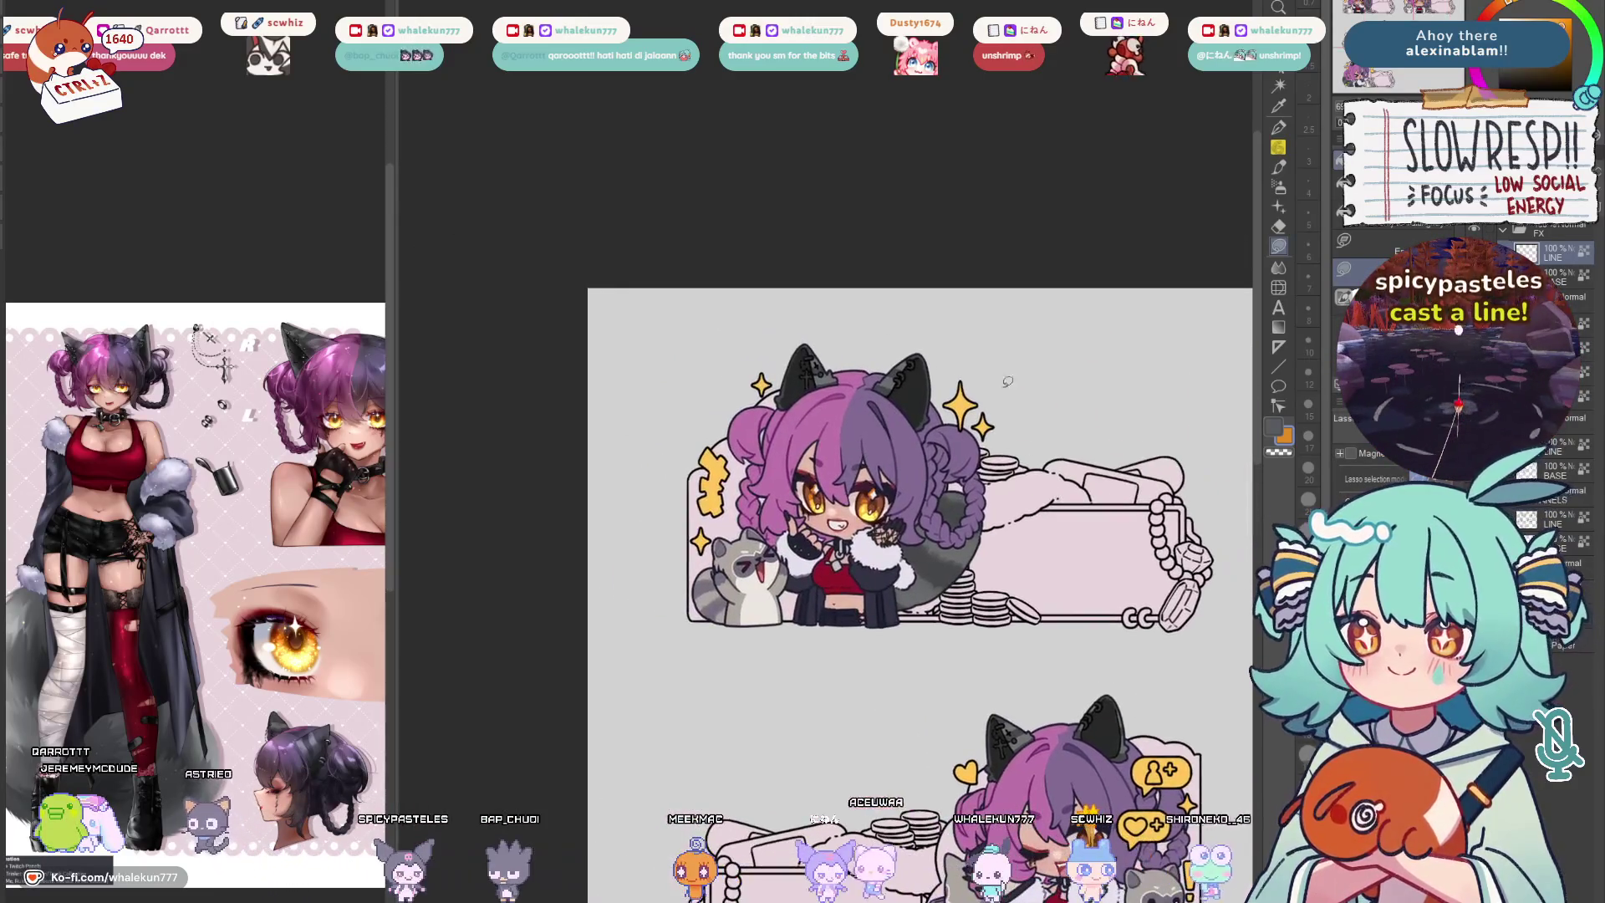
{"action": "scroll", "coordinate": [790, 433], "scroll_direction": "down", "scroll_amount": 2}
{"action": "scroll", "coordinate": [785, 462], "scroll_direction": "left", "scroll_amount": 2}
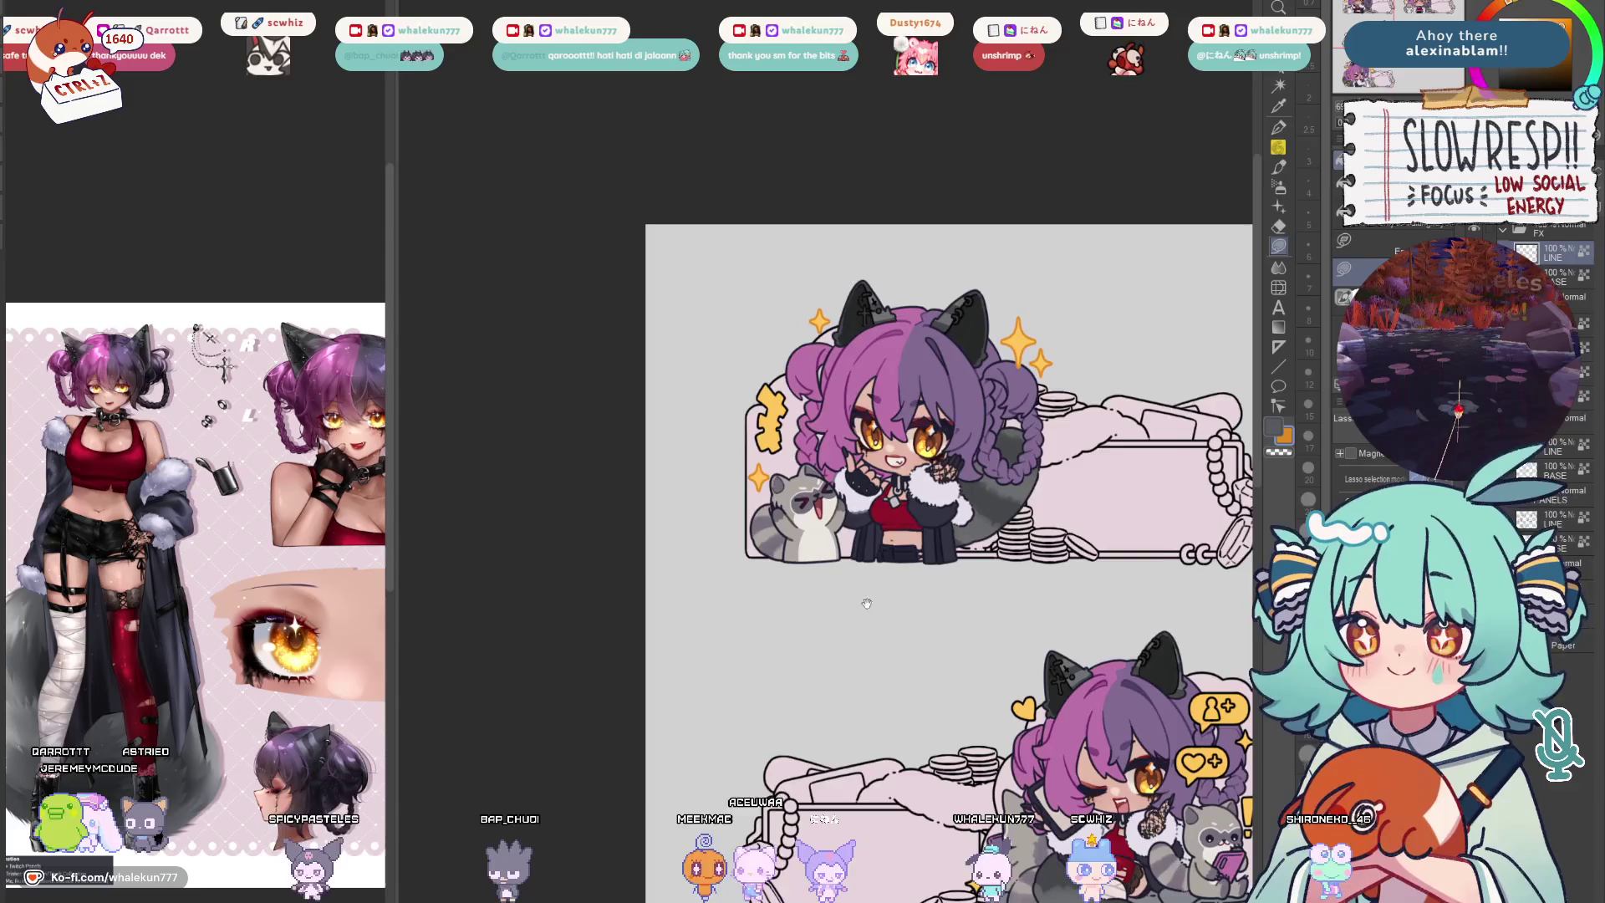
{"action": "mouse_move", "coordinate": [867, 603]}
{"action": "left_mouse_down"}
{"action": "mouse_move", "coordinate": [741, 235]}
{"action": "mouse_move", "coordinate": [717, 268]}
{"action": "left_mouse_up"}
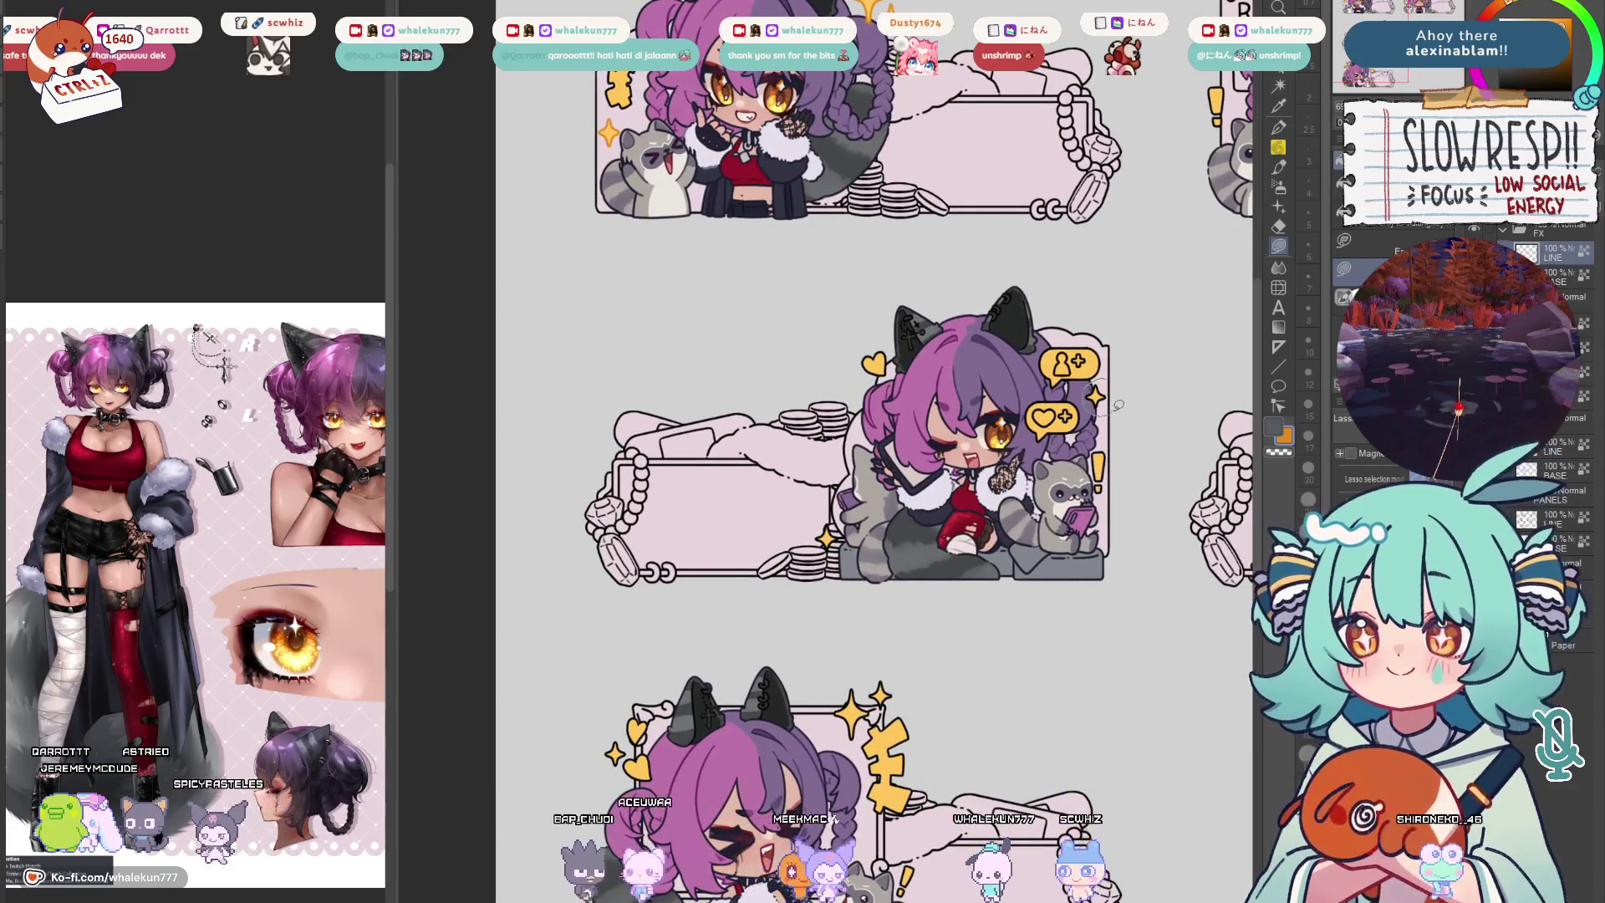
{"action": "scroll", "coordinate": [871, 486], "scroll_direction": "right", "scroll_amount": 2}
{"action": "scroll", "coordinate": [980, 471], "scroll_direction": "down", "scroll_amount": 1}
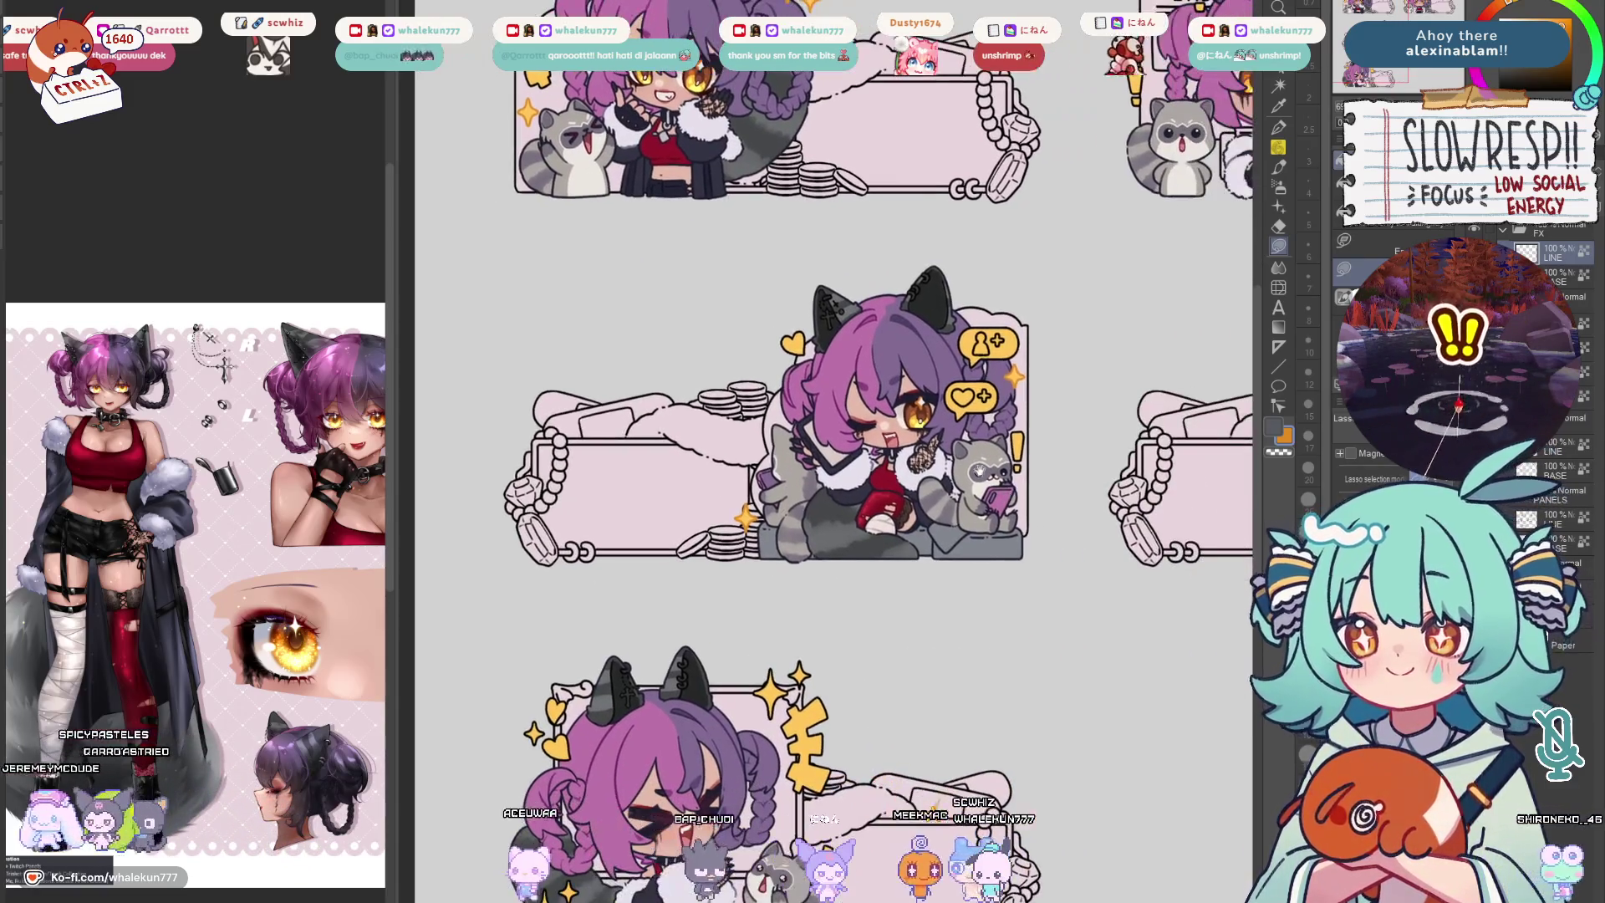
{"action": "scroll", "coordinate": [1036, 386], "scroll_direction": "down", "scroll_amount": 5}
{"action": "scroll", "coordinate": [989, 391], "scroll_direction": "left", "scroll_amount": 2}
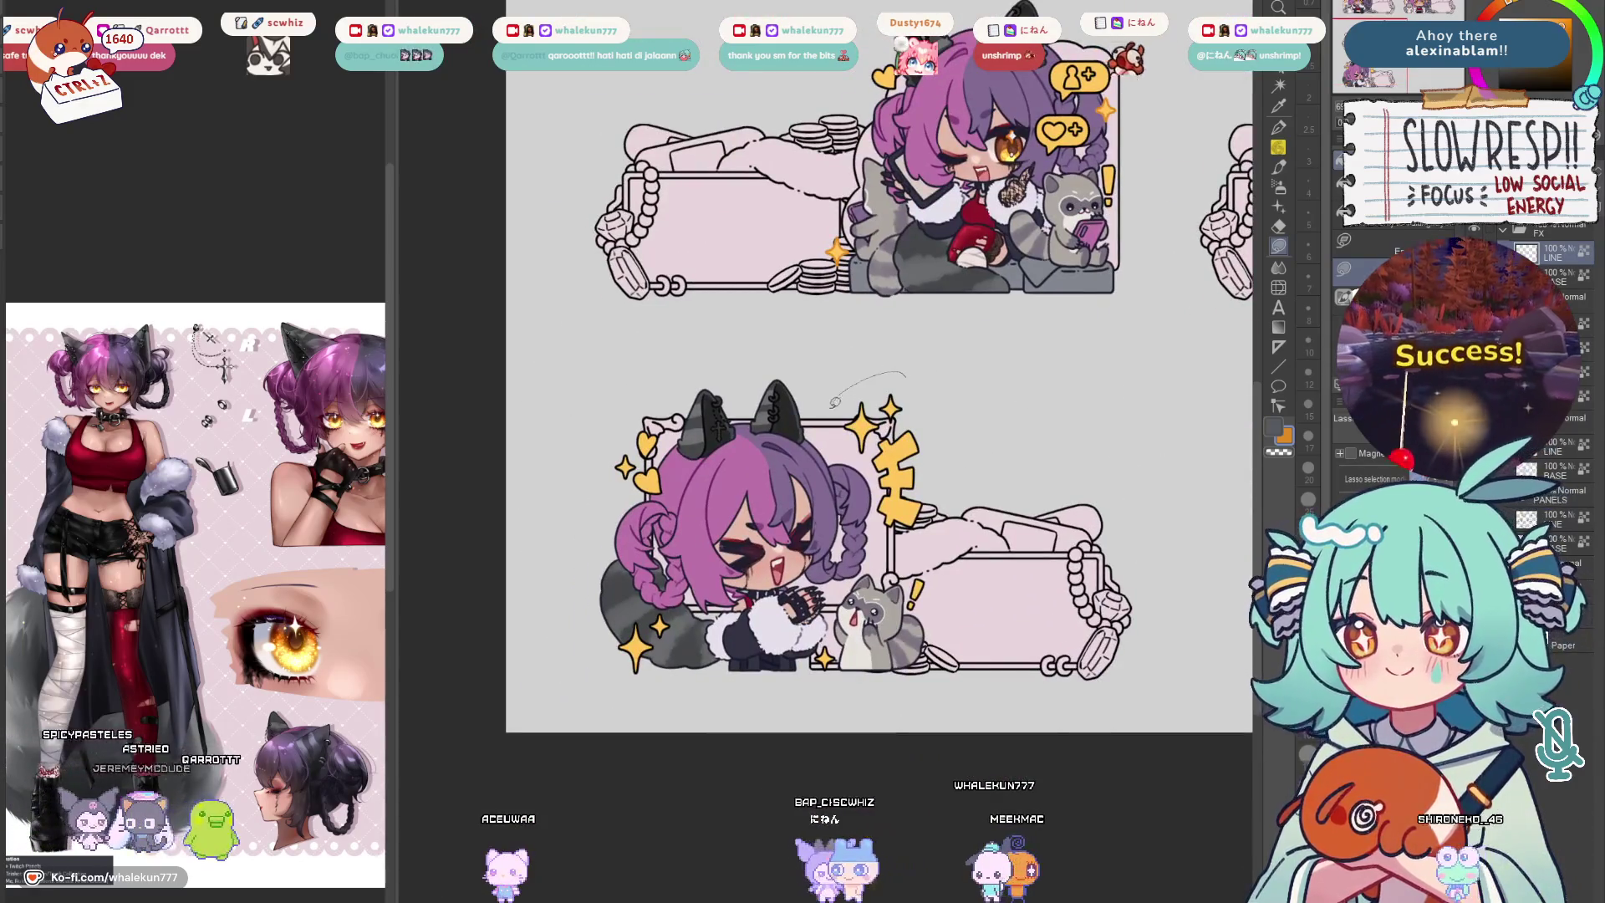
Finish the remaining sticker accents and fill the raccoon's exclamation marks red
{"action": "scroll", "coordinate": [836, 418], "scroll_direction": "left", "scroll_amount": 2}
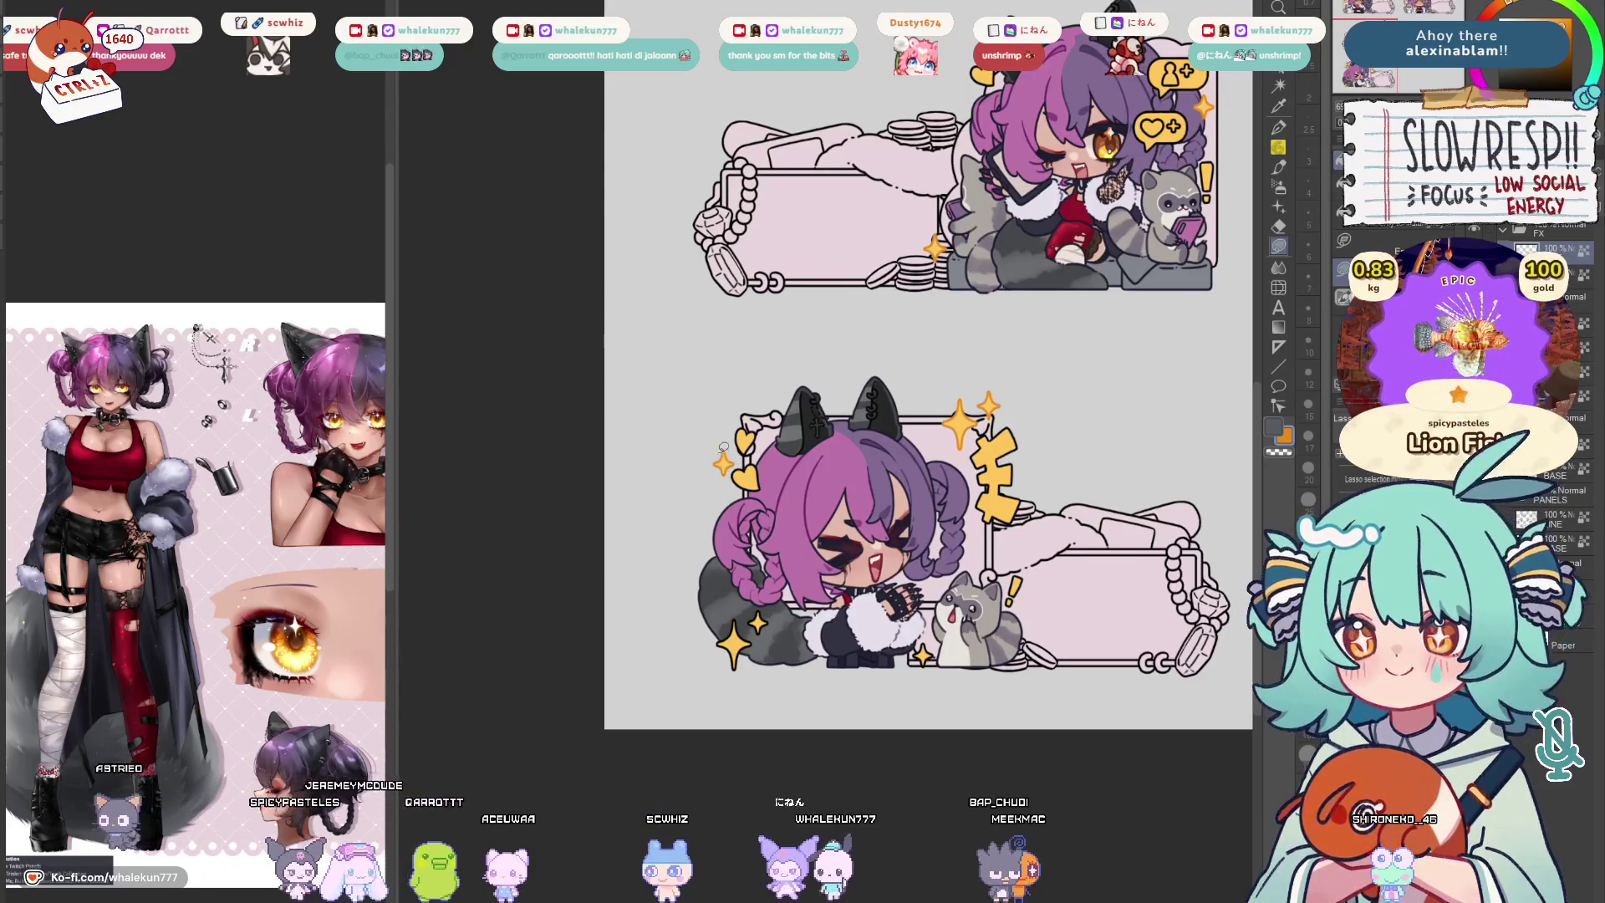
{"action": "scroll", "coordinate": [752, 478], "scroll_direction": "down", "scroll_amount": 1}
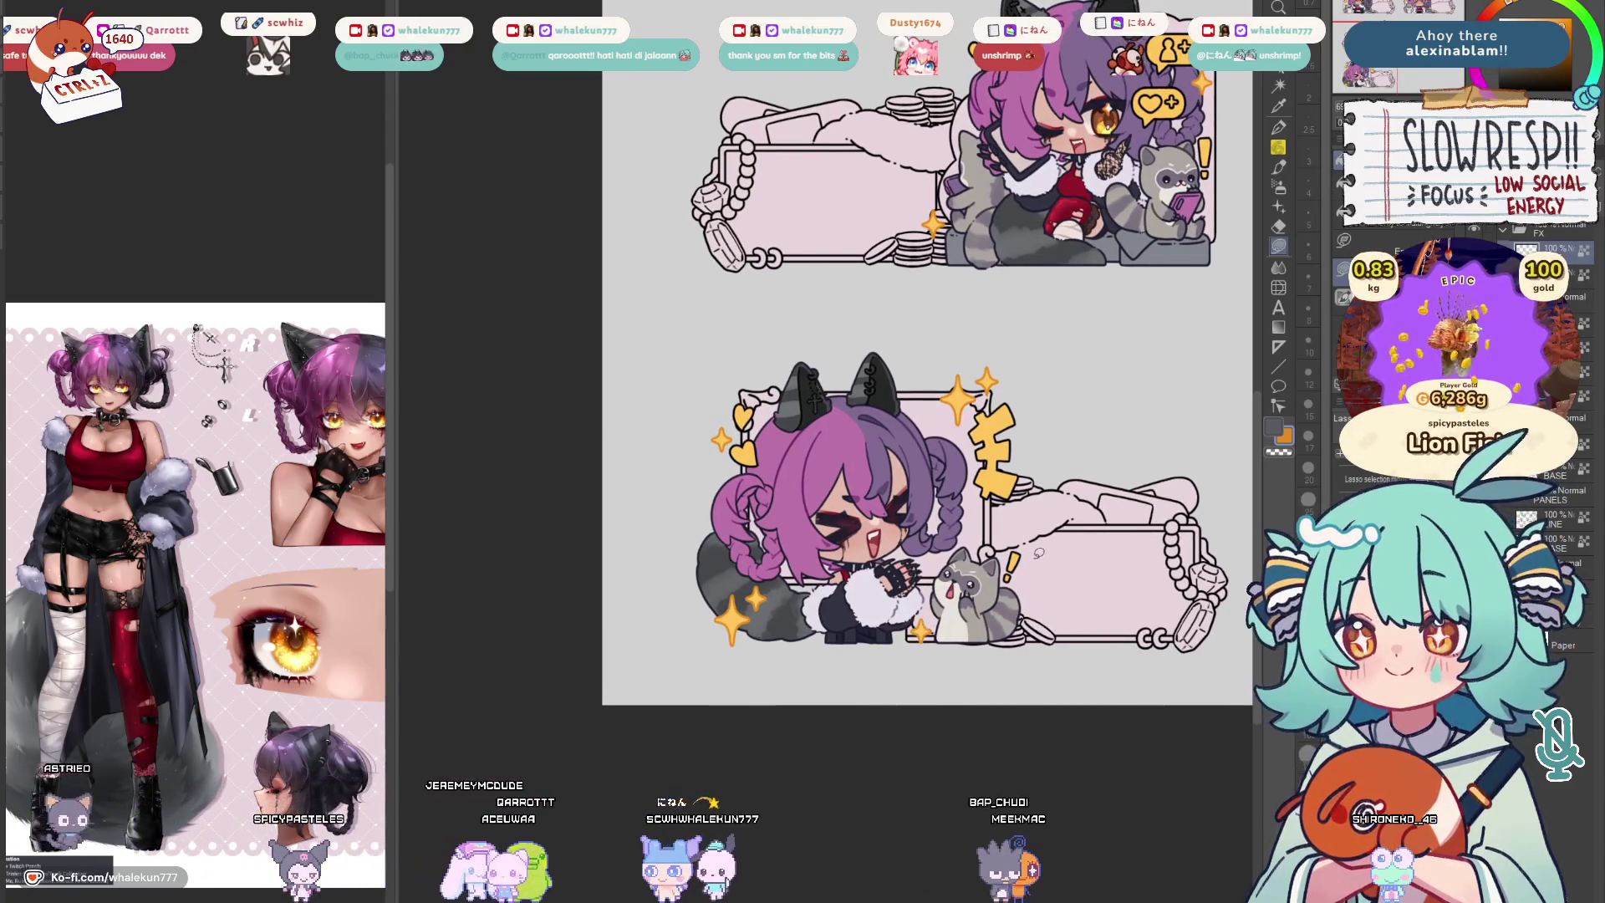
{"action": "scroll", "coordinate": [1056, 429], "scroll_direction": "down", "scroll_amount": 5}
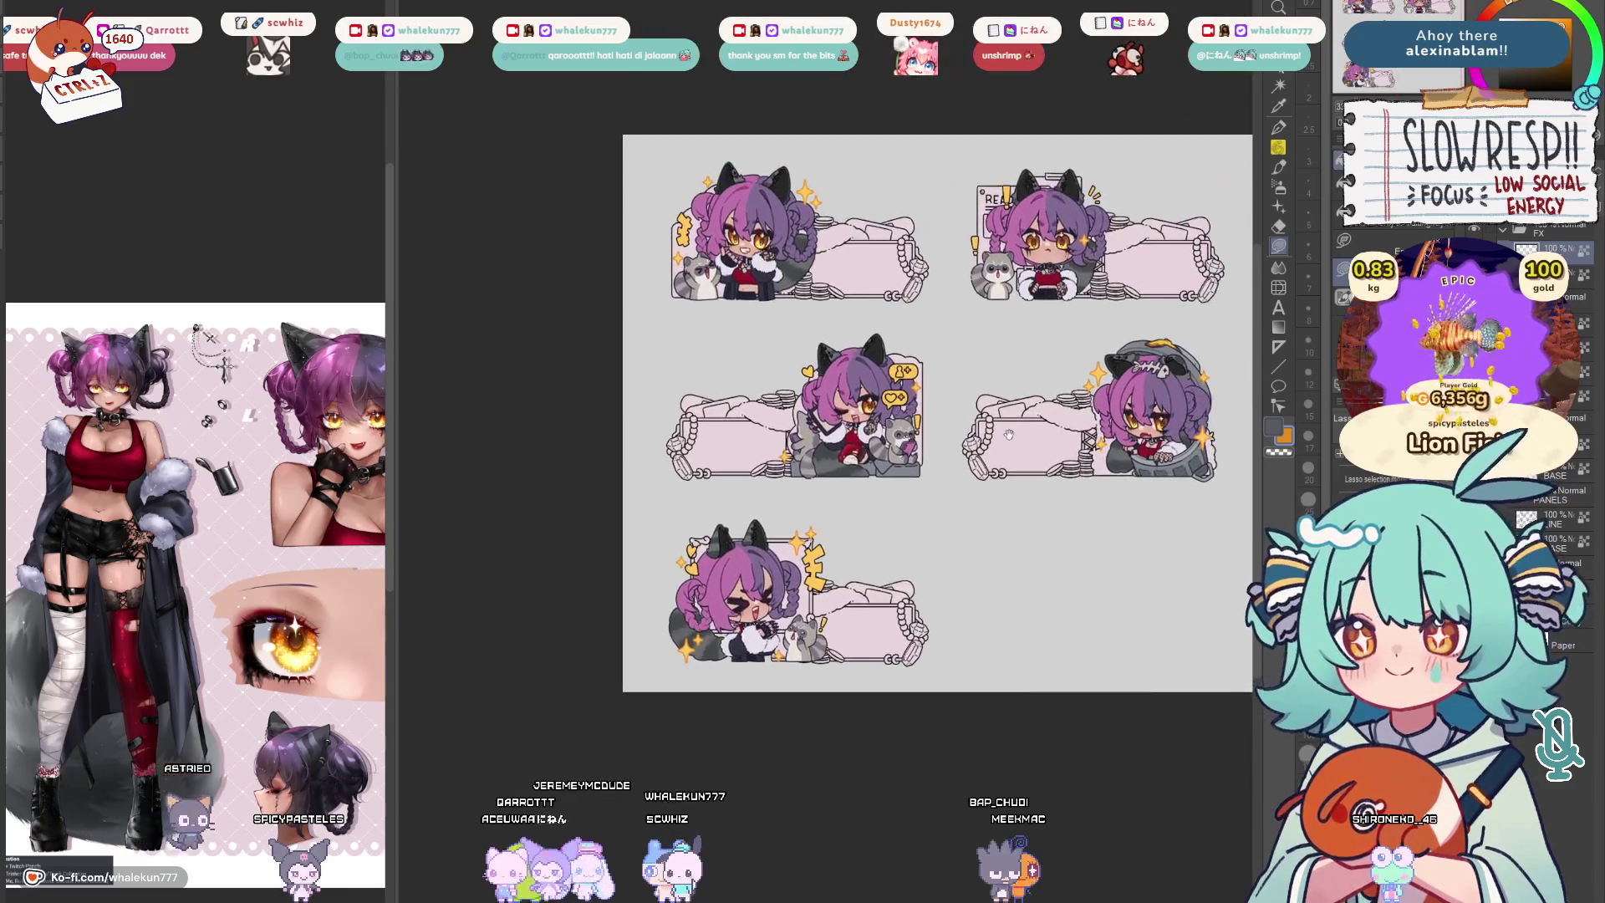
{"action": "scroll", "coordinate": [1129, 337], "scroll_direction": "up", "scroll_amount": 3}
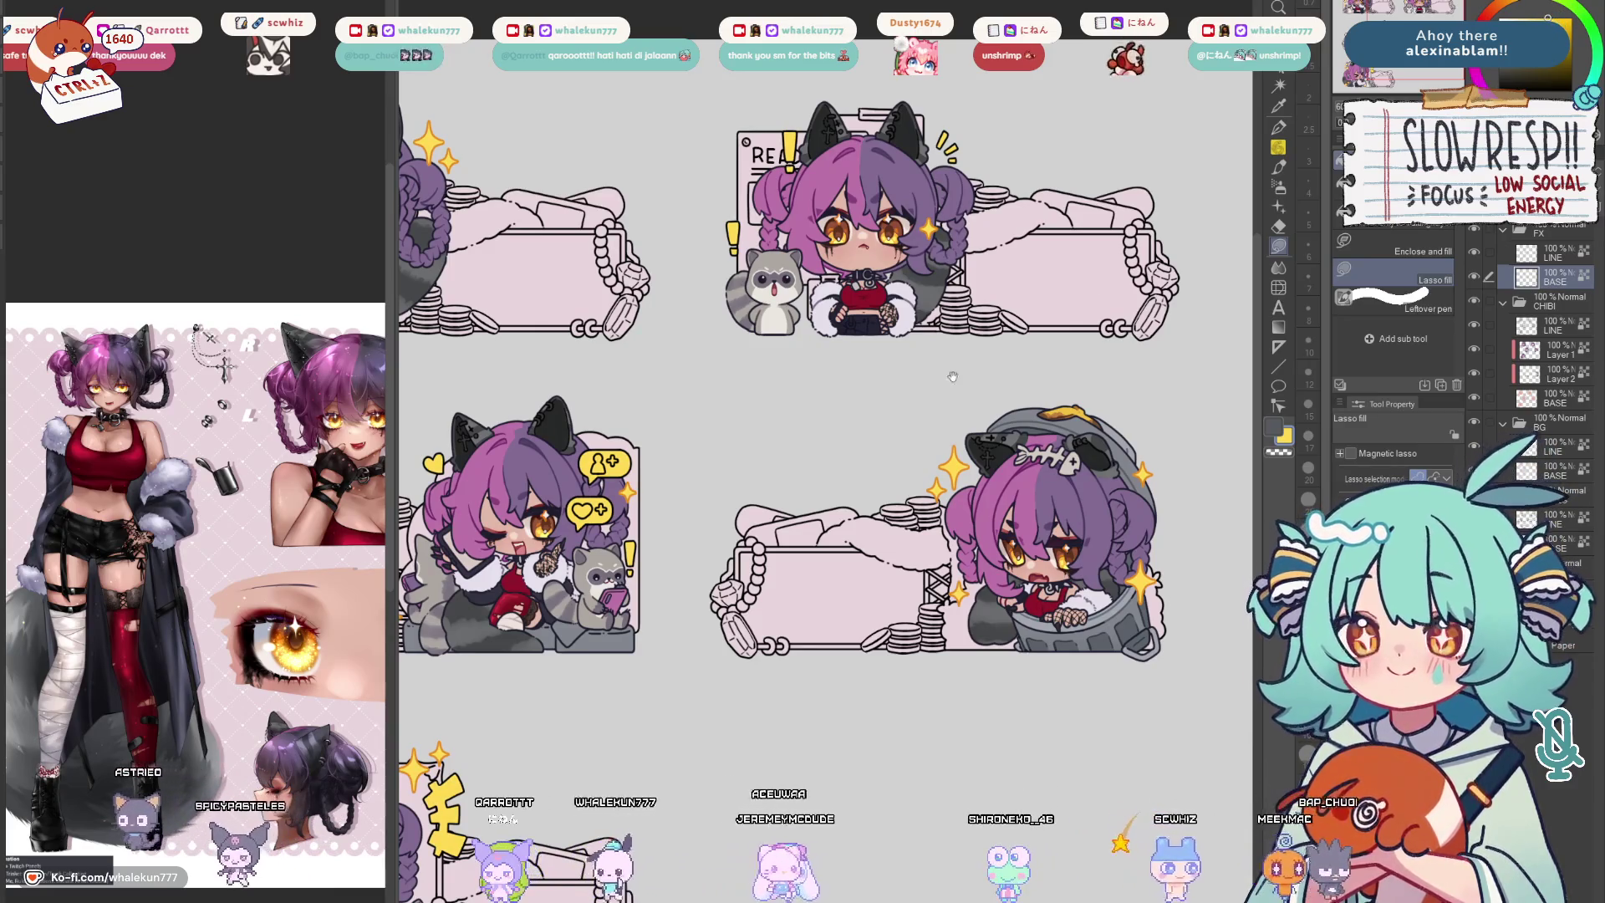
{"action": "scroll", "coordinate": [1107, 334], "scroll_direction": "up", "scroll_amount": 3}
{"action": "scroll", "coordinate": [1107, 334], "scroll_direction": "down", "scroll_amount": 3}
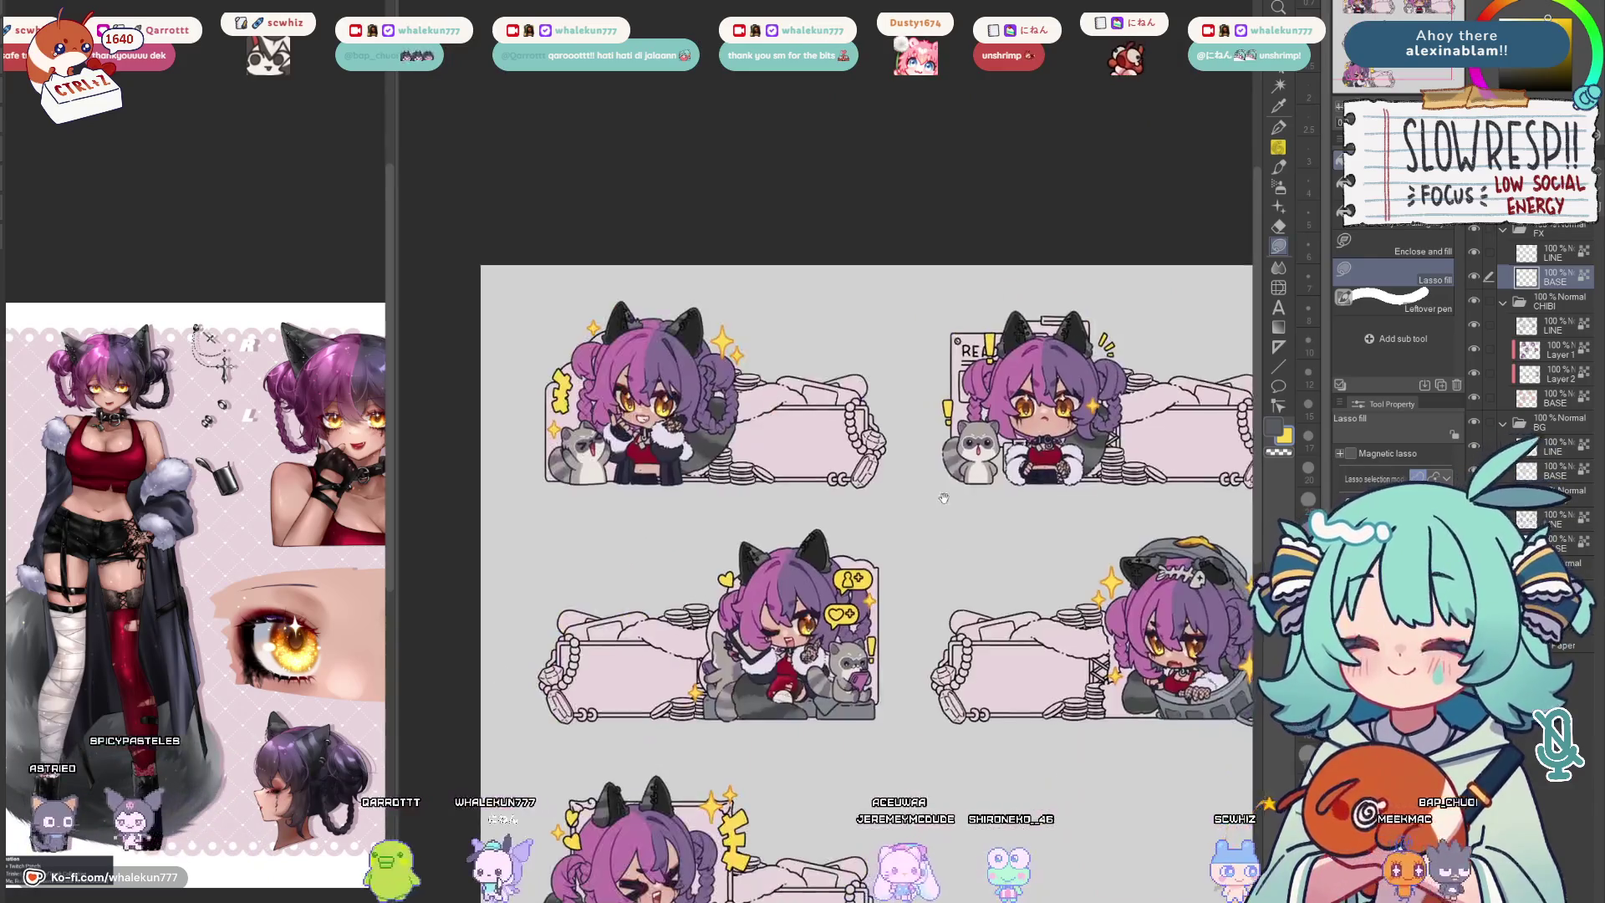
{"action": "left_click_drag", "start_coordinate": [1107, 334], "coordinate": [1198, 404]}
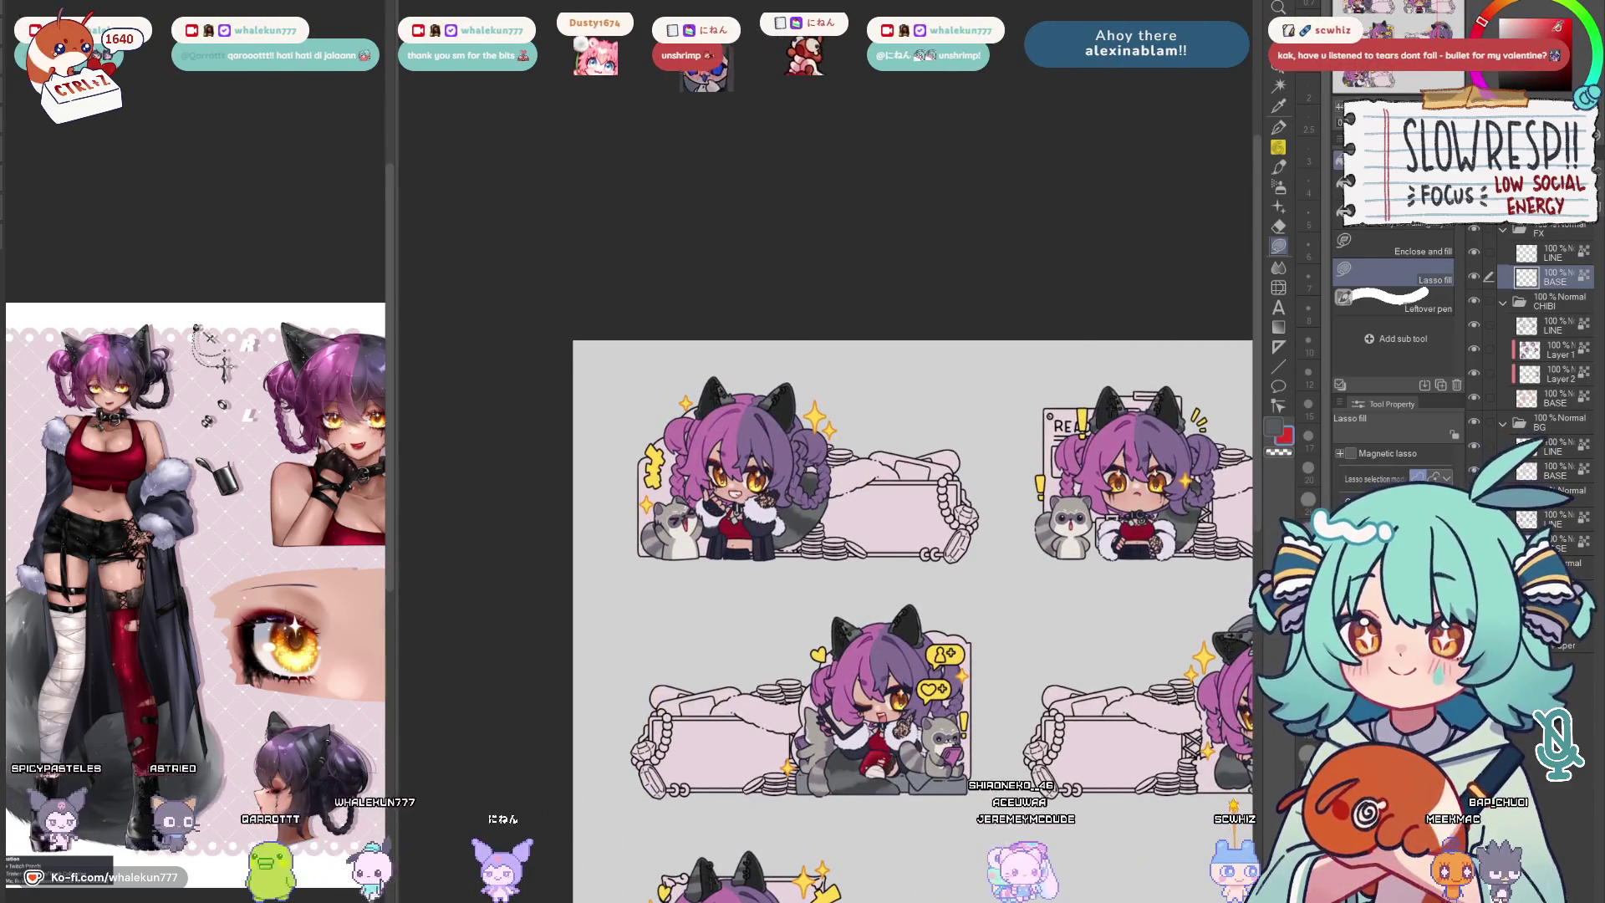
{"action": "scroll", "coordinate": [988, 247], "scroll_direction": "up", "scroll_amount": 3}
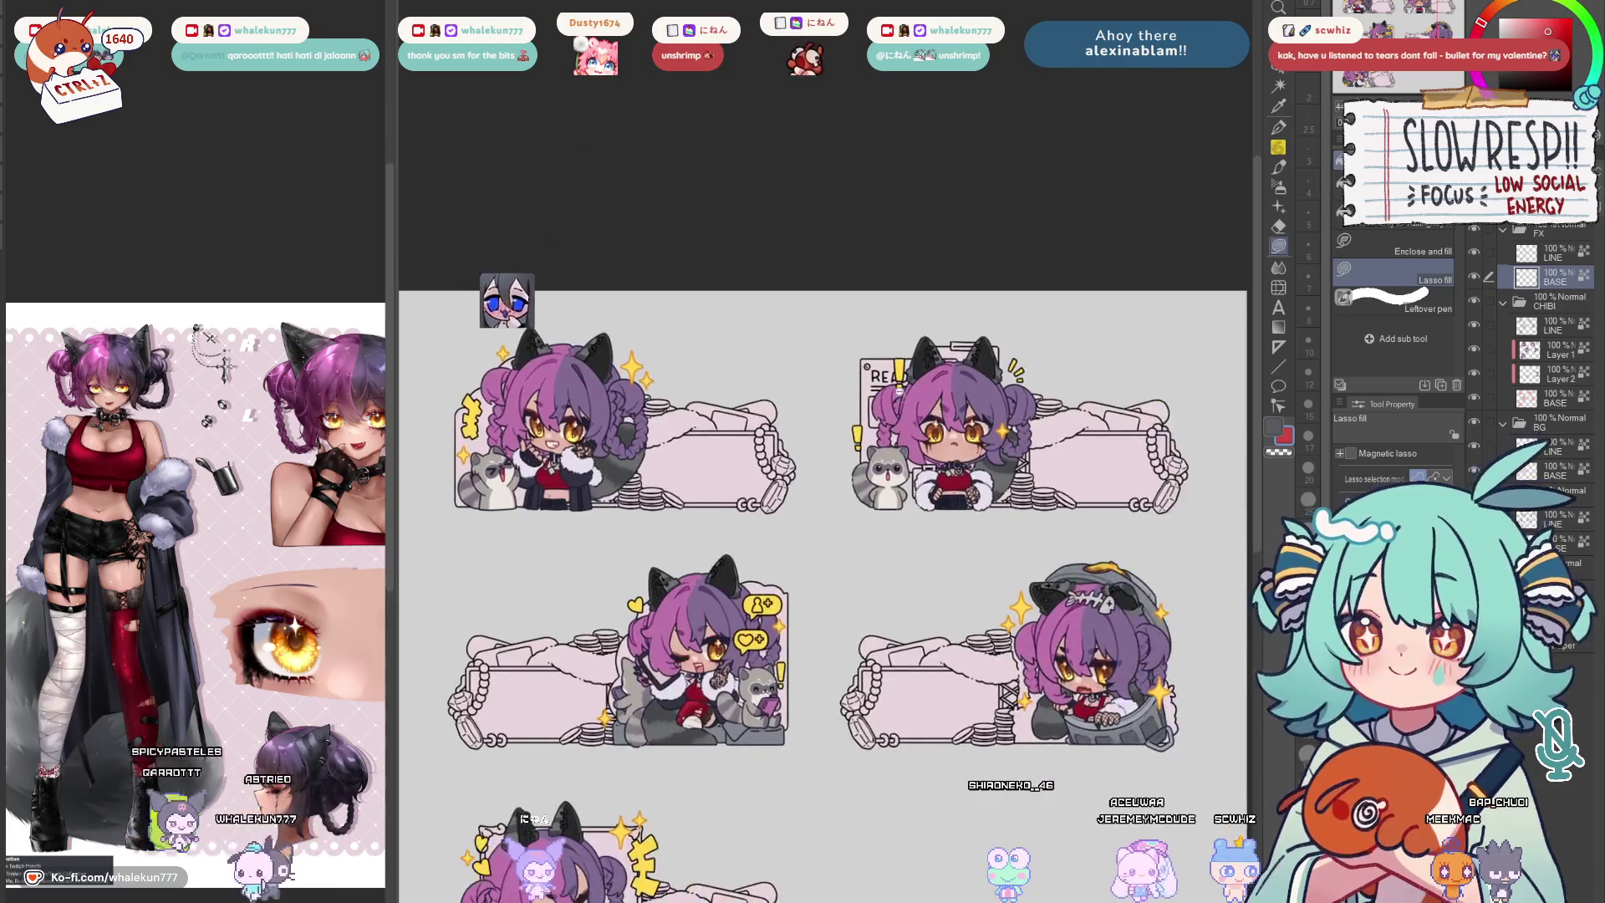
{"action": "scroll", "coordinate": [989, 247], "scroll_direction": "down", "scroll_amount": 6}
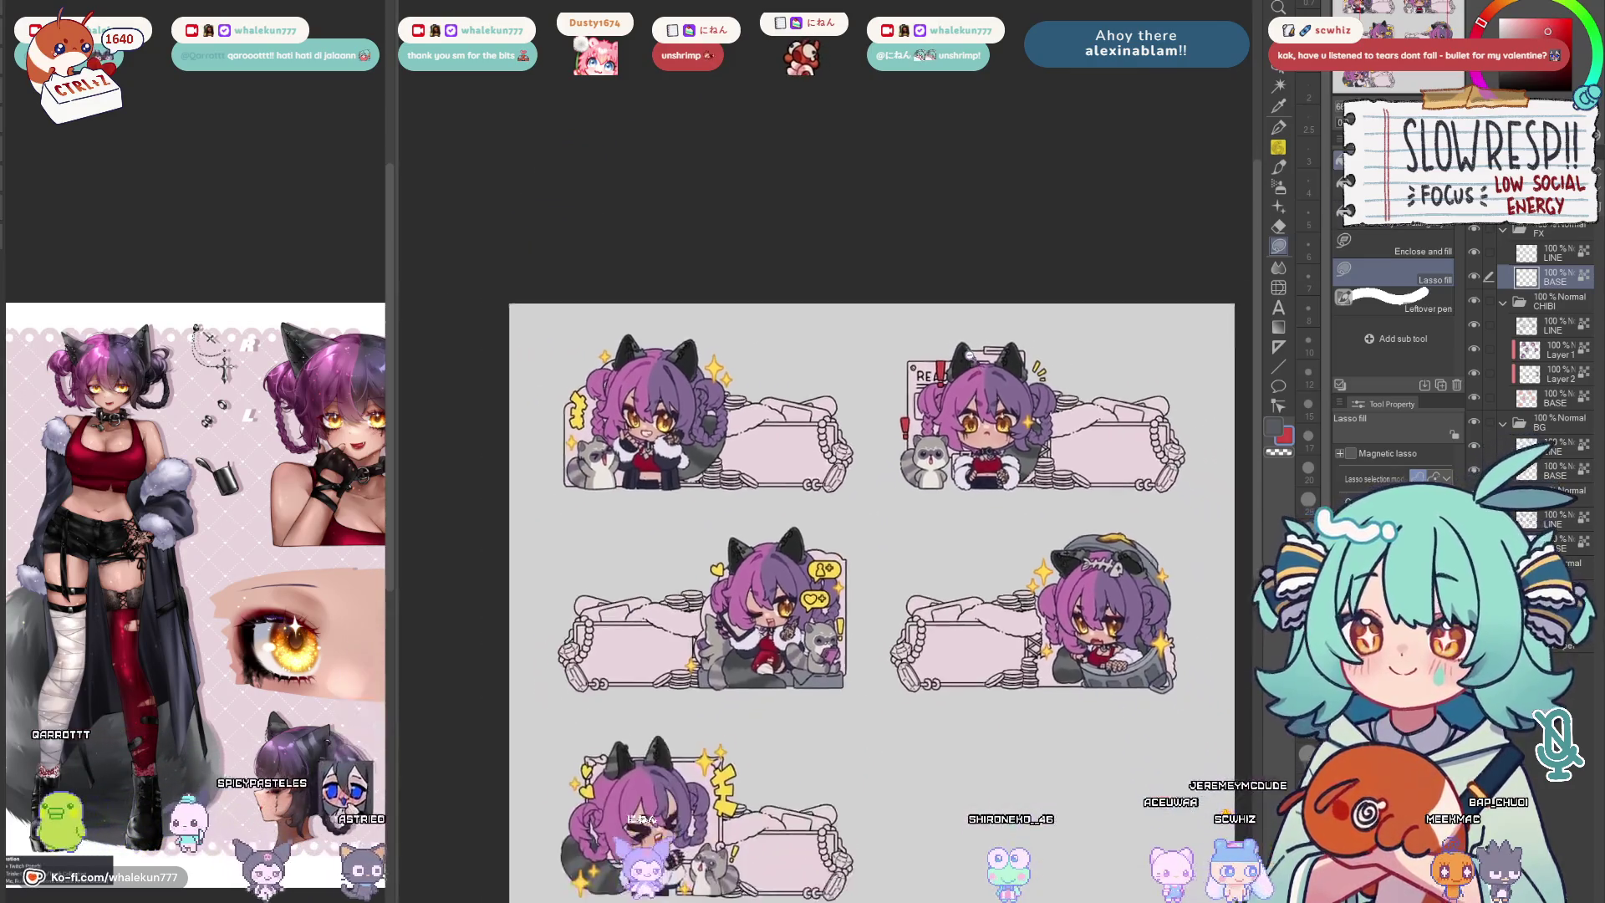
{"action": "scroll", "coordinate": [994, 337], "scroll_direction": "up", "scroll_amount": 6}
{"action": "scroll", "coordinate": [993, 338], "scroll_direction": "up", "scroll_amount": 1}
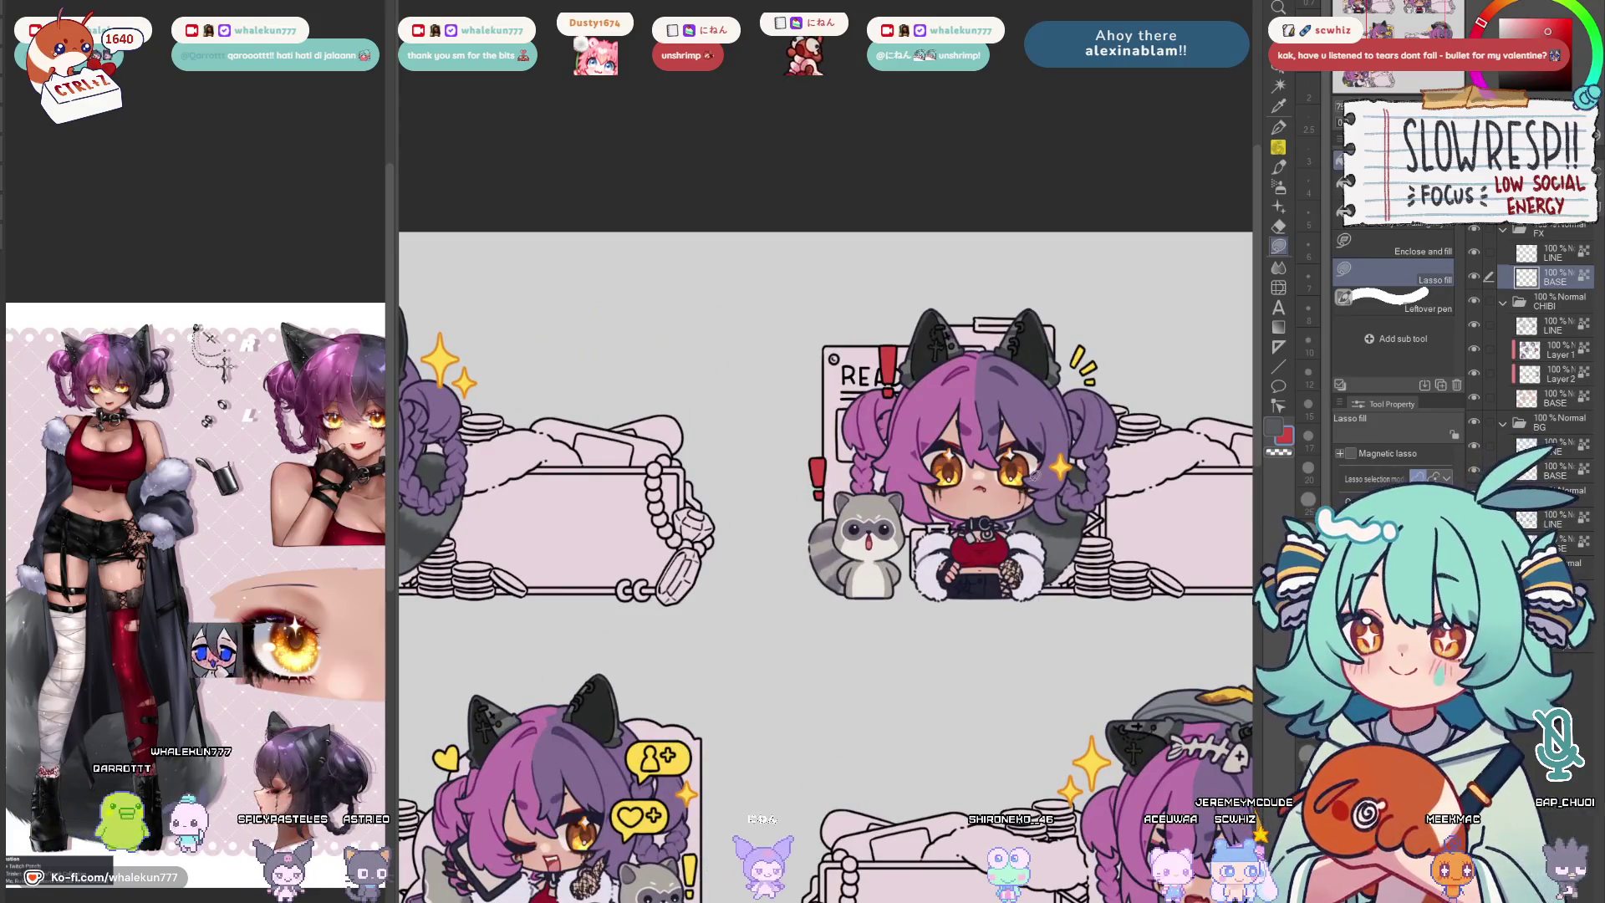
Move the red exclamation mark beside the raccoon slightly down and right
{"action": "scroll", "coordinate": [993, 337], "scroll_direction": "up", "scroll_amount": 1}
{"action": "key", "text": "m"}
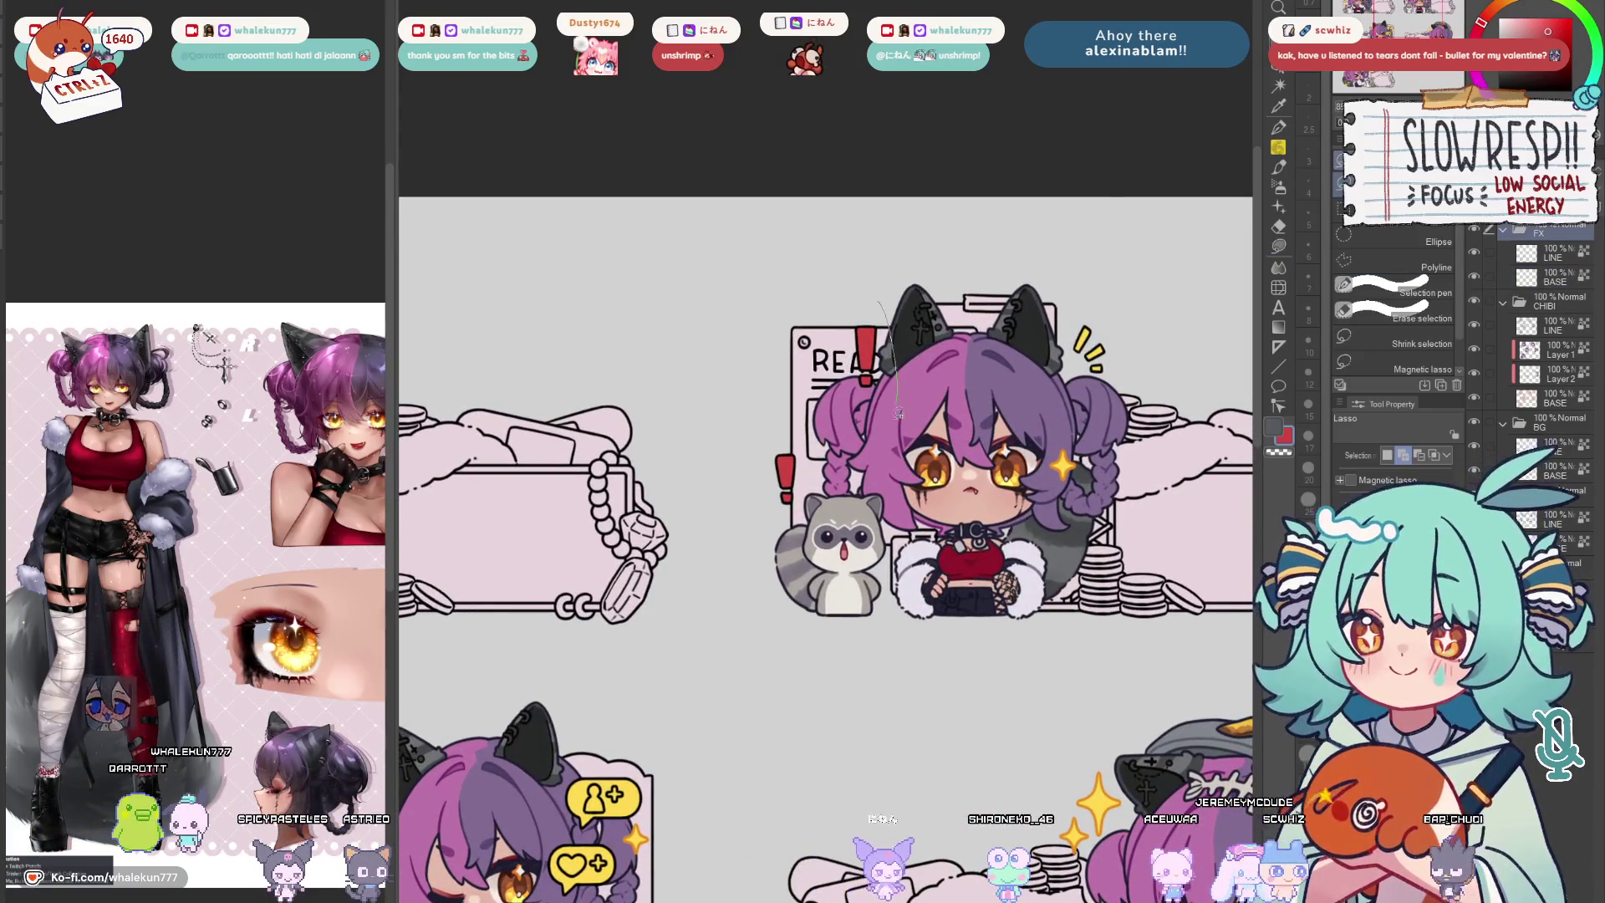
{"action": "left_click_drag", "start_coordinate": [863, 289], "coordinate": [869, 373]}
{"action": "key", "text": "k"}
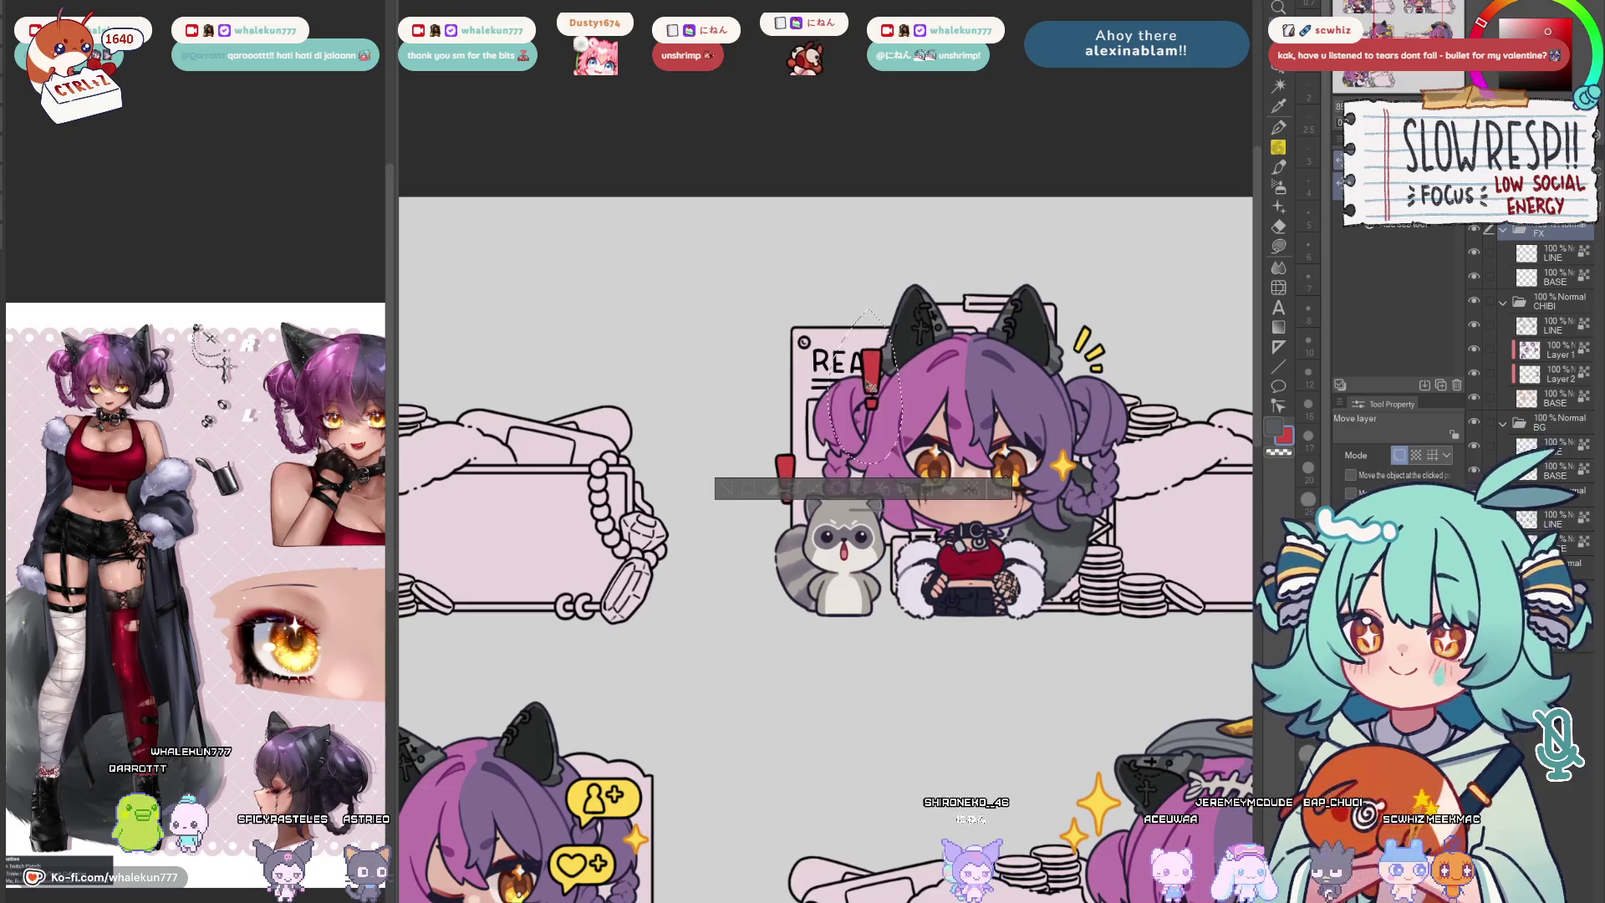
{"action": "mouse_move", "coordinate": [826, 411]}
{"action": "left_mouse_down"}
{"action": "mouse_move", "coordinate": [744, 423]}
{"action": "mouse_move", "coordinate": [726, 493]}
{"action": "mouse_move", "coordinate": [823, 535]}
{"action": "left_mouse_up"}
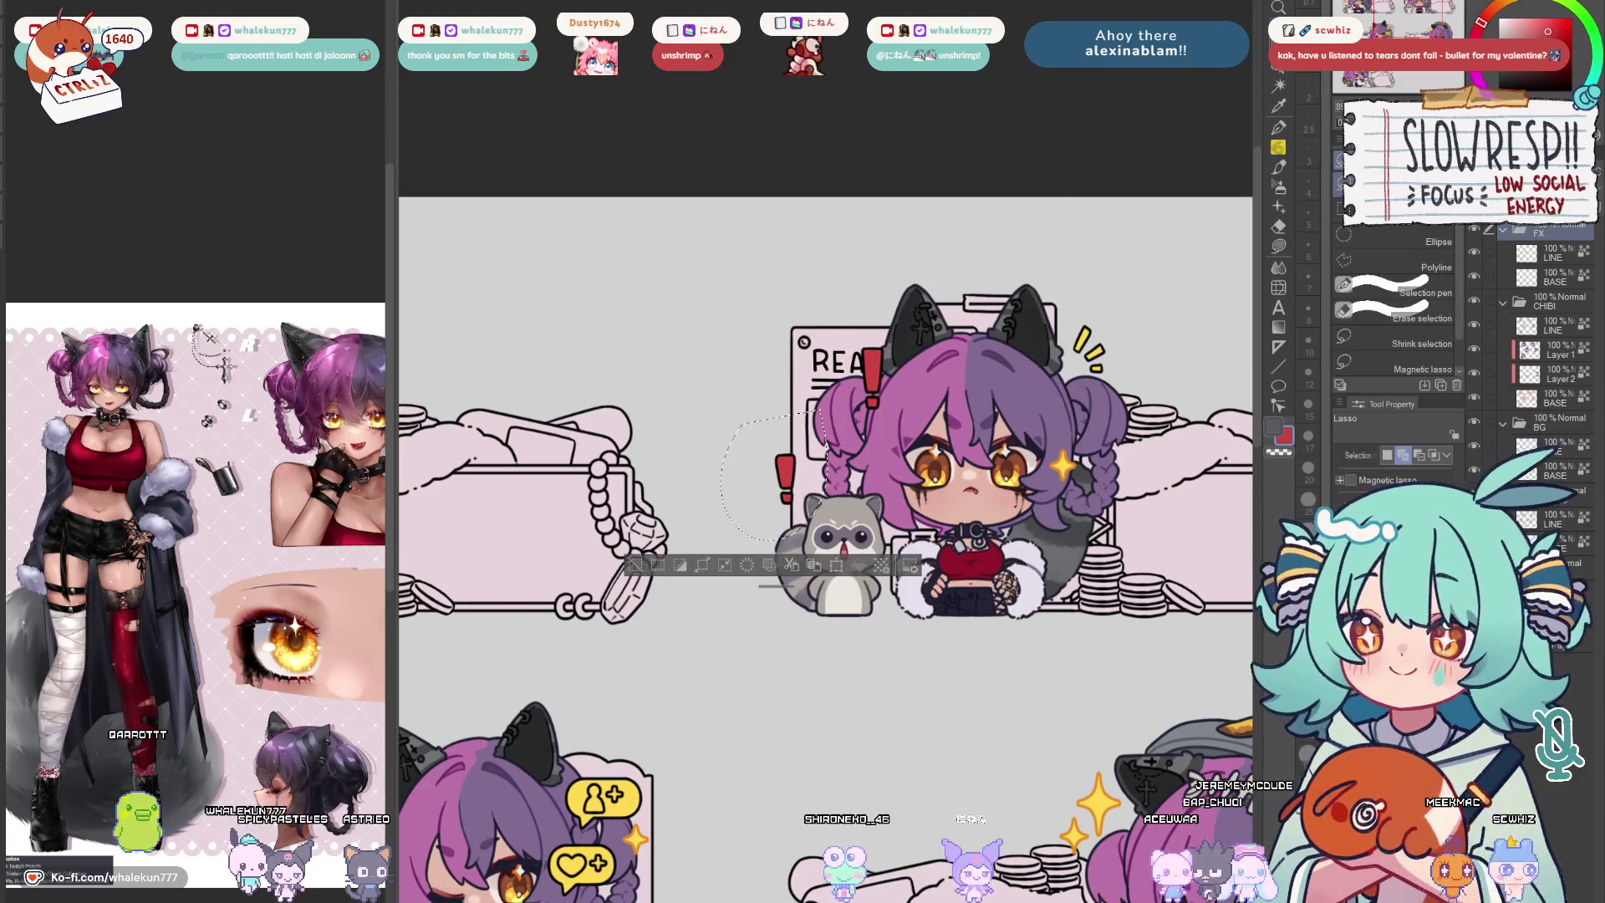
{"action": "left_click_drag", "start_coordinate": [784, 484], "coordinate": [793, 509]}
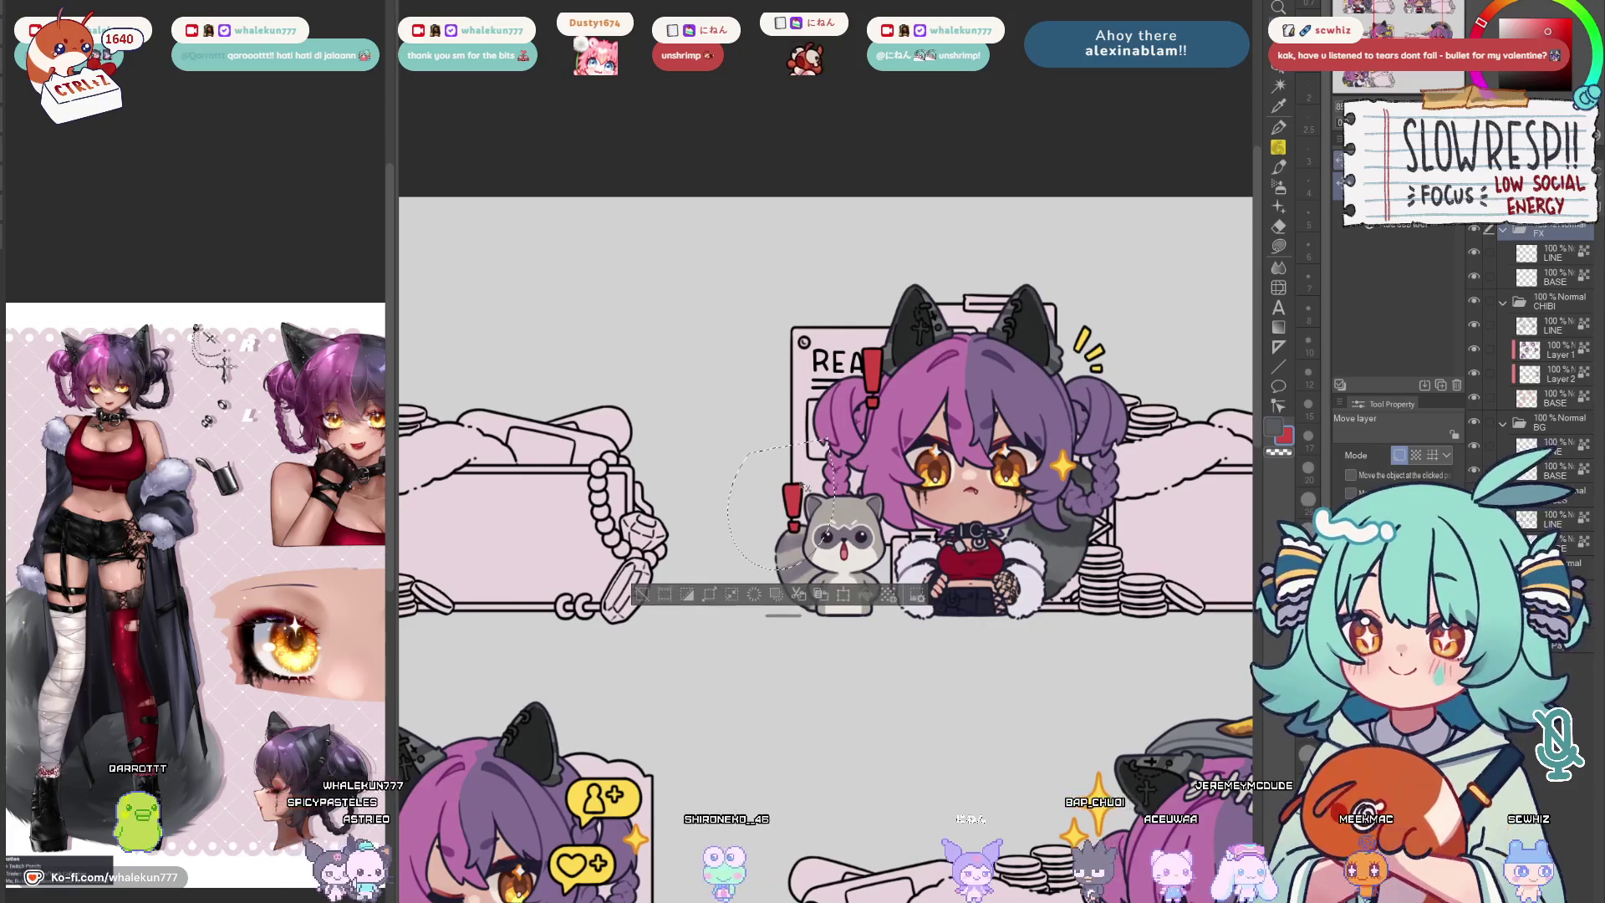
{"action": "key", "text": "ctrl+d"}
Lasso both yellow hearts on the bottom EZ sticker and shift them down and right
{"action": "scroll", "coordinate": [1006, 404], "scroll_direction": "down", "scroll_amount": 3}
{"action": "left_click_drag", "start_coordinate": [1006, 404], "coordinate": [1195, 391]}
{"action": "scroll", "coordinate": [1196, 391], "scroll_direction": "down", "scroll_amount": 4}
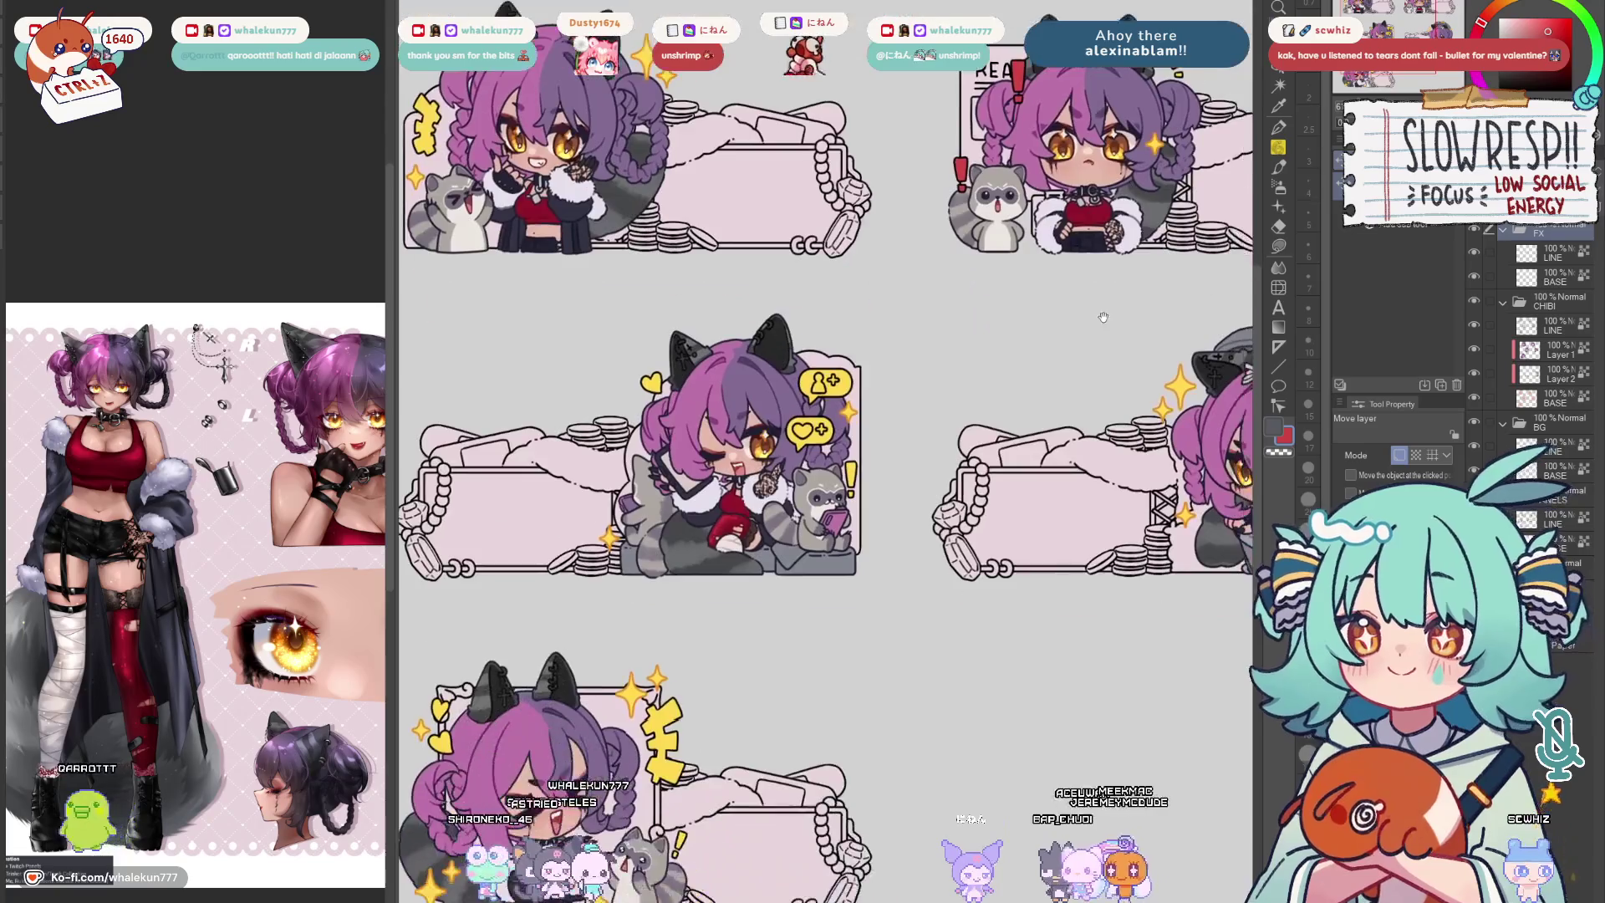
{"action": "scroll", "coordinate": [1081, 433], "scroll_direction": "down", "scroll_amount": 2}
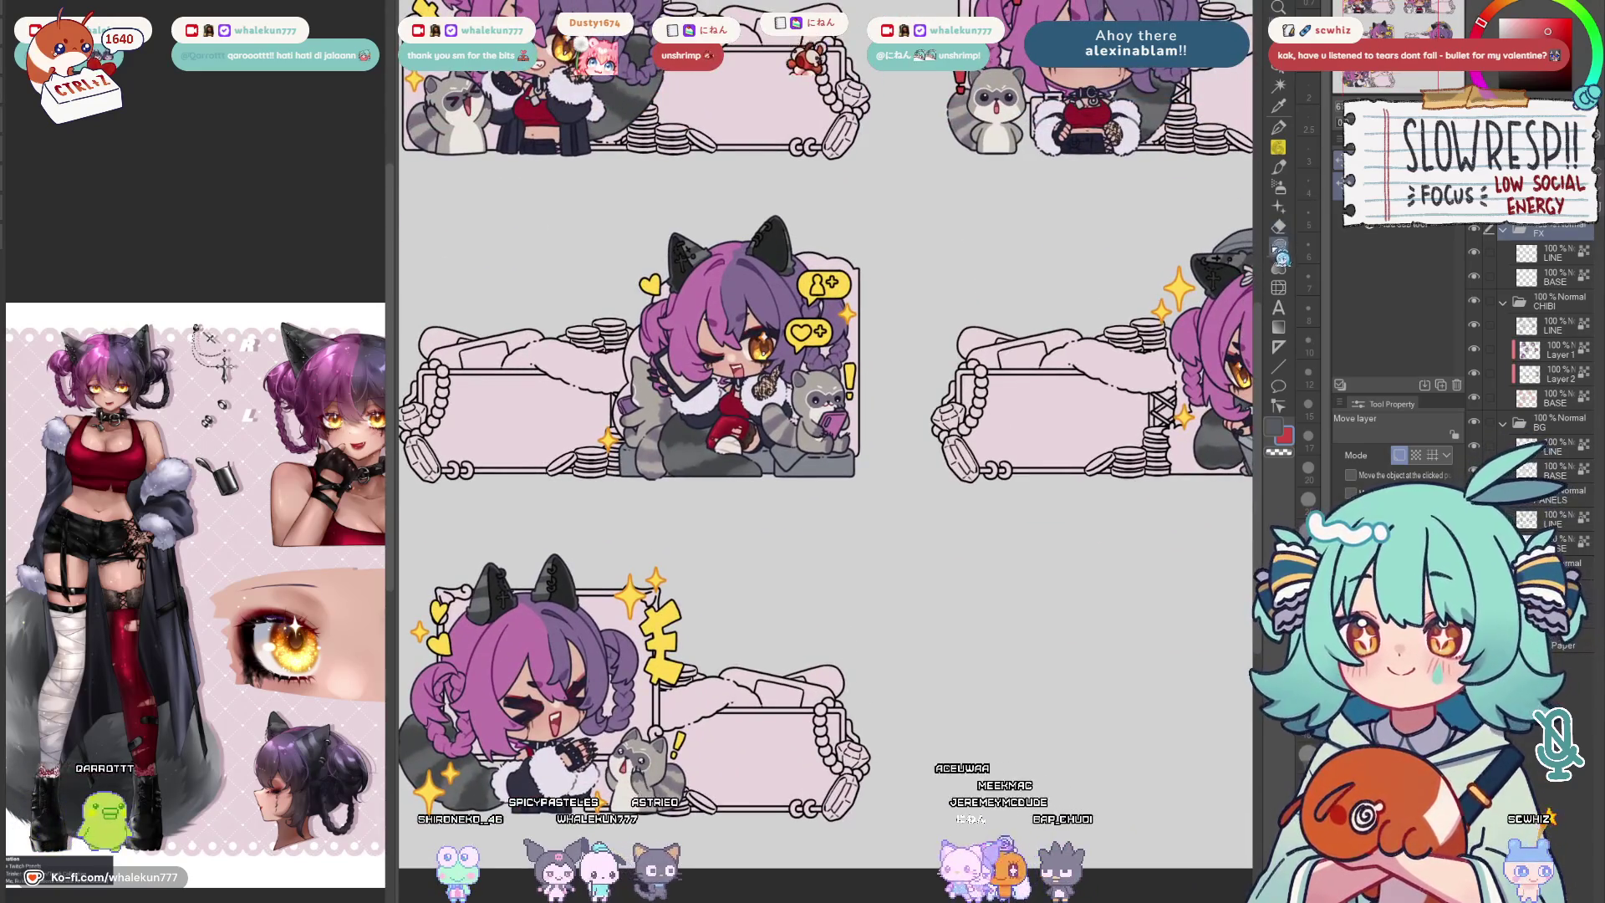
{"action": "left_click_drag", "start_coordinate": [732, 589], "coordinate": [961, 463]}
{"action": "scroll", "coordinate": [961, 463], "scroll_direction": "up", "scroll_amount": 3}
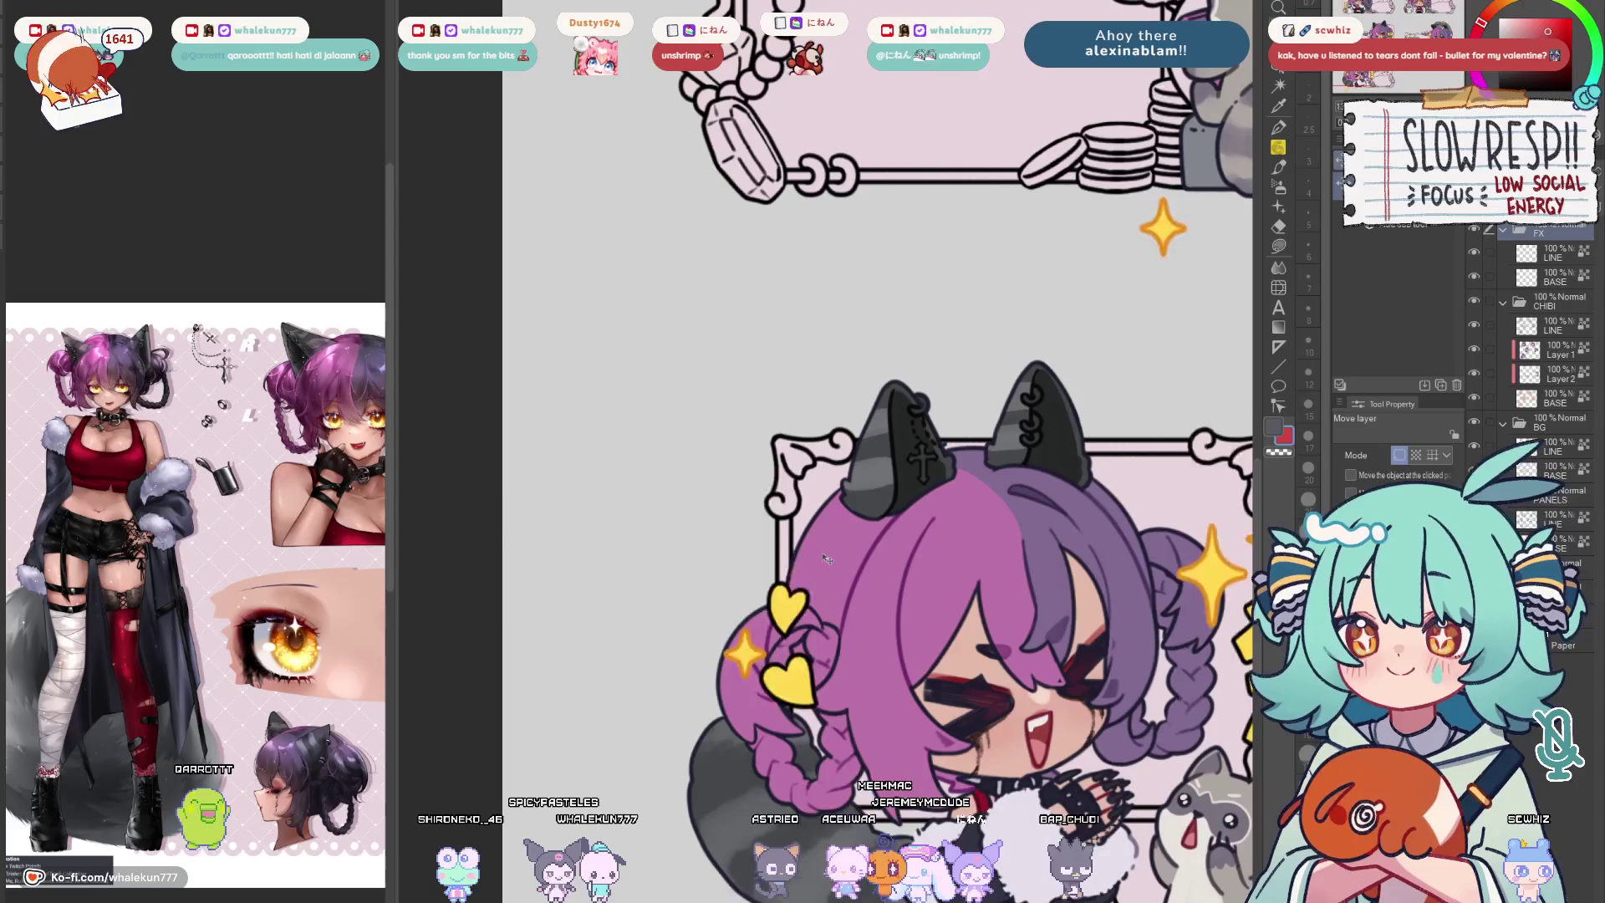
{"action": "key", "text": "m"}
{"action": "left_click_drag", "start_coordinate": [790, 514], "coordinate": [813, 461]}
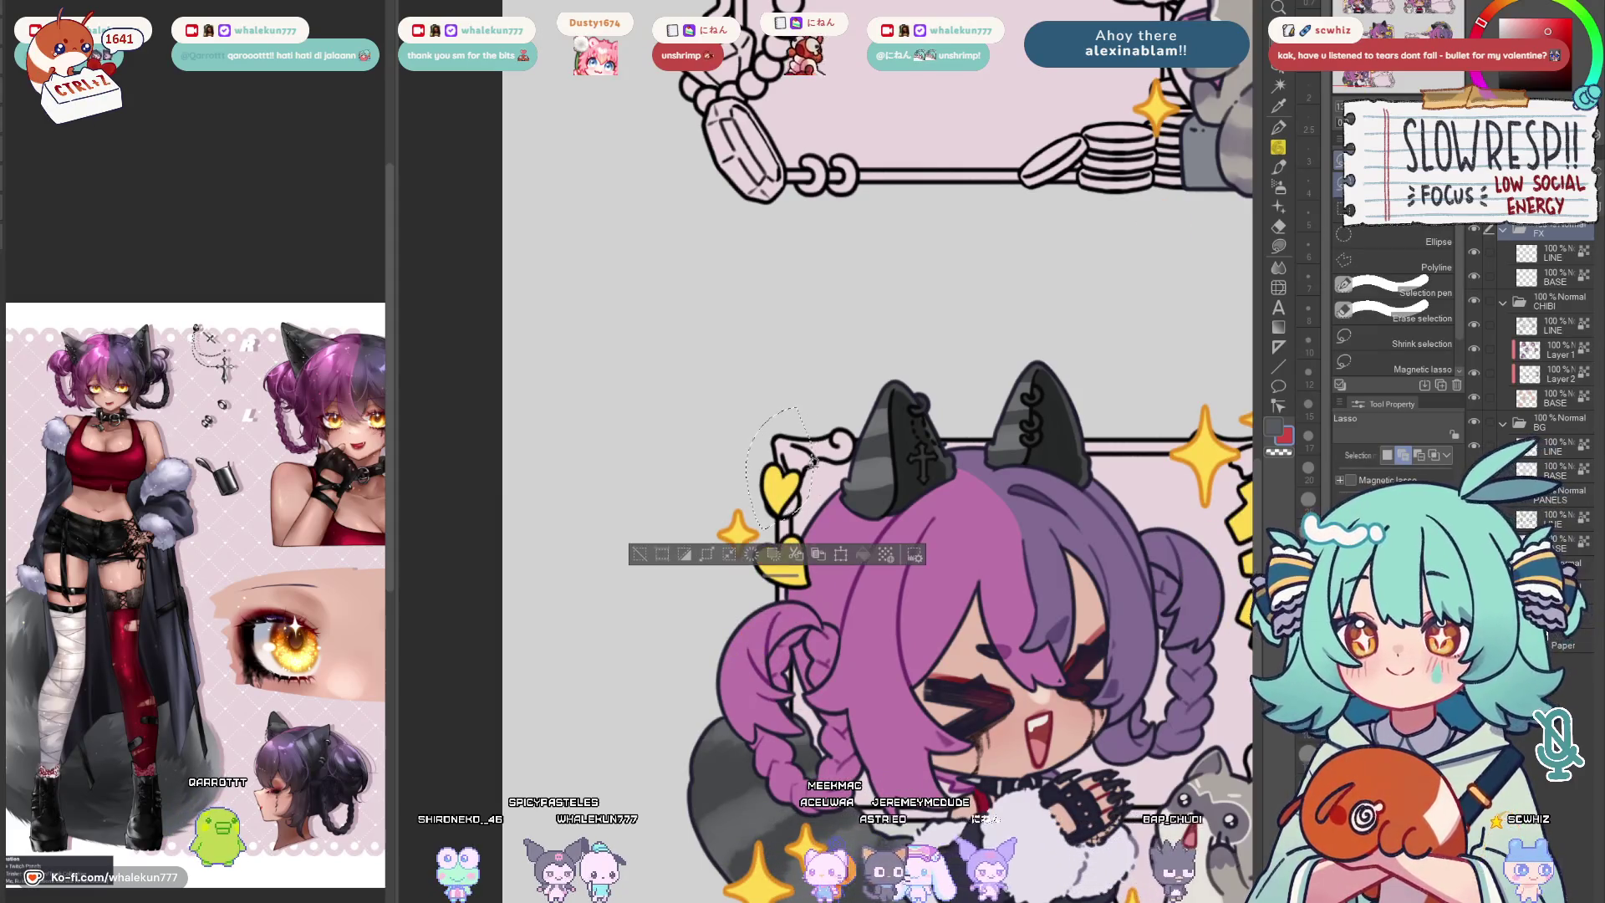
{"action": "left_click_drag", "start_coordinate": [762, 535], "coordinate": [874, 520]}
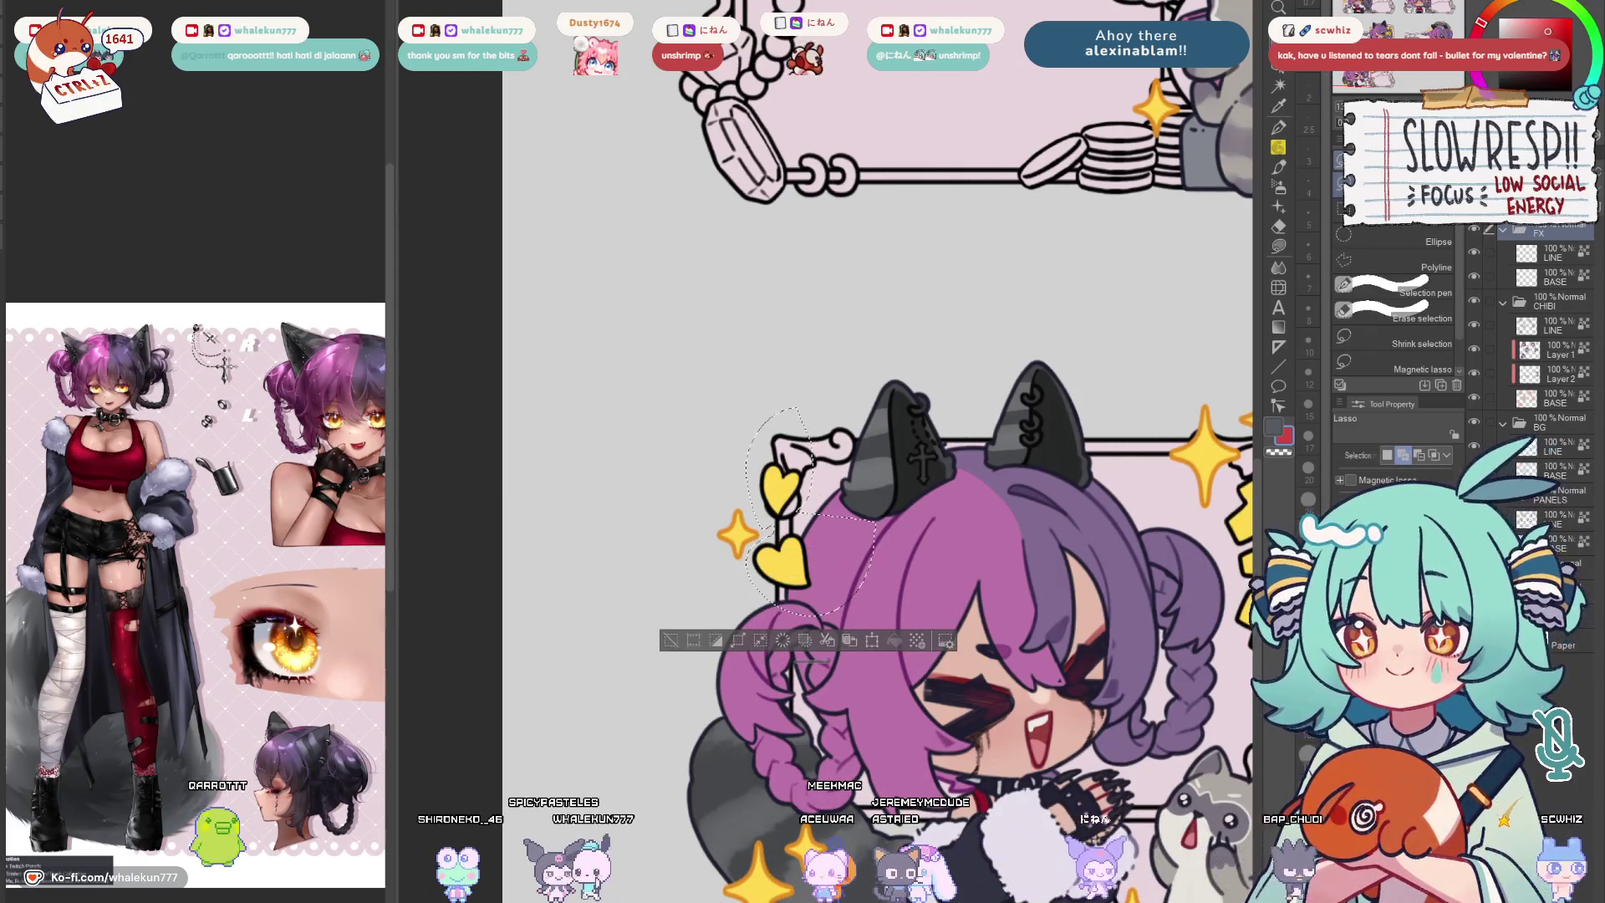
{"action": "key", "text": "k"}
{"action": "left_click_drag", "start_coordinate": [786, 575], "coordinate": [836, 633]}
{"action": "key", "text": "ctrl+d"}
{"action": "scroll", "coordinate": [886, 501], "scroll_direction": "down", "scroll_amount": 3}
{"action": "scroll", "coordinate": [923, 393], "scroll_direction": "up", "scroll_amount": 2}
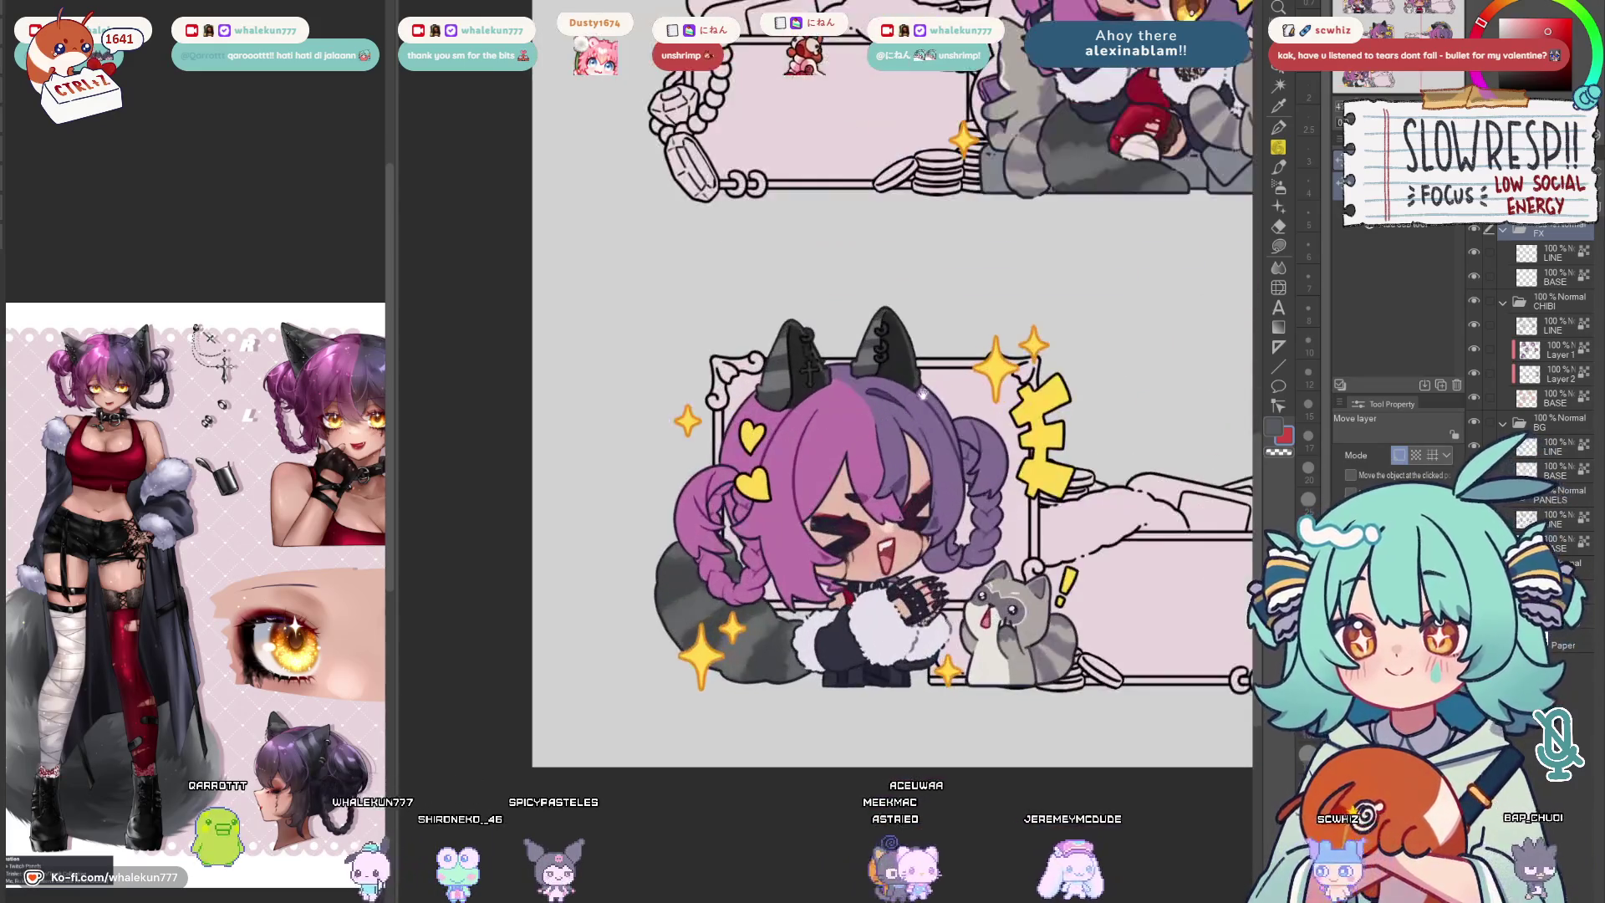
{"action": "key", "text": "g"}
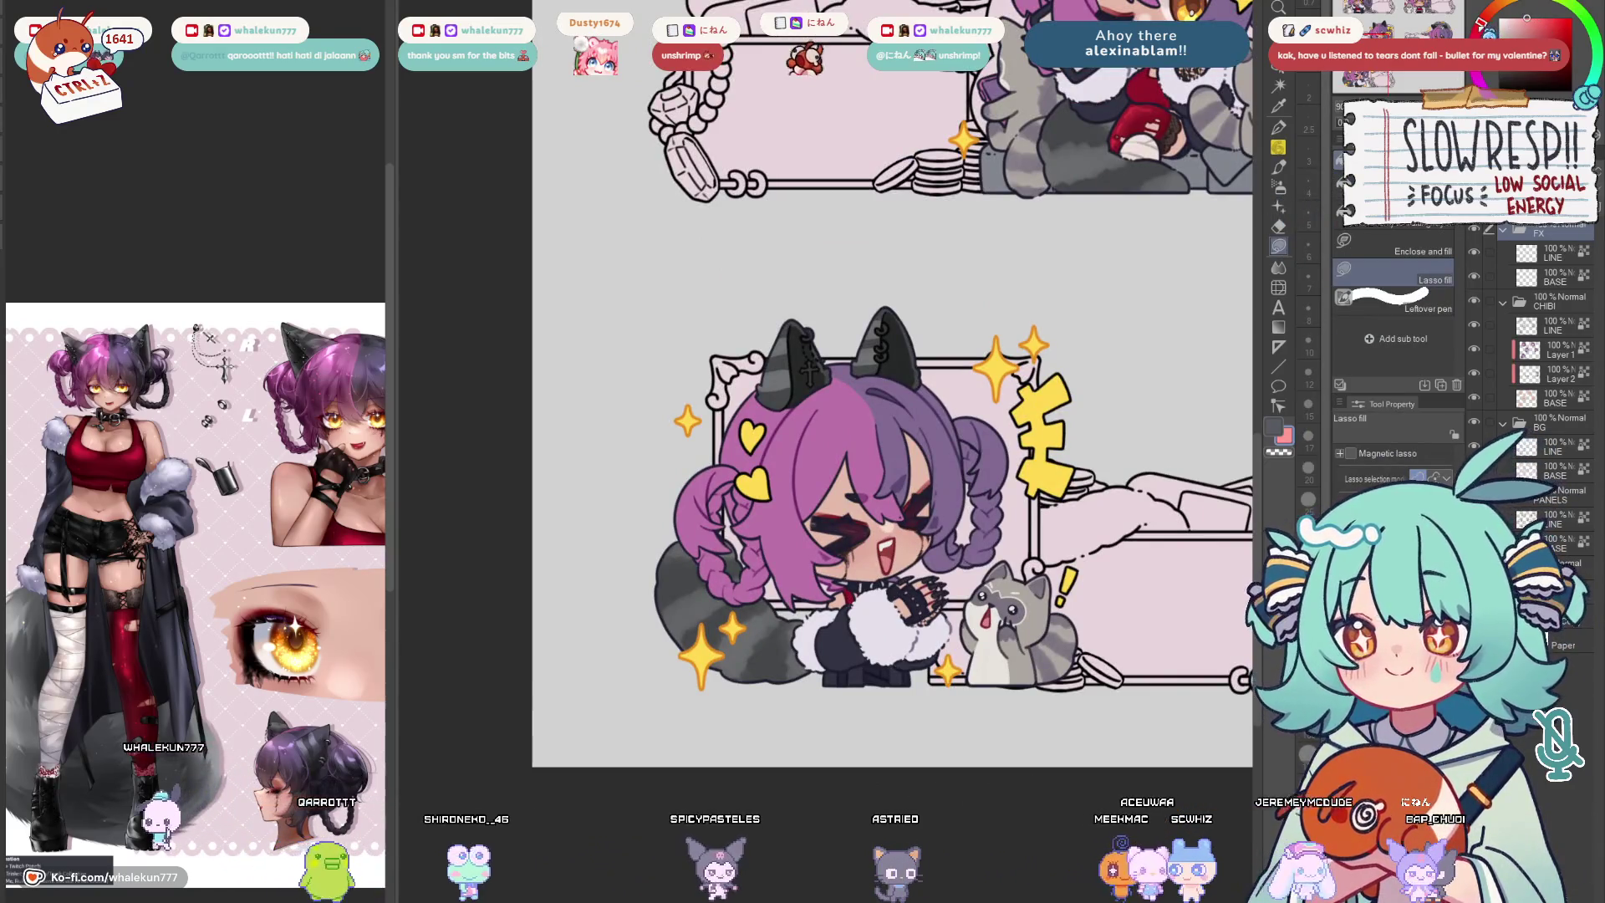
Fill the EZ emote's two hearts with pink, then pan across the emote sheet to review them
{"action": "left_click", "coordinate": [799, 418], "text": "ctrl+shift"}
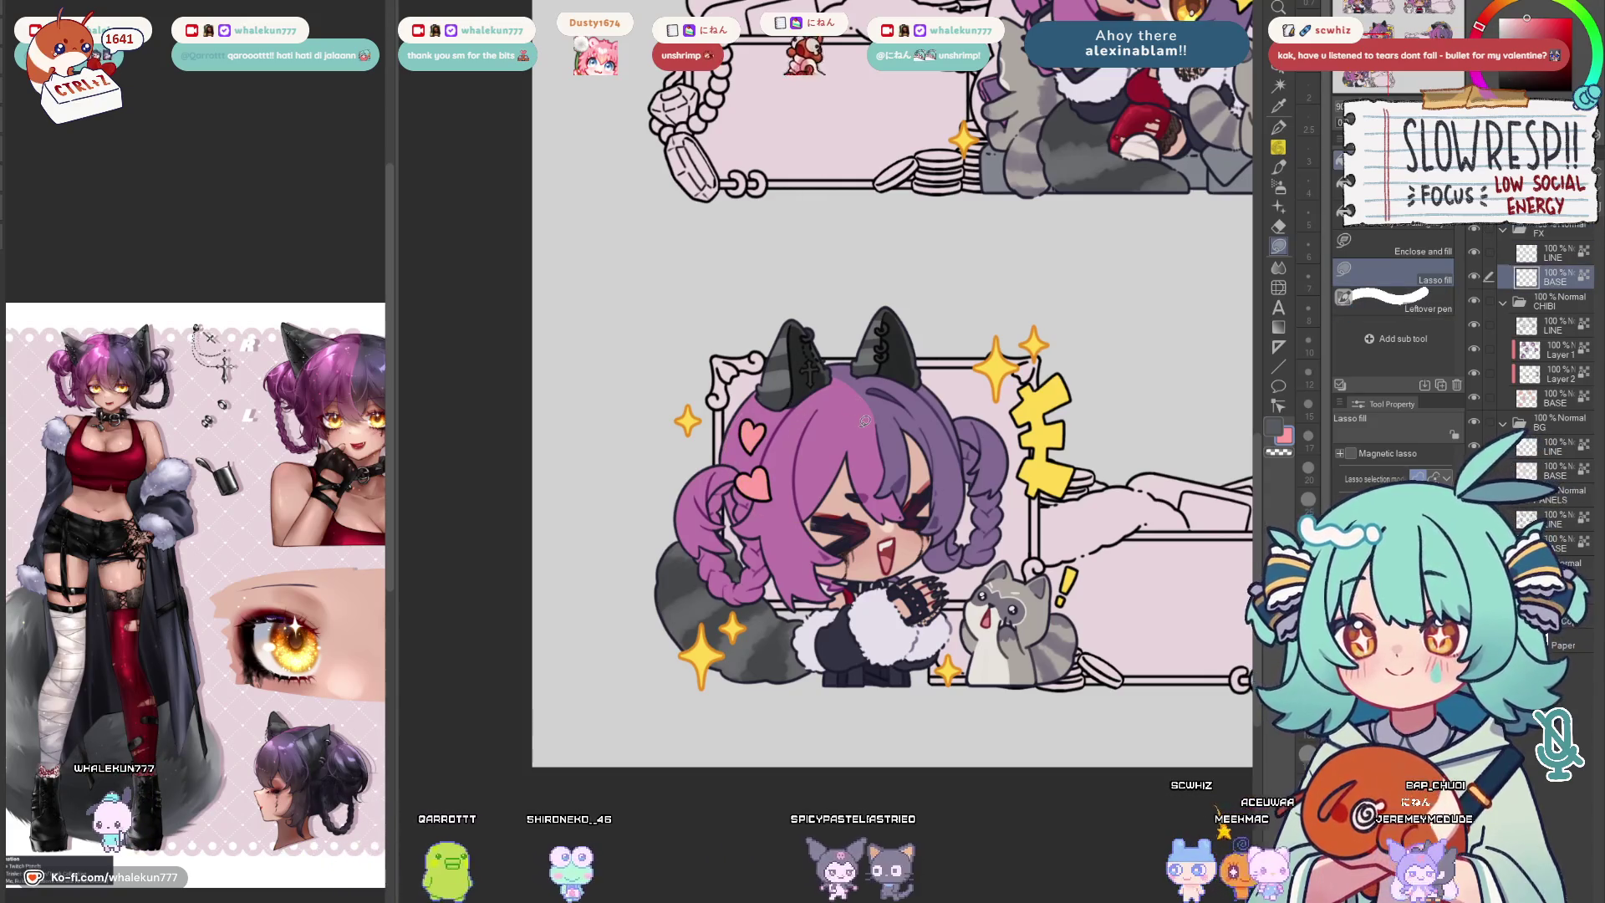
{"action": "left_click", "coordinate": [1539, 253]}
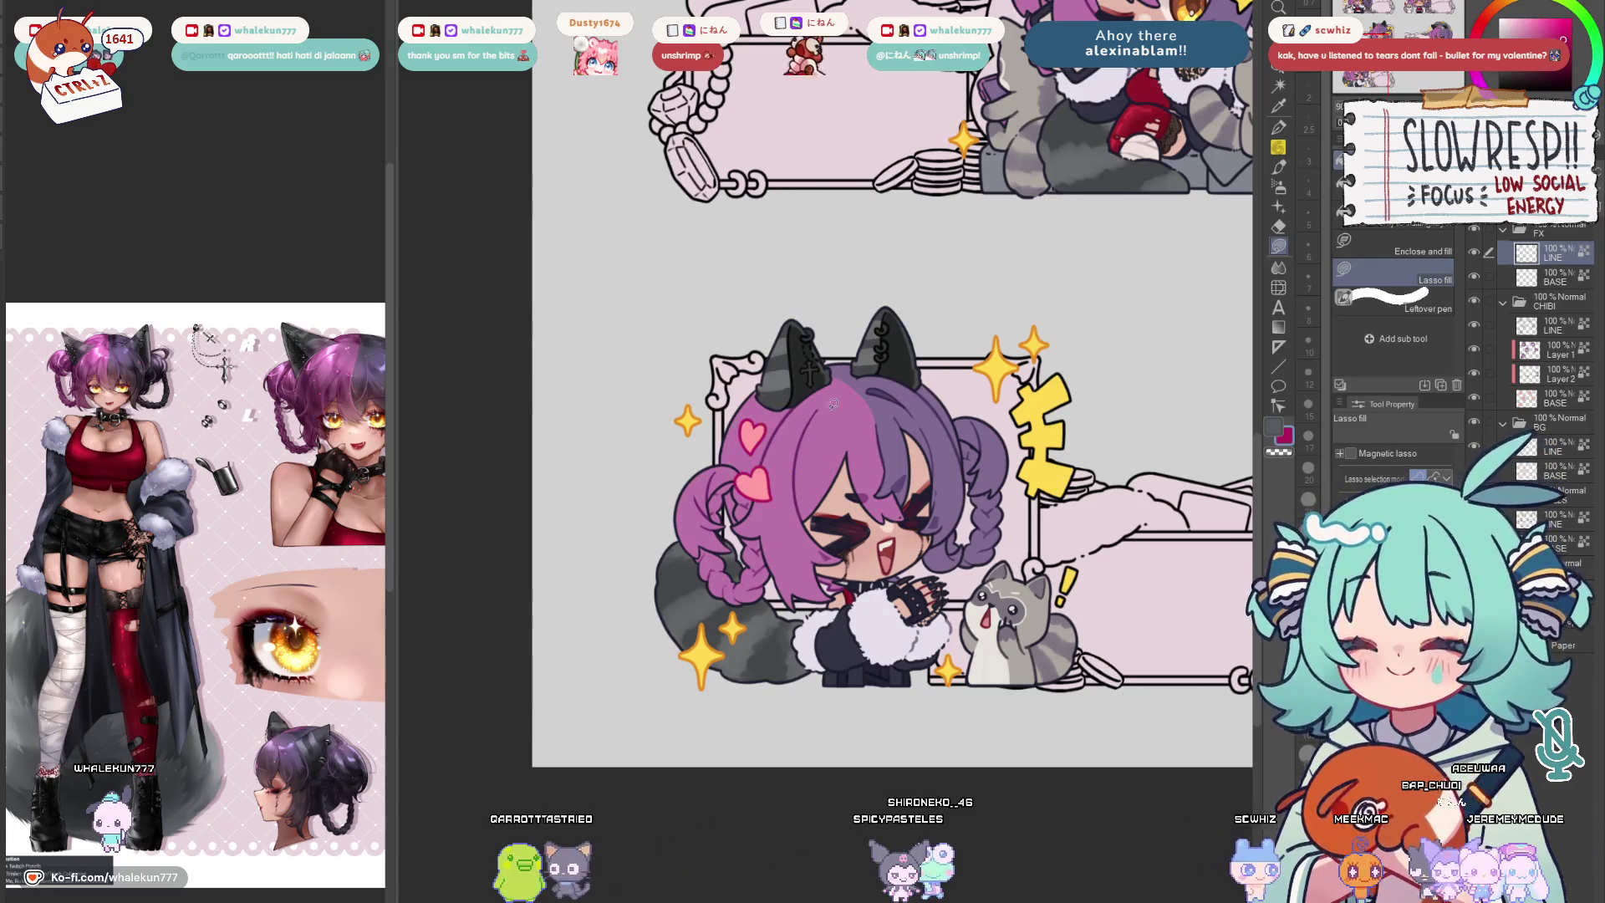
{"action": "scroll", "coordinate": [1056, 348], "scroll_direction": "down", "scroll_amount": 2}
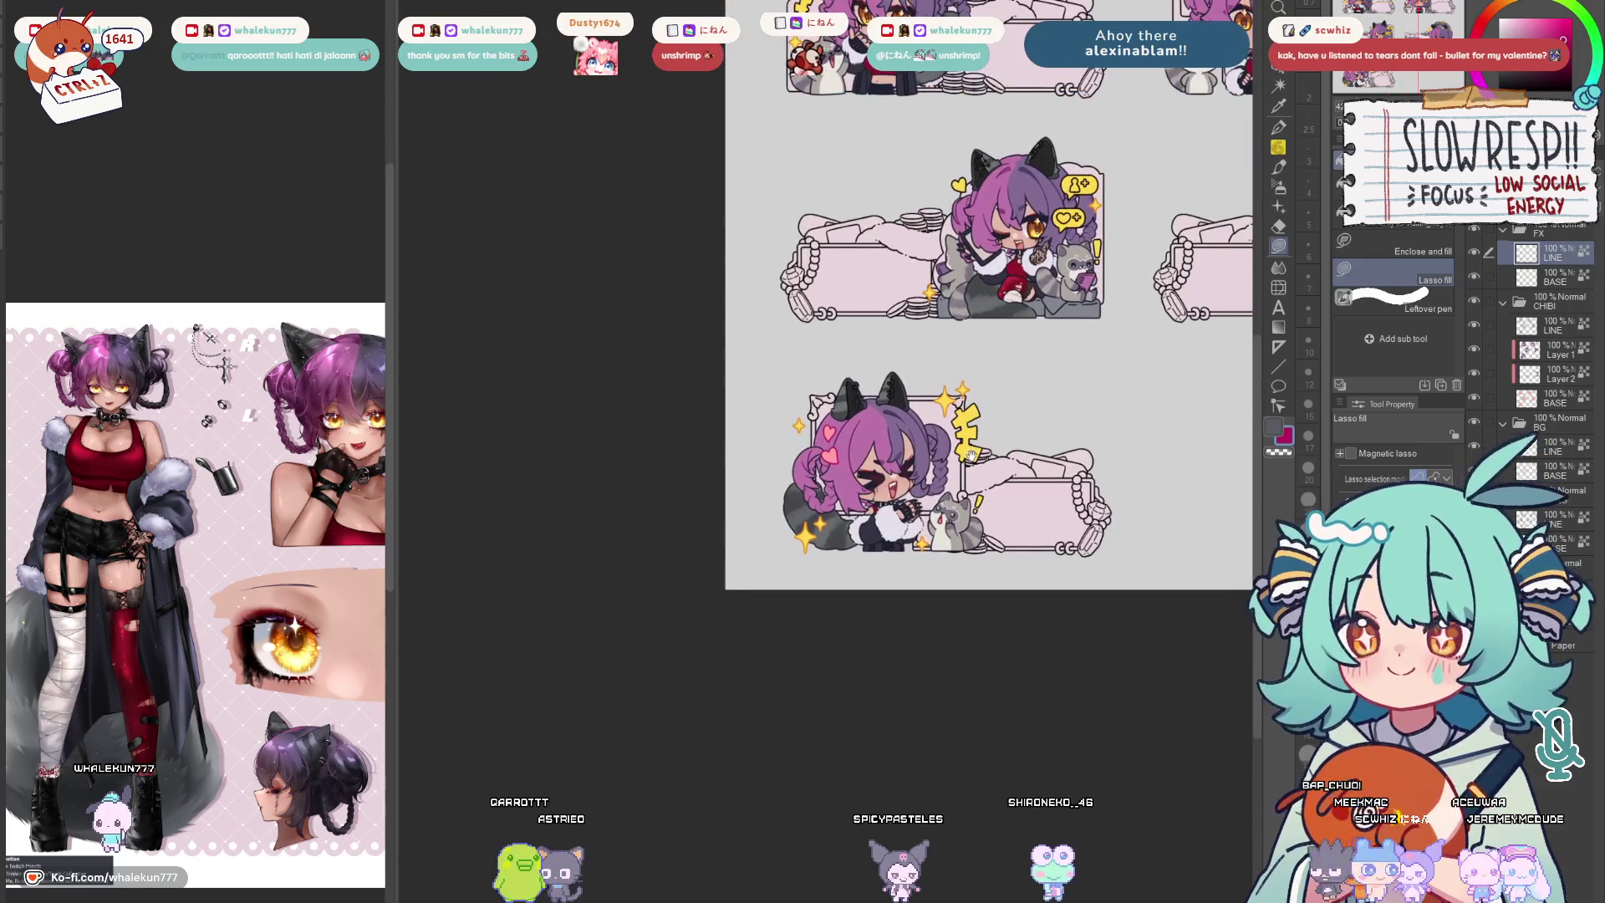
{"action": "scroll", "coordinate": [1056, 349], "scroll_direction": "down", "scroll_amount": 2}
{"action": "scroll", "coordinate": [988, 475], "scroll_direction": "up", "scroll_amount": 2}
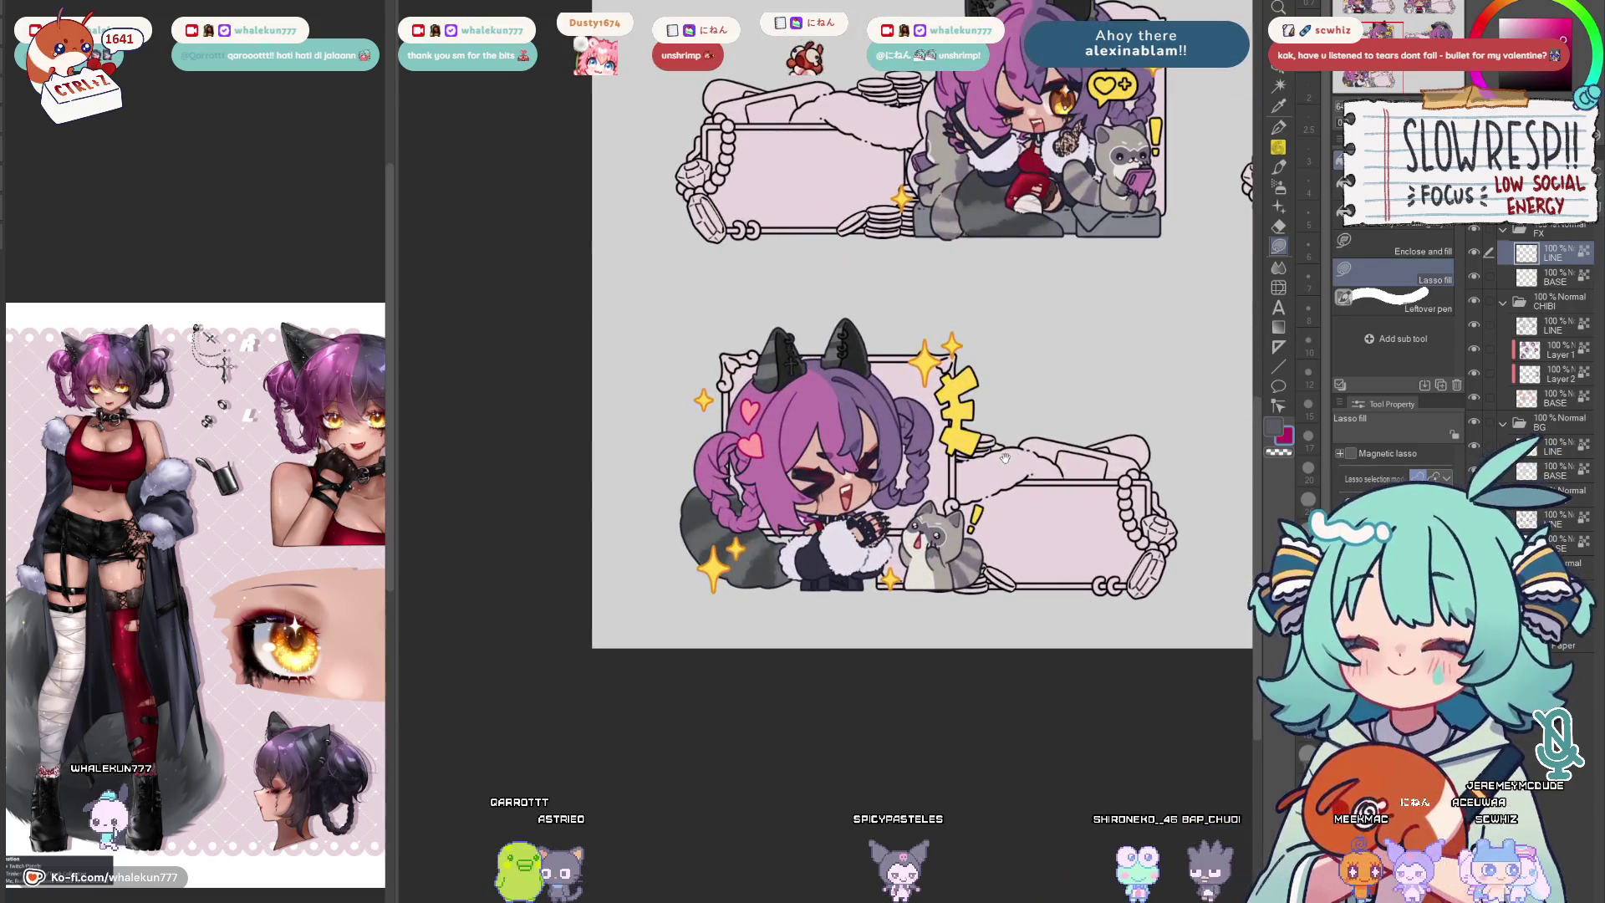
{"action": "mouse_move", "coordinate": [1128, 262]}
{"action": "left_mouse_down"}
{"action": "mouse_move", "coordinate": [1029, 417]}
{"action": "mouse_move", "coordinate": [1132, 665]}
{"action": "left_mouse_up"}
{"action": "scroll", "coordinate": [1132, 666], "scroll_direction": "up", "scroll_amount": 3}
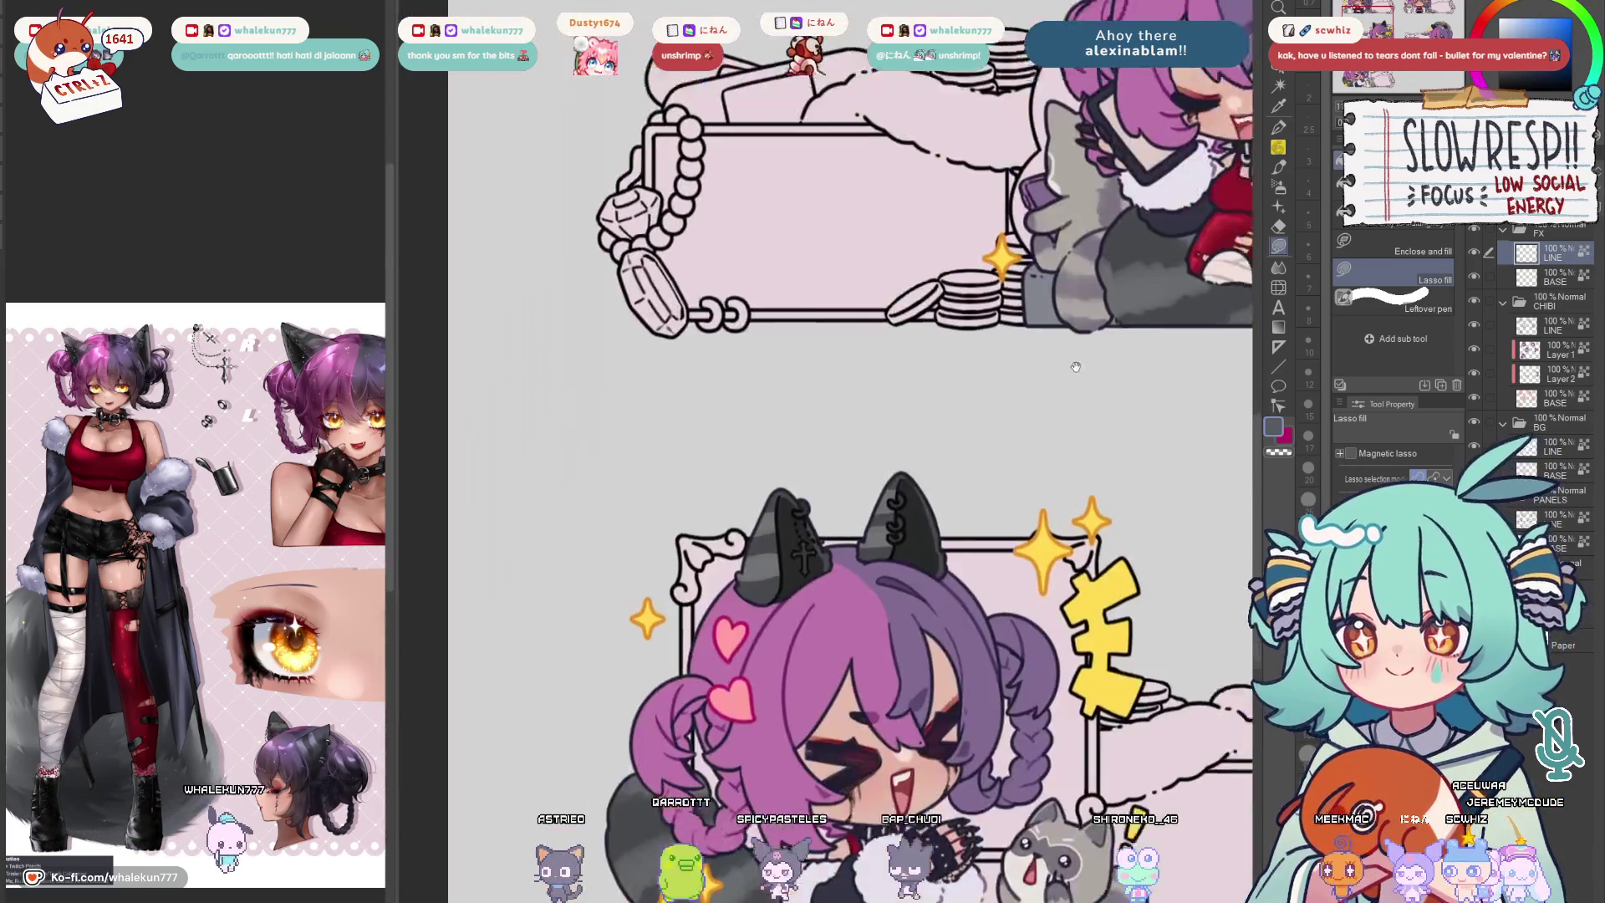
{"action": "left_click_drag", "start_coordinate": [552, 895], "coordinate": [777, 494]}
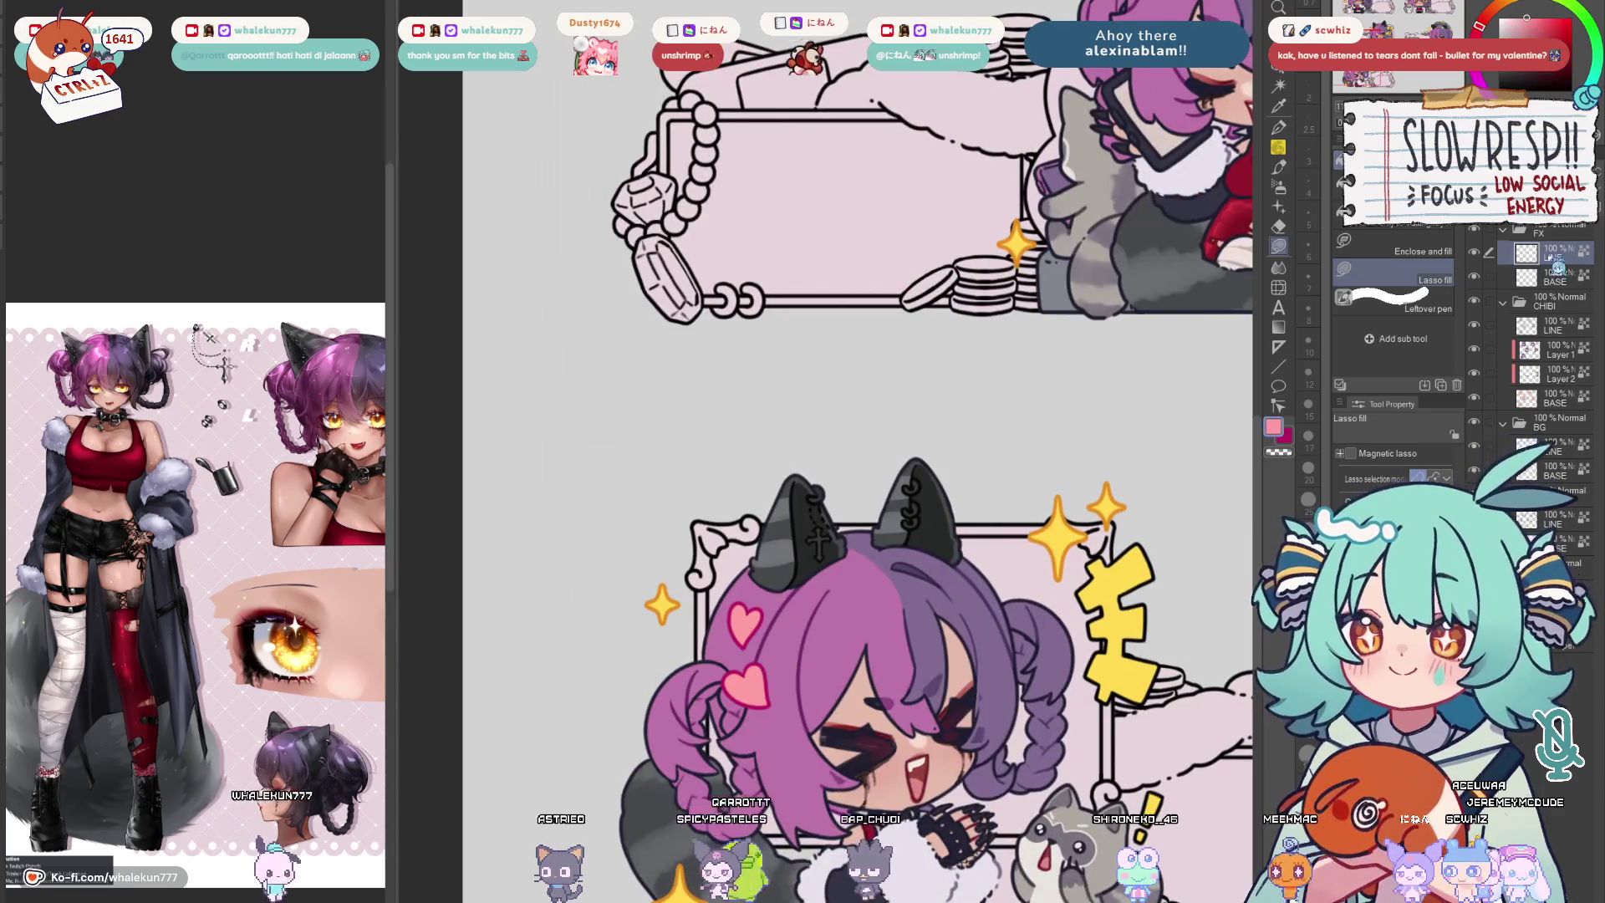
{"action": "left_click", "coordinate": [753, 677], "text": "alt"}
{"action": "left_click_drag", "start_coordinate": [1154, 251], "coordinate": [953, 694]}
Survey the emote sheet and sample the red of the READ emote's exclamation mark
{"action": "scroll", "coordinate": [953, 369], "scroll_direction": "down", "scroll_amount": 5}
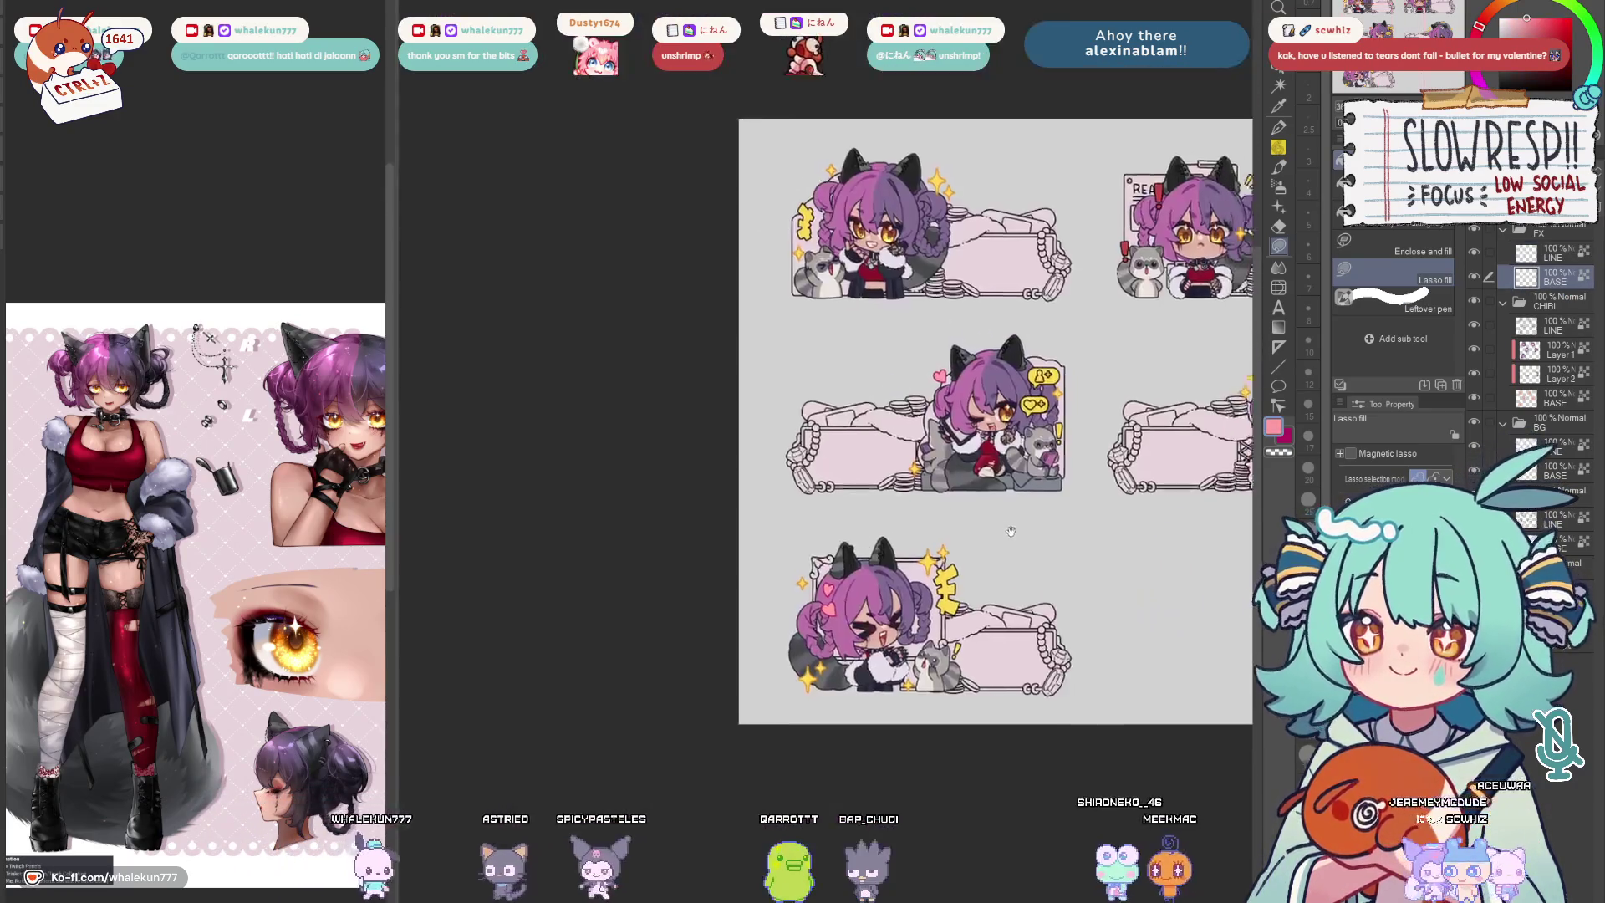
{"action": "left_click_drag", "start_coordinate": [1087, 557], "coordinate": [944, 503]}
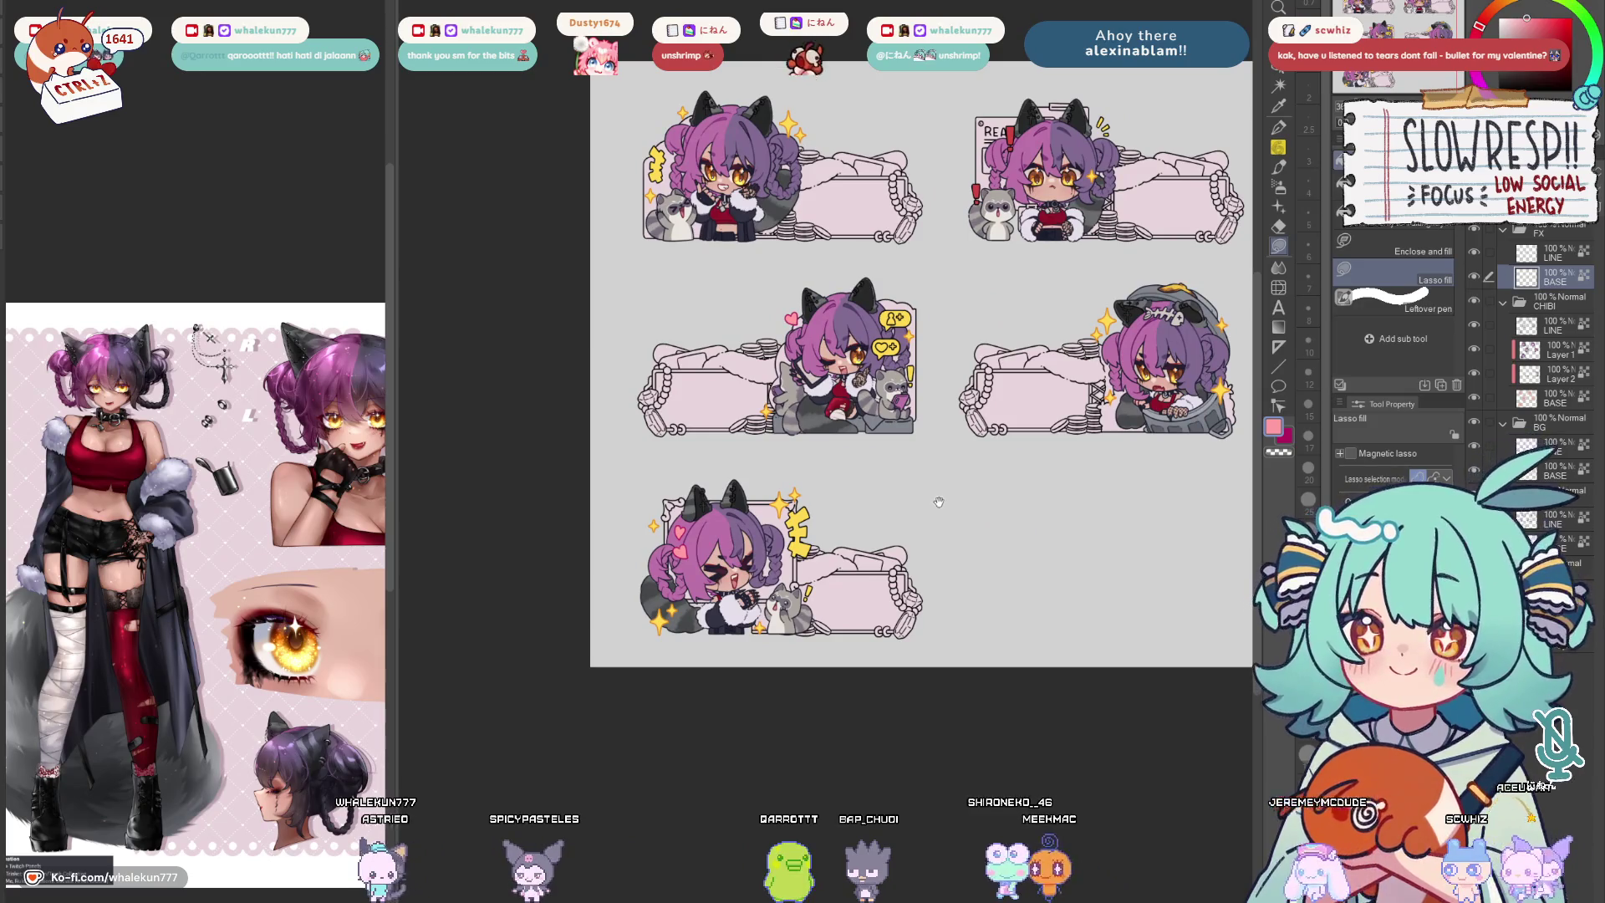
{"action": "left_click_drag", "start_coordinate": [1008, 306], "coordinate": [1012, 374]}
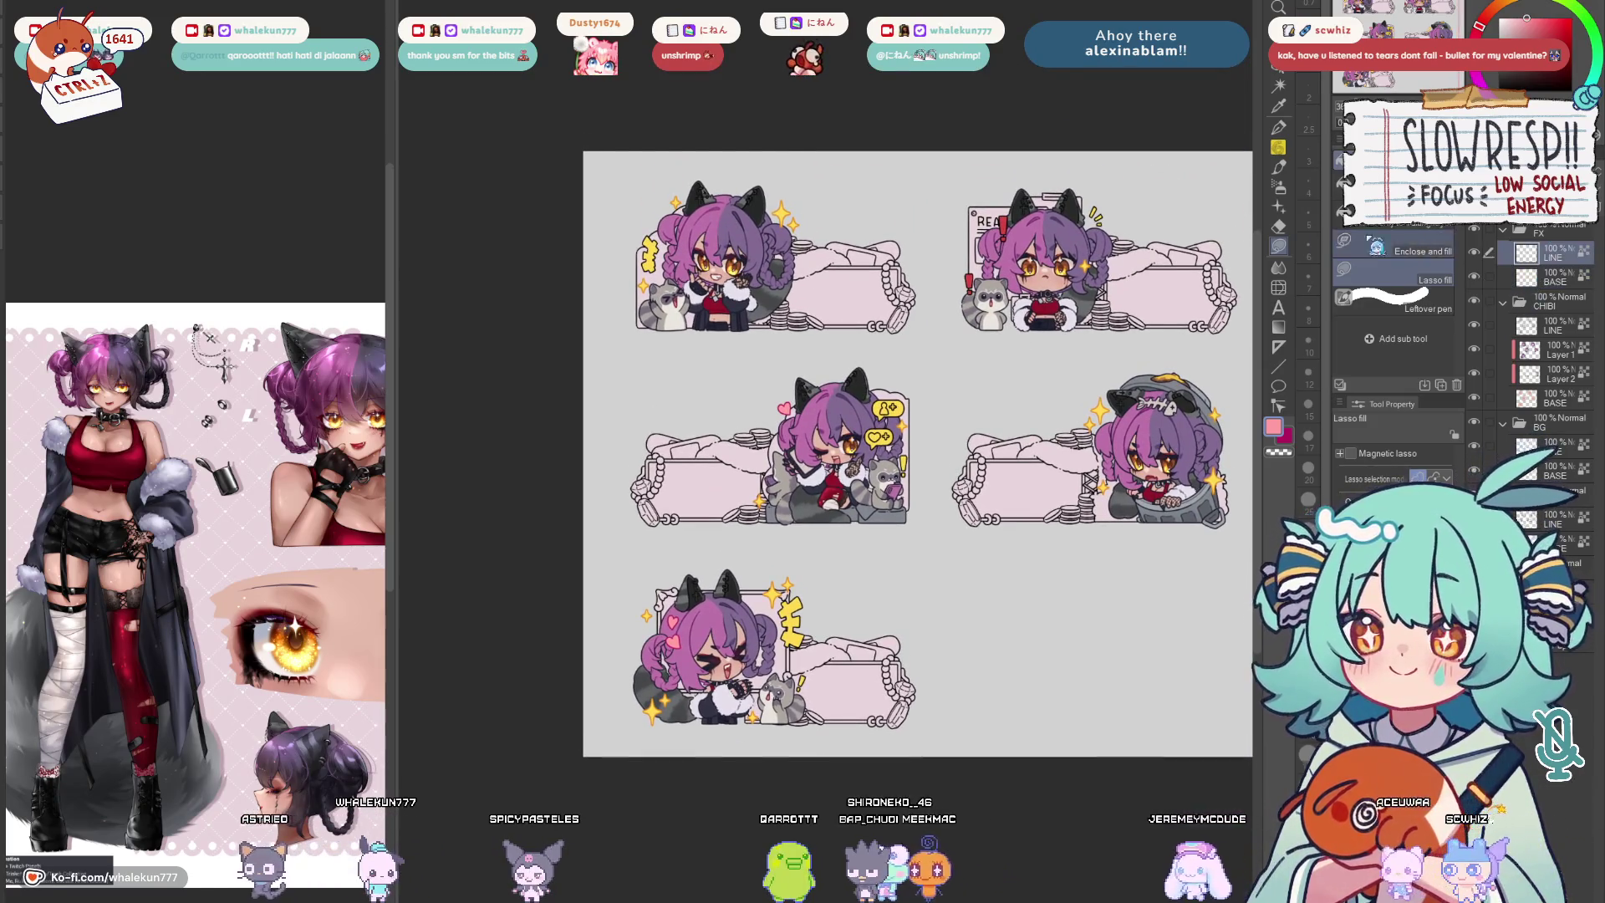
{"action": "scroll", "coordinate": [1032, 254], "scroll_direction": "up", "scroll_amount": 5}
{"action": "left_click", "coordinate": [943, 485], "text": "alt"}
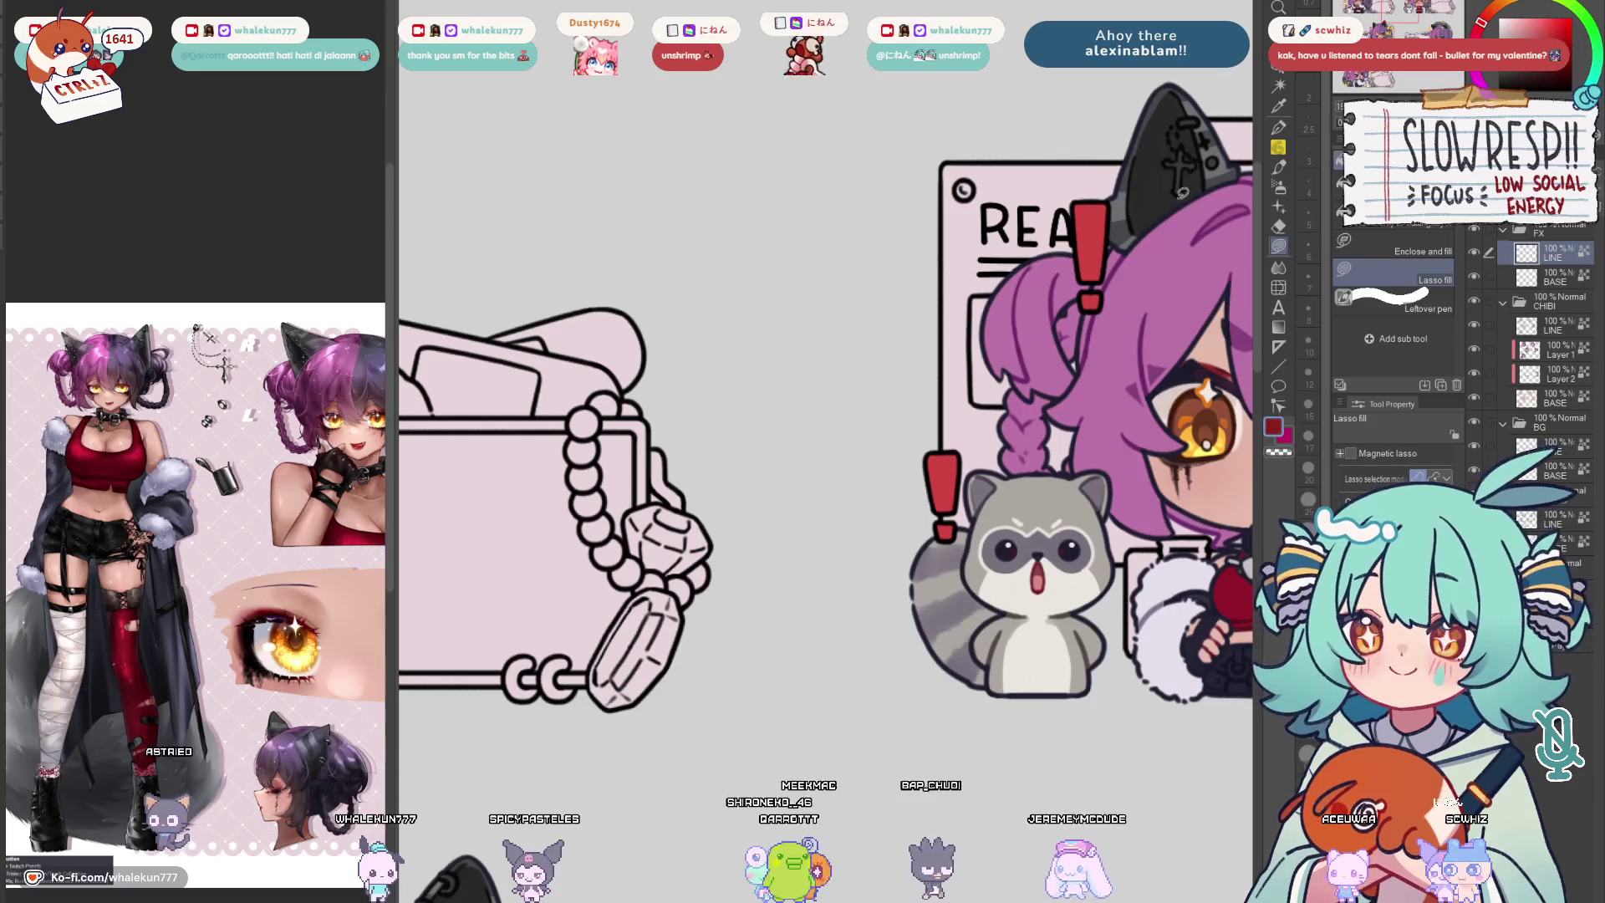
{"action": "scroll", "coordinate": [917, 497], "scroll_direction": "down", "scroll_amount": 5}
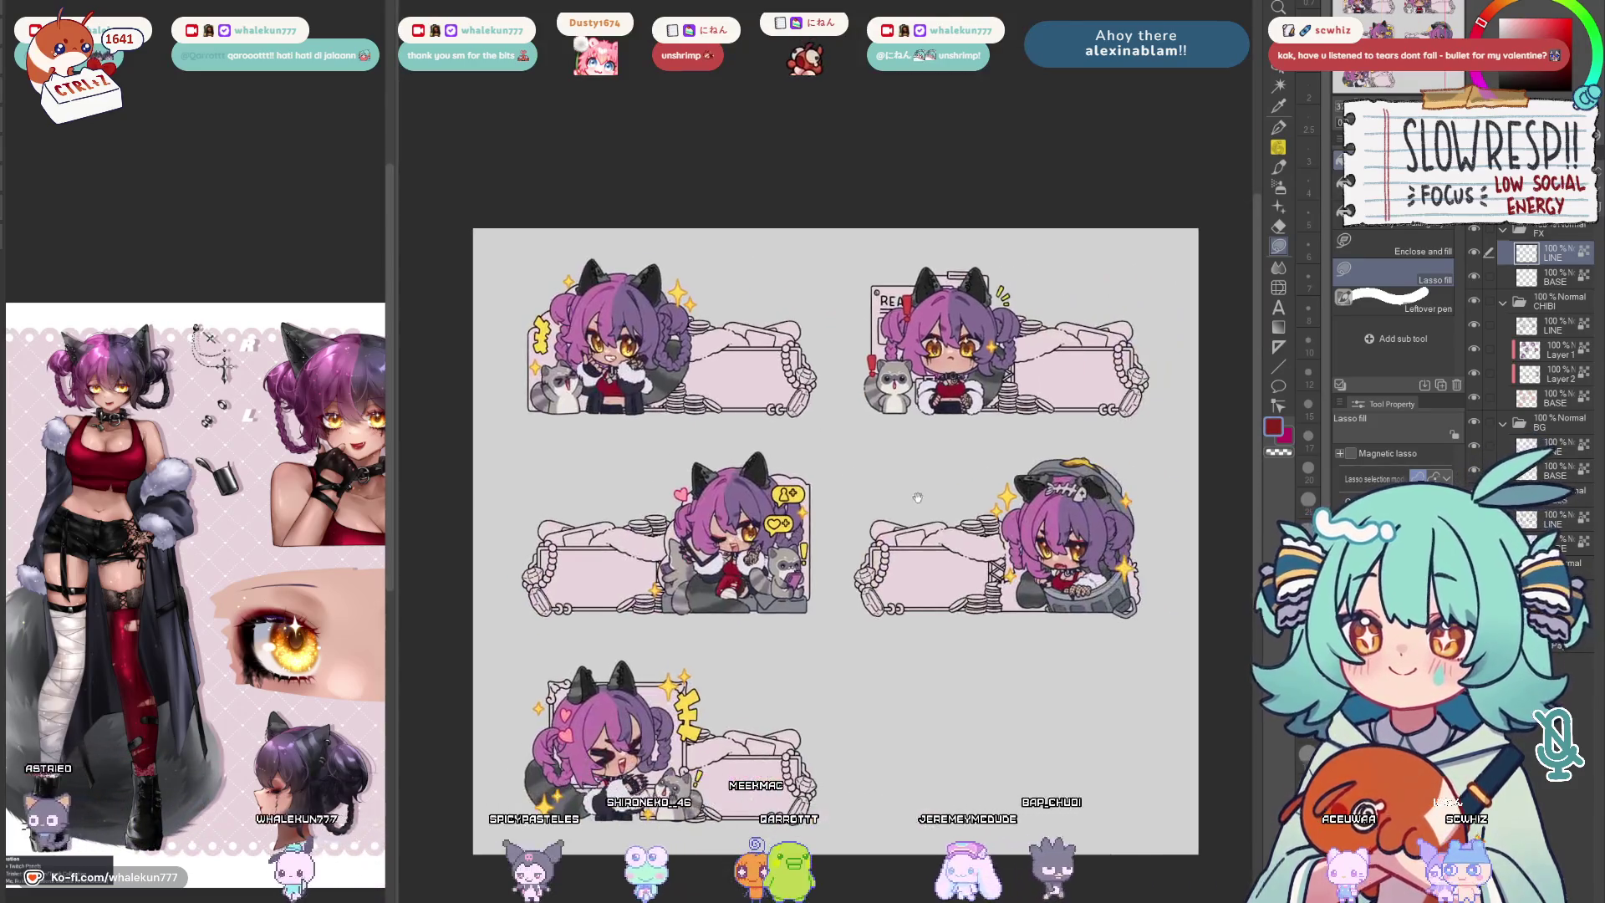
{"action": "left_click_drag", "start_coordinate": [918, 497], "coordinate": [997, 413]}
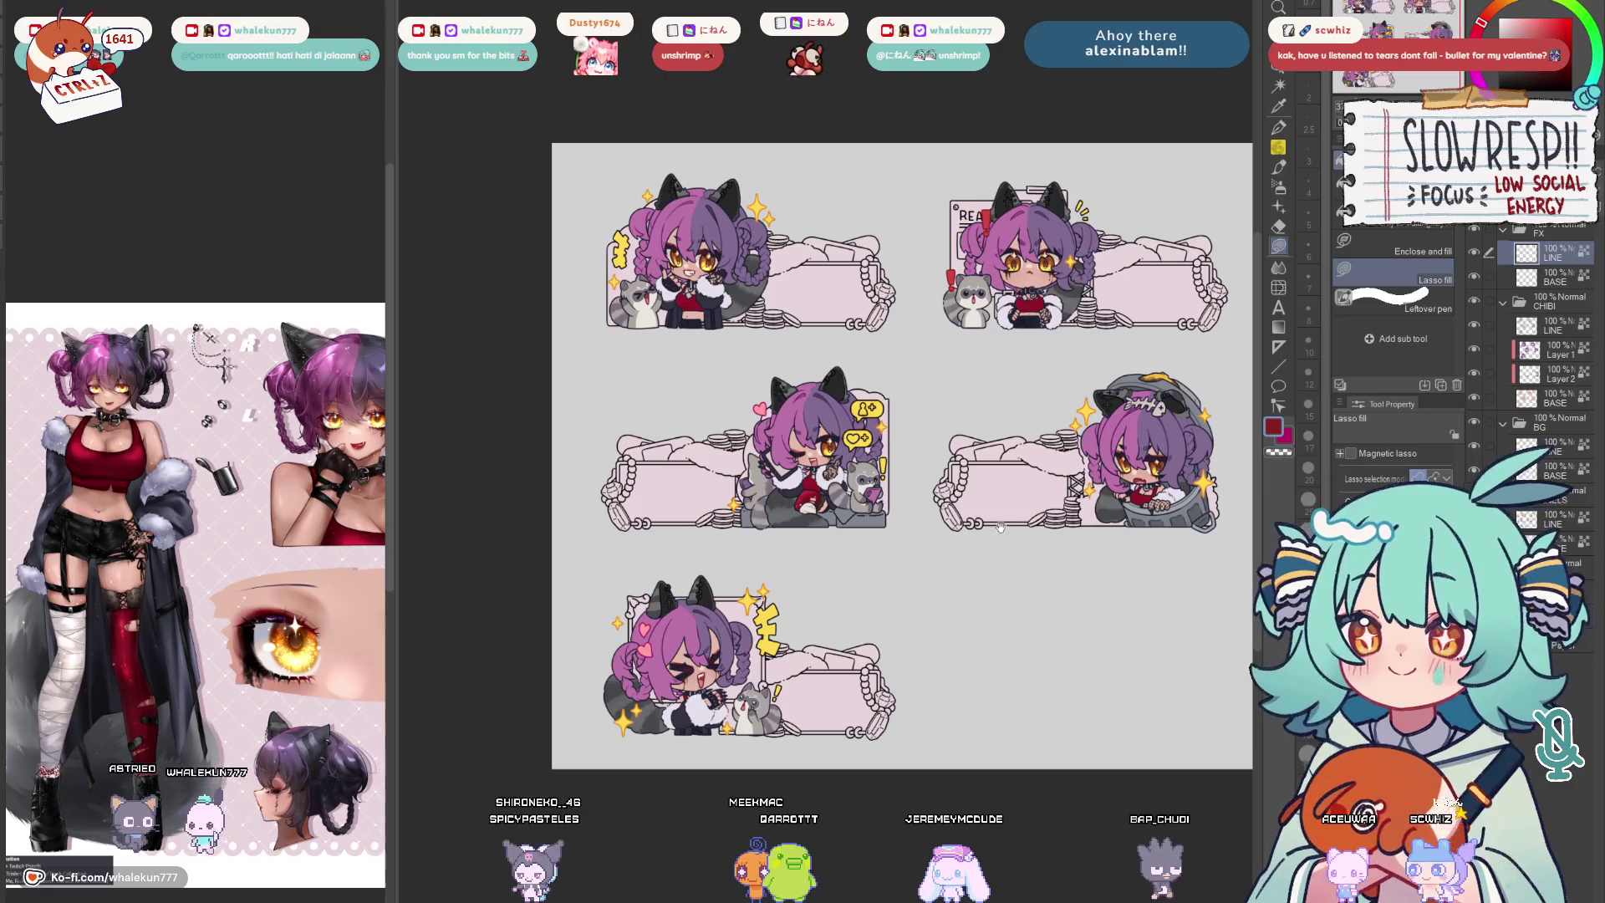
{"action": "left_click_drag", "start_coordinate": [1001, 527], "coordinate": [1055, 388]}
{"action": "scroll", "coordinate": [893, 573], "scroll_direction": "up", "scroll_amount": 3}
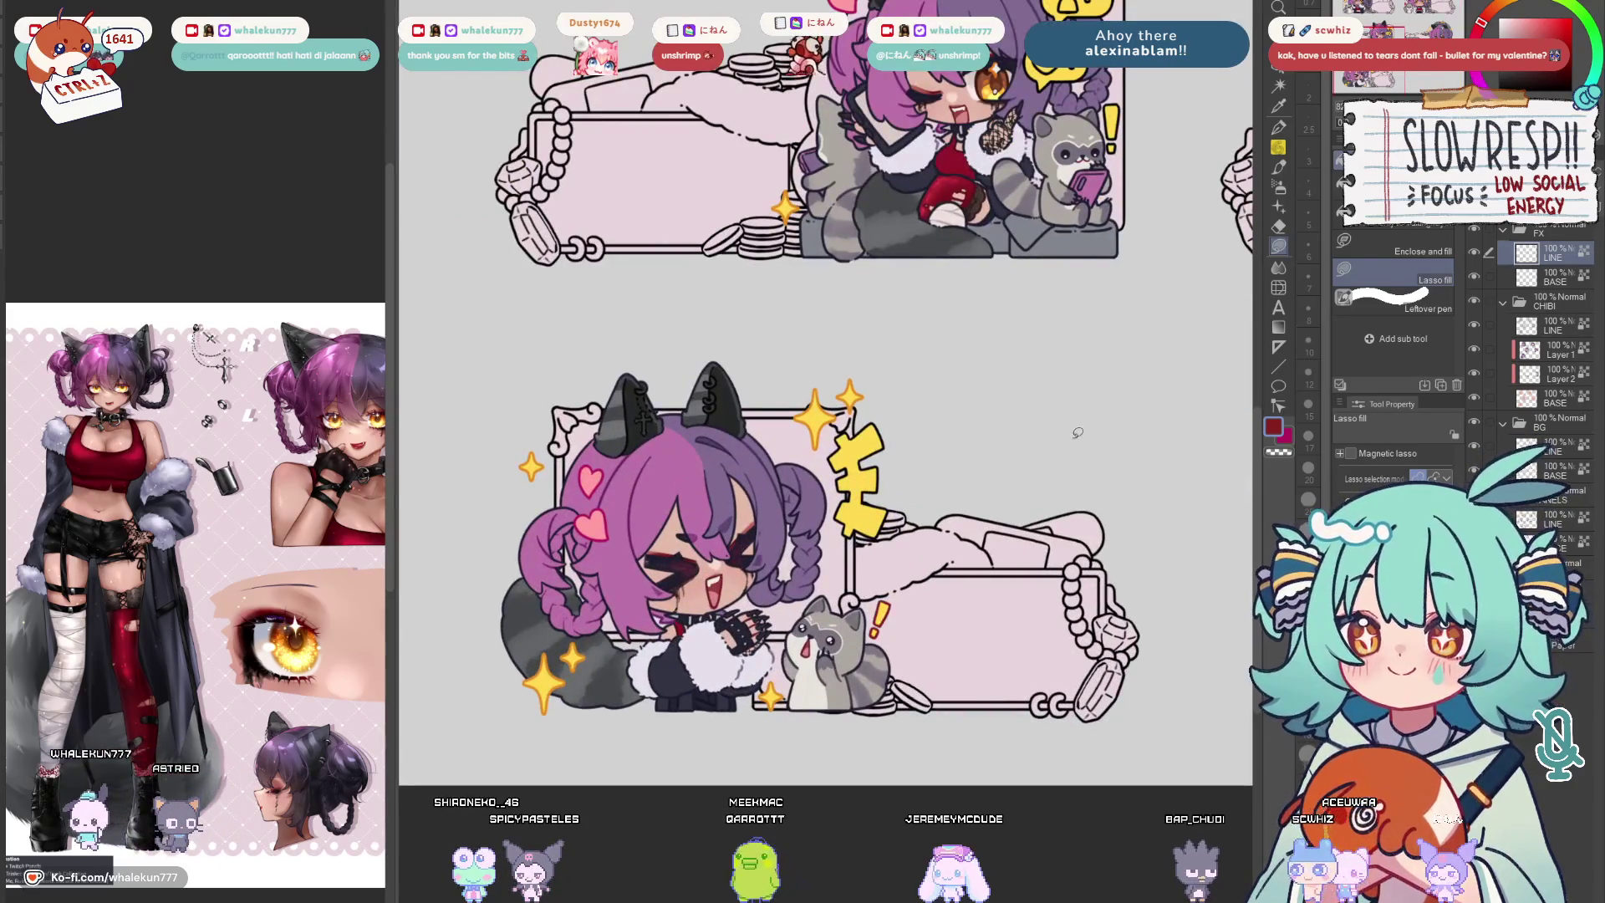
Switch to the base colour layer and look over the lower and upper emotes
{"action": "left_click", "coordinate": [1555, 280]}
{"action": "left_click_drag", "start_coordinate": [1140, 448], "coordinate": [872, 899]}
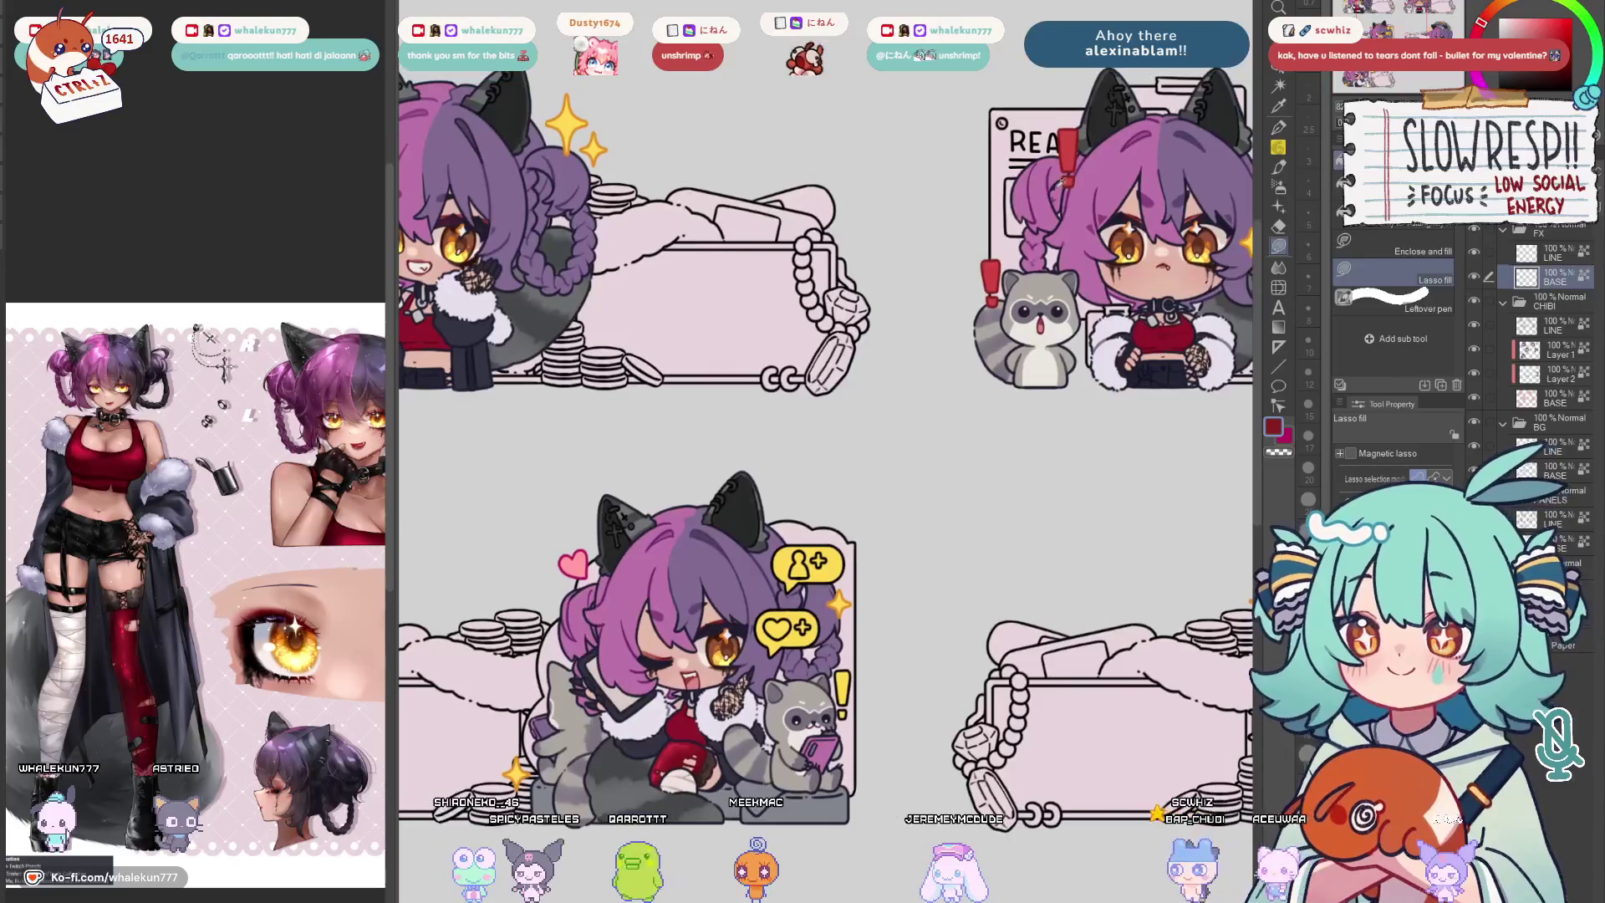
{"action": "left_click_drag", "start_coordinate": [829, 819], "coordinate": [1034, 234]}
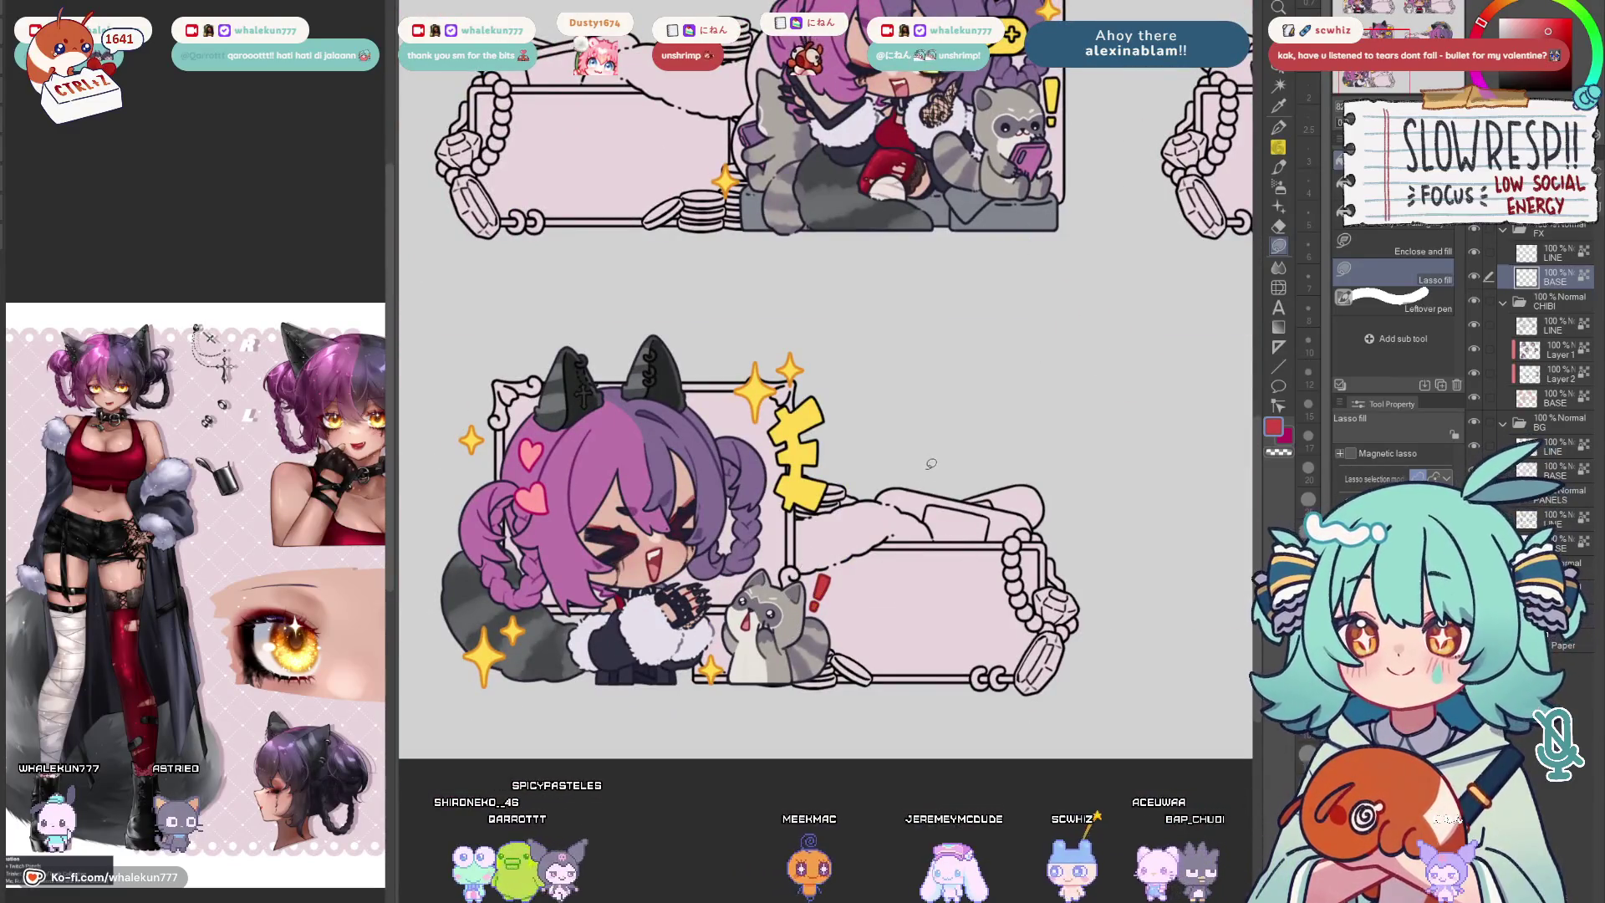
{"action": "scroll", "coordinate": [931, 464], "scroll_direction": "down", "scroll_amount": 2}
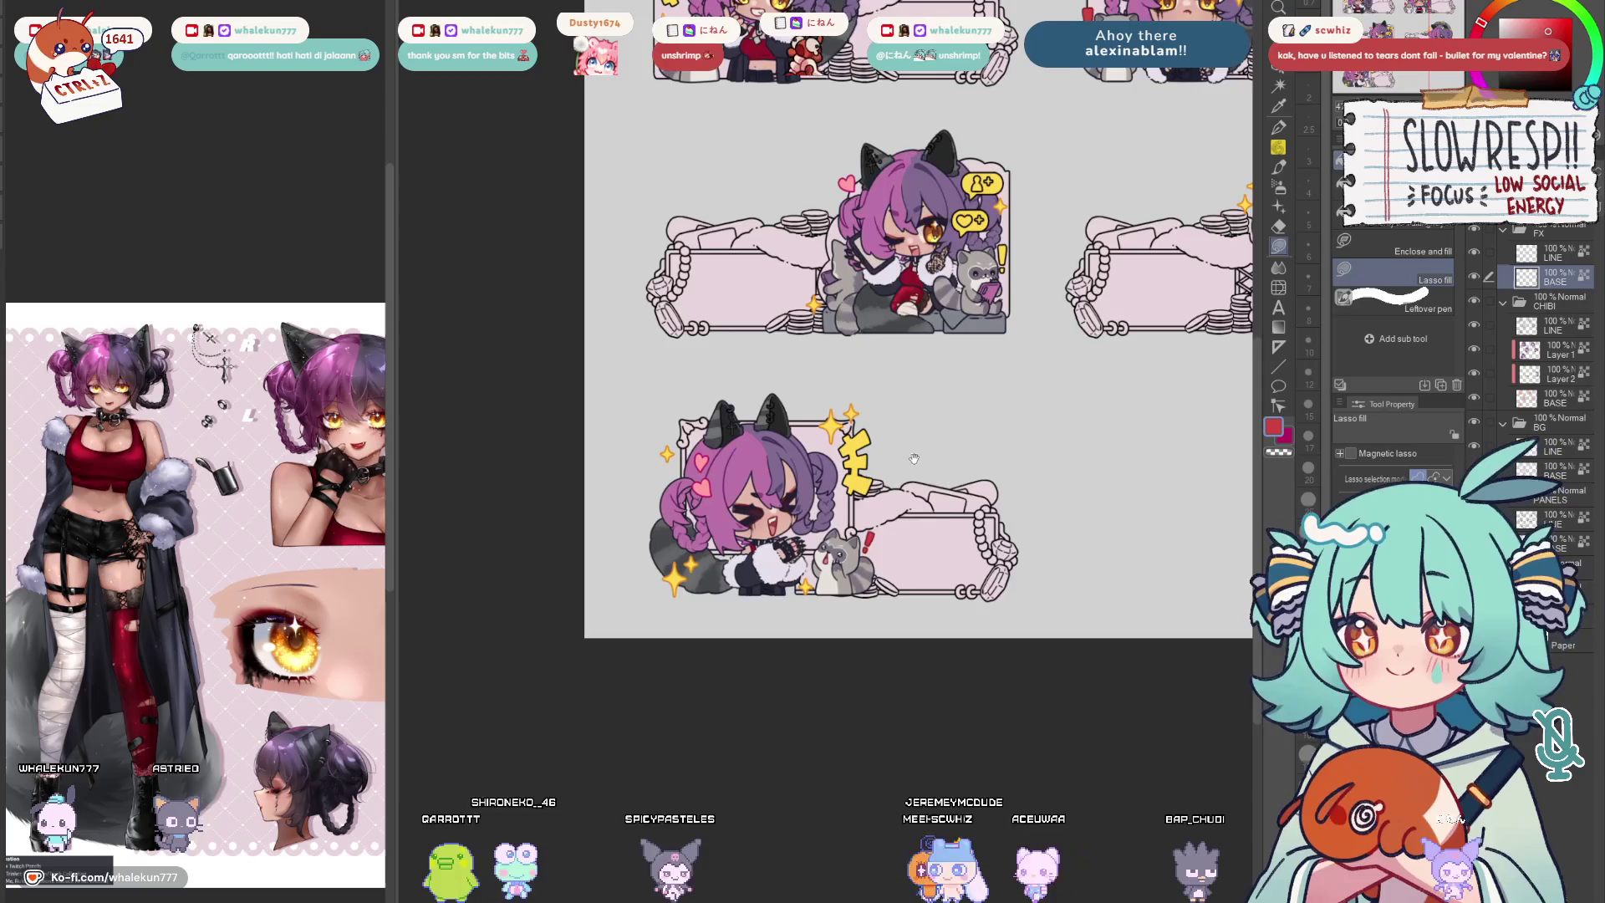
{"action": "left_click_drag", "start_coordinate": [914, 458], "coordinate": [975, 568]}
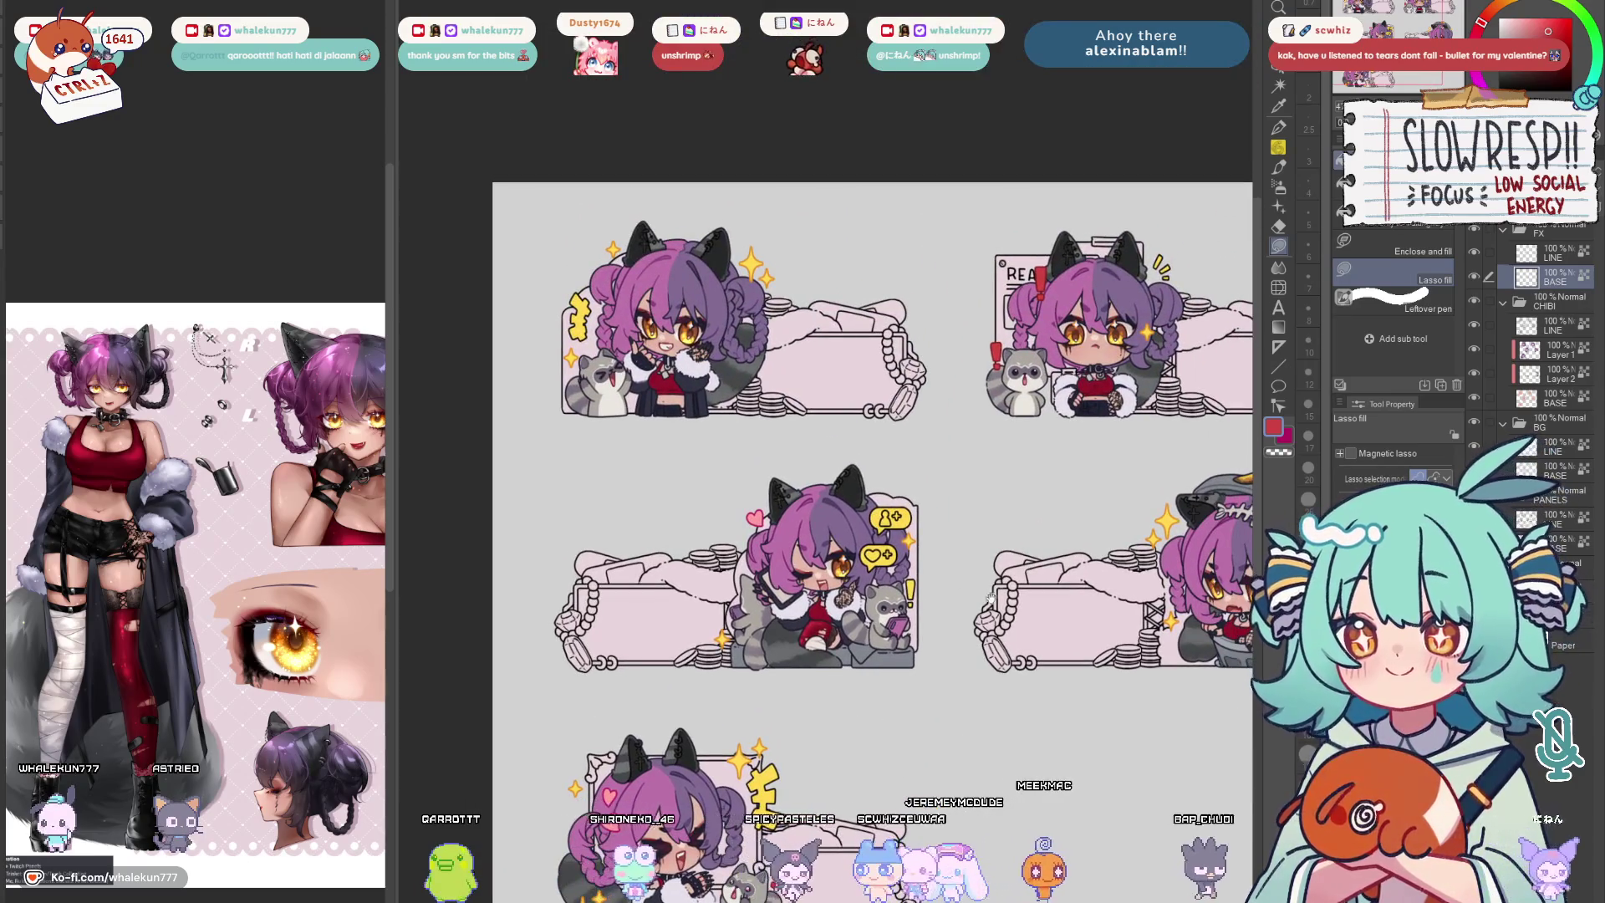
{"action": "scroll", "coordinate": [928, 601], "scroll_direction": "up", "scroll_amount": 2}
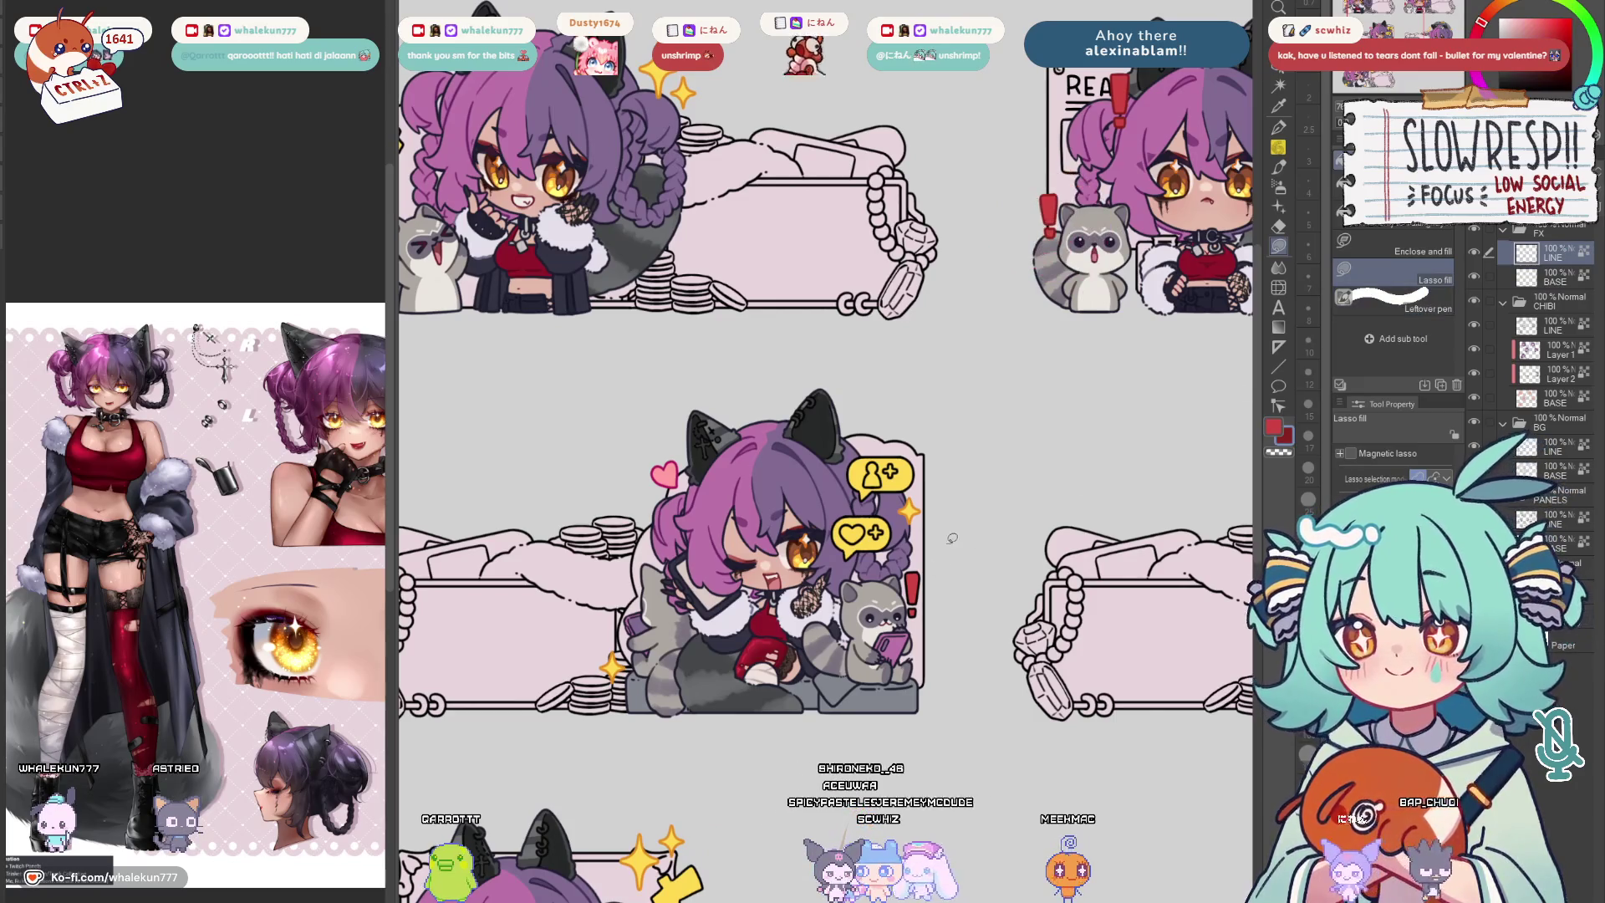
{"action": "scroll", "coordinate": [1014, 502], "scroll_direction": "down", "scroll_amount": 3}
{"action": "left_click_drag", "start_coordinate": [1074, 593], "coordinate": [949, 556]}
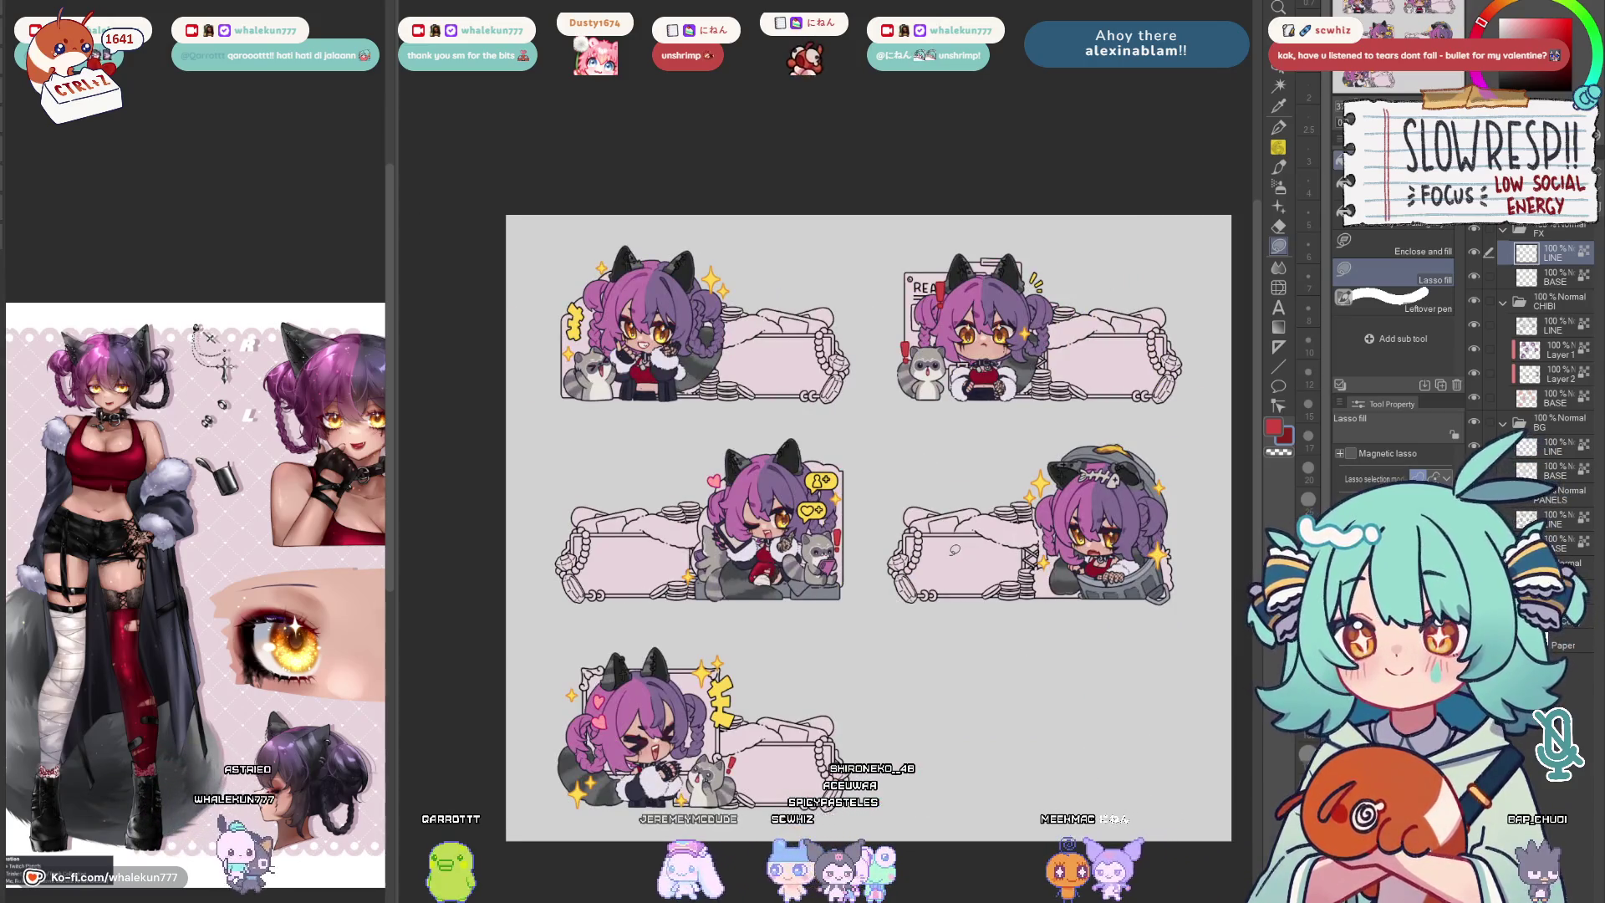
{"action": "scroll", "coordinate": [949, 555], "scroll_direction": "up", "scroll_amount": 5}
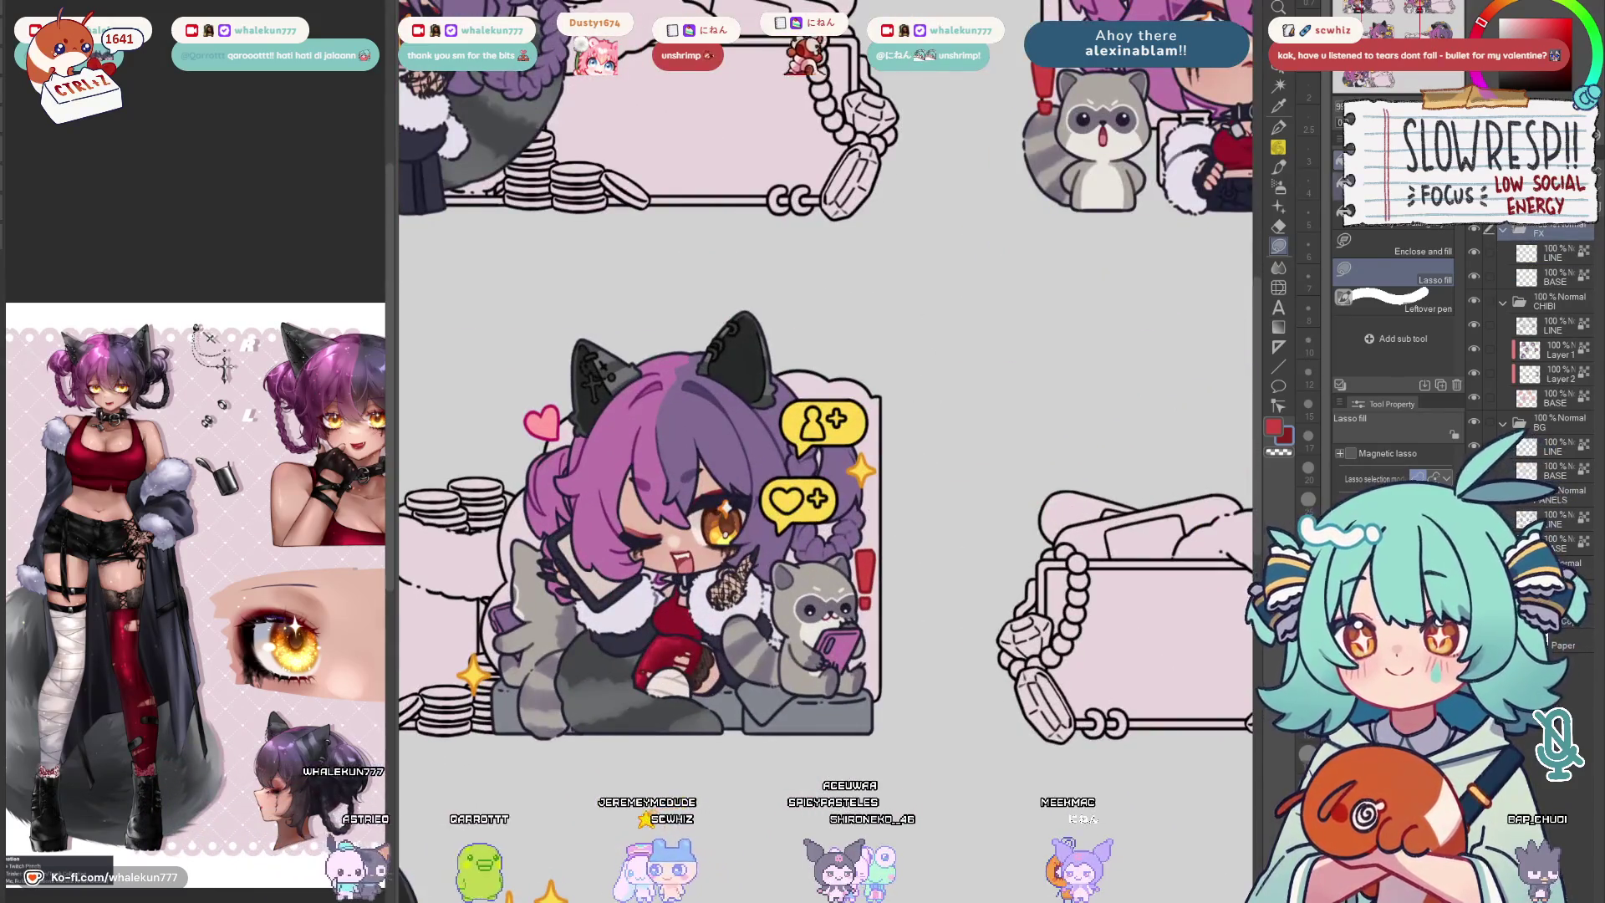
Nudge the red exclamation mark in the winking emote slightly to the right
{"action": "key", "text": "m"}
{"action": "left_click_drag", "start_coordinate": [901, 518], "coordinate": [893, 518]}
{"action": "key", "text": "k"}
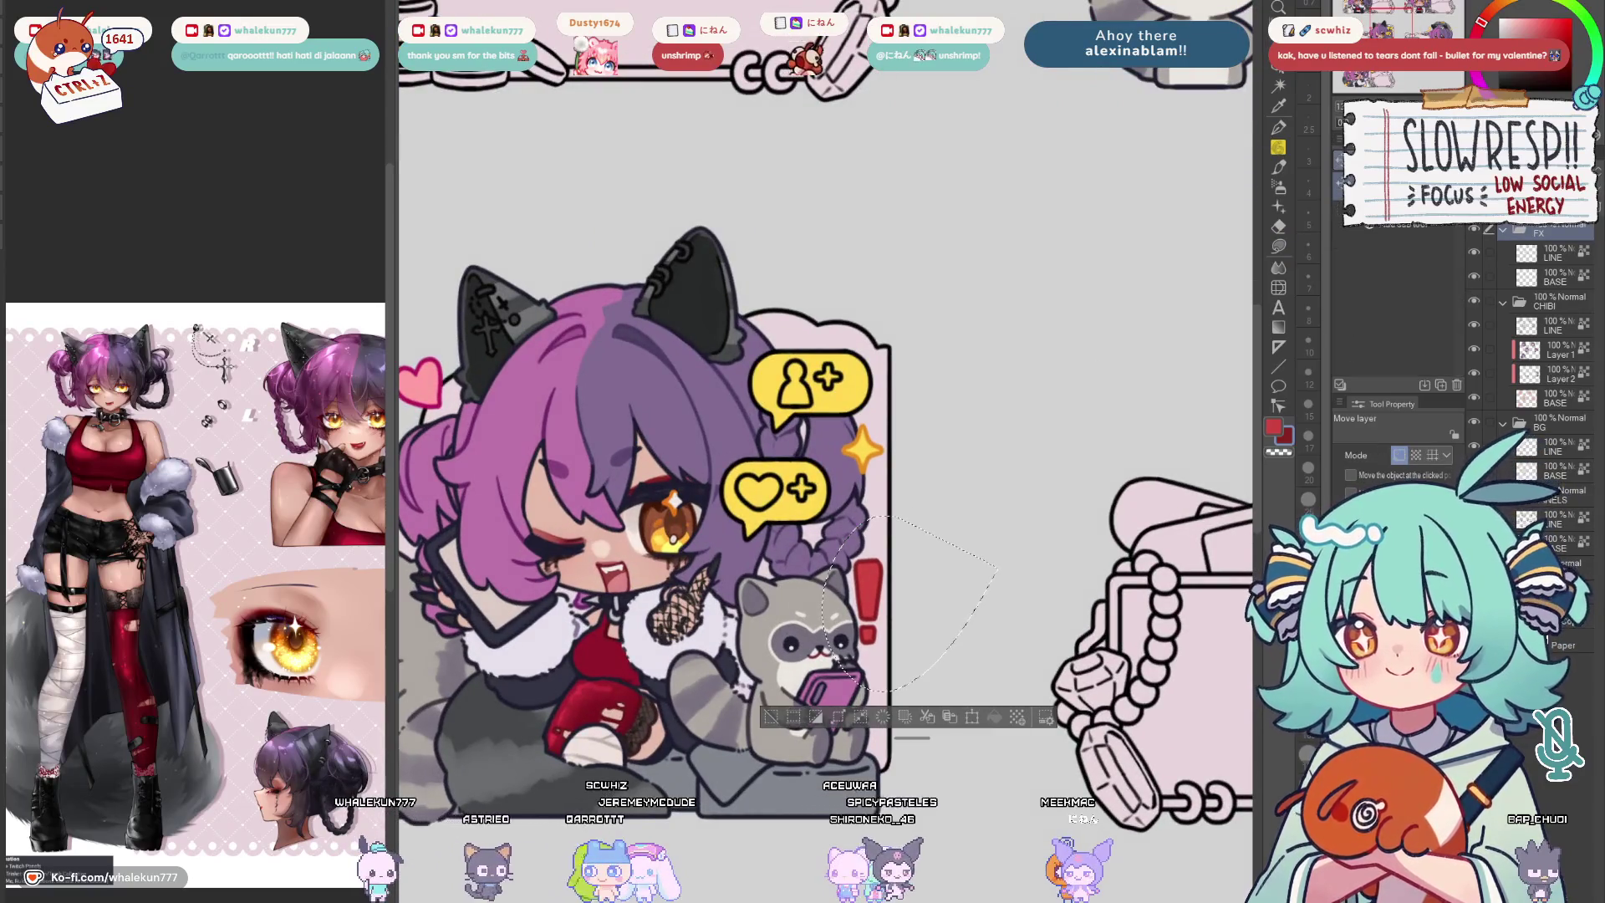
{"action": "mouse_move", "coordinate": [868, 606]}
{"action": "left_mouse_down"}
{"action": "mouse_move", "coordinate": [886, 610]}
{"action": "mouse_move", "coordinate": [870, 584]}
{"action": "left_mouse_up"}
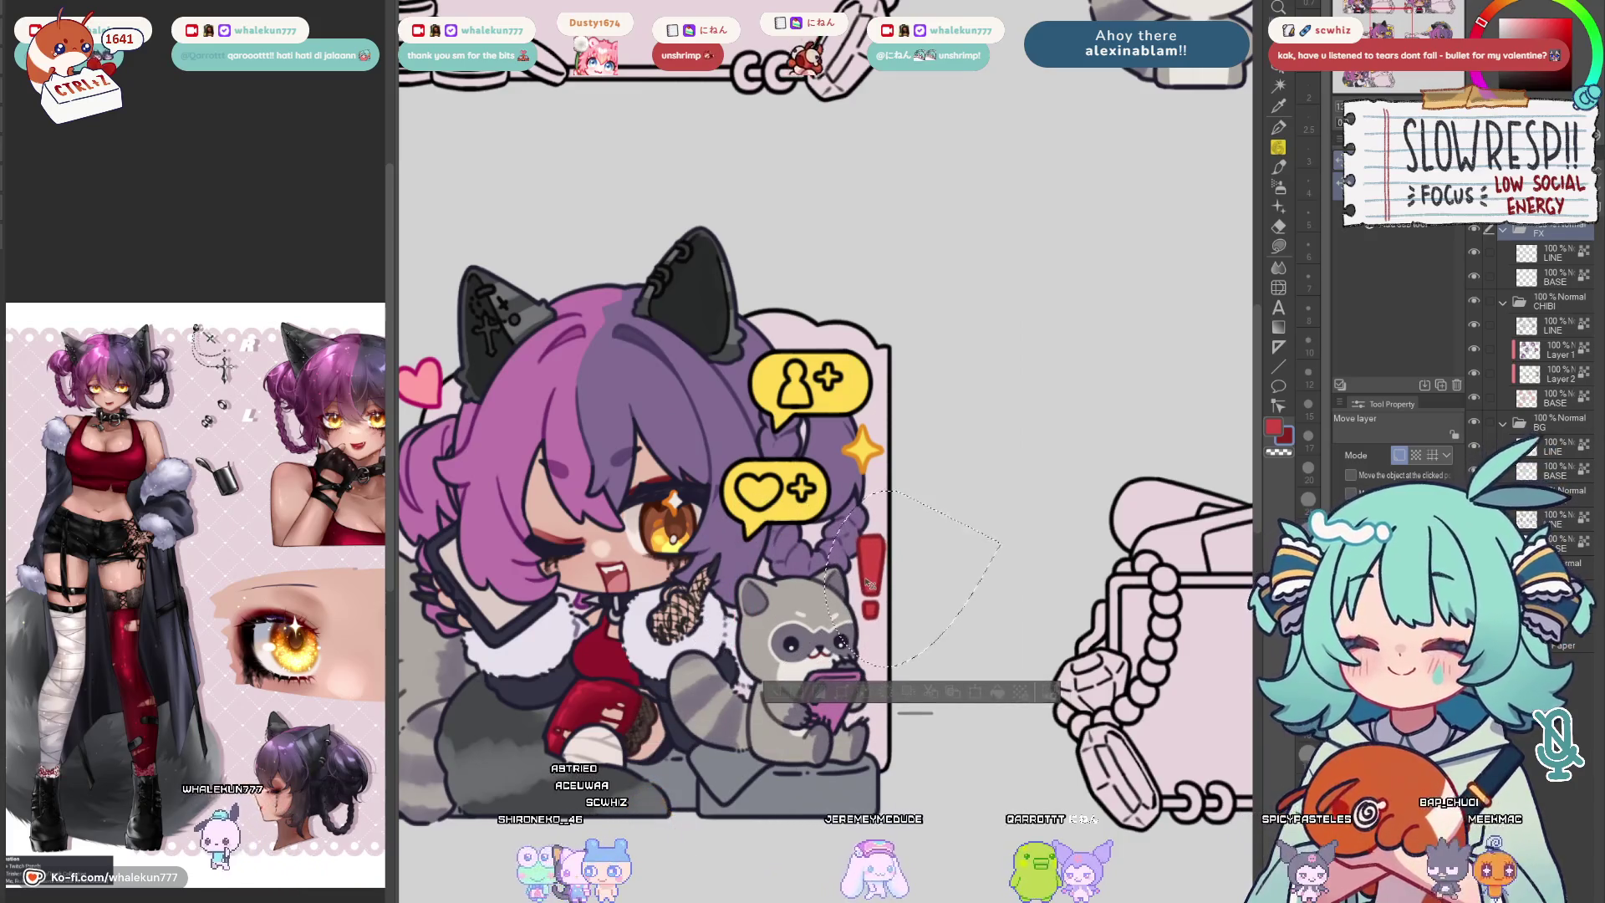
{"action": "key", "text": "ctrl+d"}
{"action": "scroll", "coordinate": [869, 585], "scroll_direction": "down", "scroll_amount": 3}
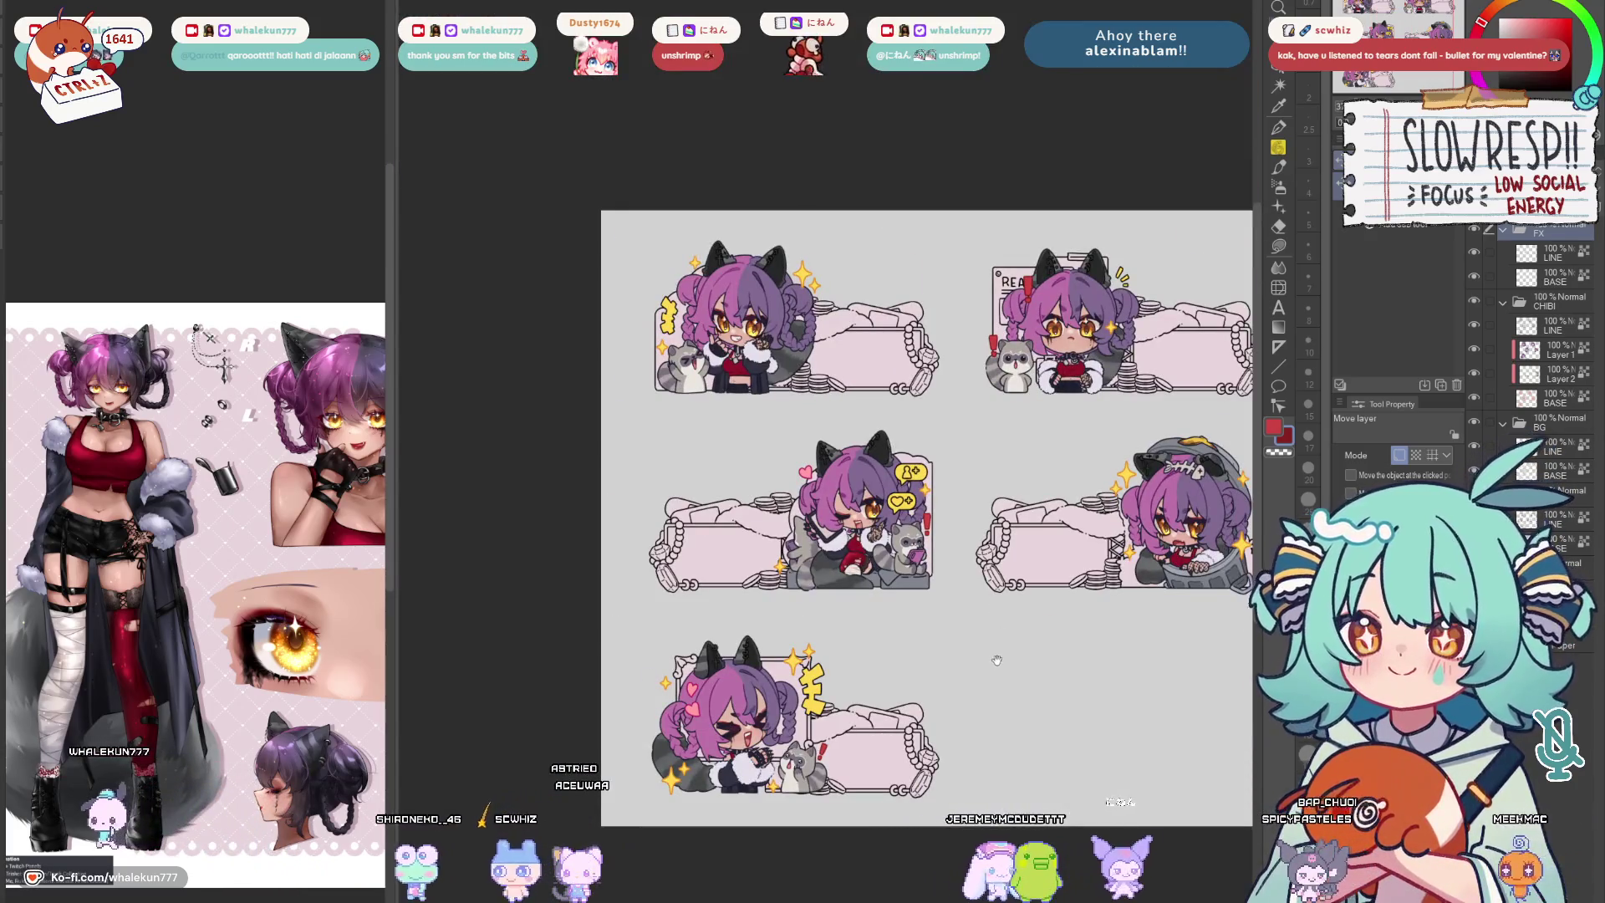
Pick the pen on the chibi's line-art layer and sample the phone's pink
{"action": "left_click", "coordinate": [1555, 326]}
{"action": "key", "text": "p"}
{"action": "scroll", "coordinate": [815, 535], "scroll_direction": "up", "scroll_amount": 5}
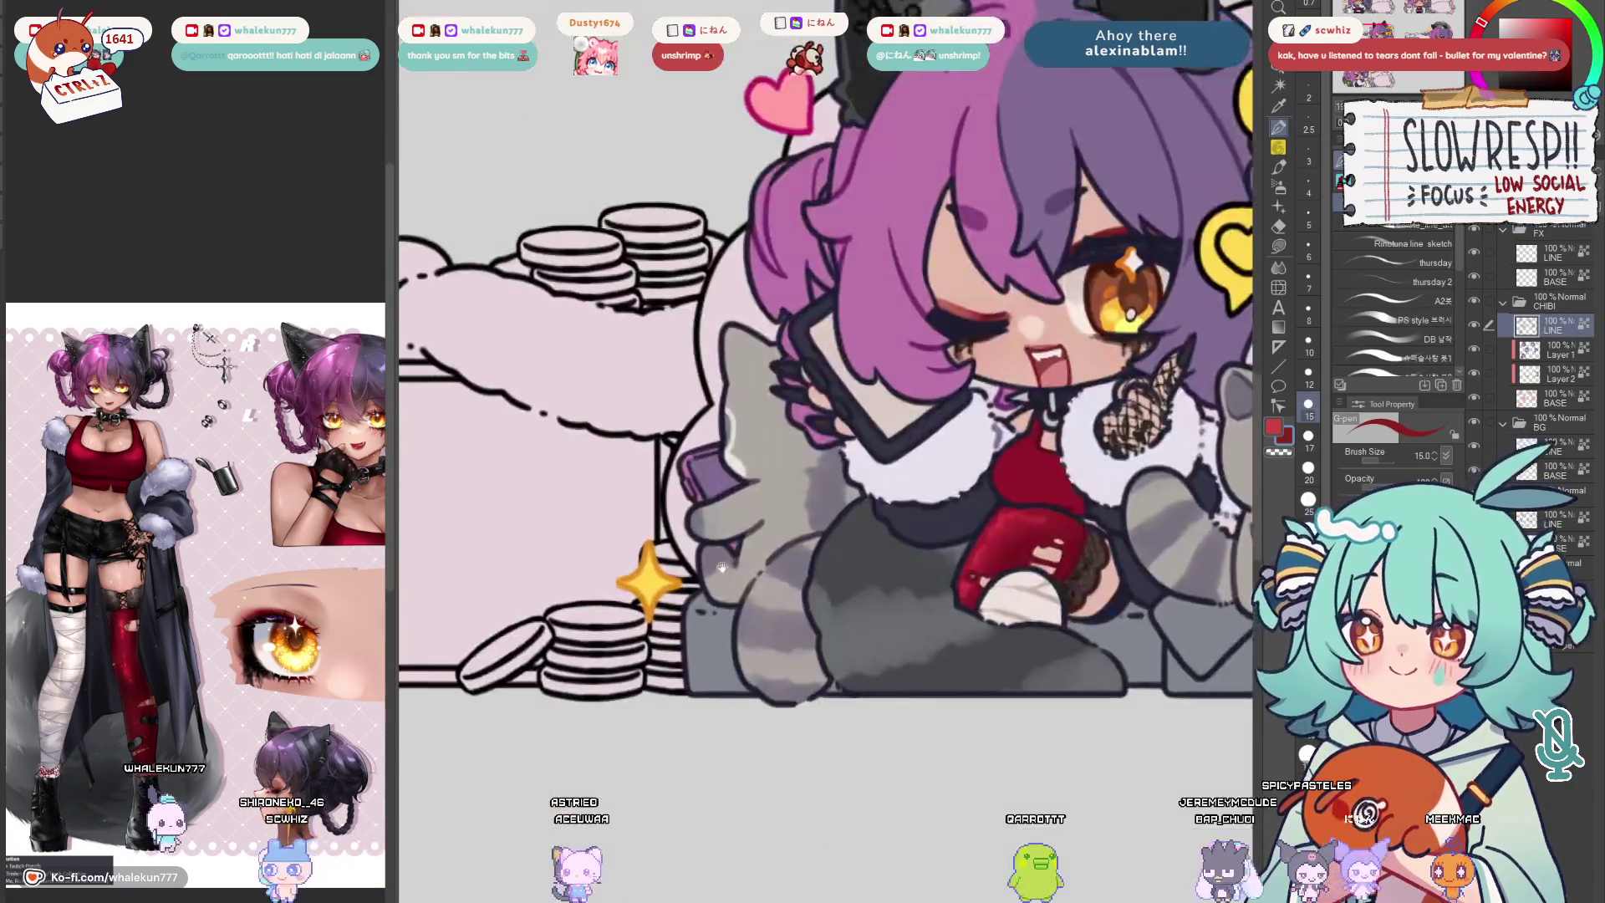
{"action": "scroll", "coordinate": [723, 567], "scroll_direction": "up", "scroll_amount": 2}
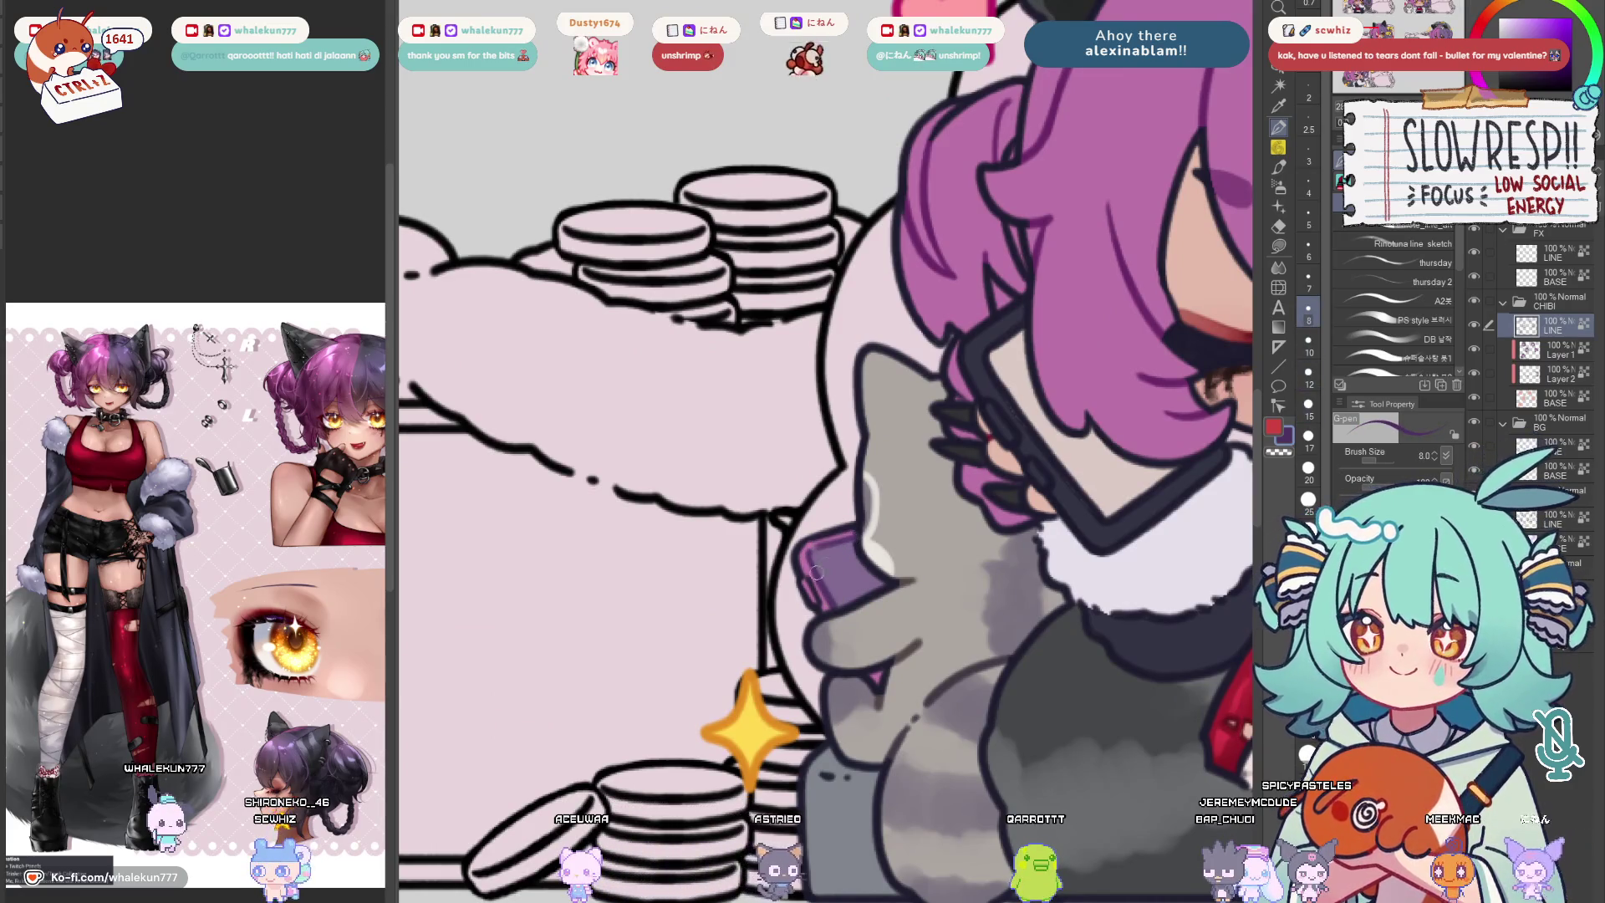
{"action": "scroll", "coordinate": [815, 591], "scroll_direction": "down", "scroll_amount": 3}
{"action": "scroll", "coordinate": [893, 496], "scroll_direction": "up", "scroll_amount": 3}
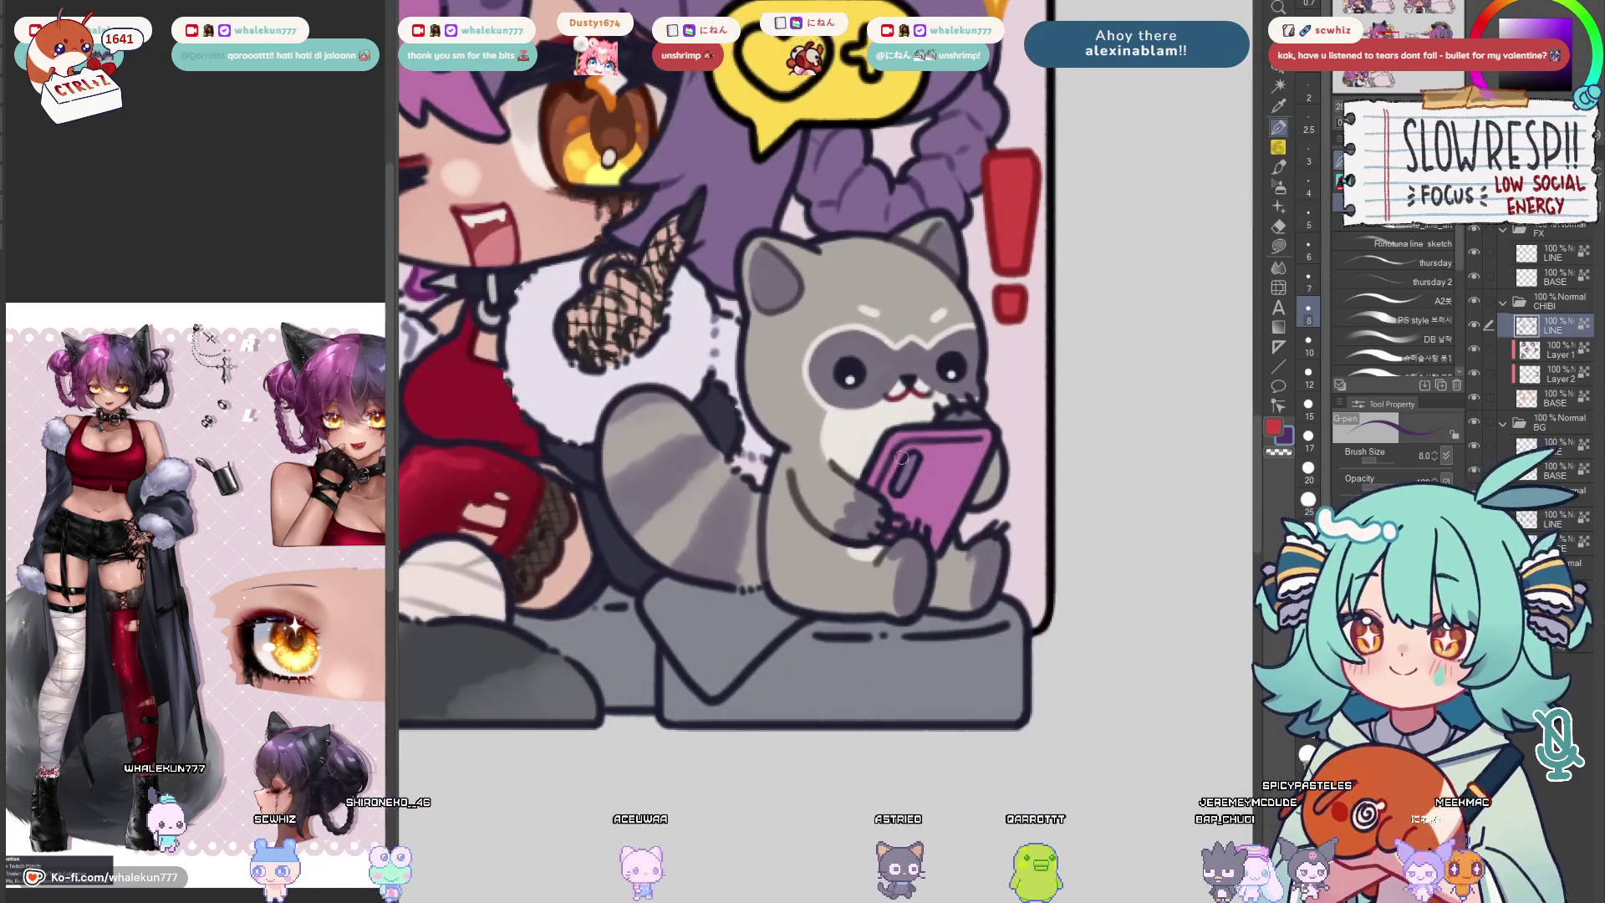
{"action": "left_click", "coordinate": [892, 497], "text": "alt"}
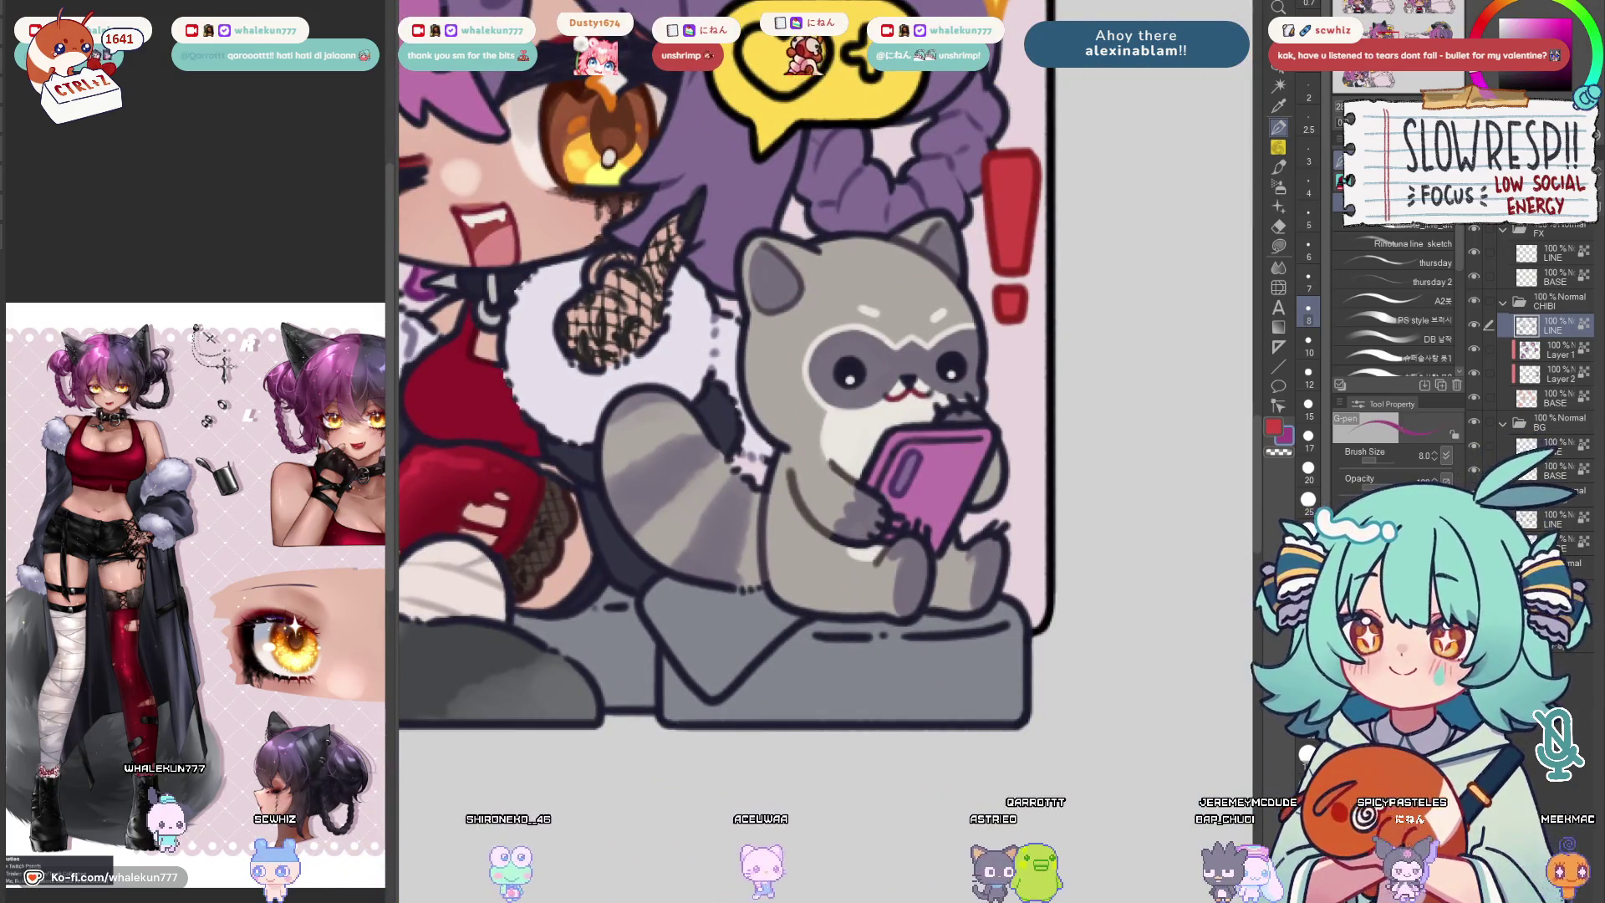
Raise the pen size from 8 to 12 and recentre on both chibi panels
{"action": "key", "text": "bracketright"}
{"action": "key", "text": "bracketright"}
{"action": "key", "text": "bracketleft"}
{"action": "key", "text": "bracketleft"}
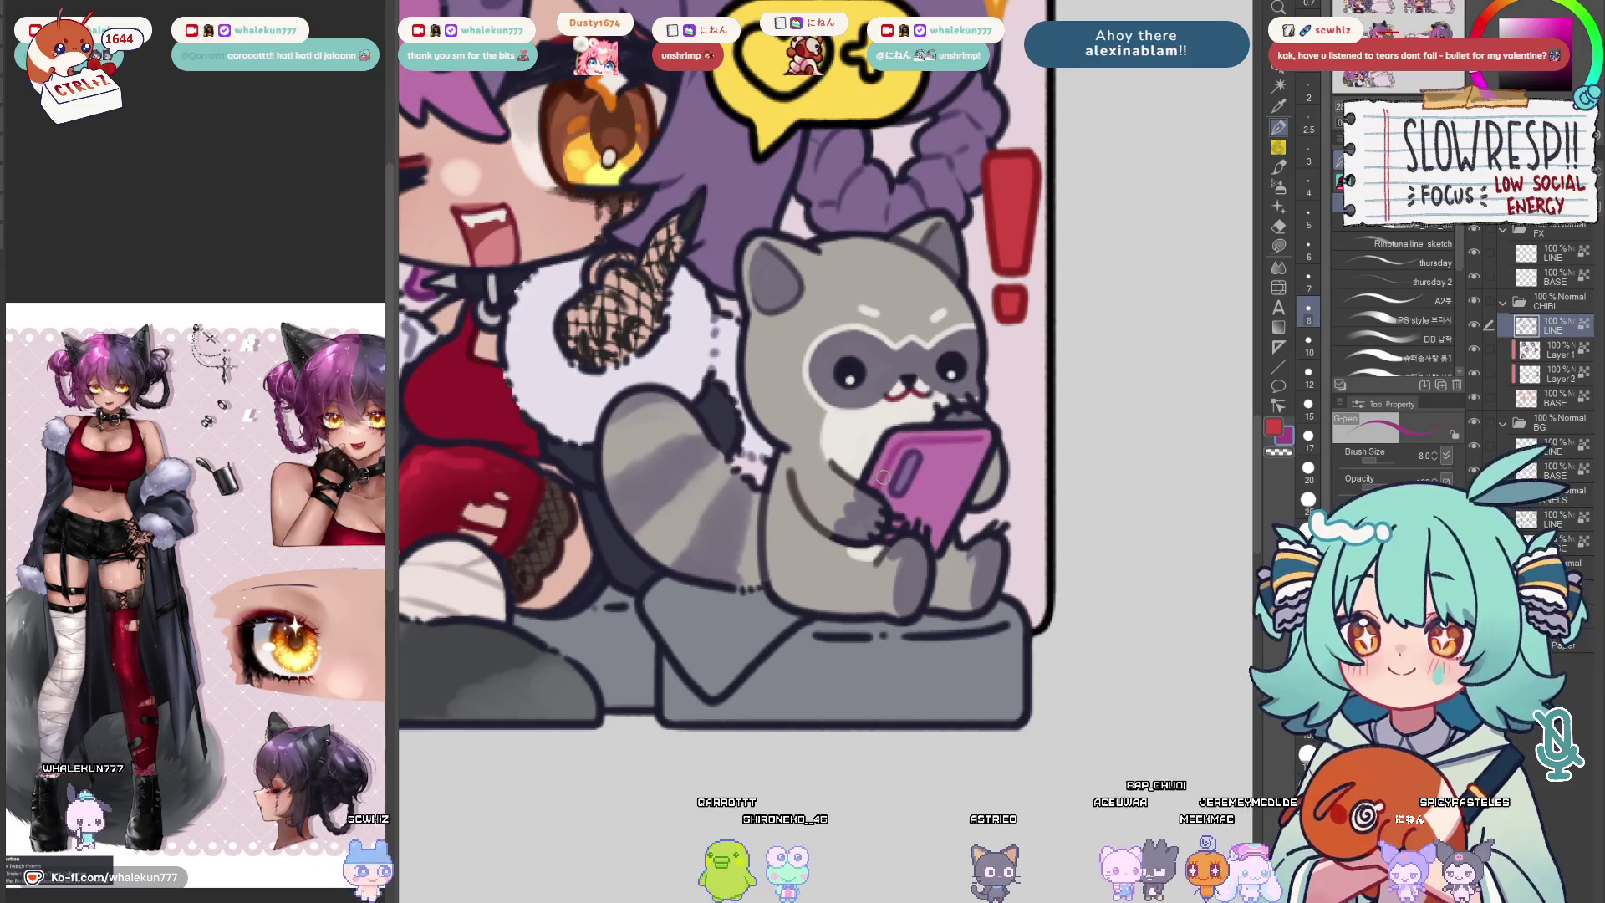
{"action": "scroll", "coordinate": [955, 441], "scroll_direction": "down", "scroll_amount": 5}
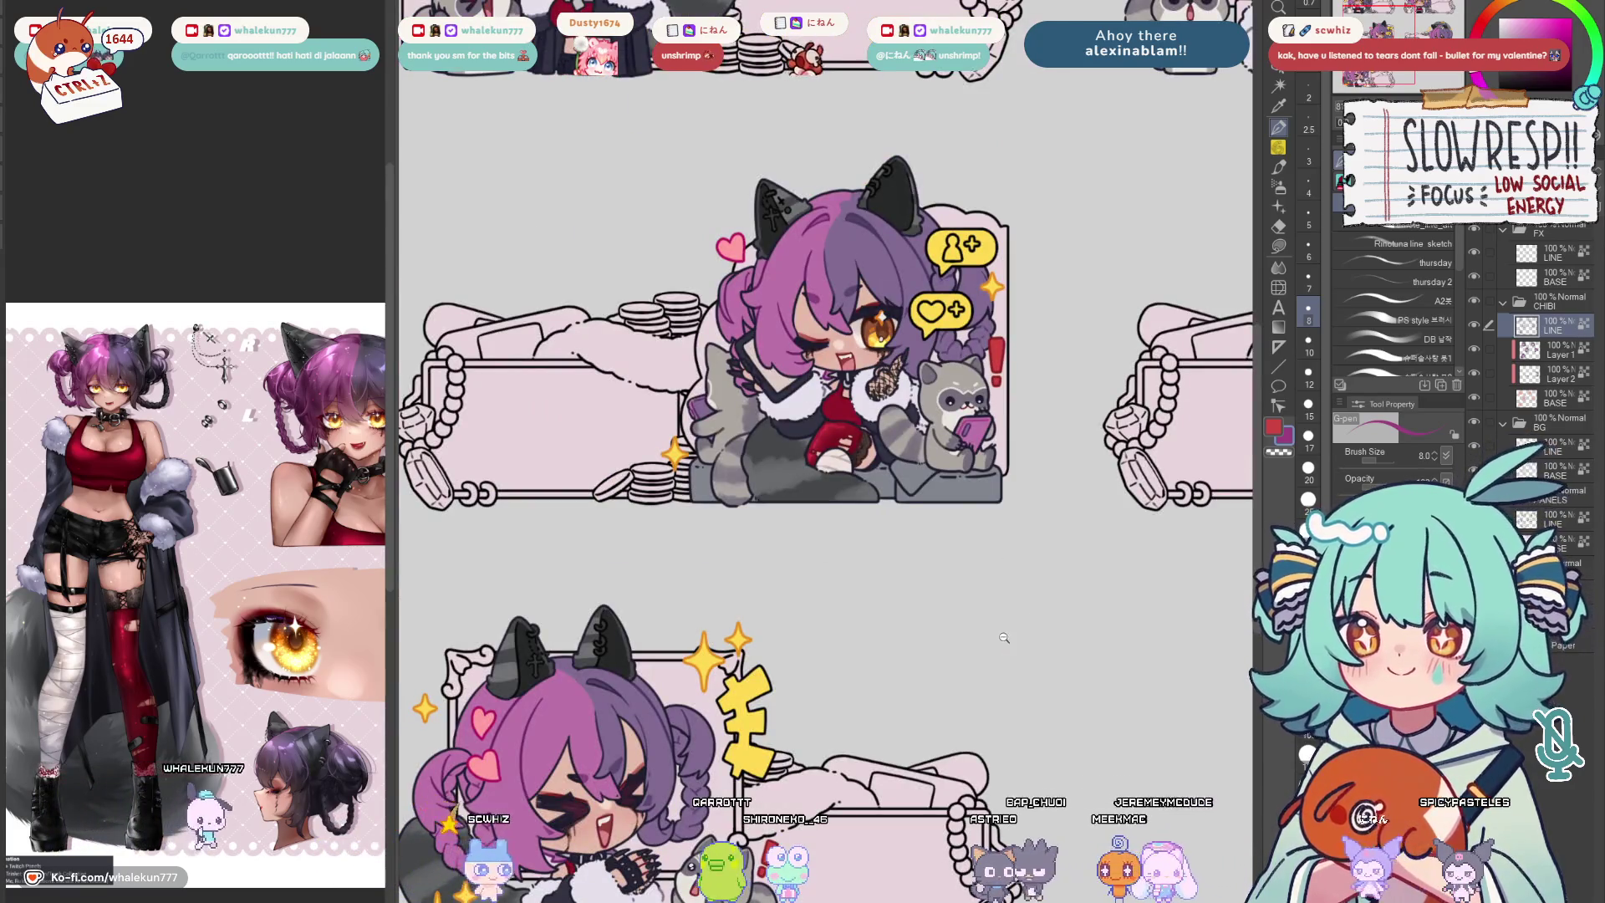
{"action": "scroll", "coordinate": [1013, 646], "scroll_direction": "down", "scroll_amount": 3}
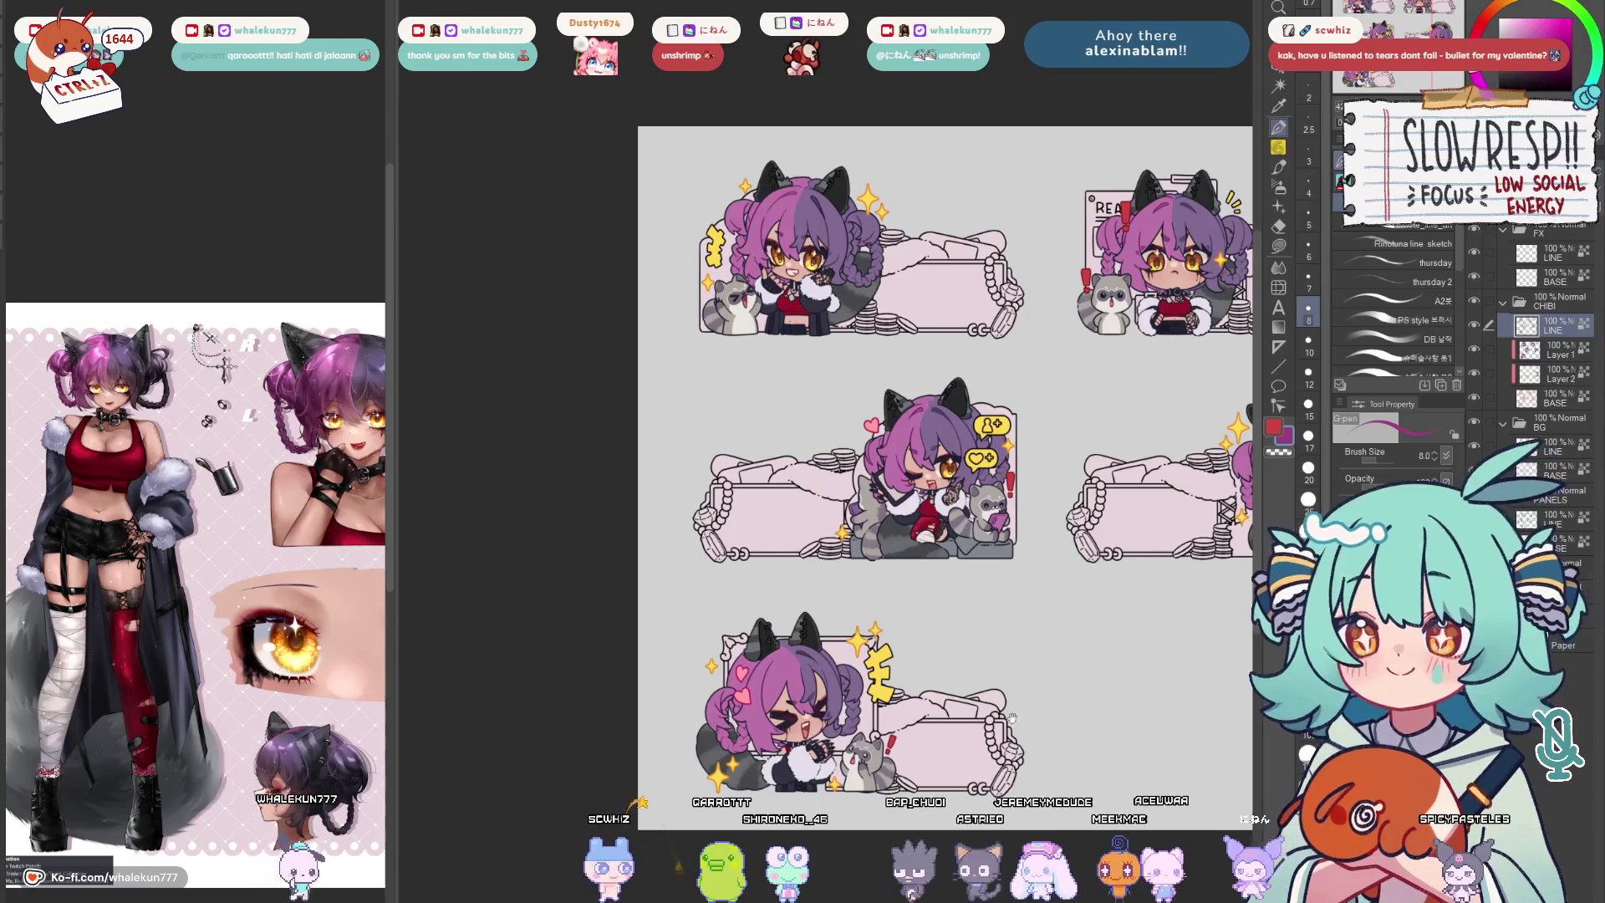
{"action": "scroll", "coordinate": [721, 657], "scroll_direction": "up", "scroll_amount": 5}
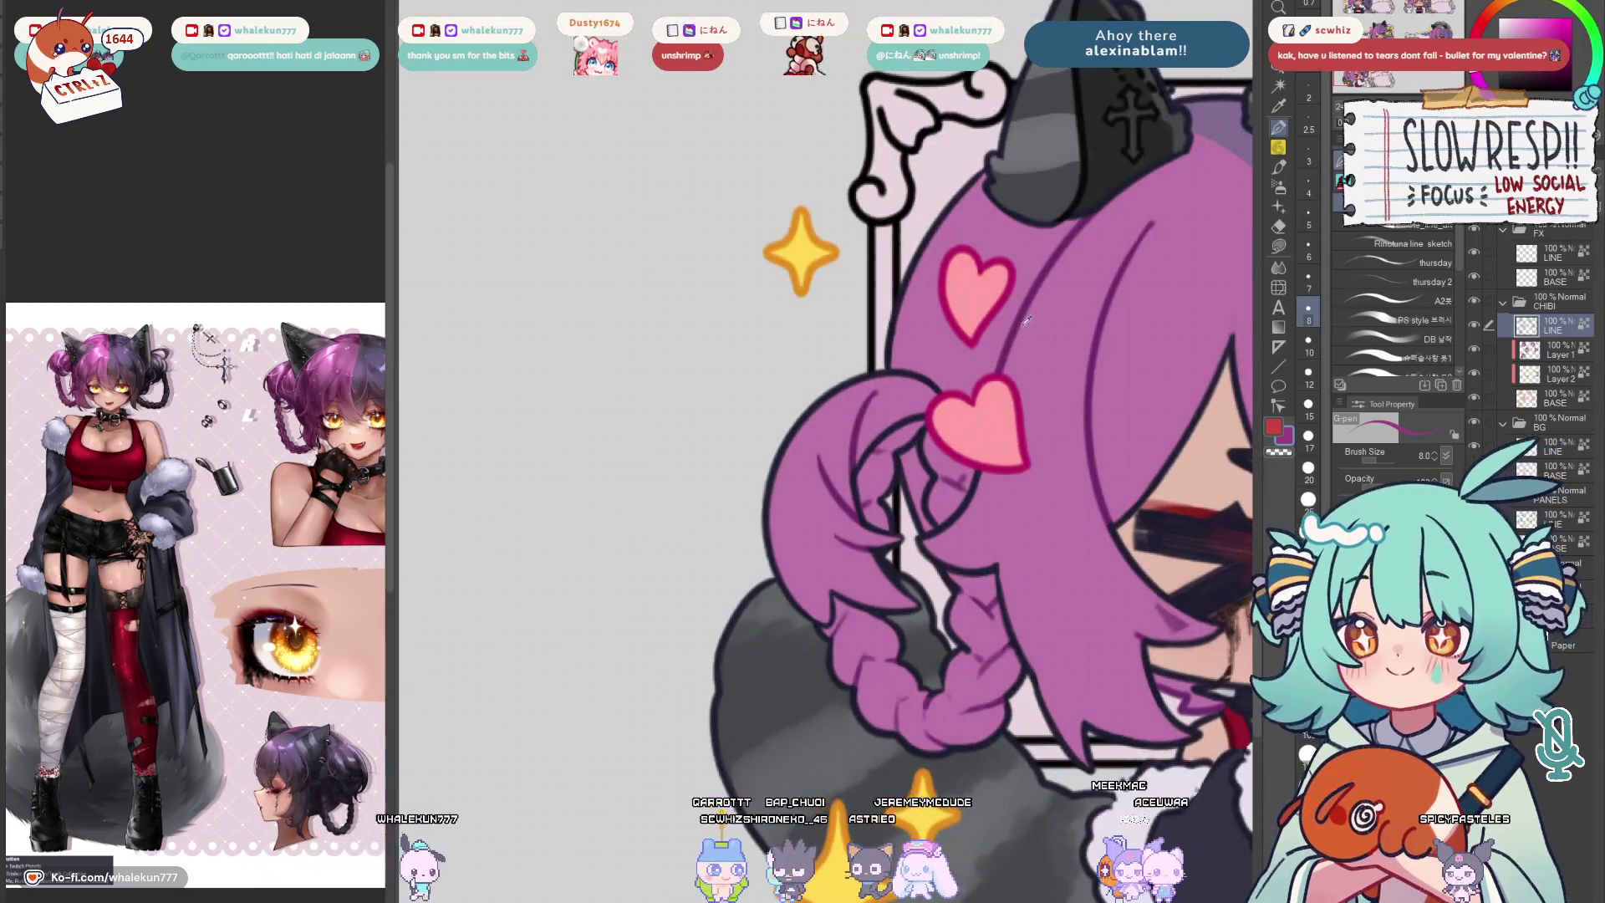
{"action": "key", "text": "bracketright"}
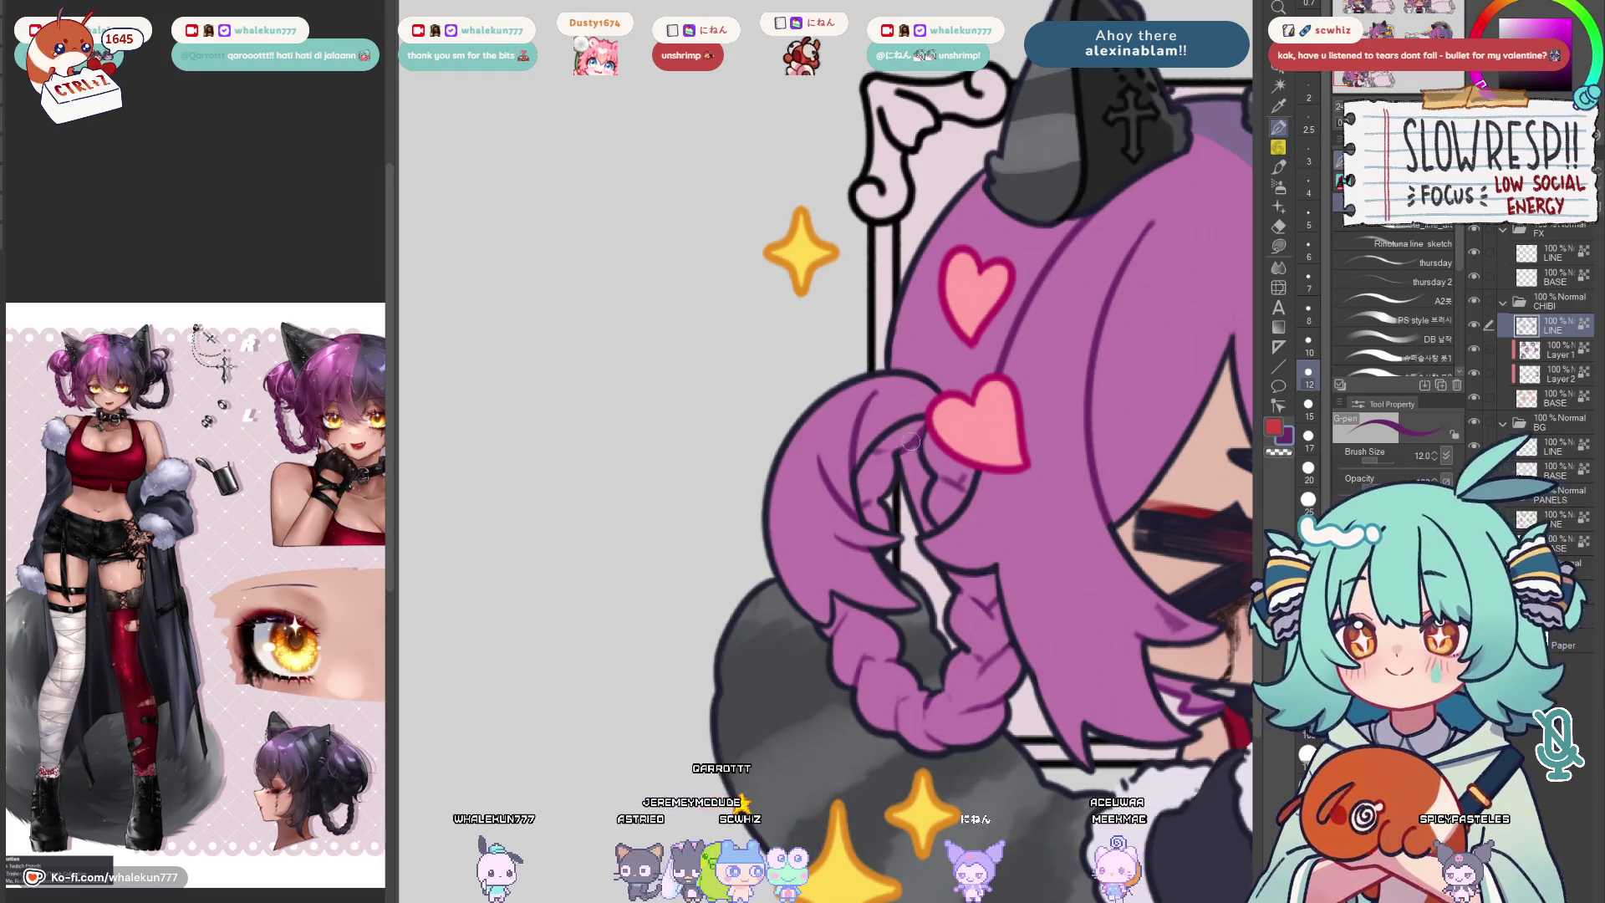
{"action": "scroll", "coordinate": [1027, 407], "scroll_direction": "down", "scroll_amount": 6}
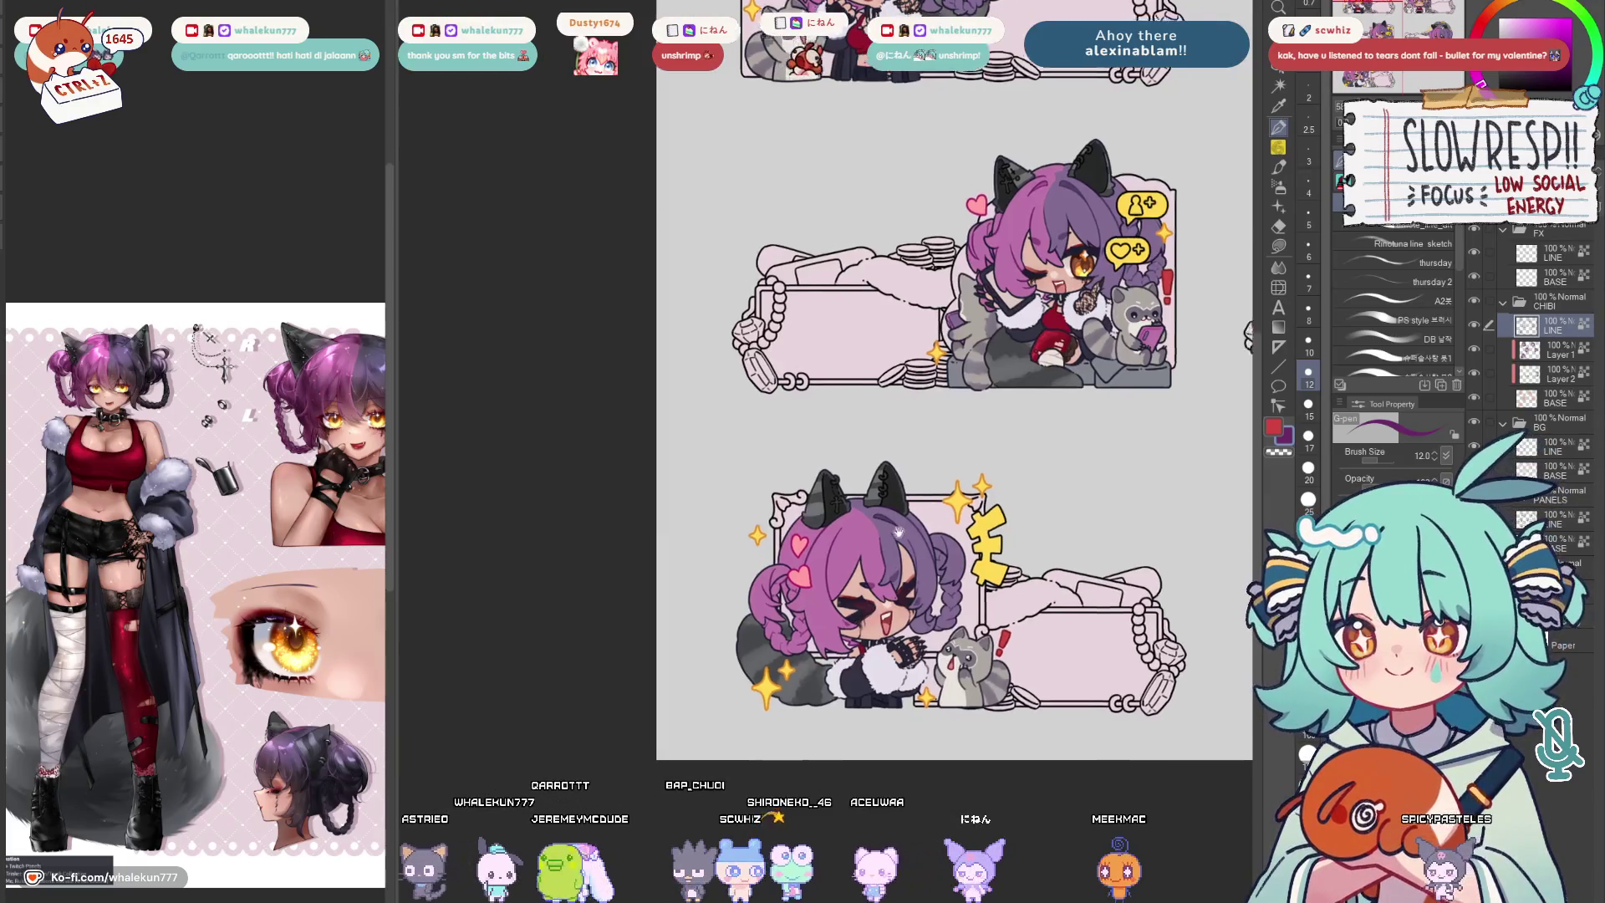
{"action": "left_click_drag", "start_coordinate": [953, 418], "coordinate": [865, 348]}
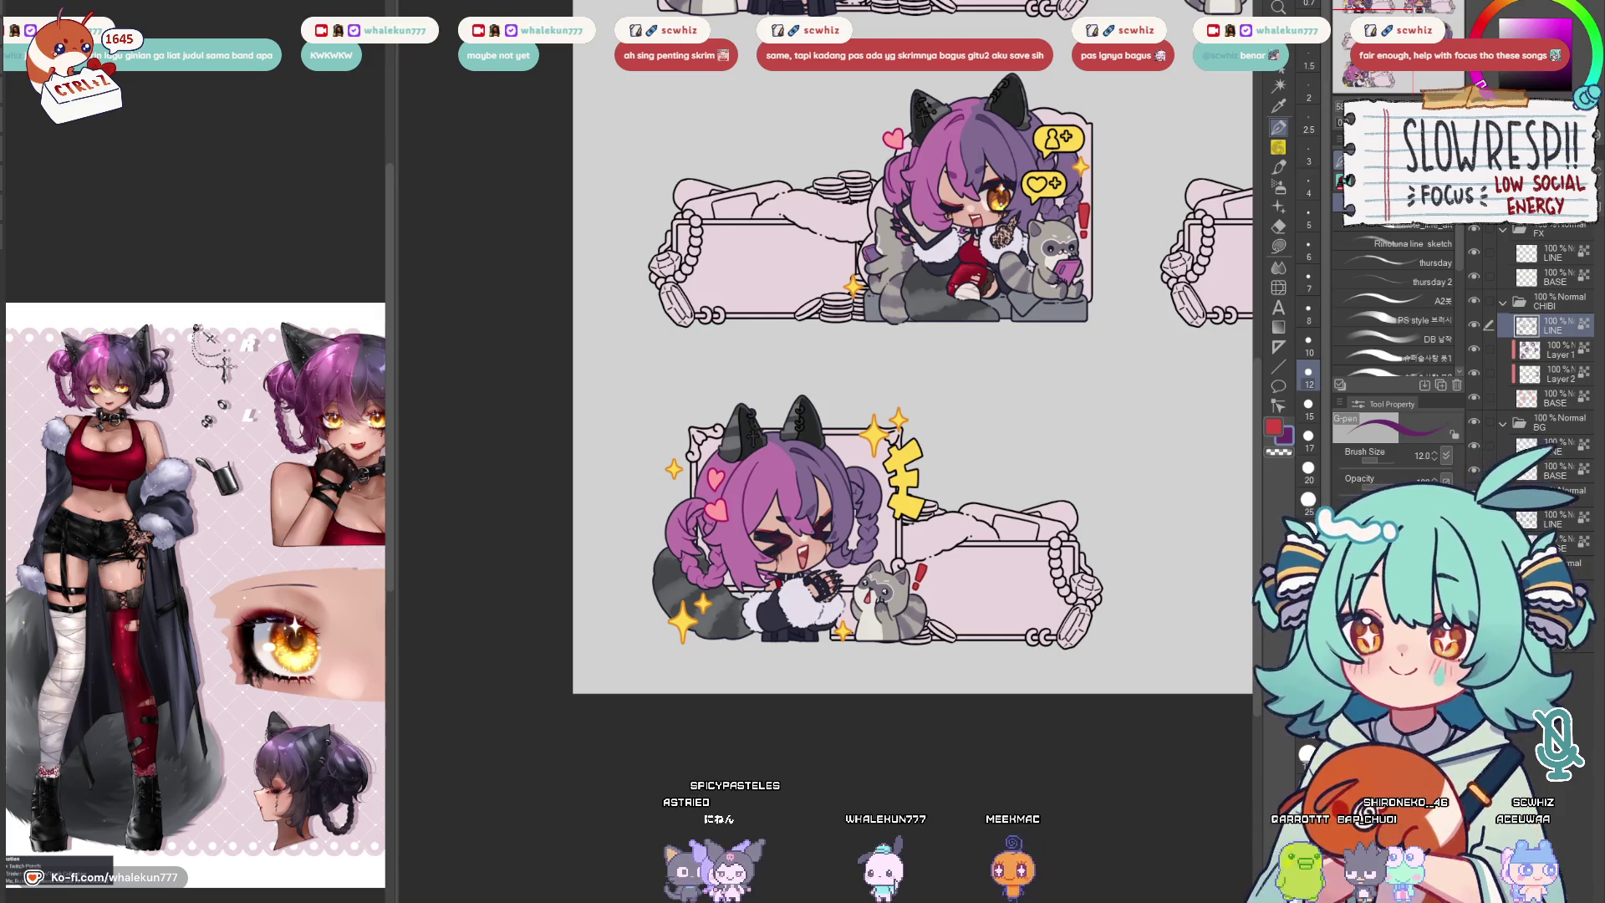
On Layer 2 of CHIBI, lasso-fill the raccoon's seat area red
{"action": "key", "text": "g"}
{"action": "left_click_drag", "start_coordinate": [1112, 380], "coordinate": [929, 794]}
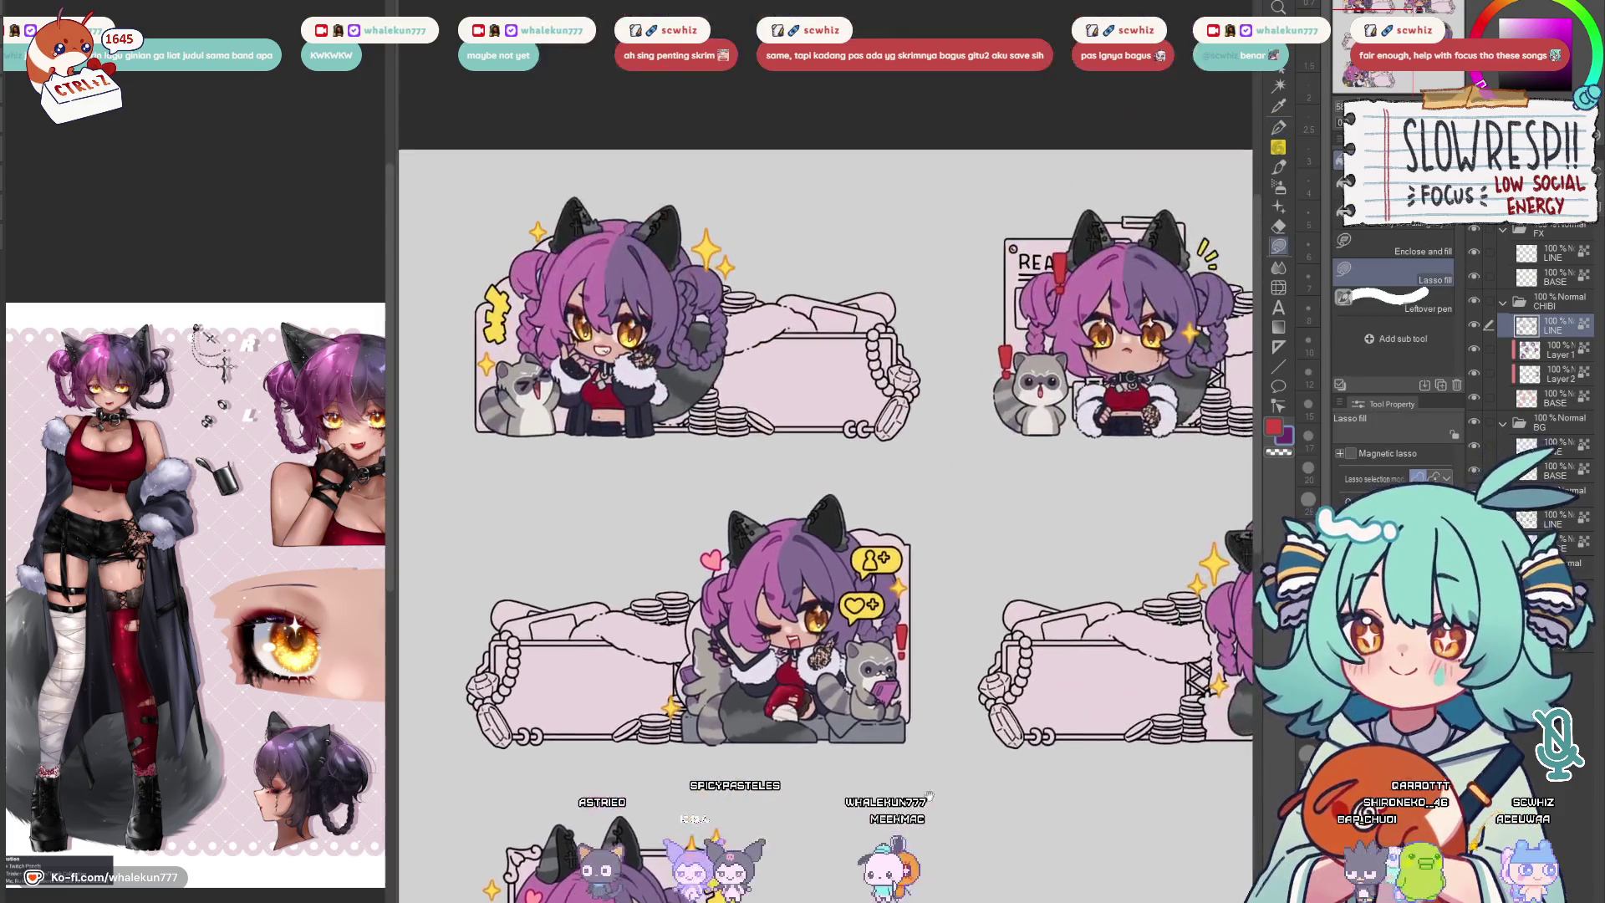
{"action": "left_click", "coordinate": [1555, 277]}
{"action": "left_click_drag", "start_coordinate": [828, 518], "coordinate": [932, 276]}
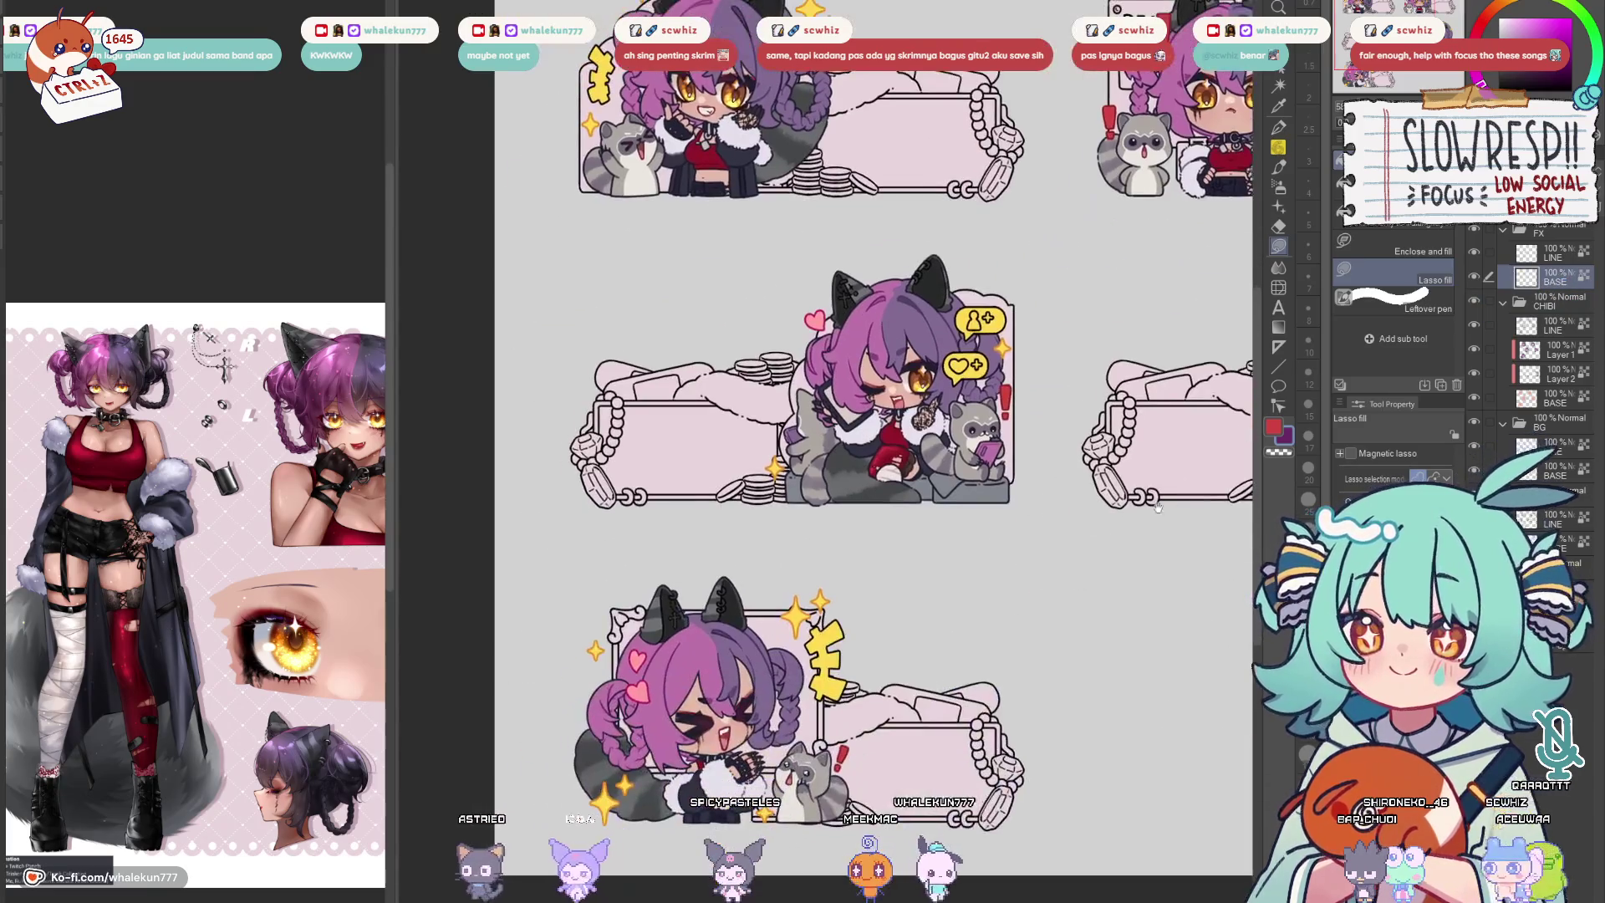
{"action": "left_click", "coordinate": [1555, 351]}
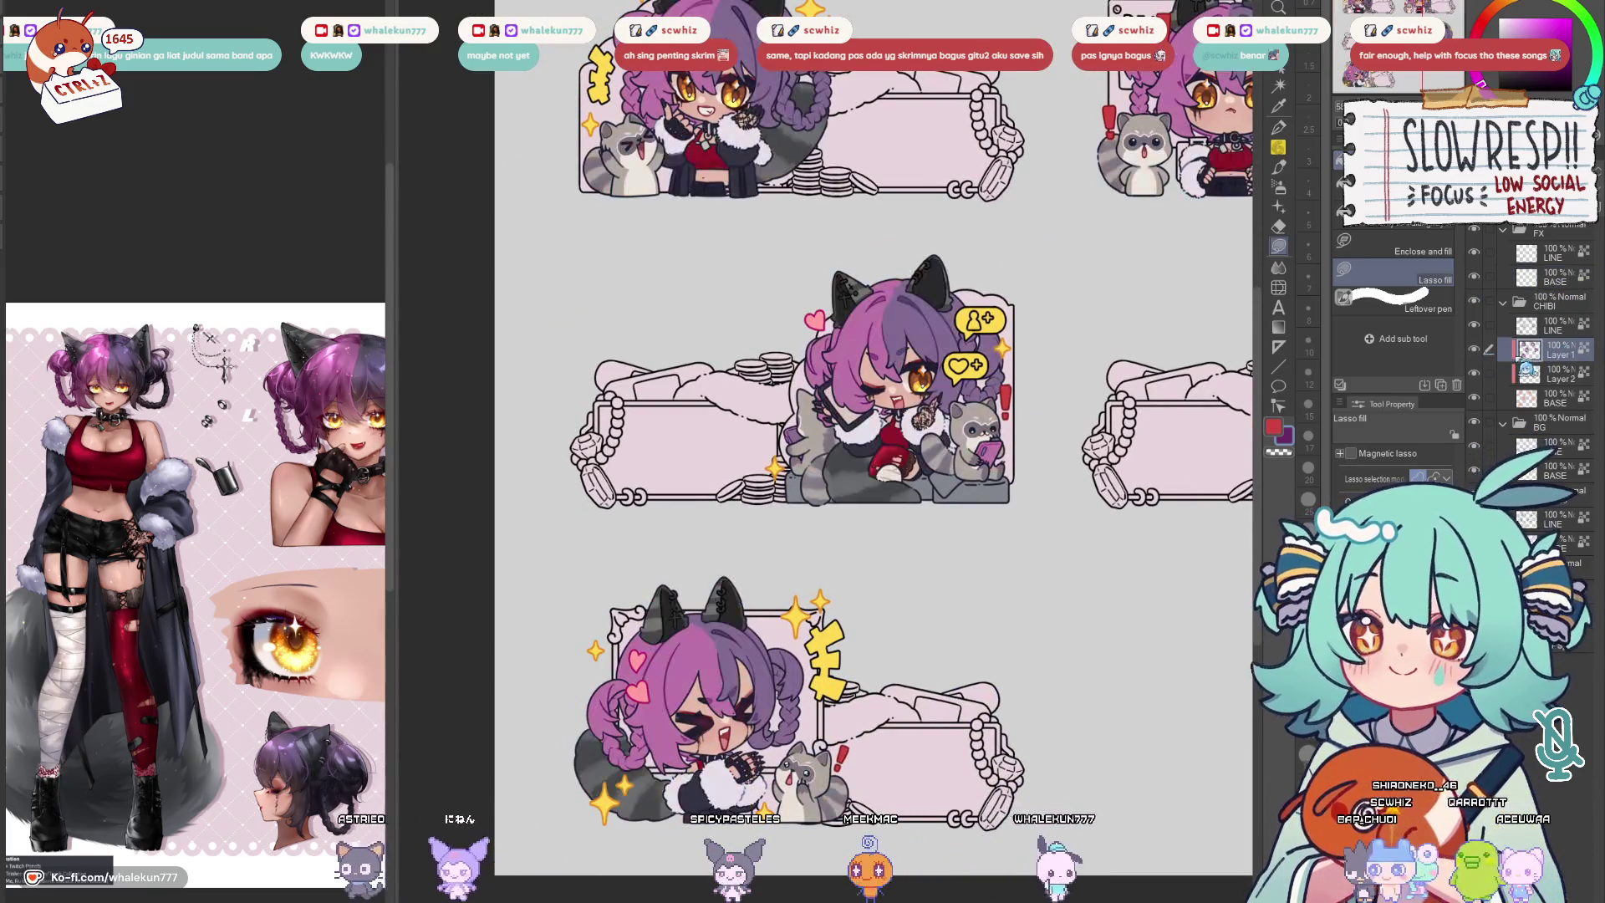
{"action": "left_click", "coordinate": [1530, 374]}
{"action": "left_click_drag", "start_coordinate": [962, 502], "coordinate": [703, 524]}
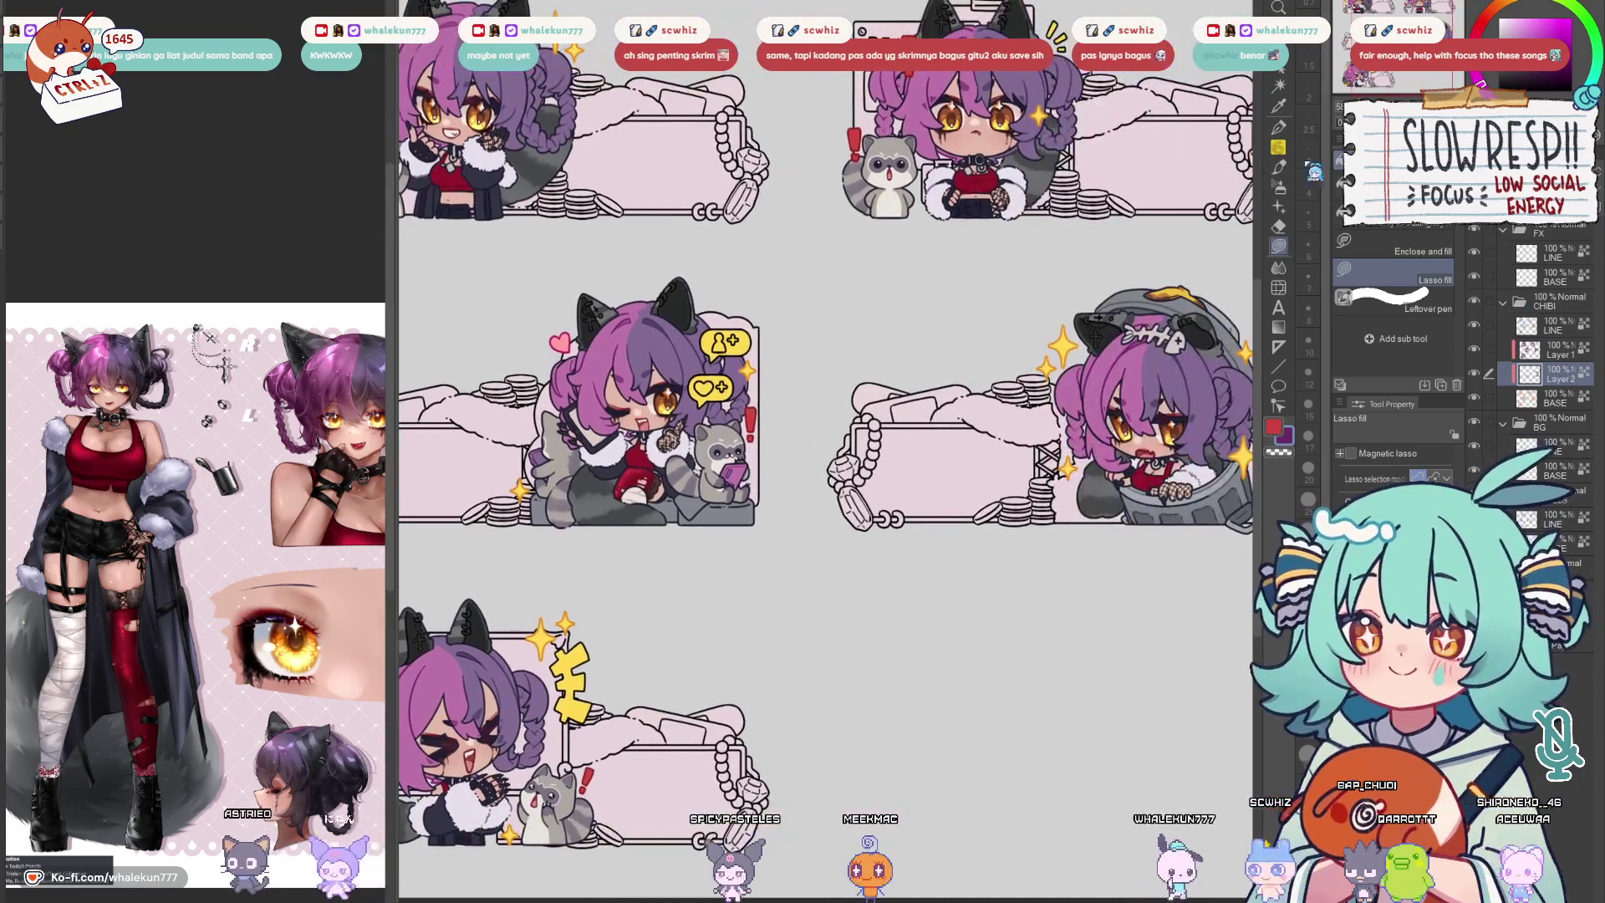
{"action": "left_click_drag", "start_coordinate": [644, 477], "coordinate": [775, 507]}
{"action": "scroll", "coordinate": [776, 507], "scroll_direction": "up", "scroll_amount": 3}
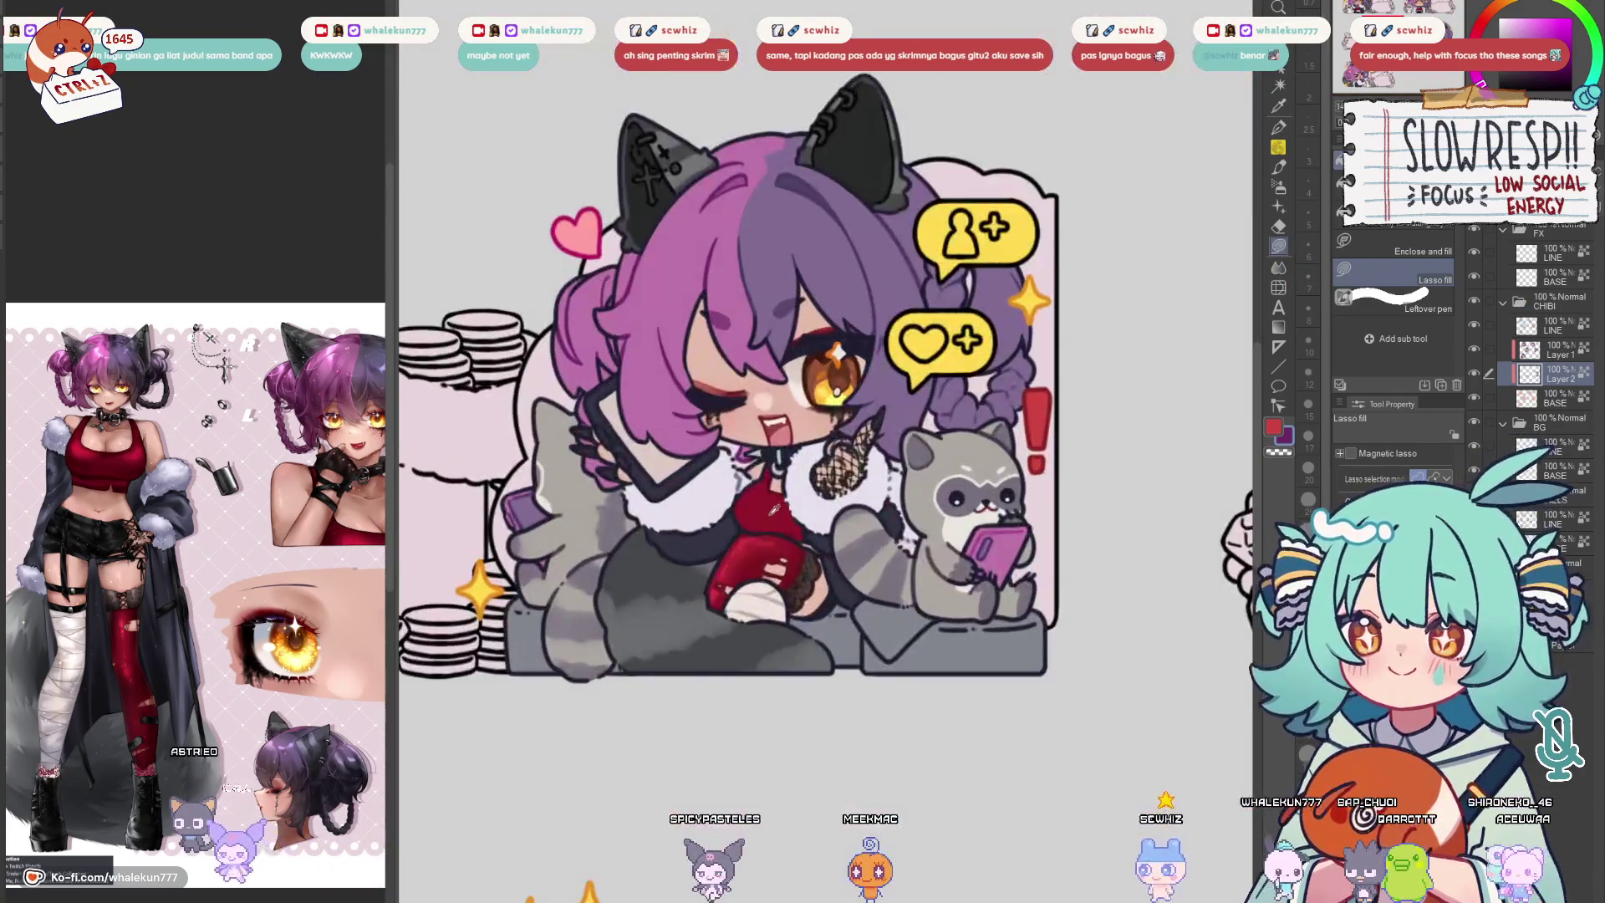
{"action": "mouse_move", "coordinate": [869, 585]}
{"action": "left_mouse_down"}
{"action": "mouse_move", "coordinate": [861, 635]}
{"action": "mouse_move", "coordinate": [928, 657]}
{"action": "mouse_move", "coordinate": [974, 591]}
{"action": "left_mouse_up"}
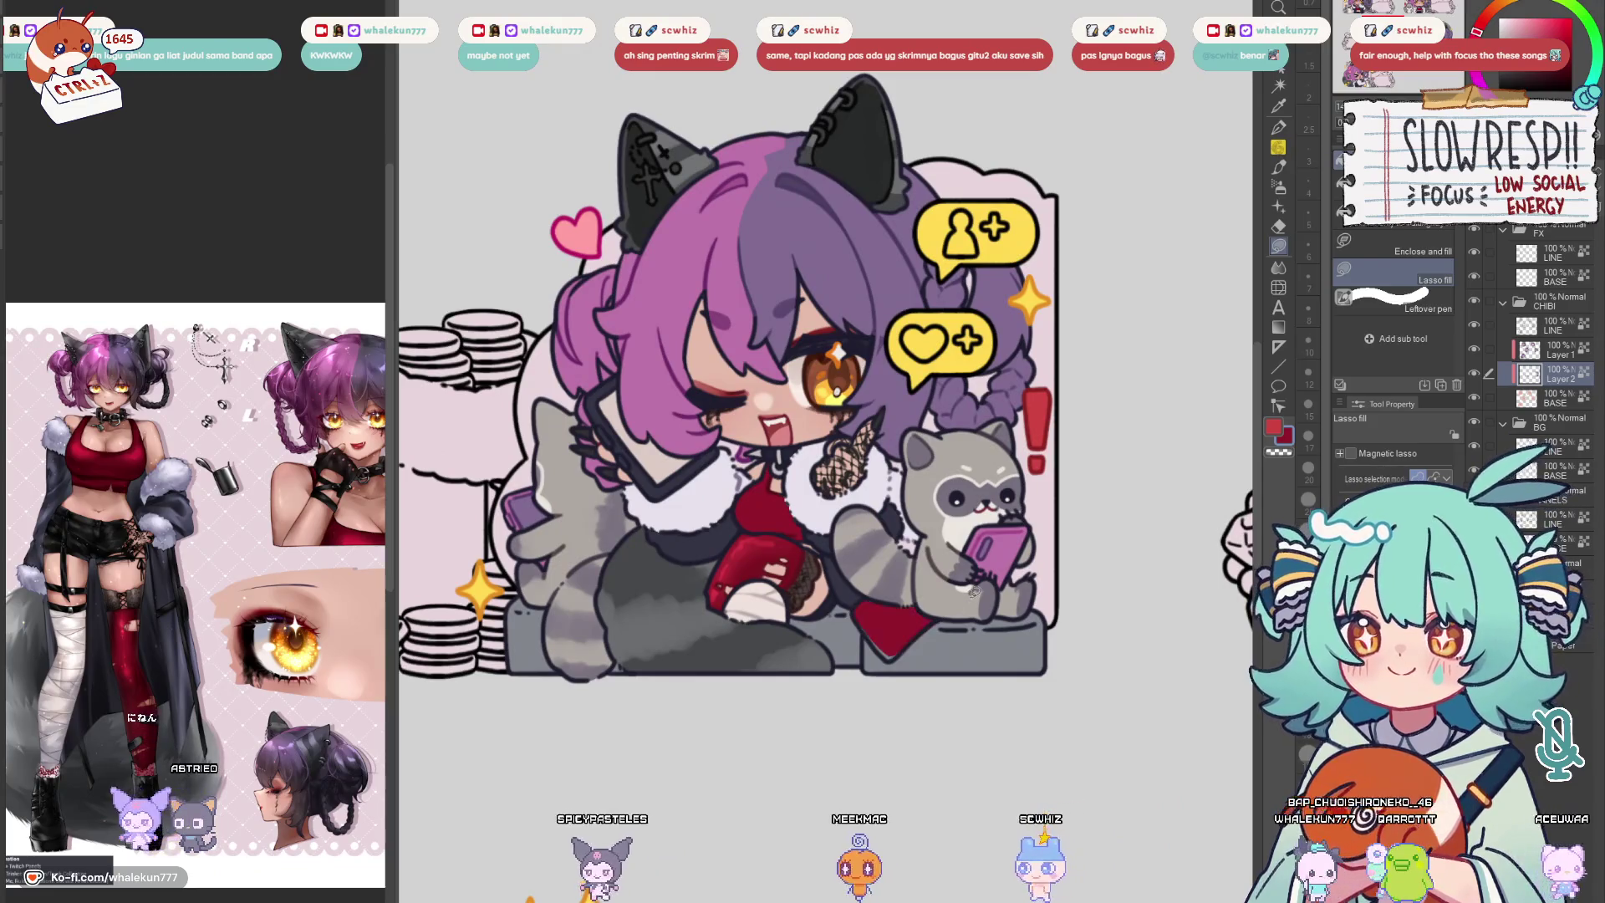
Refill the seat under the raccoon with the light sub-colour, undoing misplaced fills
{"action": "scroll", "coordinate": [896, 616], "scroll_direction": "up", "scroll_amount": 1}
{"action": "scroll", "coordinate": [938, 577], "scroll_direction": "down", "scroll_amount": 5}
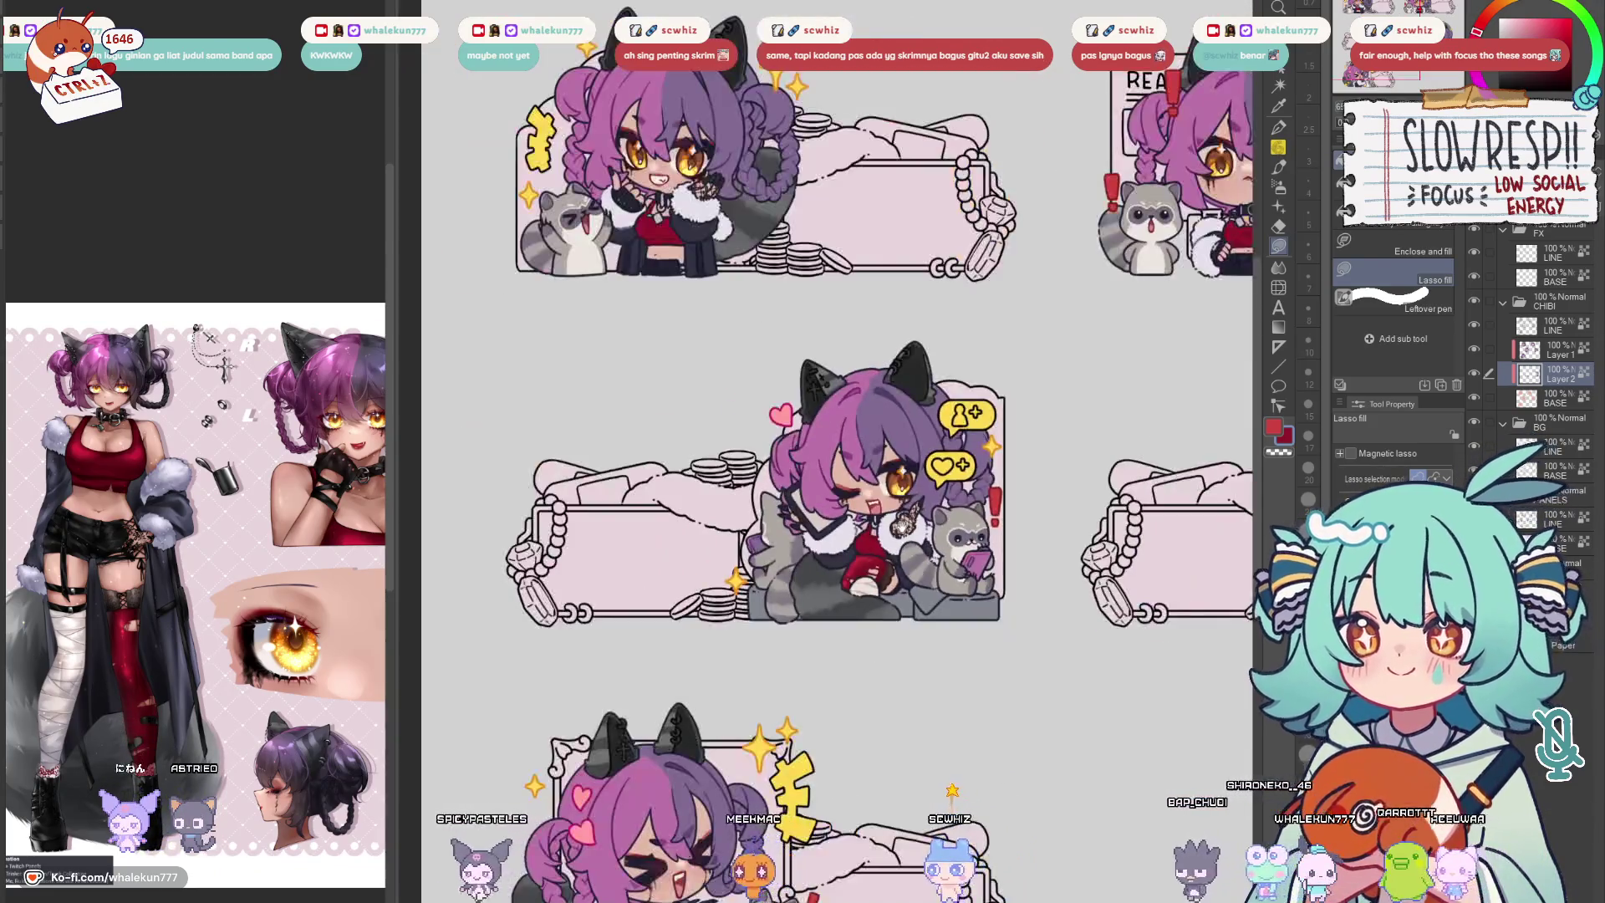
{"action": "scroll", "coordinate": [880, 525], "scroll_direction": "up", "scroll_amount": 4}
{"action": "key", "text": "c"}
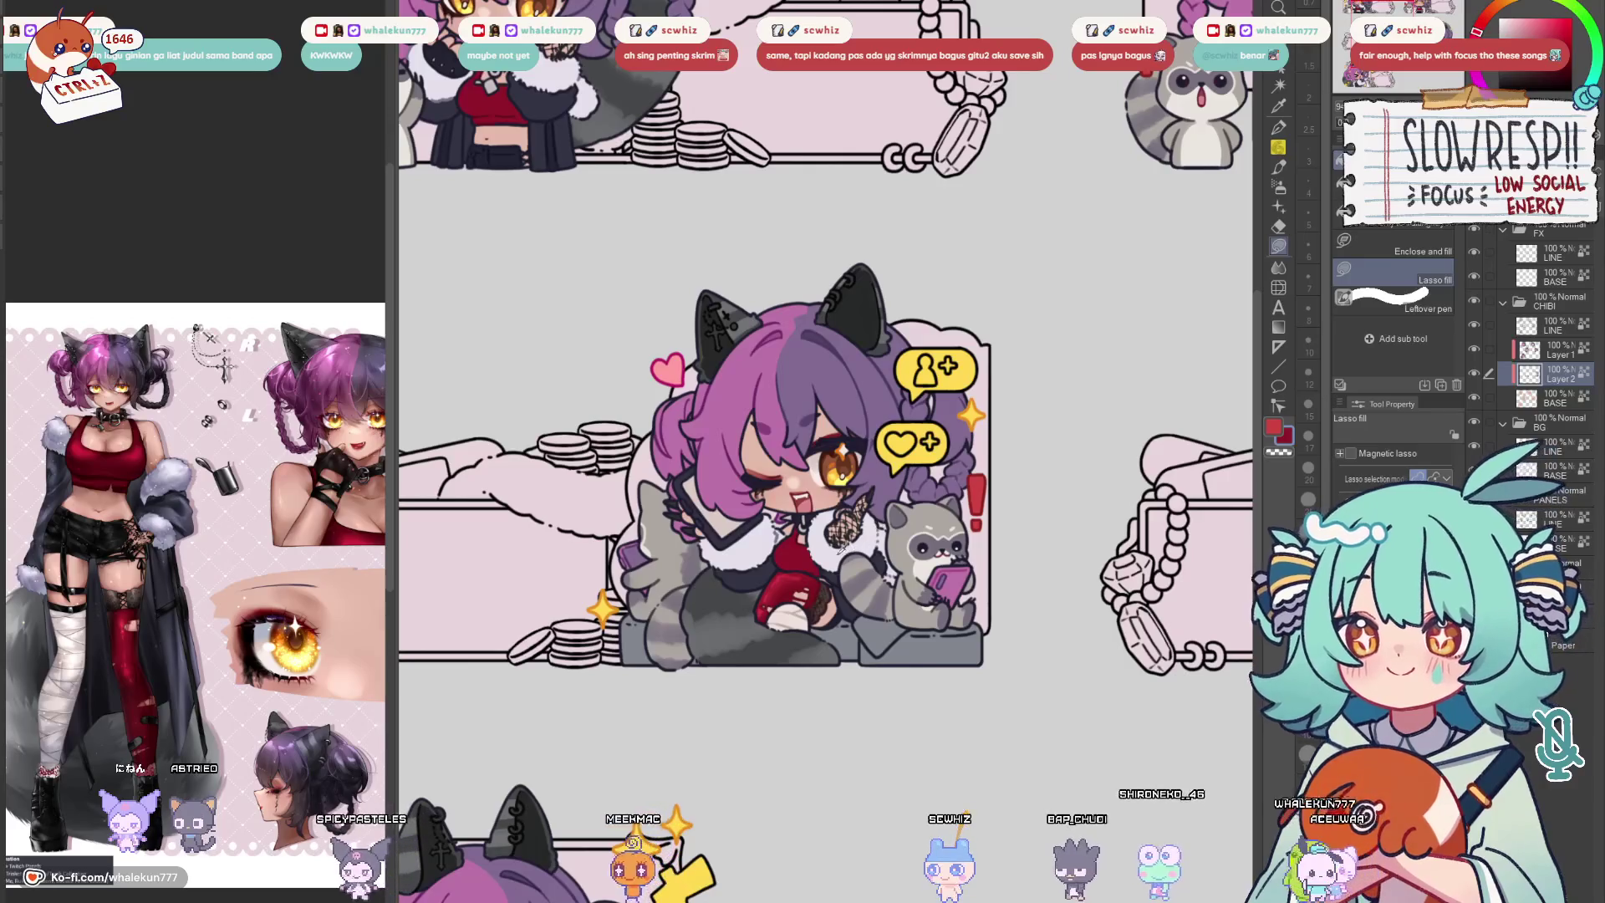
{"action": "mouse_move", "coordinate": [819, 618]}
{"action": "left_mouse_down"}
{"action": "mouse_move", "coordinate": [978, 665]}
{"action": "mouse_move", "coordinate": [956, 599]}
{"action": "left_mouse_up"}
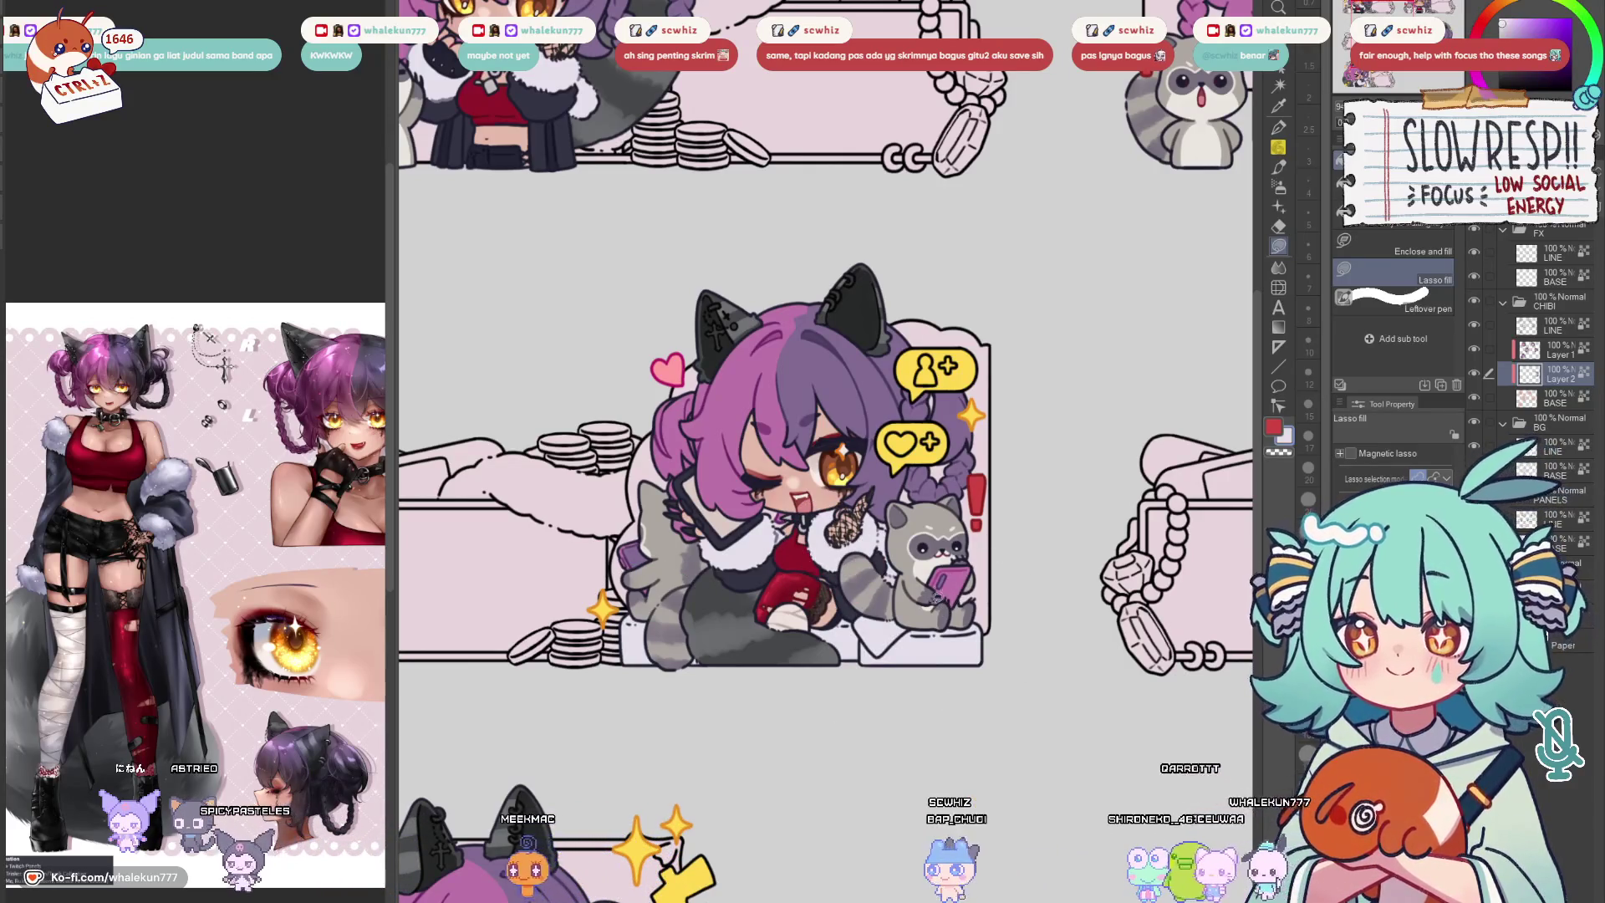
{"action": "key", "text": "ctrl+z"}
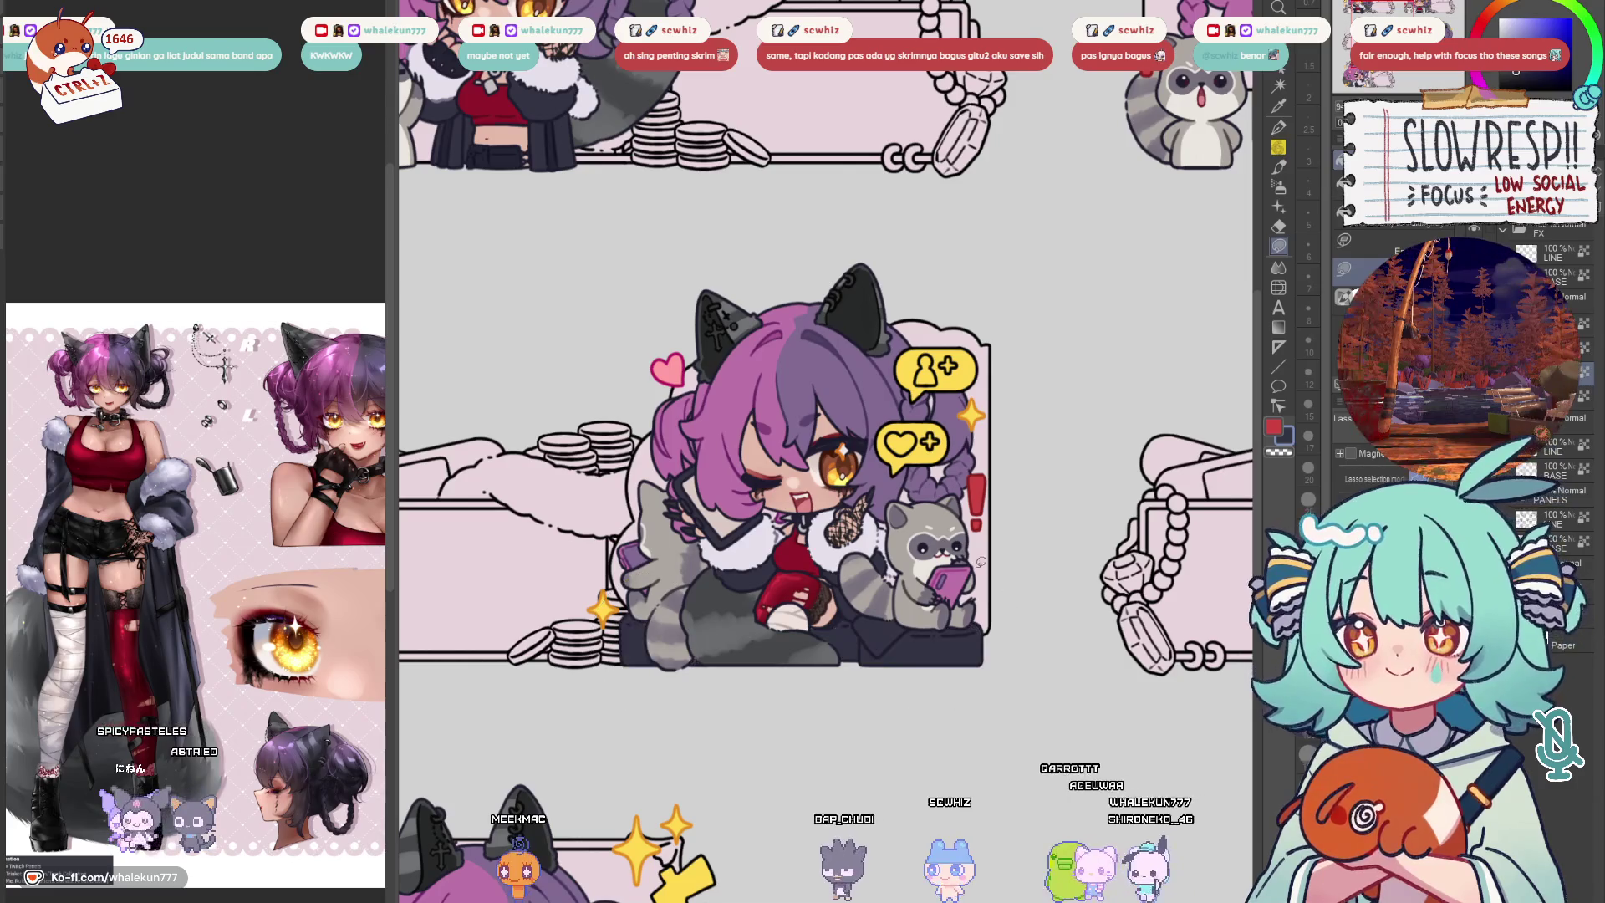
{"action": "scroll", "coordinate": [824, 555], "scroll_direction": "up", "scroll_amount": 4}
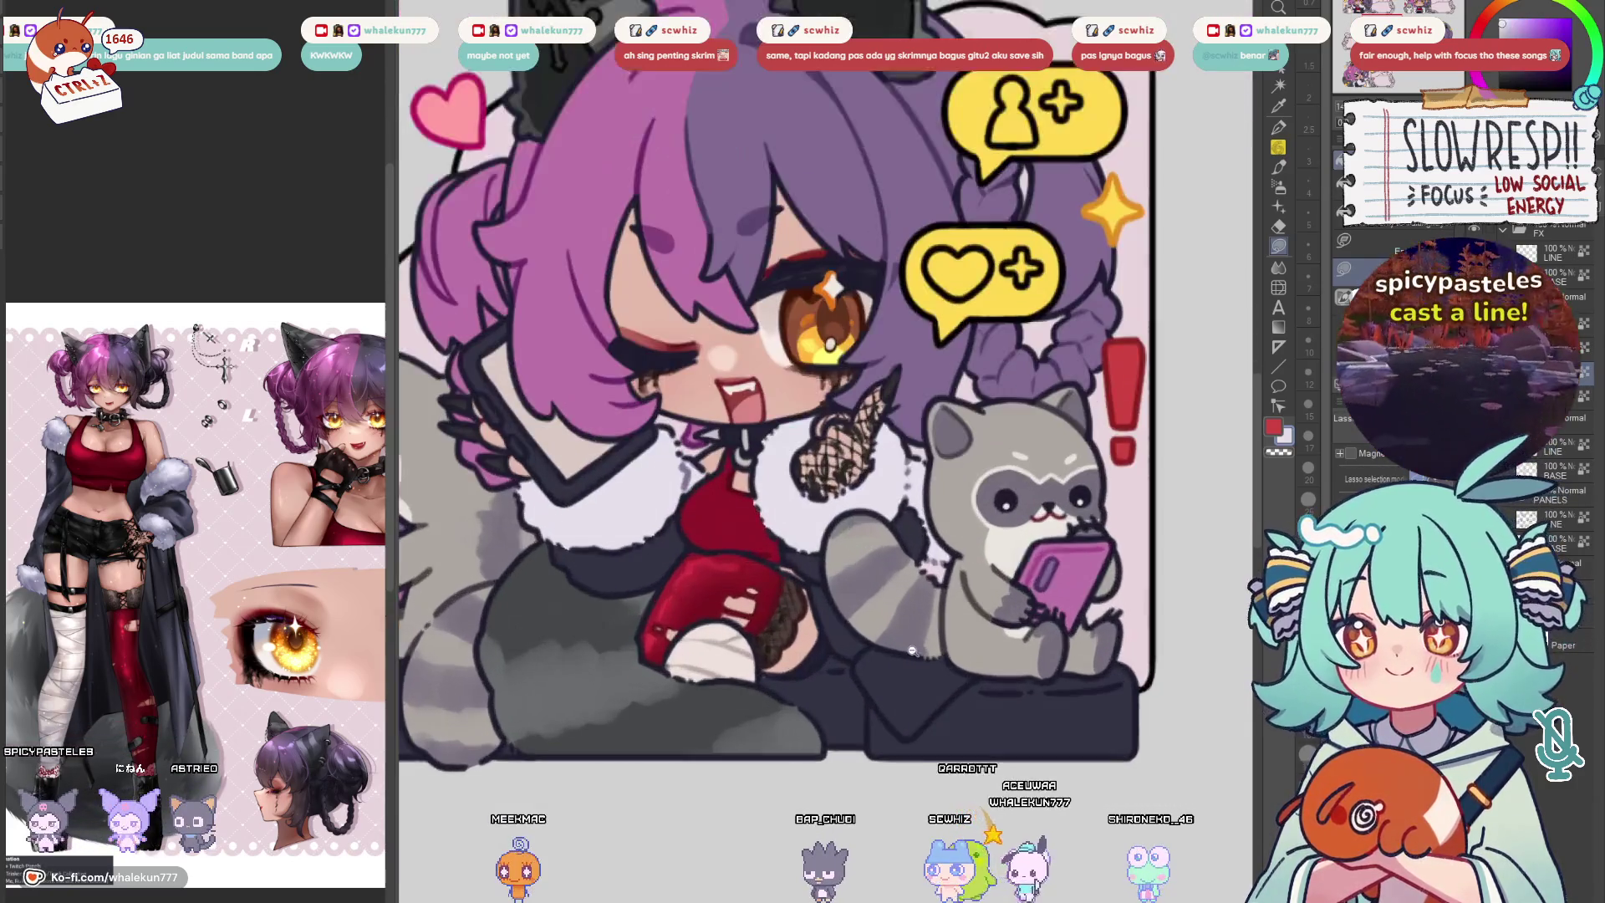
{"action": "mouse_move", "coordinate": [871, 642]}
{"action": "left_mouse_down"}
{"action": "mouse_move", "coordinate": [876, 704]}
{"action": "mouse_move", "coordinate": [1001, 653]}
{"action": "left_mouse_up"}
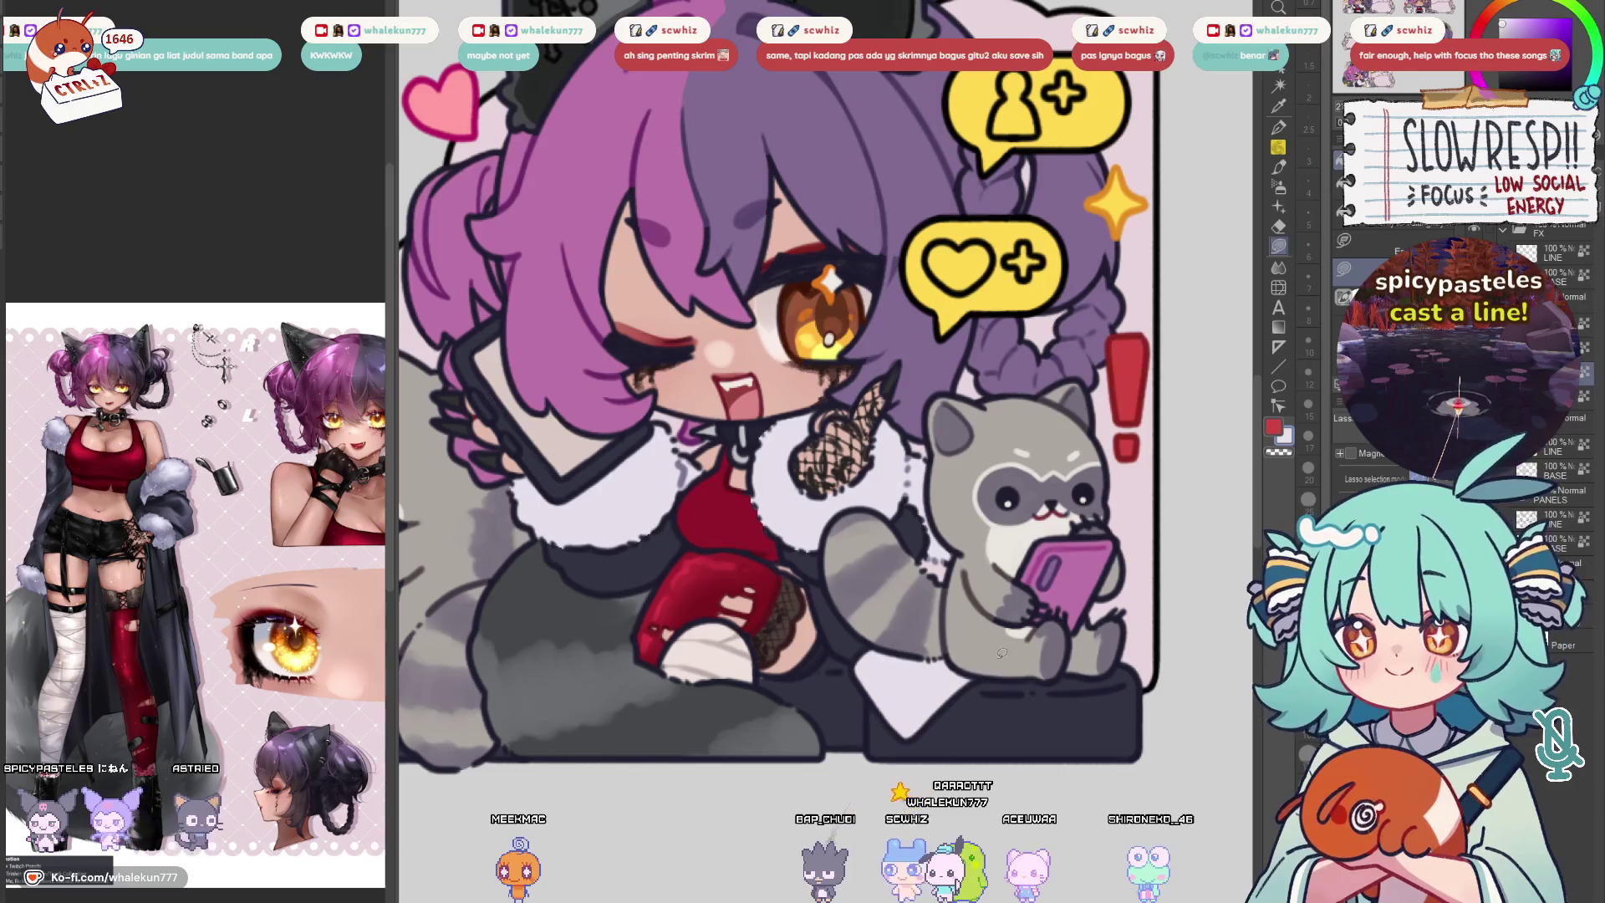
{"action": "key", "text": "ctrl+z"}
{"action": "left_click_drag", "start_coordinate": [933, 712], "coordinate": [882, 709]}
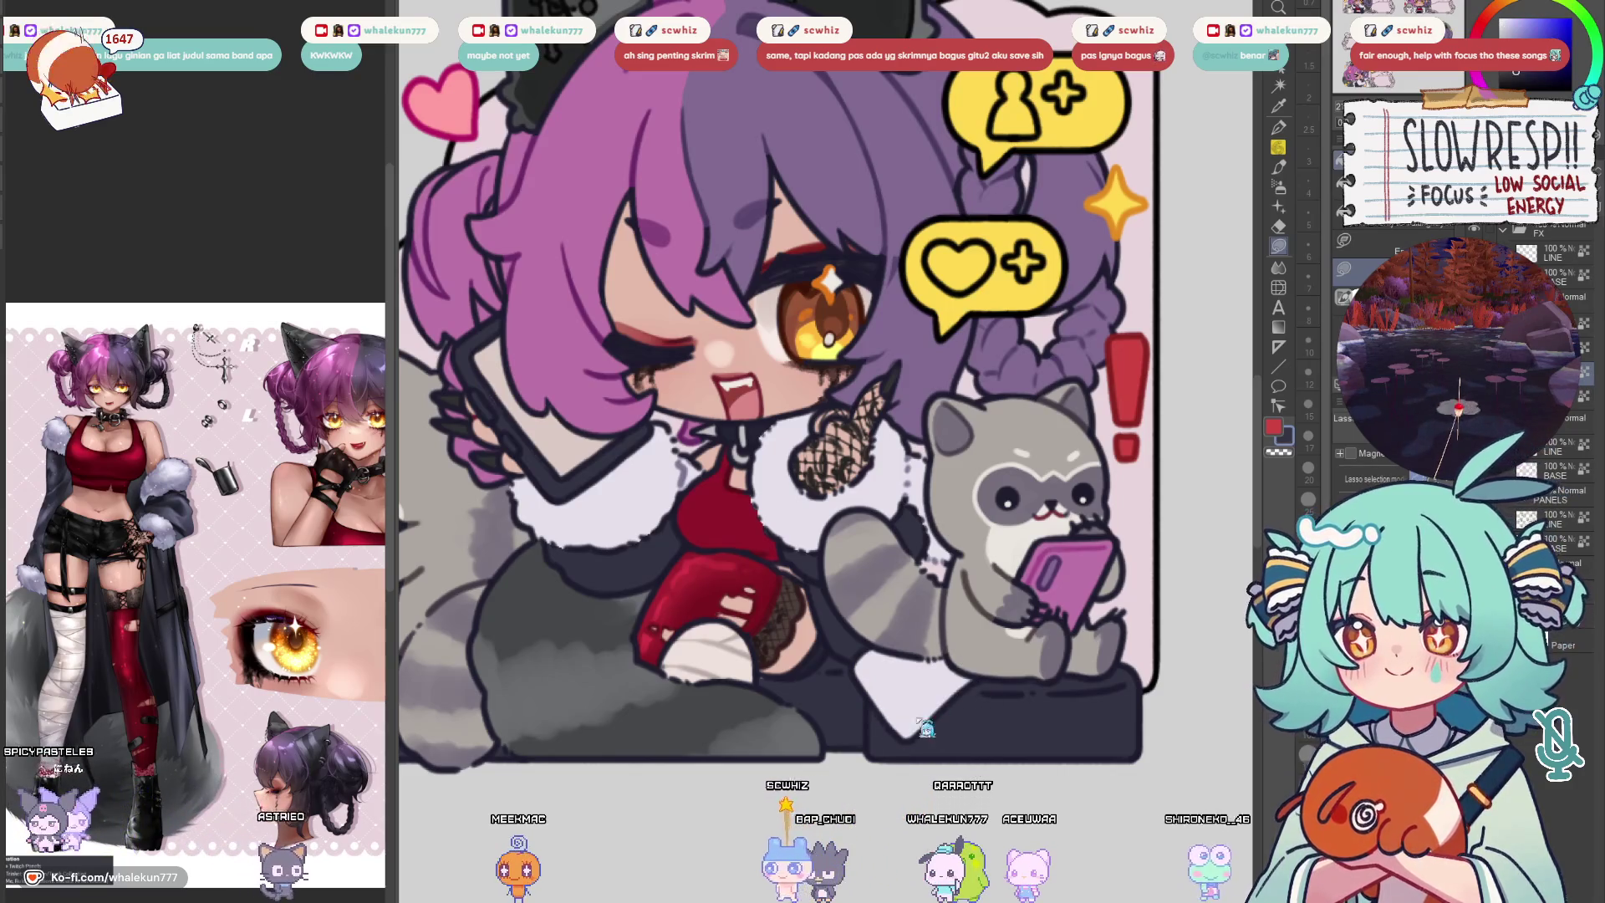
Check the seat fill up close, then return to the LINE layer with the G-pen
{"action": "scroll", "coordinate": [921, 684], "scroll_direction": "down", "scroll_amount": 2}
{"action": "scroll", "coordinate": [920, 684], "scroll_direction": "up", "scroll_amount": 2}
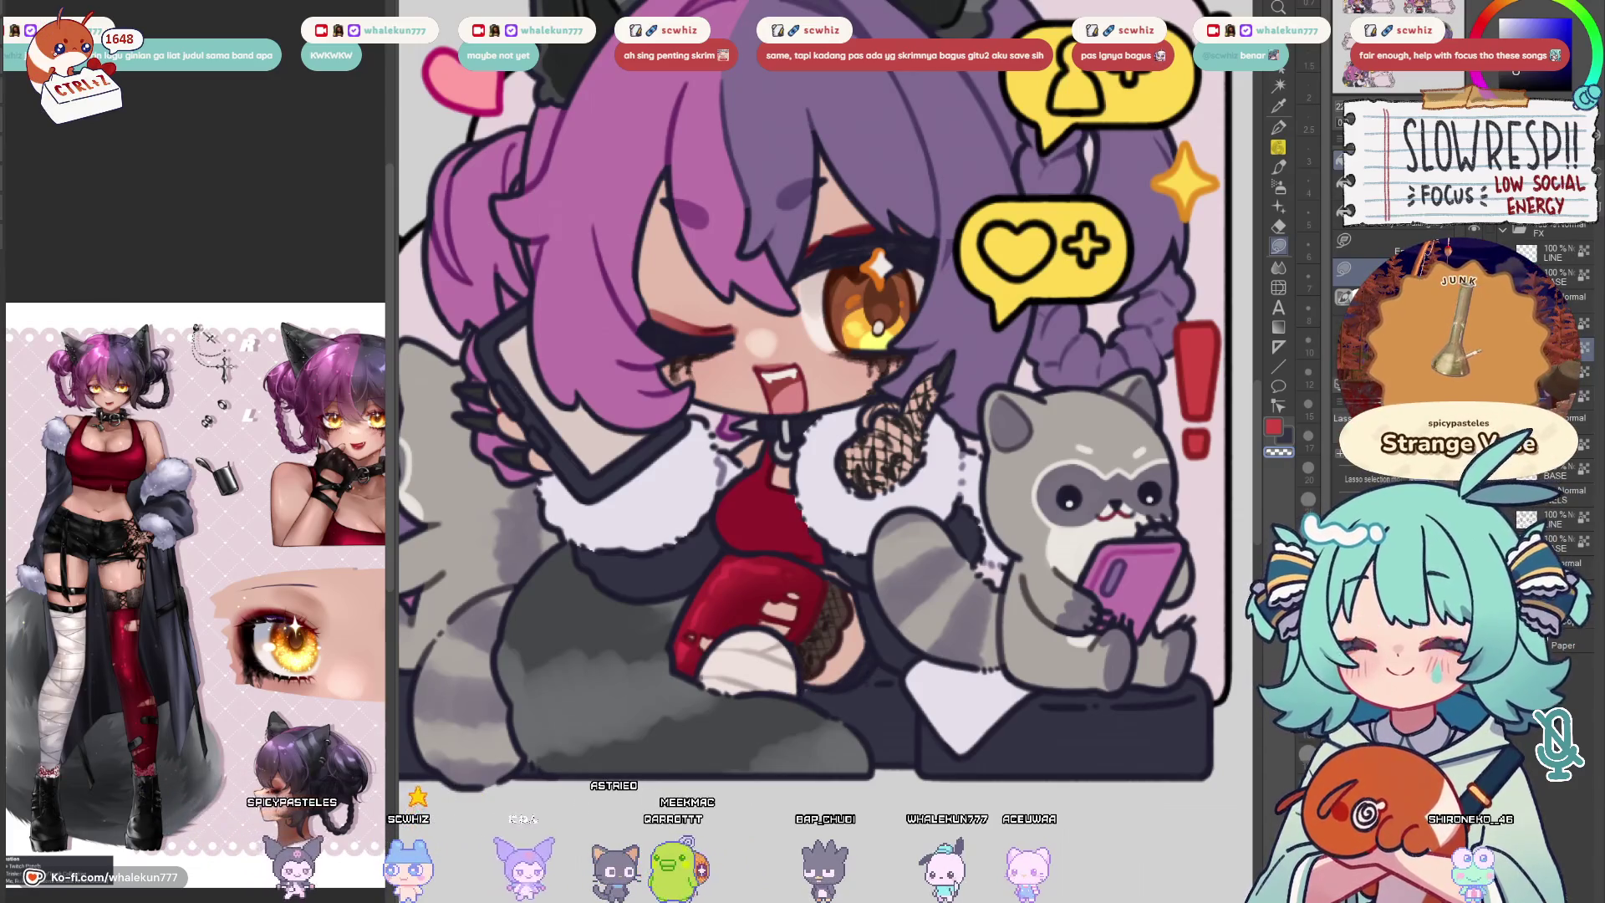
{"action": "scroll", "coordinate": [789, 662], "scroll_direction": "up", "scroll_amount": 2}
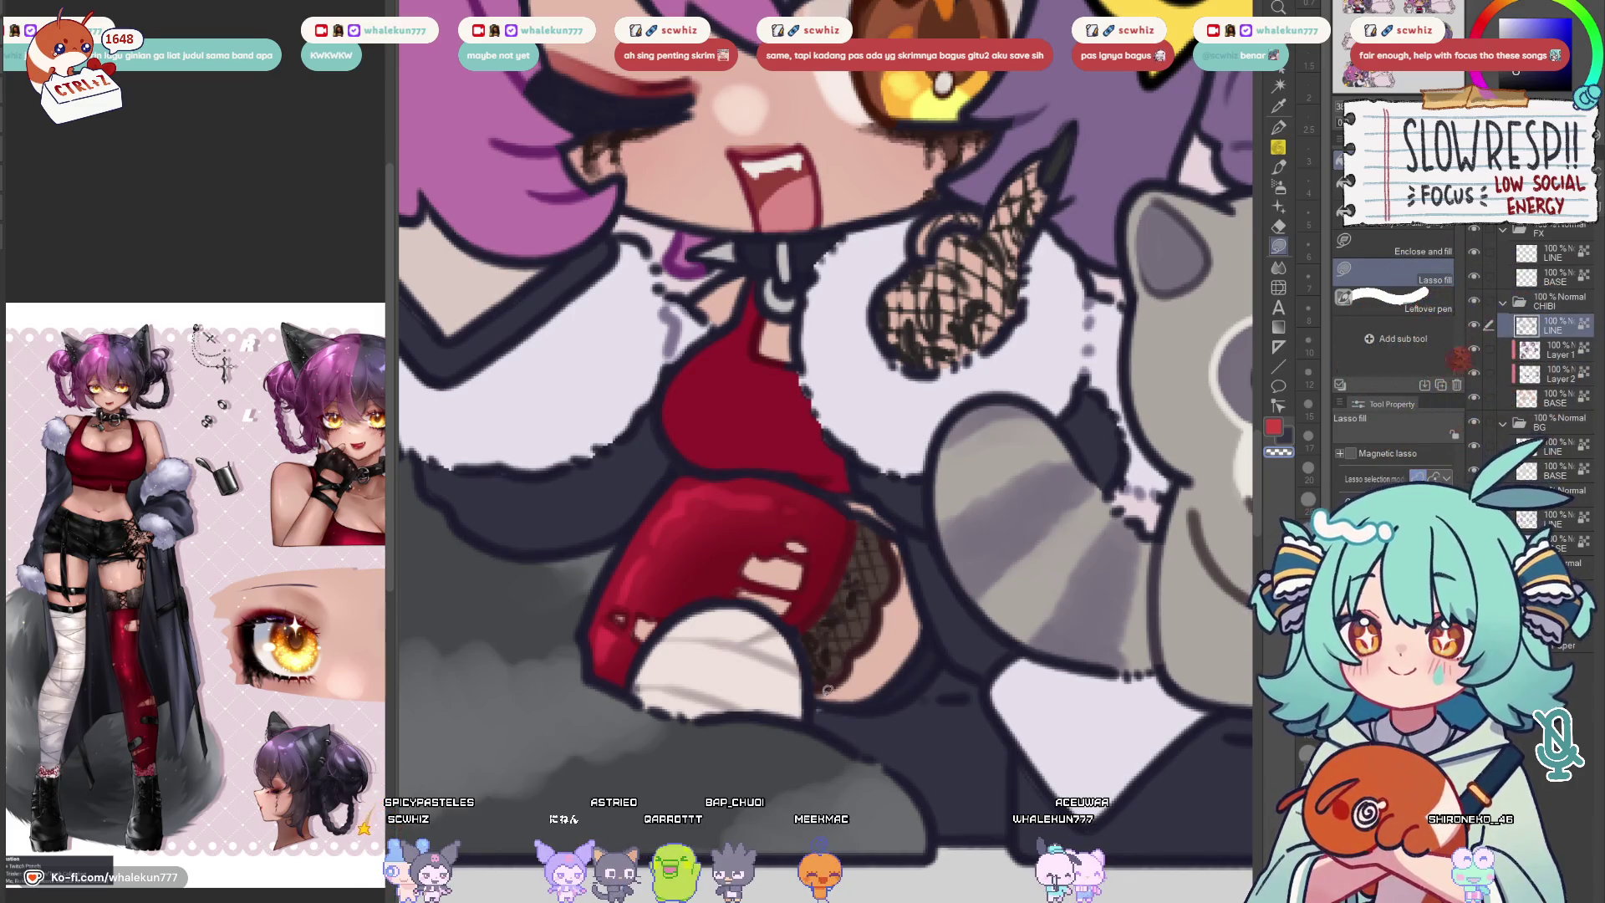
{"action": "scroll", "coordinate": [943, 640], "scroll_direction": "up", "scroll_amount": 2}
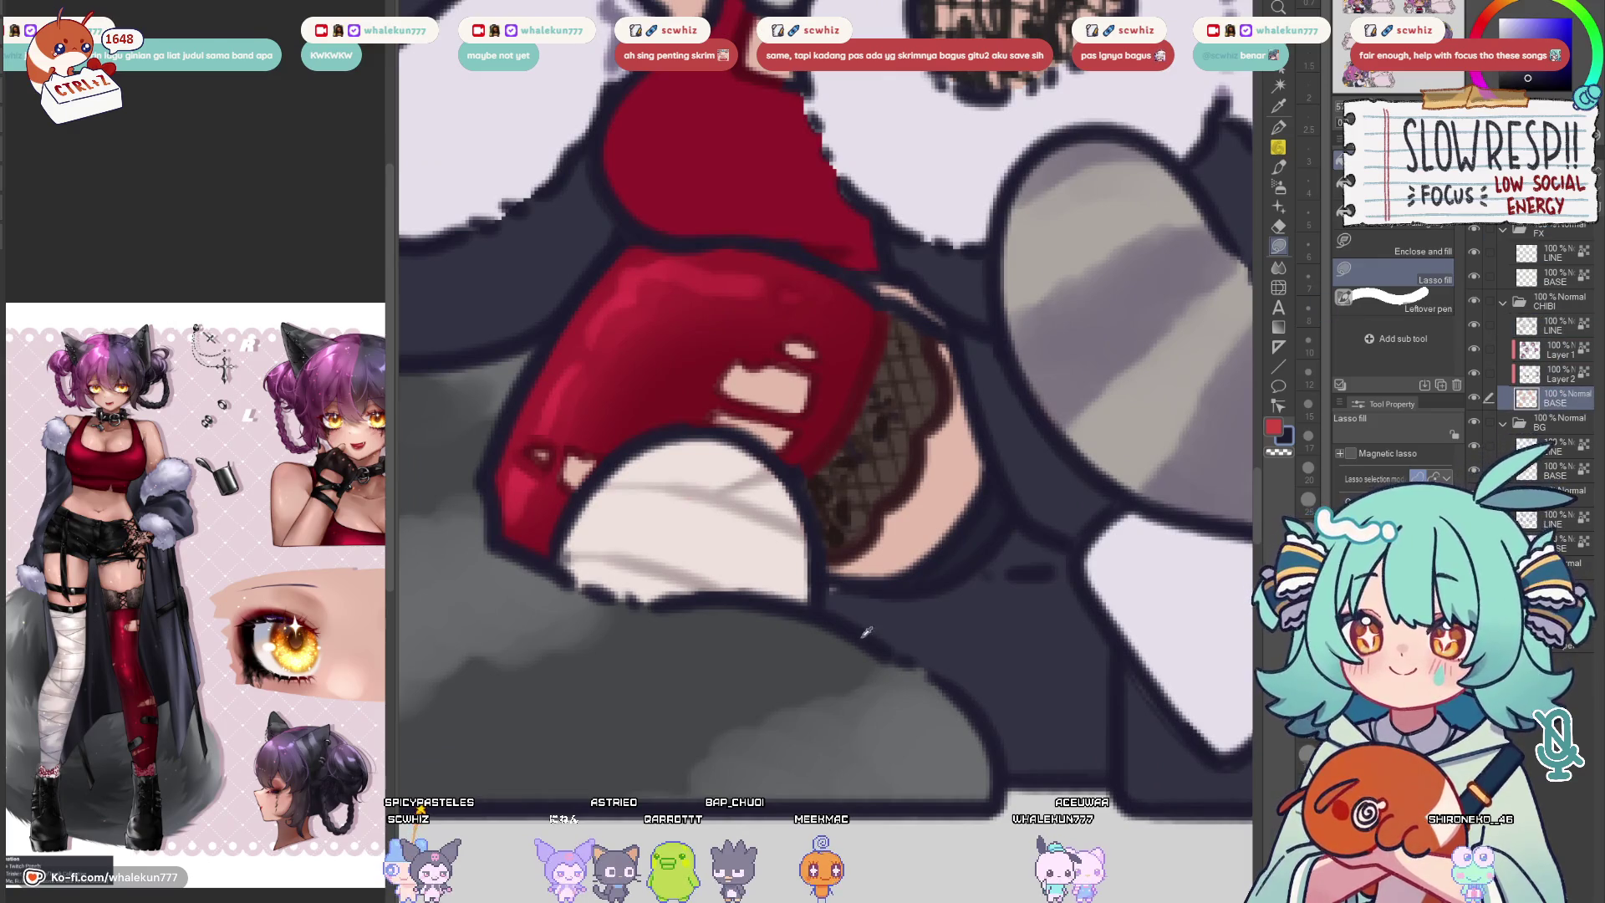
{"action": "scroll", "coordinate": [935, 561], "scroll_direction": "down", "scroll_amount": 3}
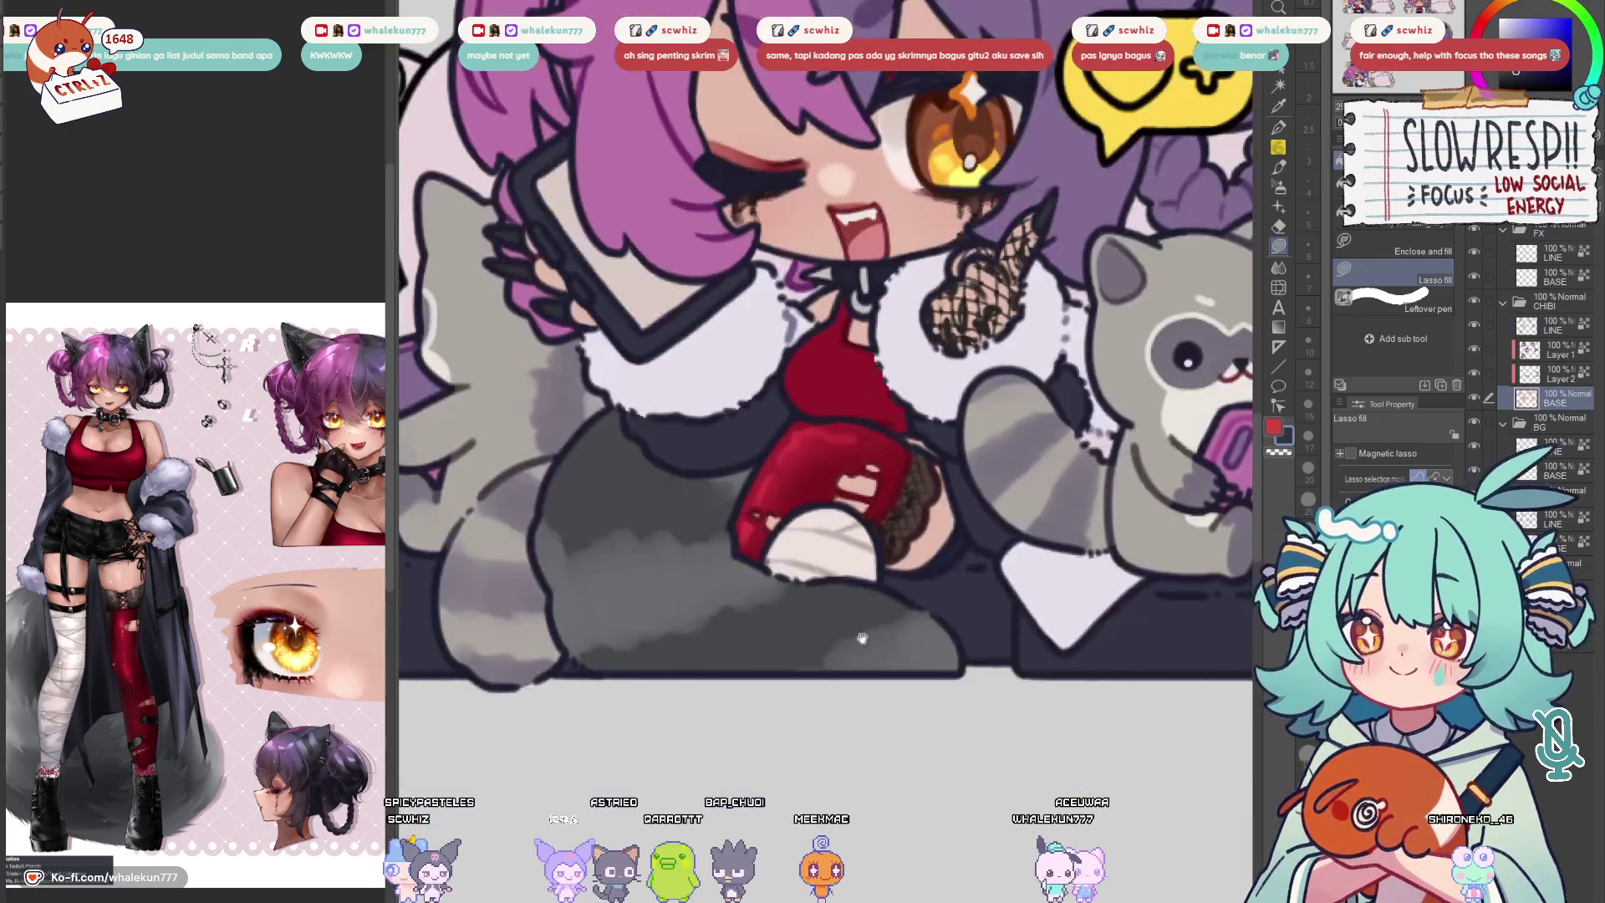
{"action": "scroll", "coordinate": [927, 619], "scroll_direction": "down", "scroll_amount": 5}
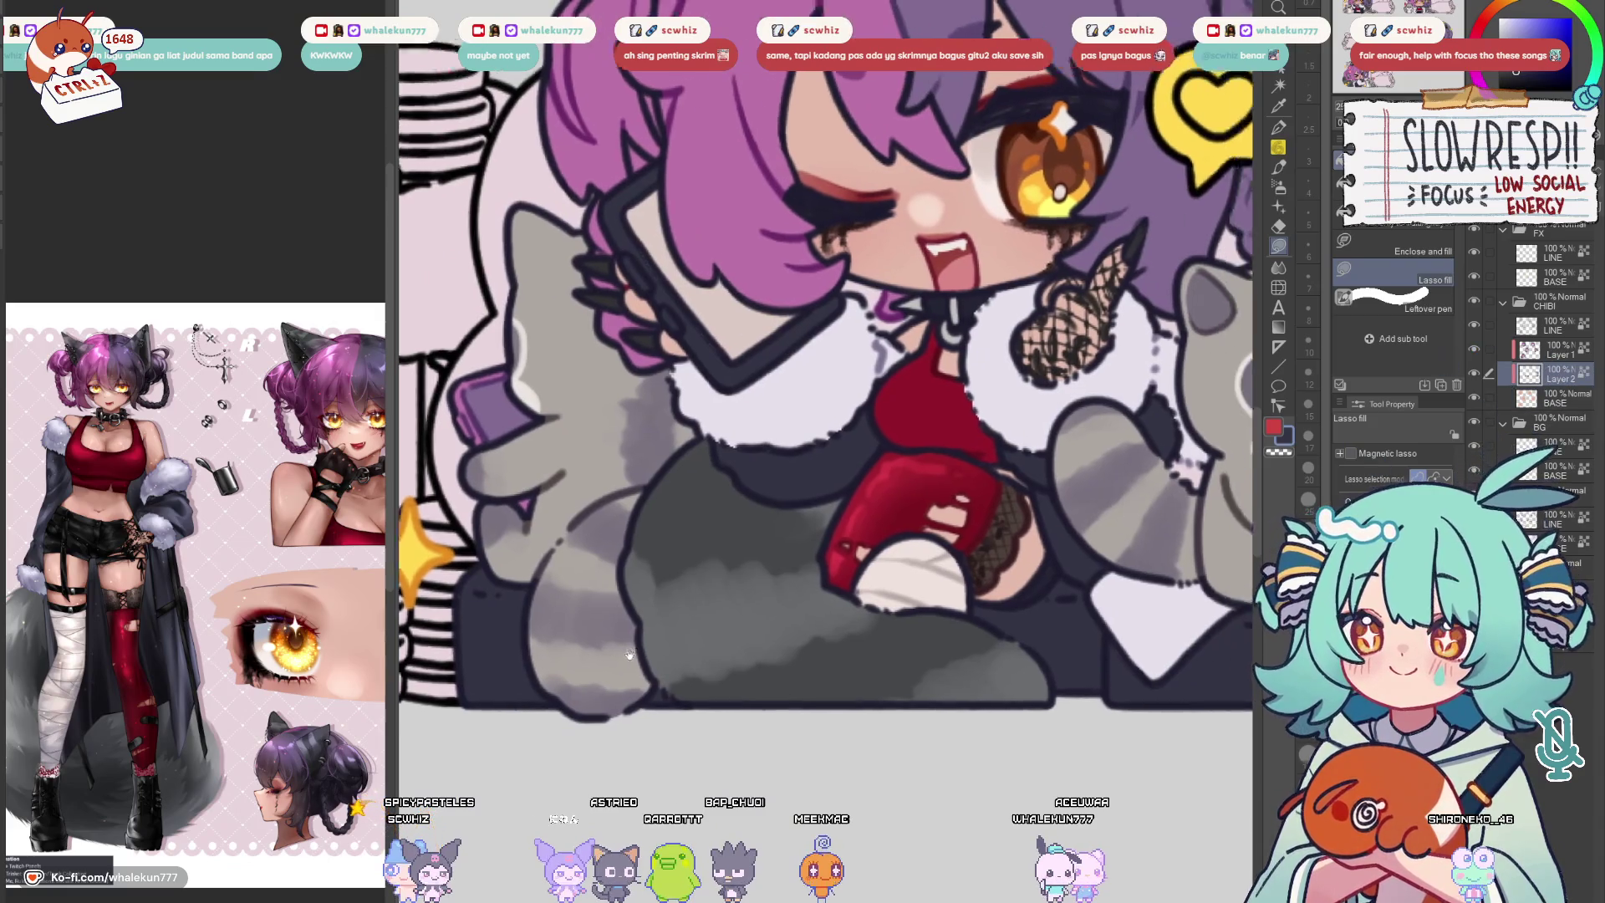
{"action": "scroll", "coordinate": [906, 616], "scroll_direction": "down", "scroll_amount": 2}
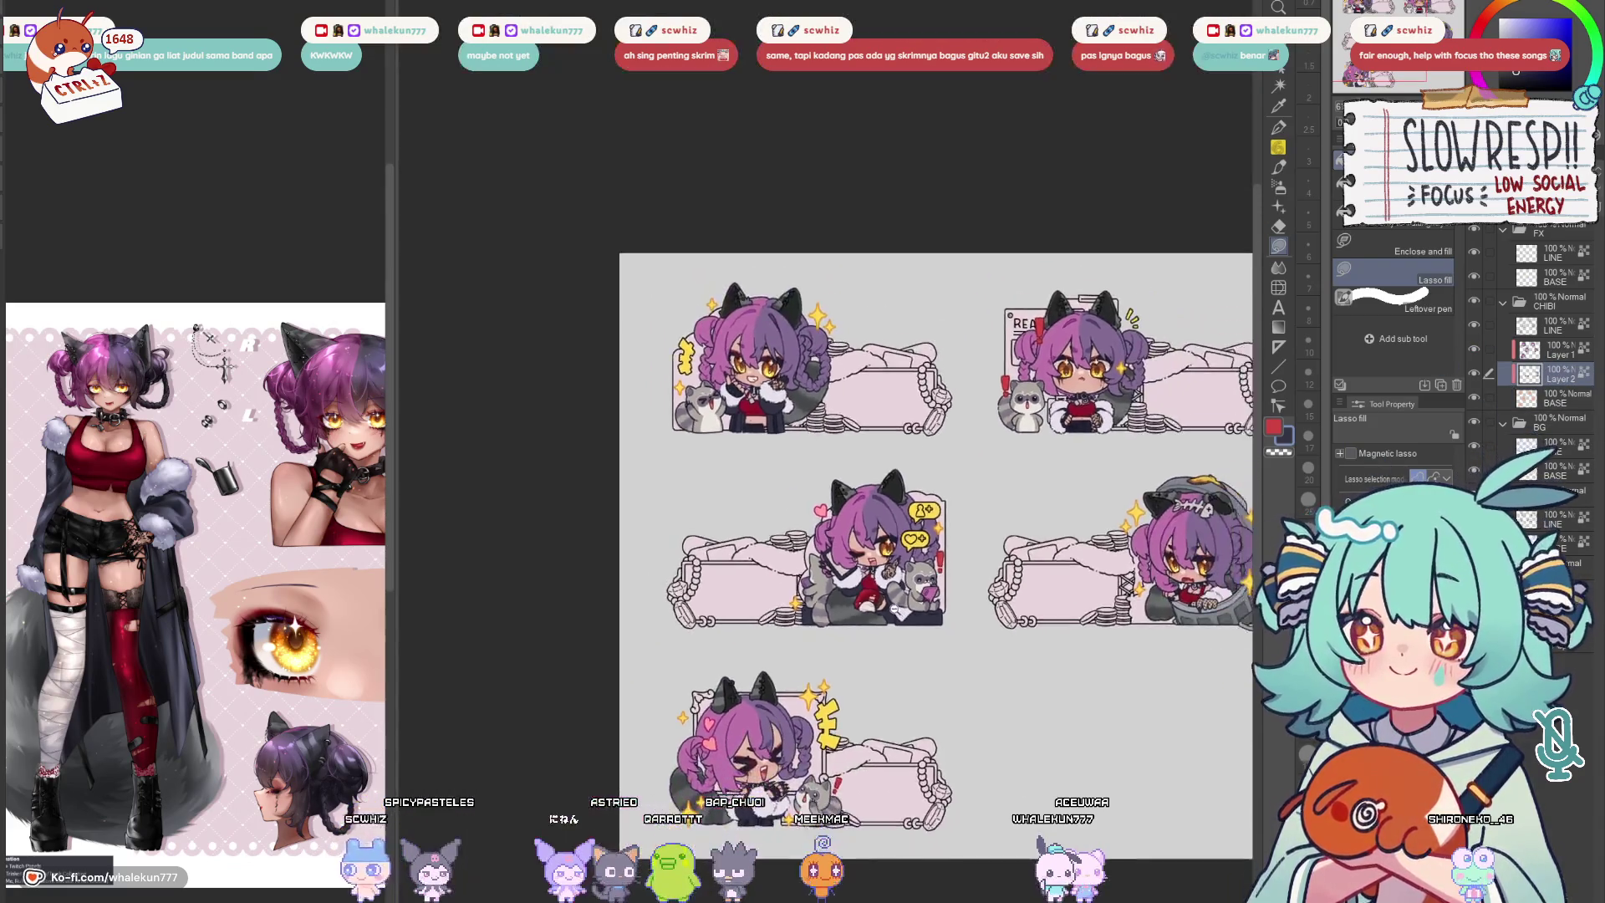
{"action": "scroll", "coordinate": [937, 585], "scroll_direction": "up", "scroll_amount": 6}
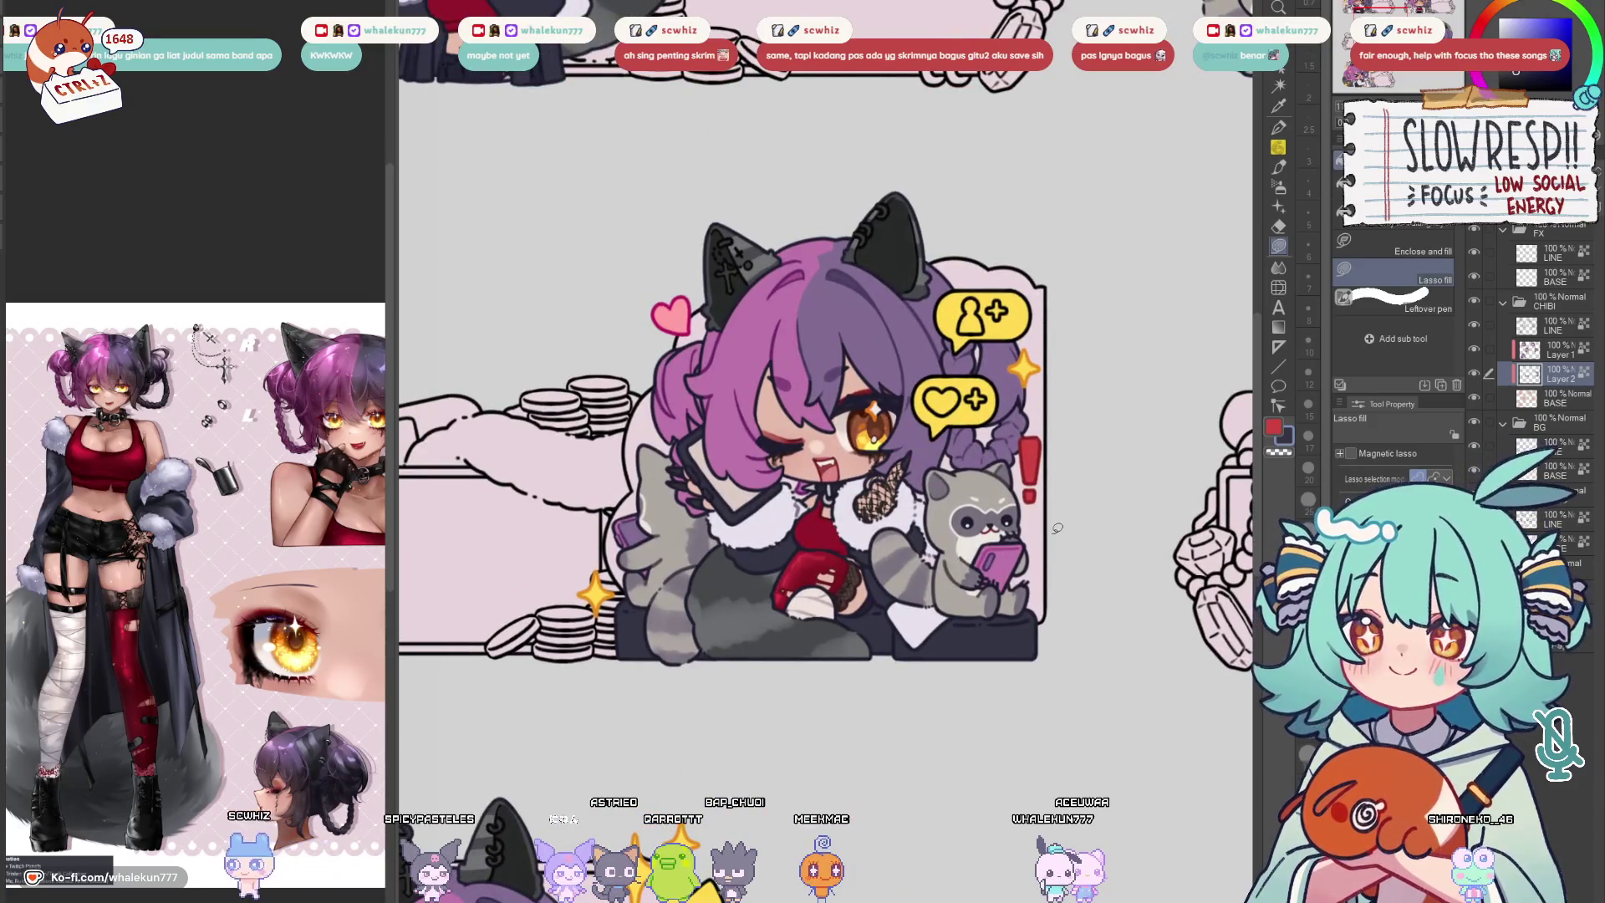
{"action": "left_click", "coordinate": [1553, 326]}
{"action": "left_click", "coordinate": [1280, 128]}
Select the chibi's BASE colour layer and the Lasso fill sub tool
{"action": "scroll", "coordinate": [934, 609], "scroll_direction": "up", "scroll_amount": 5}
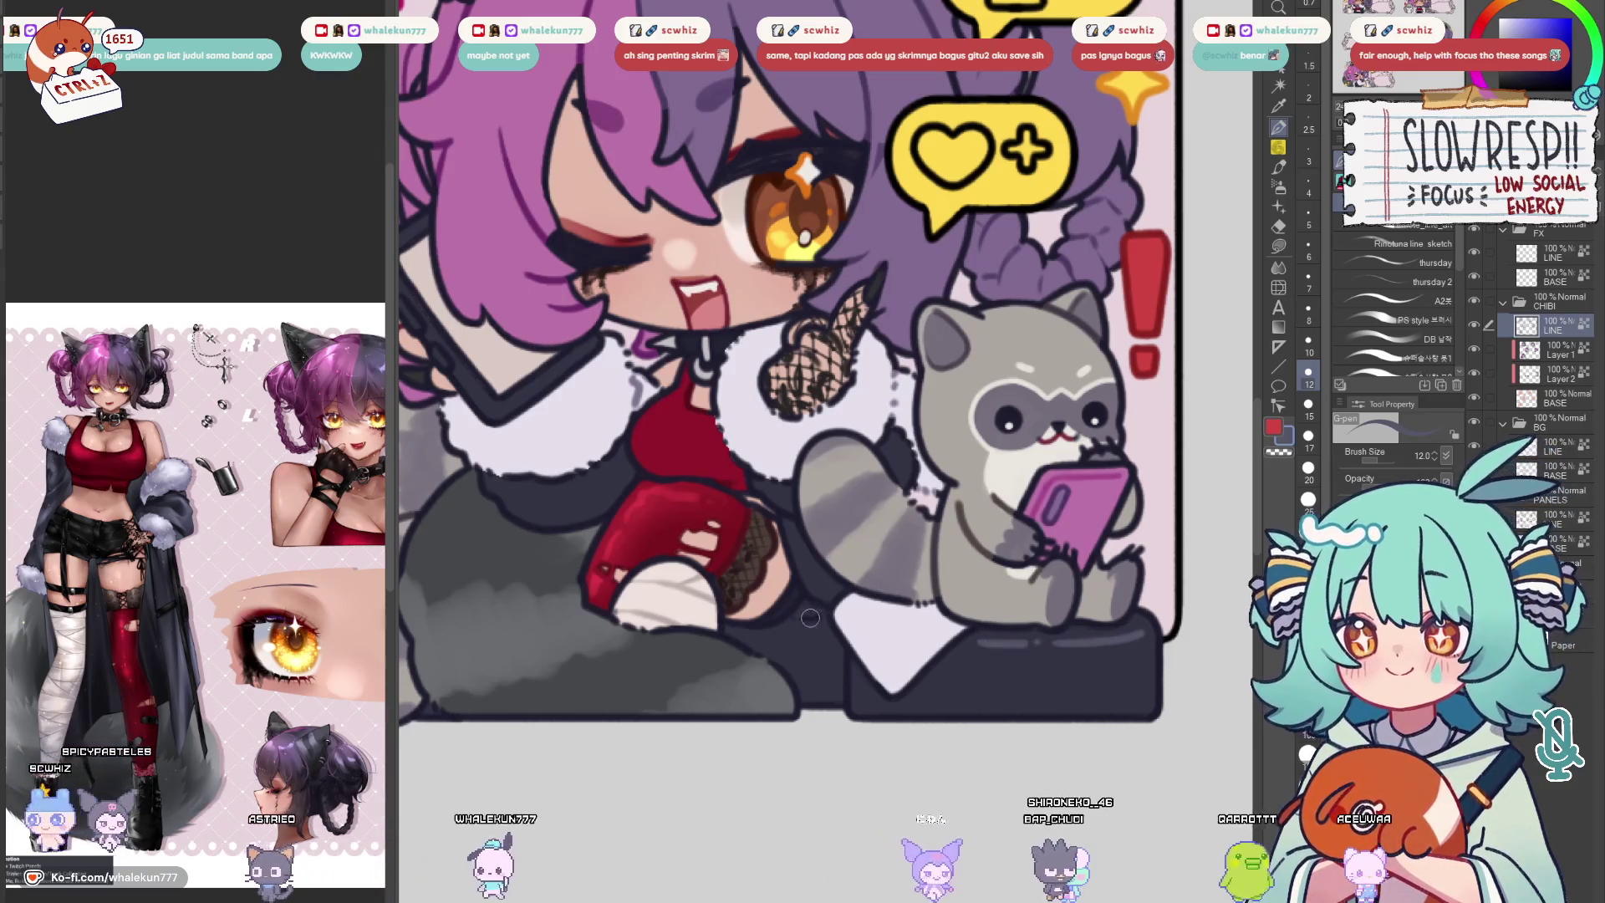
{"action": "scroll", "coordinate": [811, 619], "scroll_direction": "down", "scroll_amount": 3}
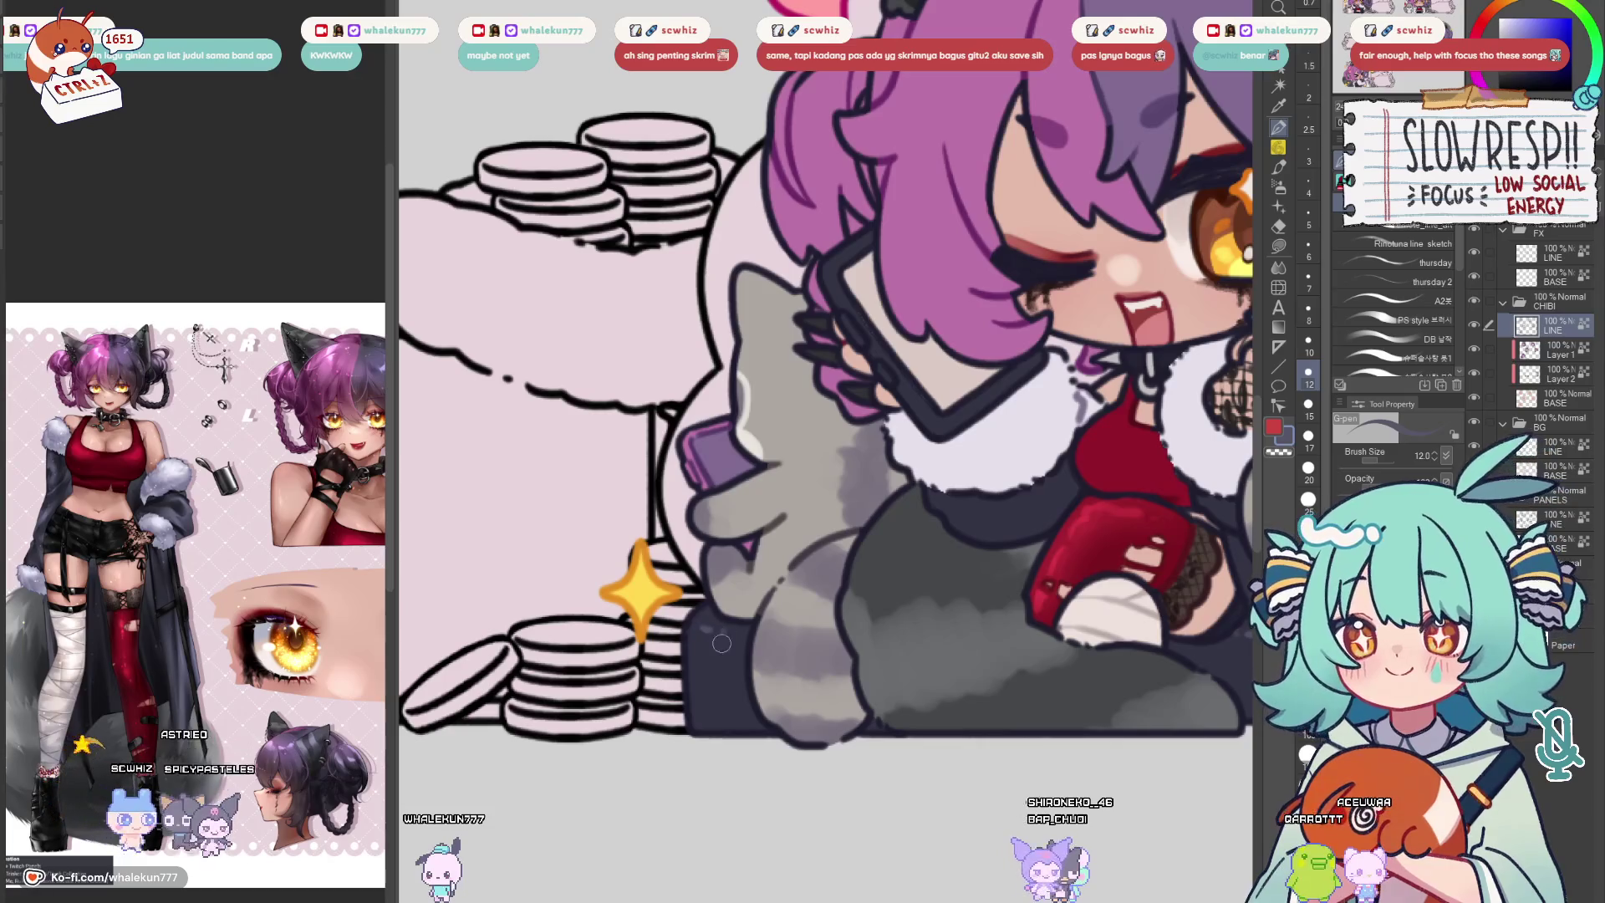
{"action": "scroll", "coordinate": [1070, 637], "scroll_direction": "down", "scroll_amount": 1}
{"action": "scroll", "coordinate": [1069, 637], "scroll_direction": "down", "scroll_amount": 1}
{"action": "scroll", "coordinate": [943, 666], "scroll_direction": "up", "scroll_amount": 4}
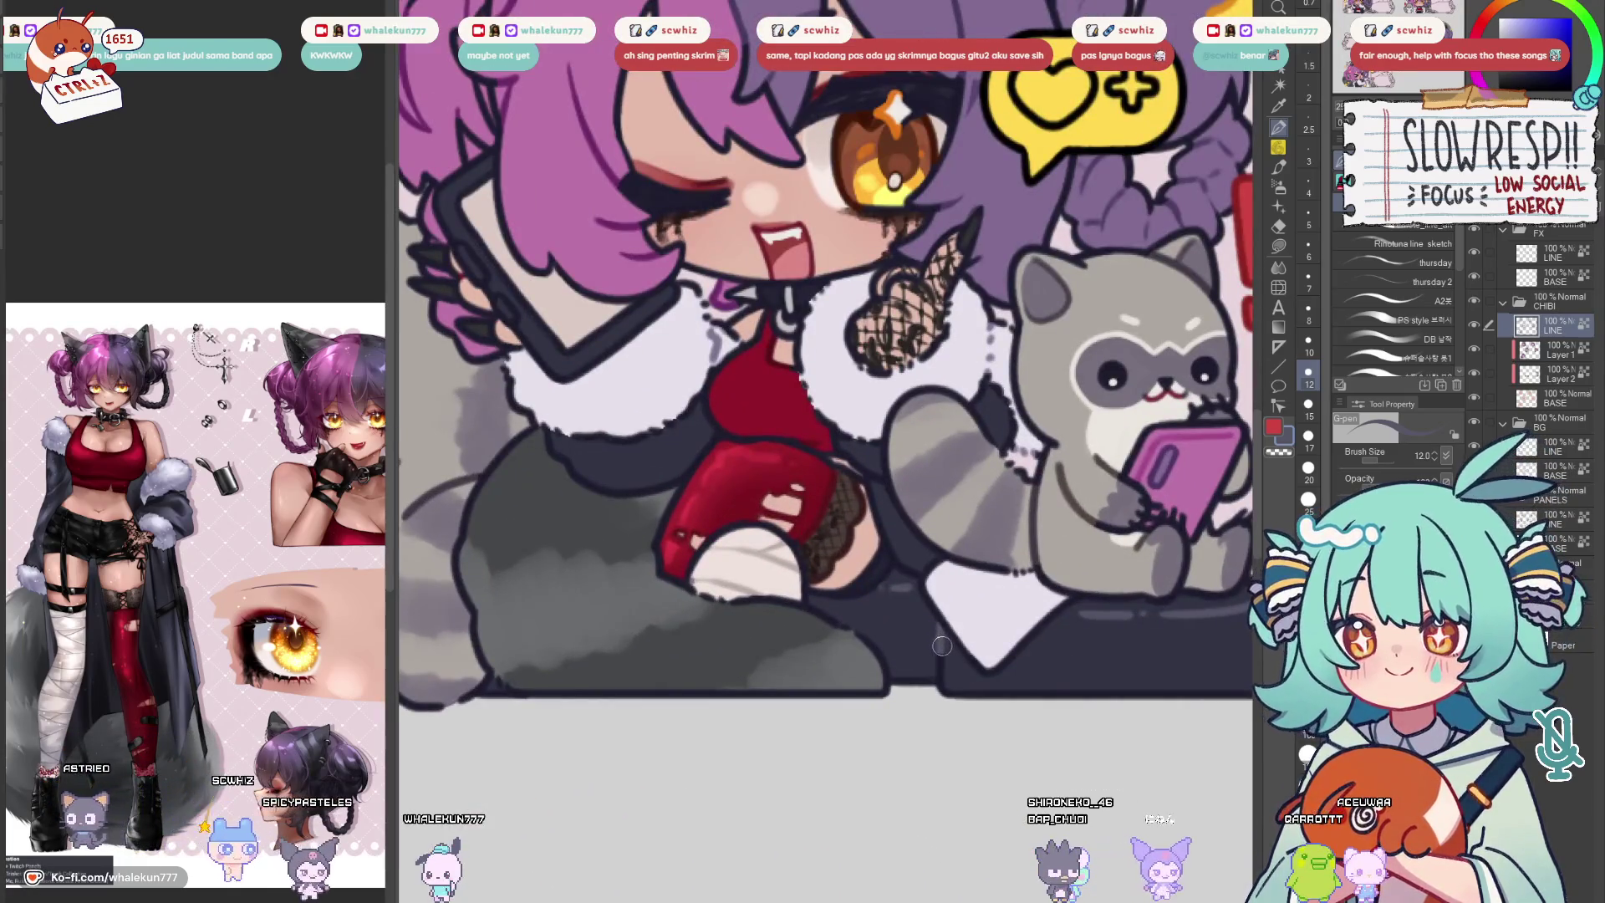
{"action": "scroll", "coordinate": [1034, 604], "scroll_direction": "down", "scroll_amount": 4}
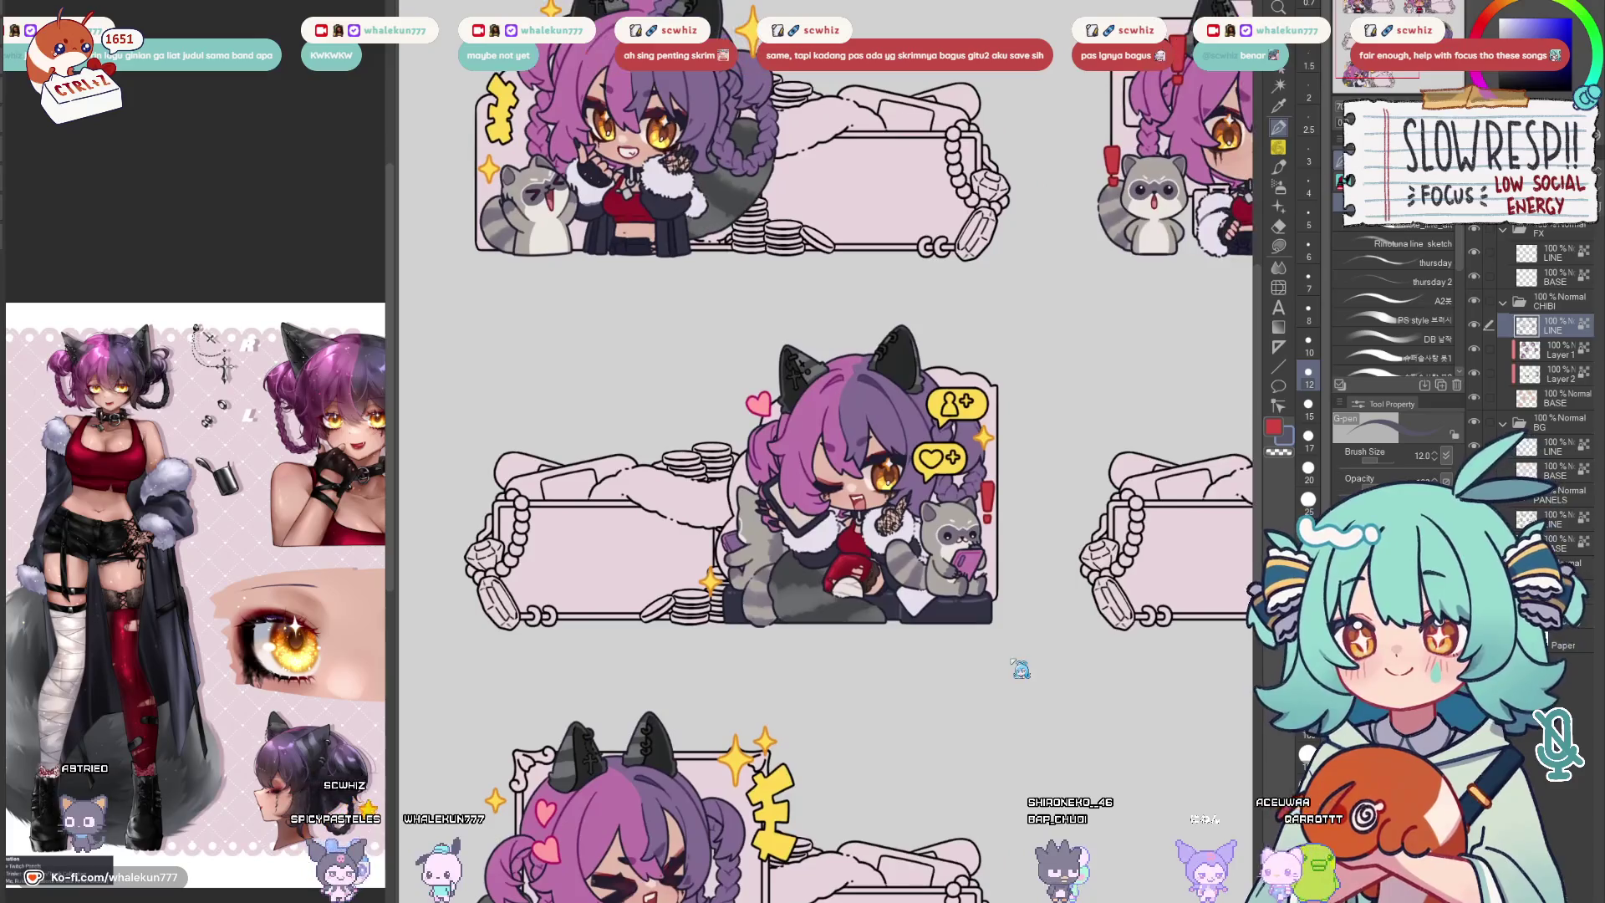
{"action": "scroll", "coordinate": [999, 688], "scroll_direction": "up", "scroll_amount": 1}
{"action": "scroll", "coordinate": [971, 707], "scroll_direction": "down", "scroll_amount": 1}
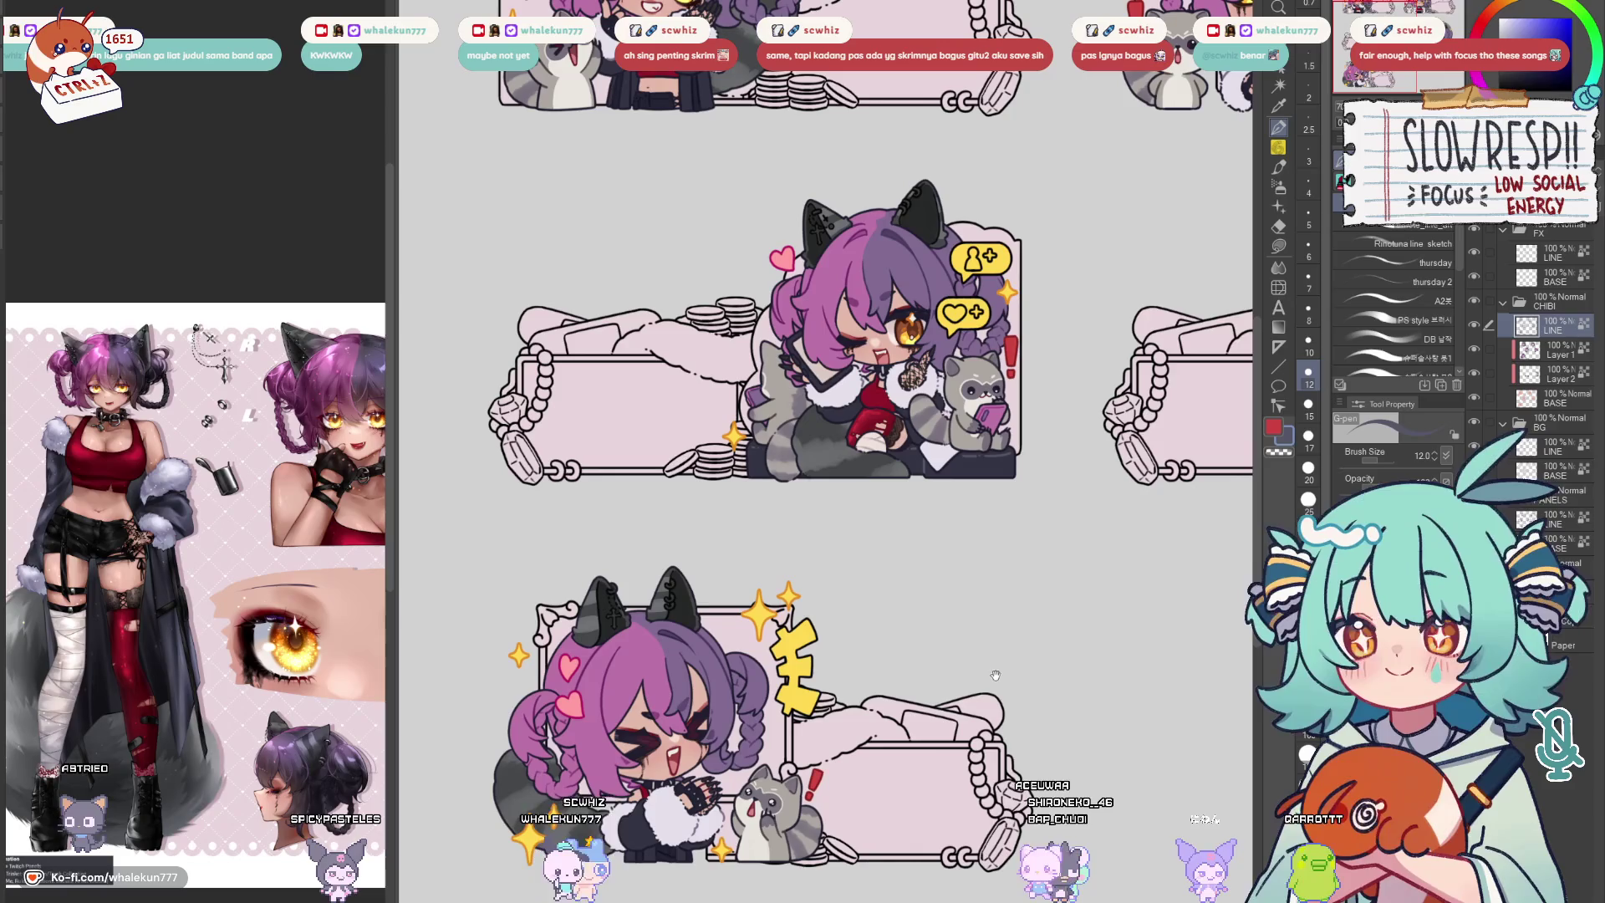
{"action": "left_click_drag", "start_coordinate": [989, 720], "coordinate": [883, 781]}
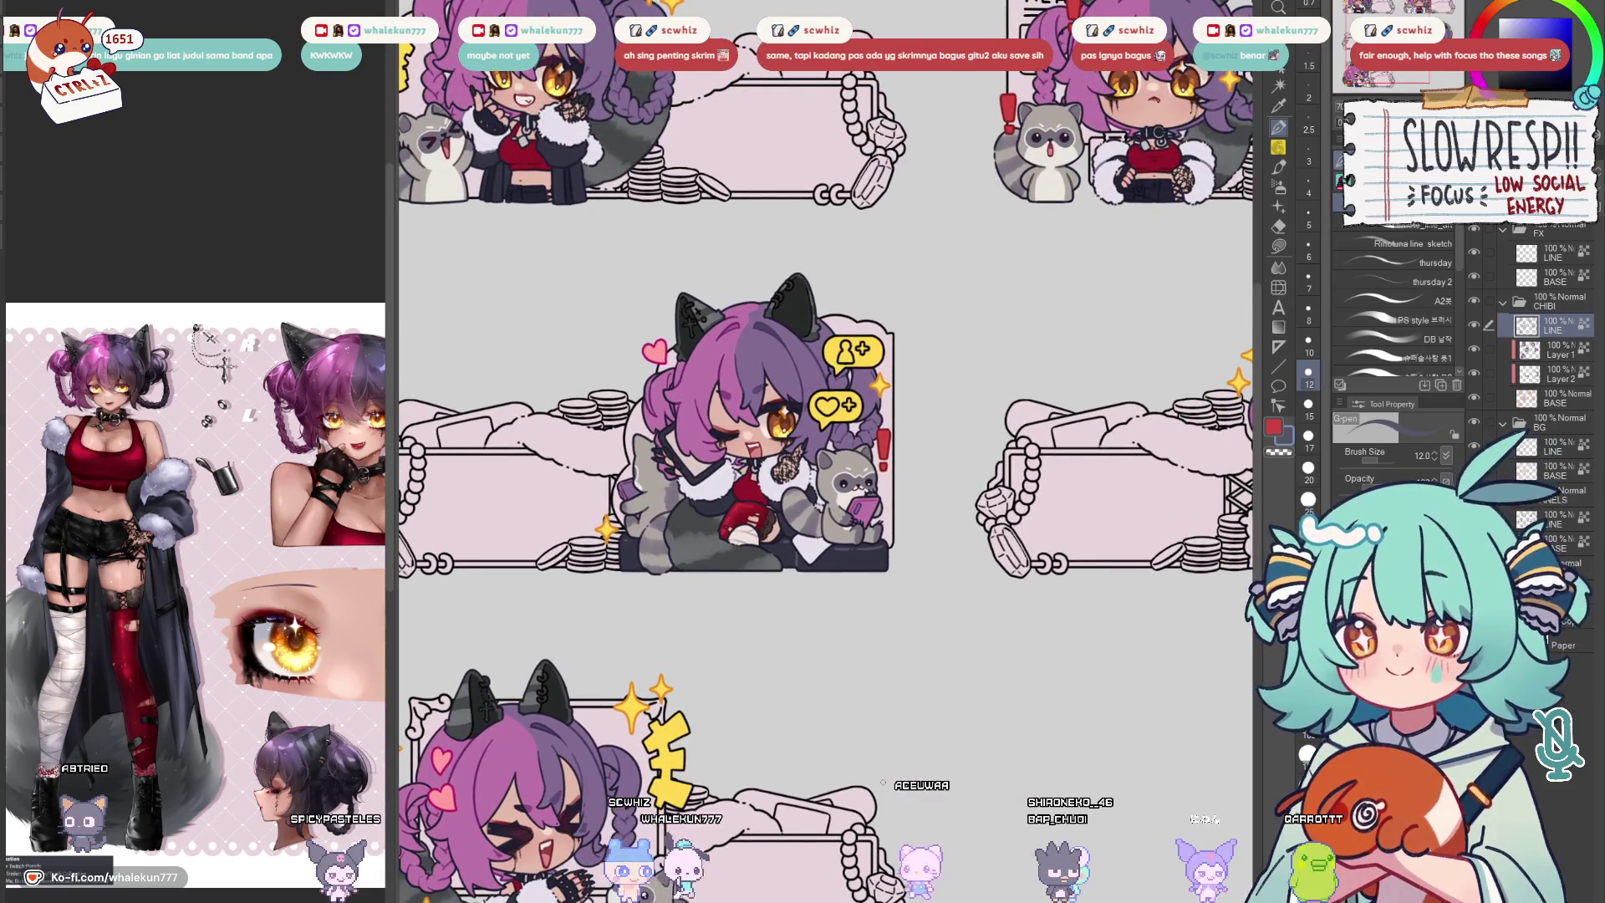
{"action": "left_click", "coordinate": [1547, 280]}
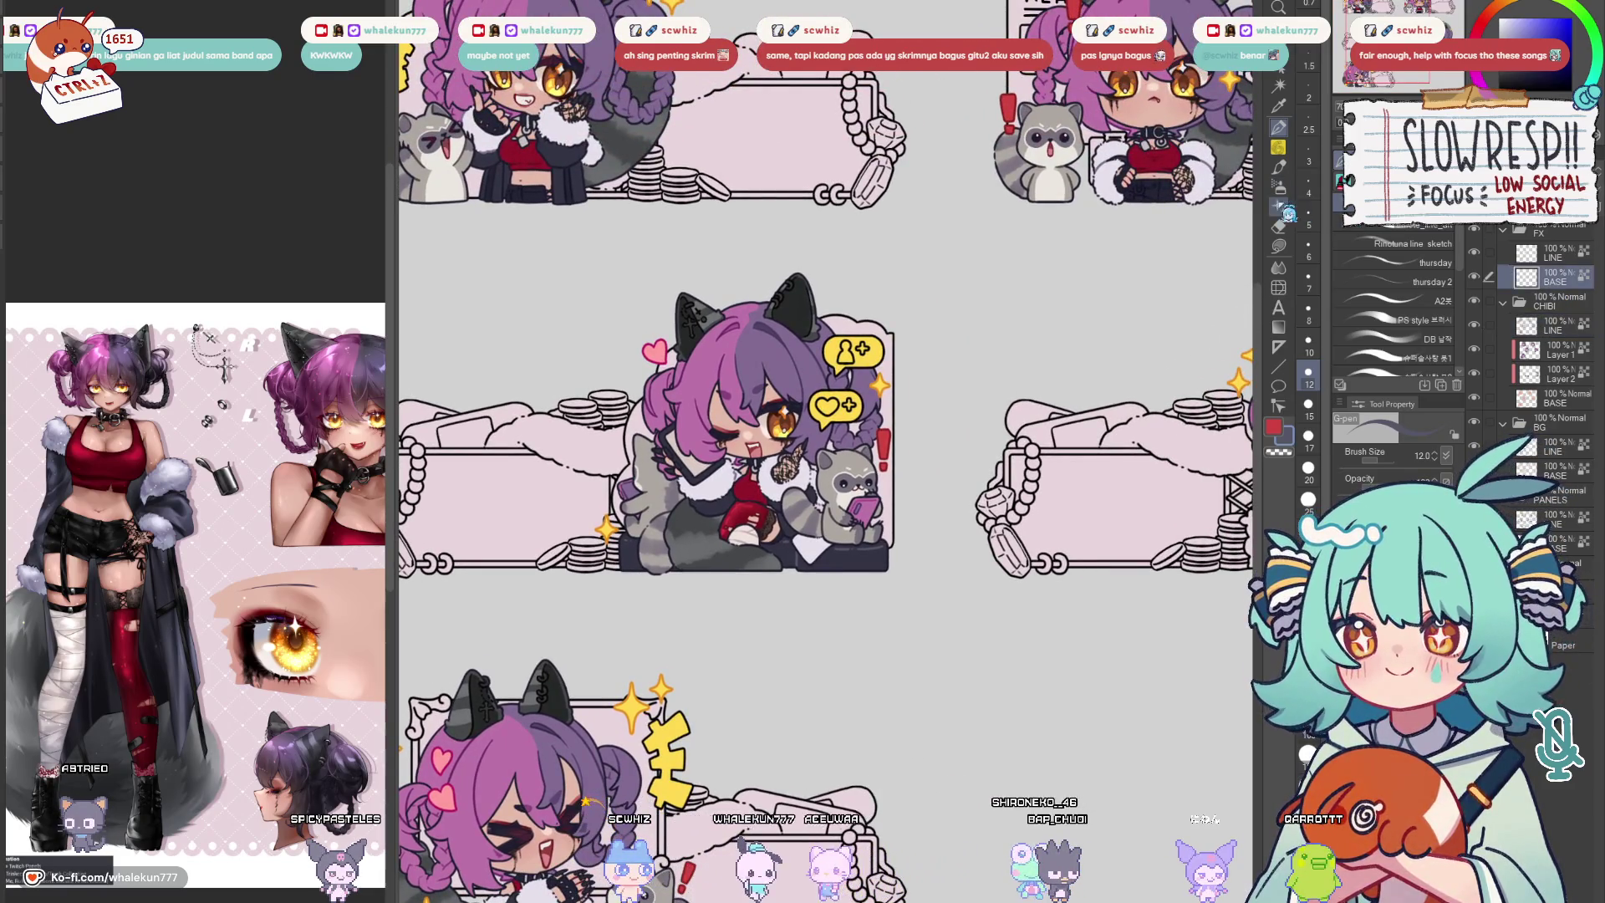
{"action": "left_click", "coordinate": [1279, 247]}
Eyedrop the pink and lasso-fill the heart in the speech bubble
{"action": "scroll", "coordinate": [732, 415], "scroll_direction": "up", "scroll_amount": 3}
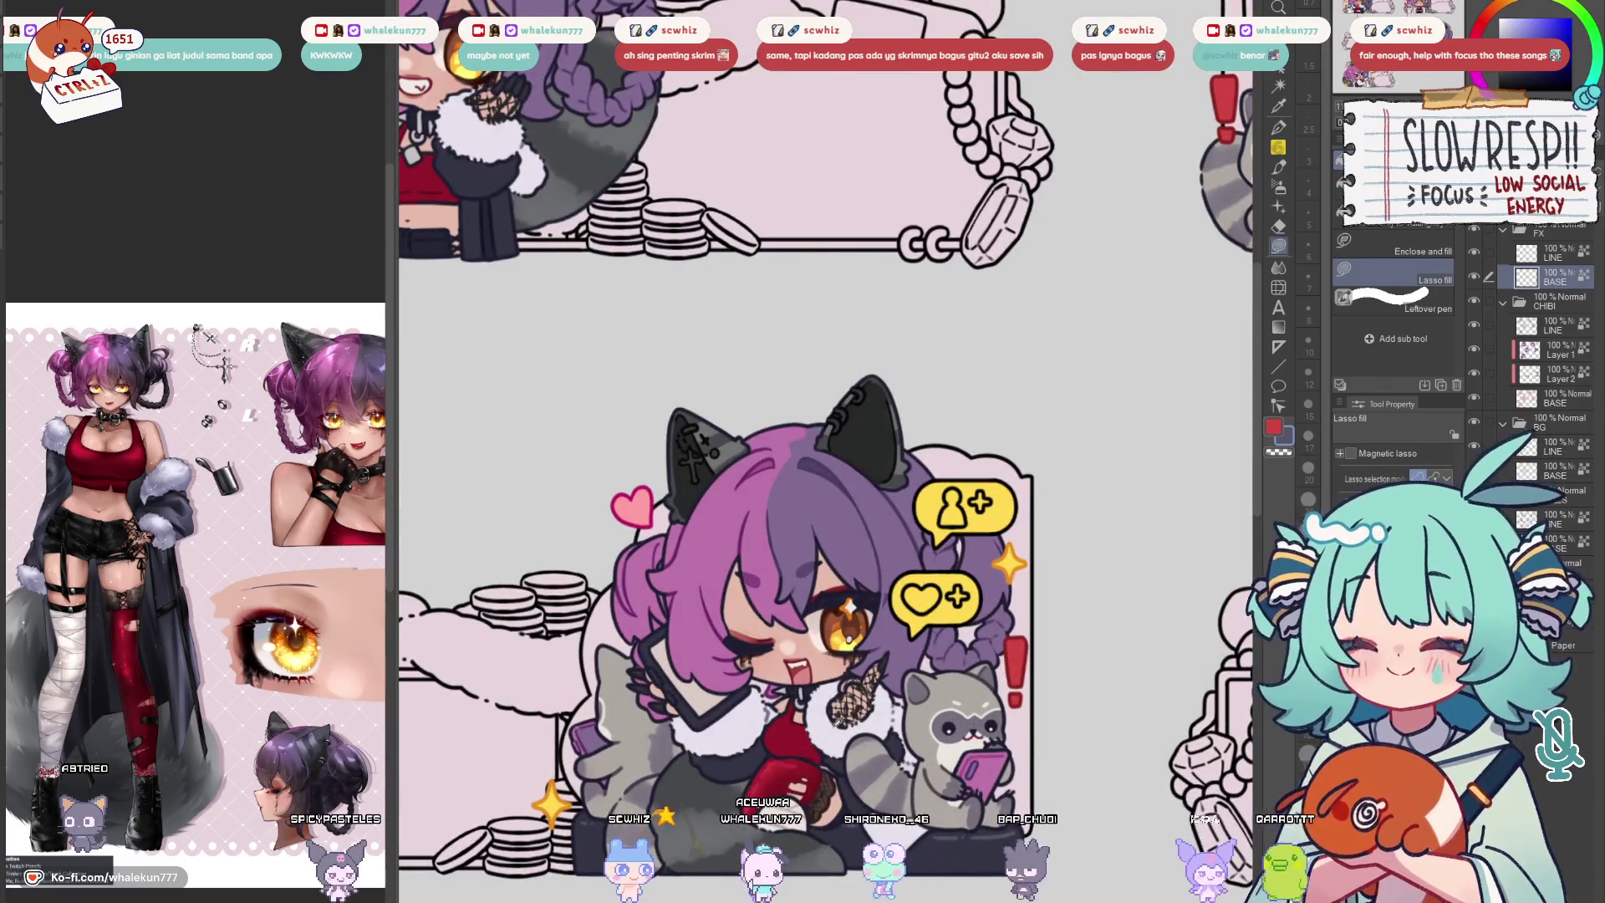
{"action": "left_click_drag", "start_coordinate": [995, 556], "coordinate": [982, 609]}
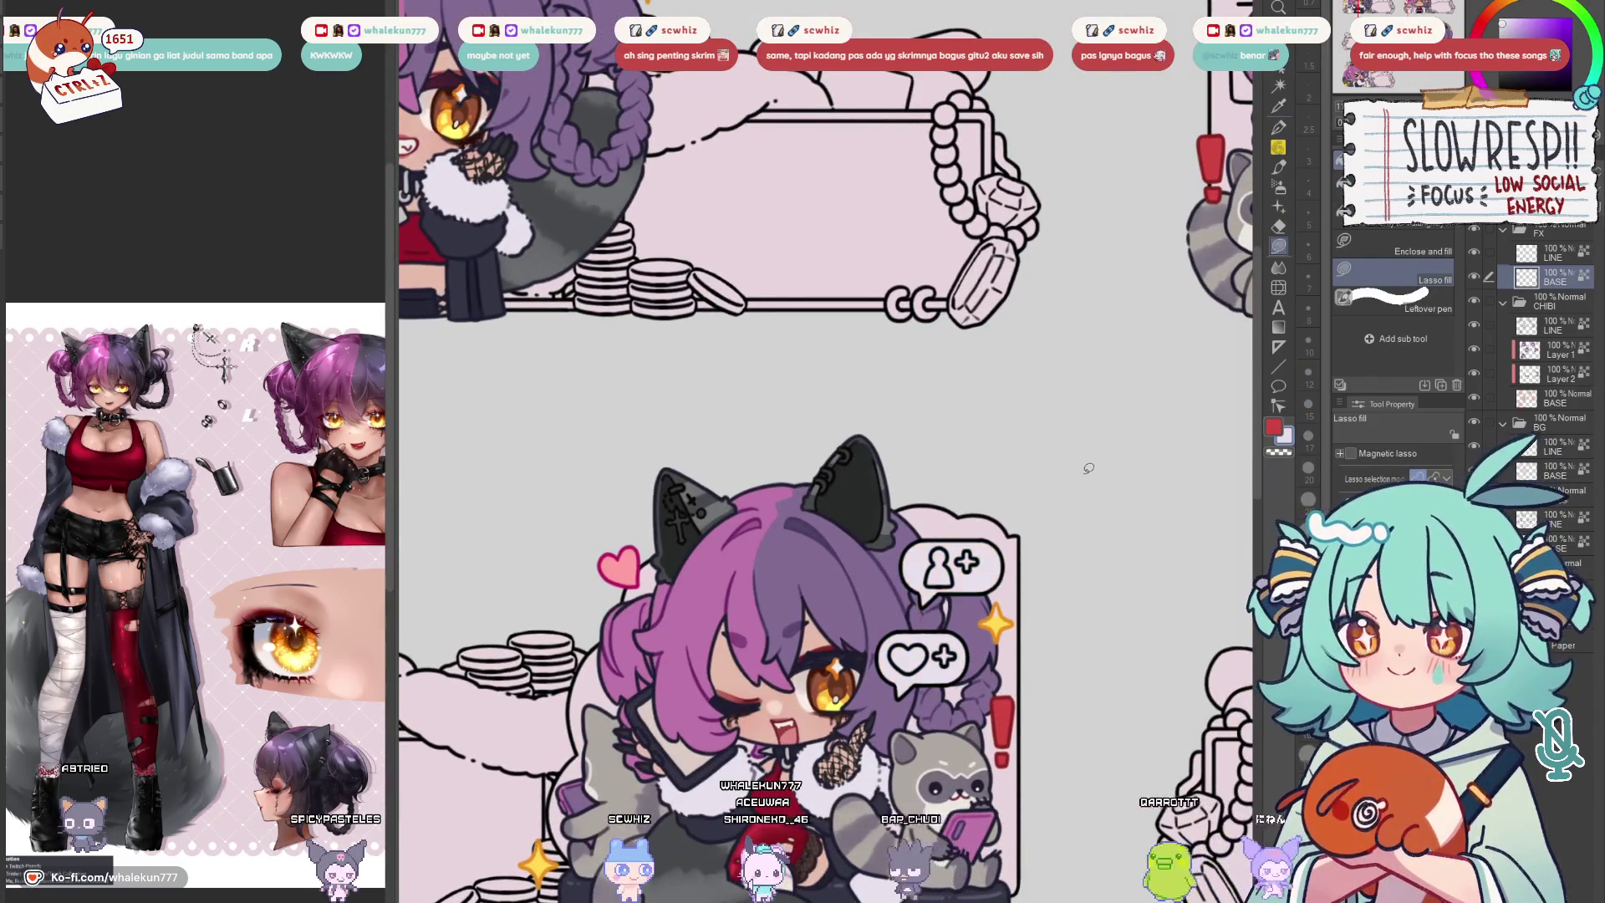
{"action": "scroll", "coordinate": [1010, 586], "scroll_direction": "up", "scroll_amount": 2}
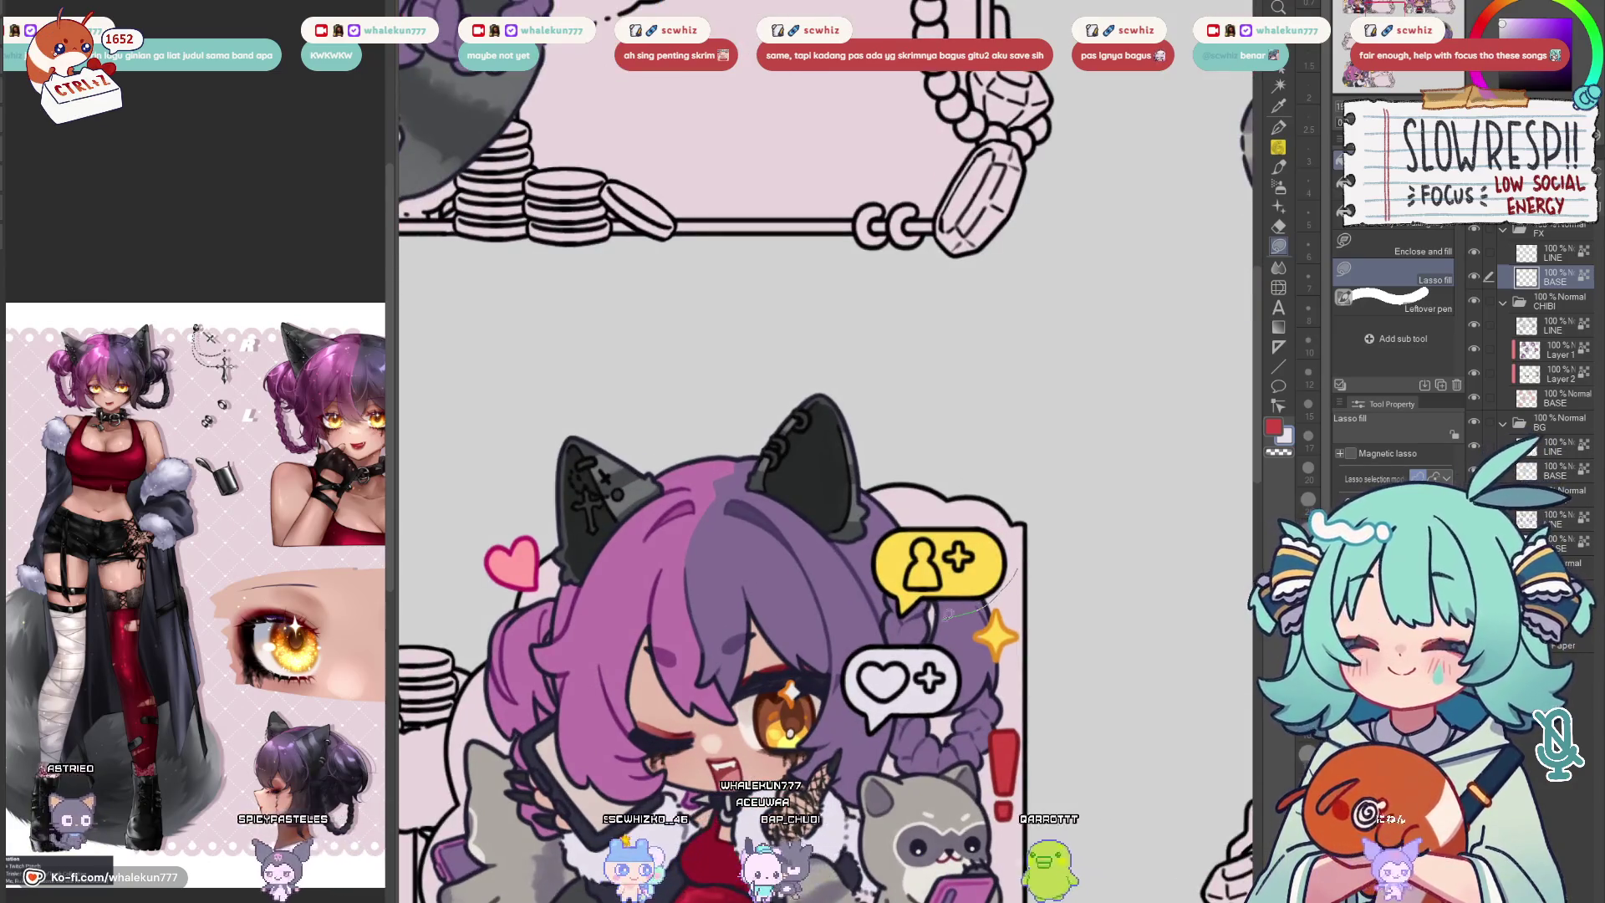
{"action": "left_click_drag", "start_coordinate": [947, 616], "coordinate": [960, 474]}
{"action": "left_click", "coordinate": [531, 417], "text": "alt"}
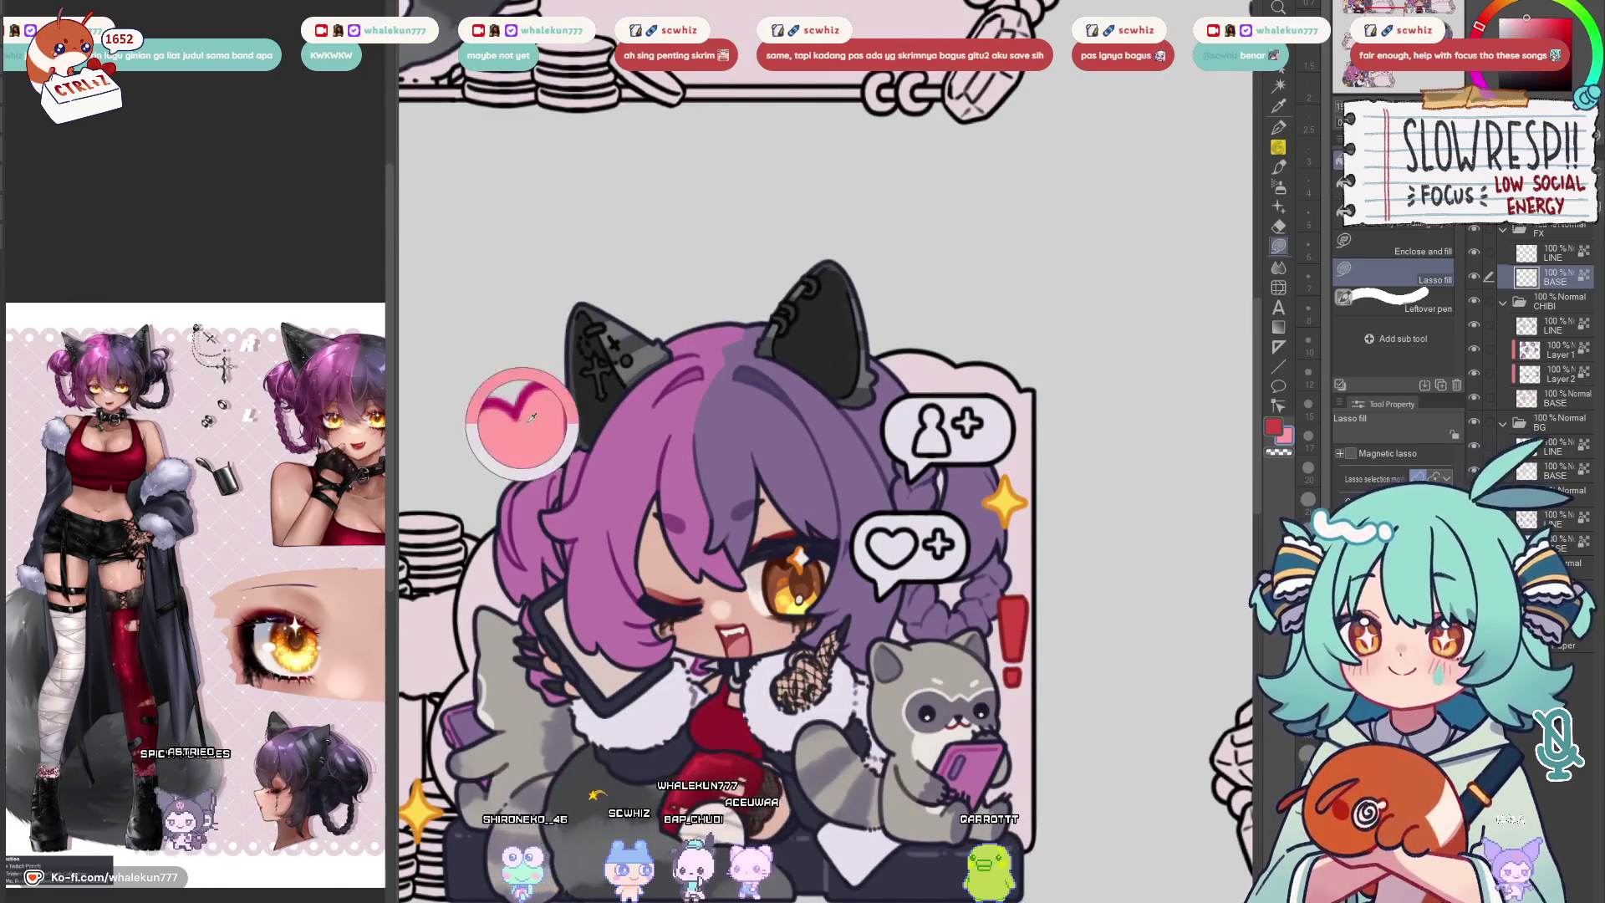
{"action": "scroll", "coordinate": [890, 495], "scroll_direction": "up", "scroll_amount": 3}
{"action": "left_click_drag", "start_coordinate": [928, 561], "coordinate": [934, 581]}
{"action": "left_click", "coordinate": [845, 479], "text": "alt"}
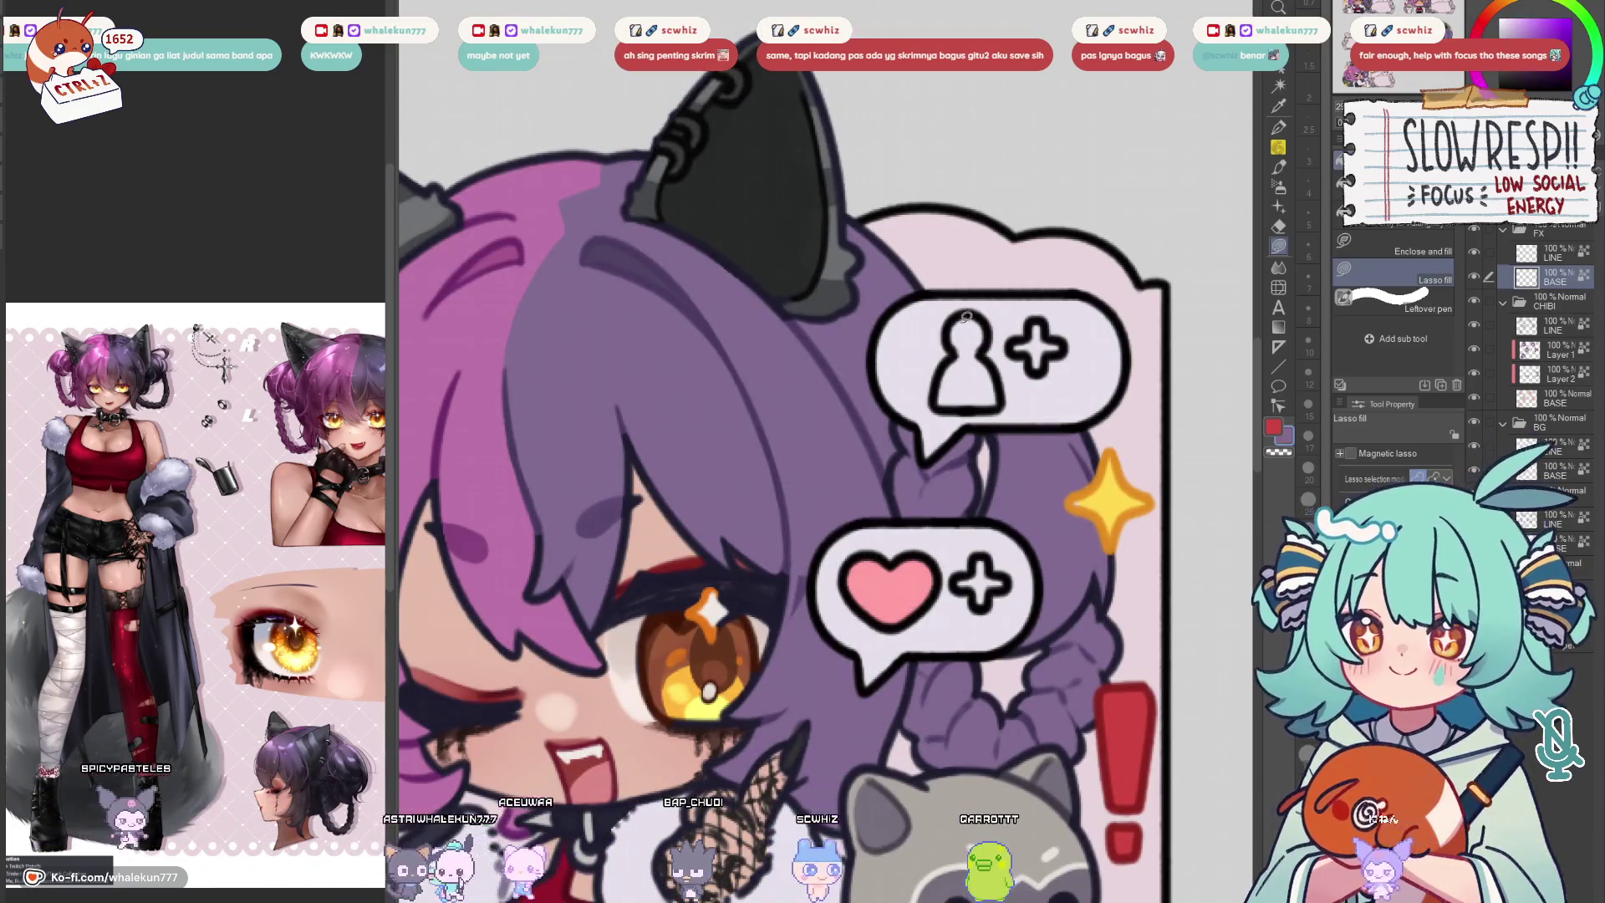
{"action": "scroll", "coordinate": [912, 585], "scroll_direction": "down", "scroll_amount": 2}
{"action": "scroll", "coordinate": [899, 659], "scroll_direction": "up", "scroll_amount": 2}
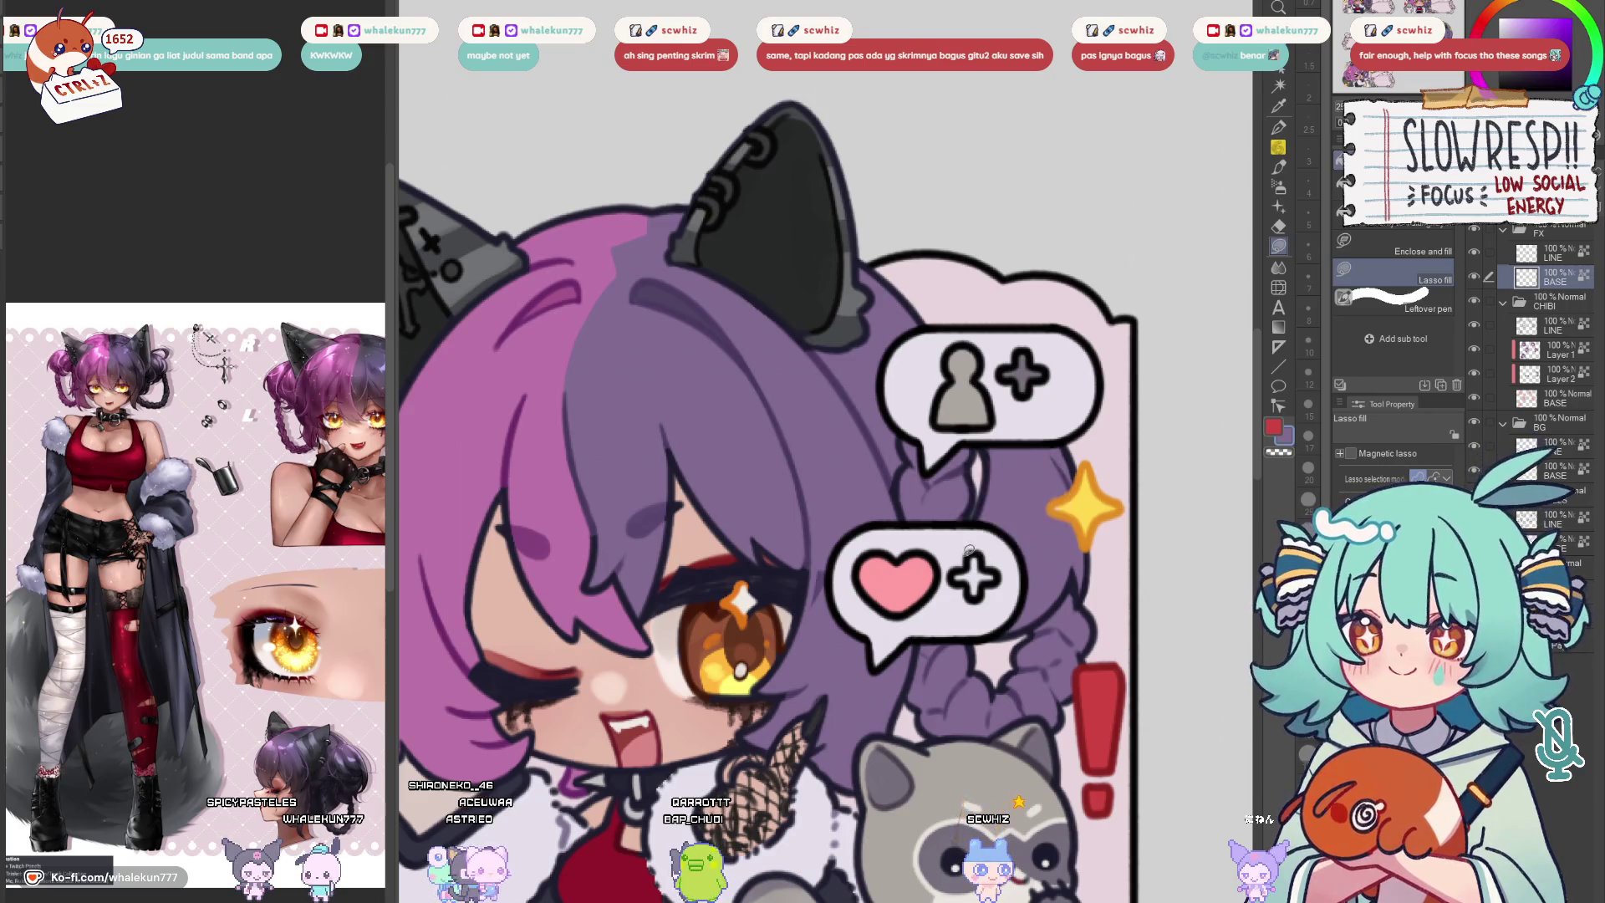
{"action": "left_click_drag", "start_coordinate": [803, 502], "coordinate": [849, 410]}
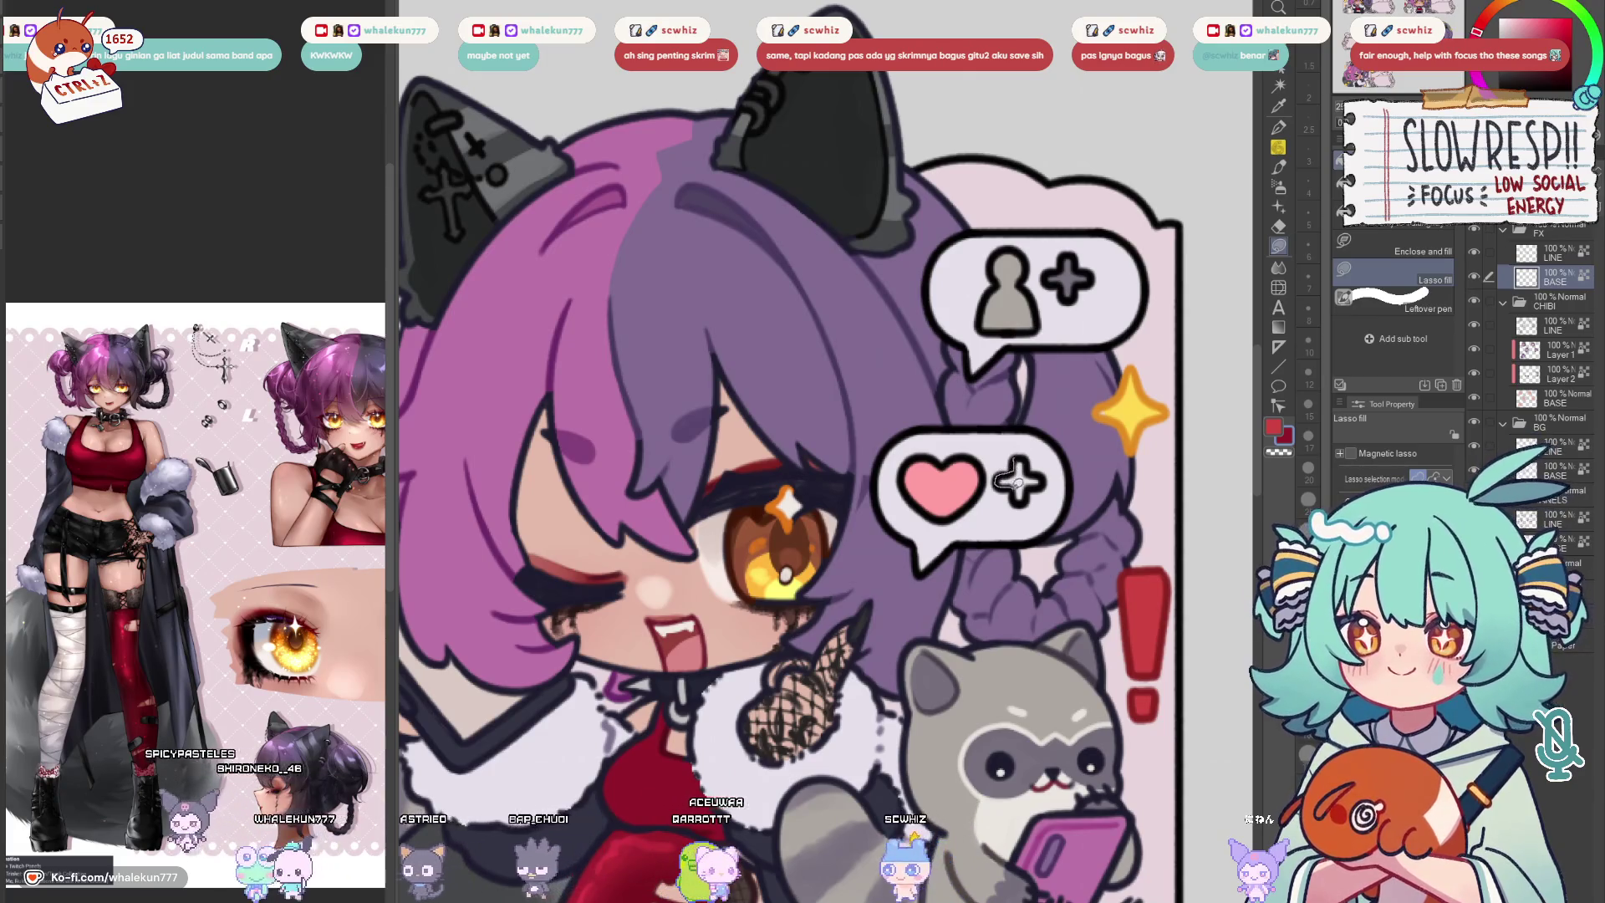
{"action": "mouse_move", "coordinate": [908, 652]}
{"action": "left_mouse_down"}
{"action": "mouse_move", "coordinate": [882, 758]}
{"action": "mouse_move", "coordinate": [902, 661]}
{"action": "mouse_move", "coordinate": [953, 589]}
{"action": "left_mouse_up"}
{"action": "left_click_drag", "start_coordinate": [1063, 397], "coordinate": [947, 539]}
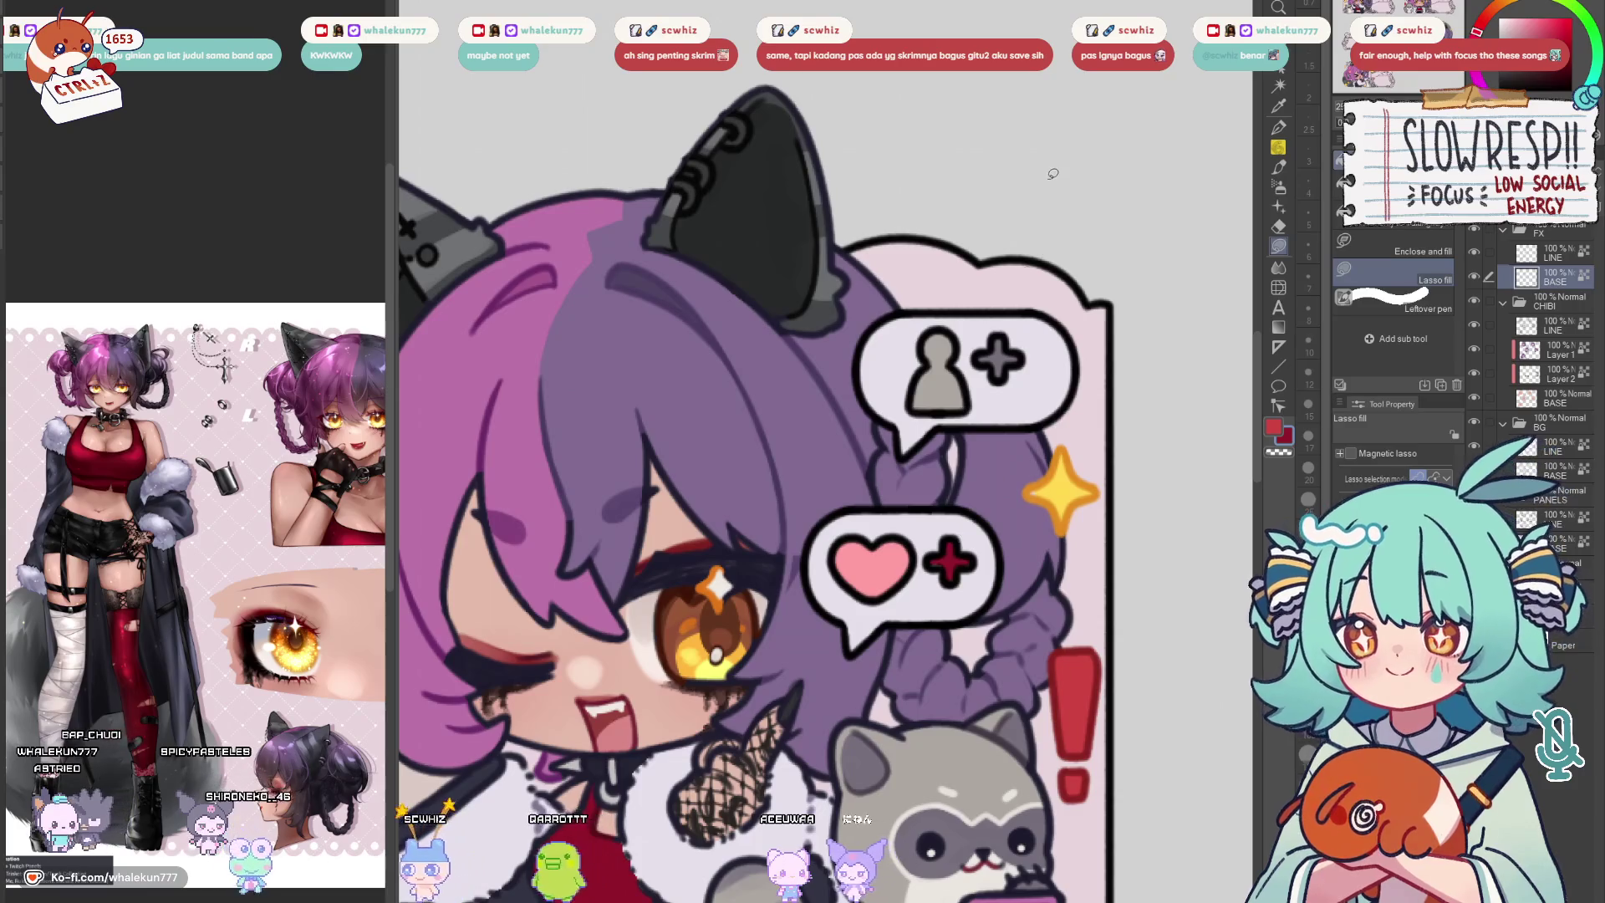
Make the plus signs in the person and heart bubbles red on the LINE layer
{"action": "key", "text": "w"}
{"action": "left_click", "coordinate": [998, 360]}
{"action": "key", "text": "alt+BackSpace"}
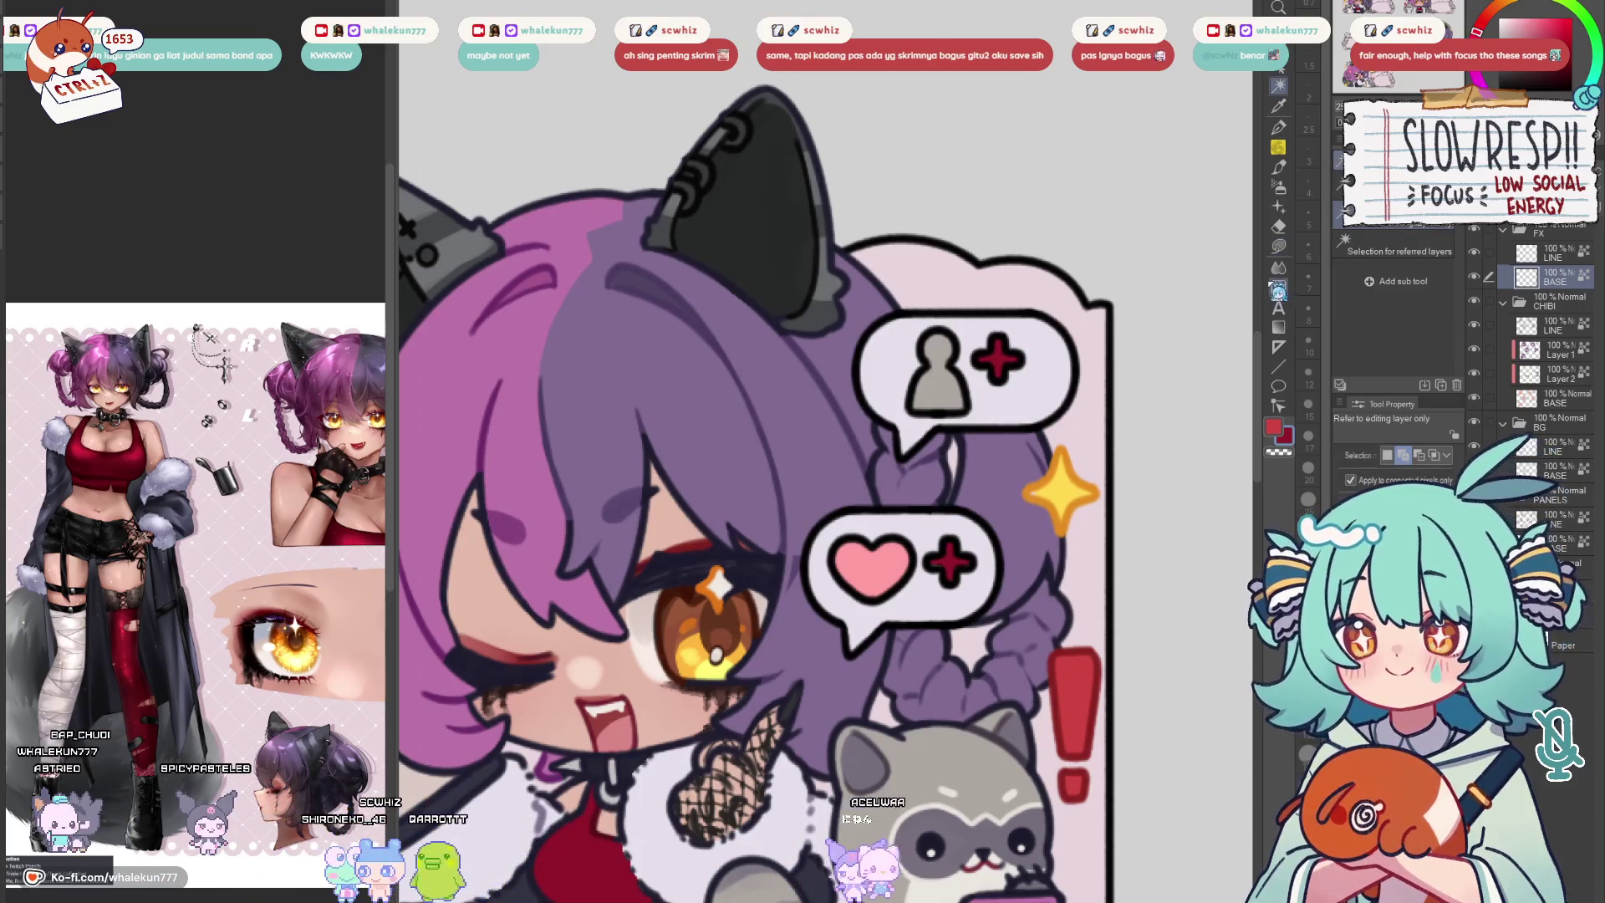
{"action": "left_click", "coordinate": [1279, 246]}
{"action": "left_click", "coordinate": [1555, 254]}
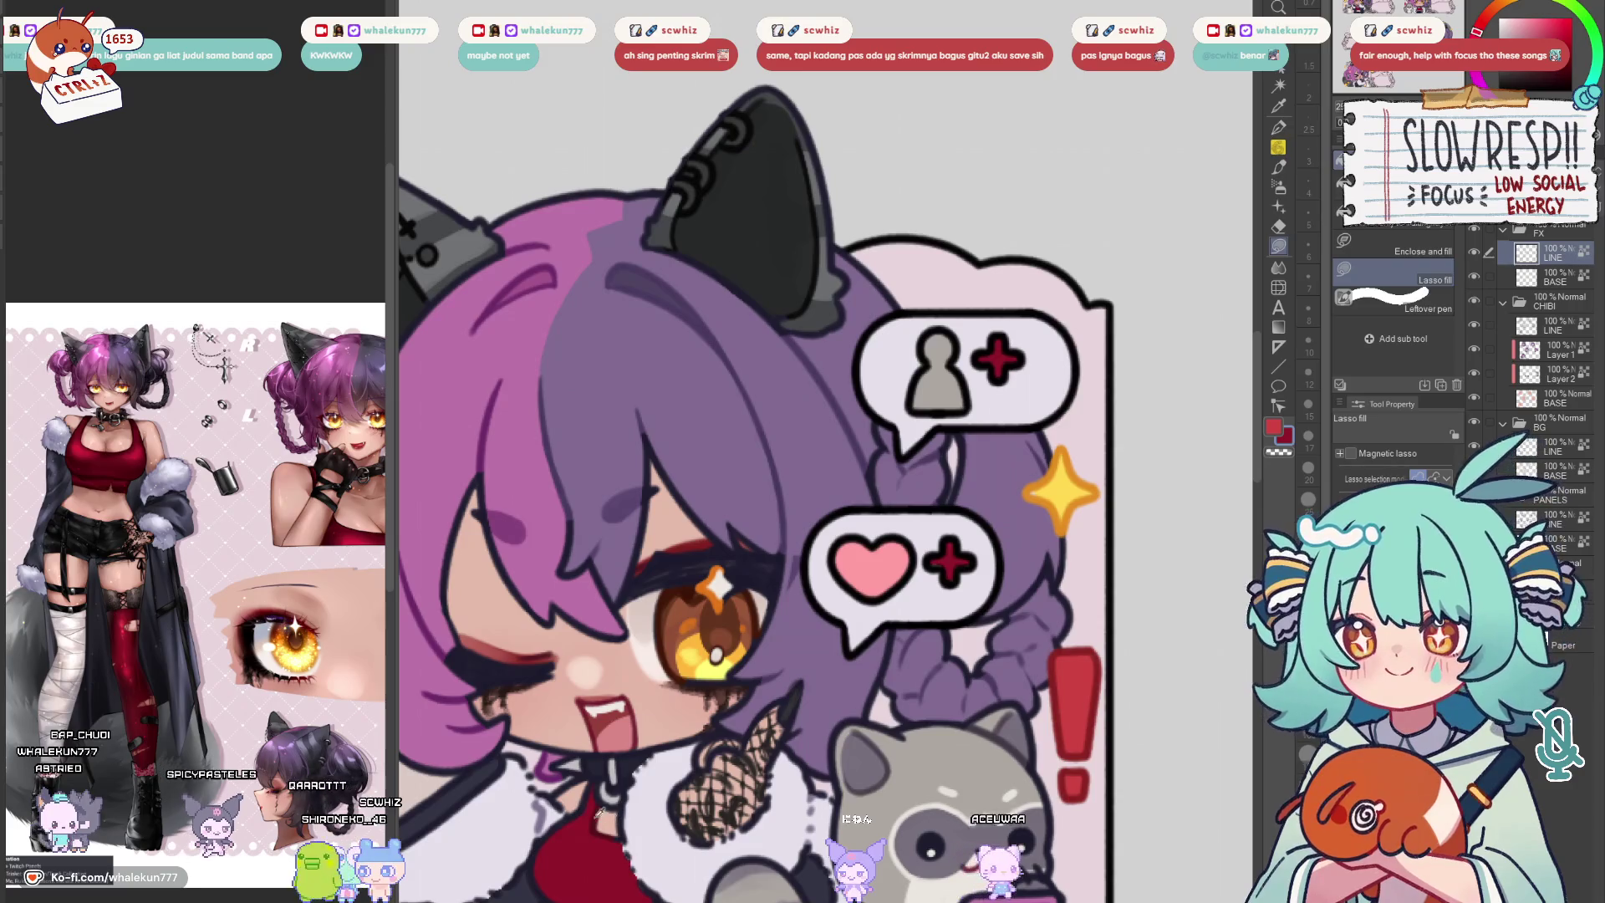
{"action": "left_click_drag", "start_coordinate": [981, 518], "coordinate": [980, 535]}
{"action": "left_click_drag", "start_coordinate": [974, 544], "coordinate": [967, 589]}
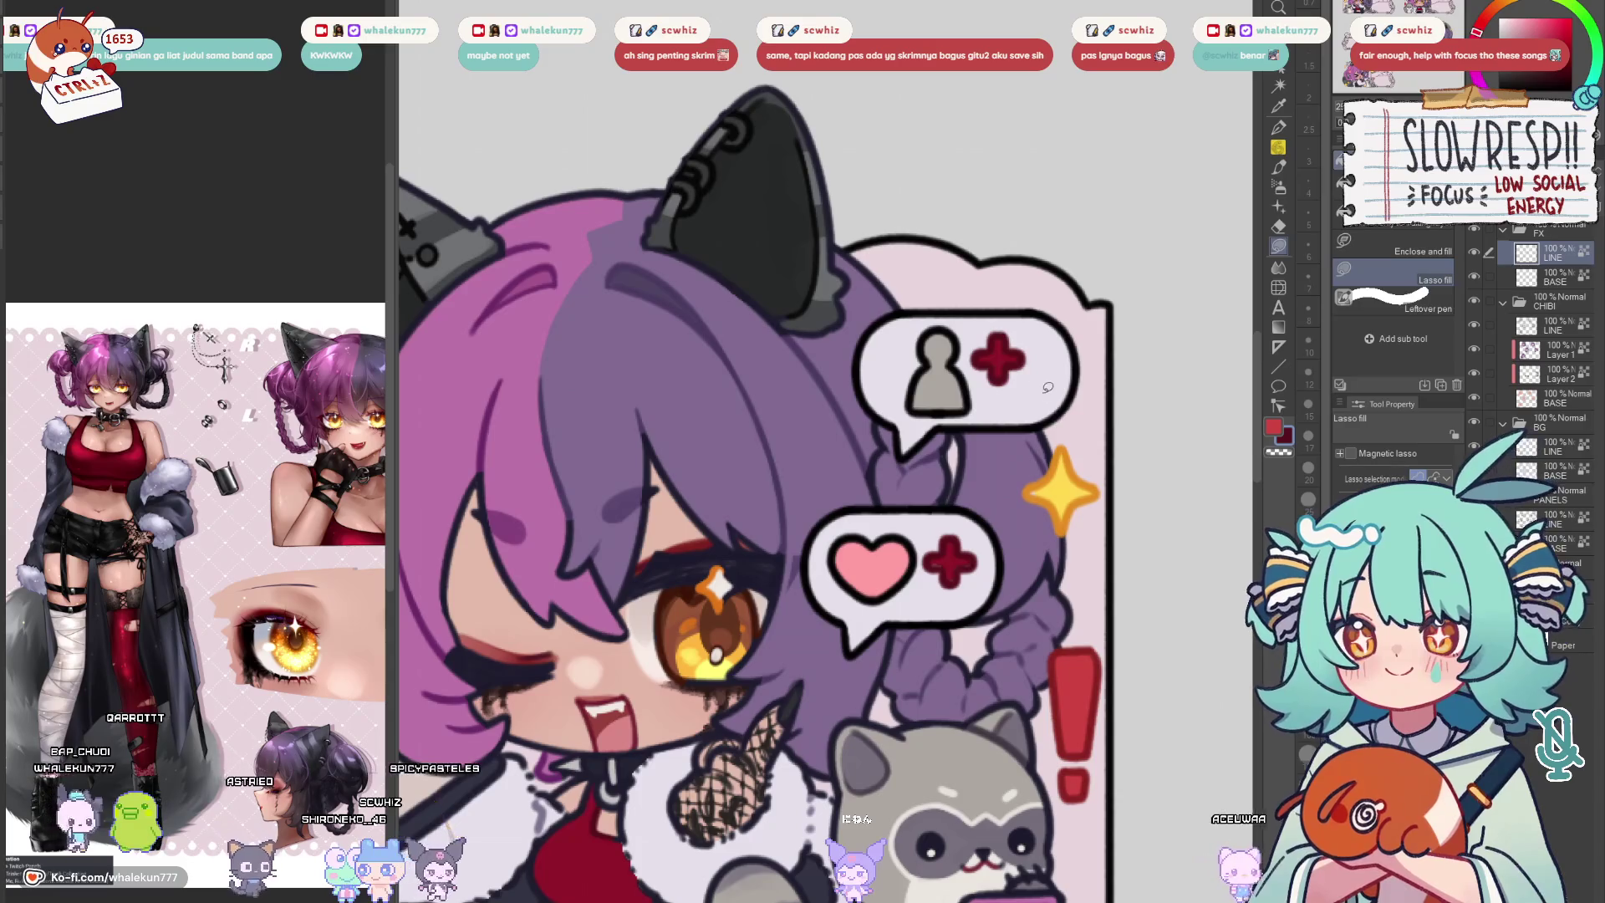
Fill the heart bubble and upper speech bubble outlines with the dark colour
{"action": "scroll", "coordinate": [1030, 502], "scroll_direction": "down", "scroll_amount": 5}
{"action": "scroll", "coordinate": [920, 510], "scroll_direction": "up", "scroll_amount": 6}
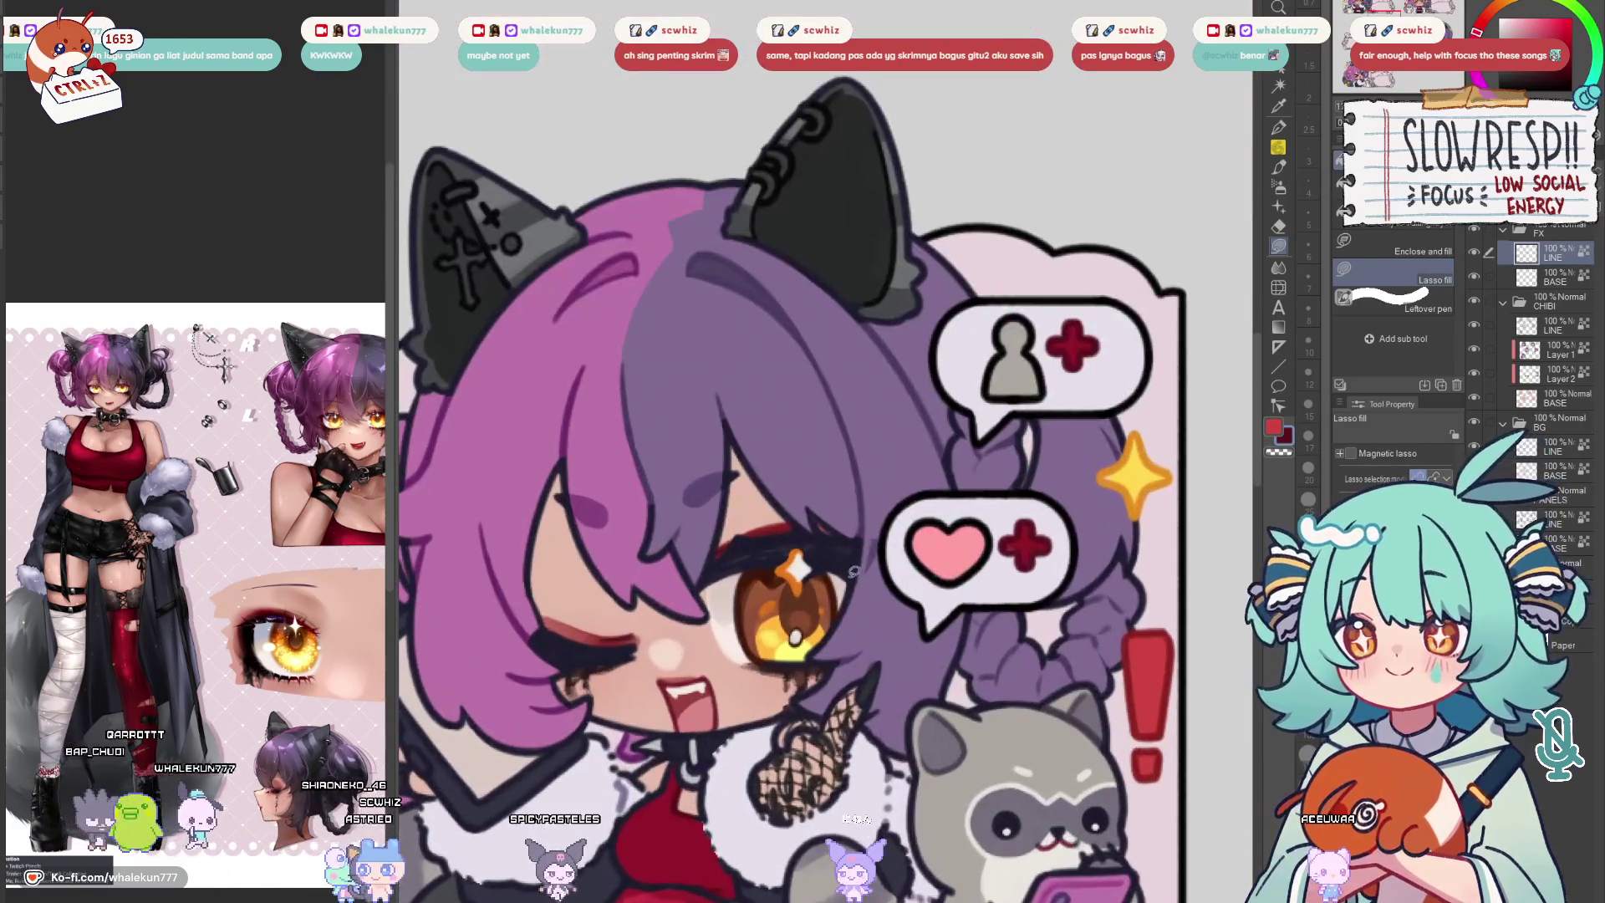
{"action": "left_click_drag", "start_coordinate": [912, 483], "coordinate": [863, 555]}
{"action": "left_click_drag", "start_coordinate": [1091, 528], "coordinate": [1102, 421]}
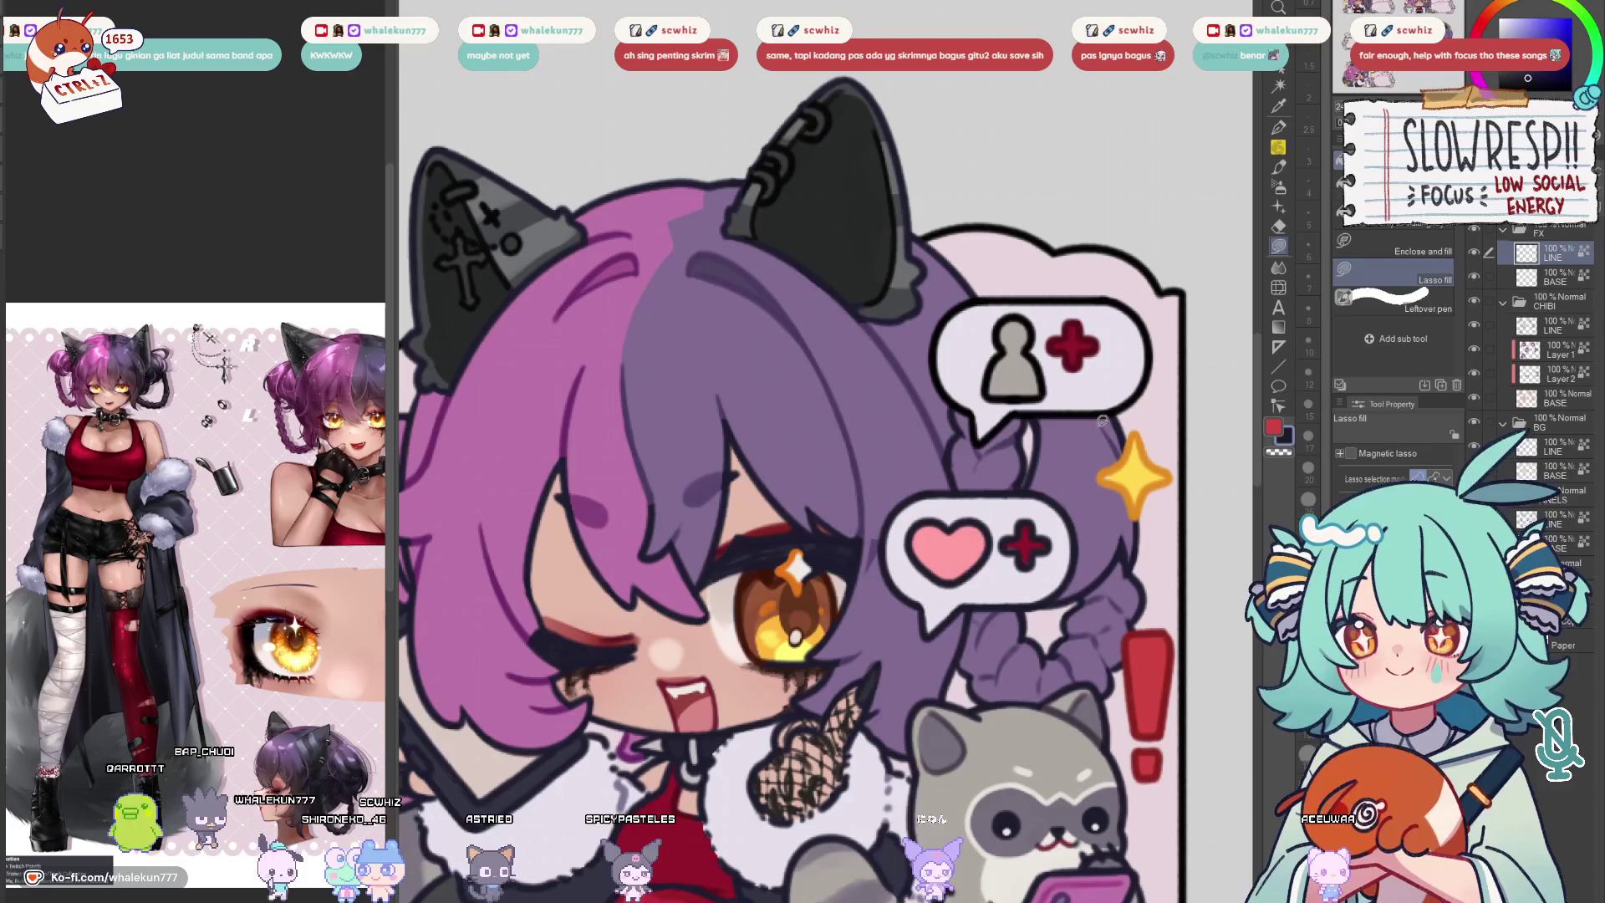
{"action": "left_click_drag", "start_coordinate": [1081, 236], "coordinate": [1049, 244]}
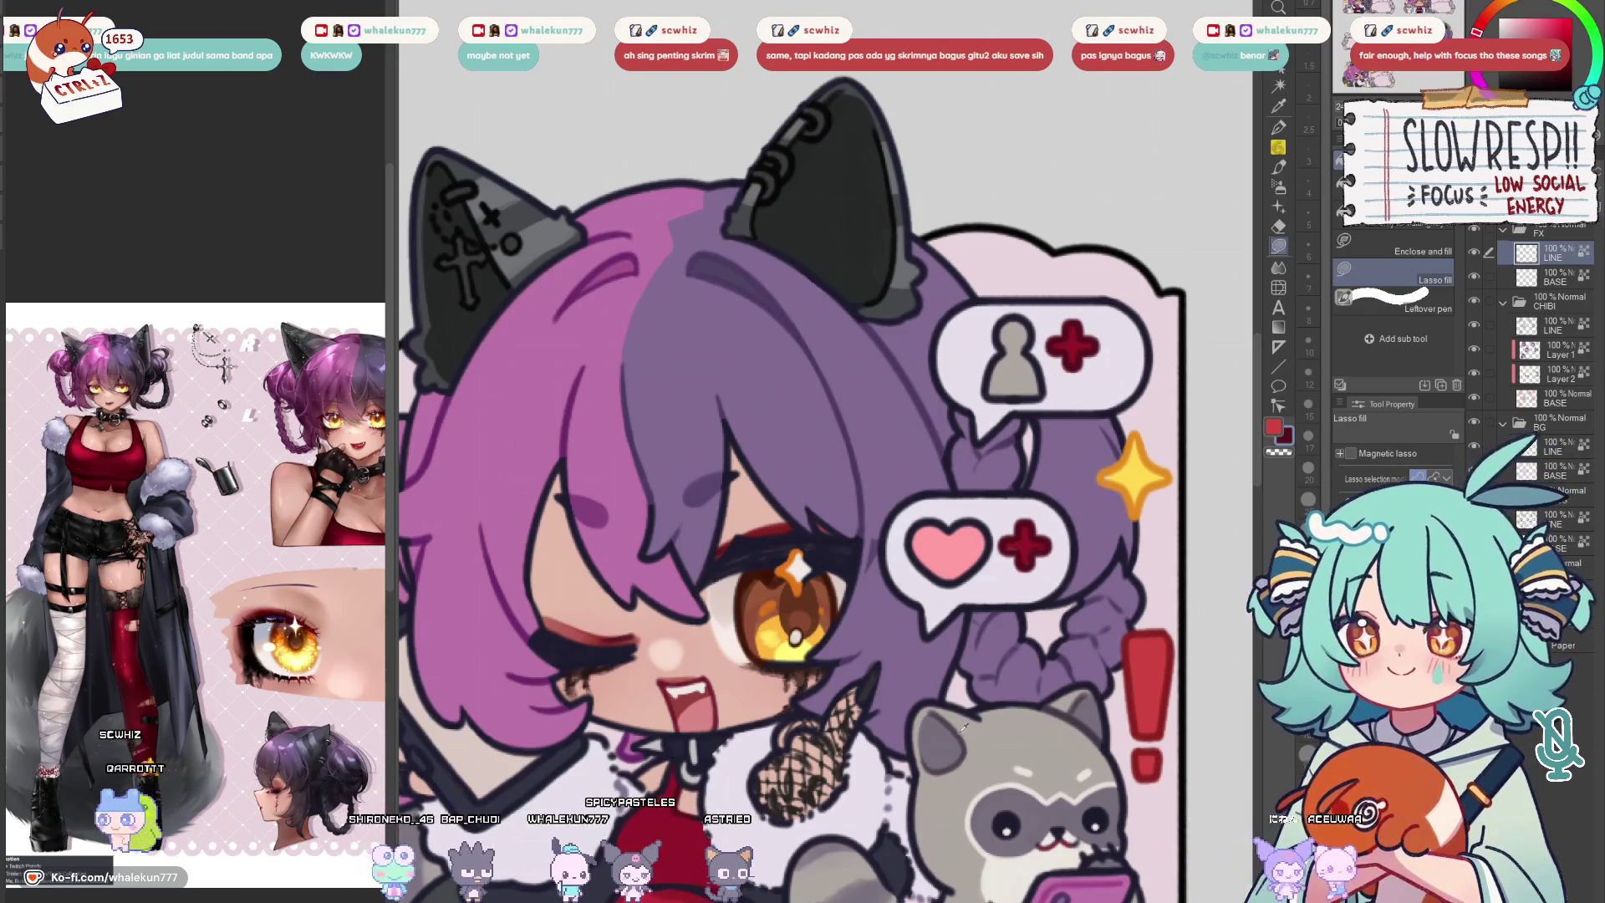
Refill the person icon grey, then make the FX group's BASE layer active
{"action": "scroll", "coordinate": [531, 558], "scroll_direction": "down", "scroll_amount": 3}
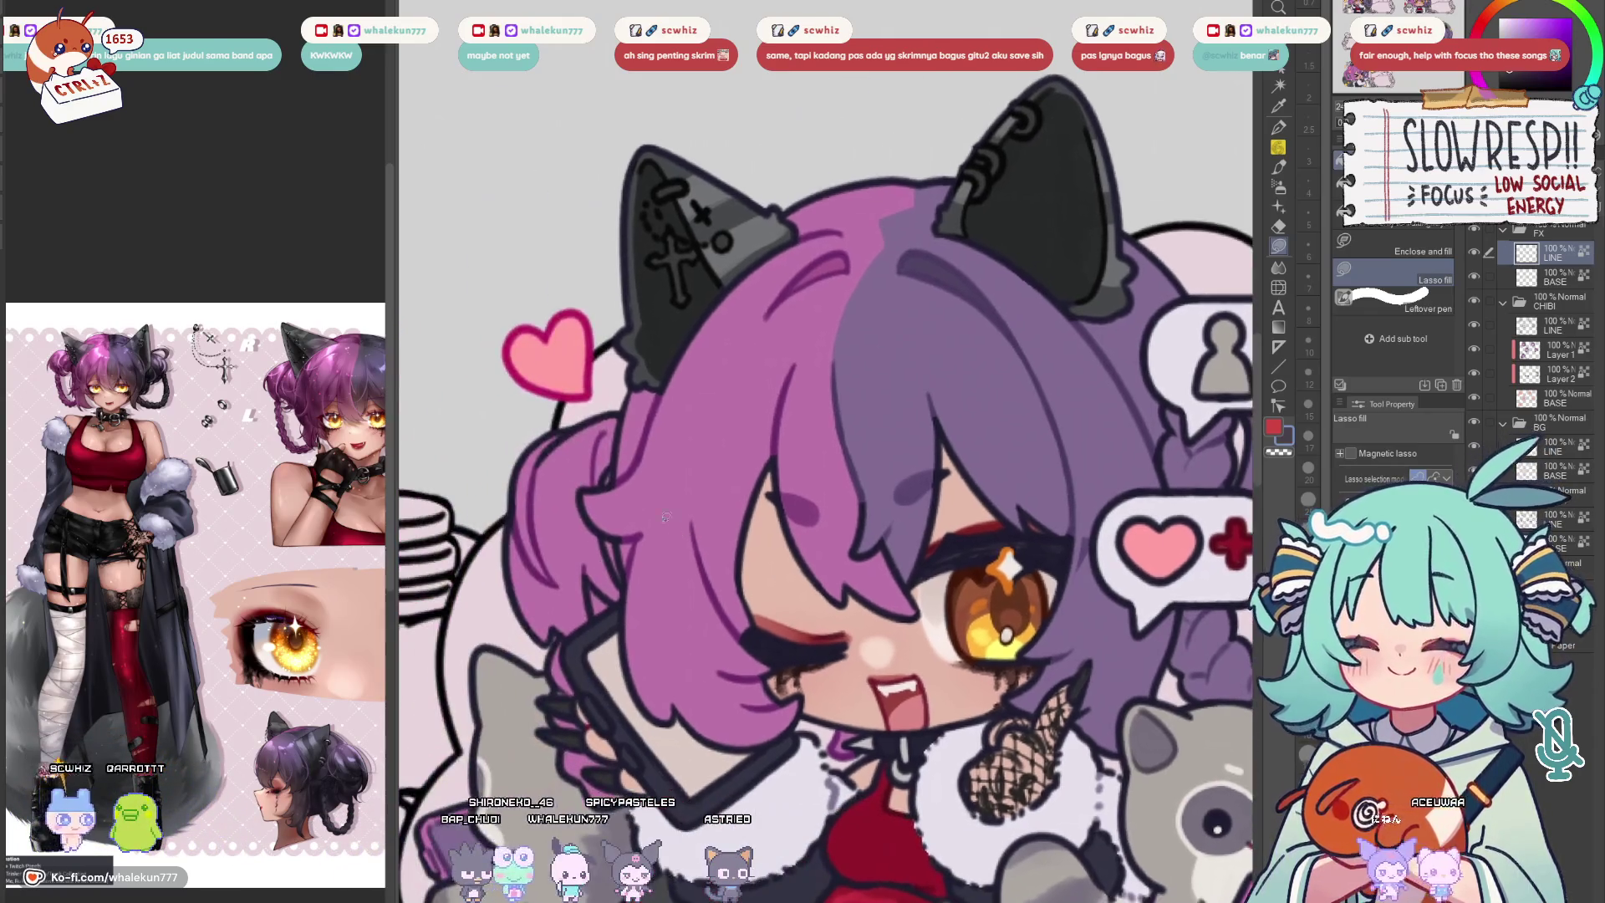
{"action": "scroll", "coordinate": [972, 526], "scroll_direction": "up", "scroll_amount": 3}
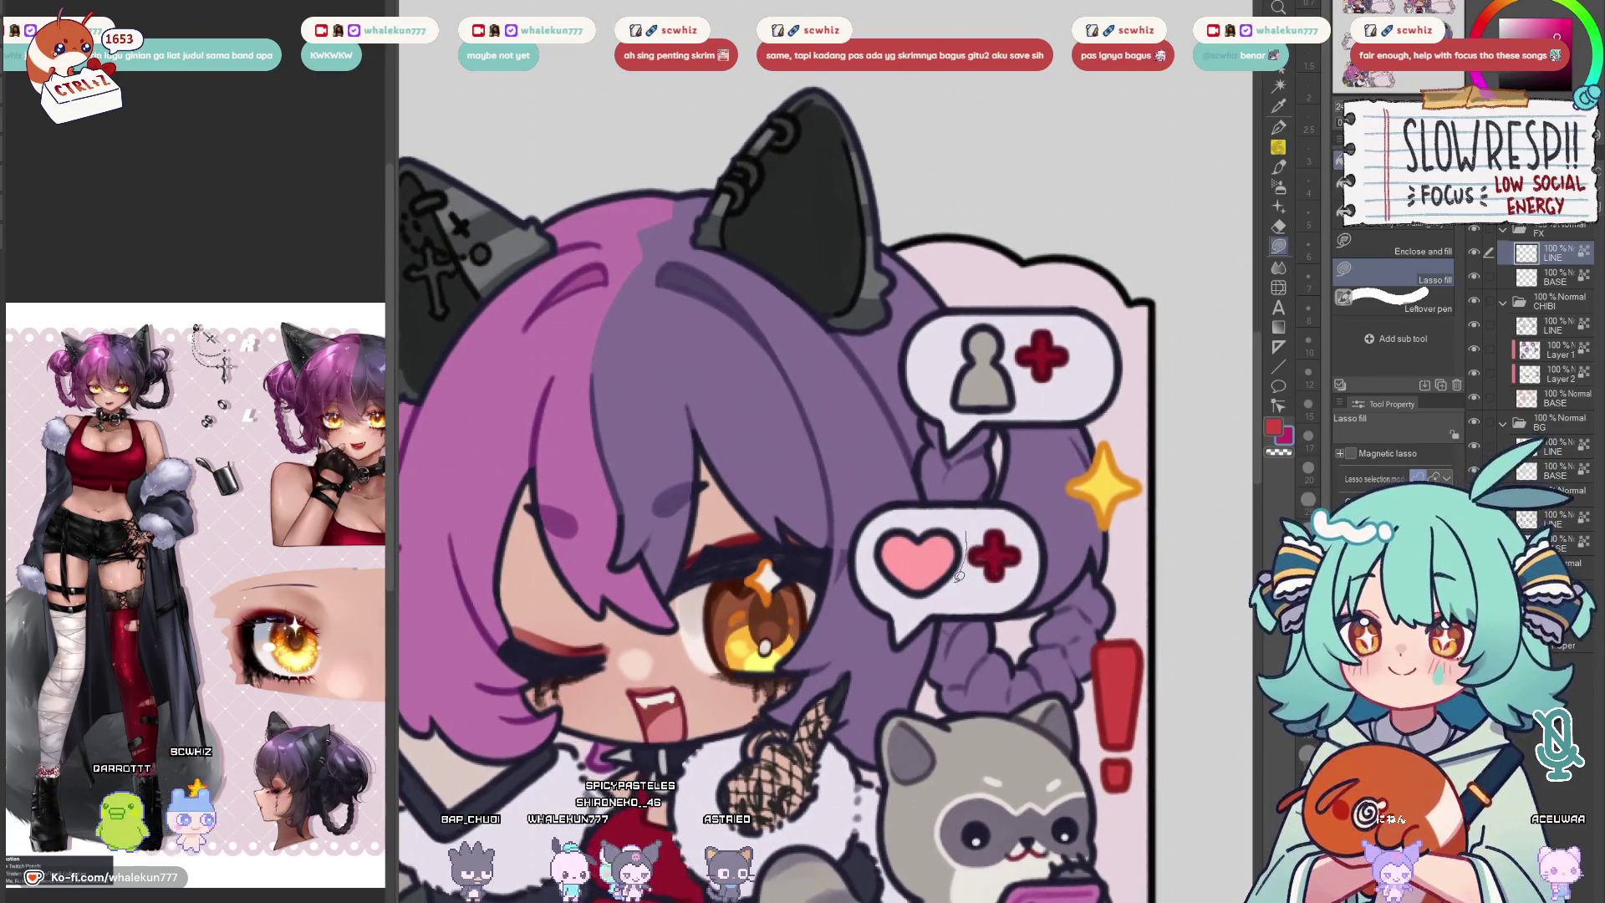
{"action": "scroll", "coordinate": [1009, 519], "scroll_direction": "down", "scroll_amount": 2}
{"action": "scroll", "coordinate": [959, 646], "scroll_direction": "up", "scroll_amount": 1}
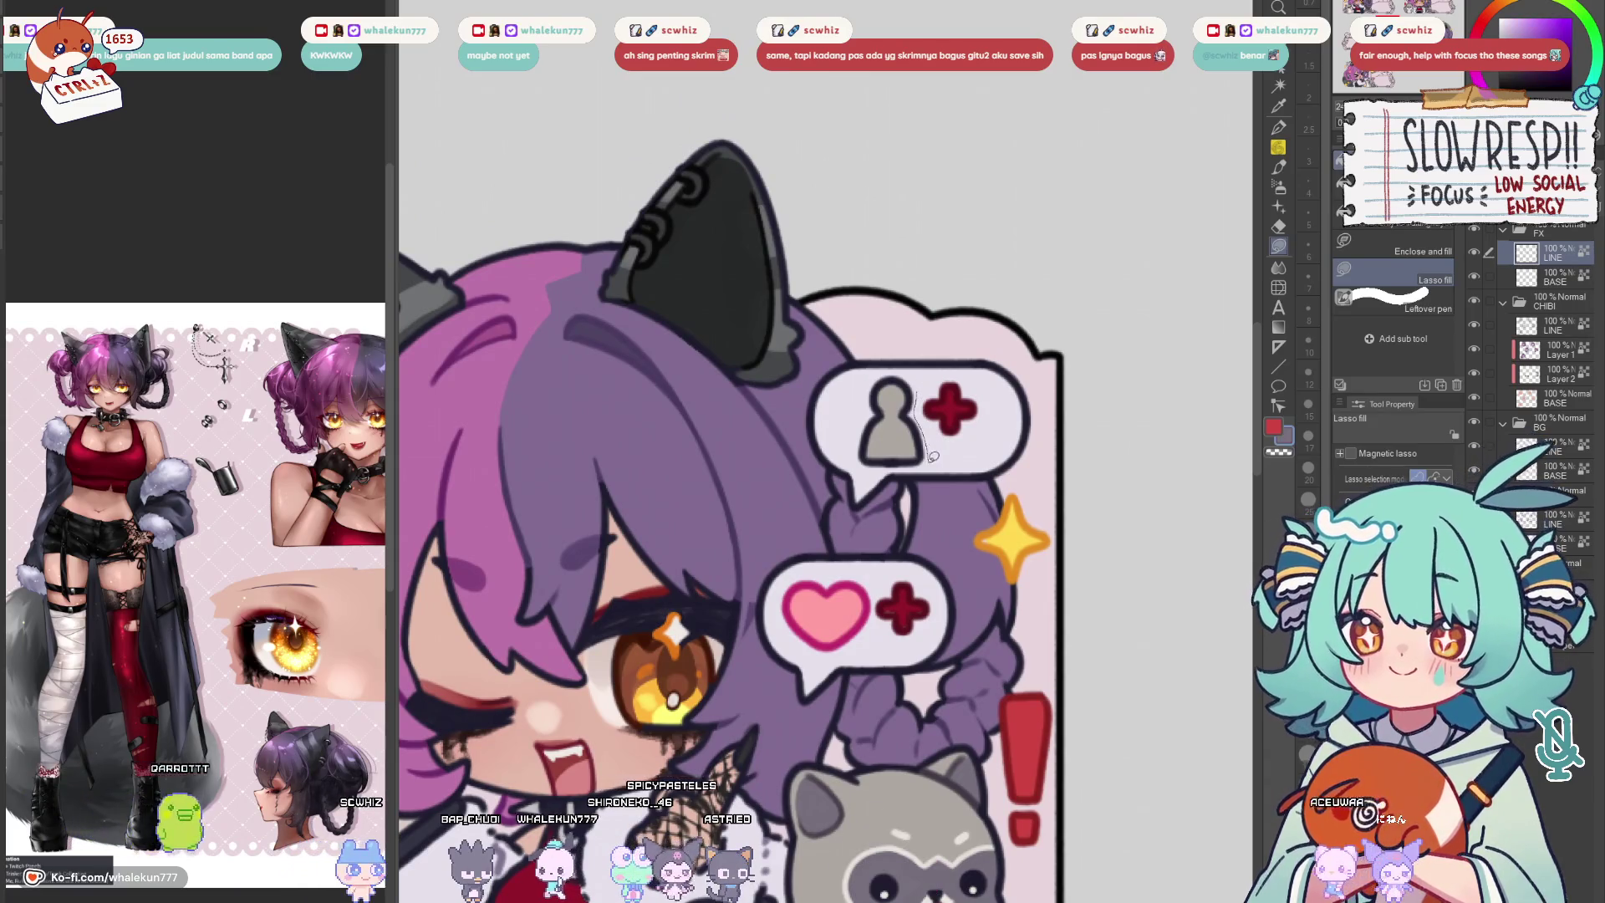
{"action": "left_click_drag", "start_coordinate": [924, 377], "coordinate": [926, 377]}
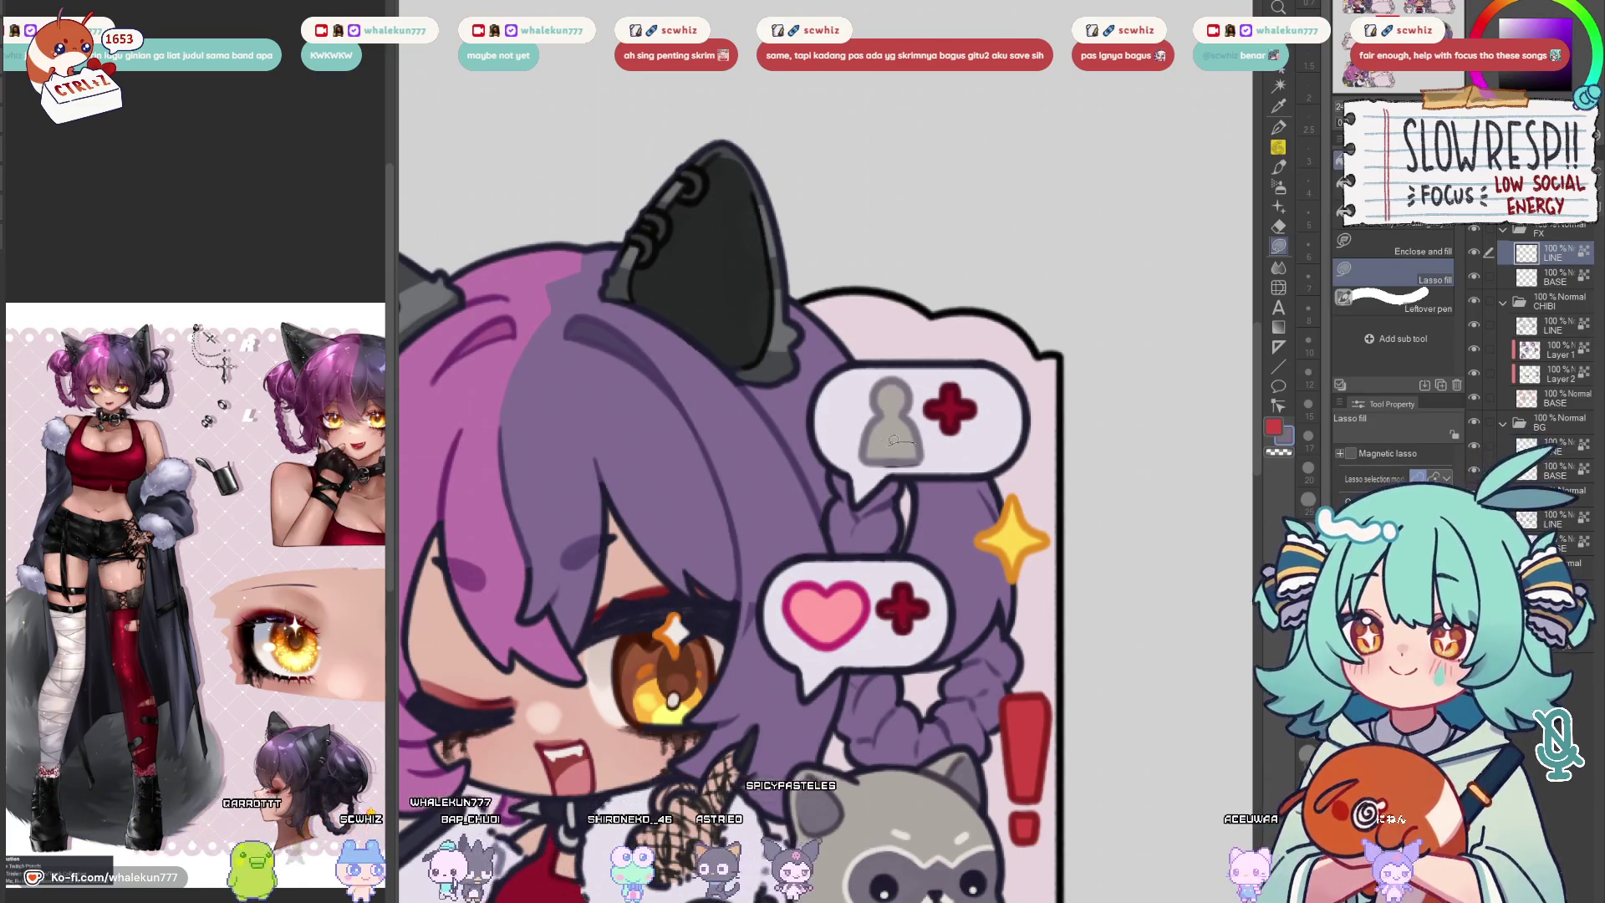
{"action": "scroll", "coordinate": [982, 492], "scroll_direction": "down", "scroll_amount": 3}
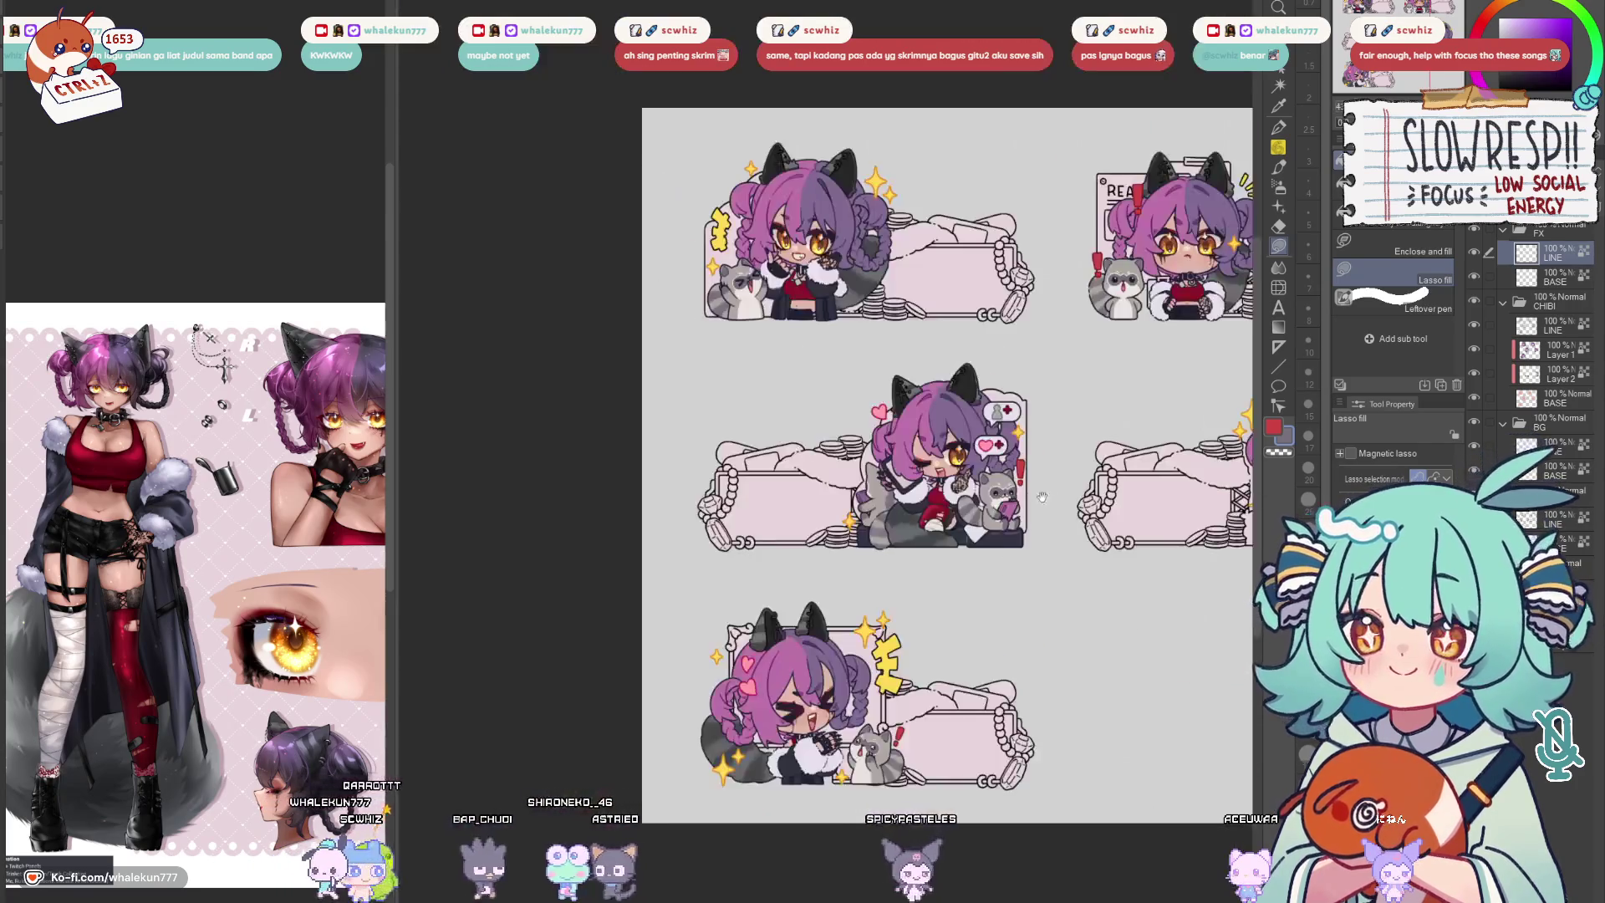
{"action": "scroll", "coordinate": [982, 492], "scroll_direction": "up", "scroll_amount": 1}
{"action": "scroll", "coordinate": [982, 492], "scroll_direction": "up", "scroll_amount": 5}
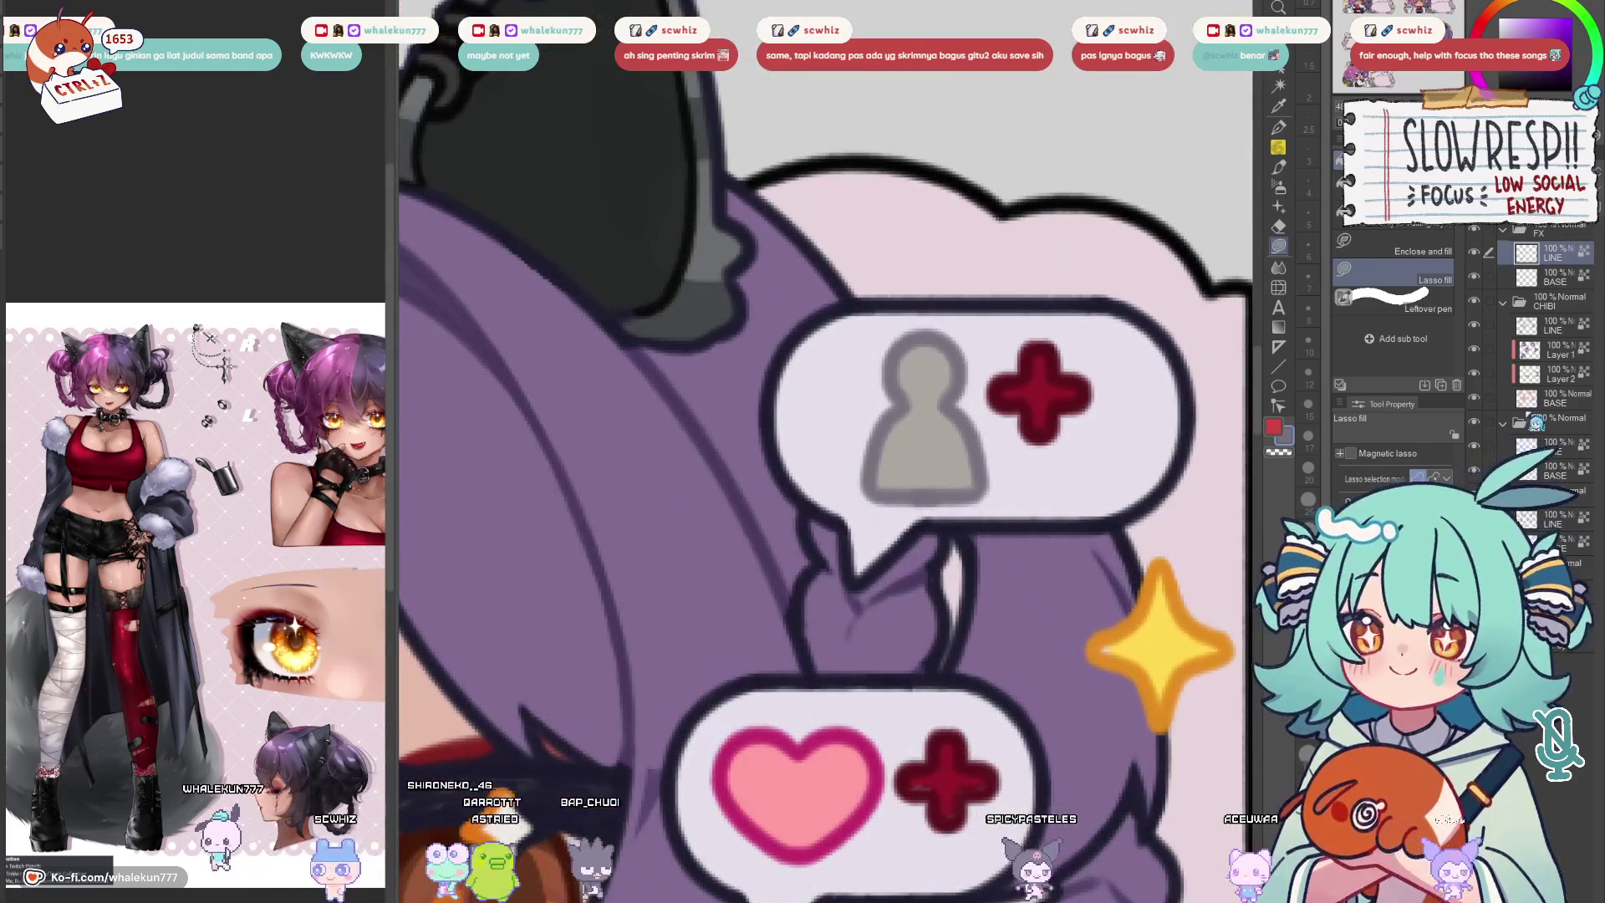
{"action": "scroll", "coordinate": [1086, 651], "scroll_direction": "down", "scroll_amount": 3}
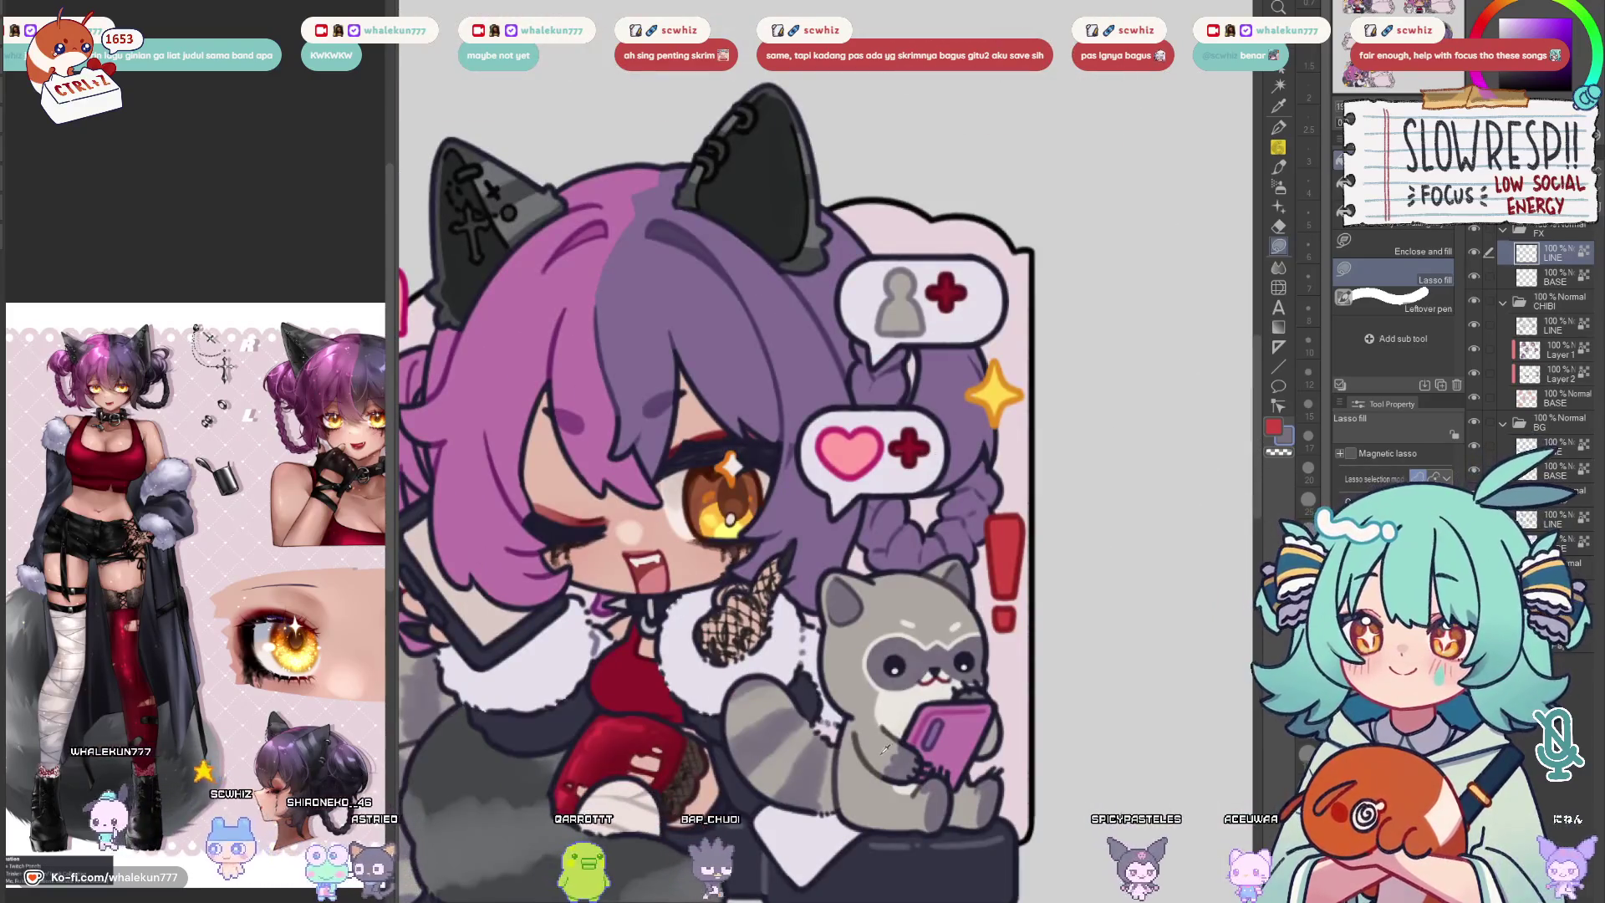
{"action": "scroll", "coordinate": [979, 315], "scroll_direction": "up", "scroll_amount": 3}
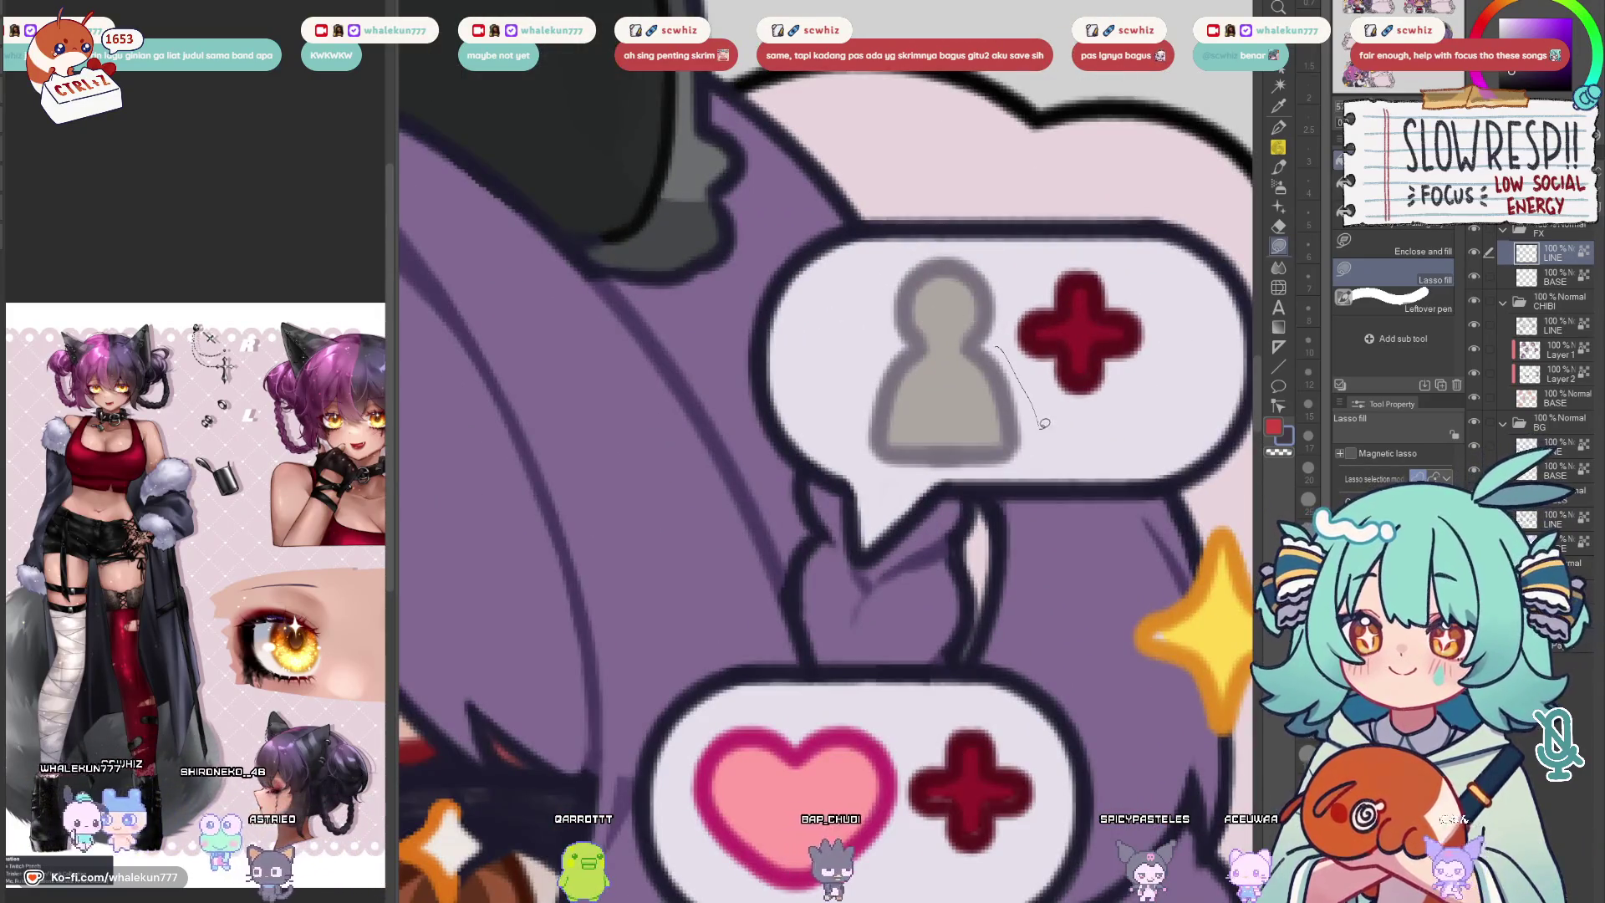
{"action": "left_click_drag", "start_coordinate": [875, 288], "coordinate": [1006, 328]}
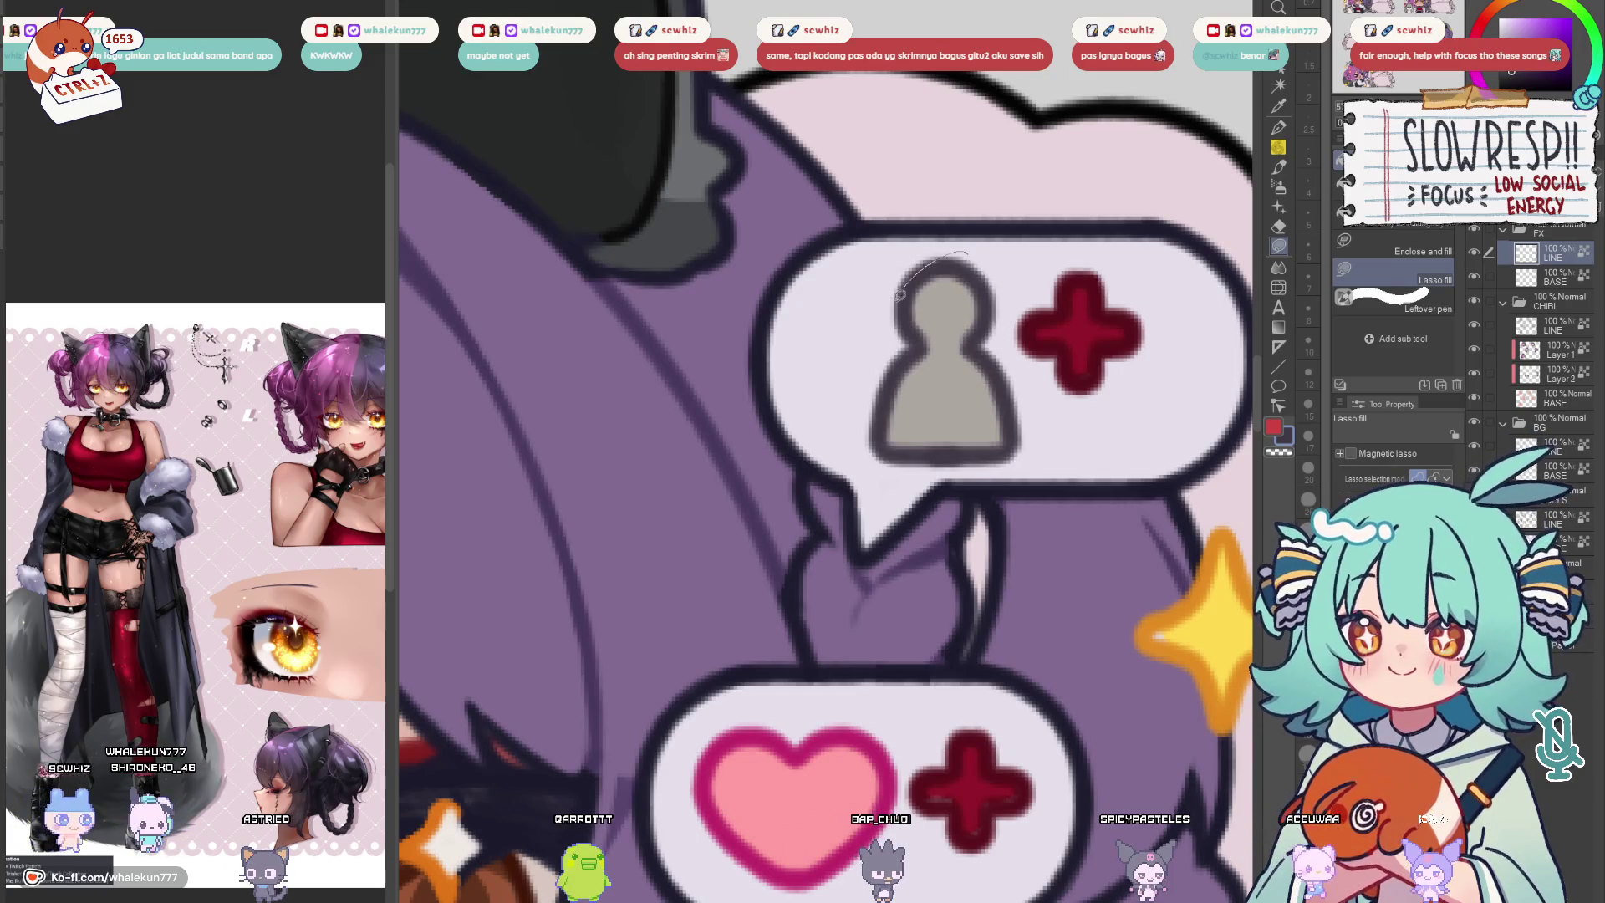
{"action": "scroll", "coordinate": [901, 295], "scroll_direction": "down", "scroll_amount": 3}
{"action": "scroll", "coordinate": [993, 452], "scroll_direction": "up", "scroll_amount": 2}
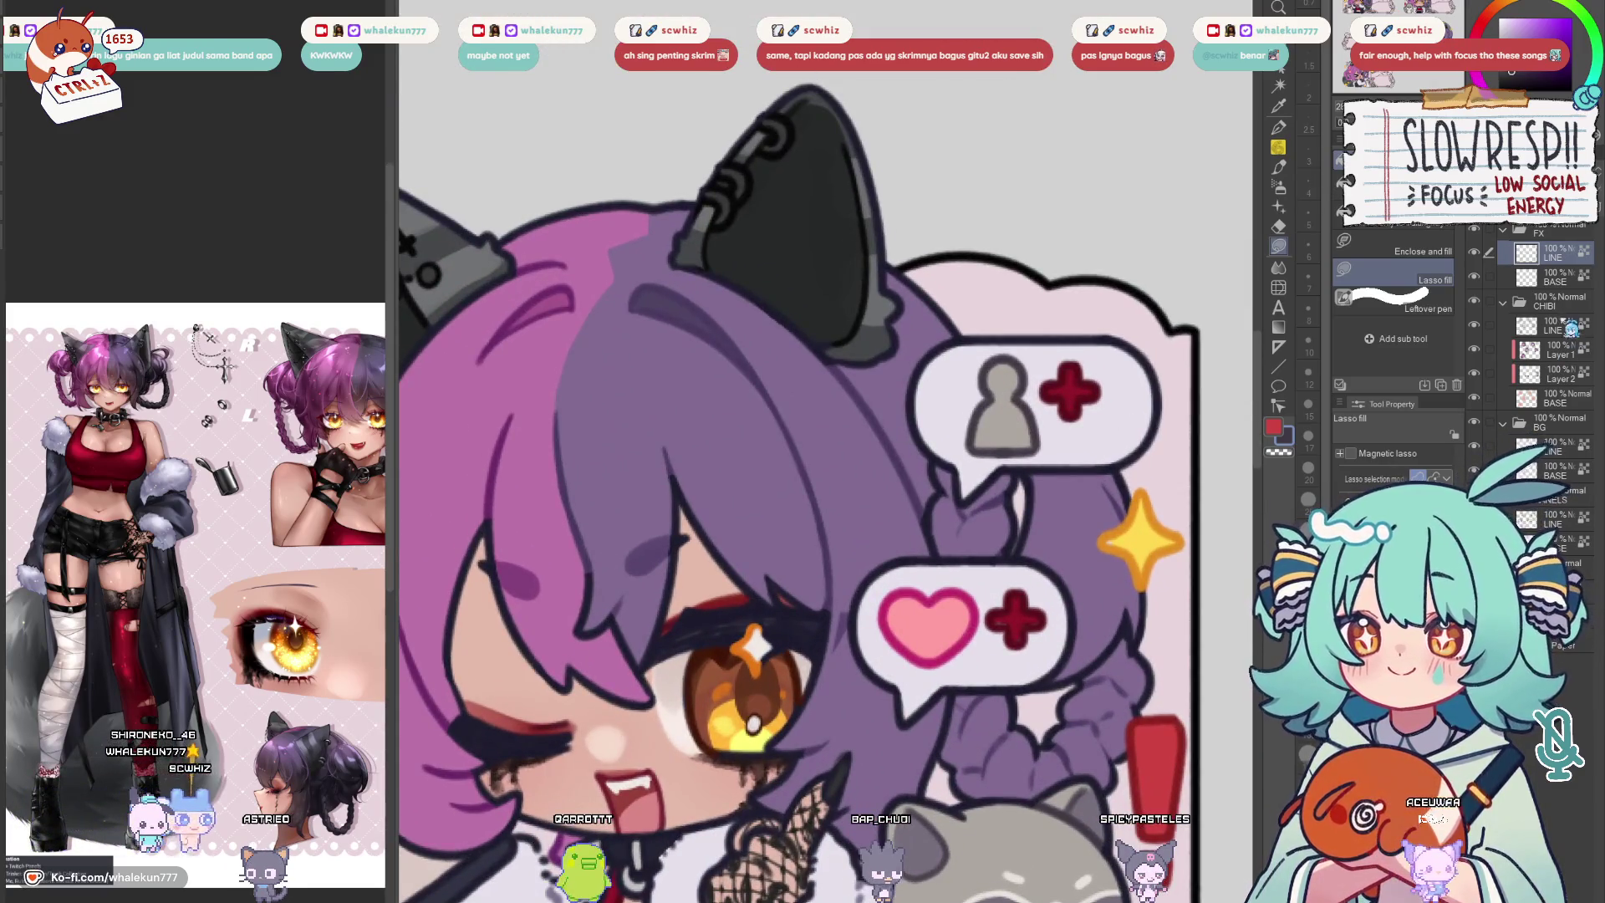
{"action": "left_click", "coordinate": [1555, 277]}
{"action": "left_click_drag", "start_coordinate": [1004, 501], "coordinate": [887, 351]}
Zoom into the speech bubbles with Lasso fill active on the LINE layer
{"action": "key", "text": "w"}
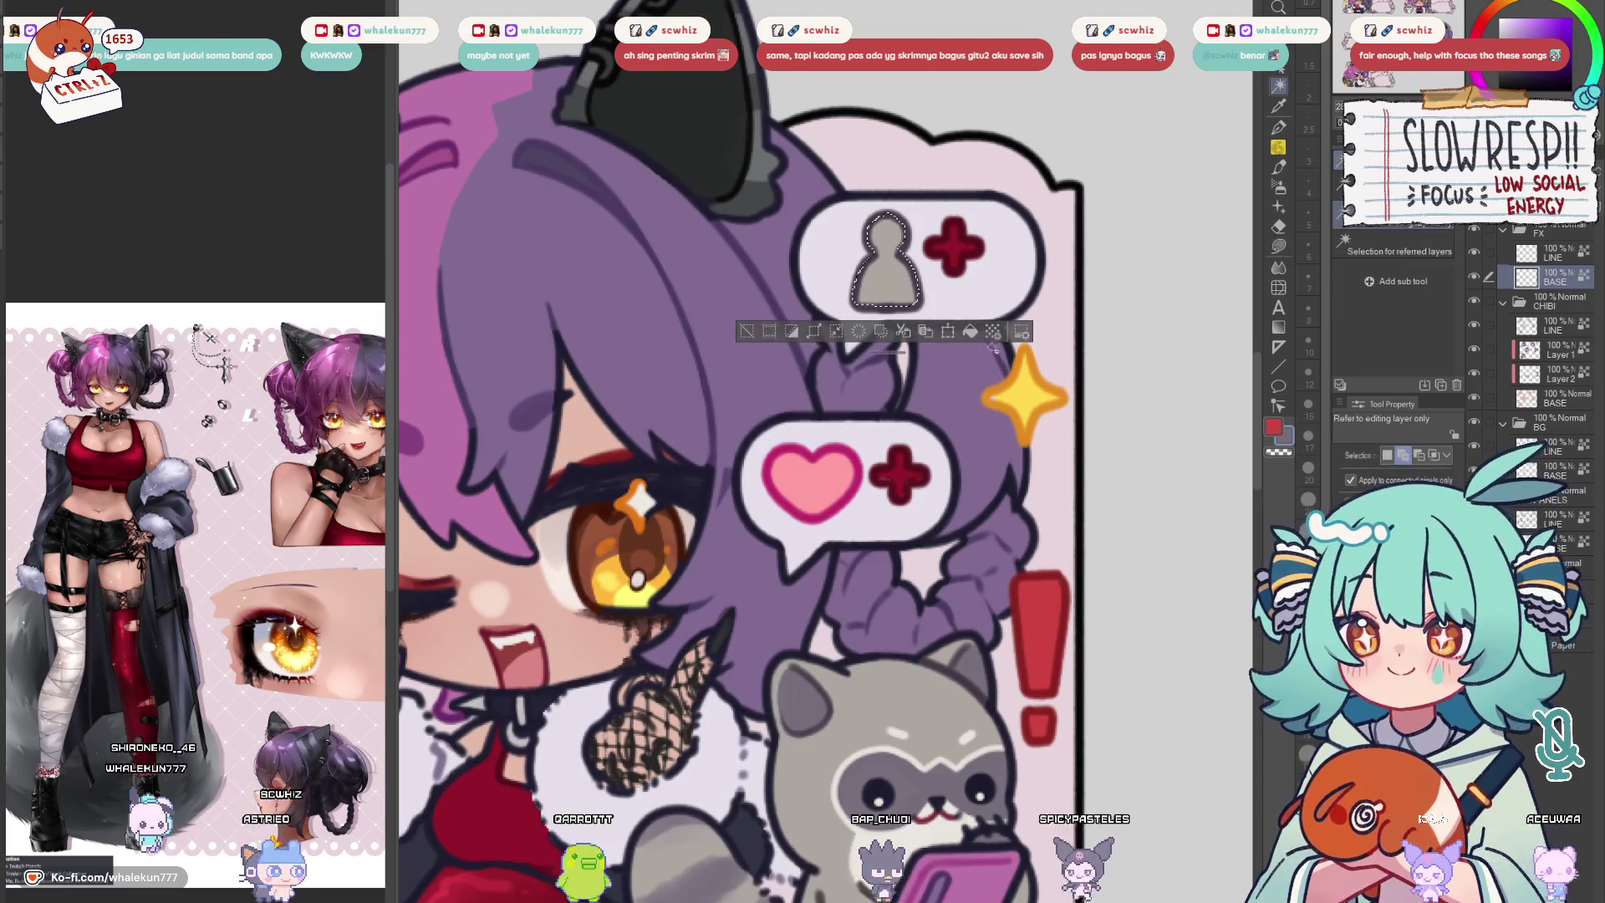
{"action": "scroll", "coordinate": [1005, 542], "scroll_direction": "down", "scroll_amount": 5}
{"action": "scroll", "coordinate": [1033, 604], "scroll_direction": "up", "scroll_amount": 2}
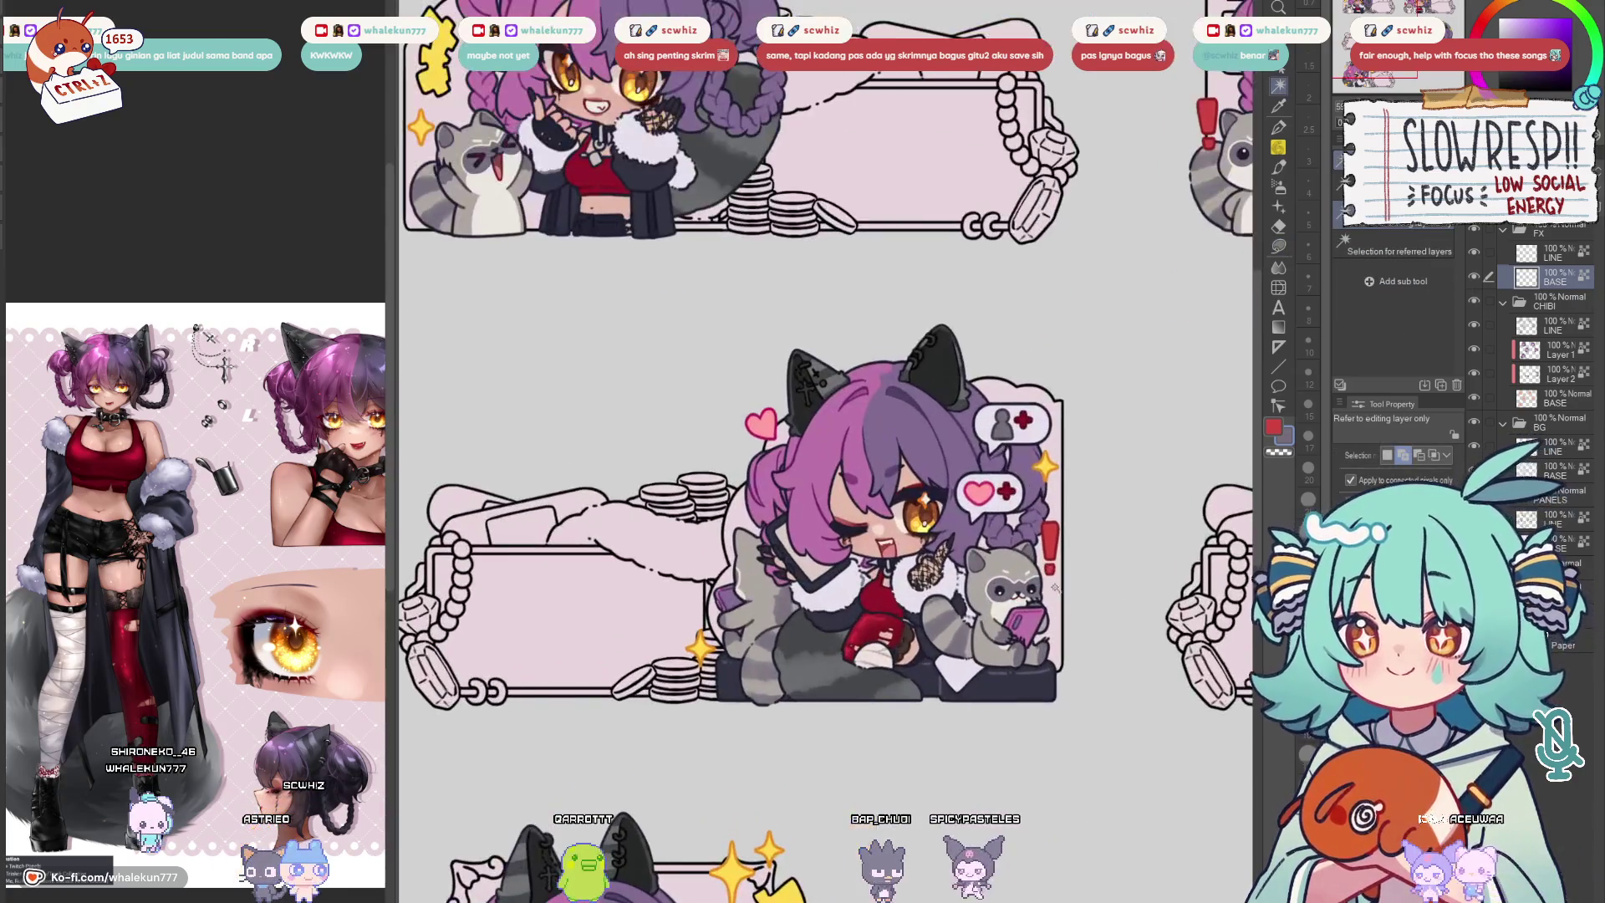
{"action": "scroll", "coordinate": [1053, 580], "scroll_direction": "up", "scroll_amount": 5}
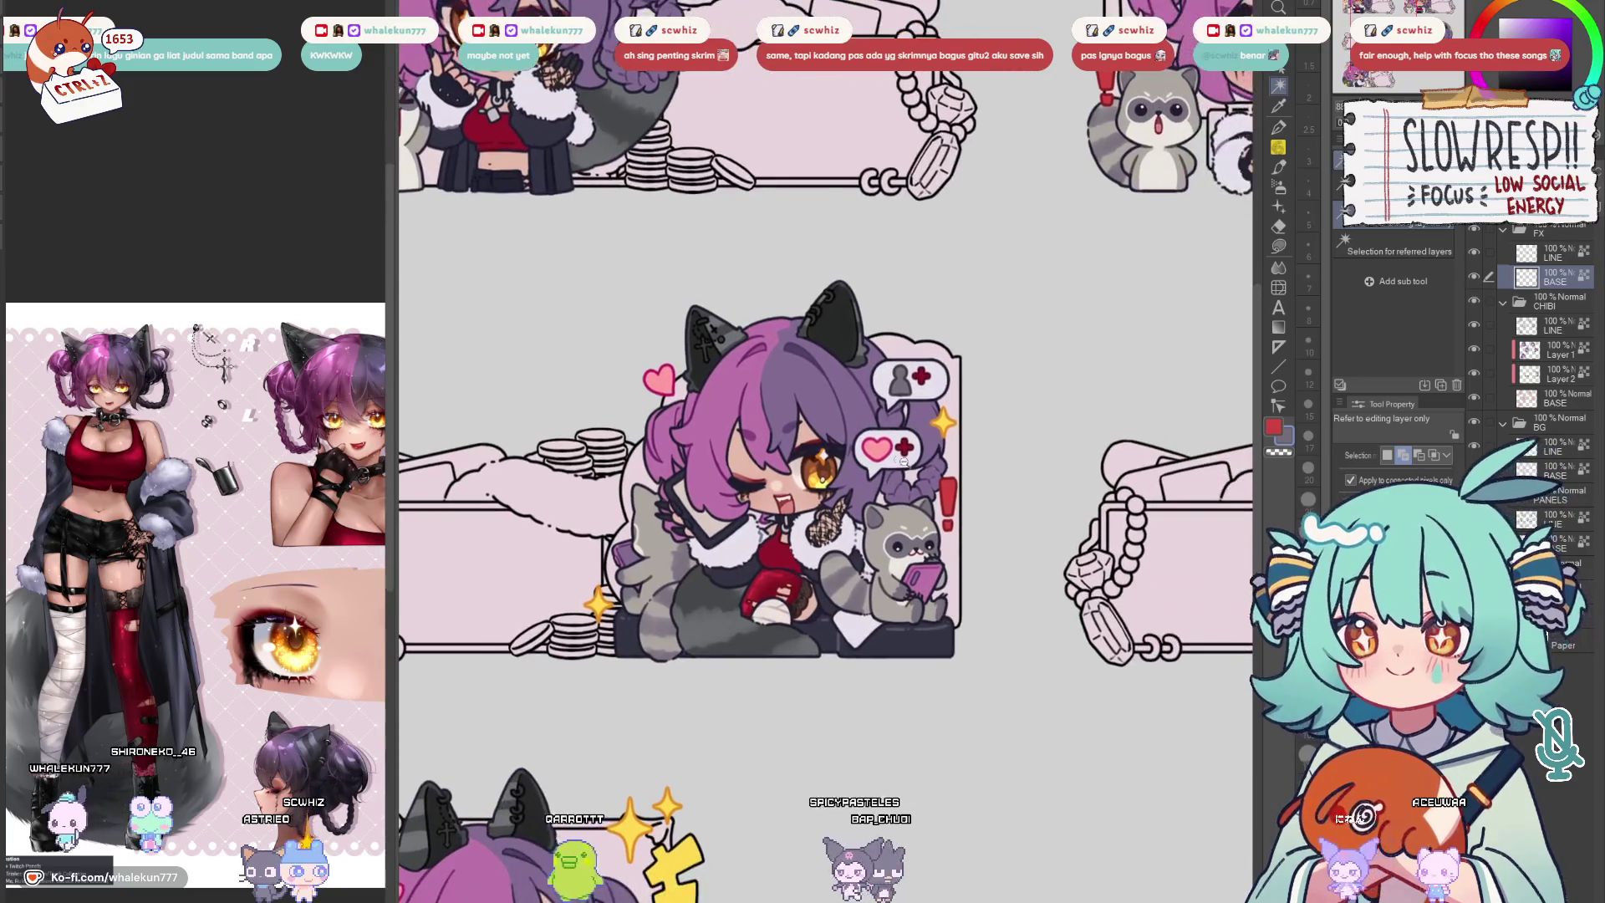
{"action": "scroll", "coordinate": [941, 229], "scroll_direction": "up", "scroll_amount": 3}
{"action": "key", "text": "g"}
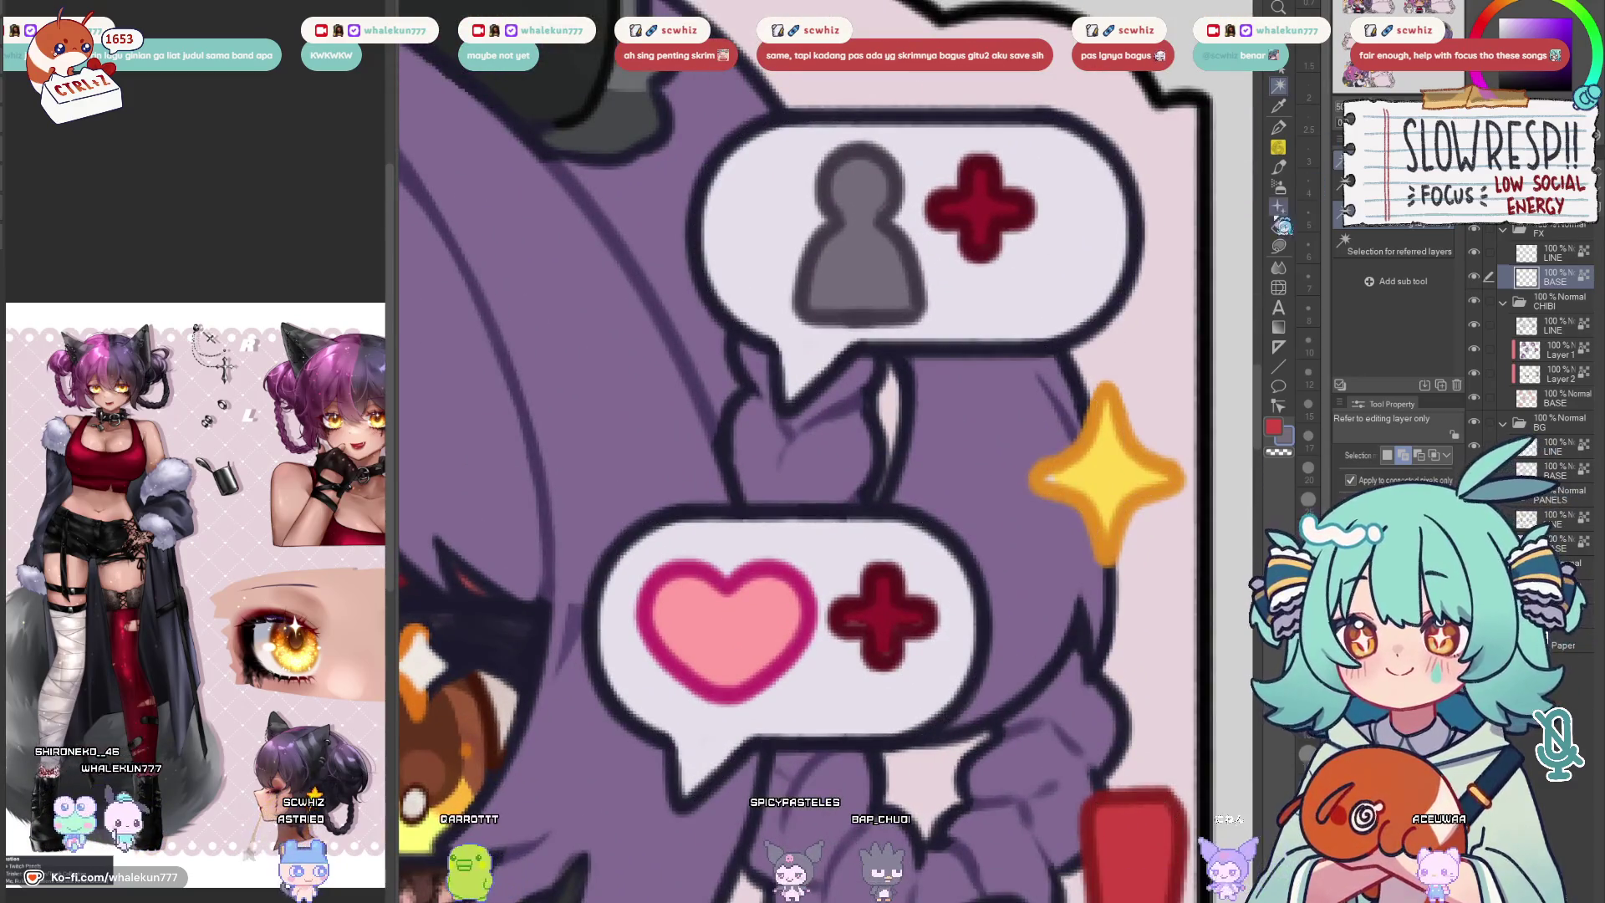
{"action": "scroll", "coordinate": [1238, 290], "scroll_direction": "down", "scroll_amount": 5}
{"action": "scroll", "coordinate": [954, 546], "scroll_direction": "up", "scroll_amount": 4}
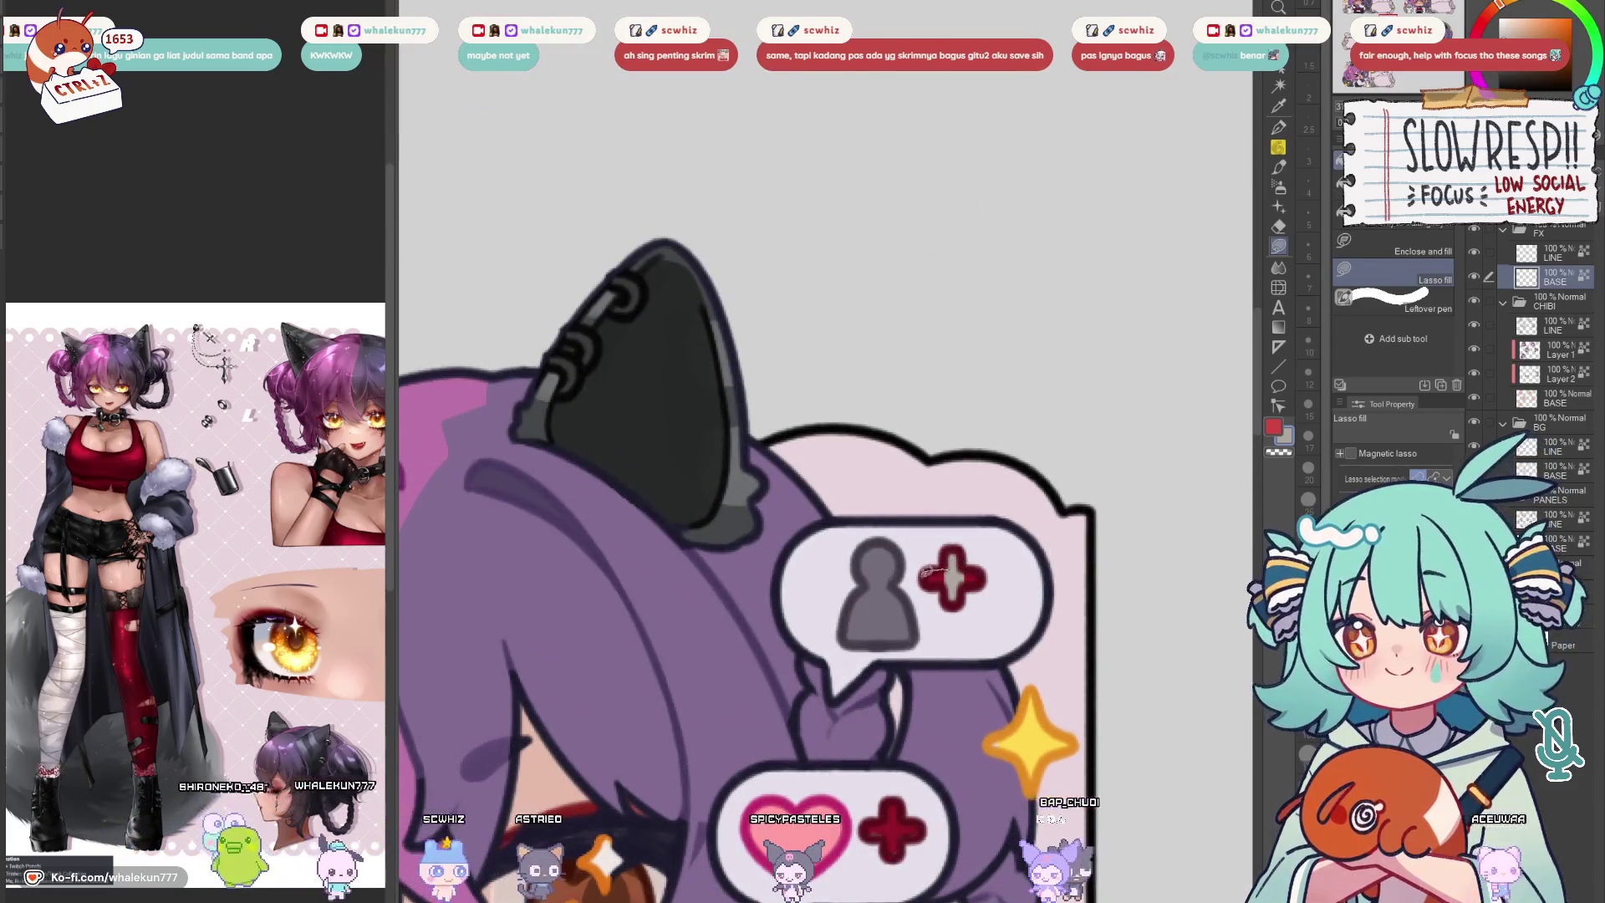
{"action": "left_click", "coordinate": [1555, 253]}
{"action": "scroll", "coordinate": [846, 669], "scroll_direction": "down", "scroll_amount": 2}
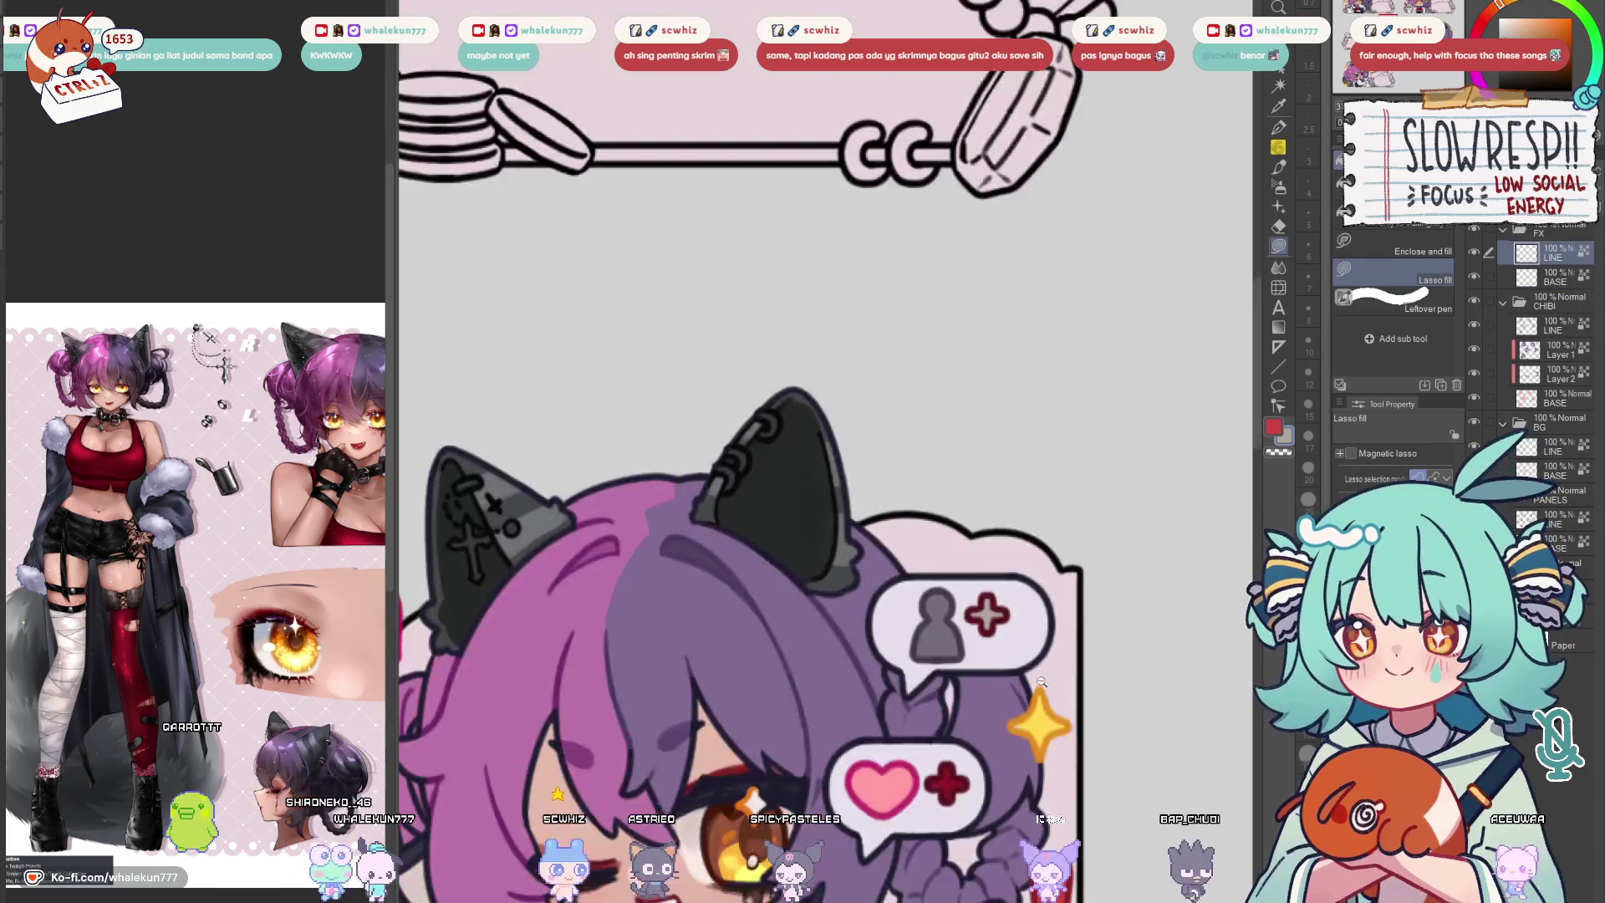
{"action": "scroll", "coordinate": [846, 669], "scroll_direction": "up", "scroll_amount": 3}
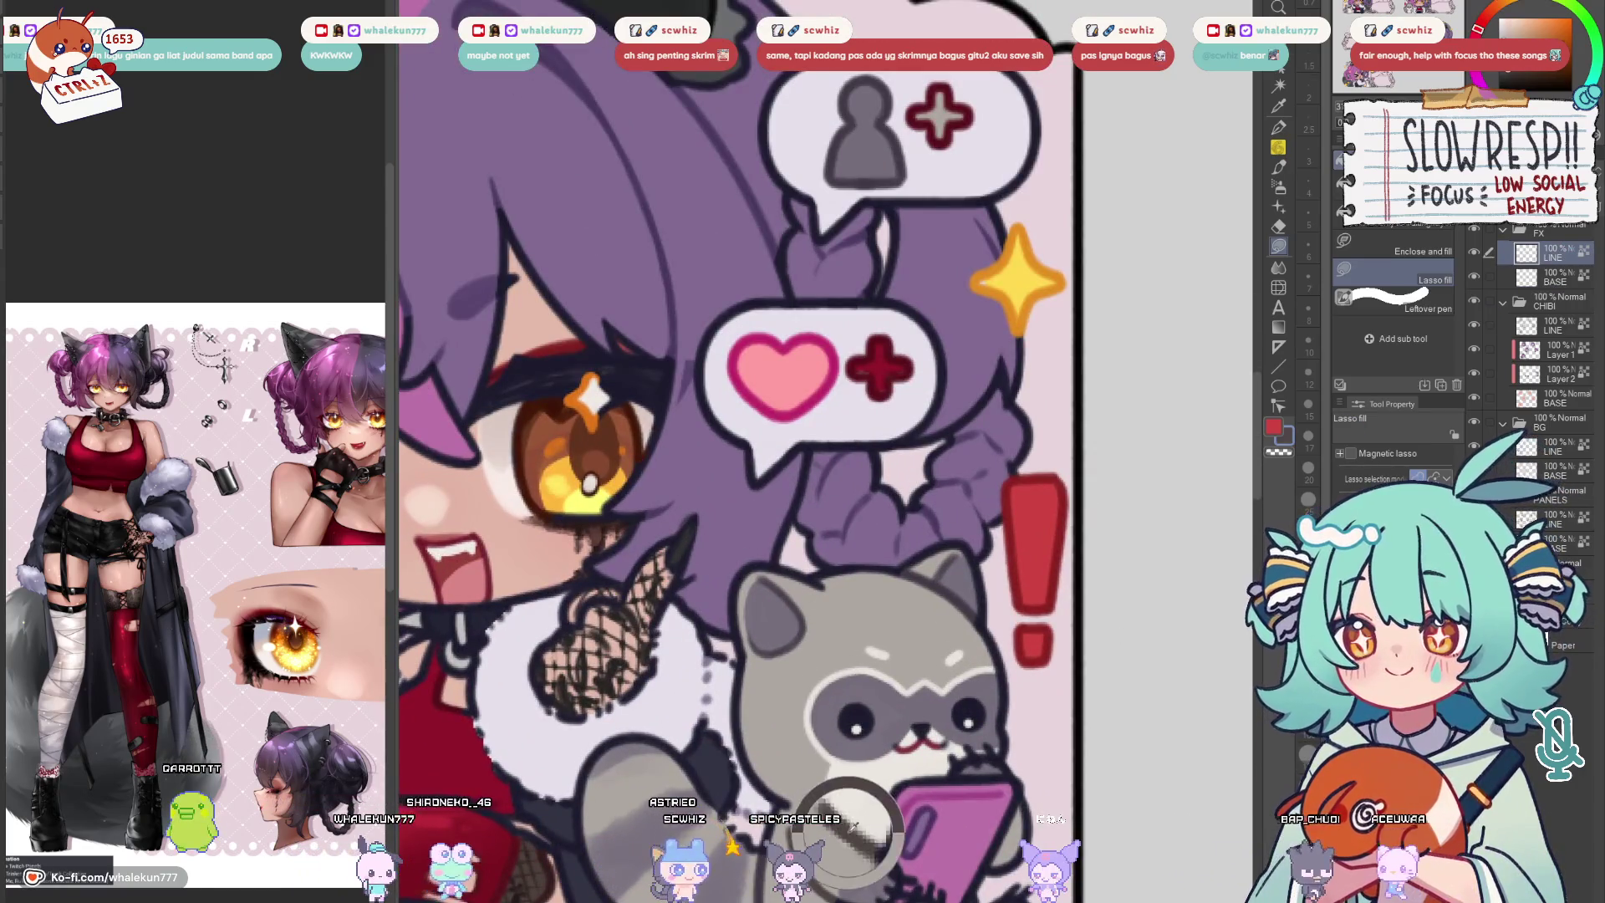
{"action": "scroll", "coordinate": [934, 543], "scroll_direction": "up", "scroll_amount": 5}
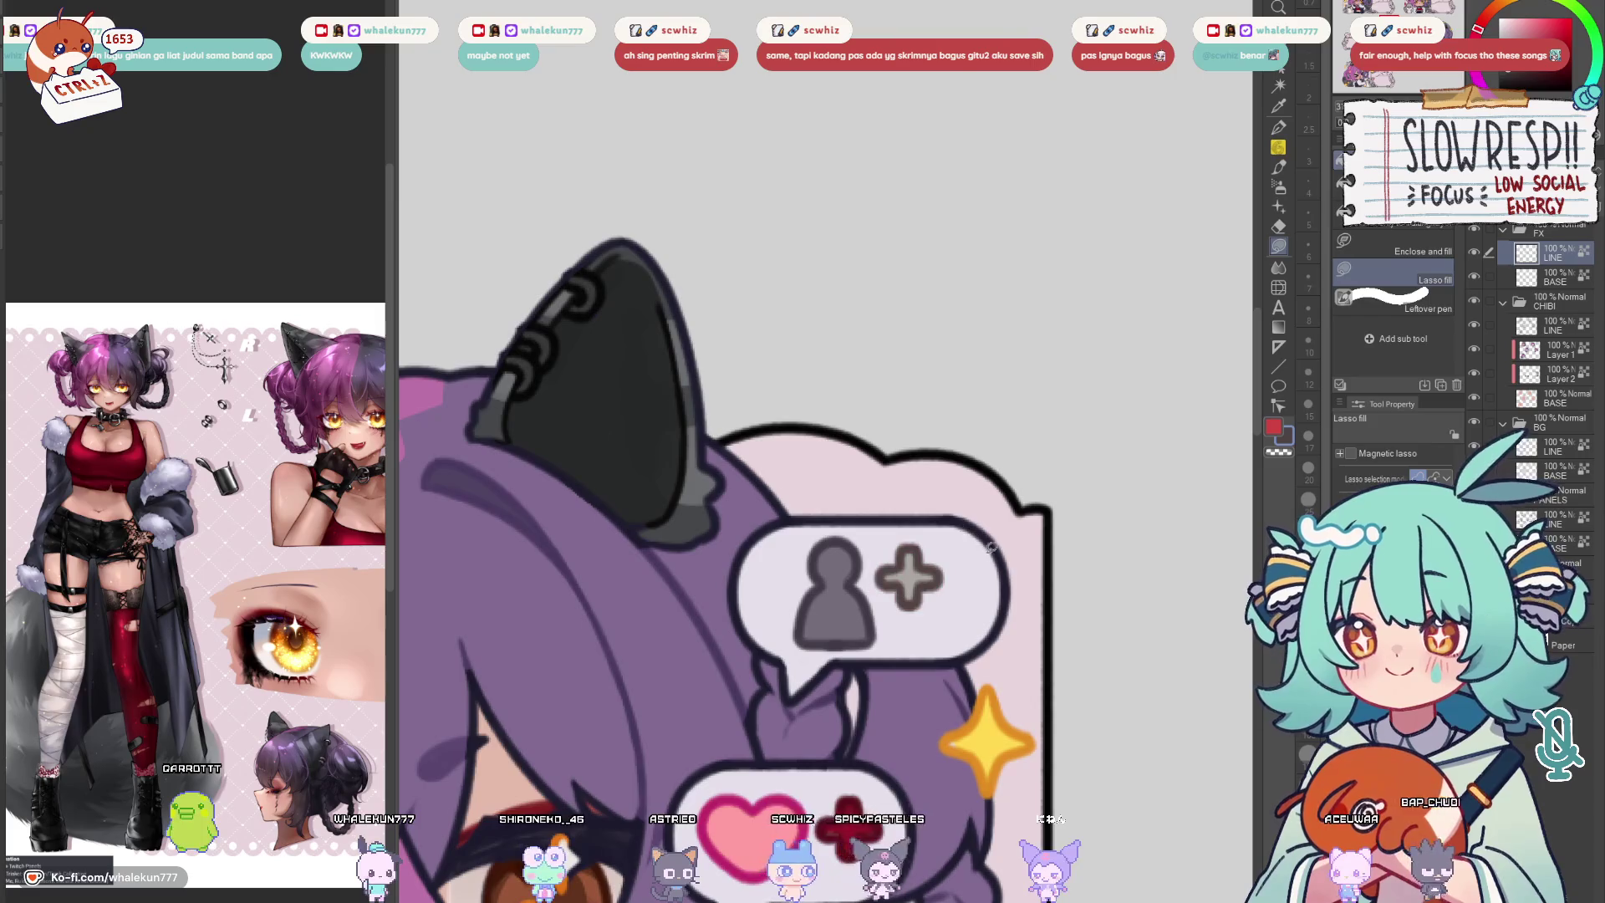
{"action": "scroll", "coordinate": [991, 548], "scroll_direction": "down", "scroll_amount": 3}
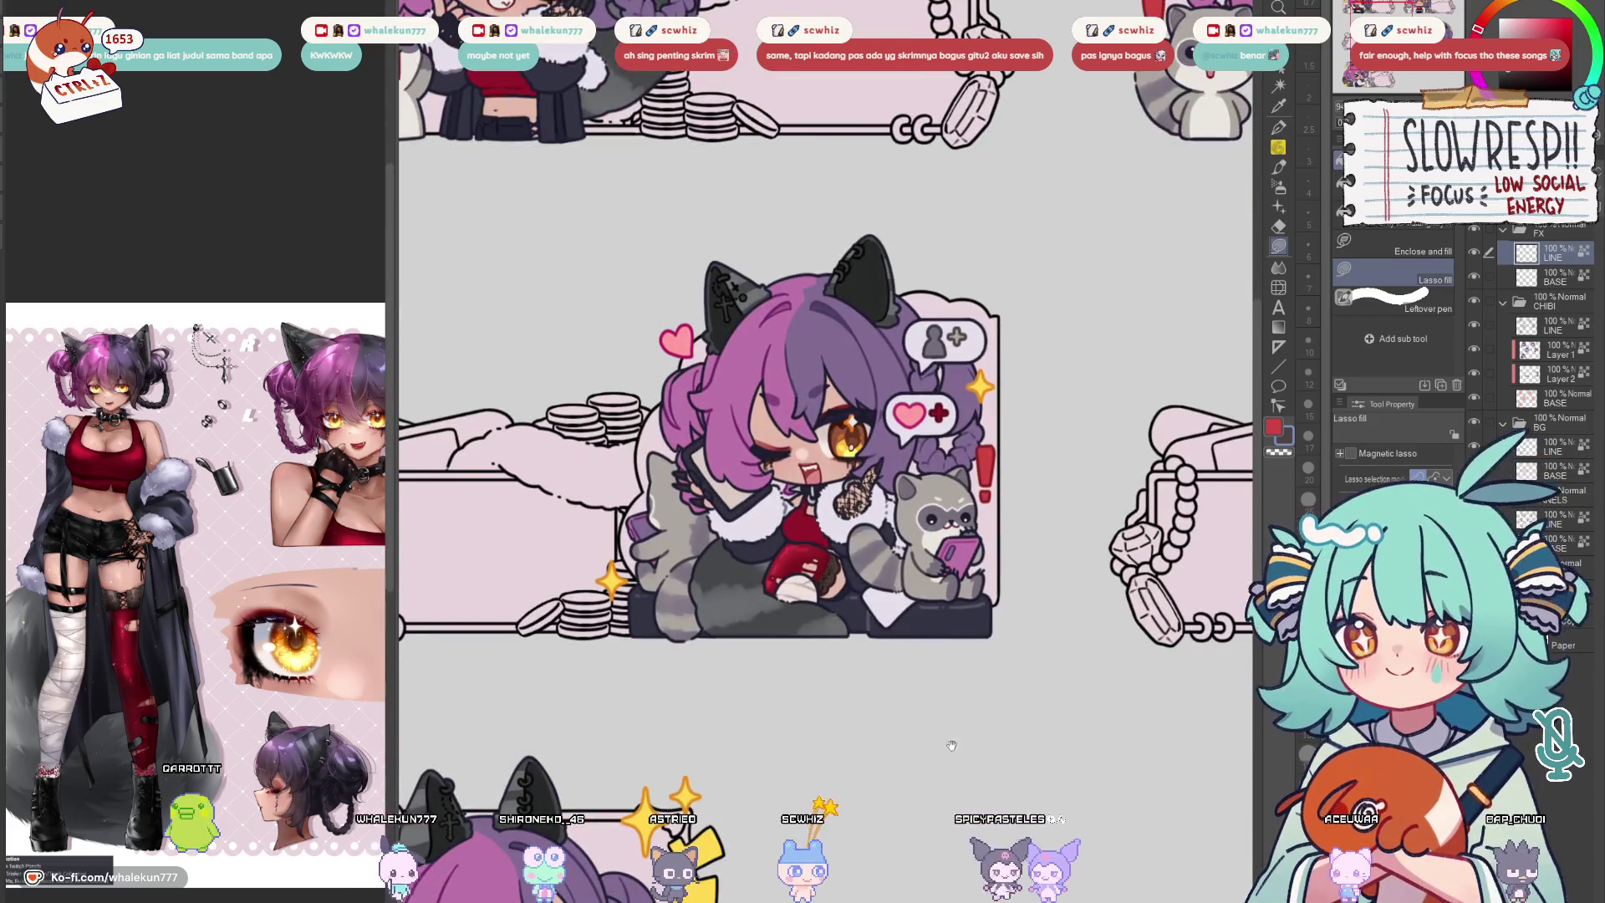
{"action": "mouse_move", "coordinate": [952, 745]}
{"action": "left_mouse_down"}
{"action": "mouse_move", "coordinate": [1007, 721]}
{"action": "mouse_move", "coordinate": [1014, 435]}
{"action": "mouse_move", "coordinate": [1048, 426]}
{"action": "mouse_move", "coordinate": [1064, 531]}
{"action": "left_mouse_up"}
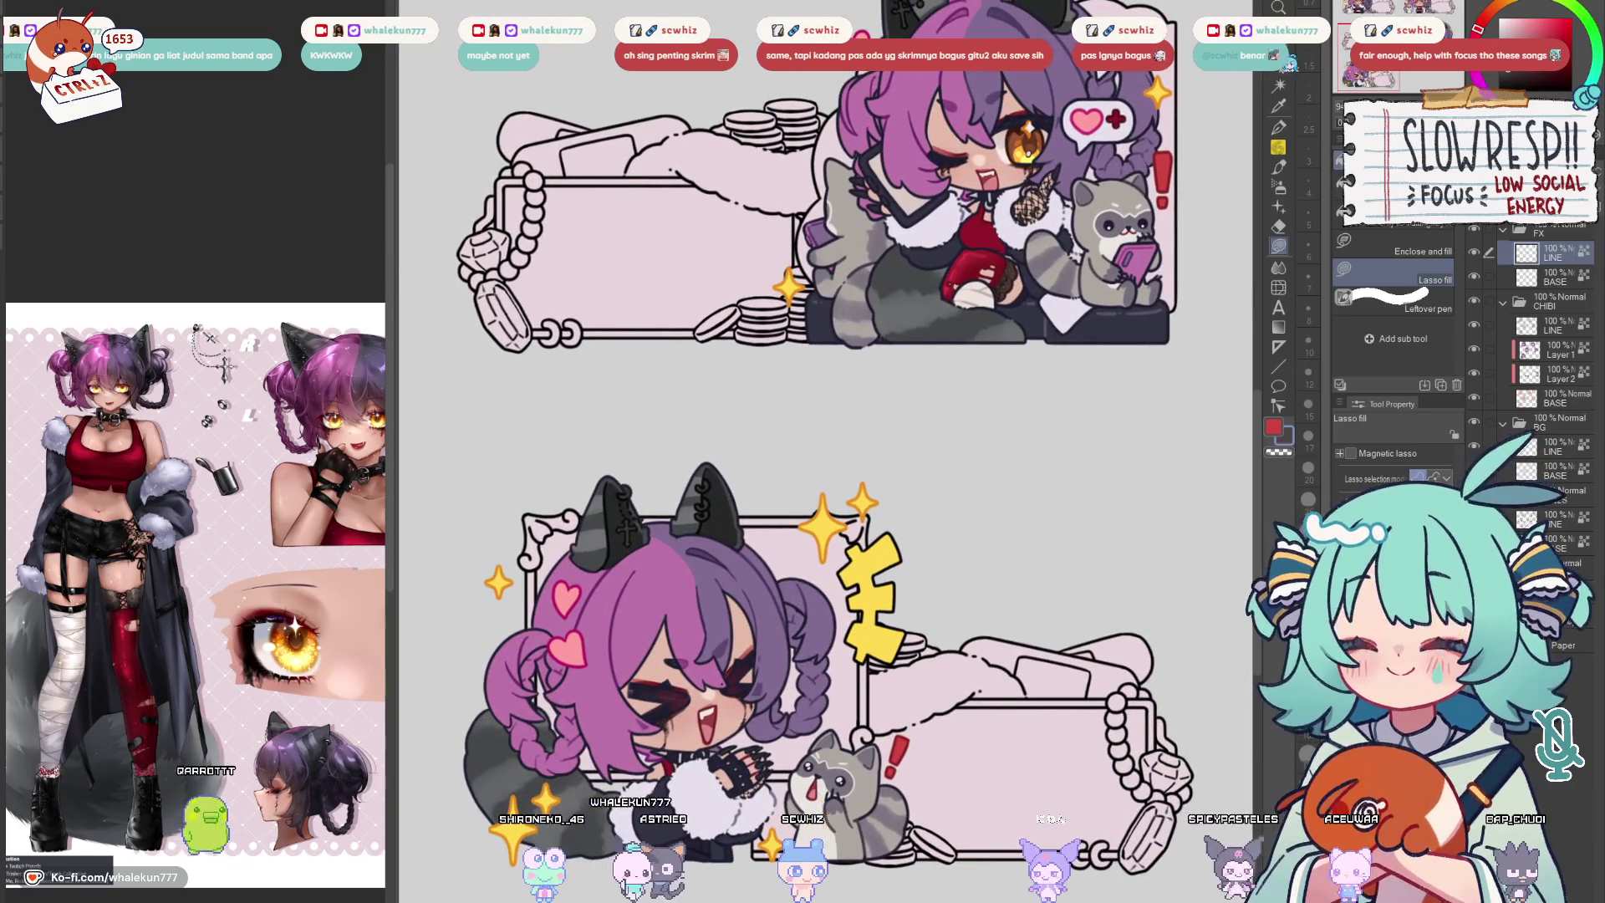
Lasso the yellow kanji, nudge it slightly down and to the right, and deselect
{"action": "key", "text": "m"}
{"action": "mouse_move", "coordinate": [868, 525]}
{"action": "left_mouse_down"}
{"action": "mouse_move", "coordinate": [958, 619]}
{"action": "mouse_move", "coordinate": [861, 698]}
{"action": "mouse_move", "coordinate": [868, 524]}
{"action": "left_mouse_up"}
{"action": "key", "text": "k"}
{"action": "mouse_move", "coordinate": [890, 615]}
{"action": "left_mouse_down"}
{"action": "mouse_move", "coordinate": [903, 665]}
{"action": "mouse_move", "coordinate": [919, 642]}
{"action": "left_mouse_up"}
{"action": "key", "text": "ctrl+d"}
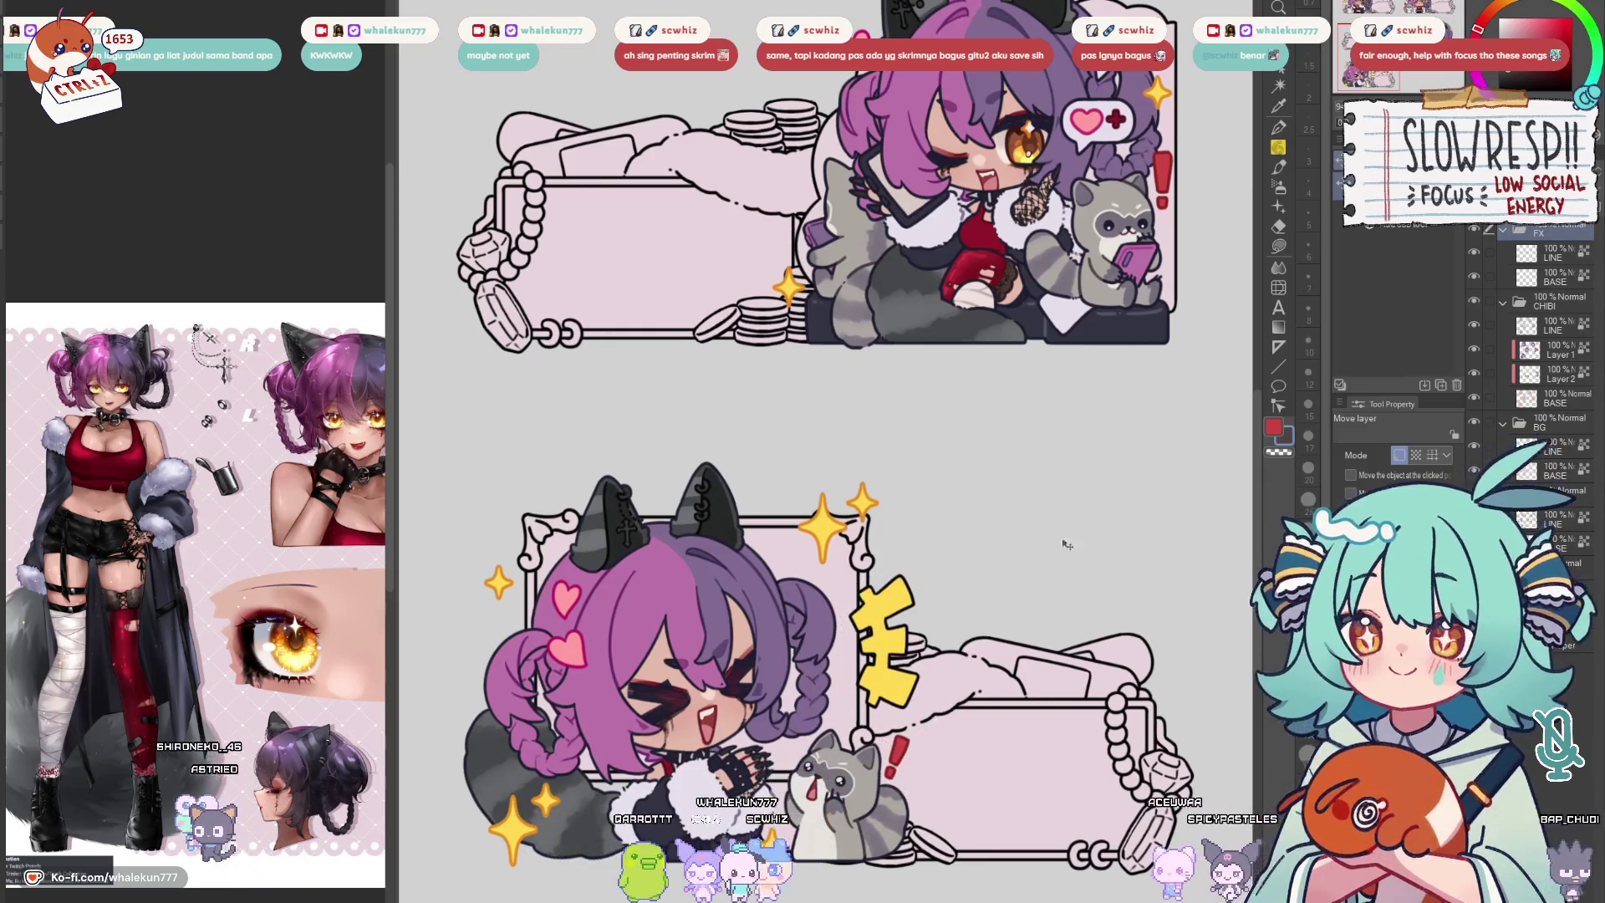
{"action": "scroll", "coordinate": [920, 642], "scroll_direction": "down", "scroll_amount": 5}
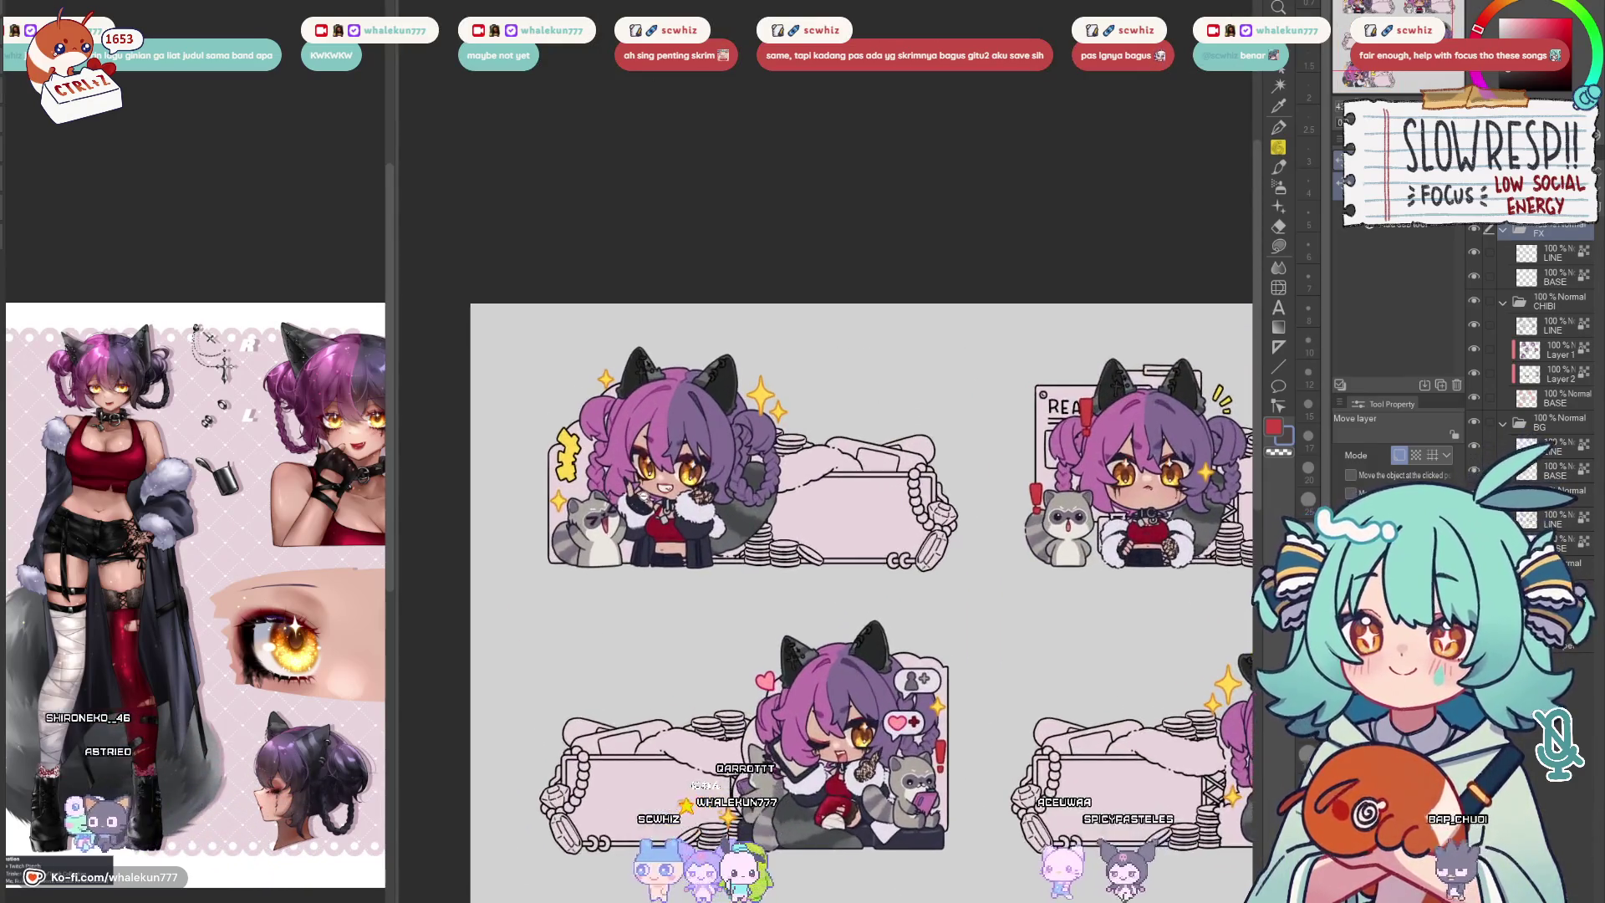
{"action": "scroll", "coordinate": [1169, 415], "scroll_direction": "up", "scroll_amount": 2}
{"action": "key", "text": "g"}
{"action": "scroll", "coordinate": [1107, 430], "scroll_direction": "up", "scroll_amount": 3}
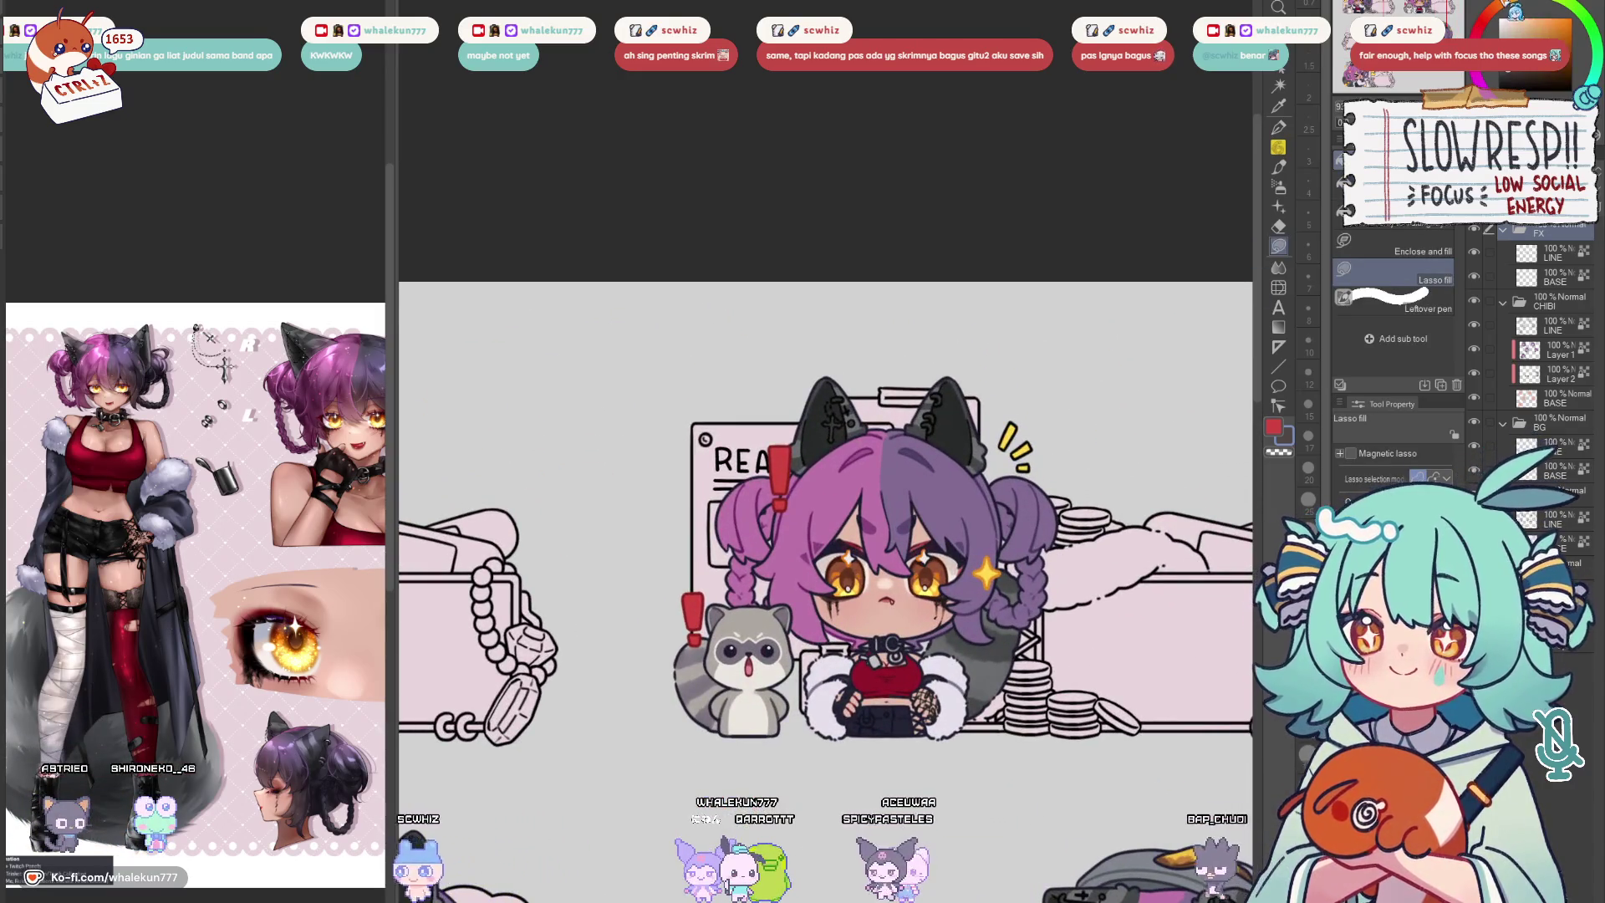
{"action": "key", "text": "b"}
{"action": "scroll", "coordinate": [982, 474], "scroll_direction": "up", "scroll_amount": 3}
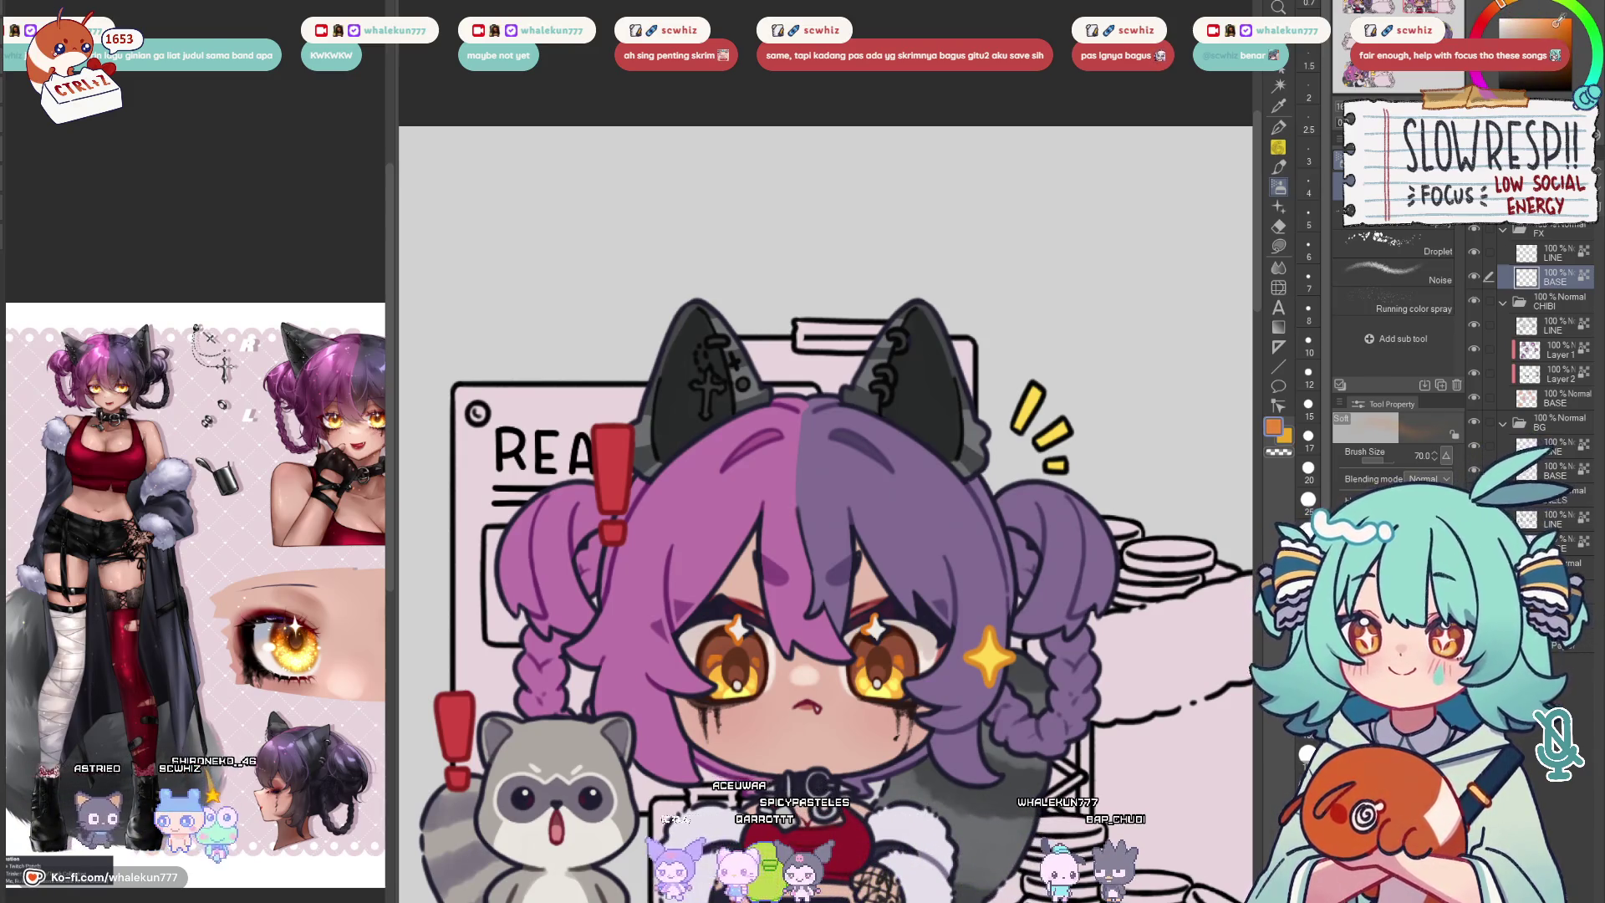
Lasso-fill the yellow kanji beside the closed-eyes chibi orange
{"action": "left_click", "coordinate": [1278, 246]}
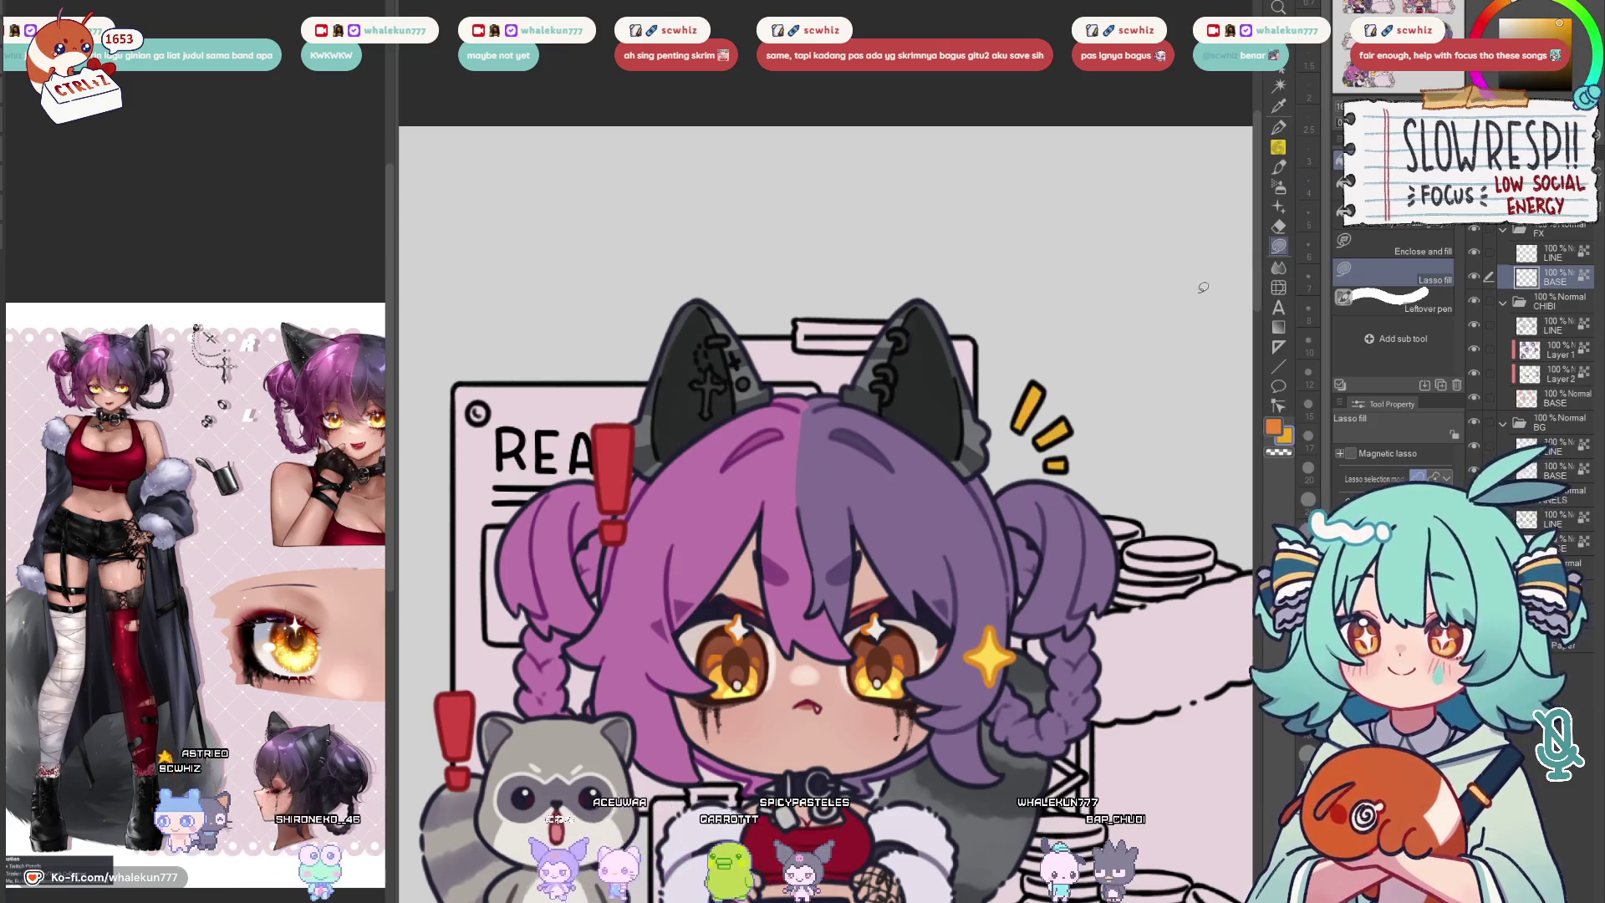
{"action": "scroll", "coordinate": [1111, 385], "scroll_direction": "down", "scroll_amount": 4}
{"action": "scroll", "coordinate": [724, 428], "scroll_direction": "up", "scroll_amount": 4}
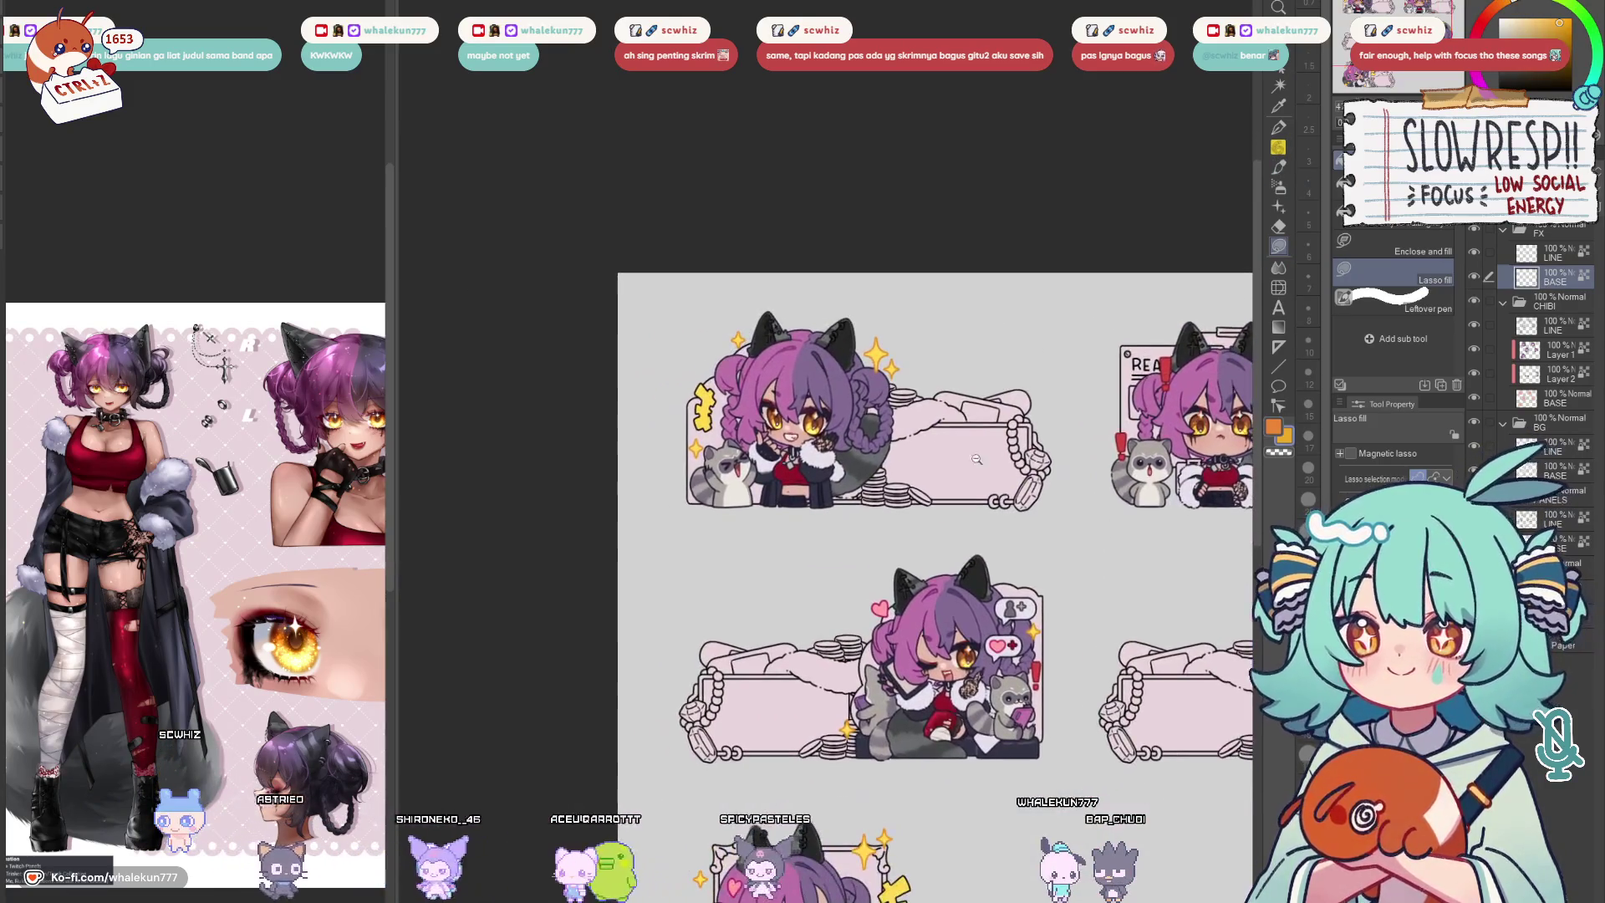
{"action": "scroll", "coordinate": [710, 539], "scroll_direction": "down", "scroll_amount": 4}
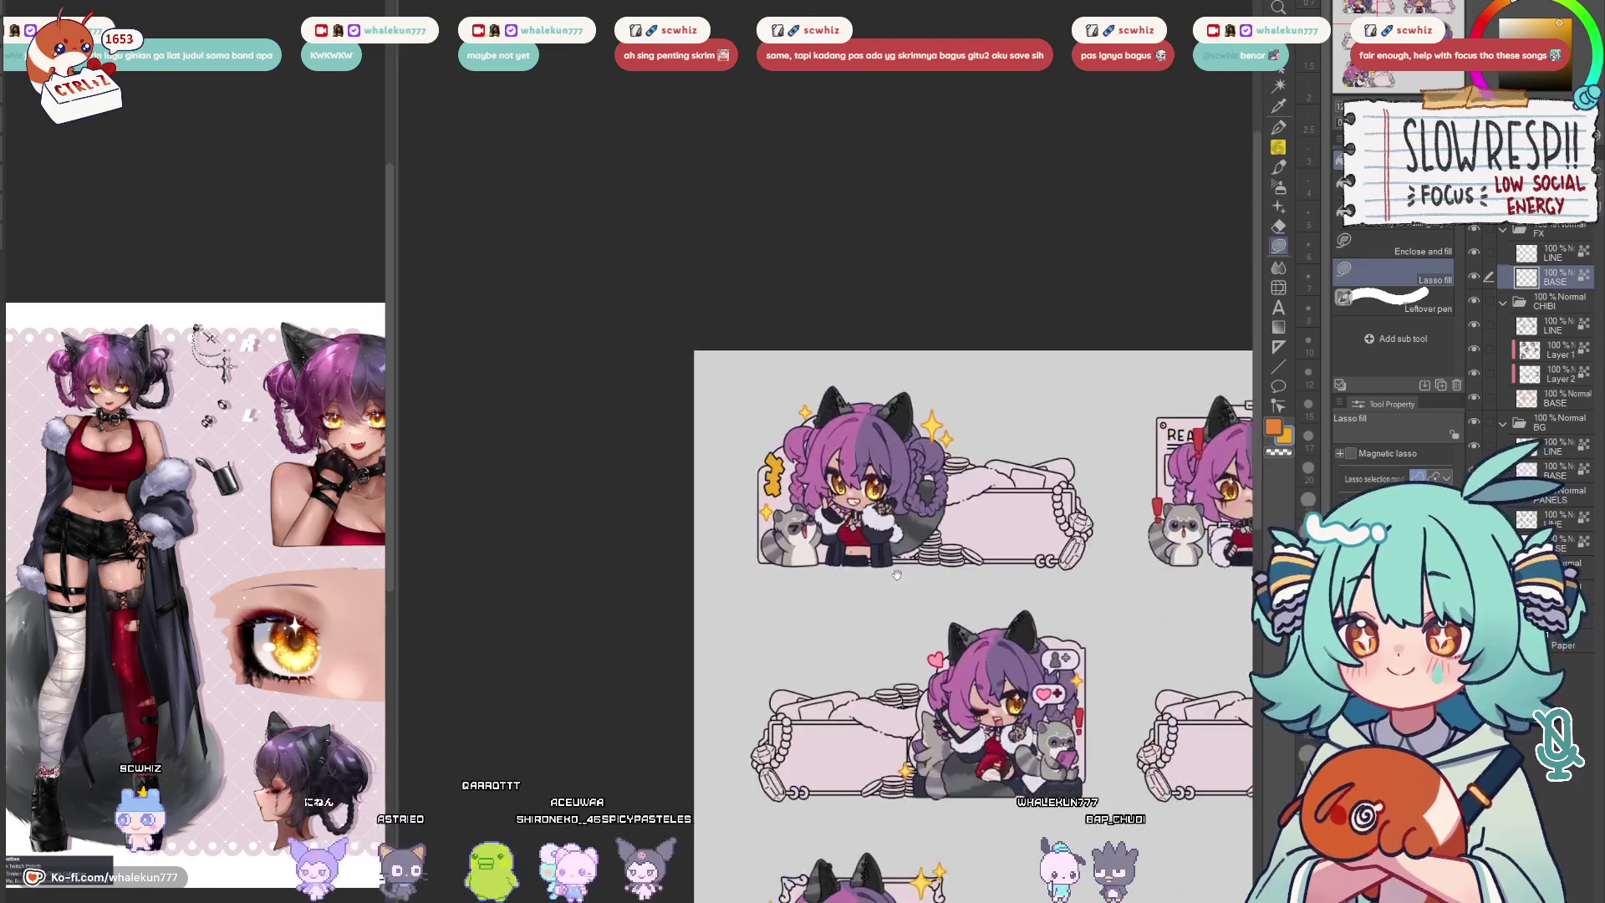
{"action": "scroll", "coordinate": [838, 389], "scroll_direction": "up", "scroll_amount": 5}
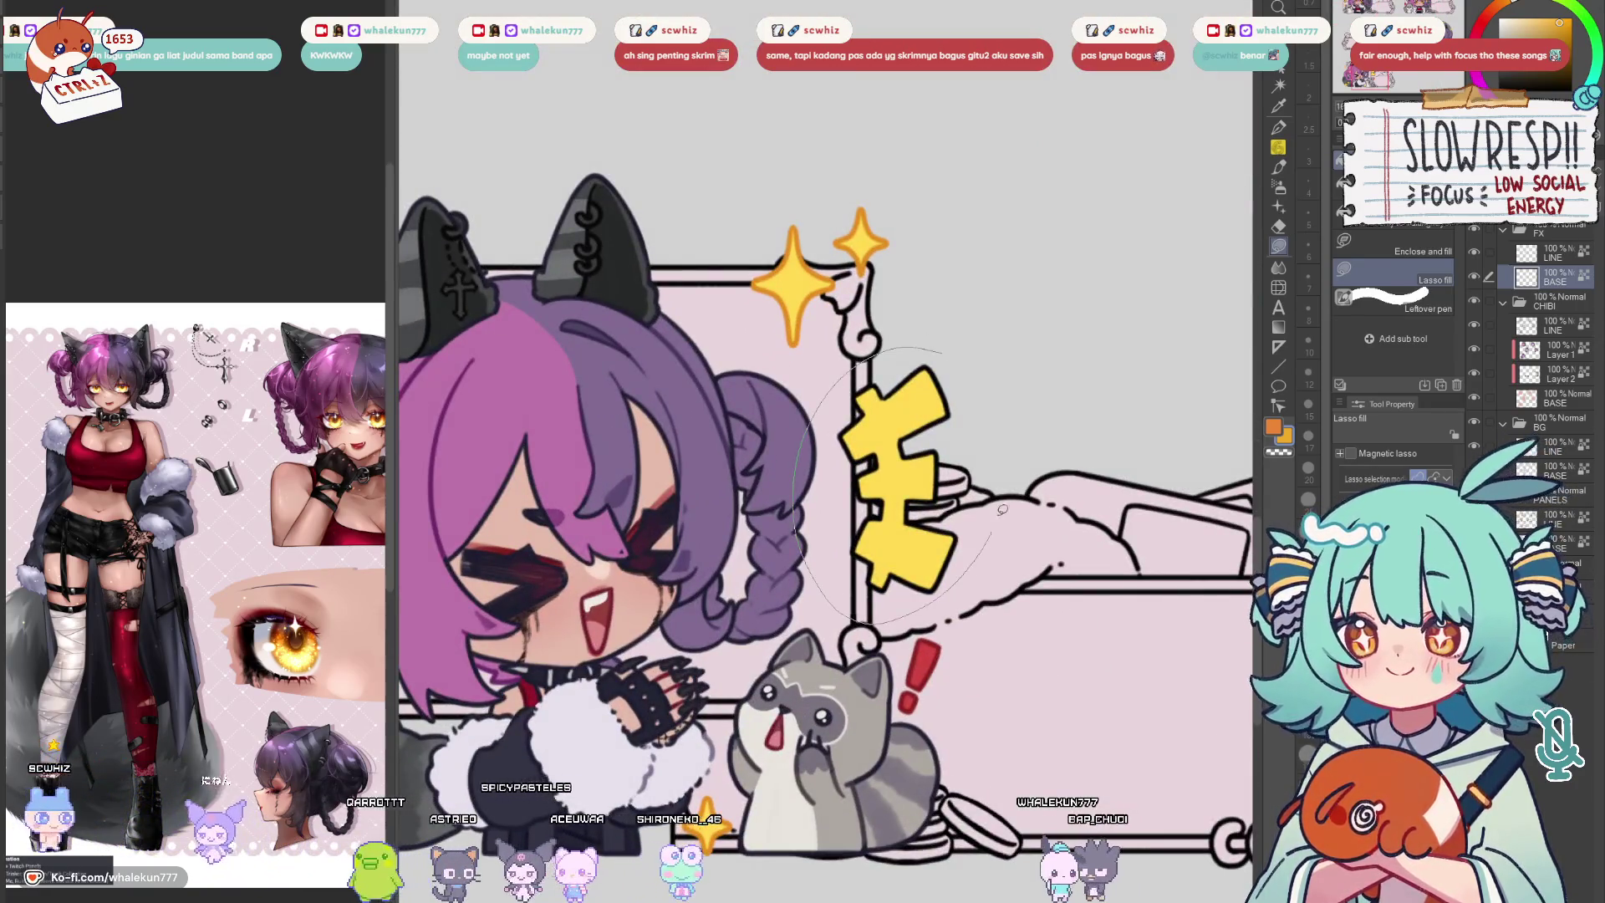
{"action": "left_click_drag", "start_coordinate": [836, 368], "coordinate": [840, 372]}
{"action": "scroll", "coordinate": [966, 348], "scroll_direction": "down", "scroll_amount": 3}
{"action": "key", "text": "w"}
{"action": "left_click", "coordinate": [966, 348]}
{"action": "scroll", "coordinate": [966, 349], "scroll_direction": "down", "scroll_amount": 3}
{"action": "scroll", "coordinate": [715, 517], "scroll_direction": "up", "scroll_amount": 3}
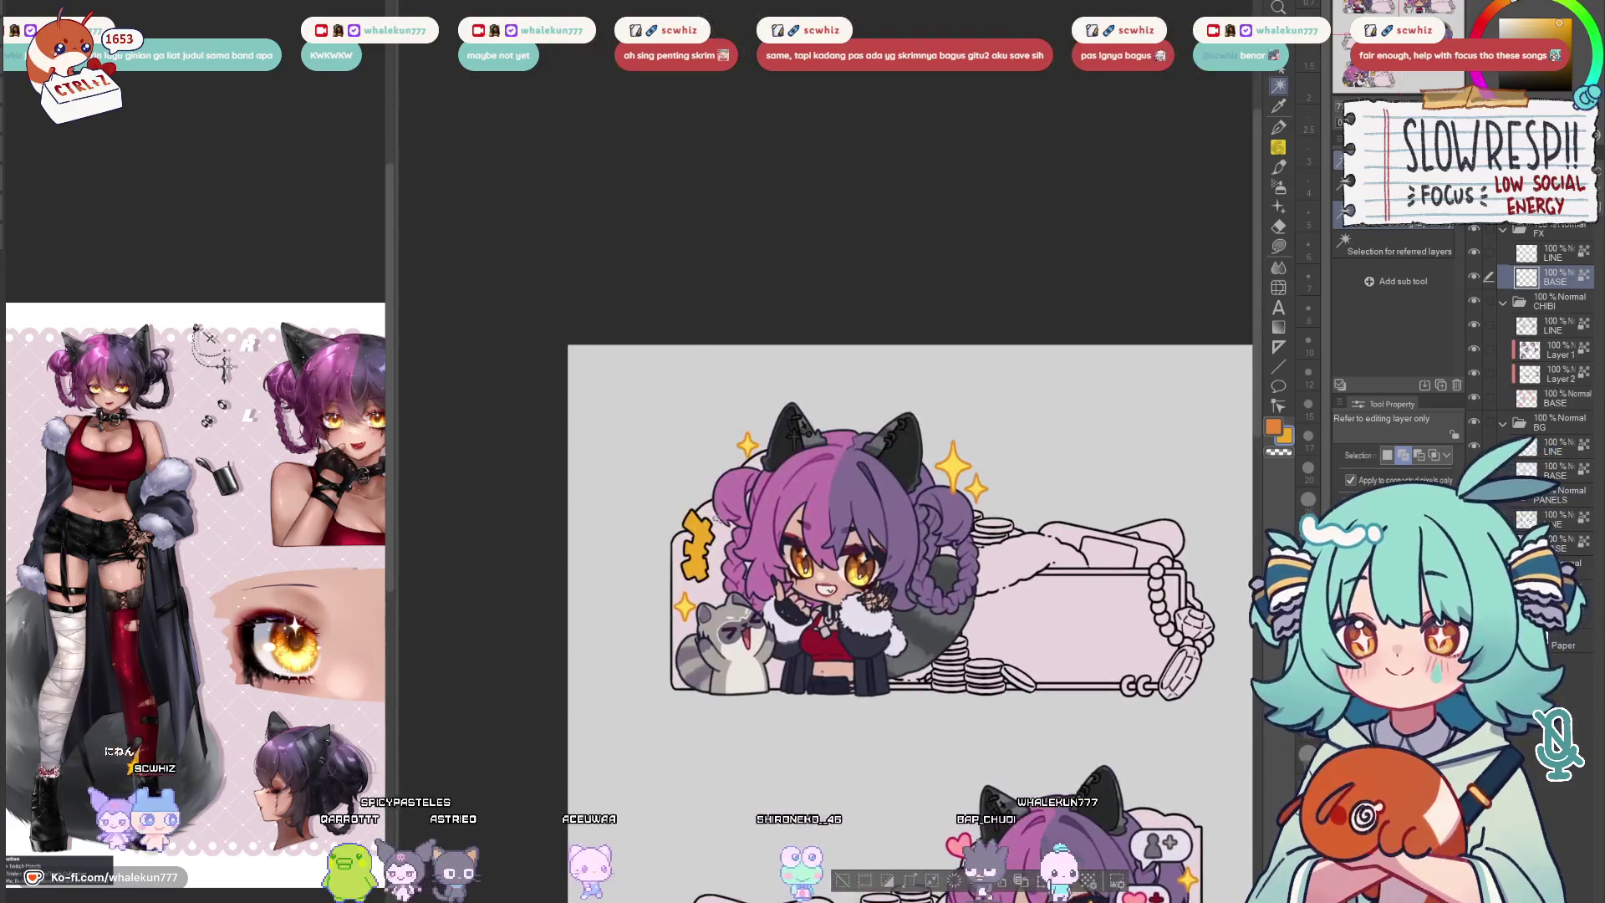
{"action": "scroll", "coordinate": [1155, 500], "scroll_direction": "down", "scroll_amount": 3}
{"action": "scroll", "coordinate": [960, 323], "scroll_direction": "up", "scroll_amount": 3}
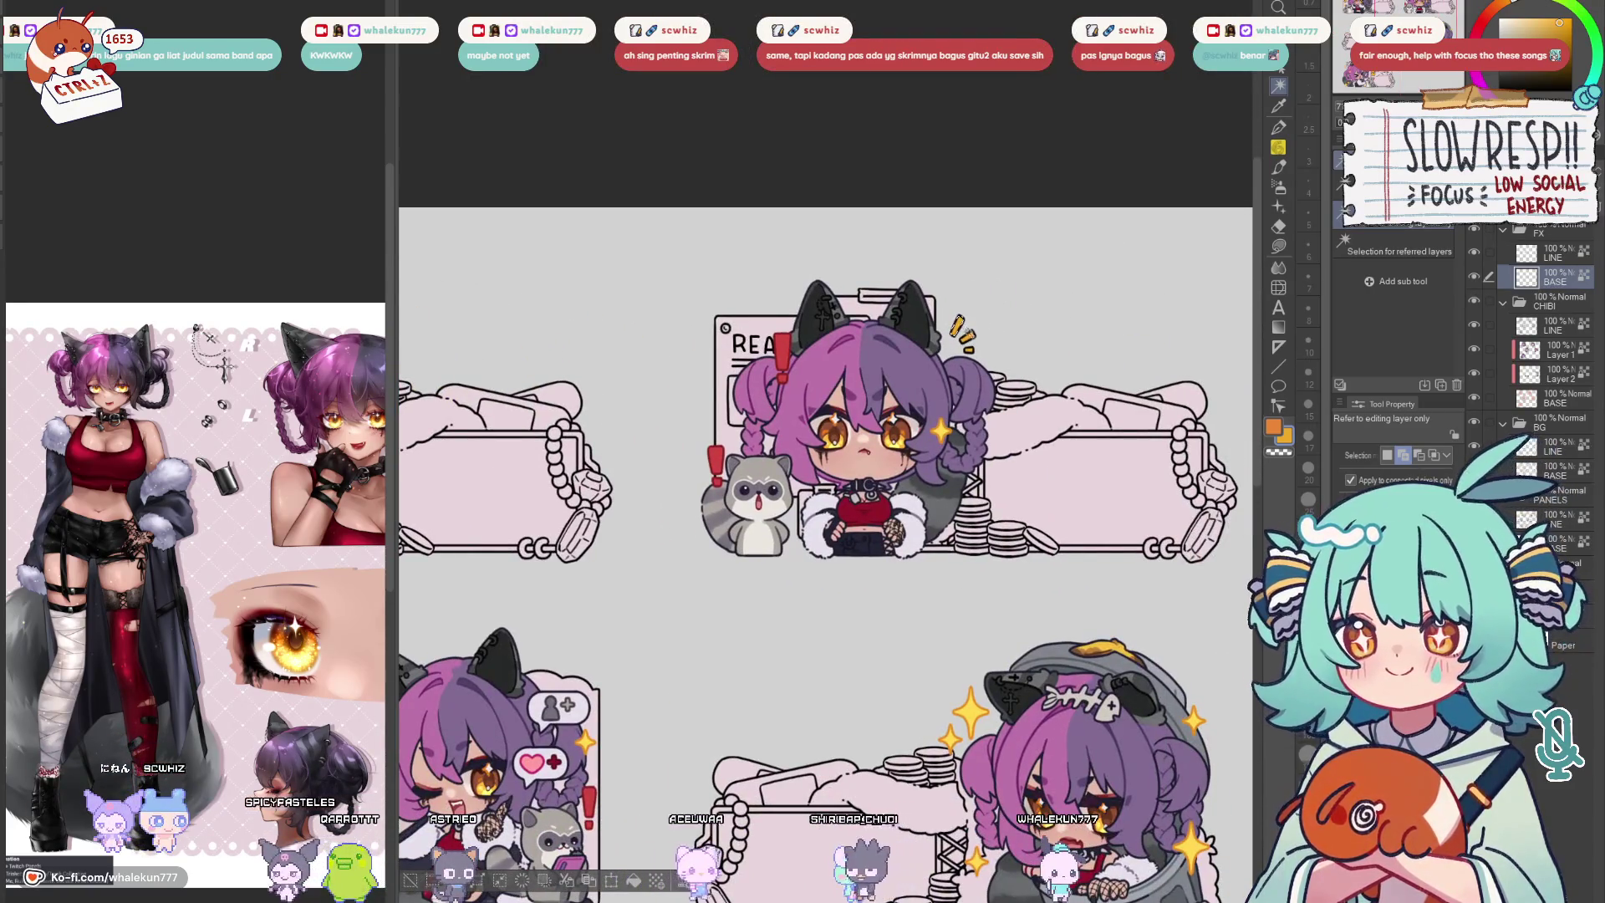
Pick a pale yellow on the Airbrush for highlighting the kanji
{"action": "left_click", "coordinate": [1279, 188]}
{"action": "scroll", "coordinate": [966, 343], "scroll_direction": "up", "scroll_amount": 3}
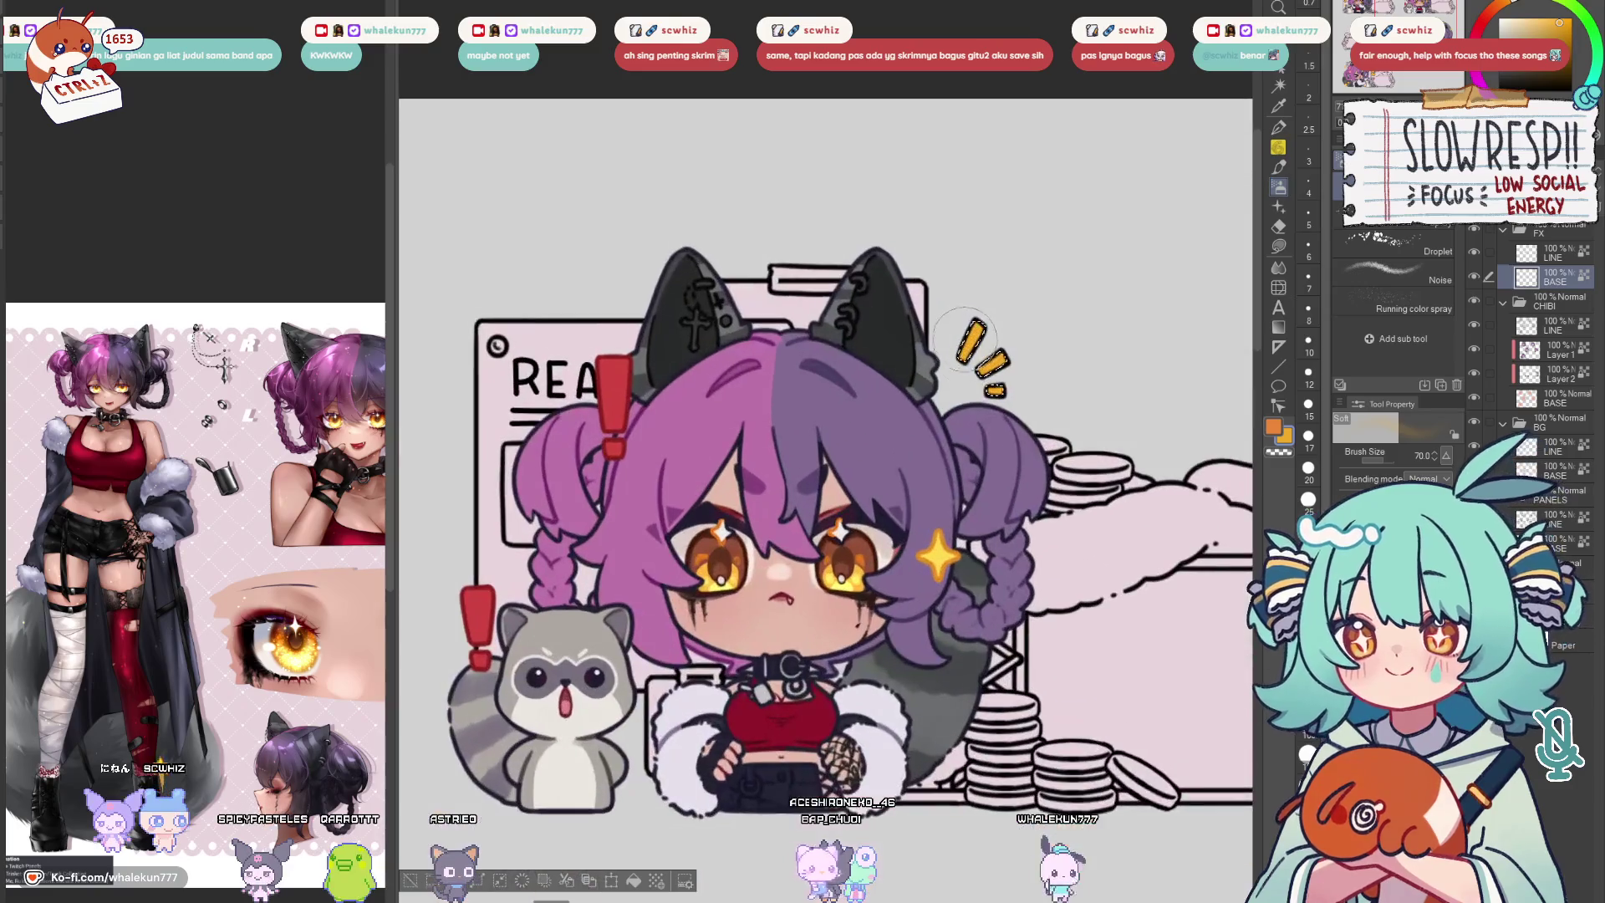
{"action": "scroll", "coordinate": [1039, 251], "scroll_direction": "down", "scroll_amount": 5}
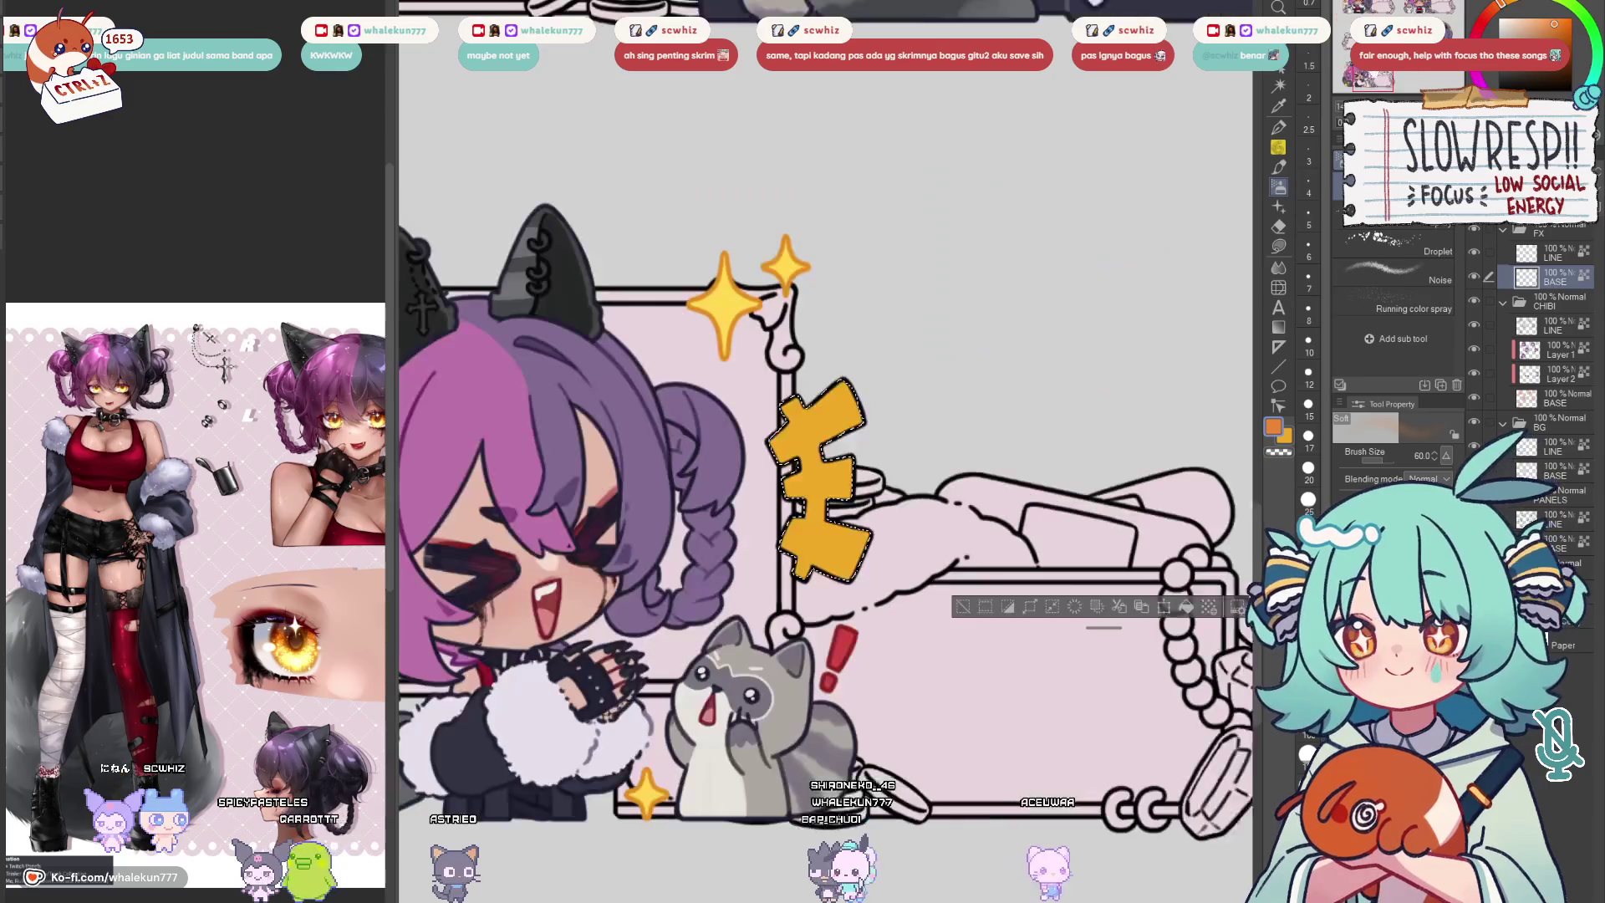
{"action": "scroll", "coordinate": [798, 566], "scroll_direction": "up", "scroll_amount": 5}
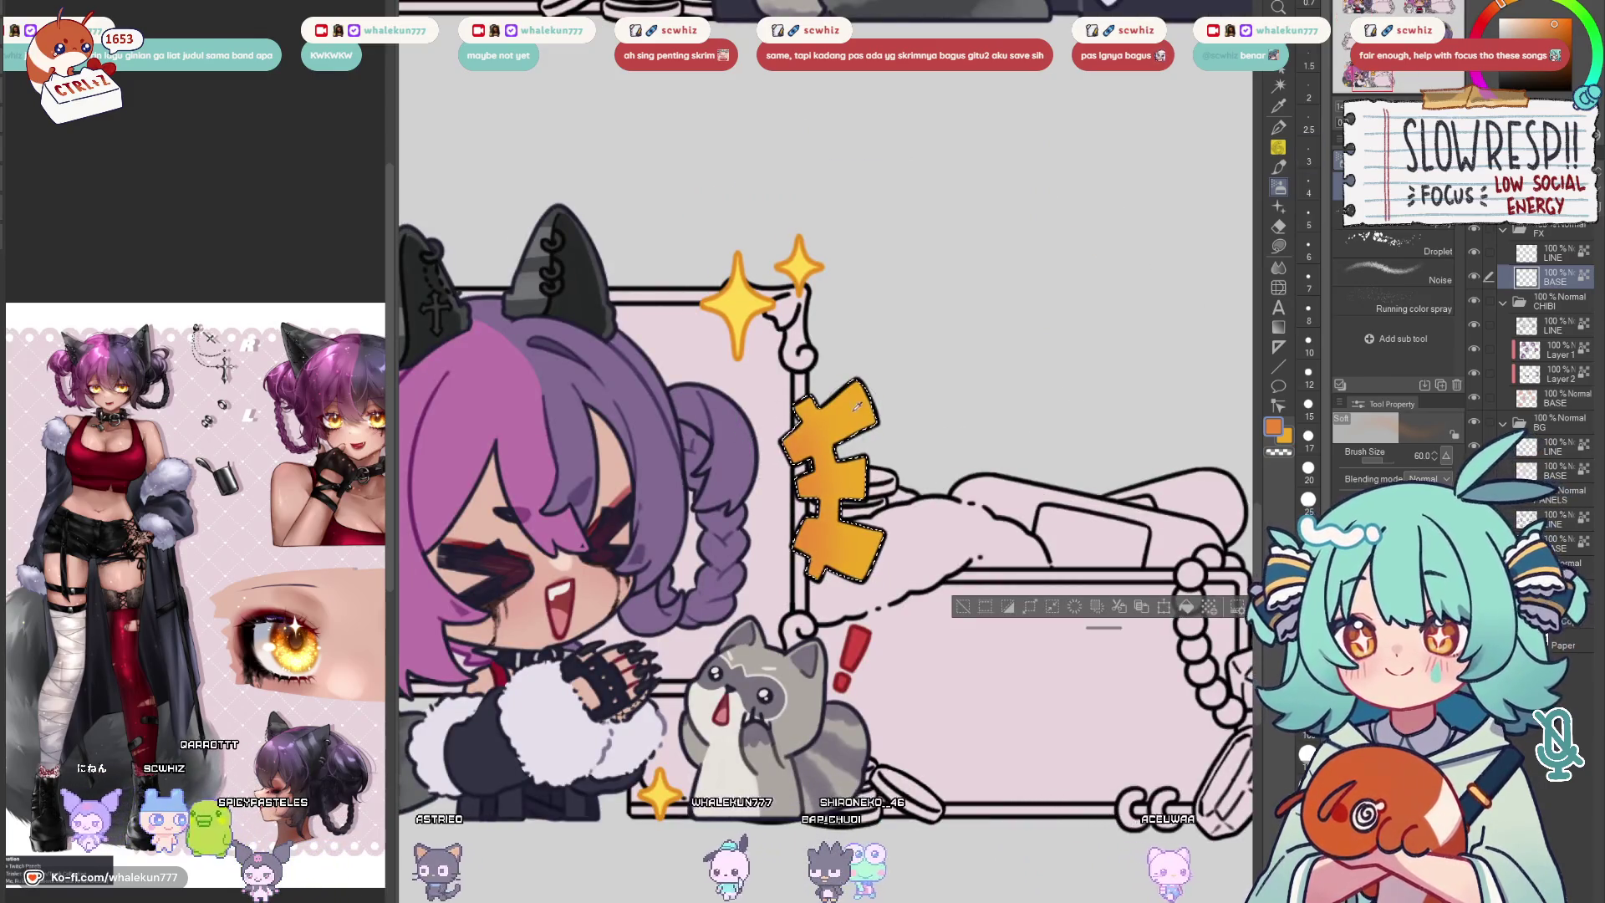
{"action": "left_click", "coordinate": [1551, 17]}
{"action": "left_click", "coordinate": [1541, 16]}
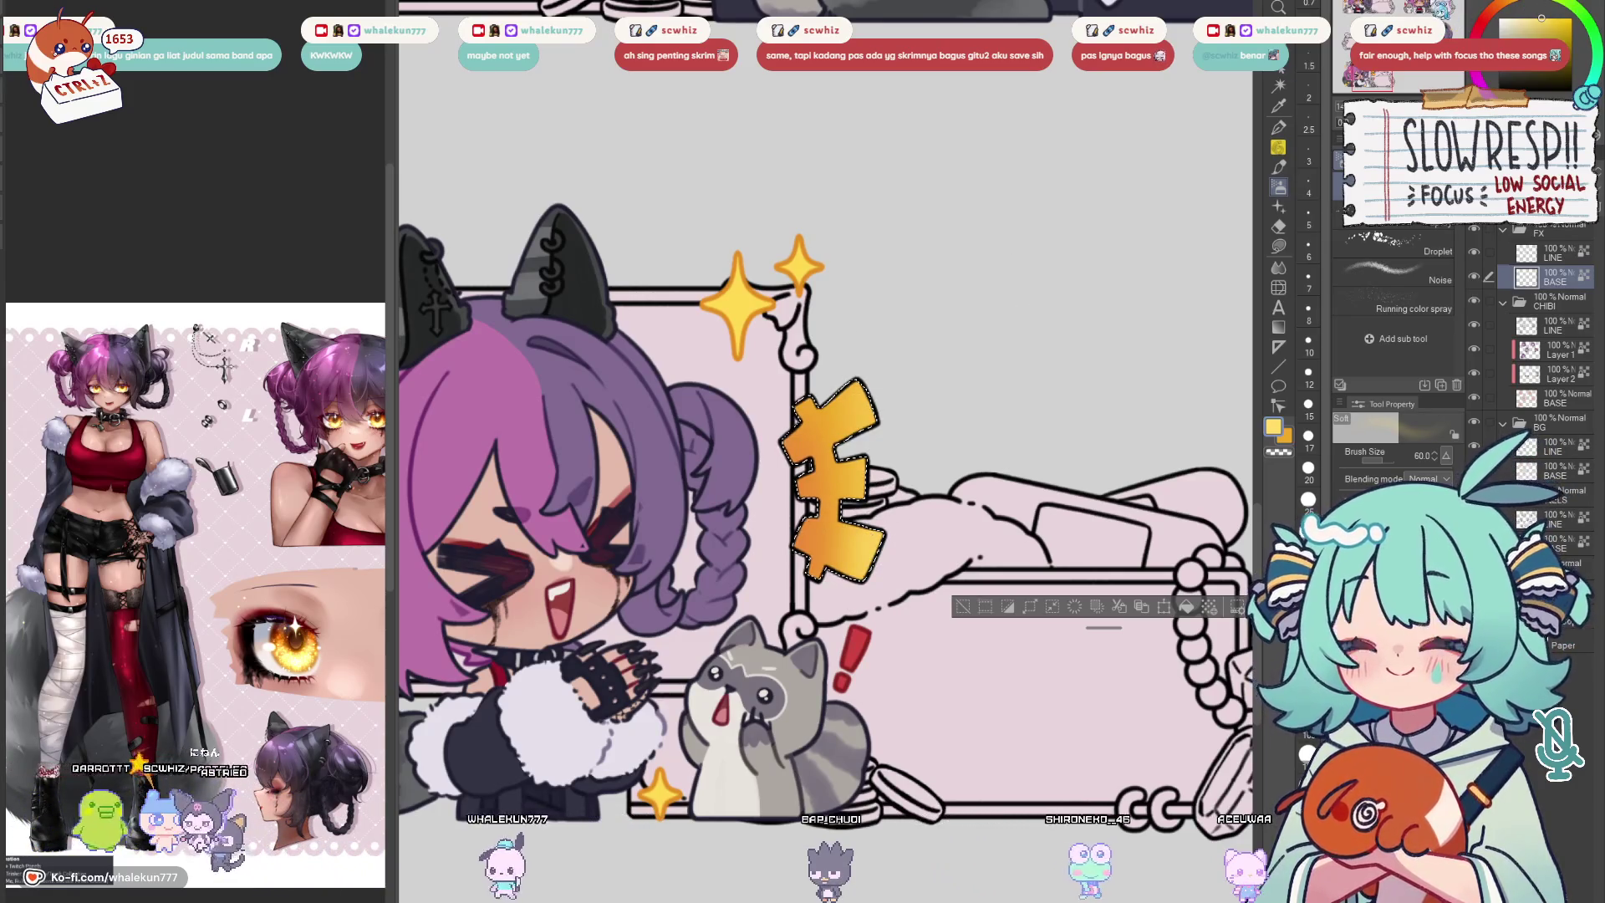
{"action": "scroll", "coordinate": [919, 460], "scroll_direction": "down", "scroll_amount": 5}
{"action": "scroll", "coordinate": [1140, 224], "scroll_direction": "down", "scroll_amount": 5}
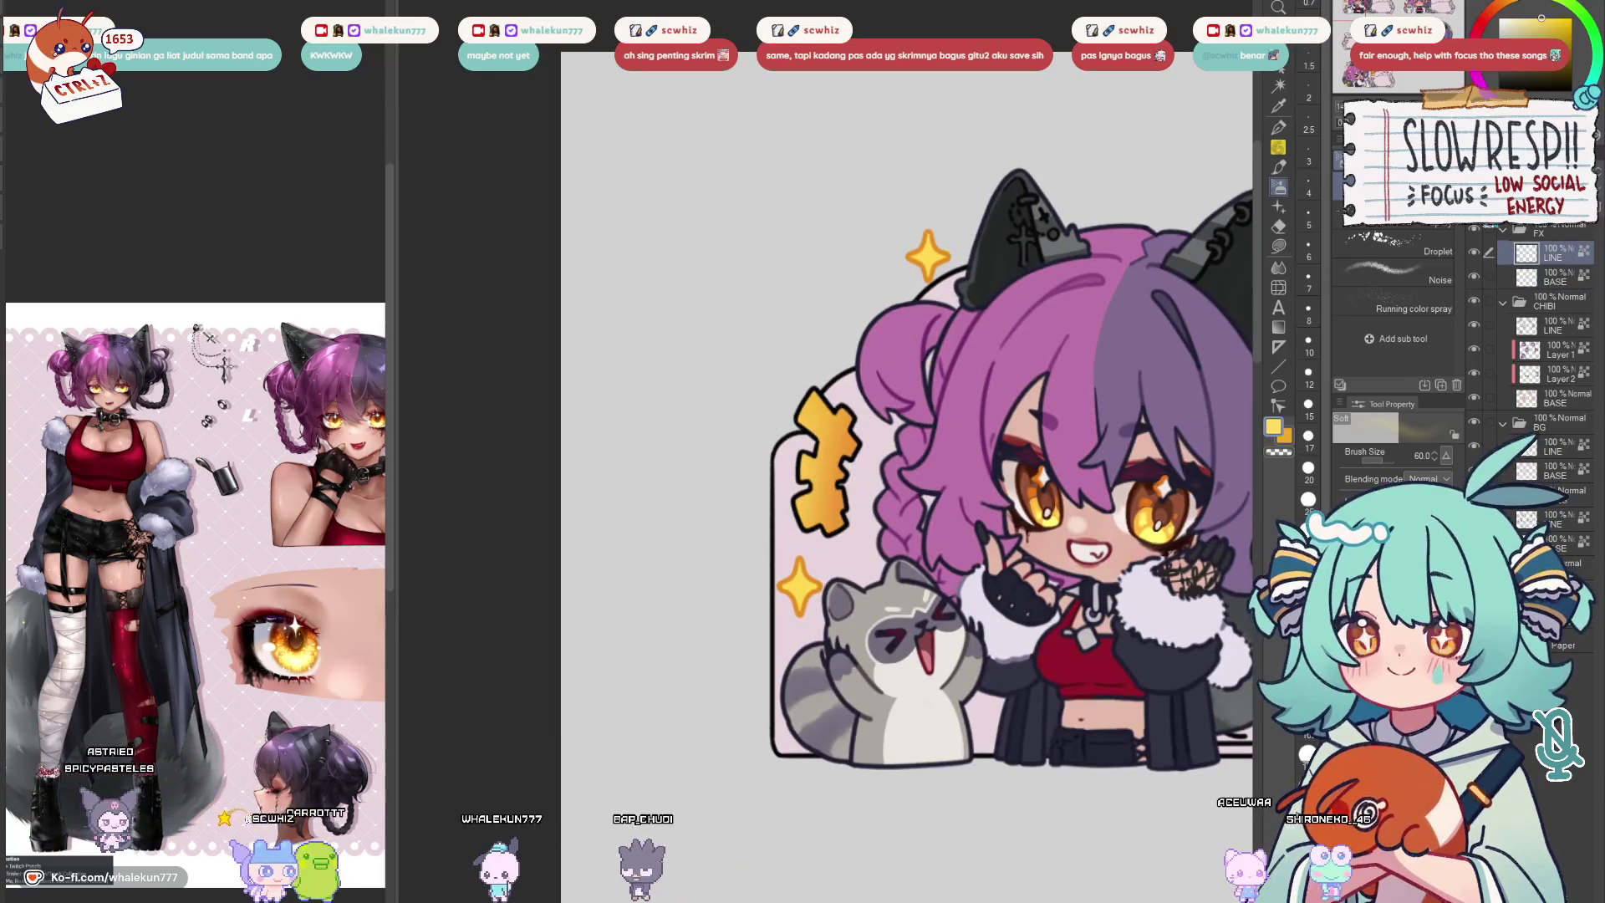
Fill the upper and lower parts of the zigzag kanji orange
{"action": "left_click", "coordinate": [1280, 248]}
{"action": "left_click", "coordinate": [833, 423], "text": "alt"}
{"action": "mouse_move", "coordinate": [832, 422]}
{"action": "left_mouse_down"}
{"action": "mouse_move", "coordinate": [803, 493]}
{"action": "mouse_move", "coordinate": [866, 409]}
{"action": "left_mouse_up"}
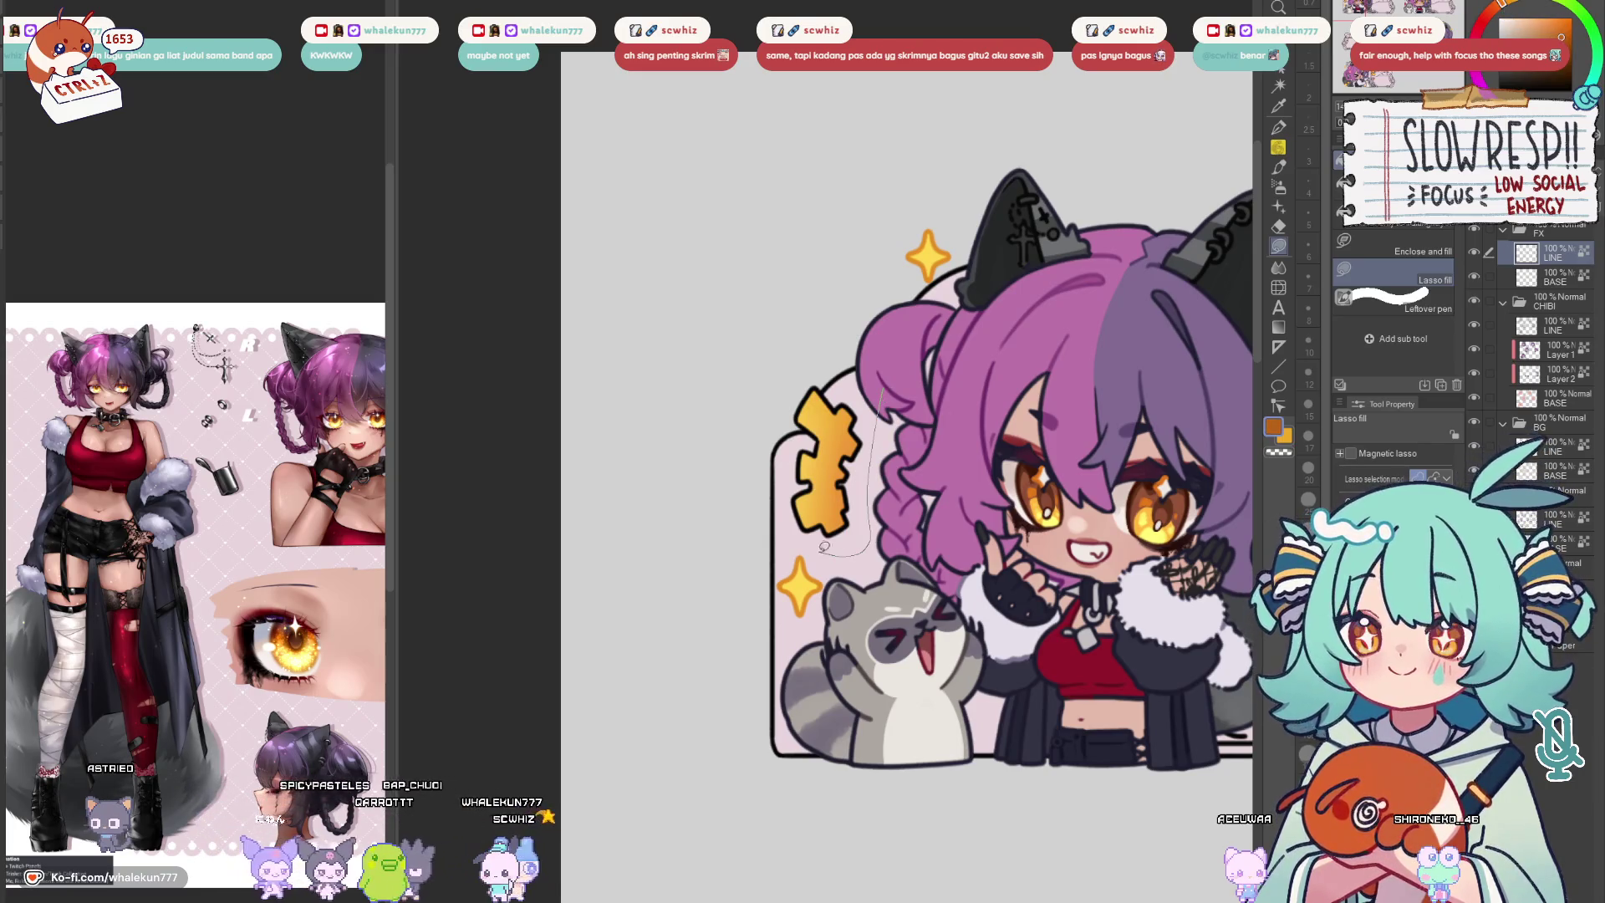
{"action": "mouse_move", "coordinate": [824, 547]}
{"action": "left_mouse_down"}
{"action": "mouse_move", "coordinate": [884, 358]}
{"action": "mouse_move", "coordinate": [873, 502]}
{"action": "mouse_move", "coordinate": [786, 527]}
{"action": "mouse_move", "coordinate": [782, 427]}
{"action": "left_mouse_up"}
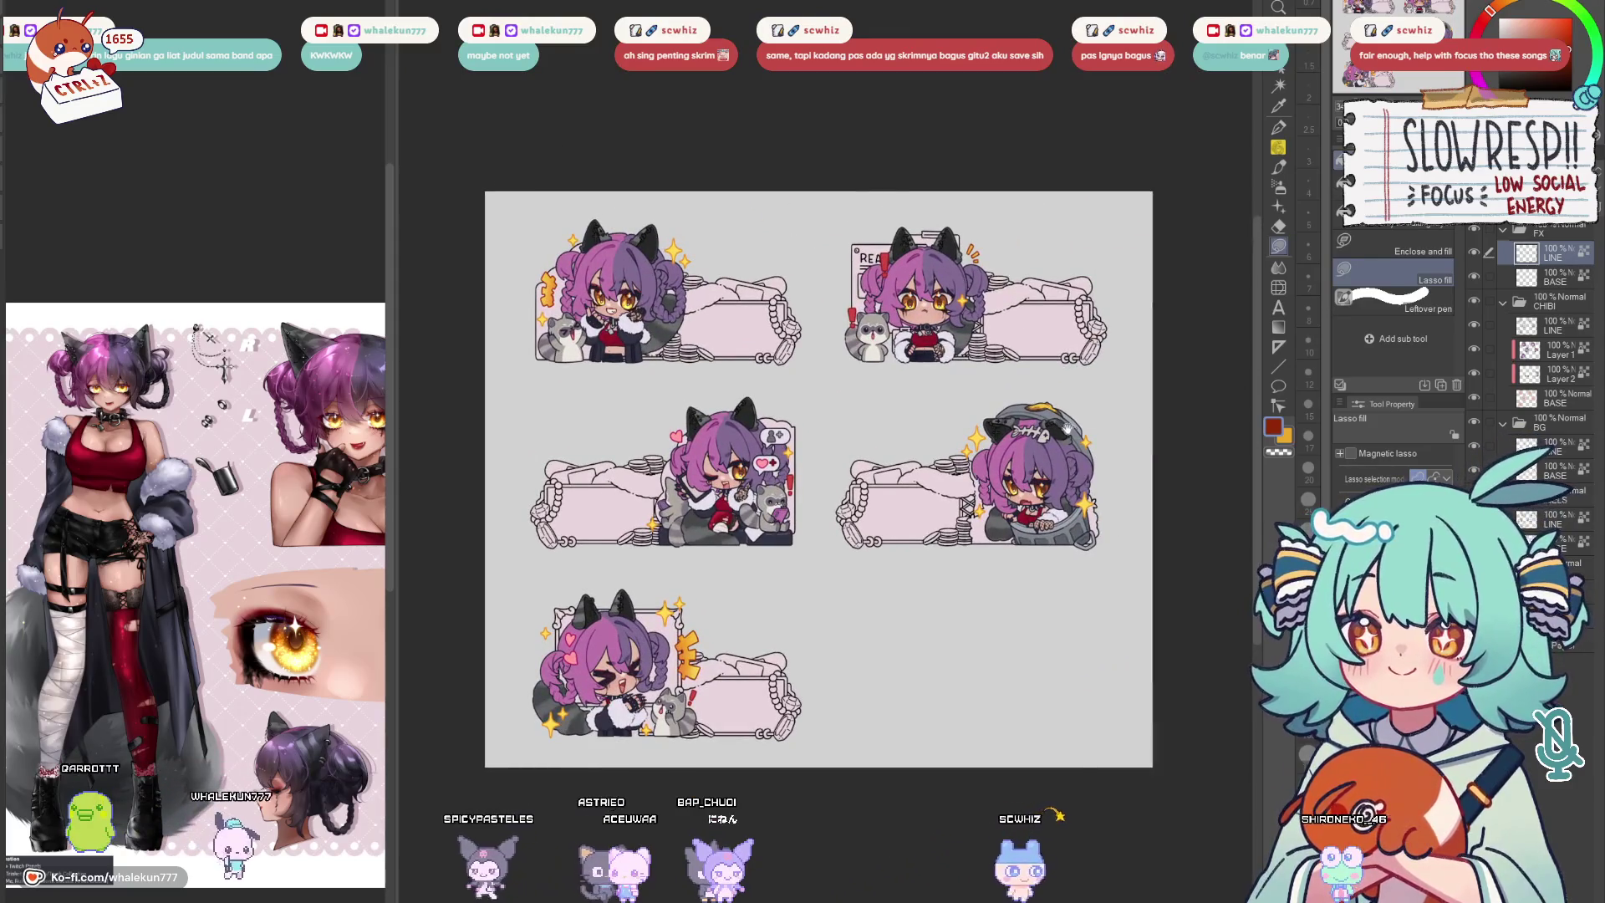
On the PANELS layer, lasso-select the top-left panel with the freehand selection
{"action": "scroll", "coordinate": [1052, 410], "scroll_direction": "up", "scroll_amount": 2}
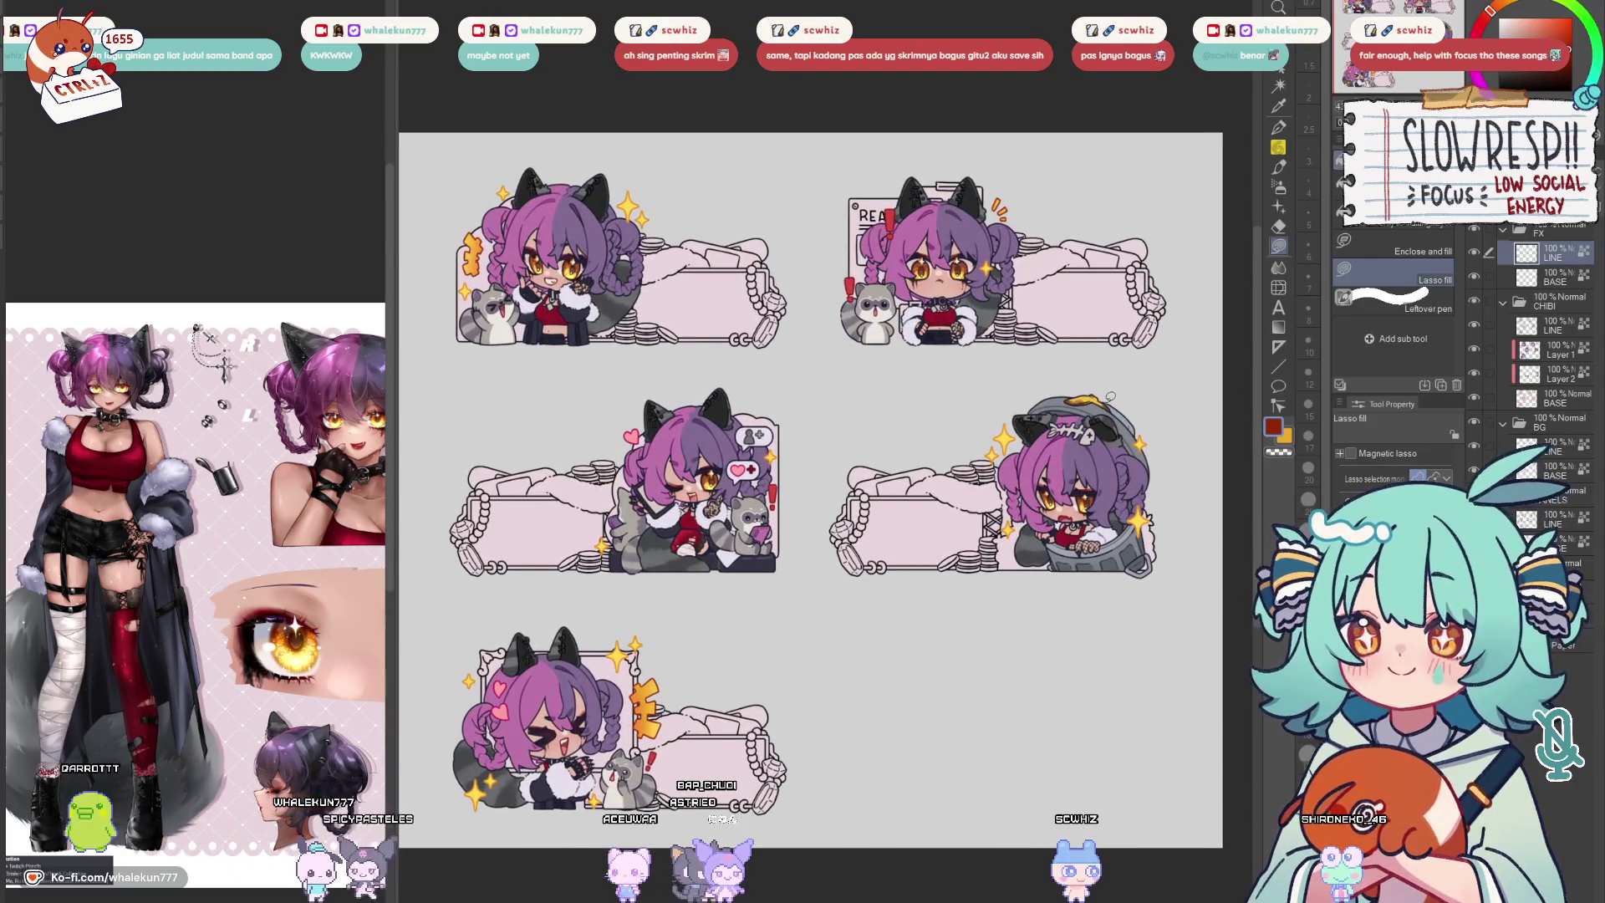
{"action": "left_click_drag", "start_coordinate": [1103, 403], "coordinate": [1135, 351]}
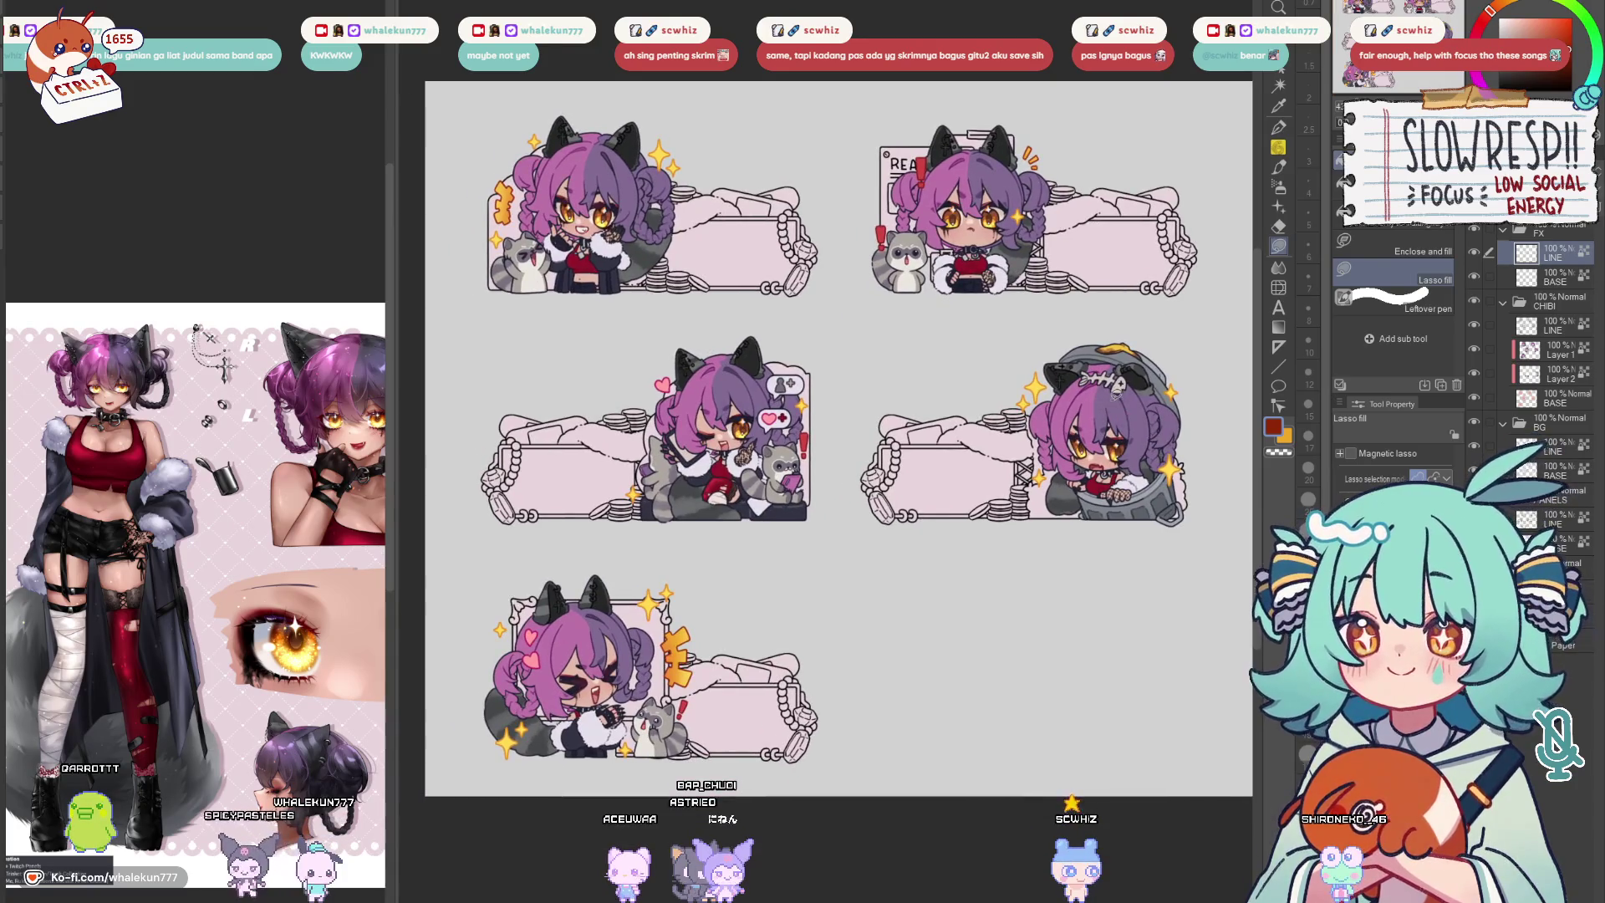
{"action": "left_click_drag", "start_coordinate": [1100, 426], "coordinate": [1135, 422]}
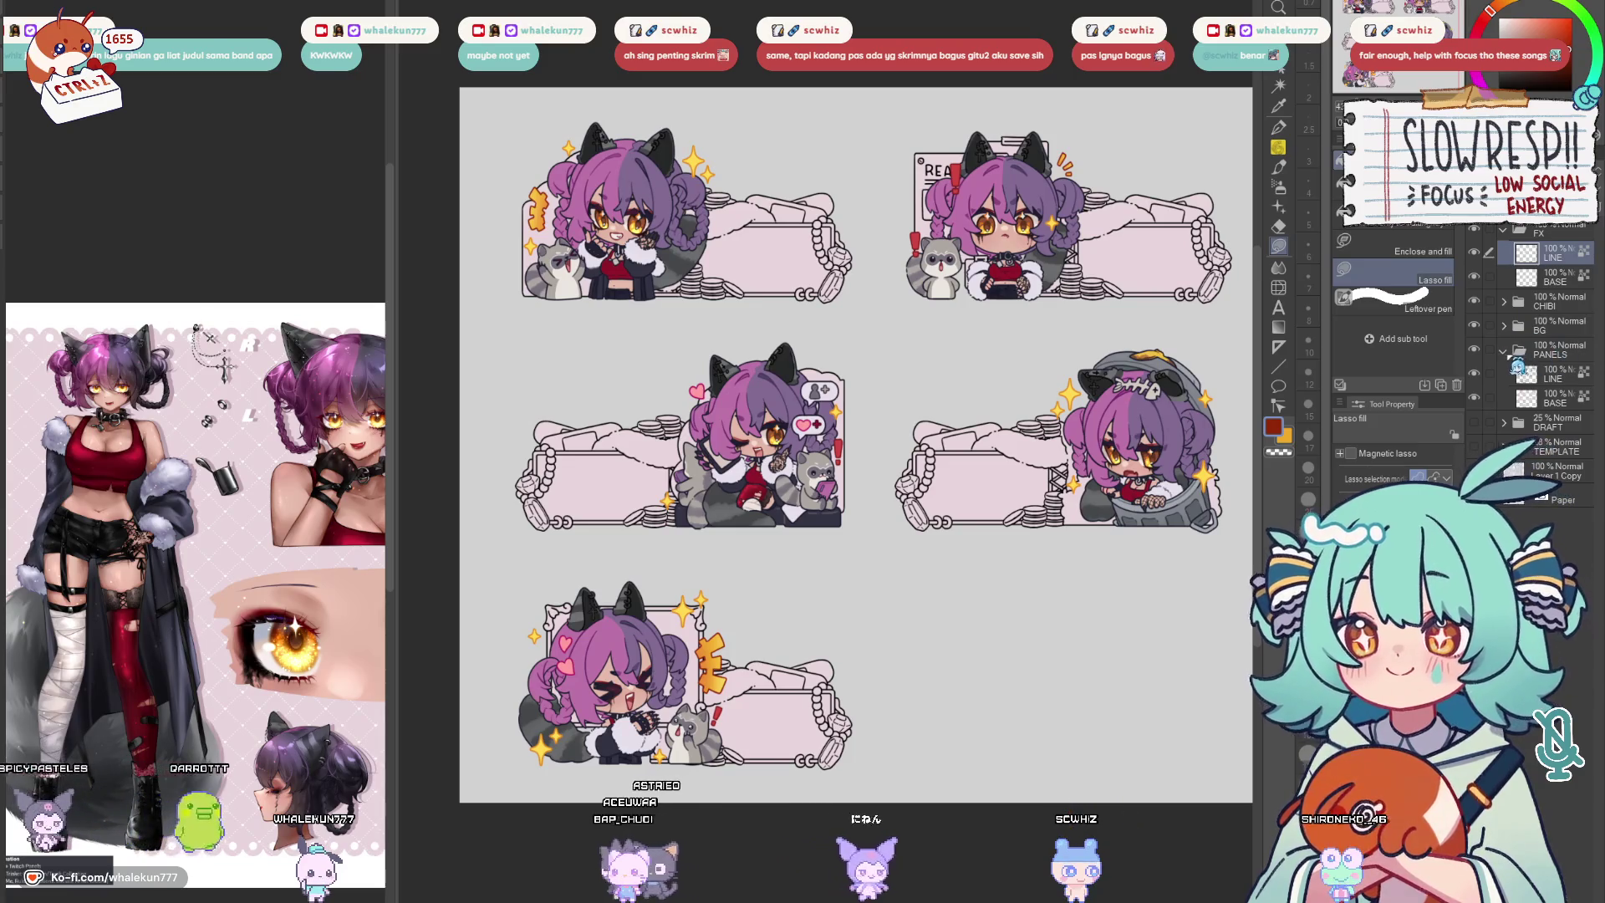
{"action": "left_click", "coordinate": [1518, 366]}
{"action": "key", "text": "m"}
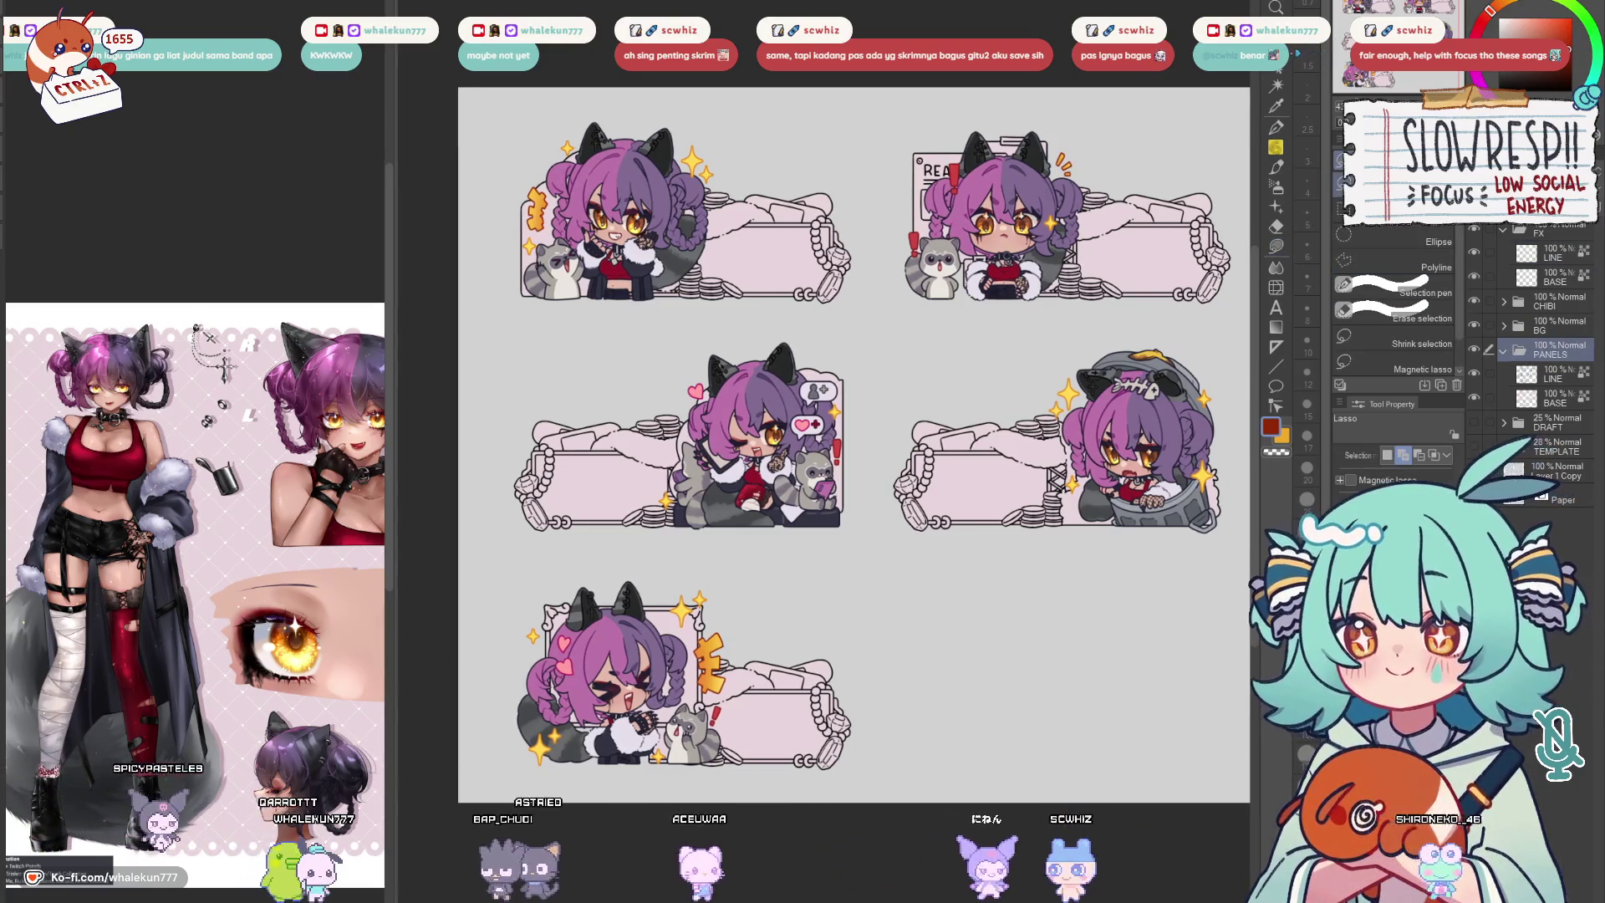
{"action": "left_click_drag", "start_coordinate": [1140, 230], "coordinate": [1092, 272]}
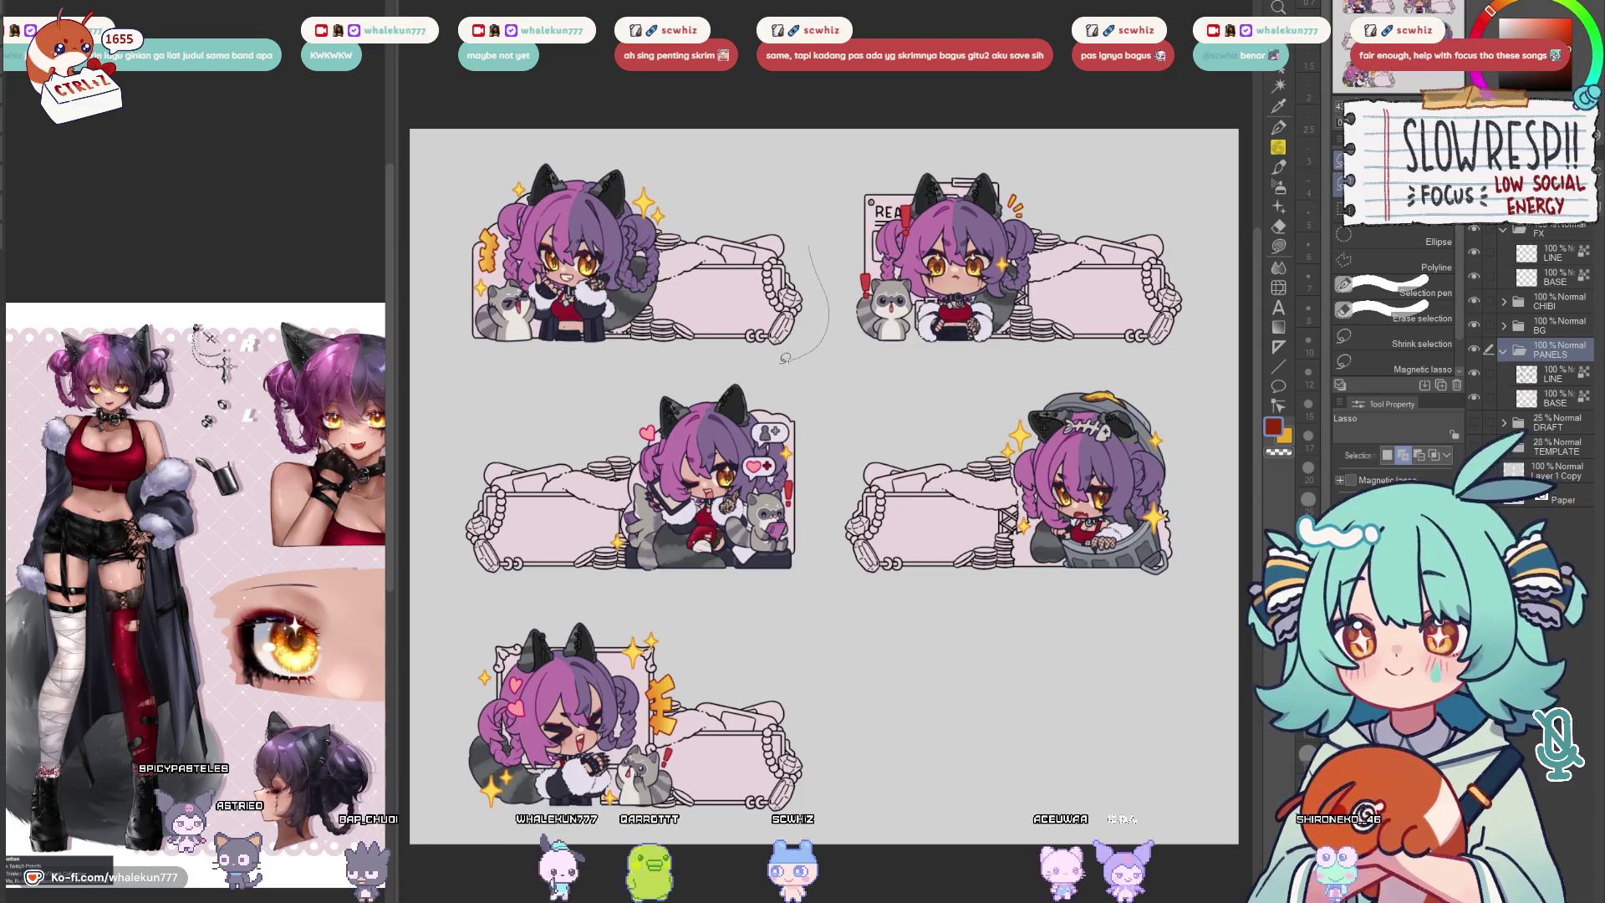
{"action": "mouse_move", "coordinate": [786, 358]}
{"action": "left_mouse_down"}
{"action": "mouse_move", "coordinate": [477, 223]}
{"action": "mouse_move", "coordinate": [840, 150]}
{"action": "left_mouse_up"}
Clear the stray frame pieces, deselect, and show the TEMPLATE and DRAFT layers
{"action": "left_click", "coordinate": [657, 416]}
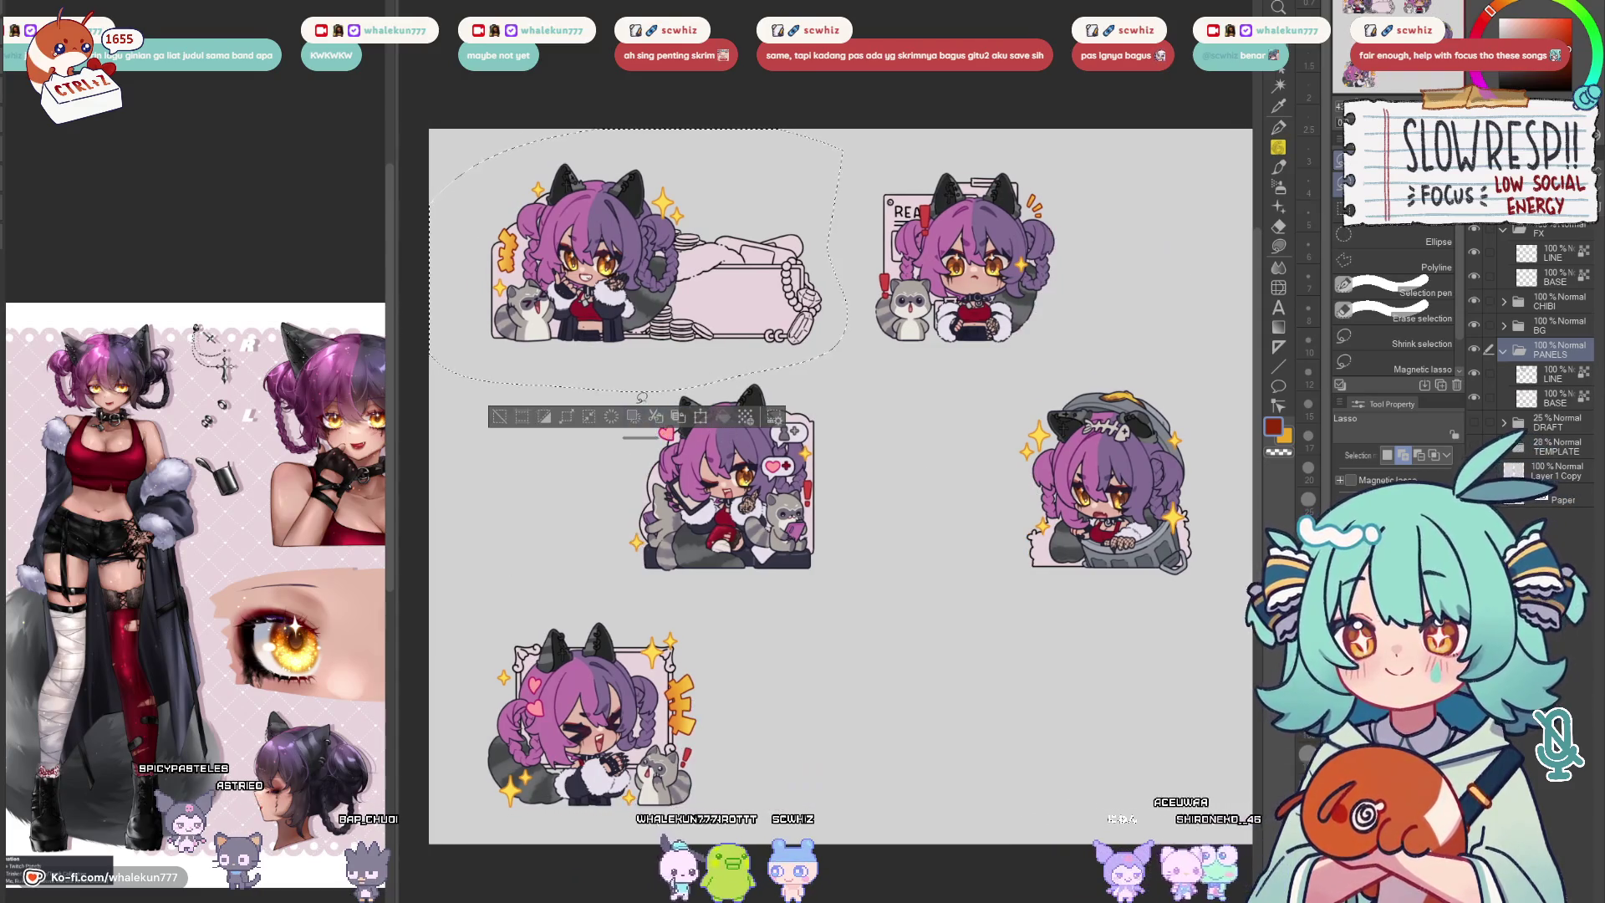
{"action": "key", "text": "ctrl+d"}
{"action": "left_click", "coordinate": [1476, 443]}
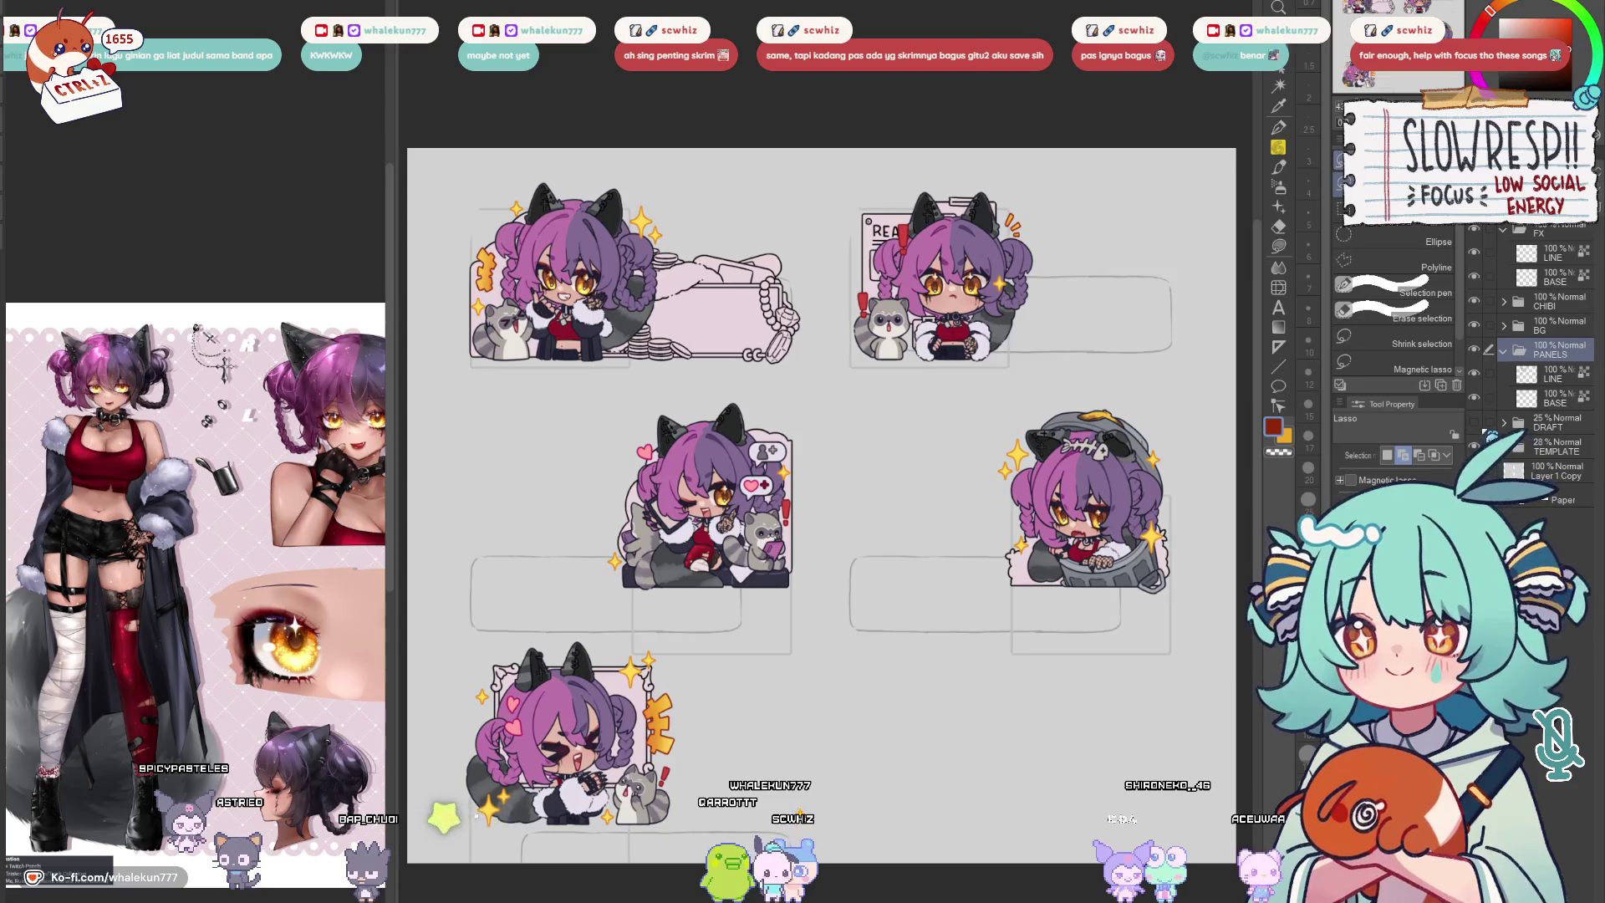
{"action": "left_click", "coordinate": [1476, 423]}
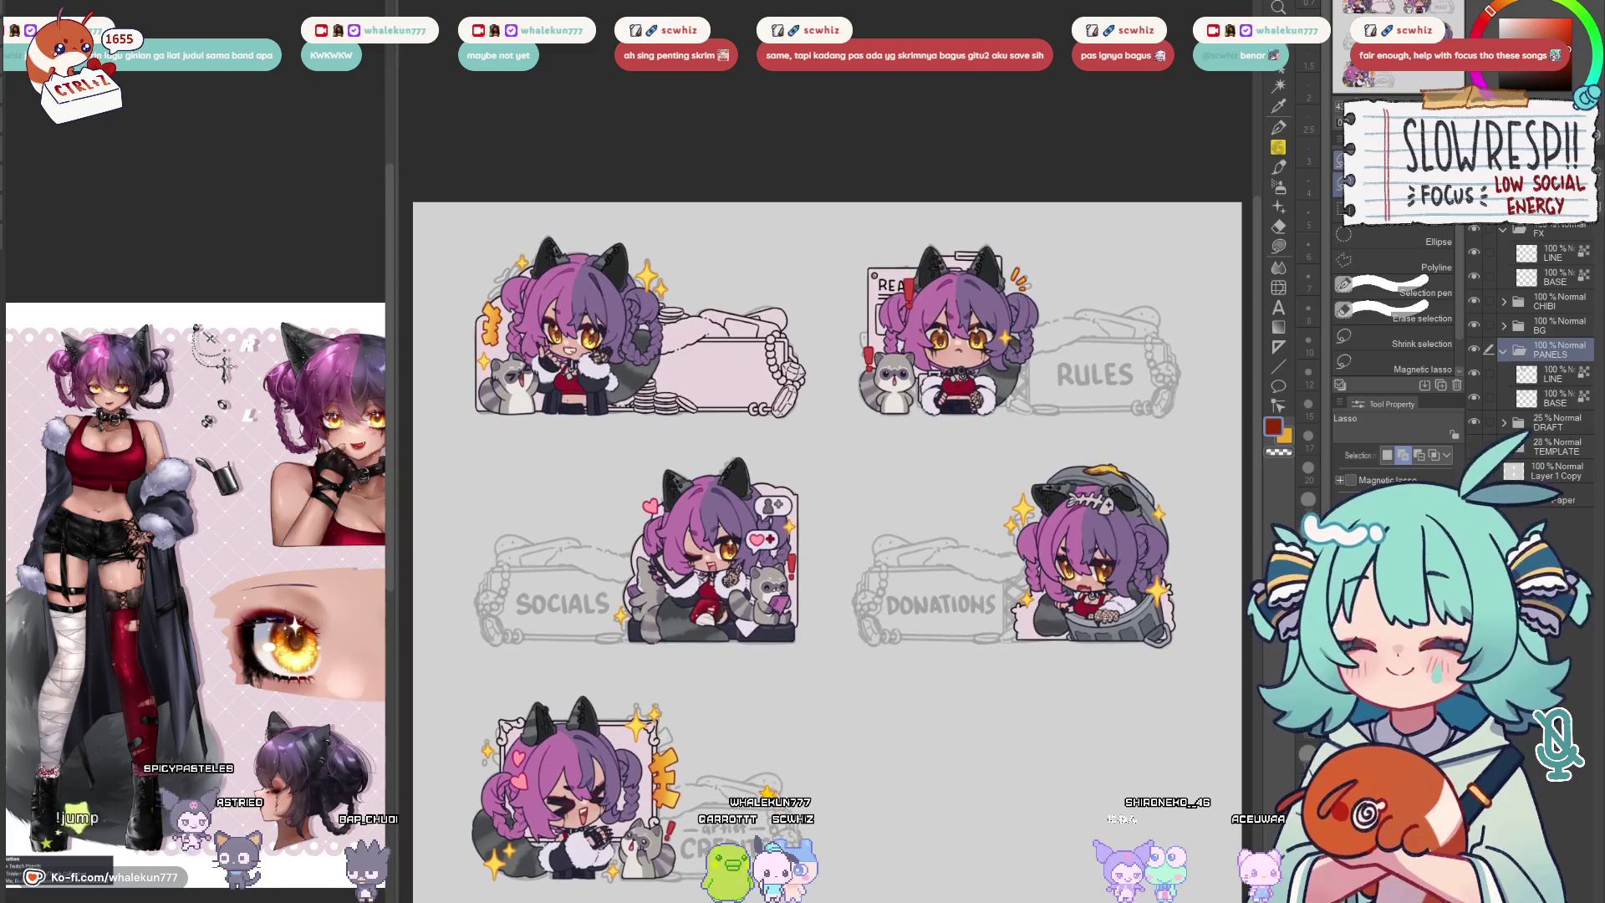
Open the PANELS folder, select its LINE layer, and choose the Lasso fill tool
{"action": "scroll", "coordinate": [825, 526], "scroll_direction": "up", "scroll_amount": 3}
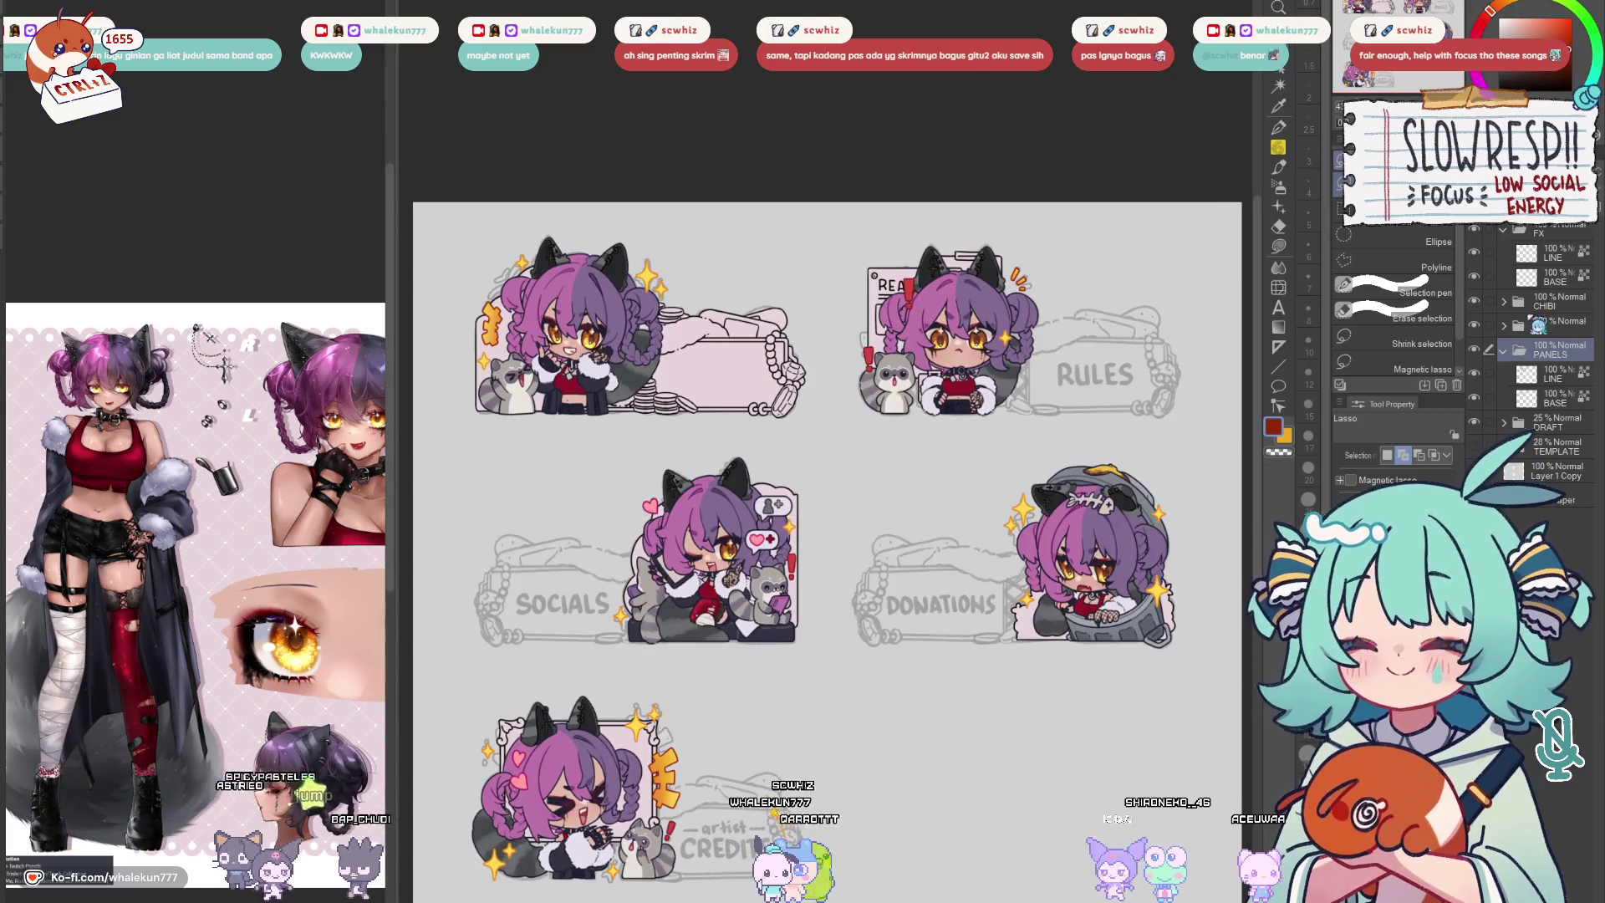
{"action": "left_click", "coordinate": [1533, 327]}
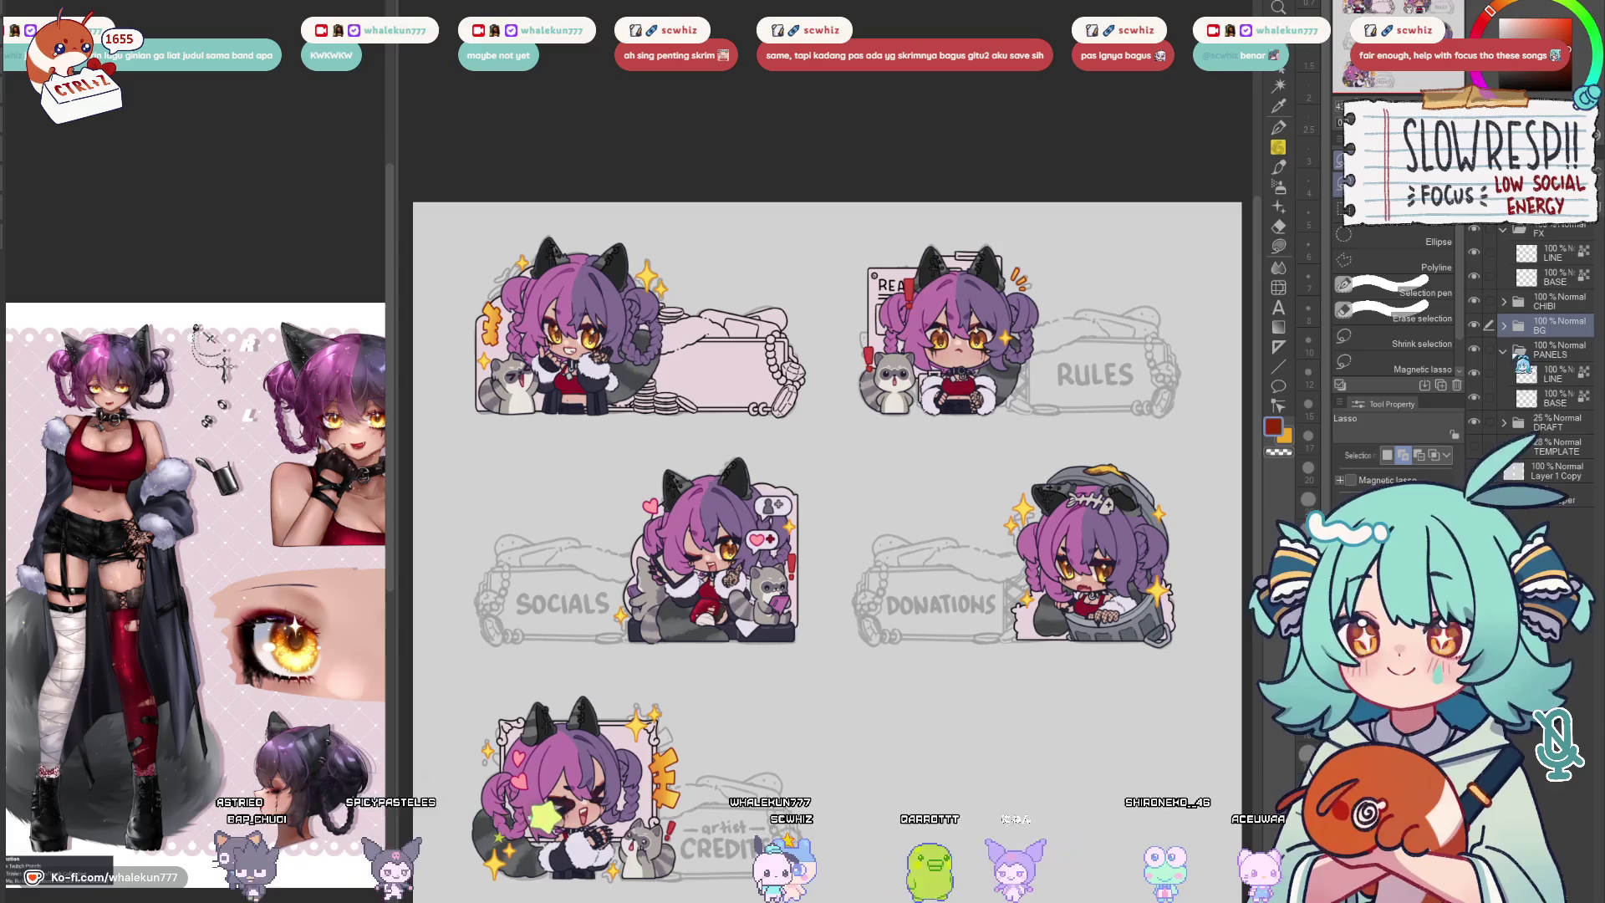
{"action": "left_click", "coordinate": [1505, 350]}
{"action": "left_click", "coordinate": [1542, 374]}
{"action": "left_click", "coordinate": [1279, 246]}
{"action": "mouse_move", "coordinate": [903, 490]}
{"action": "left_mouse_down"}
{"action": "mouse_move", "coordinate": [917, 495]}
{"action": "mouse_move", "coordinate": [932, 430]}
{"action": "left_mouse_up"}
On BG's BASE layer, sample the pale panel colour, then undo a stray fill behind the trash-can chibi
{"action": "left_click", "coordinate": [1505, 325]}
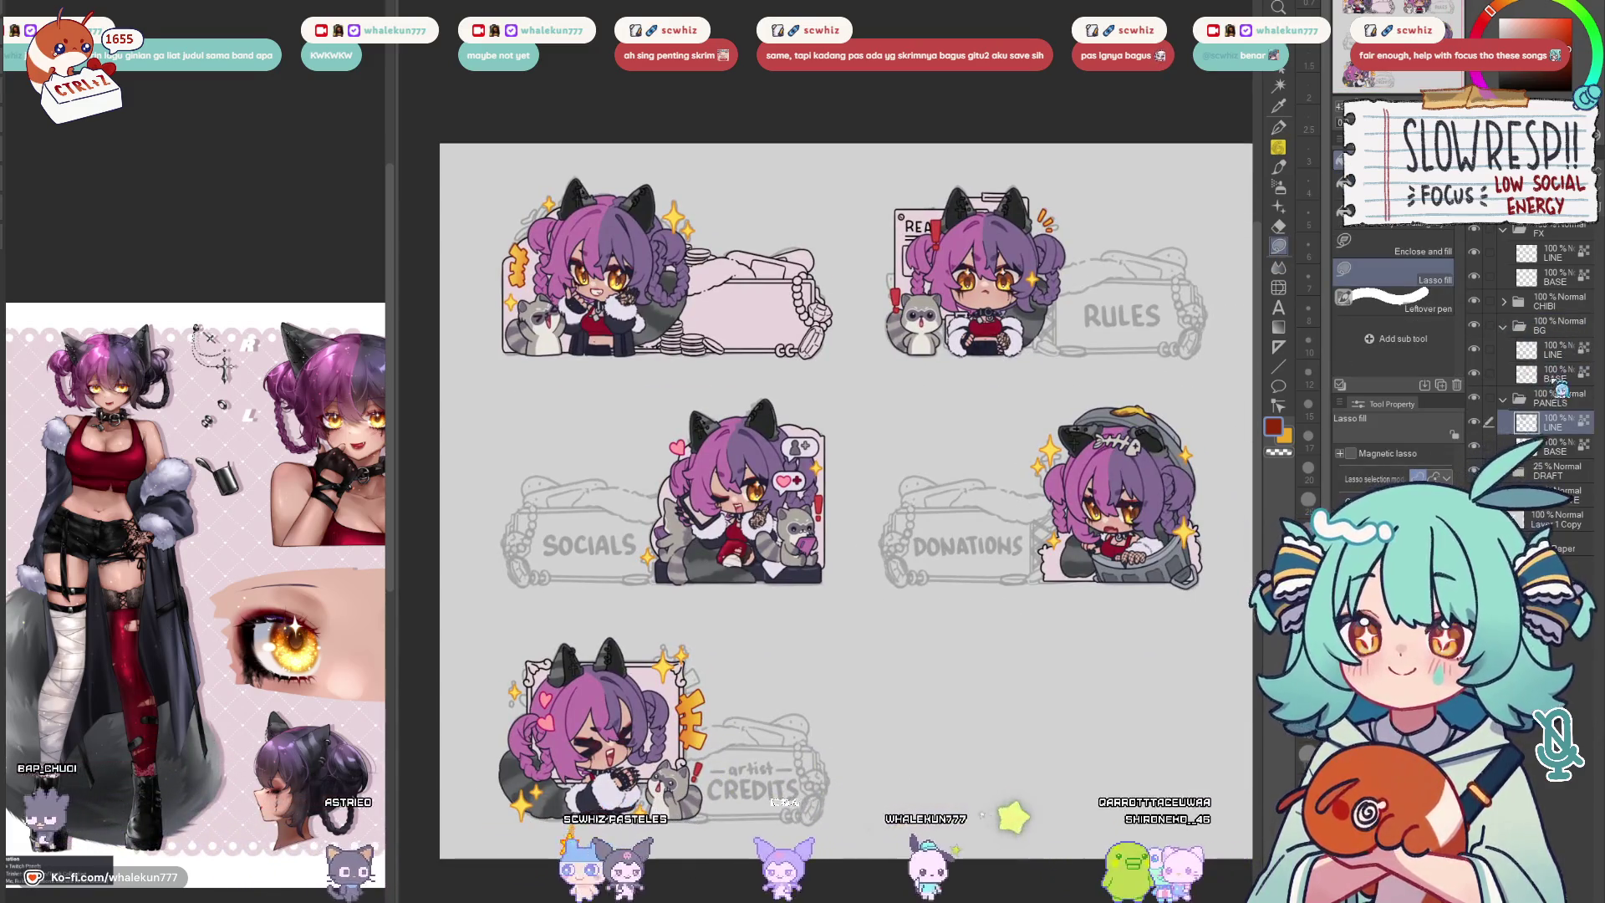
{"action": "left_click", "coordinate": [1543, 373]}
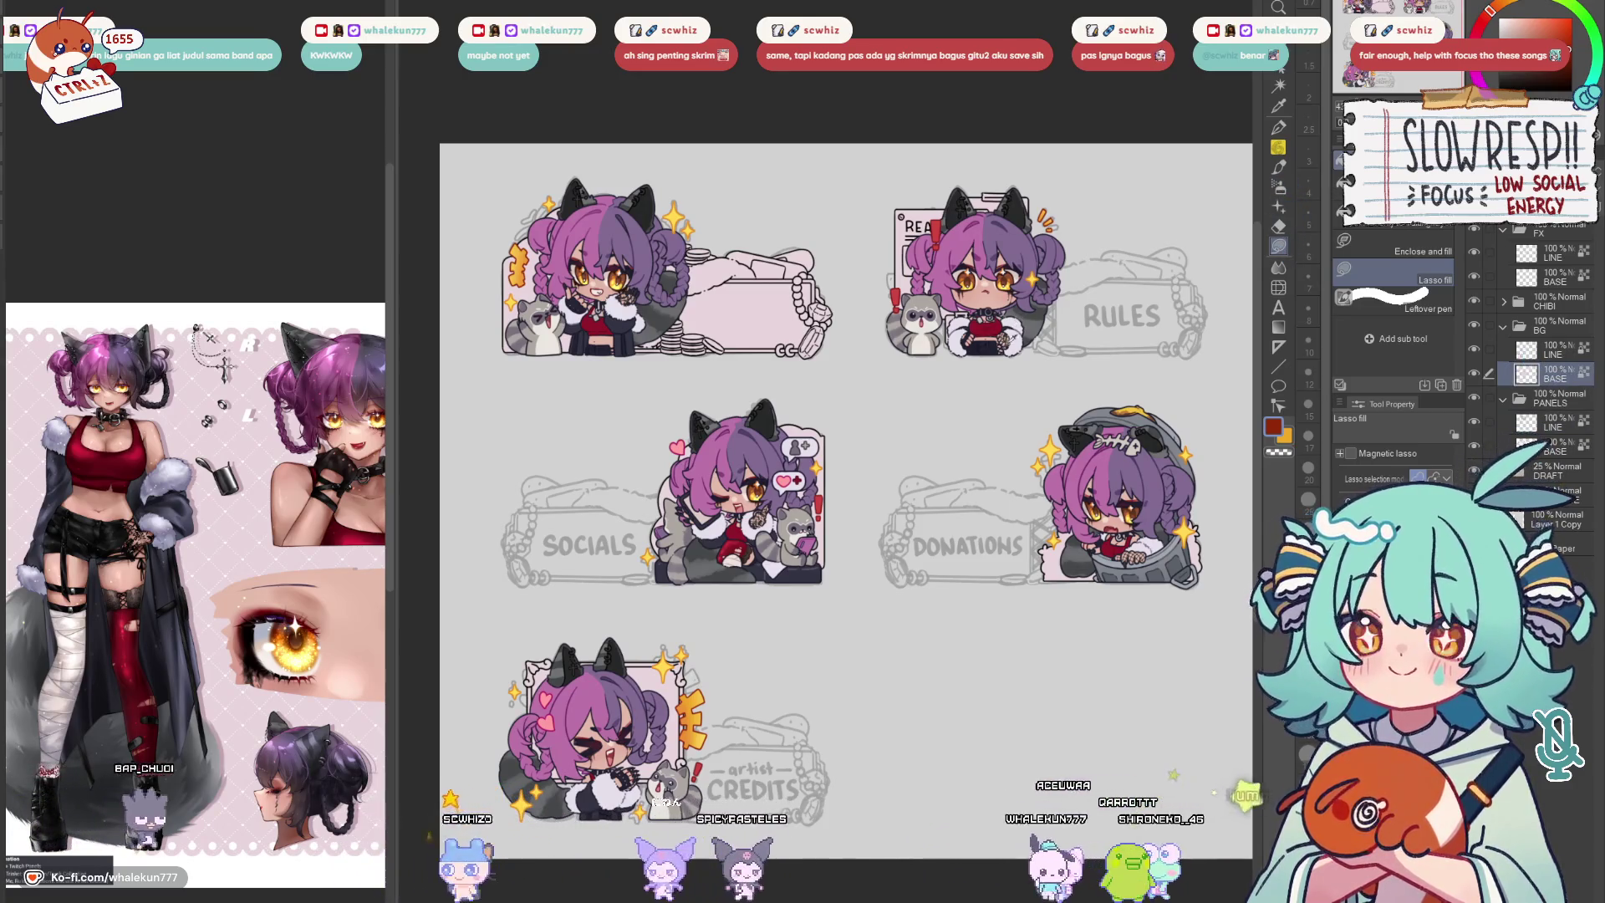
{"action": "left_click", "coordinate": [786, 445], "text": "alt"}
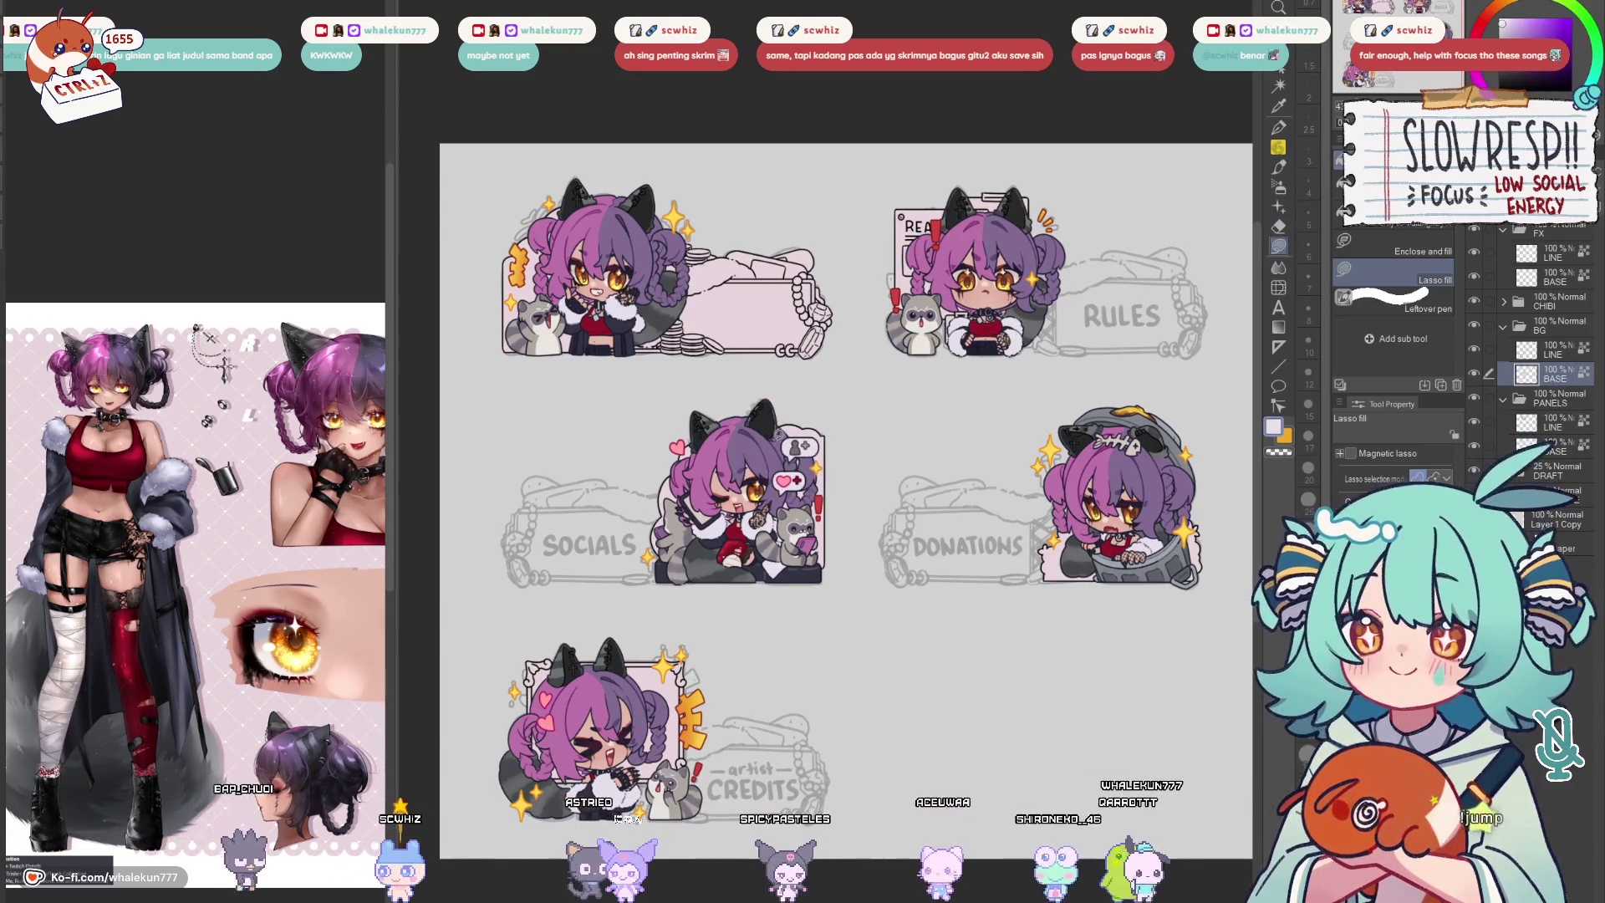
{"action": "left_click_drag", "start_coordinate": [846, 501], "coordinate": [777, 442]}
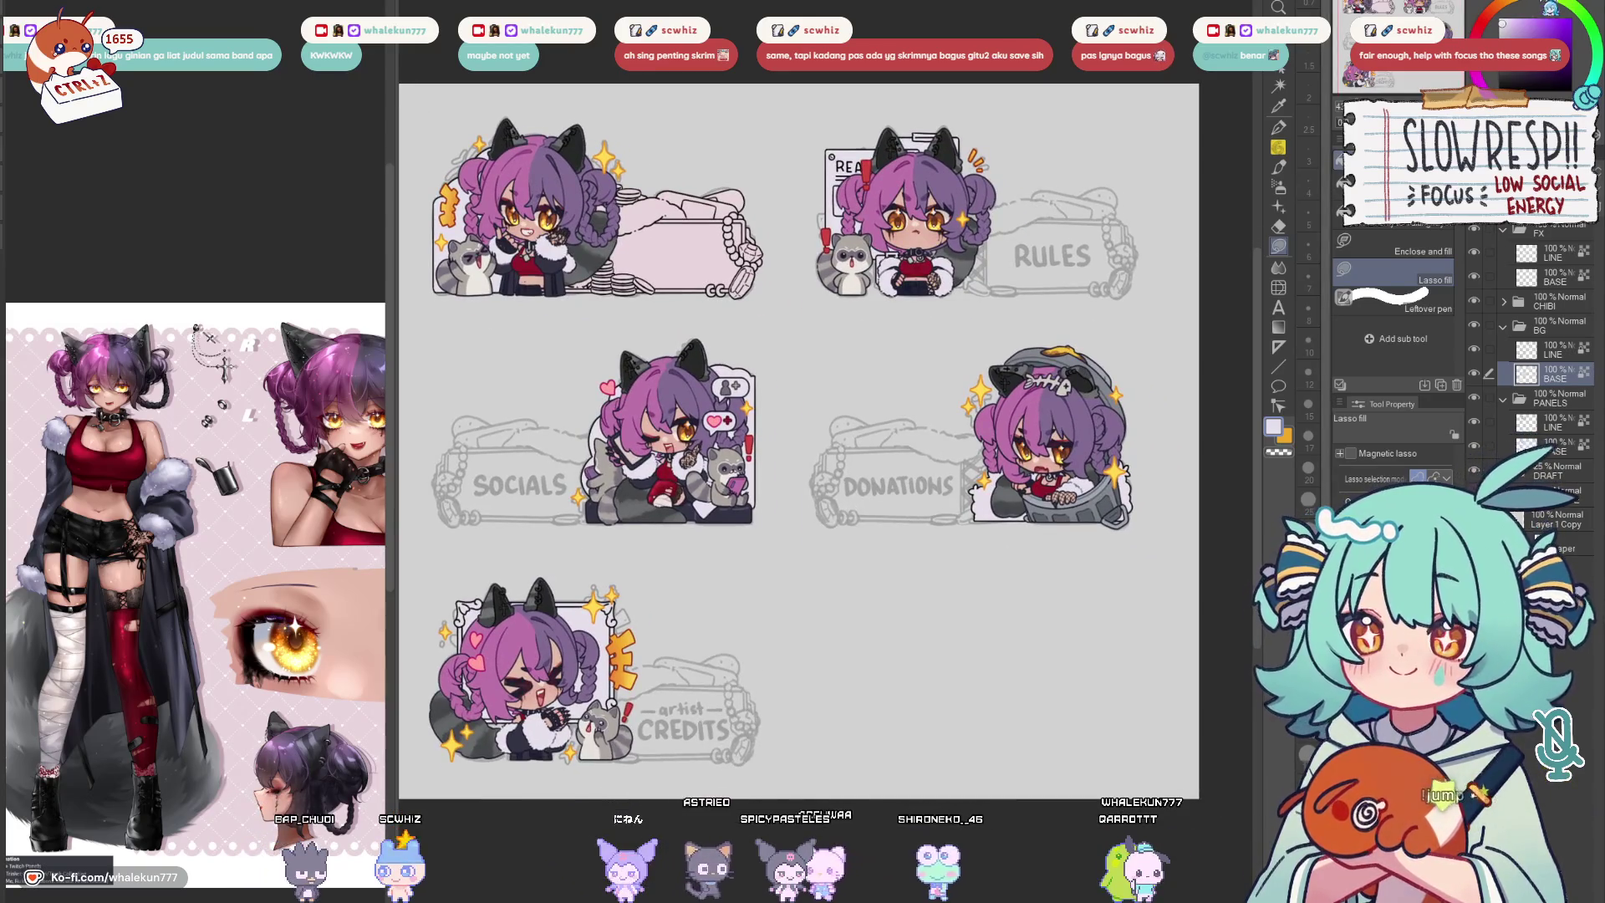
{"action": "left_click_drag", "start_coordinate": [846, 502], "coordinate": [746, 548]}
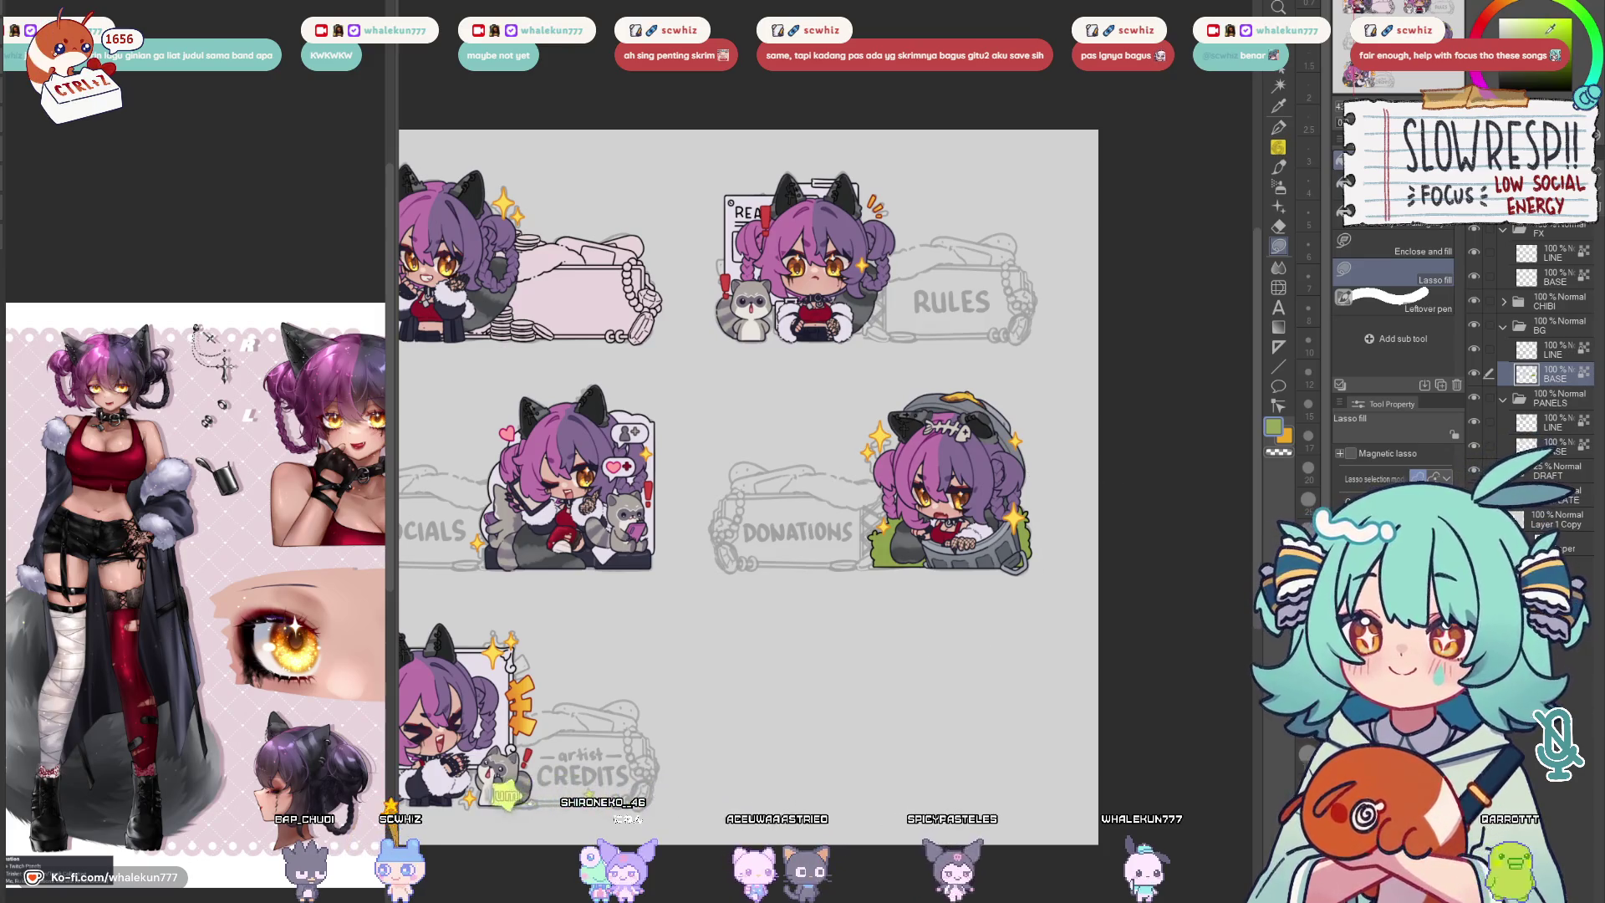
{"action": "left_click_drag", "start_coordinate": [1050, 418], "coordinate": [1045, 422]}
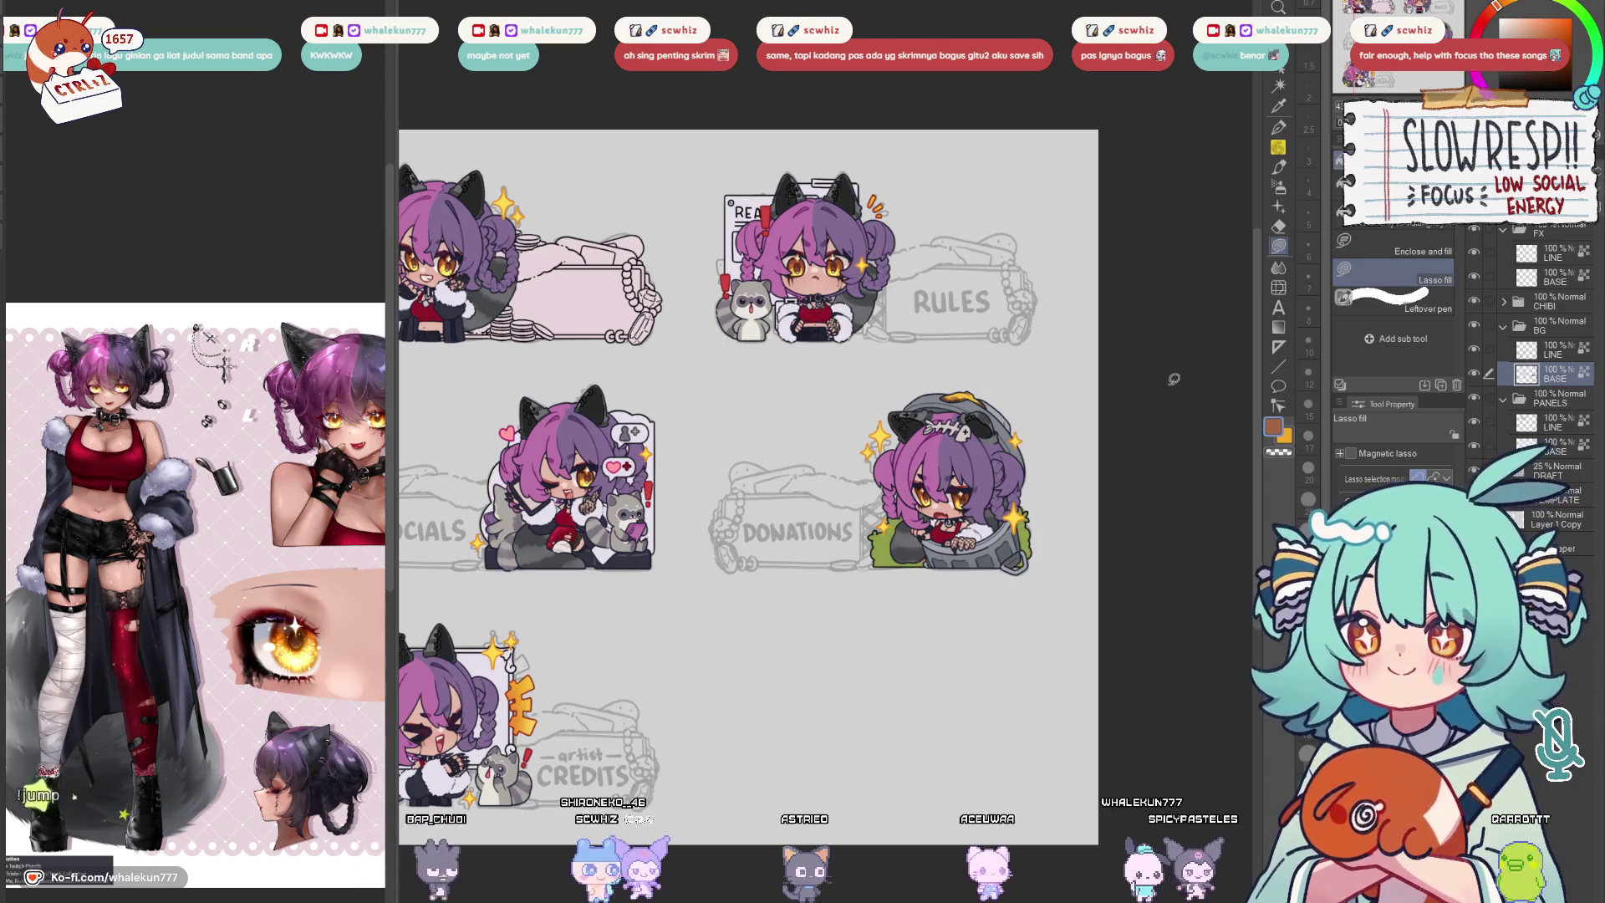
{"action": "key", "text": "ctrl+z"}
{"action": "key", "text": "ctrl+0"}
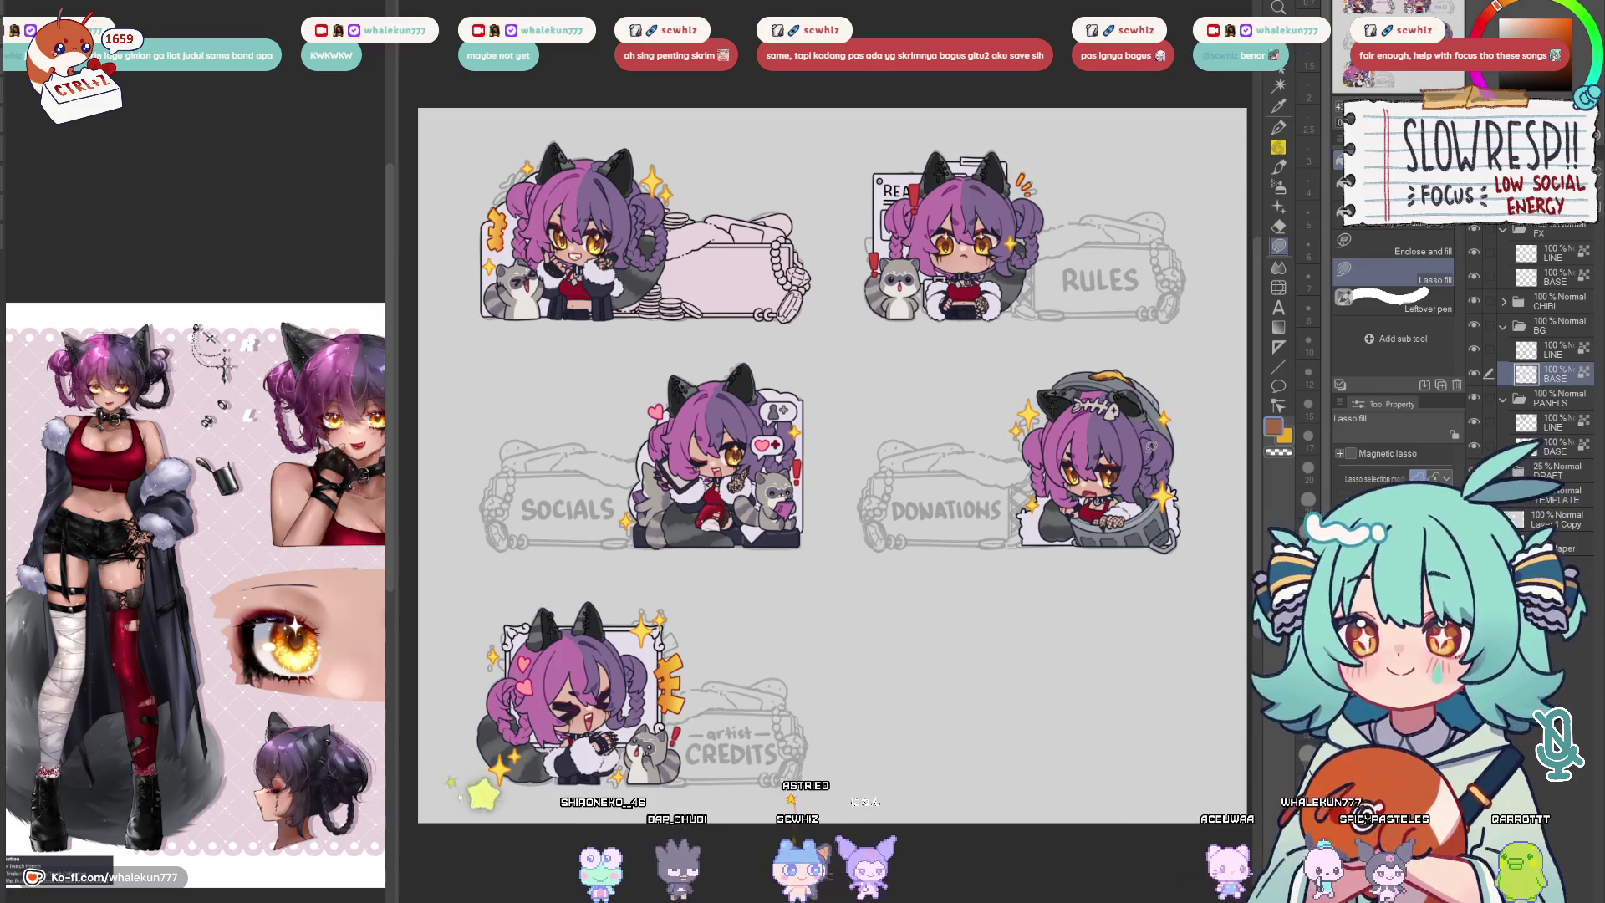
Zoom in and lasso the whole top-left banner frame, then deselect
{"action": "scroll", "coordinate": [953, 621], "scroll_direction": "up", "scroll_amount": 1}
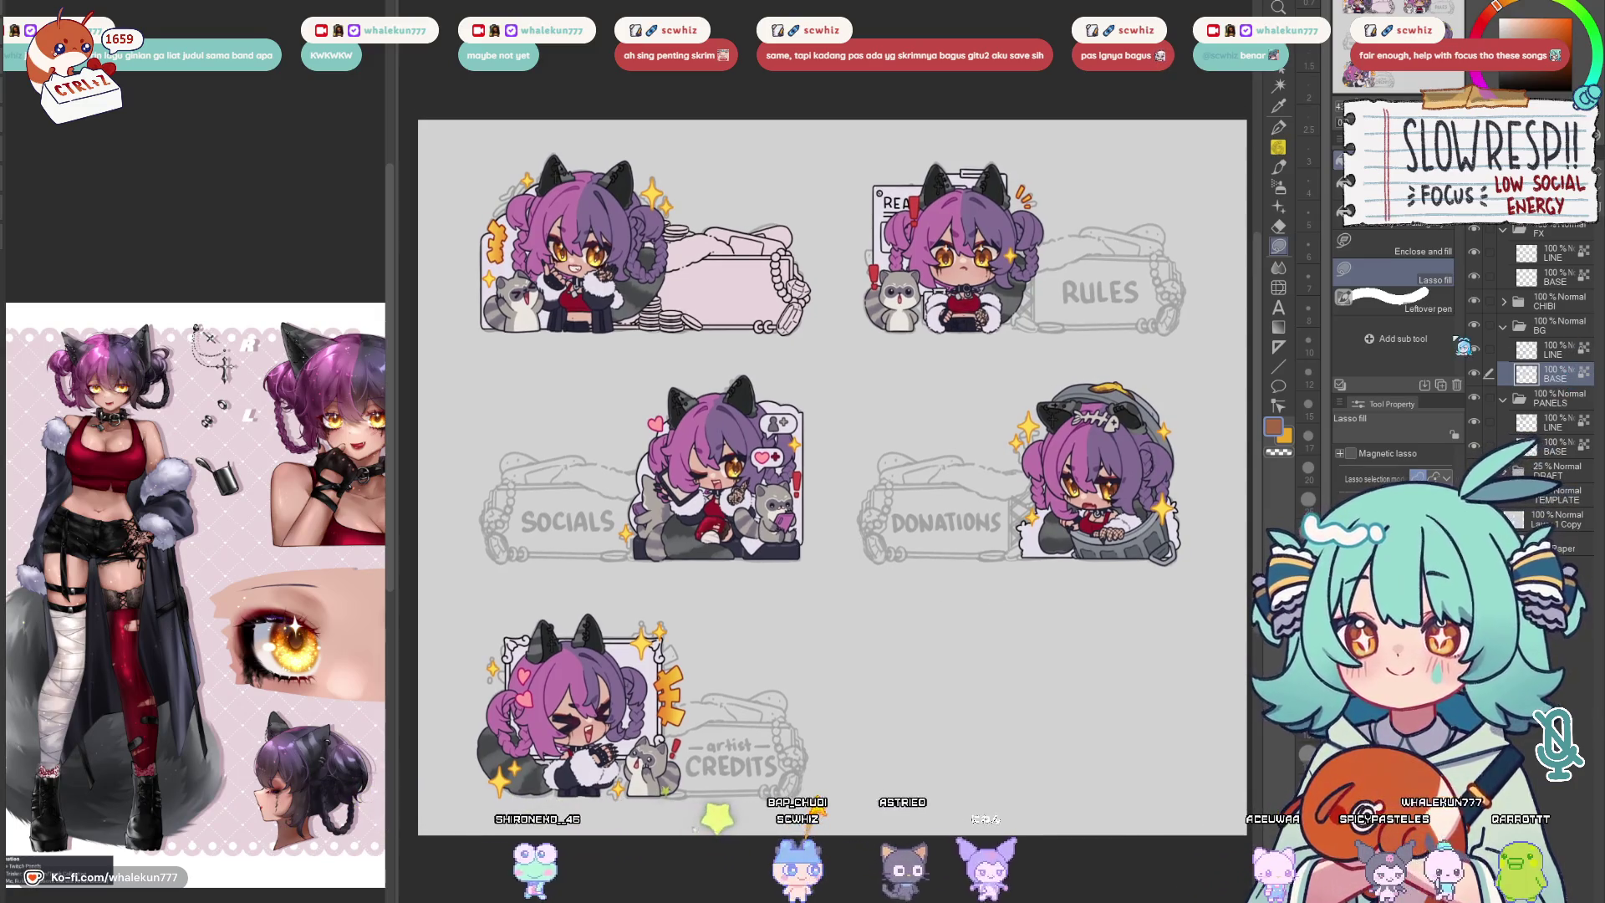
{"action": "scroll", "coordinate": [765, 381], "scroll_direction": "up", "scroll_amount": 5}
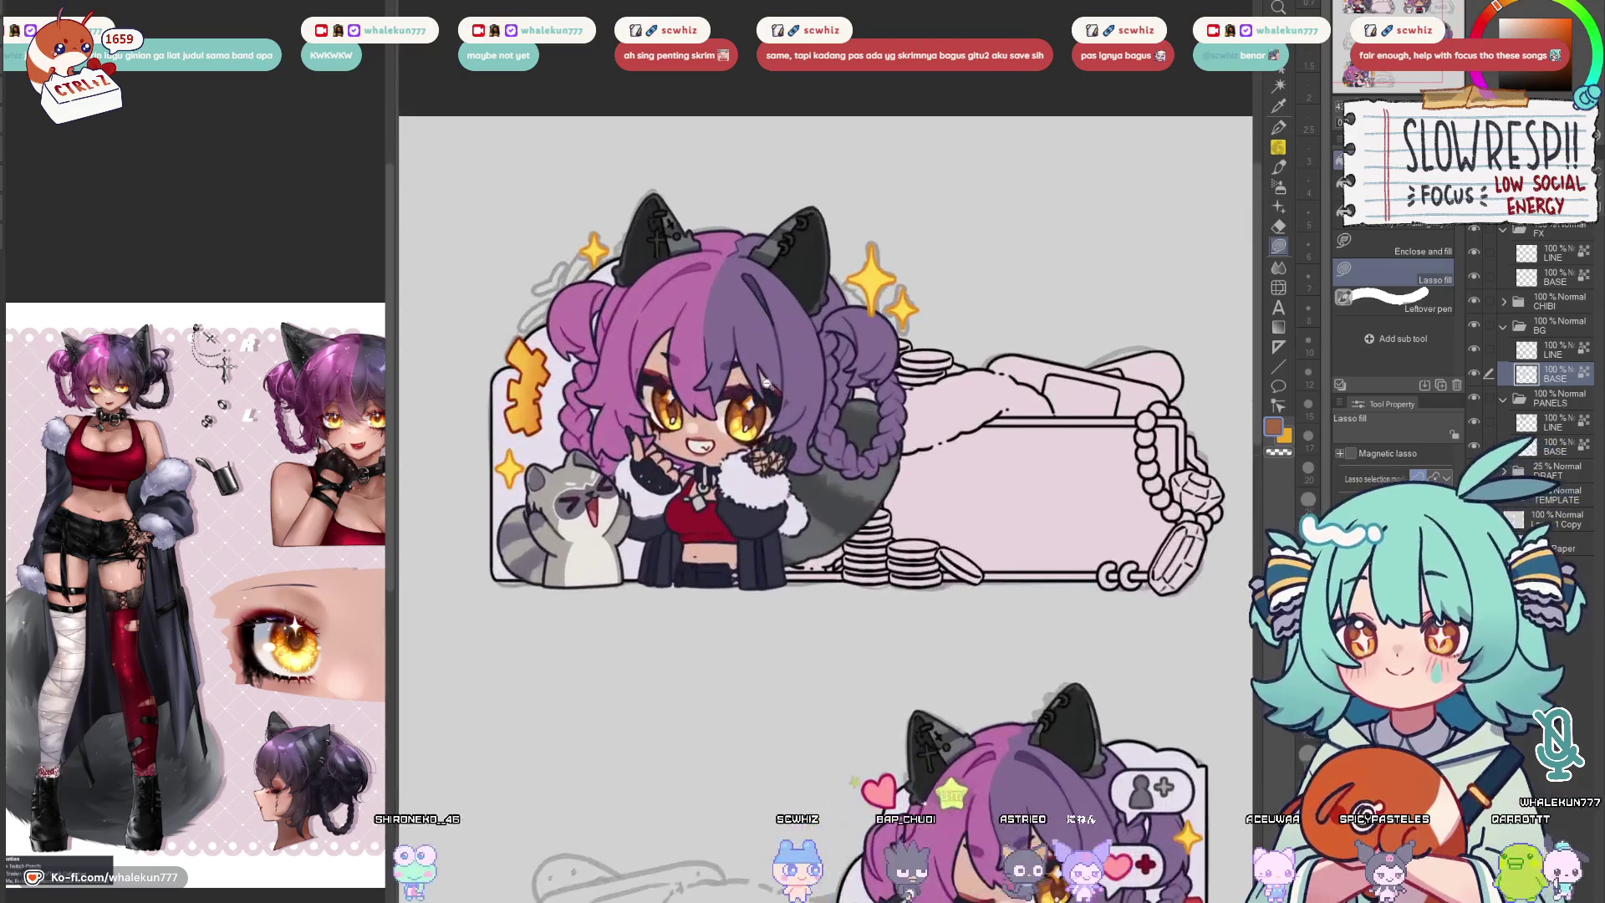
{"action": "left_click_drag", "start_coordinate": [1035, 561], "coordinate": [988, 548]}
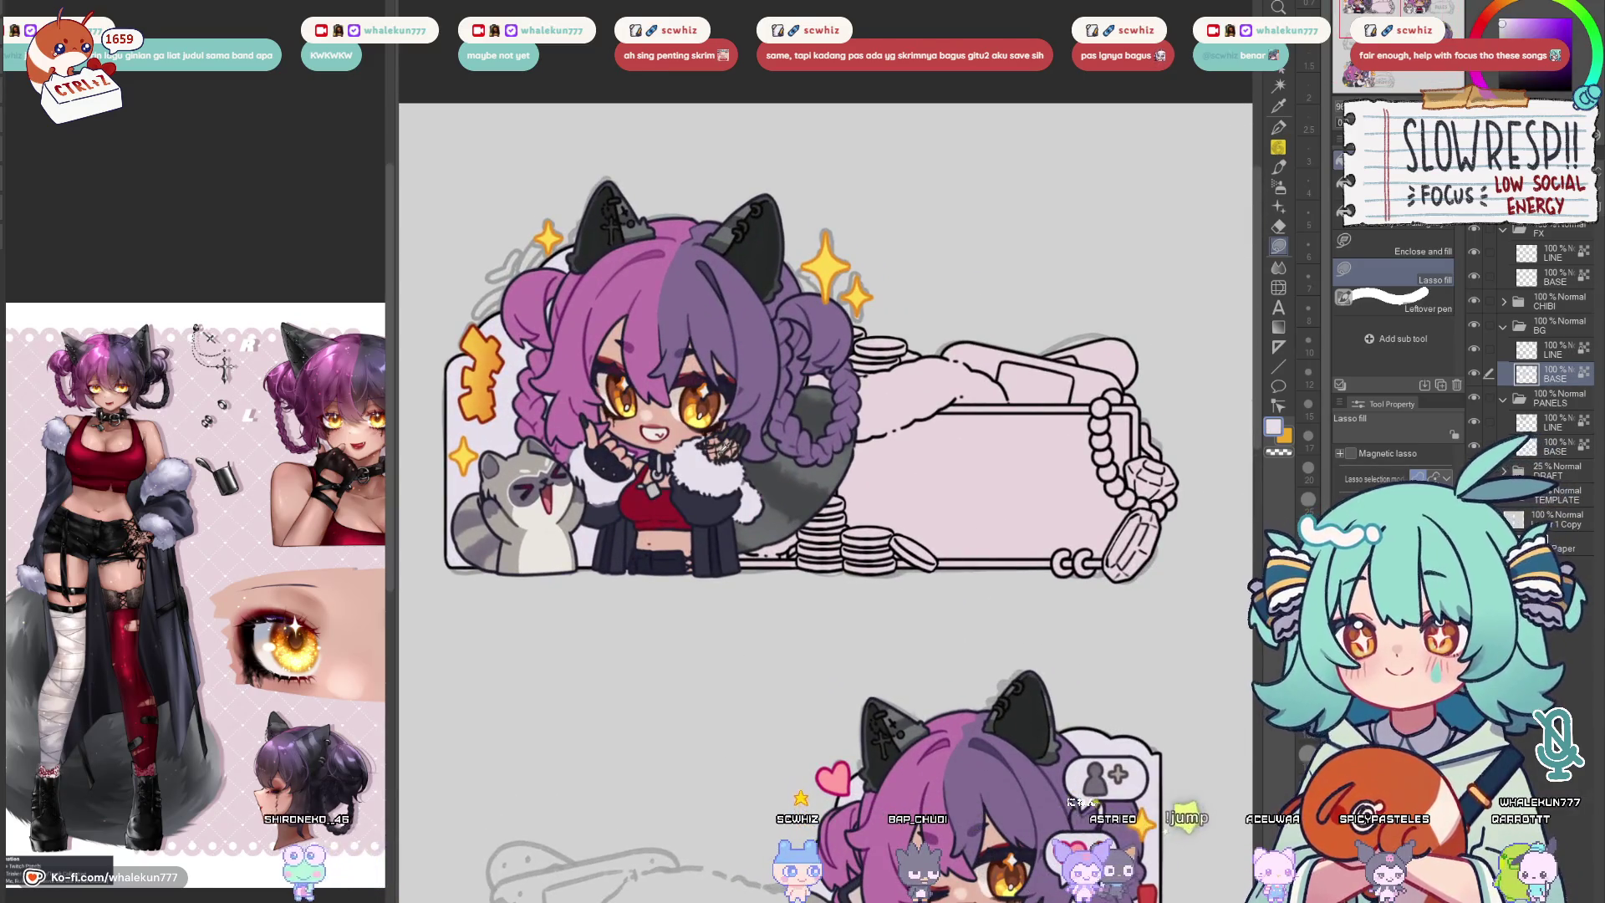
{"action": "left_click_drag", "start_coordinate": [1123, 600], "coordinate": [994, 515]}
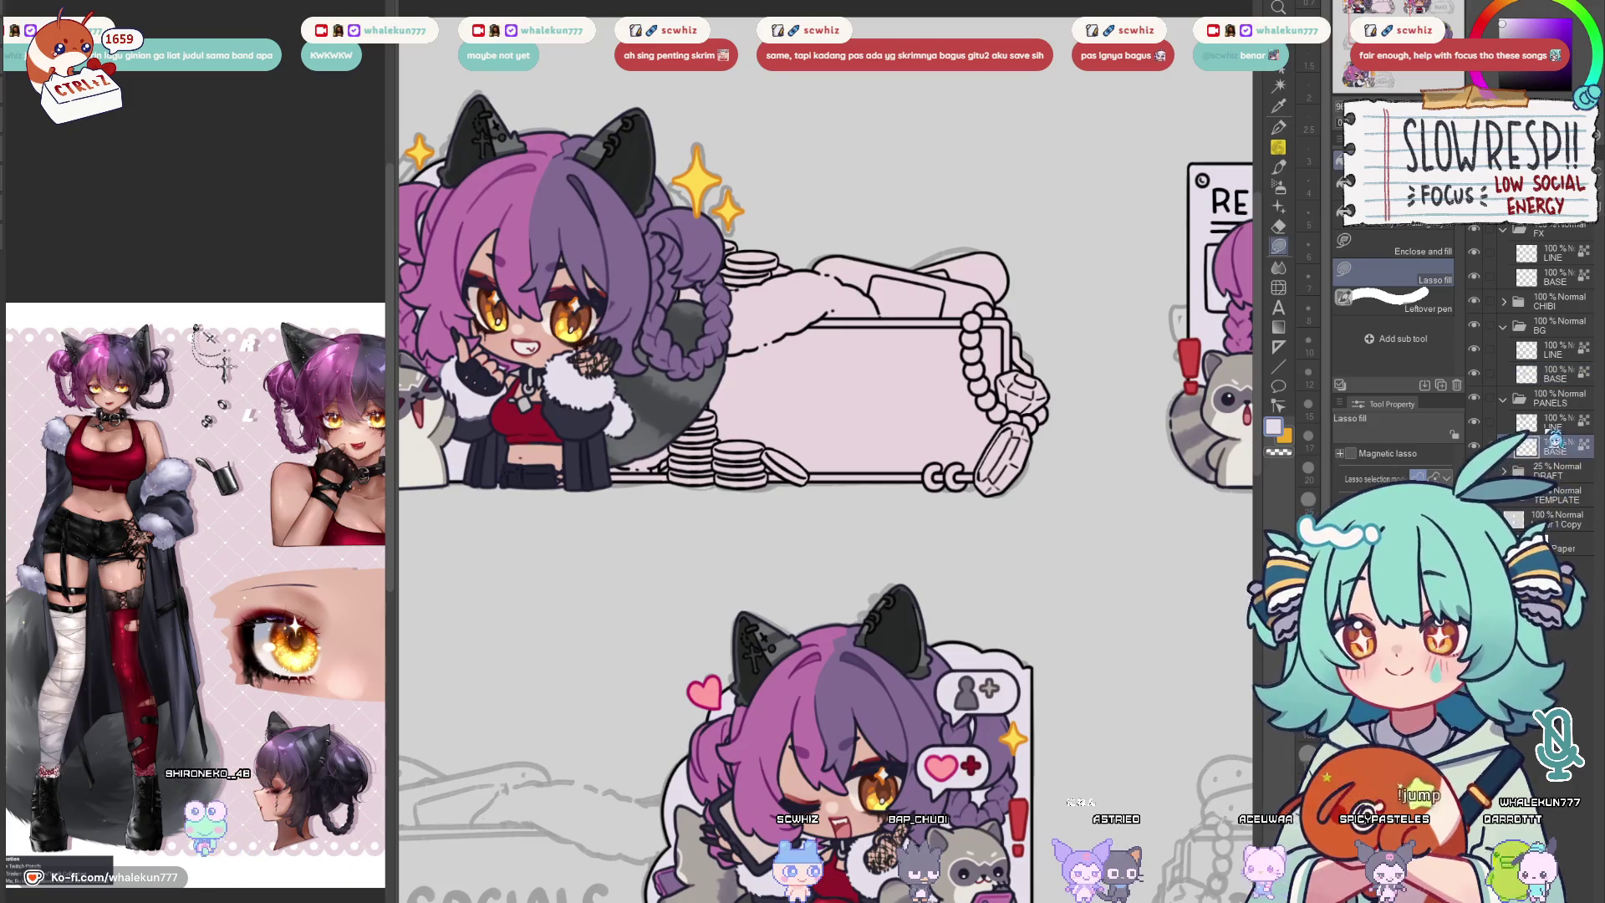
{"action": "scroll", "coordinate": [1240, 544], "scroll_direction": "down", "scroll_amount": 5}
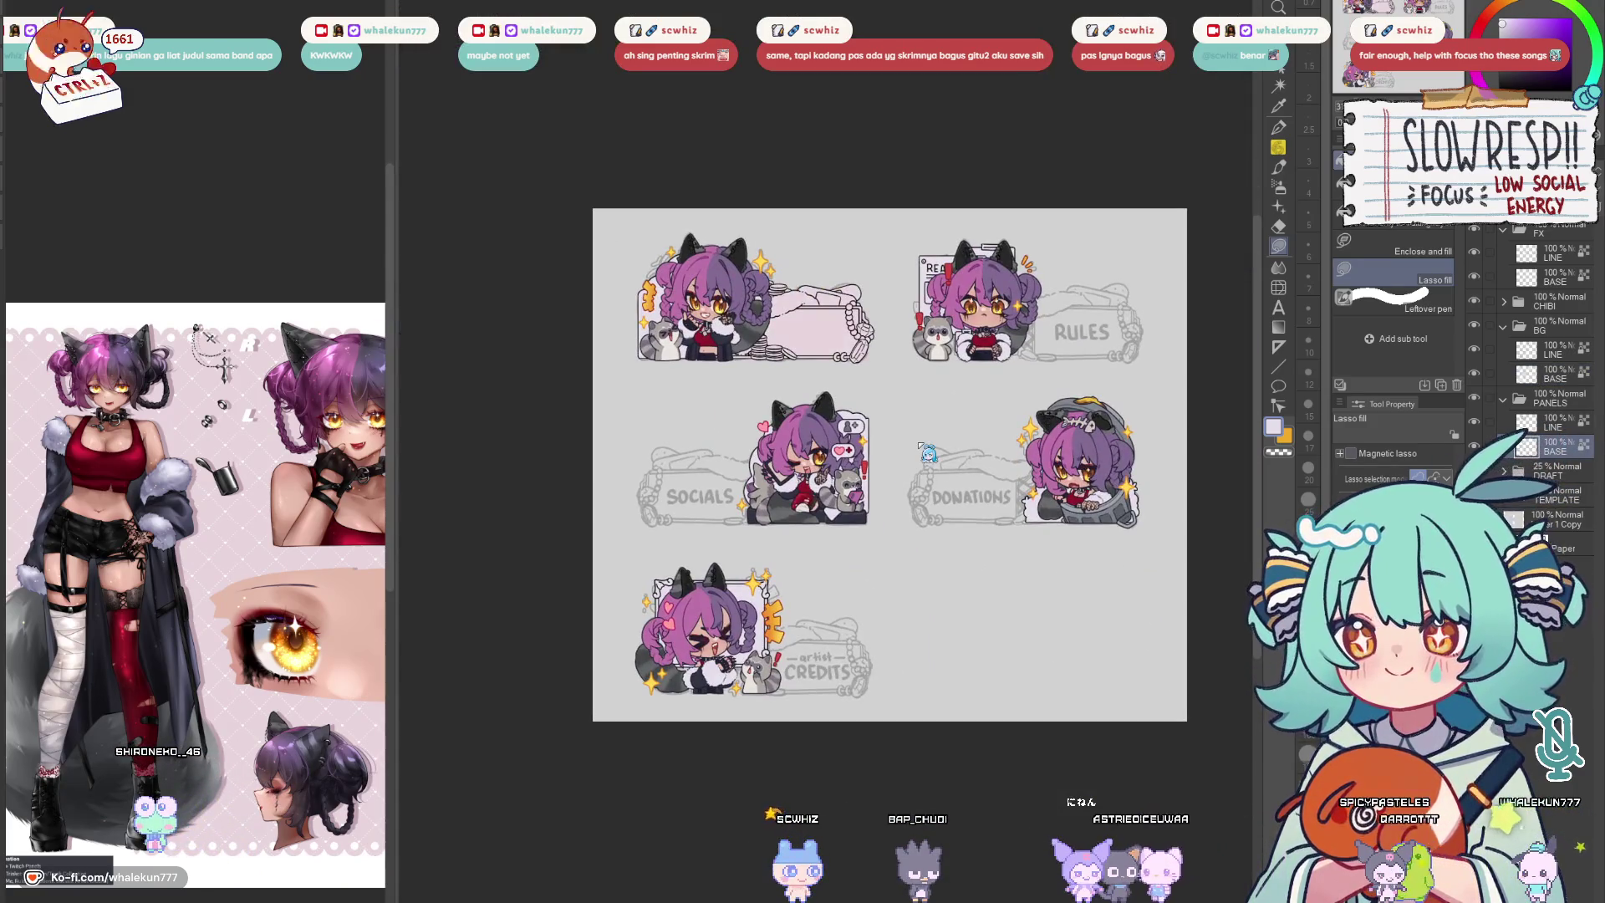
{"action": "left_click_drag", "start_coordinate": [602, 250], "coordinate": [926, 454]}
{"action": "key", "text": "ctrl+d"}
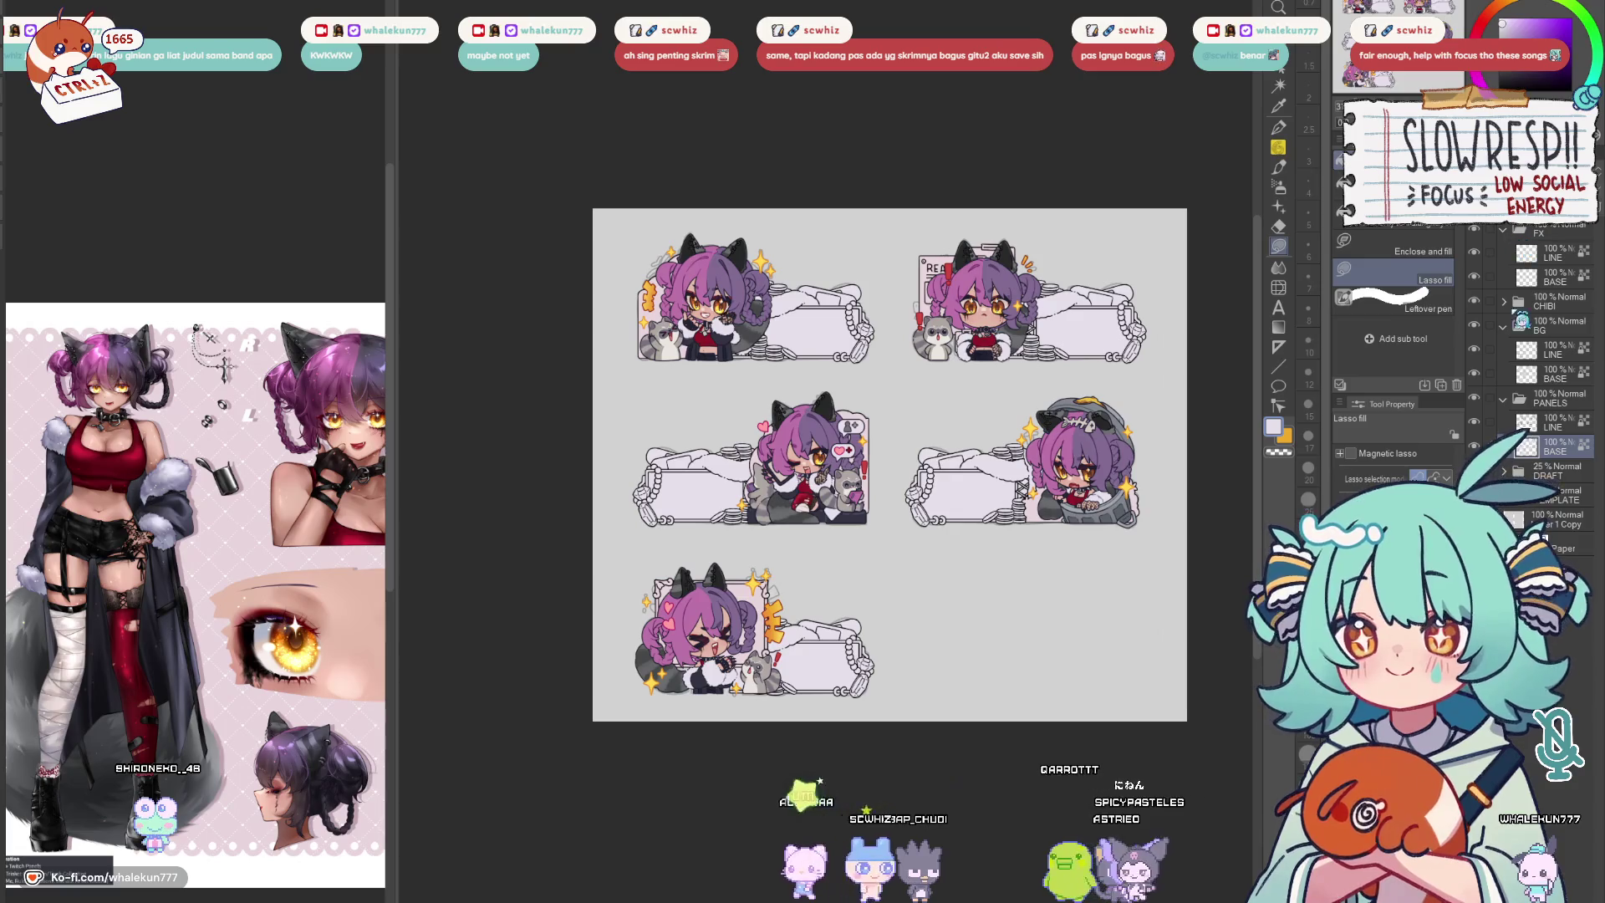
{"action": "scroll", "coordinate": [1107, 532], "scroll_direction": "up", "scroll_amount": 3}
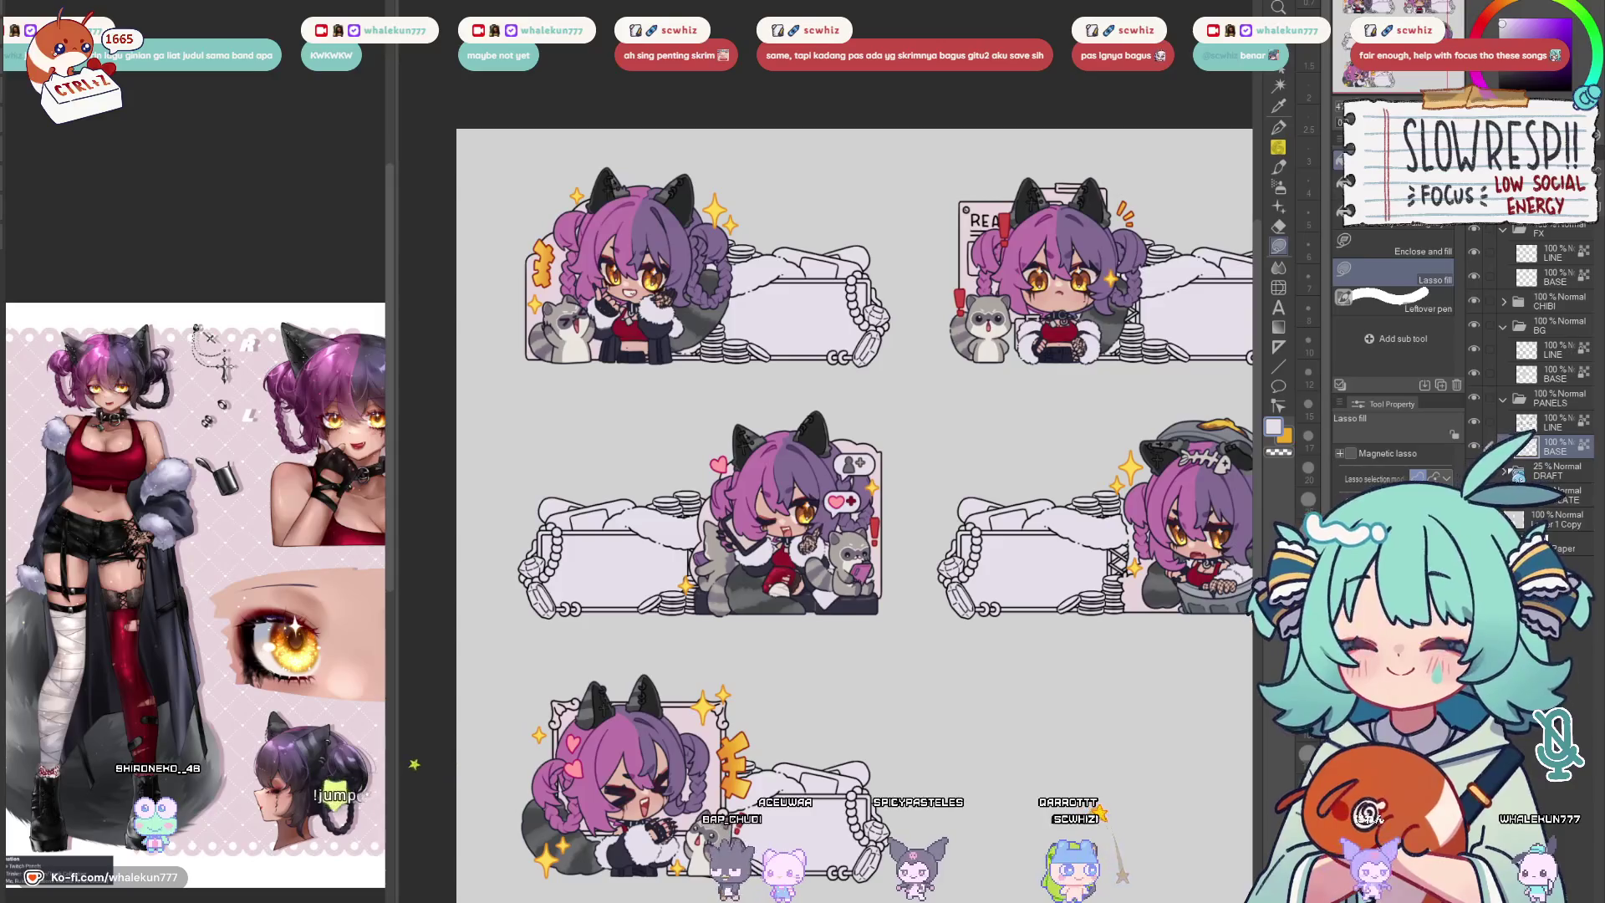
Move Layer 10 to the top of the stack and fade it to a light tone
{"action": "left_click_drag", "start_coordinate": [1541, 308], "coordinate": [1538, 234]}
{"action": "scroll", "coordinate": [1044, 541], "scroll_direction": "up", "scroll_amount": 2}
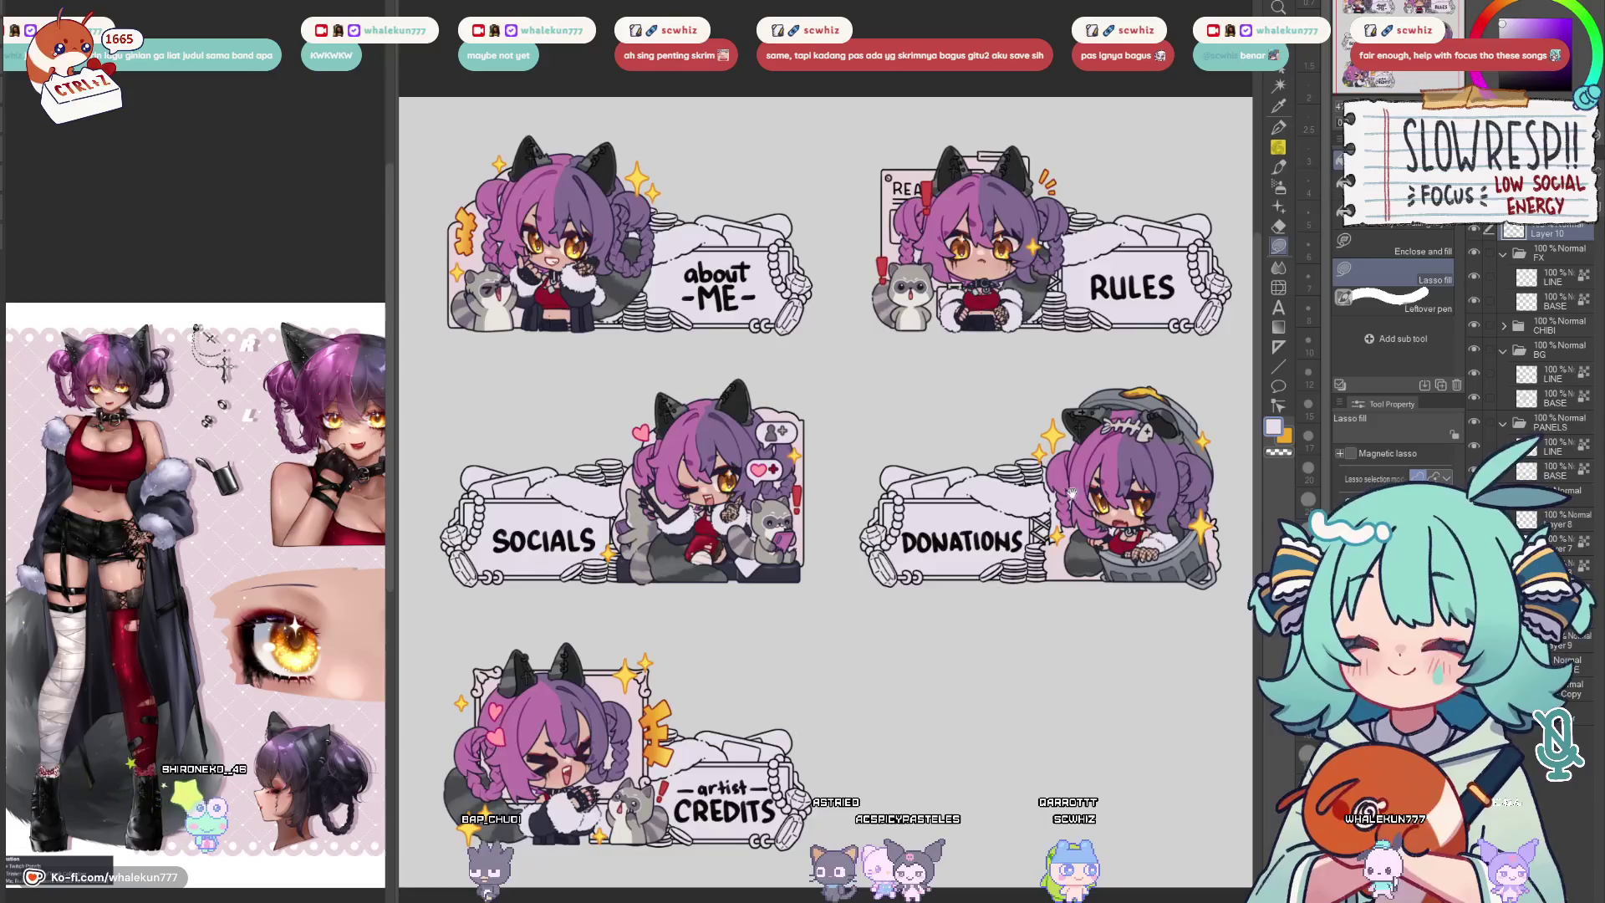
{"action": "left_click_drag", "start_coordinate": [1041, 541], "coordinate": [1059, 553]}
{"action": "left_click", "coordinate": [1474, 231]}
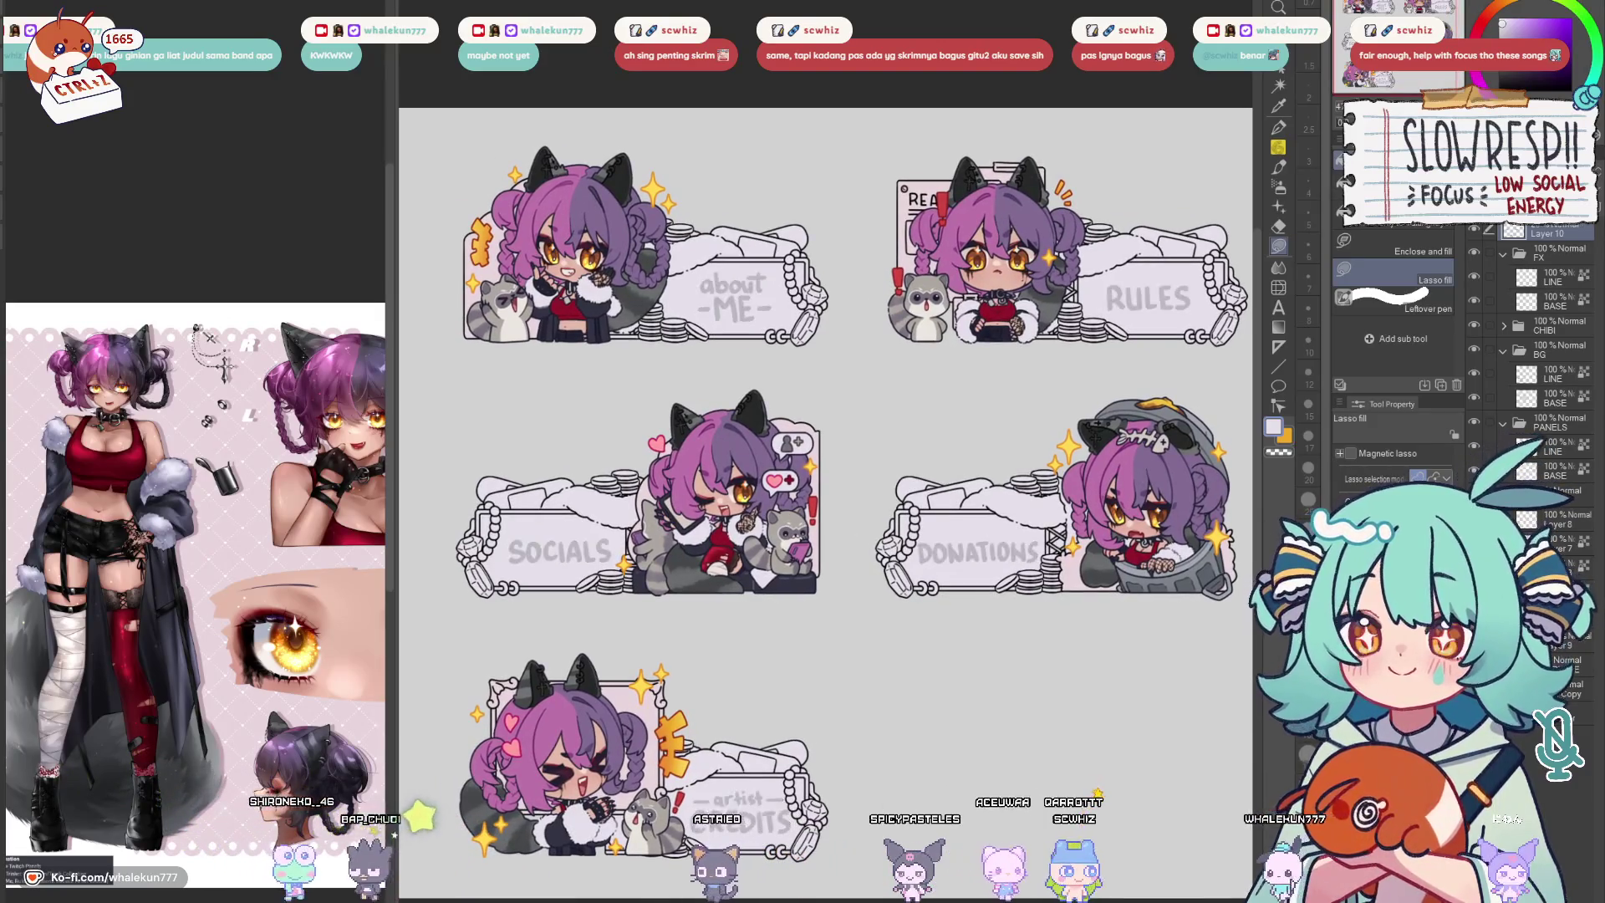
Expand the CHIBI folder to Layer 1, widen the canvas beside the reference sheet, and select the Pen
{"action": "left_click", "coordinate": [1504, 326]}
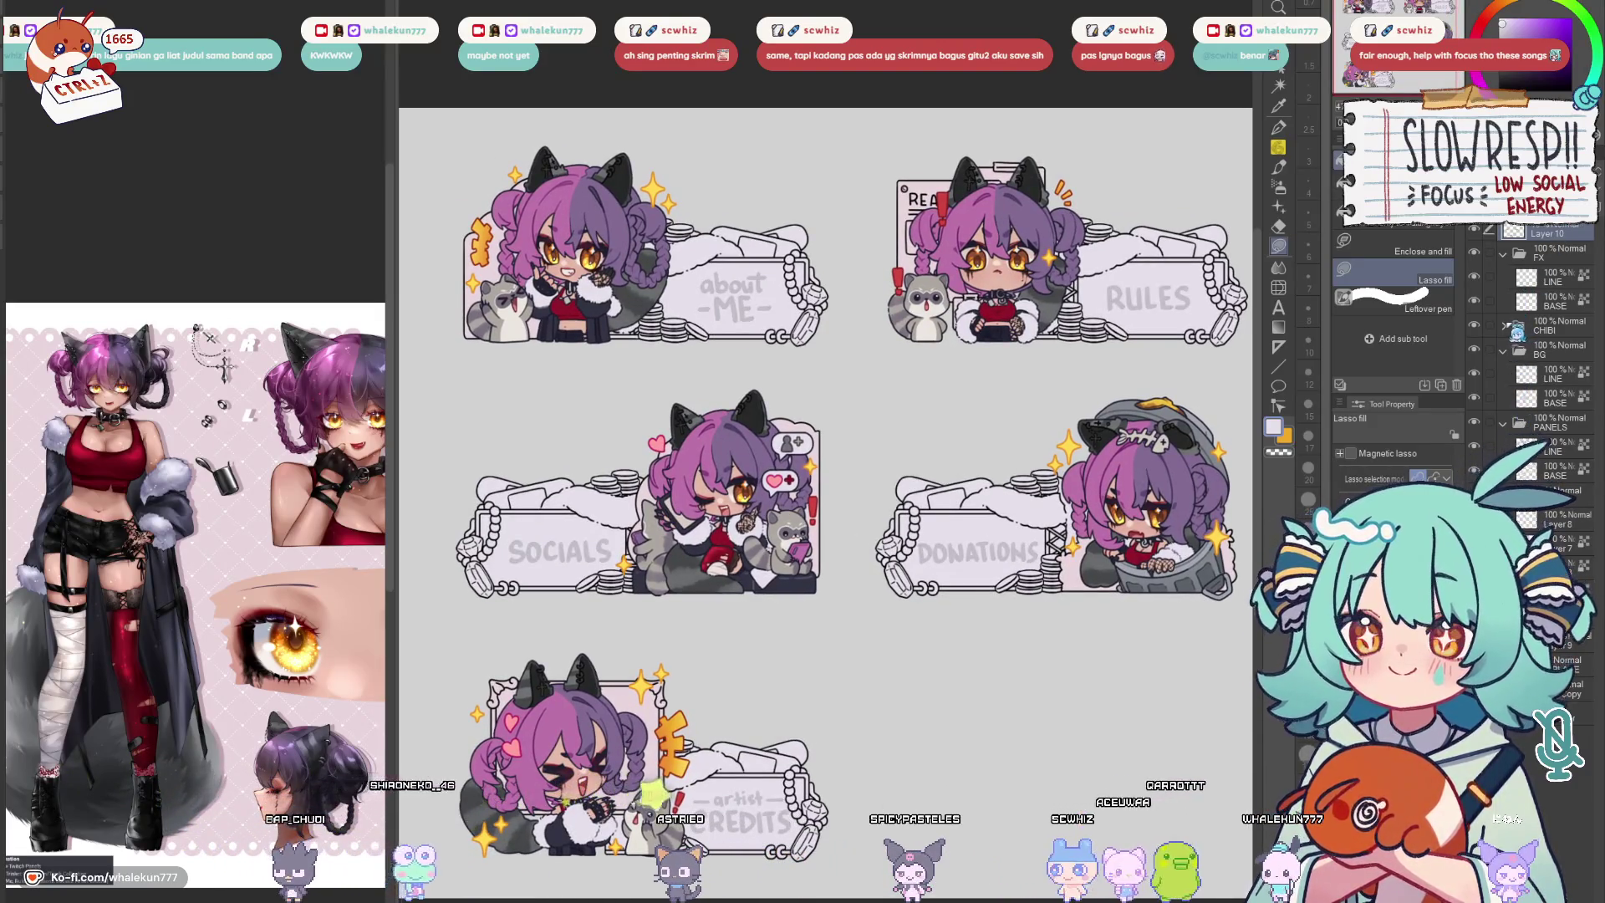
{"action": "left_click", "coordinate": [1541, 375]}
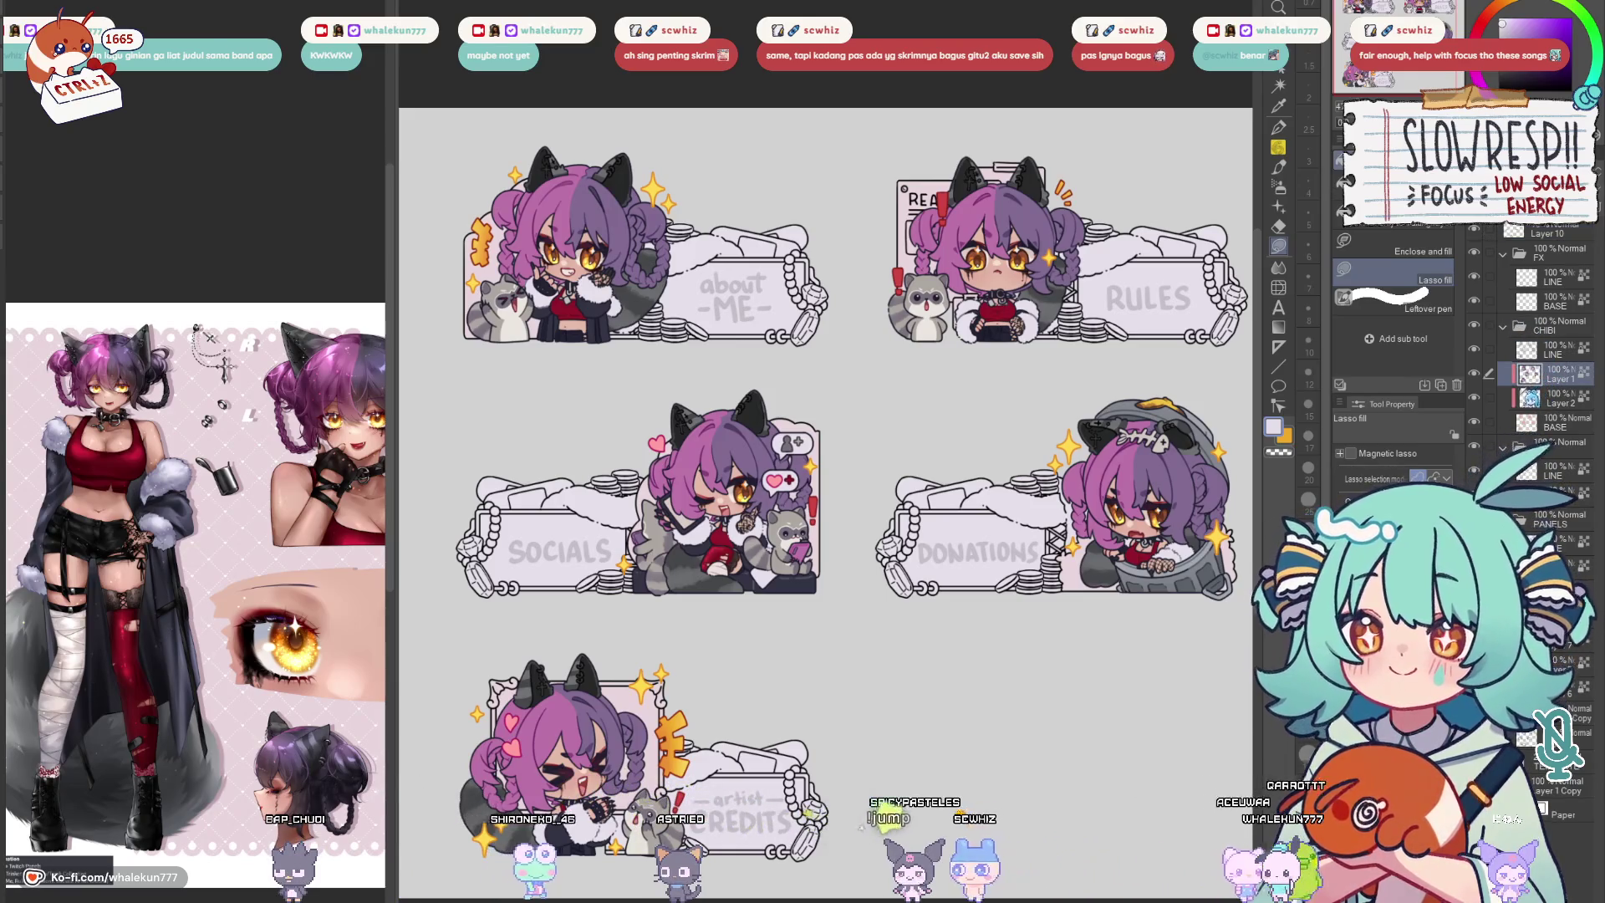
{"action": "left_click_drag", "start_coordinate": [1081, 586], "coordinate": [1093, 546]}
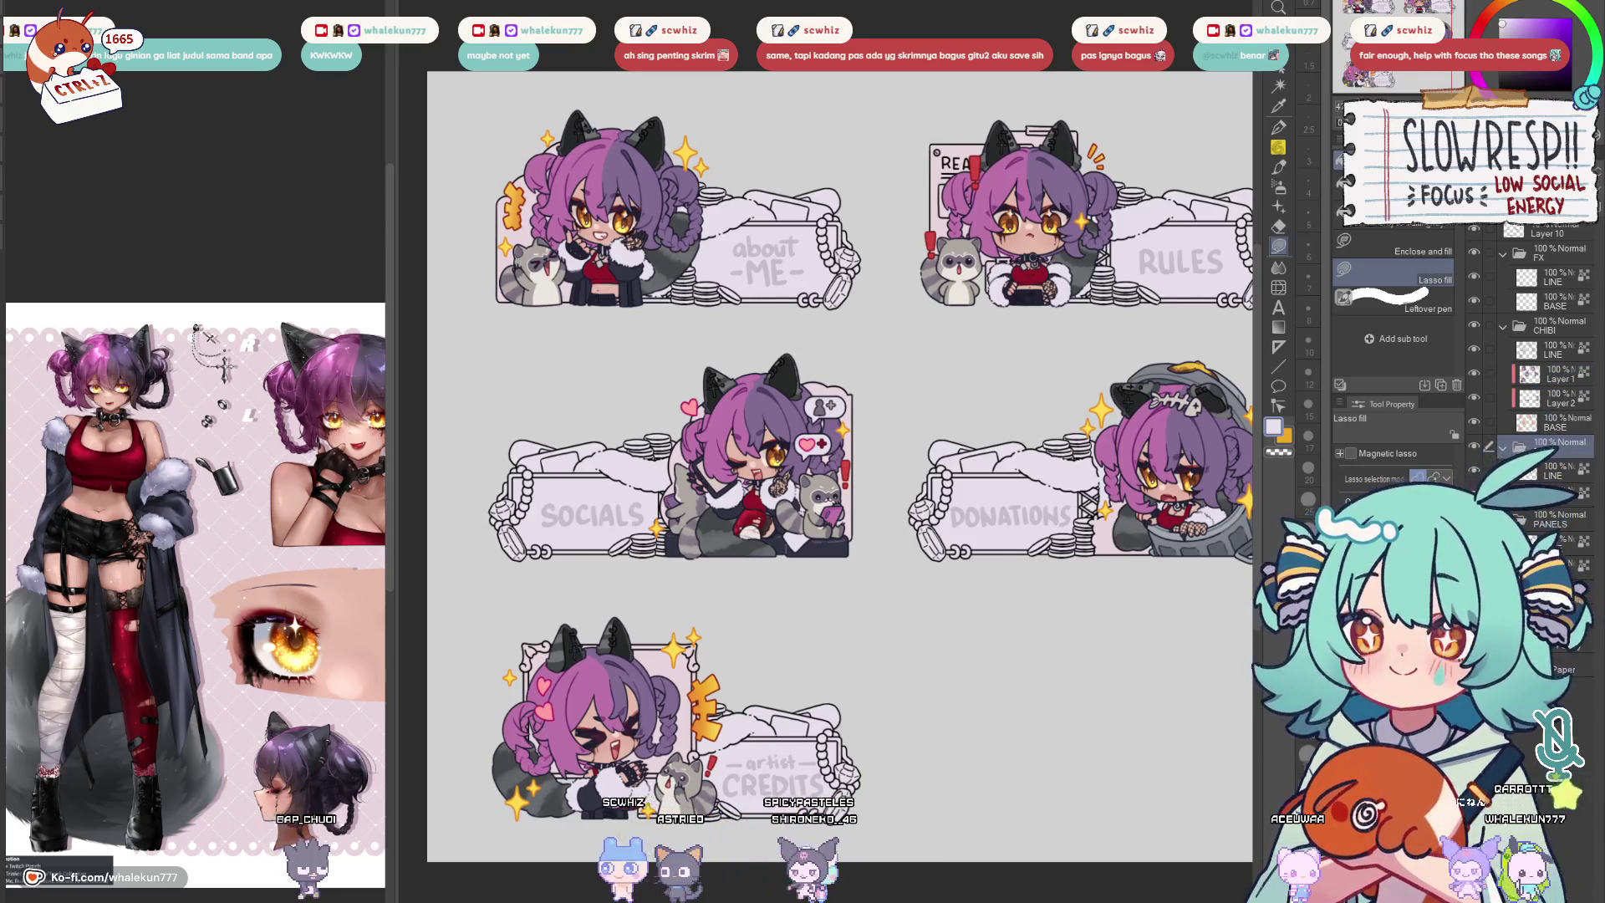
{"action": "mouse_move", "coordinate": [1041, 506]}
{"action": "left_mouse_down"}
{"action": "mouse_move", "coordinate": [928, 481]}
{"action": "mouse_move", "coordinate": [980, 483]}
{"action": "left_mouse_up"}
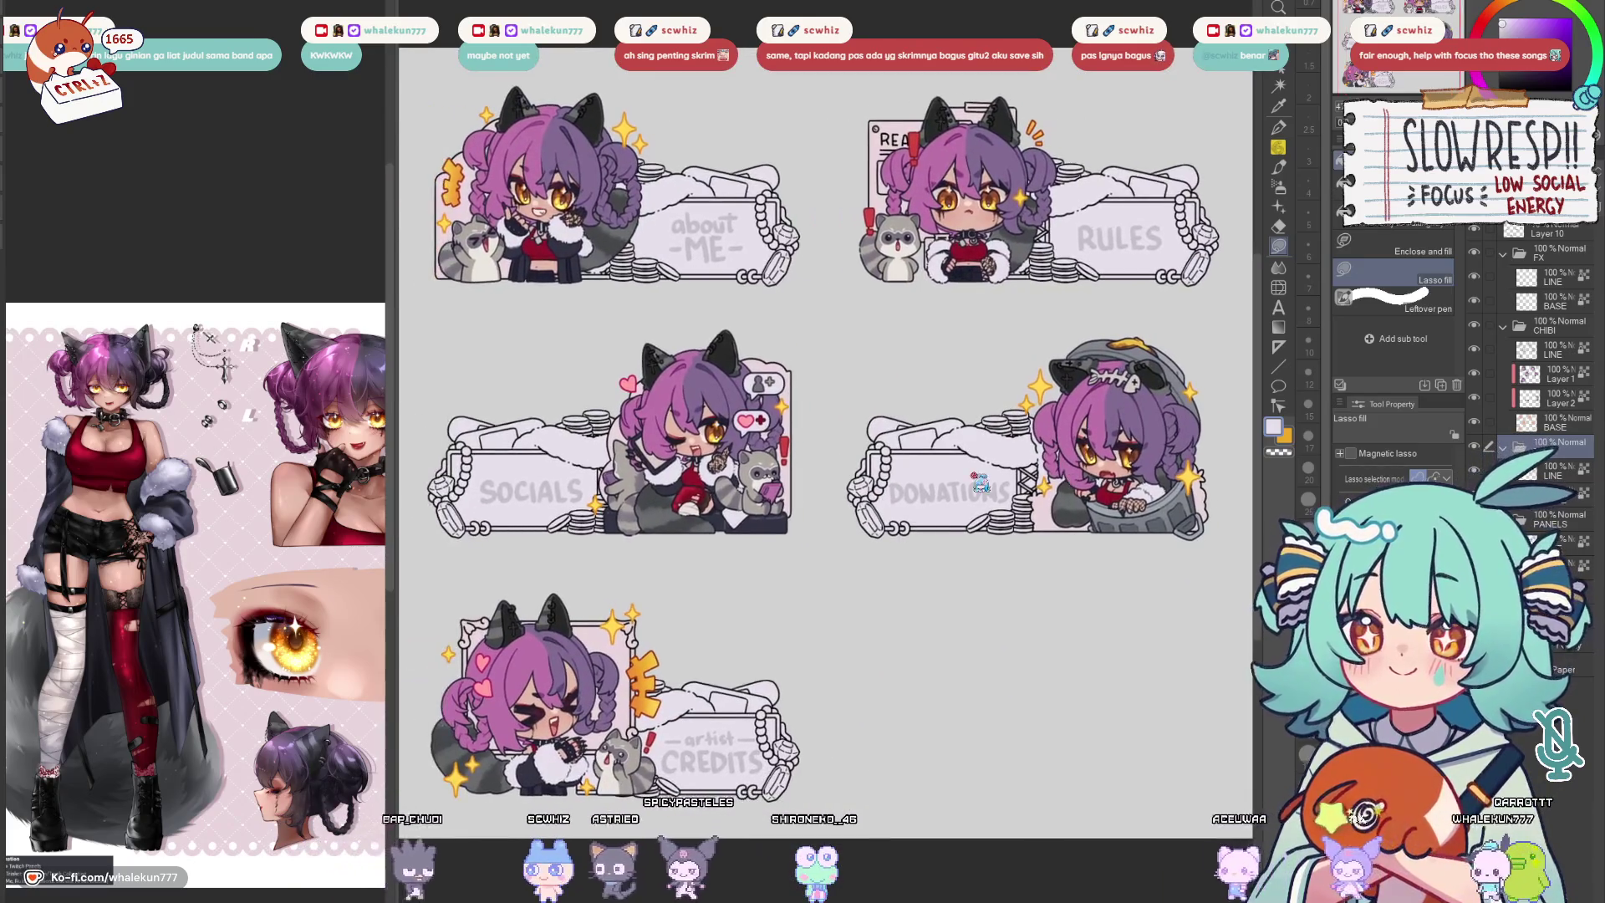
{"action": "left_click_drag", "start_coordinate": [397, 519], "coordinate": [312, 513]}
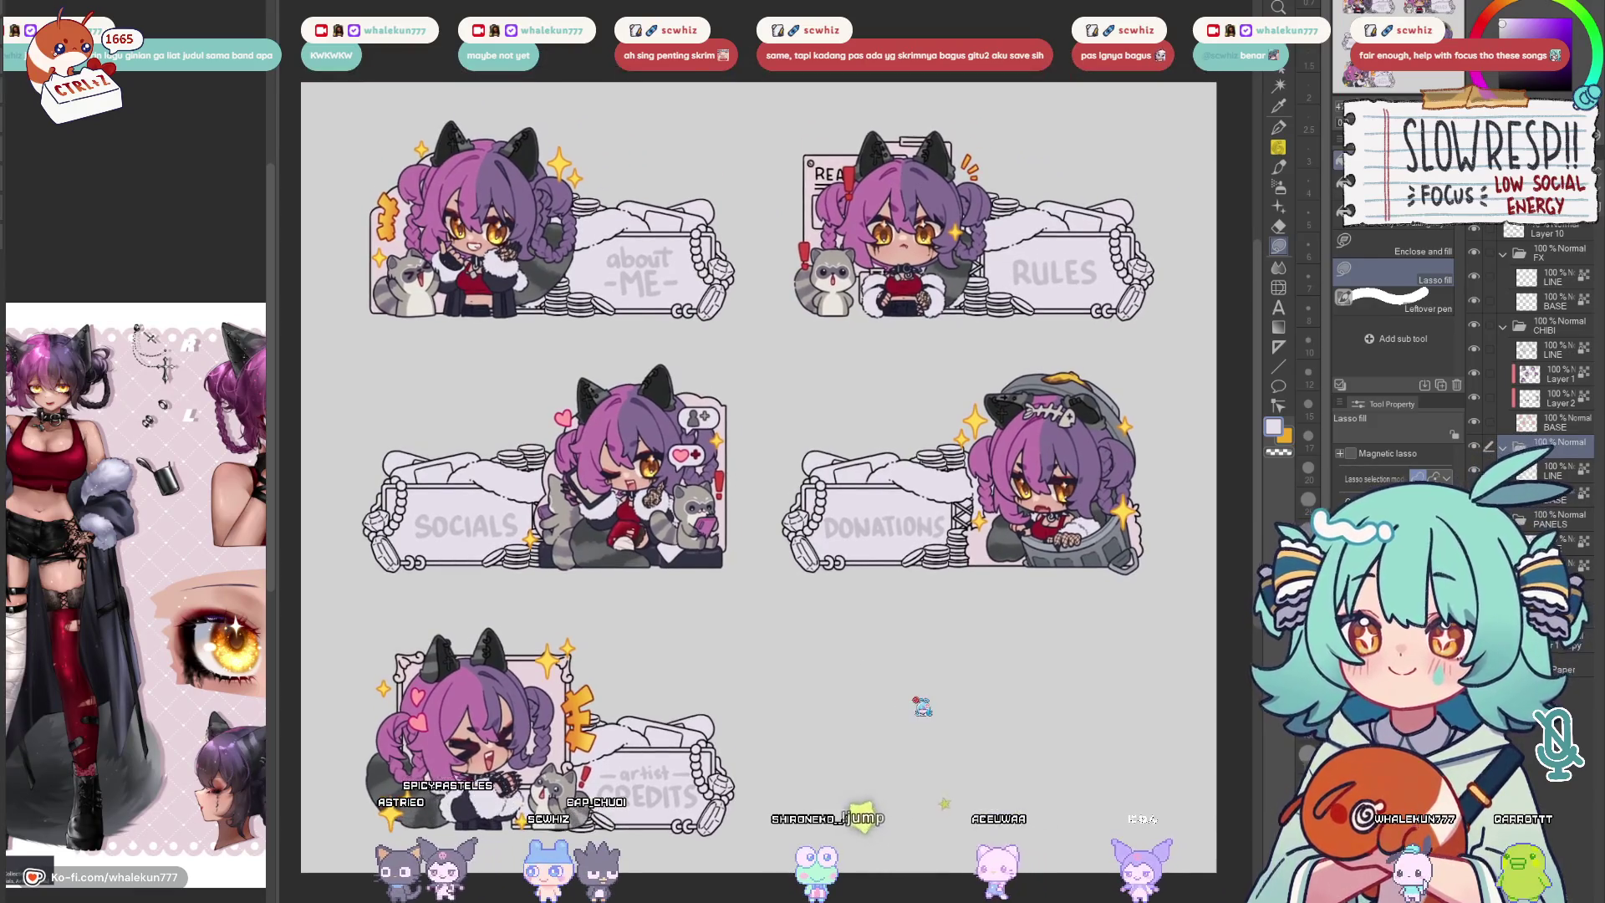
{"action": "scroll", "coordinate": [1541, 243], "scroll_direction": "up", "scroll_amount": 1}
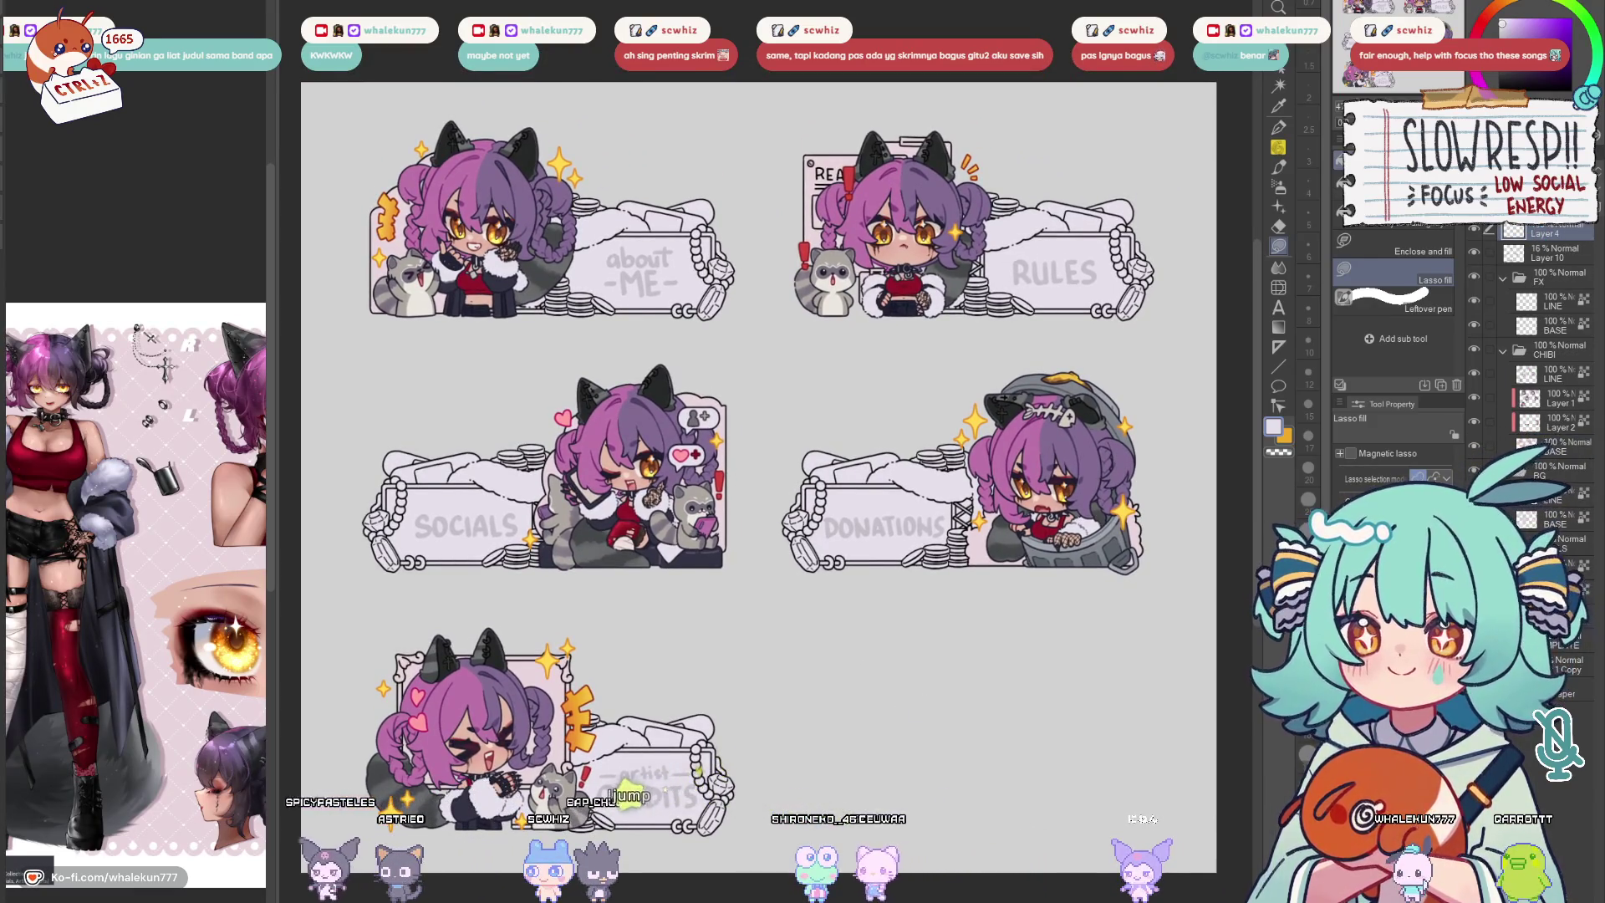
{"action": "left_click", "coordinate": [1280, 128]}
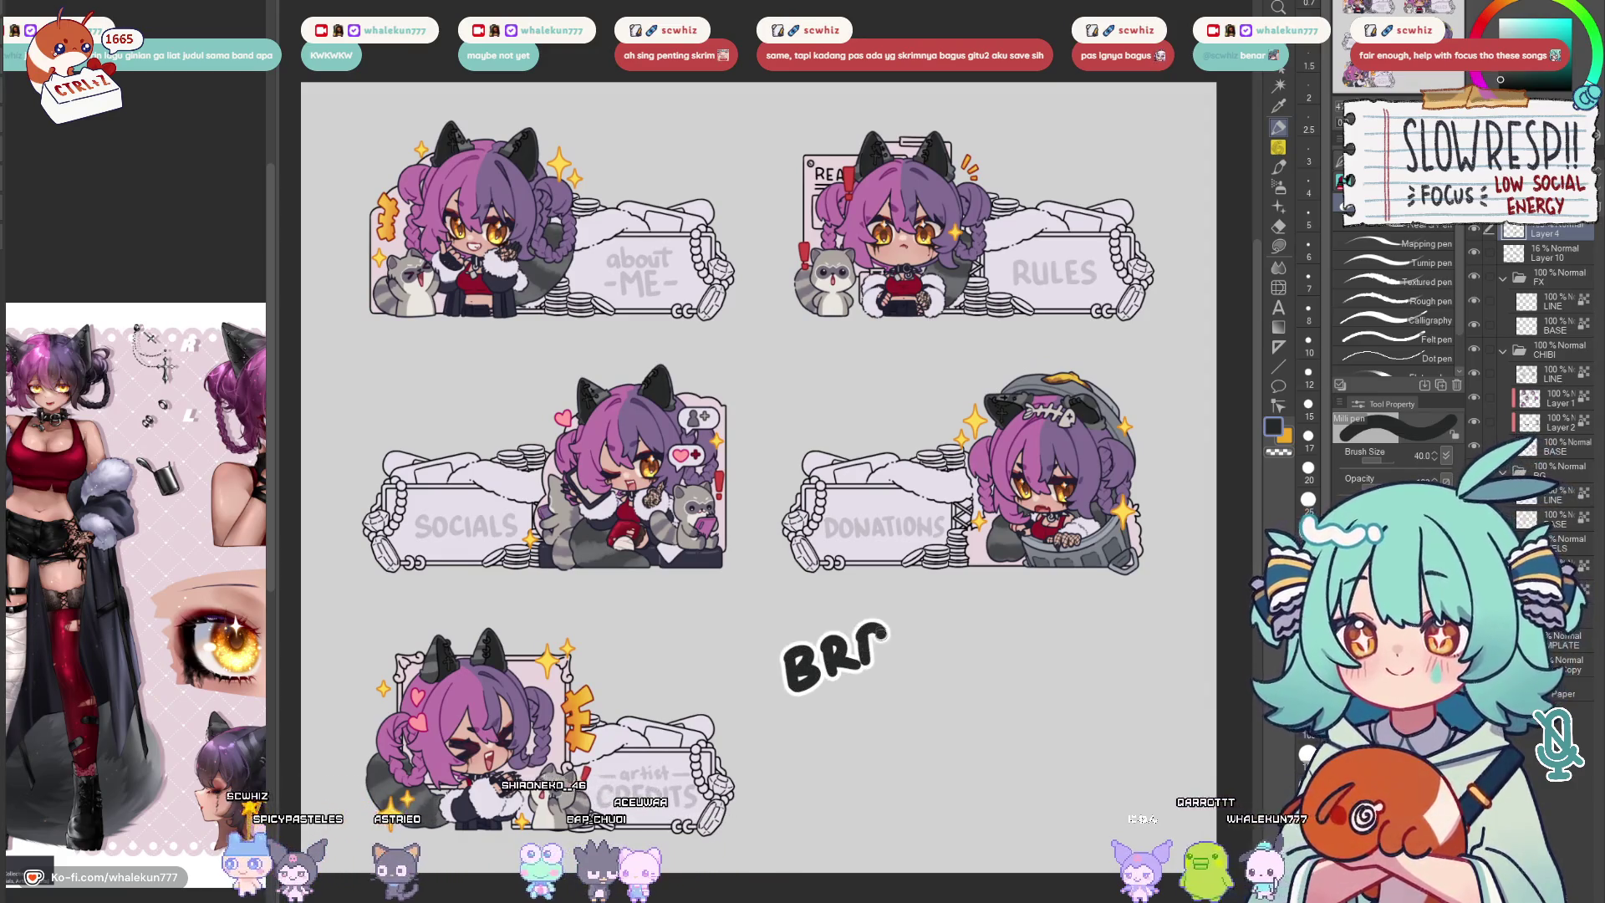
Hand-letter 'dinner!' beneath BRB beside the CREDITS banner
{"action": "mouse_move", "coordinate": [822, 733]}
{"action": "left_mouse_down"}
{"action": "mouse_move", "coordinate": [826, 696]}
{"action": "mouse_move", "coordinate": [836, 746]}
{"action": "mouse_move", "coordinate": [893, 742]}
{"action": "mouse_move", "coordinate": [947, 668]}
{"action": "mouse_move", "coordinate": [969, 679]}
{"action": "left_mouse_up"}
{"action": "left_click", "coordinate": [969, 691]}
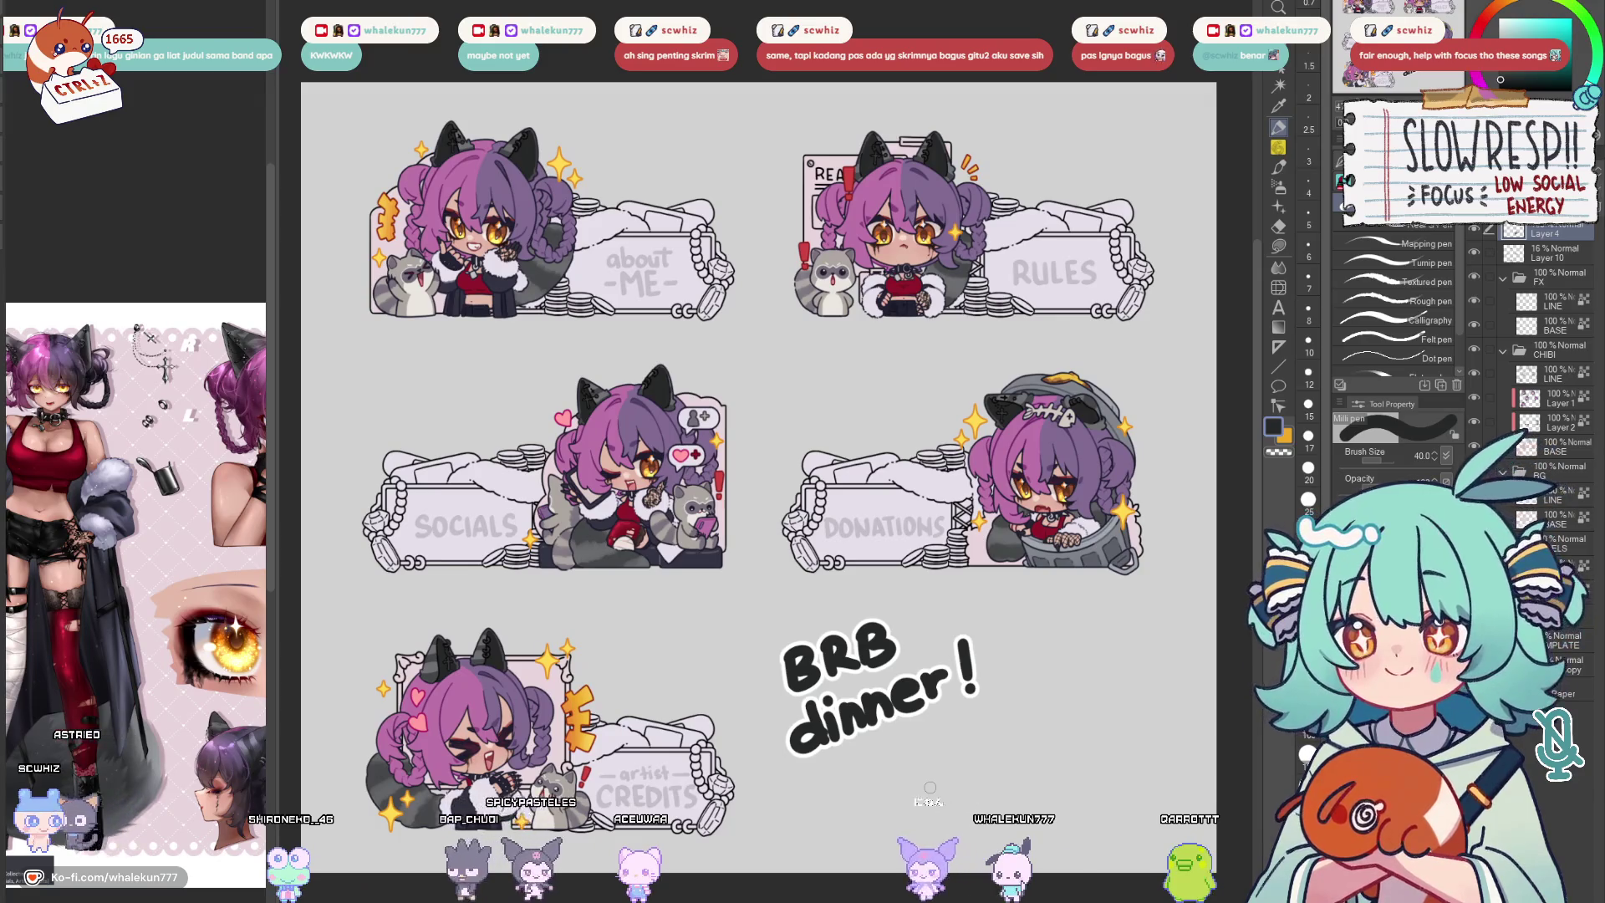
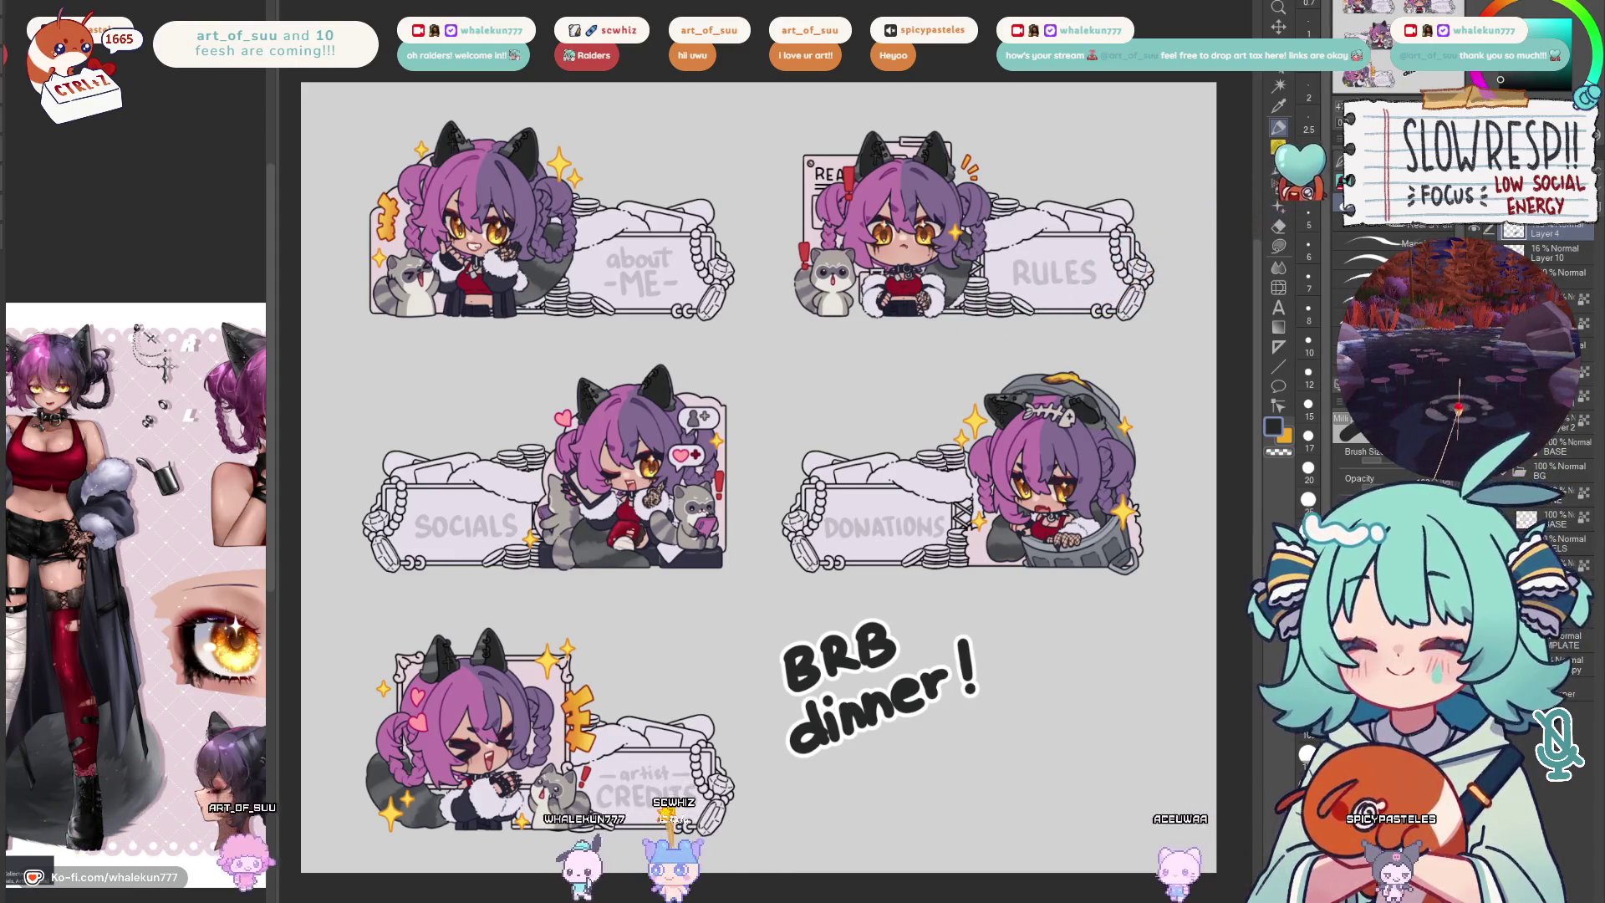
Delete the 'BRB dinner!' text and pan the headers canvas right and down
{"action": "key", "text": "ctrl+z"}
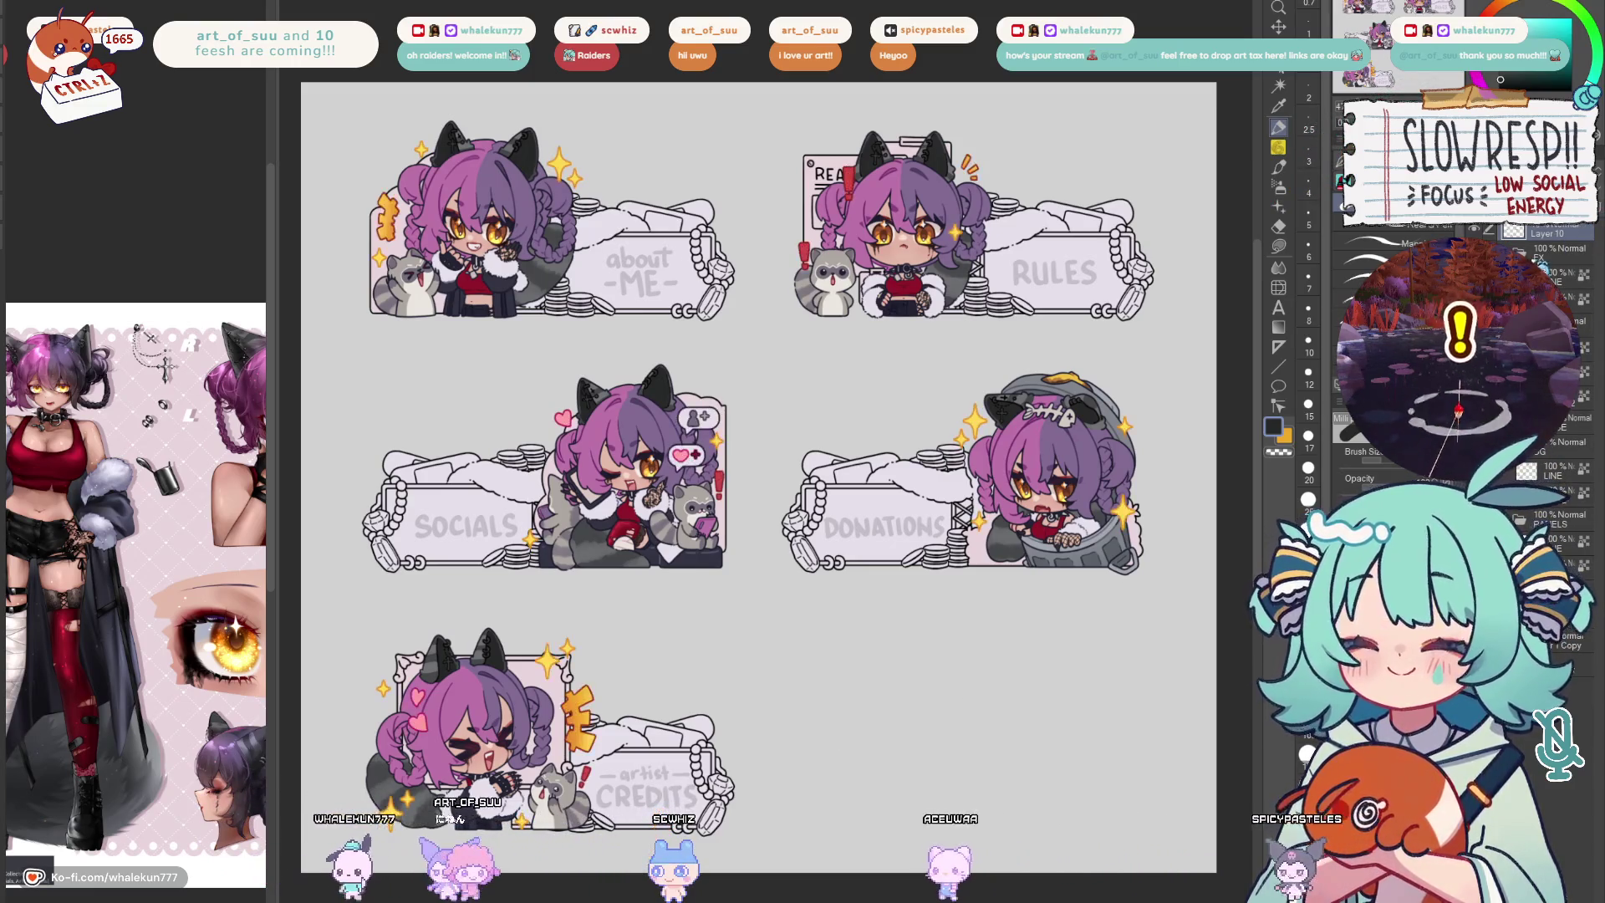
{"action": "mouse_move", "coordinate": [959, 516]}
{"action": "left_mouse_down"}
{"action": "mouse_move", "coordinate": [1031, 547]}
{"action": "mouse_move", "coordinate": [1005, 540]}
{"action": "left_mouse_up"}
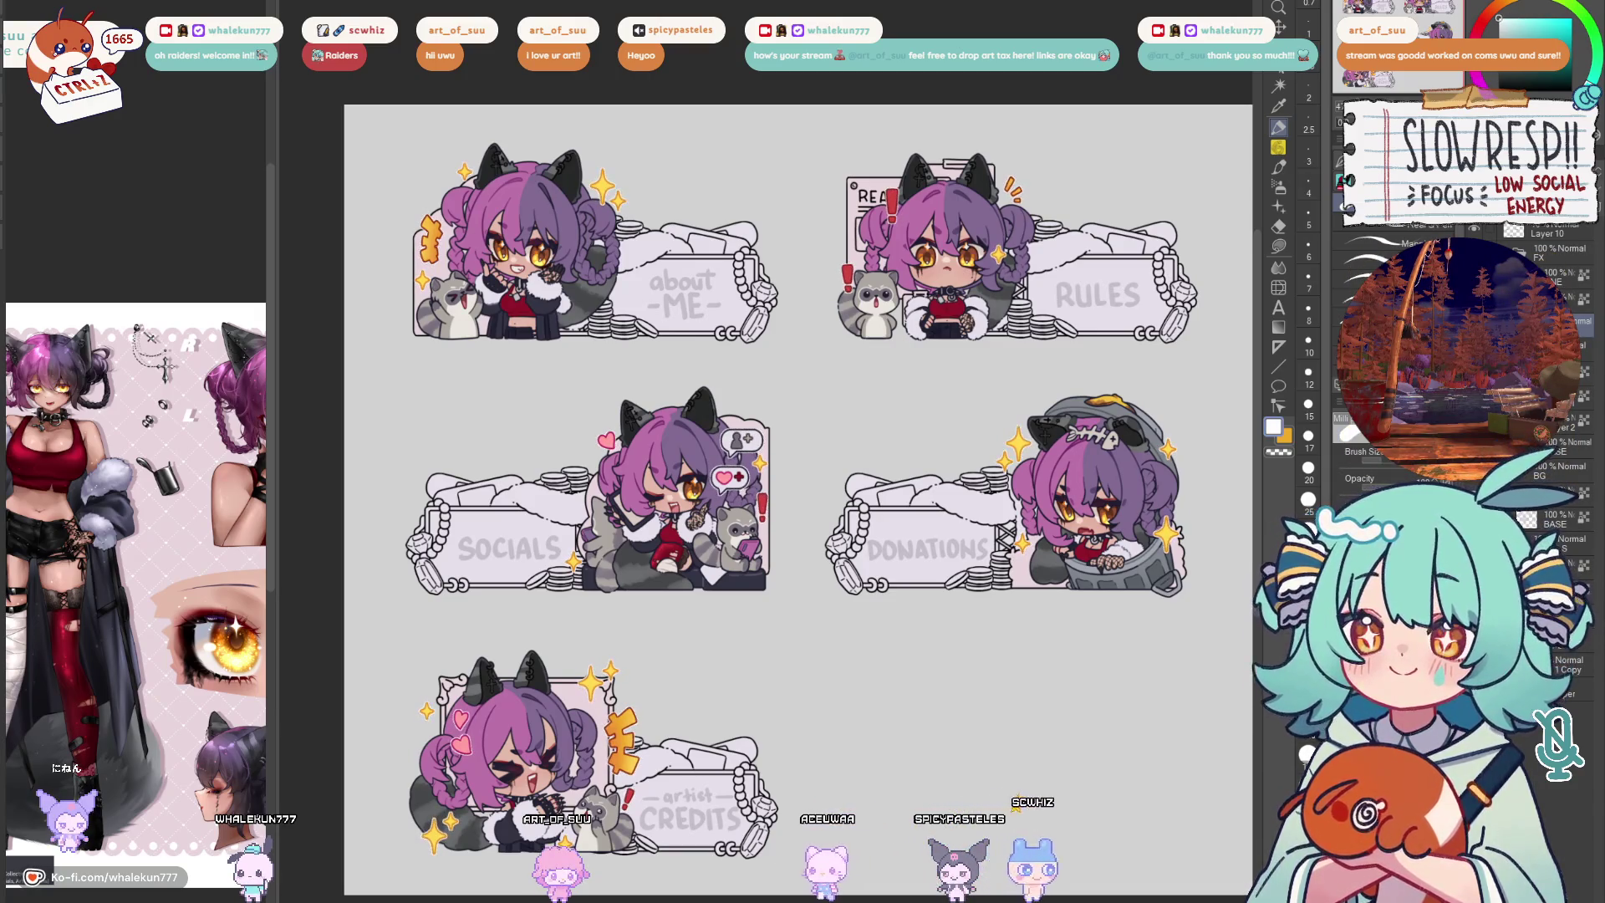
{"action": "left_click_drag", "start_coordinate": [988, 544], "coordinate": [1008, 548]}
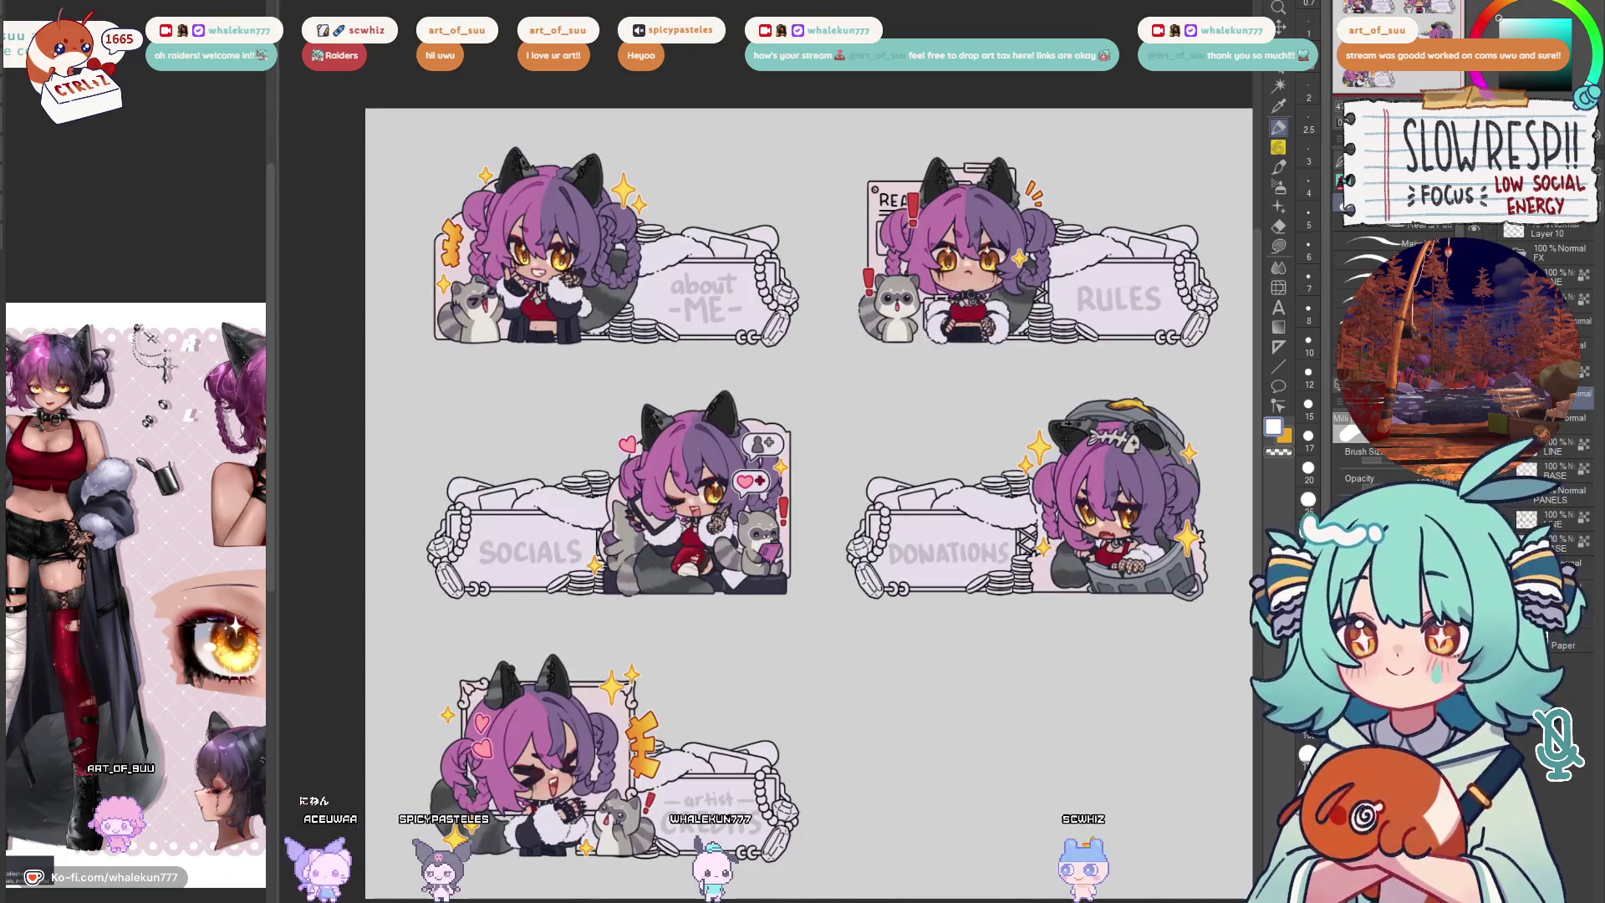
{"action": "left_click_drag", "start_coordinate": [978, 525], "coordinate": [998, 544]}
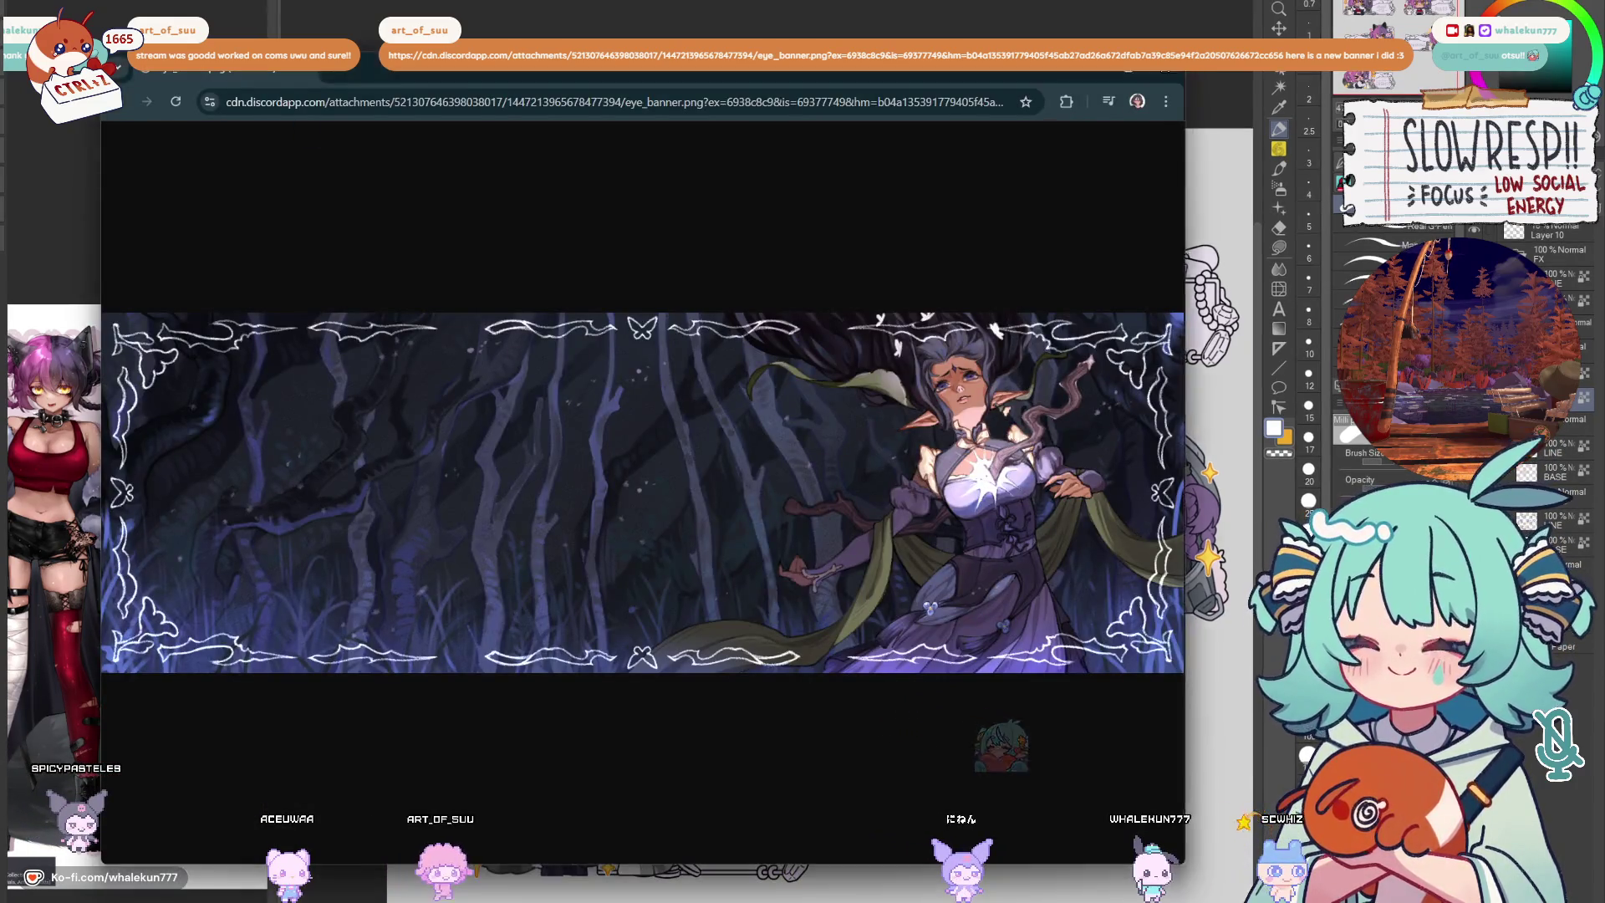
Maximize the Chrome window to view eye_banner.png full size
{"action": "key", "text": "super+Up"}
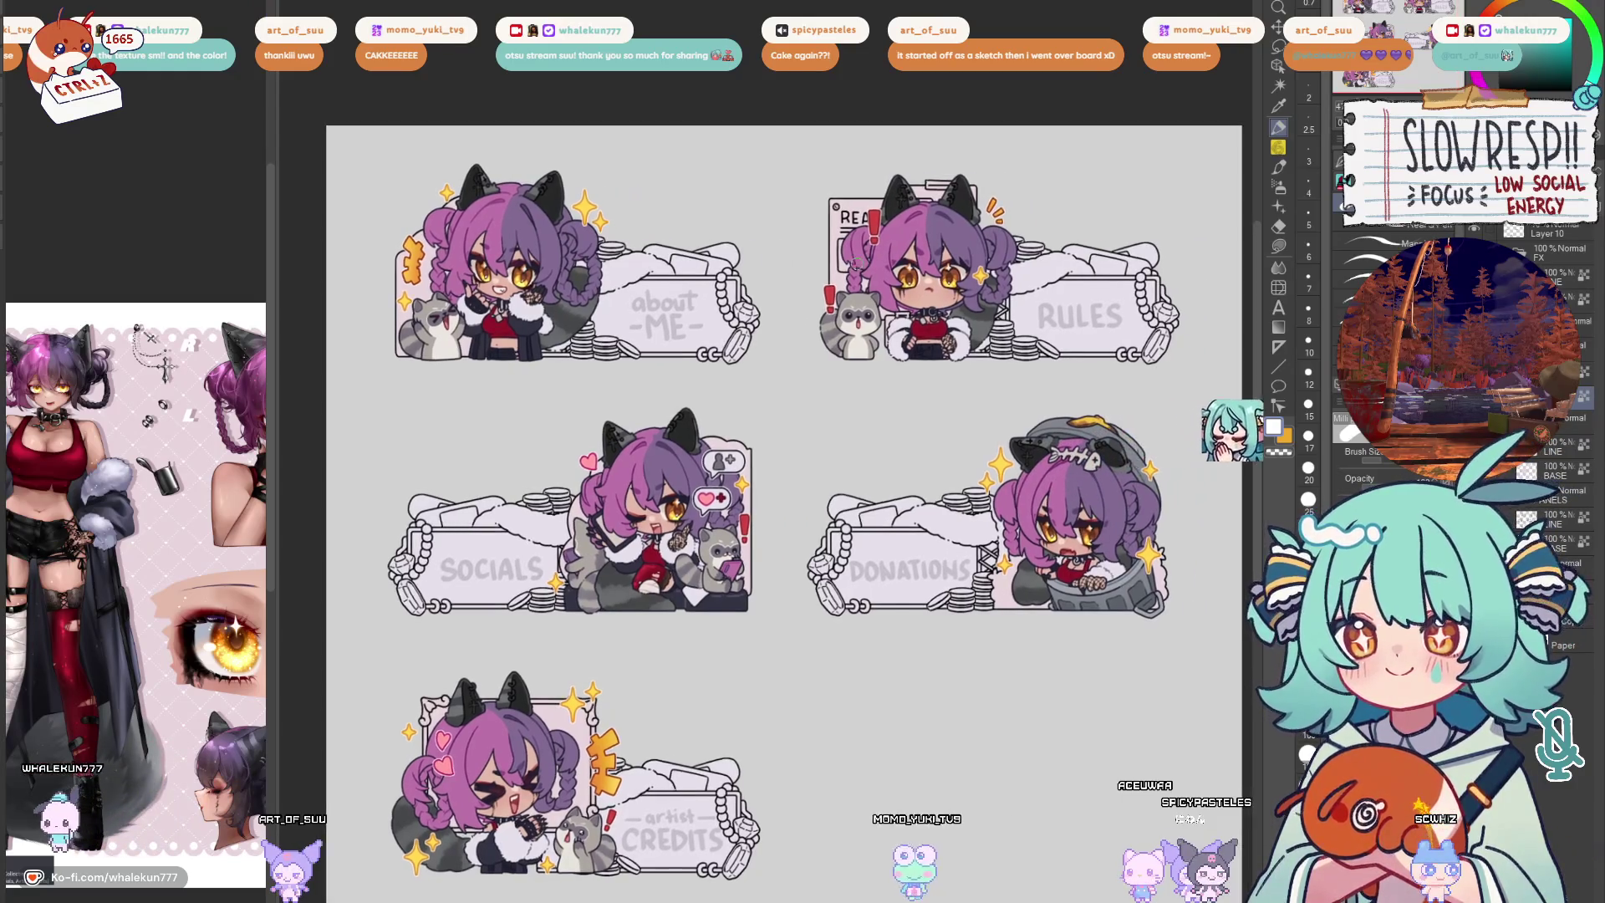
Lasso the four other chest frames, erase them, and clear the selection
{"action": "scroll", "coordinate": [691, 353], "scroll_direction": "up", "scroll_amount": 3}
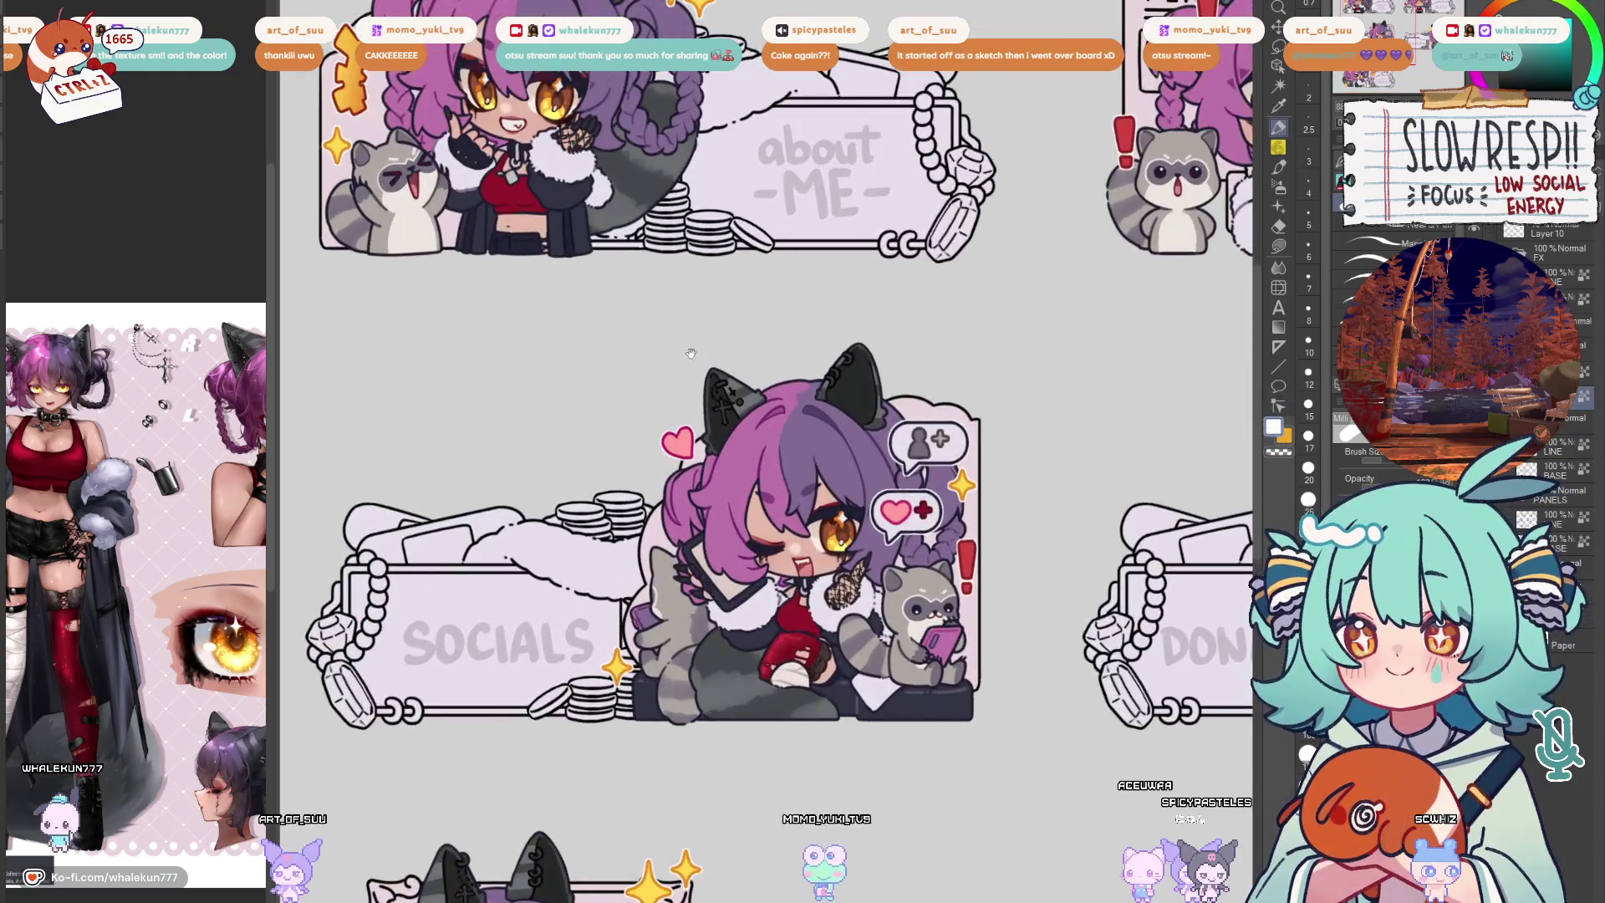
{"action": "mouse_move", "coordinate": [690, 354]}
{"action": "left_mouse_down"}
{"action": "mouse_move", "coordinate": [757, 429]}
{"action": "mouse_move", "coordinate": [759, 567]}
{"action": "left_mouse_up"}
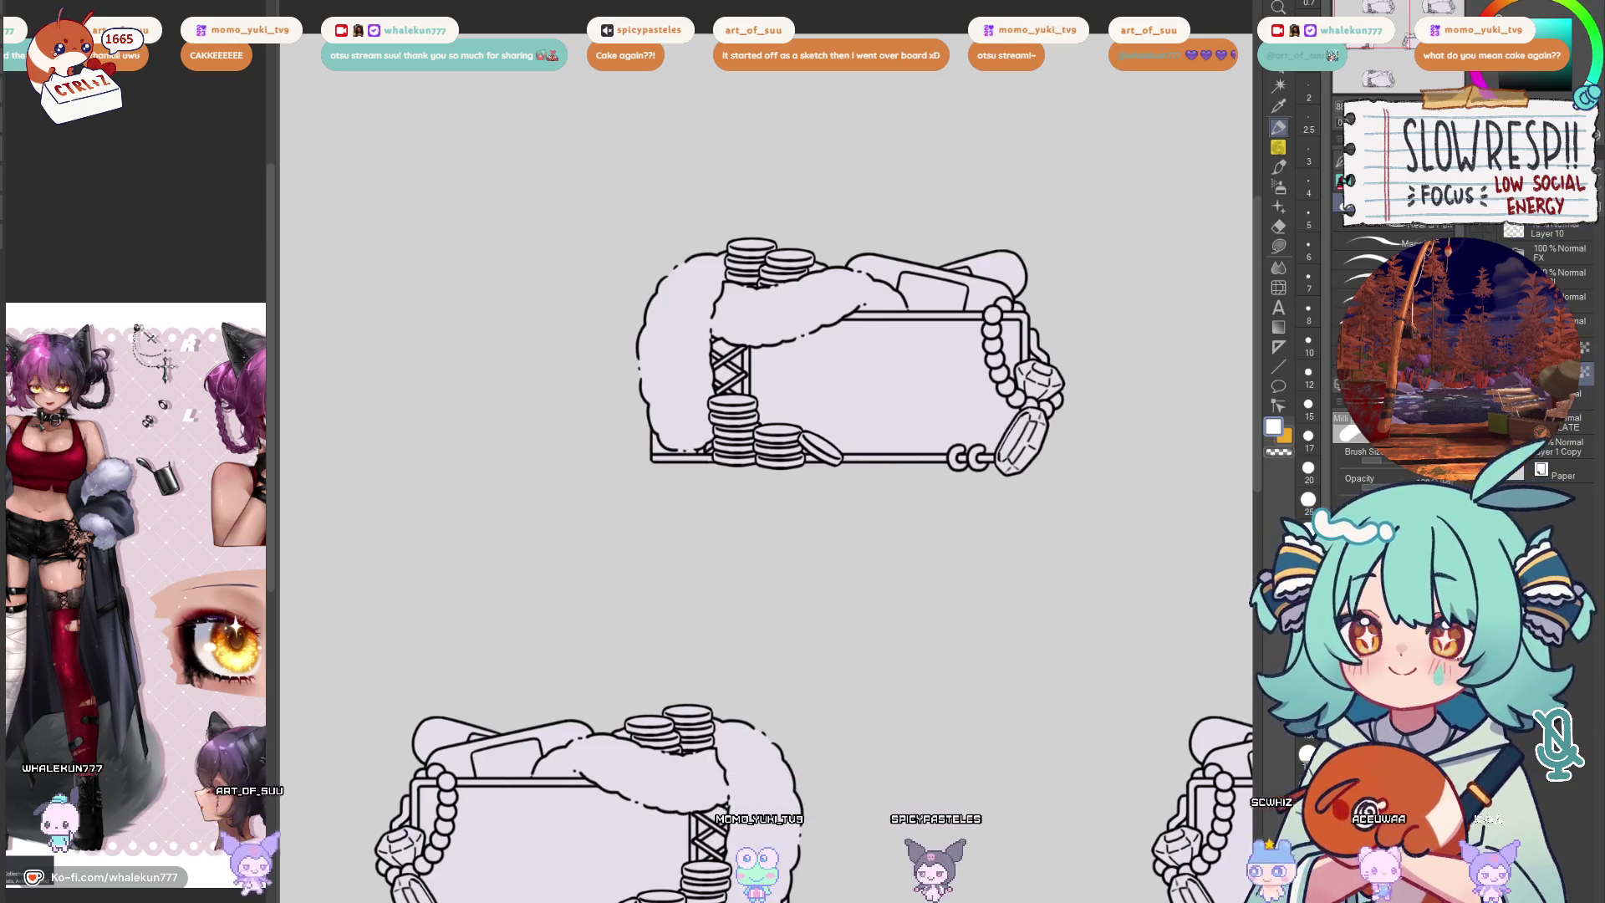
{"action": "scroll", "coordinate": [923, 391], "scroll_direction": "down", "scroll_amount": 5}
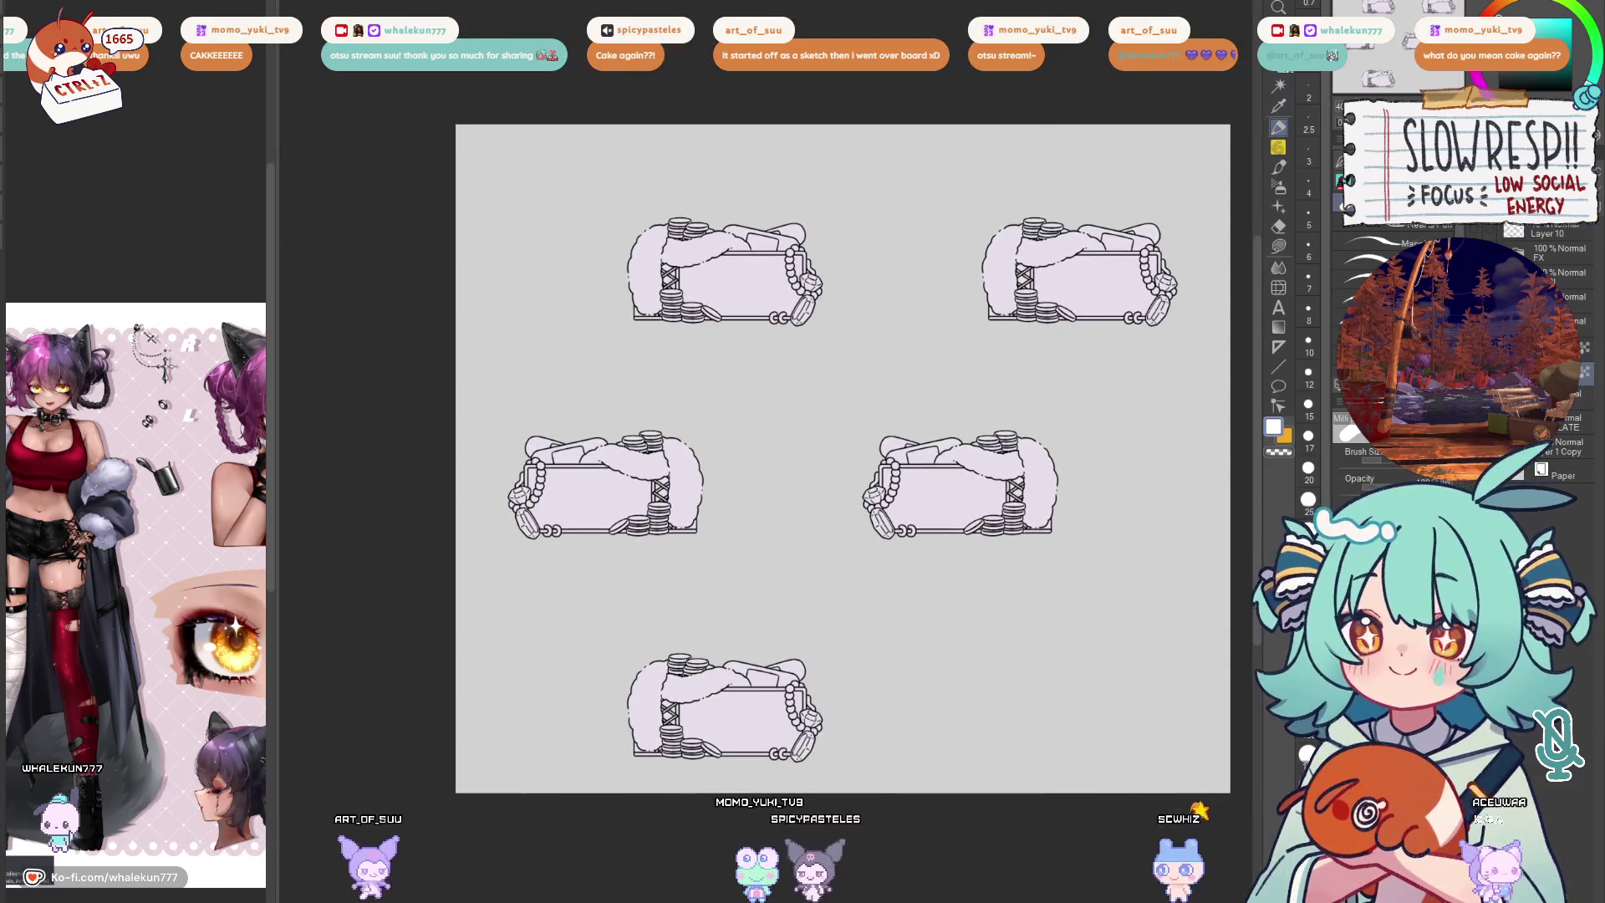
{"action": "key", "text": "m"}
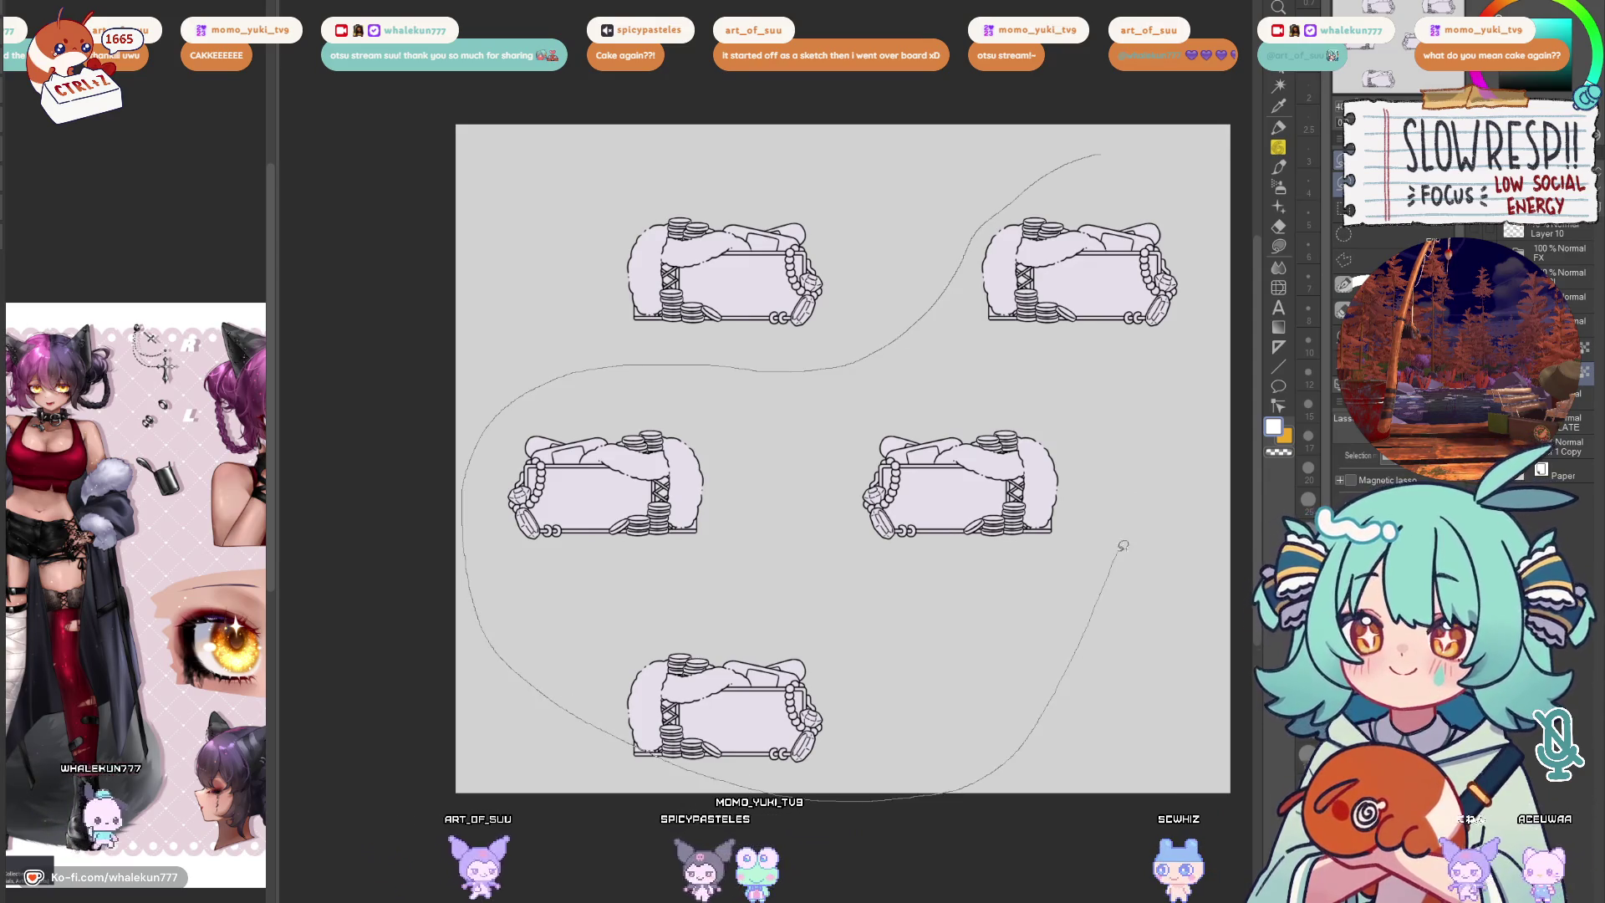
{"action": "scroll", "coordinate": [1229, 259], "scroll_direction": "down", "scroll_amount": 2}
{"action": "left_click_drag", "start_coordinate": [836, 489], "coordinate": [575, 737]}
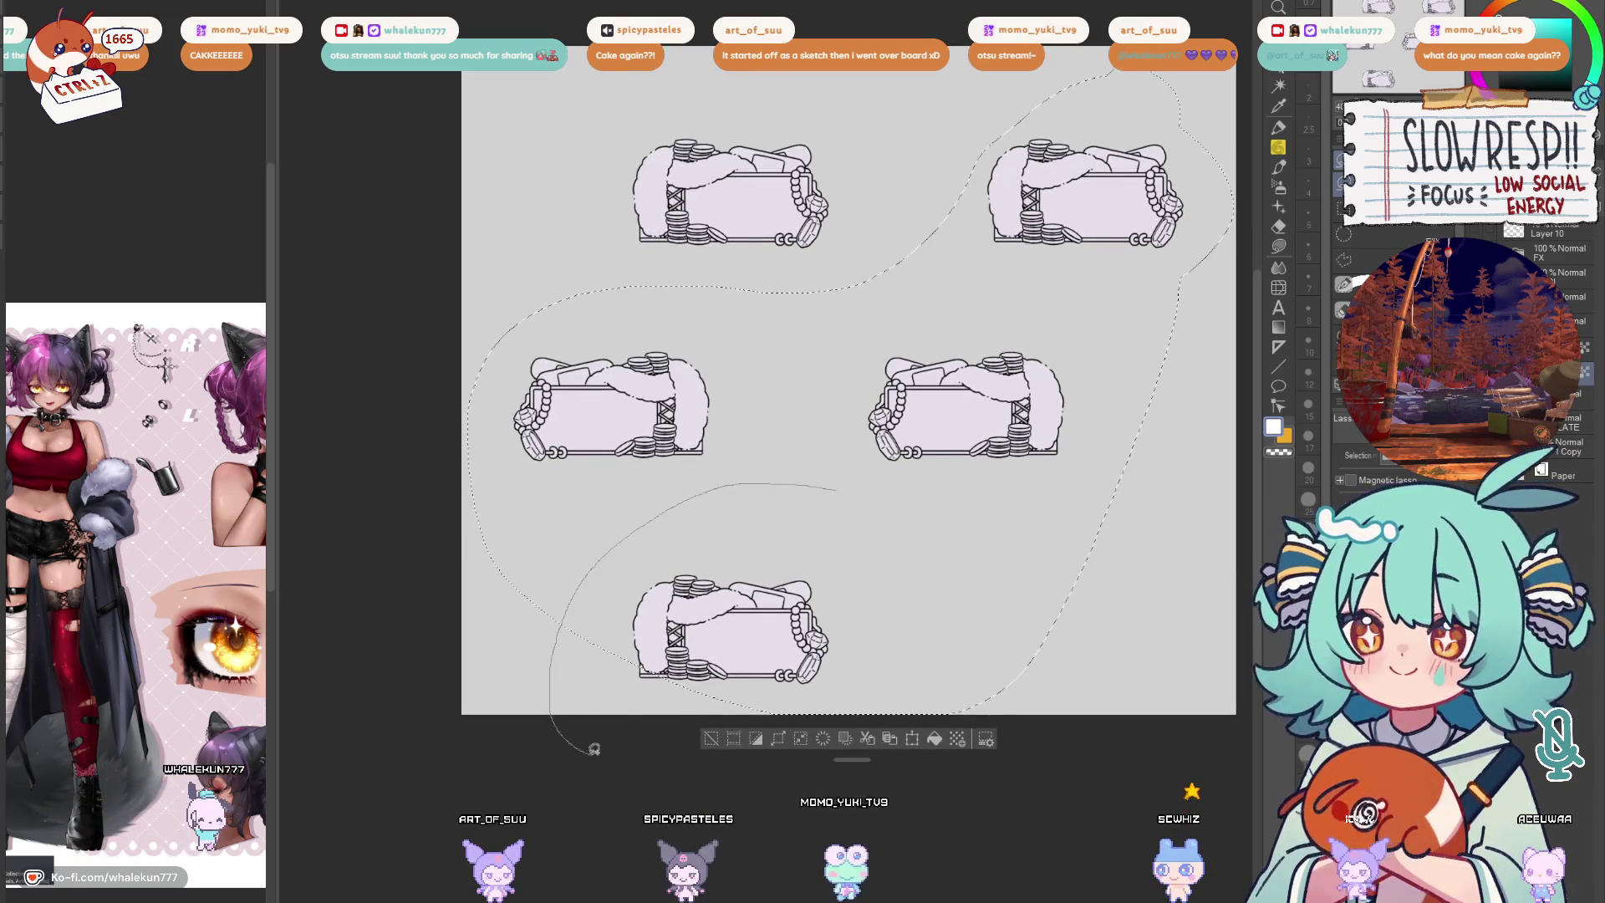
{"action": "key", "text": "Delete"}
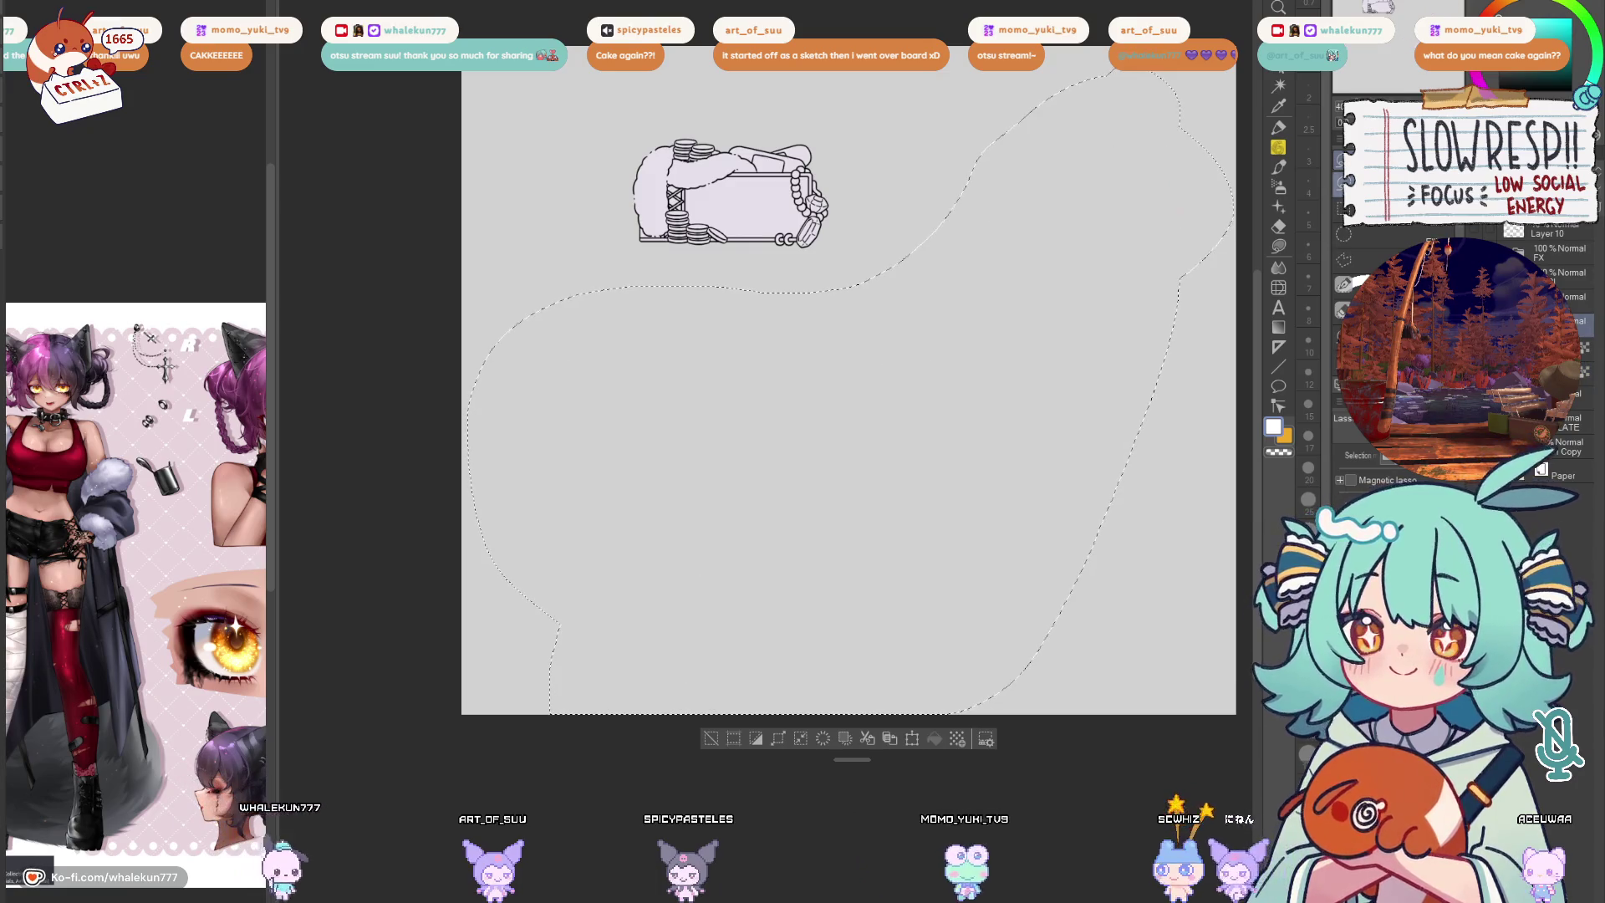
{"action": "key", "text": "ctrl+d"}
{"action": "scroll", "coordinate": [852, 307], "scroll_direction": "up", "scroll_amount": 5}
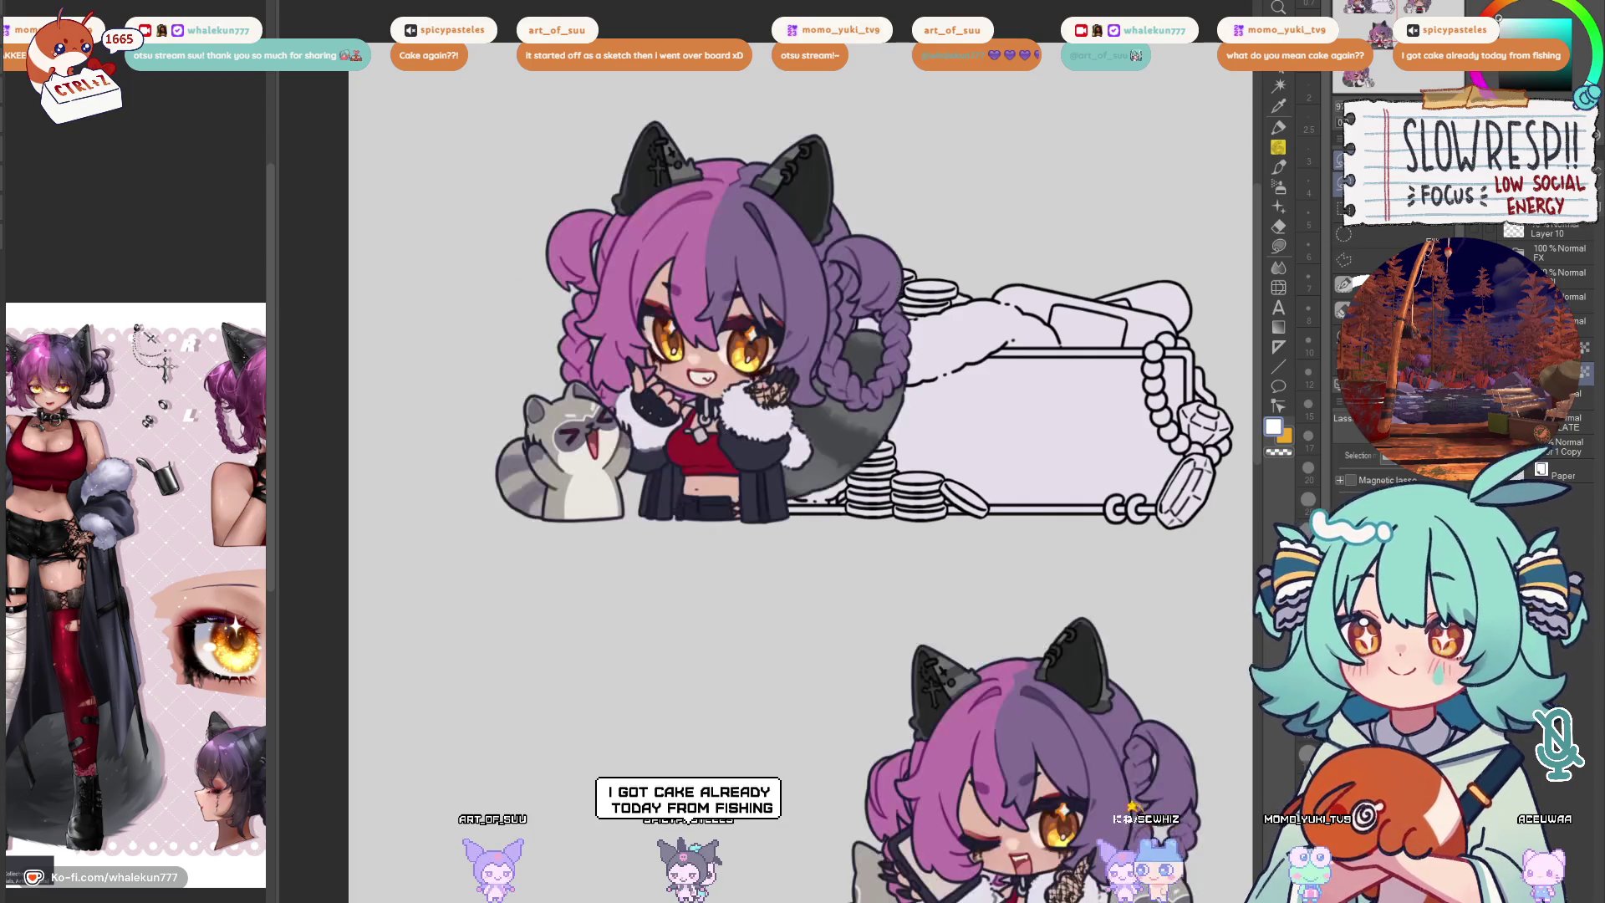
Zoom in on the chest lid and trace around the bag on top of it
{"action": "scroll", "coordinate": [970, 339], "scroll_direction": "up", "scroll_amount": 3}
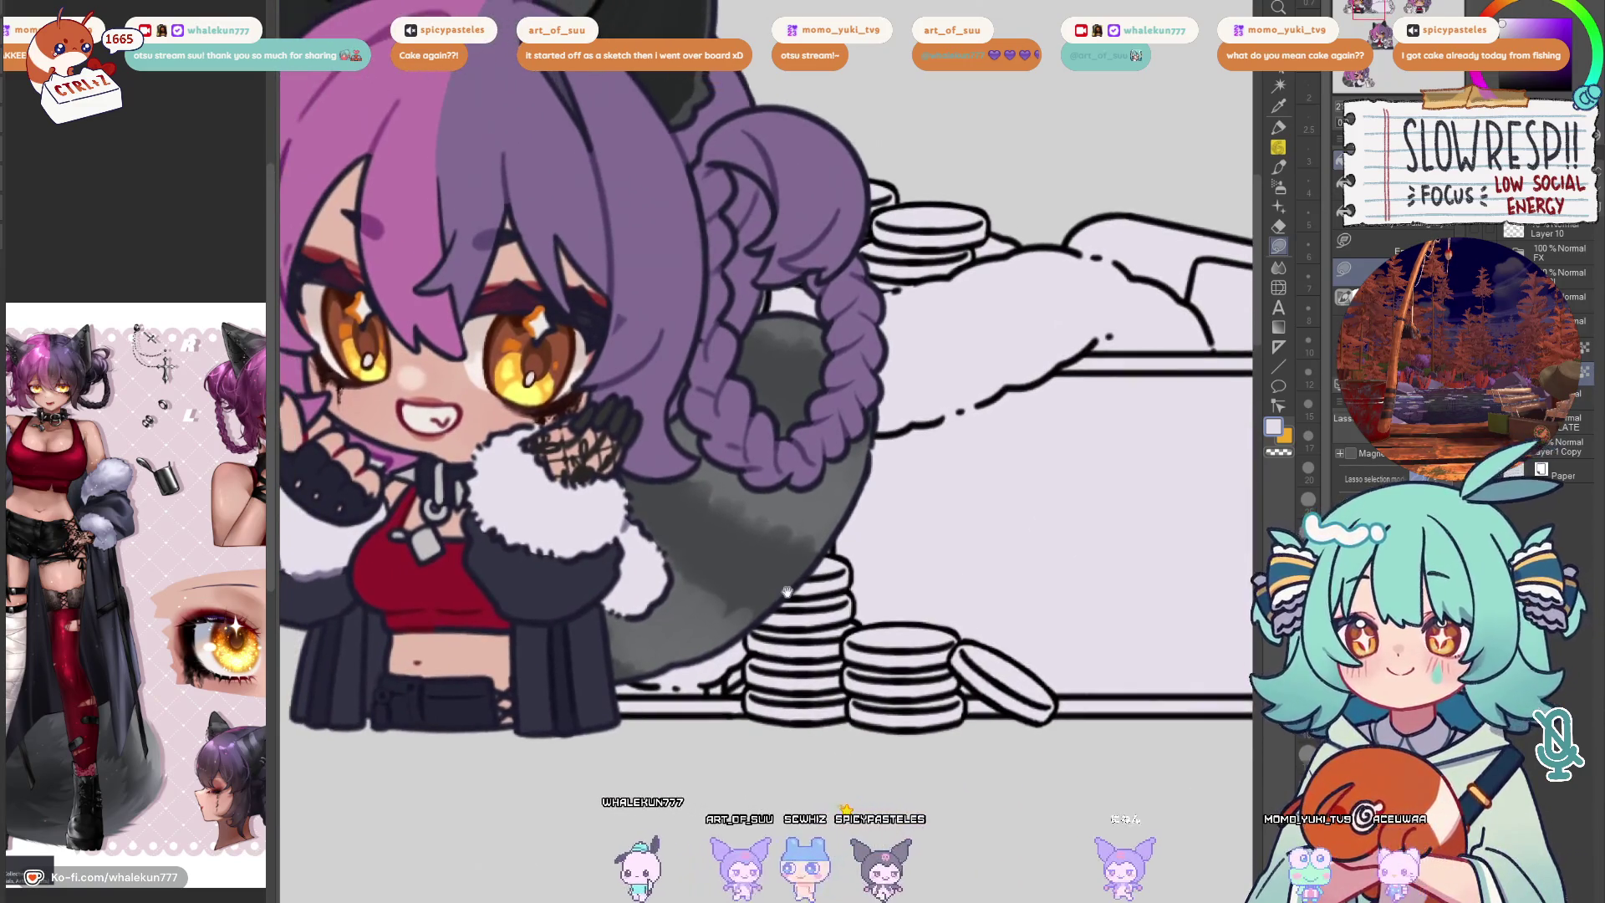
{"action": "scroll", "coordinate": [185, 558], "scroll_direction": "up", "scroll_amount": 3}
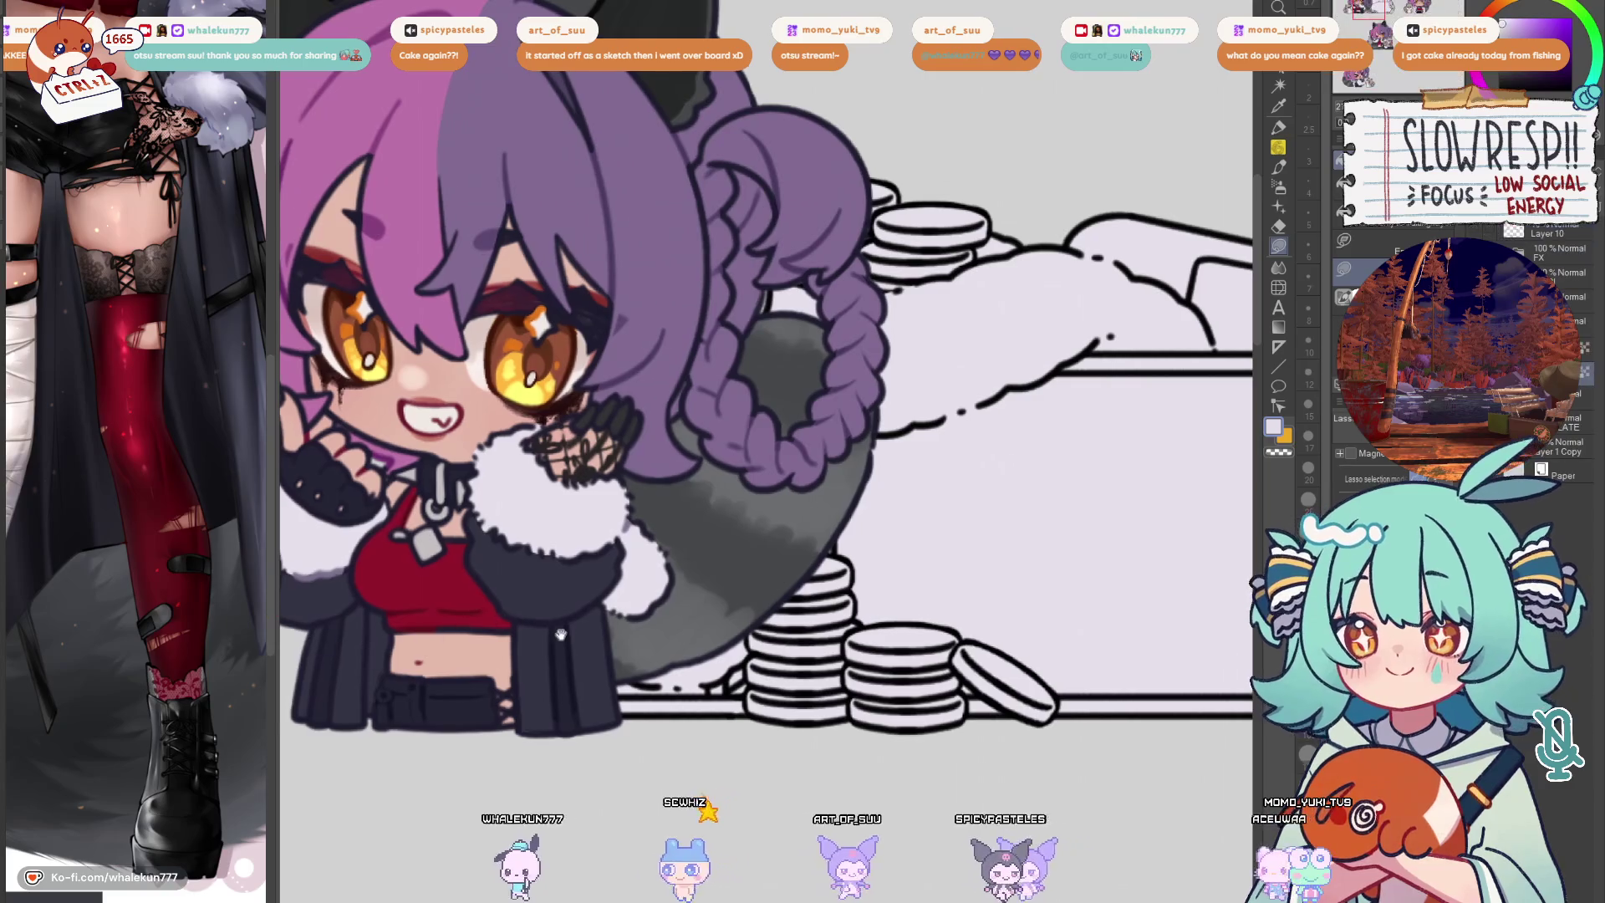
{"action": "left_click_drag", "start_coordinate": [544, 544], "coordinate": [674, 510]}
{"action": "scroll", "coordinate": [691, 524], "scroll_direction": "right", "scroll_amount": 5}
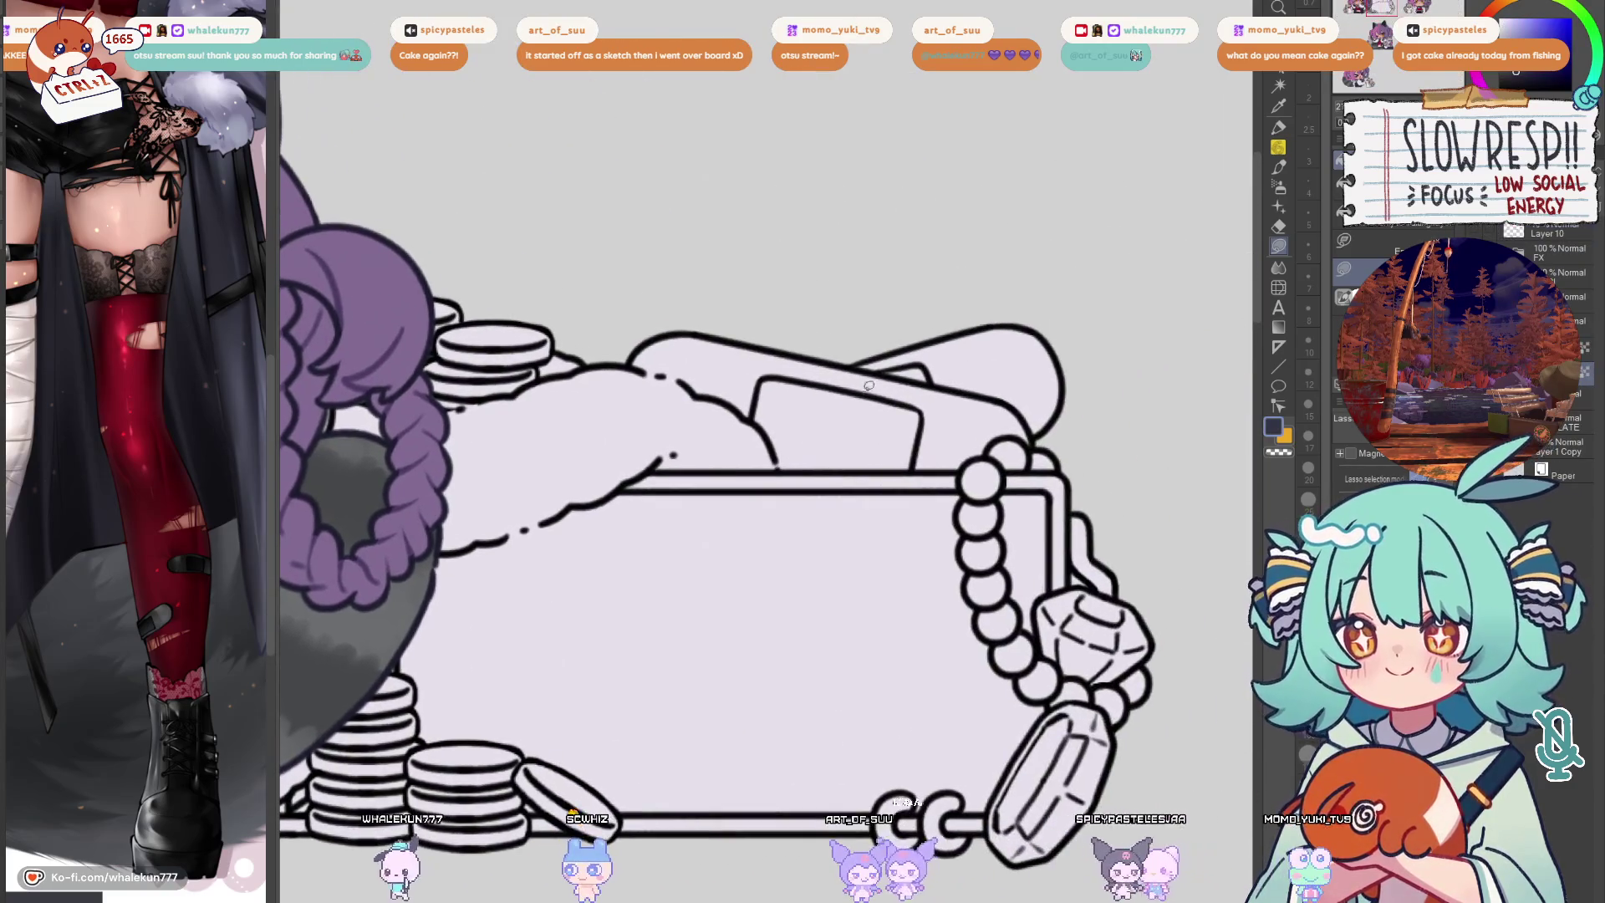
{"action": "scroll", "coordinate": [861, 518], "scroll_direction": "up", "scroll_amount": 3}
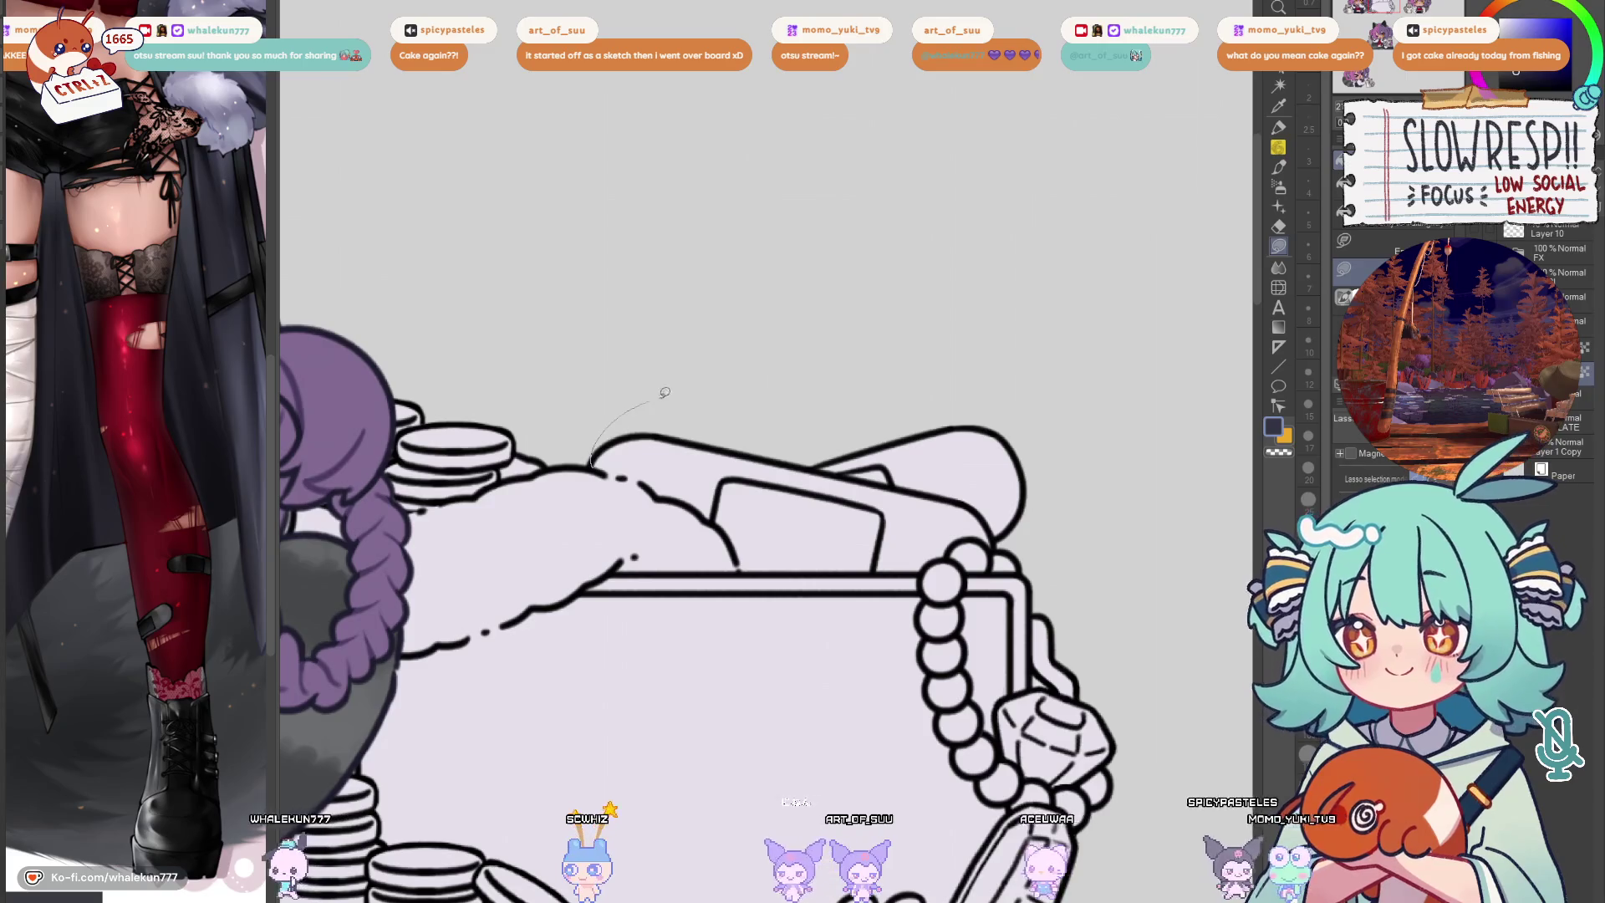
{"action": "left_click_drag", "start_coordinate": [724, 525], "coordinate": [627, 444]}
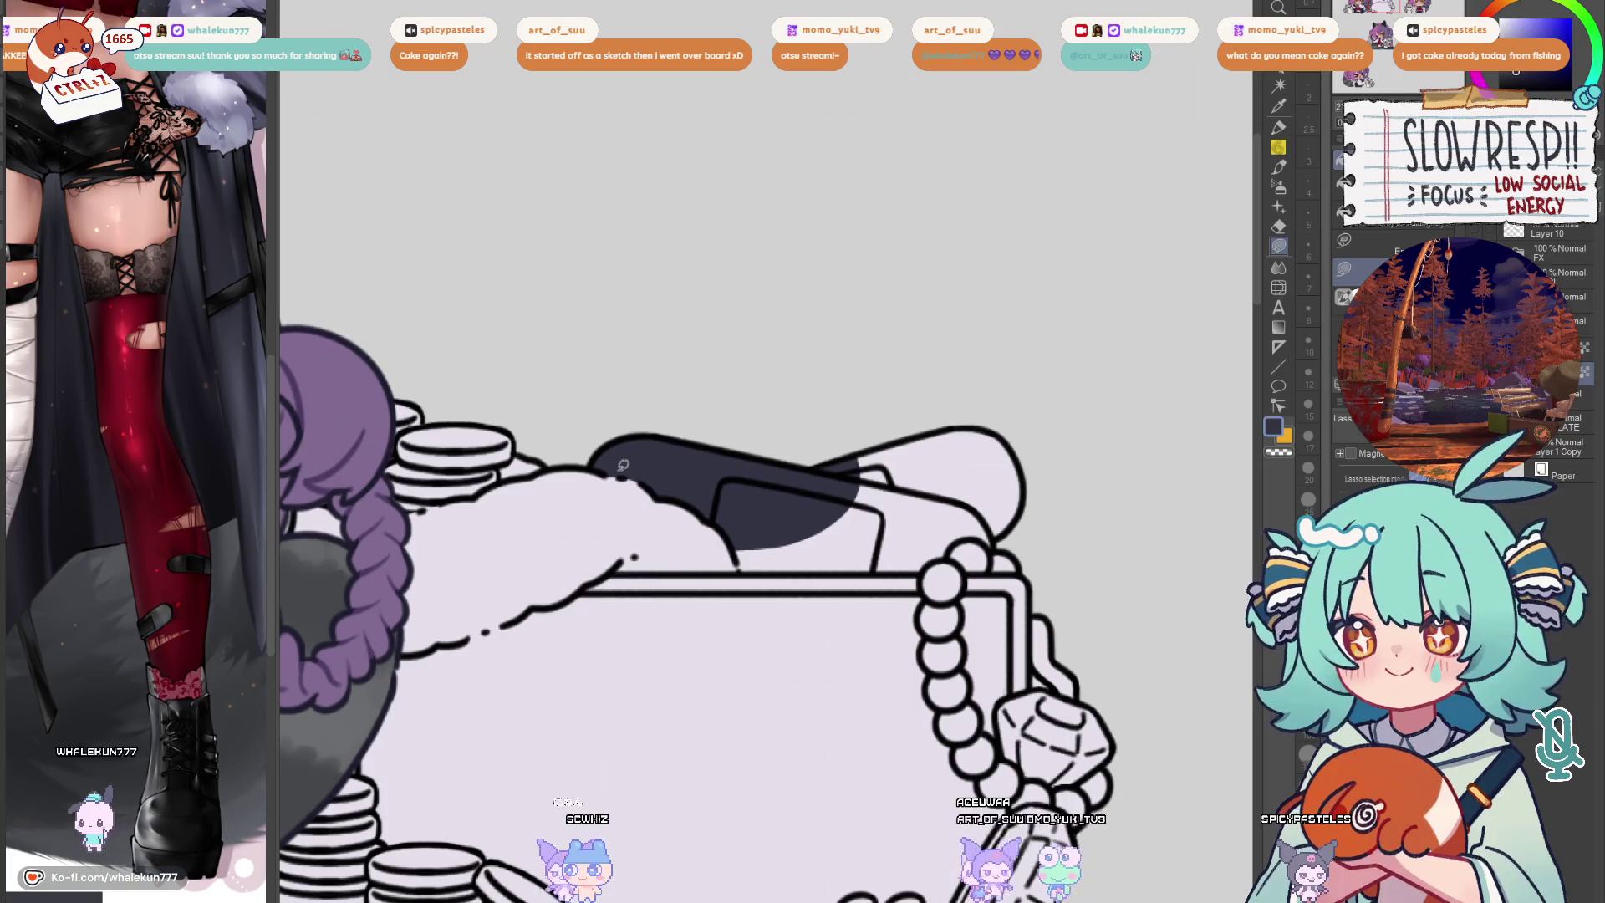
{"action": "scroll", "coordinate": [823, 434], "scroll_direction": "up", "scroll_amount": 3}
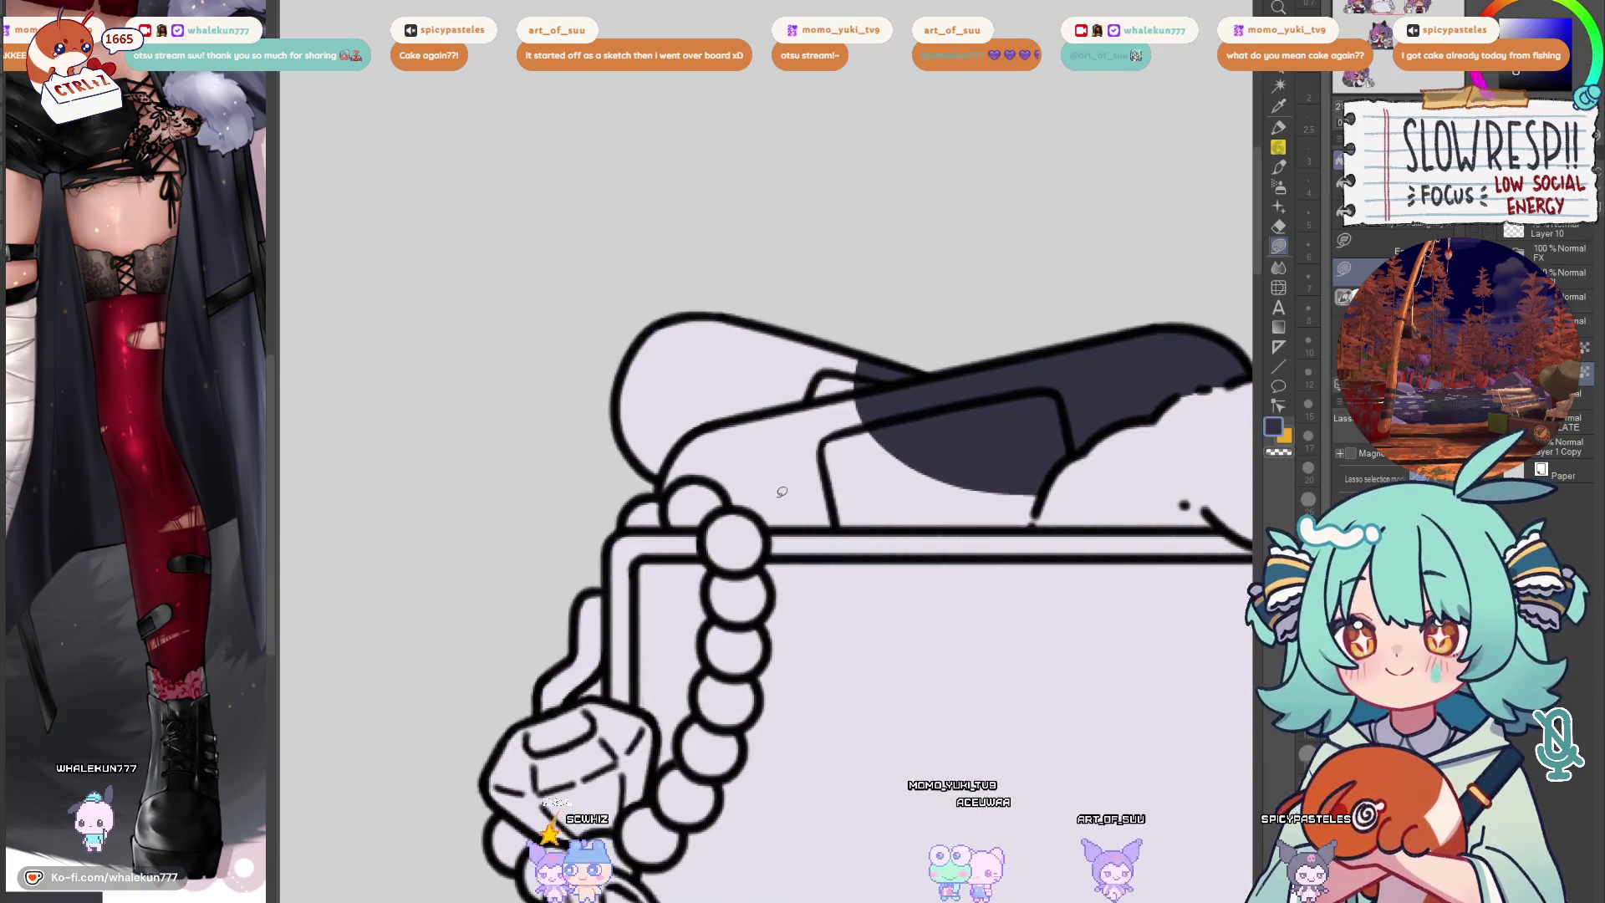
{"action": "mouse_move", "coordinate": [671, 484]}
{"action": "left_mouse_down"}
{"action": "mouse_move", "coordinate": [794, 388]}
{"action": "mouse_move", "coordinate": [1064, 437]}
{"action": "mouse_move", "coordinate": [1049, 497]}
{"action": "mouse_move", "coordinate": [1006, 527]}
{"action": "mouse_move", "coordinate": [758, 487]}
{"action": "mouse_move", "coordinate": [877, 458]}
{"action": "mouse_move", "coordinate": [1002, 524]}
{"action": "left_mouse_up"}
{"action": "scroll", "coordinate": [871, 462], "scroll_direction": "down", "scroll_amount": 4}
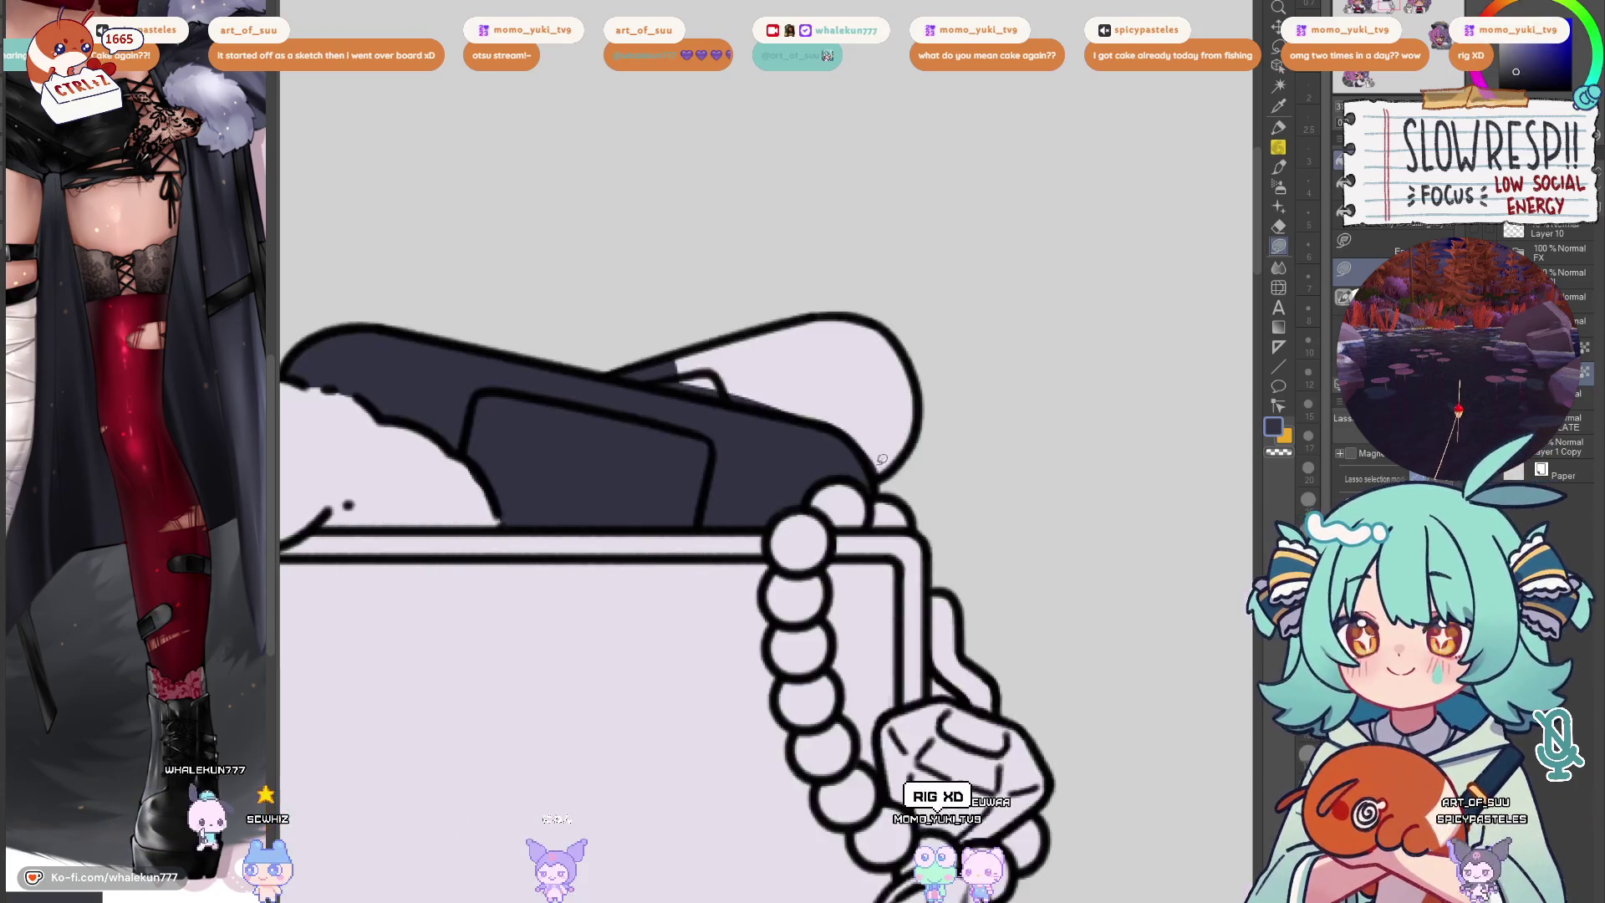
Fill the traced bag on the chest dark grey
{"action": "left_click_drag", "start_coordinate": [629, 674], "coordinate": [810, 559]}
{"action": "scroll", "coordinate": [685, 532], "scroll_direction": "up", "scroll_amount": 1}
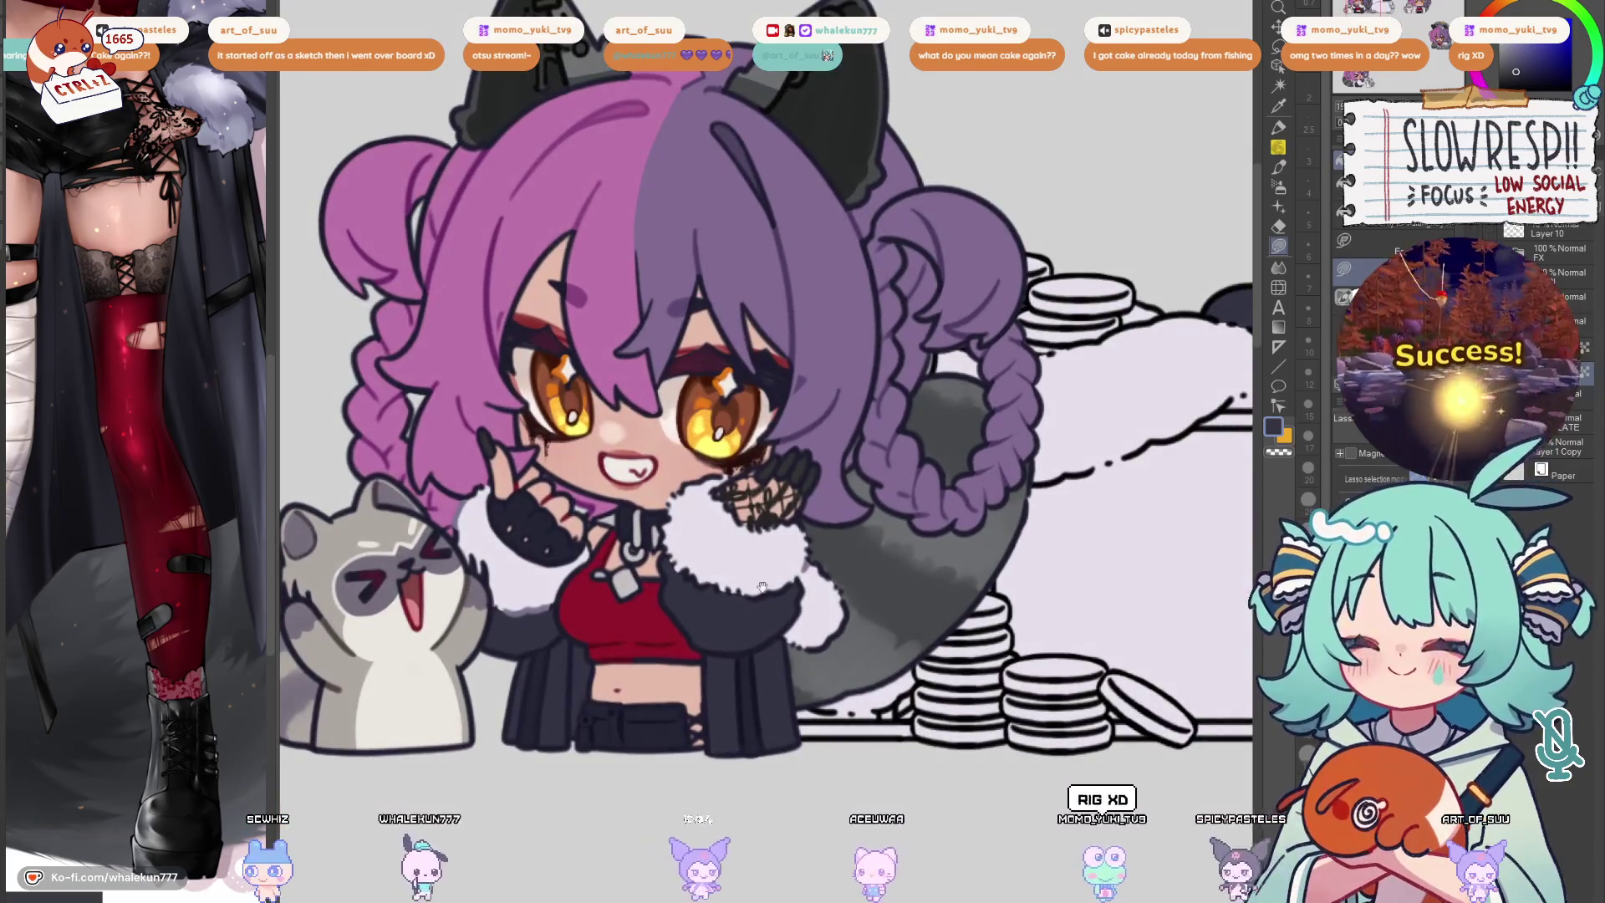
{"action": "left_click_drag", "start_coordinate": [134, 758], "coordinate": [144, 757]}
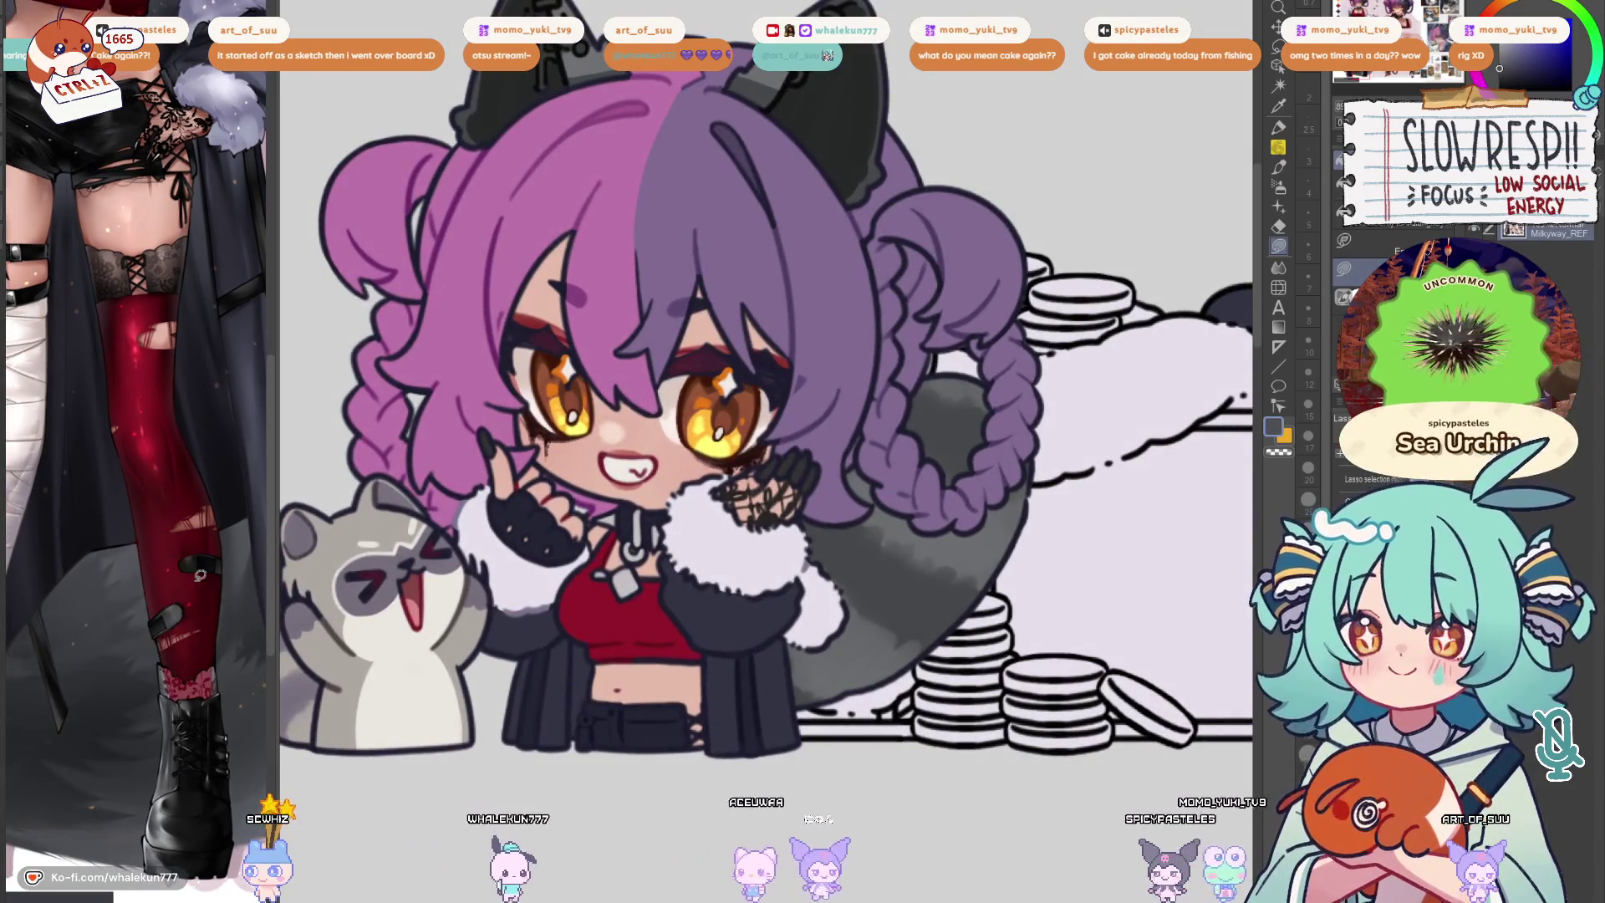
{"action": "left_click_drag", "start_coordinate": [889, 506], "coordinate": [768, 547]}
{"action": "left_click_drag", "start_coordinate": [1309, 320], "coordinate": [845, 396]}
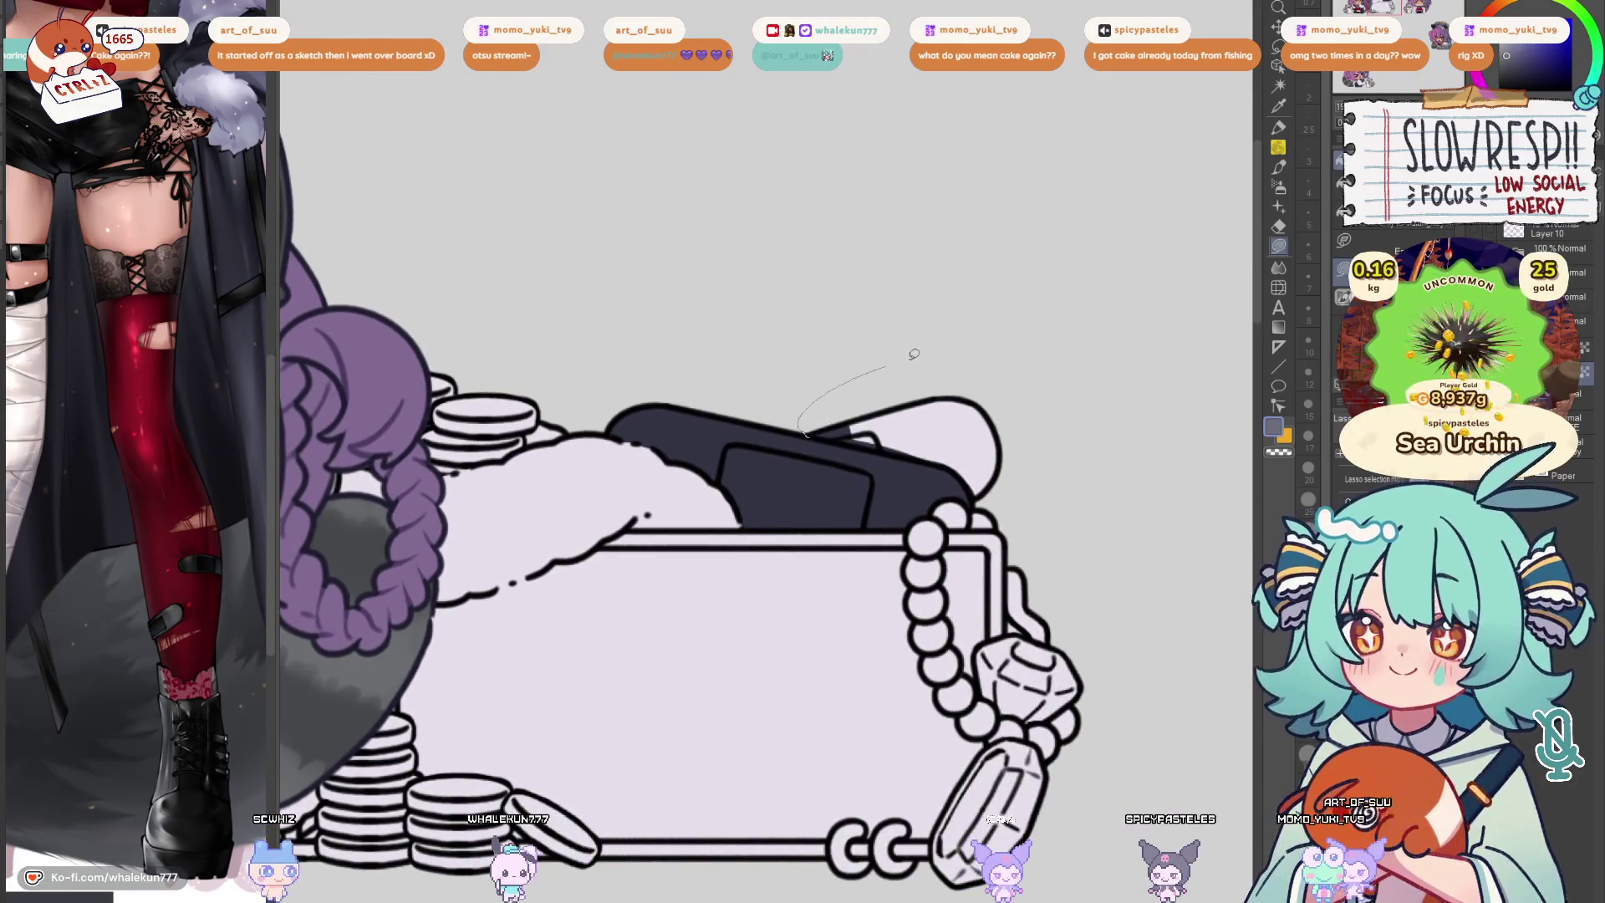
{"action": "left_click_drag", "start_coordinate": [962, 470], "coordinate": [963, 480]}
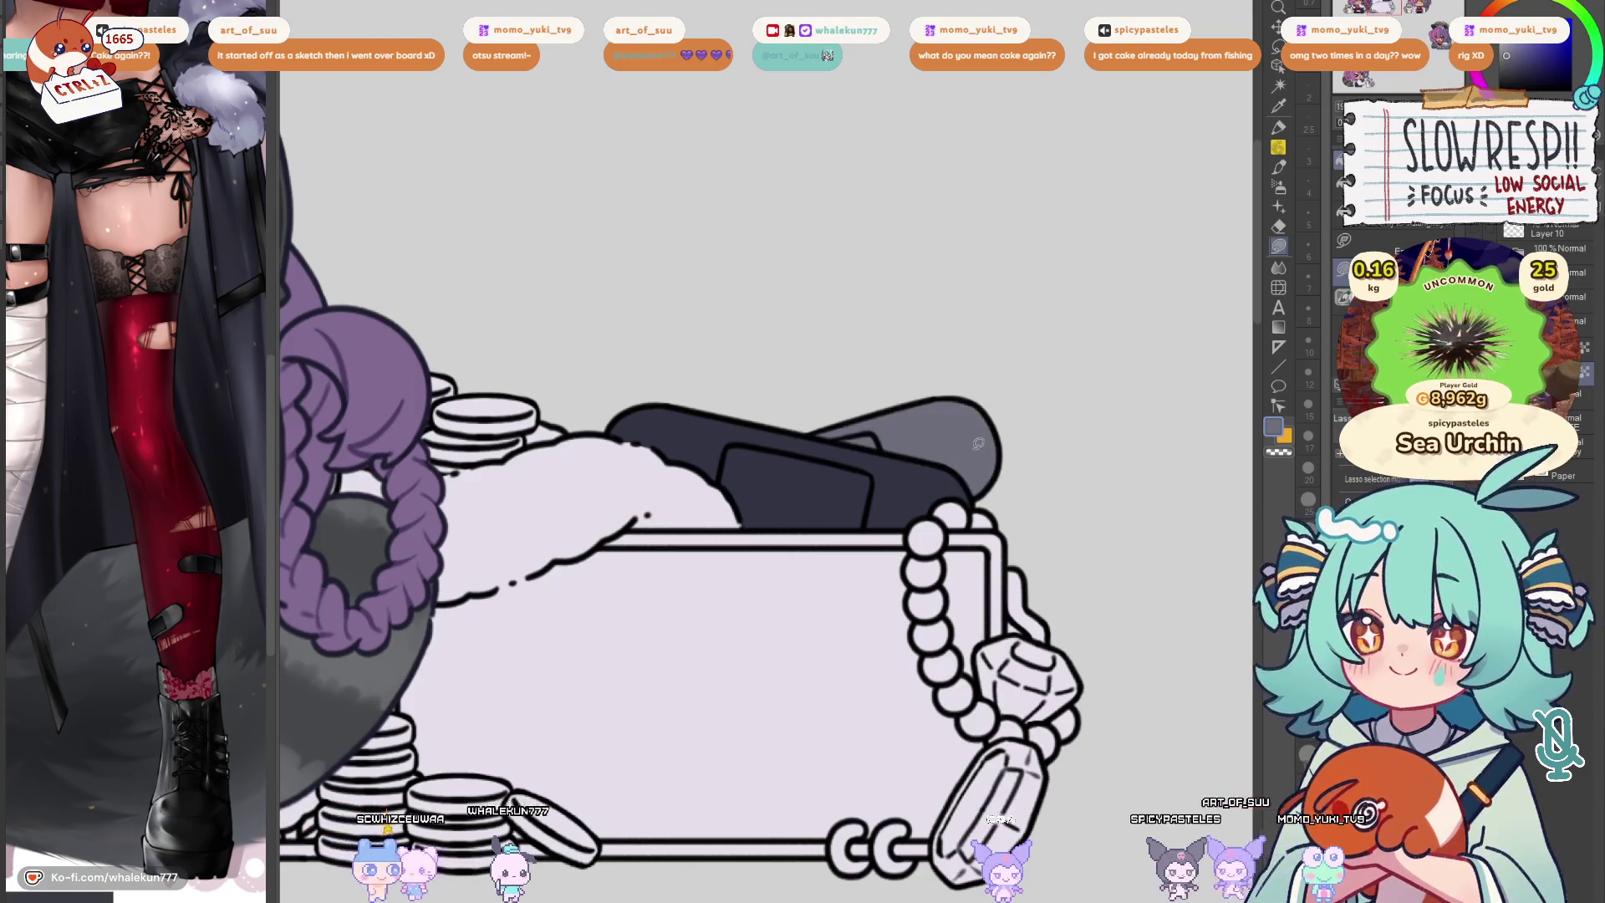
{"action": "scroll", "coordinate": [1035, 393], "scroll_direction": "down", "scroll_amount": 2}
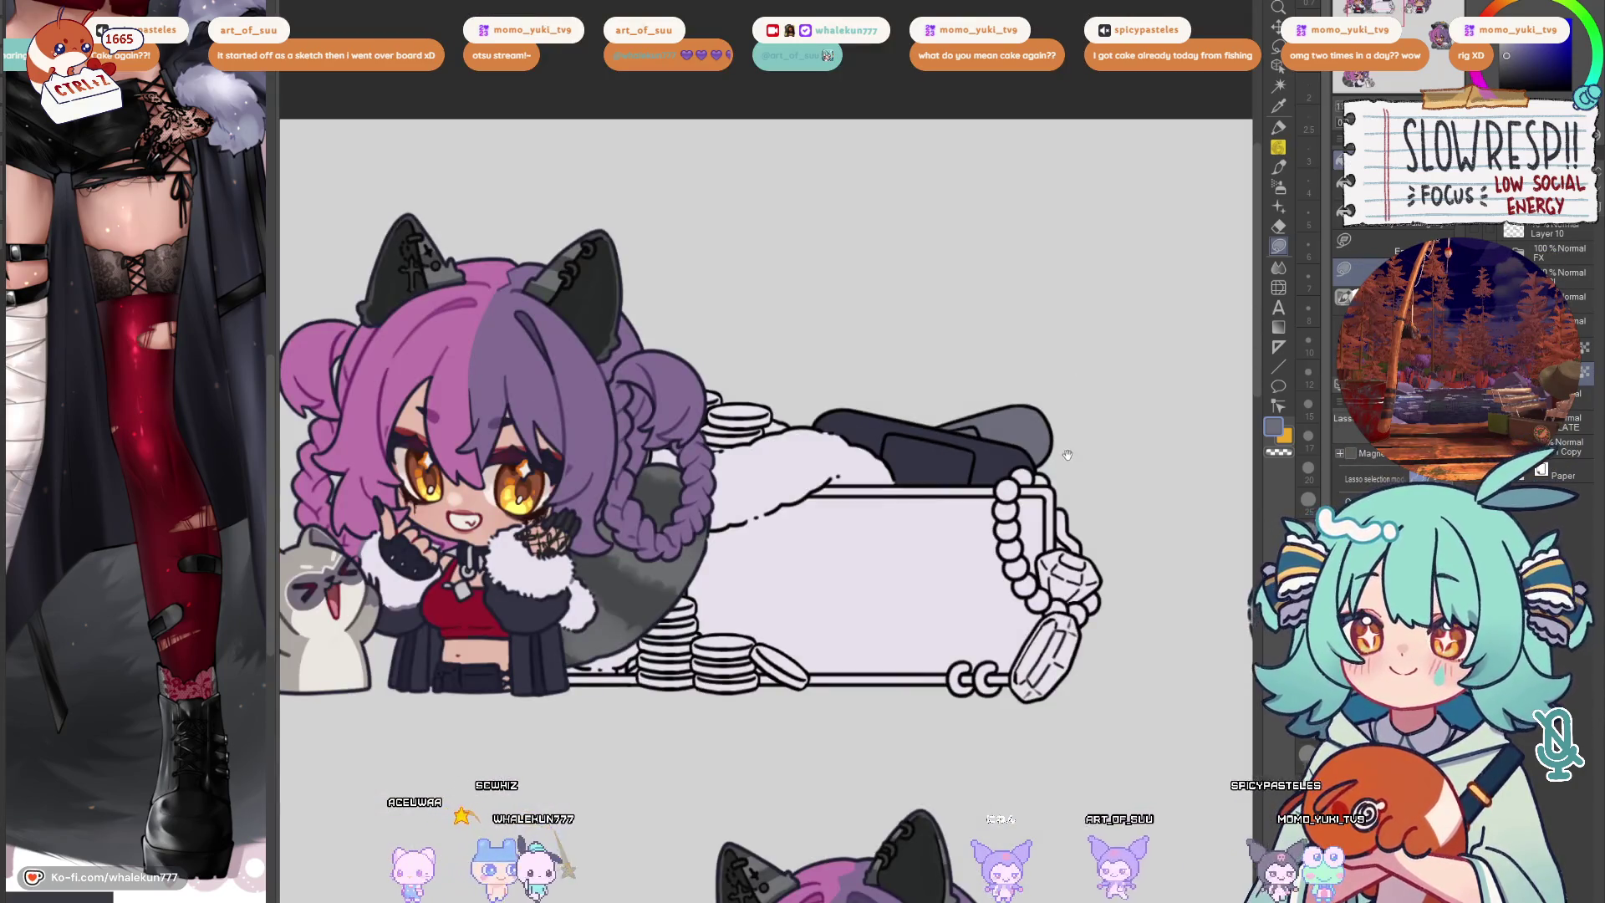
Mirror the canvas view horizontally to check the drawing
{"action": "left_click_drag", "start_coordinate": [1068, 451], "coordinate": [1034, 454]}
{"action": "key", "text": "h"}
{"action": "key", "text": "h"}
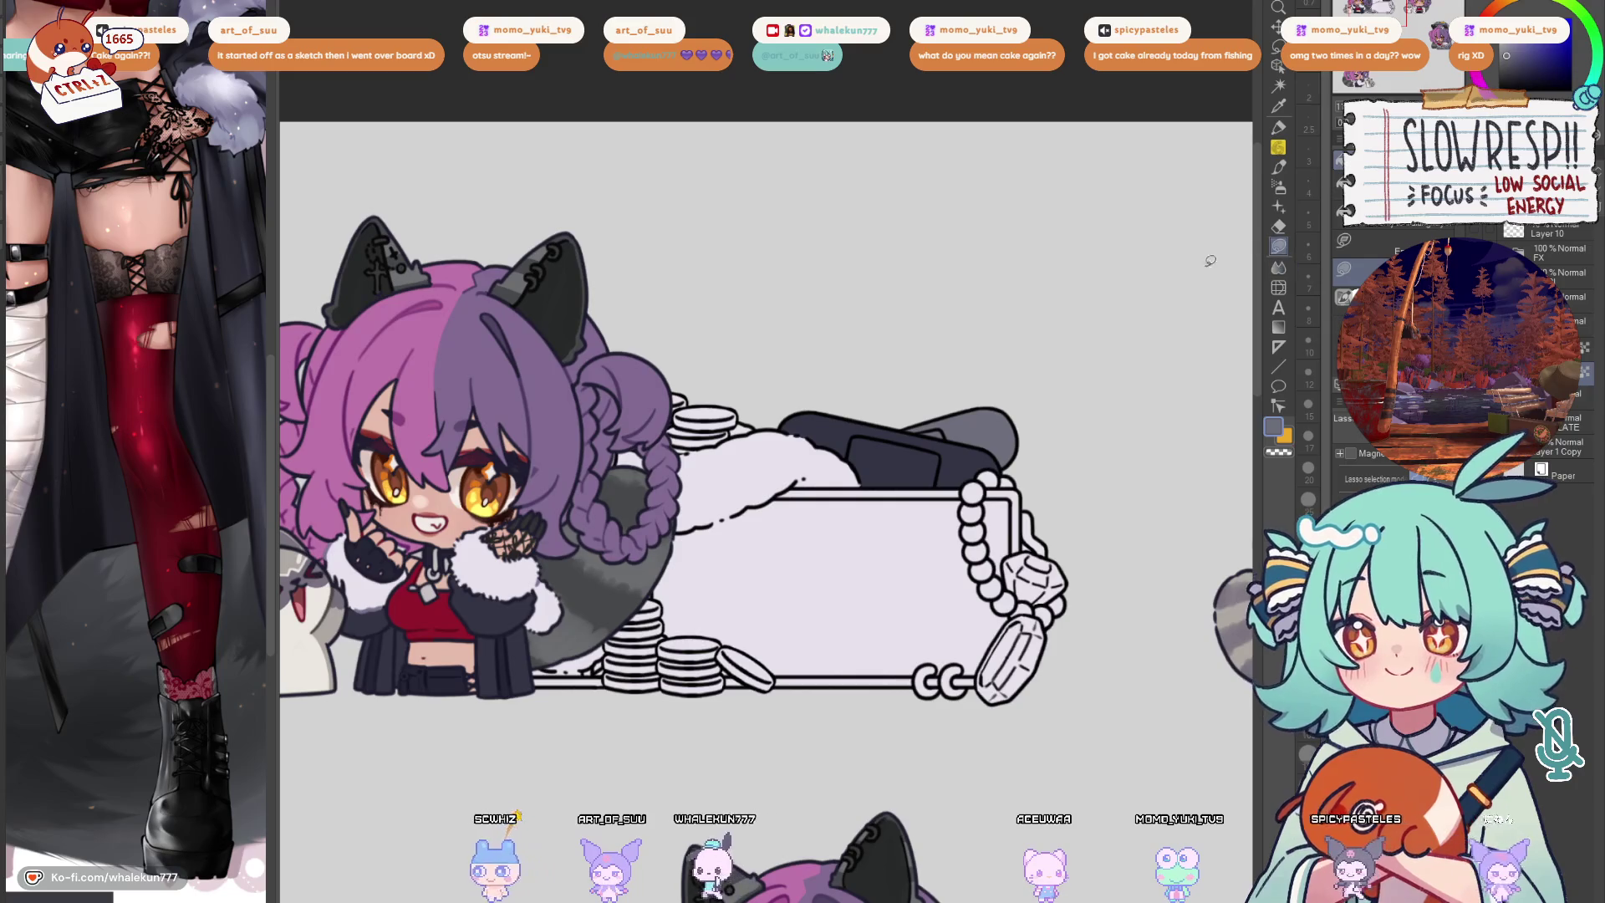
{"action": "left_click_drag", "start_coordinate": [686, 491], "coordinate": [999, 495]}
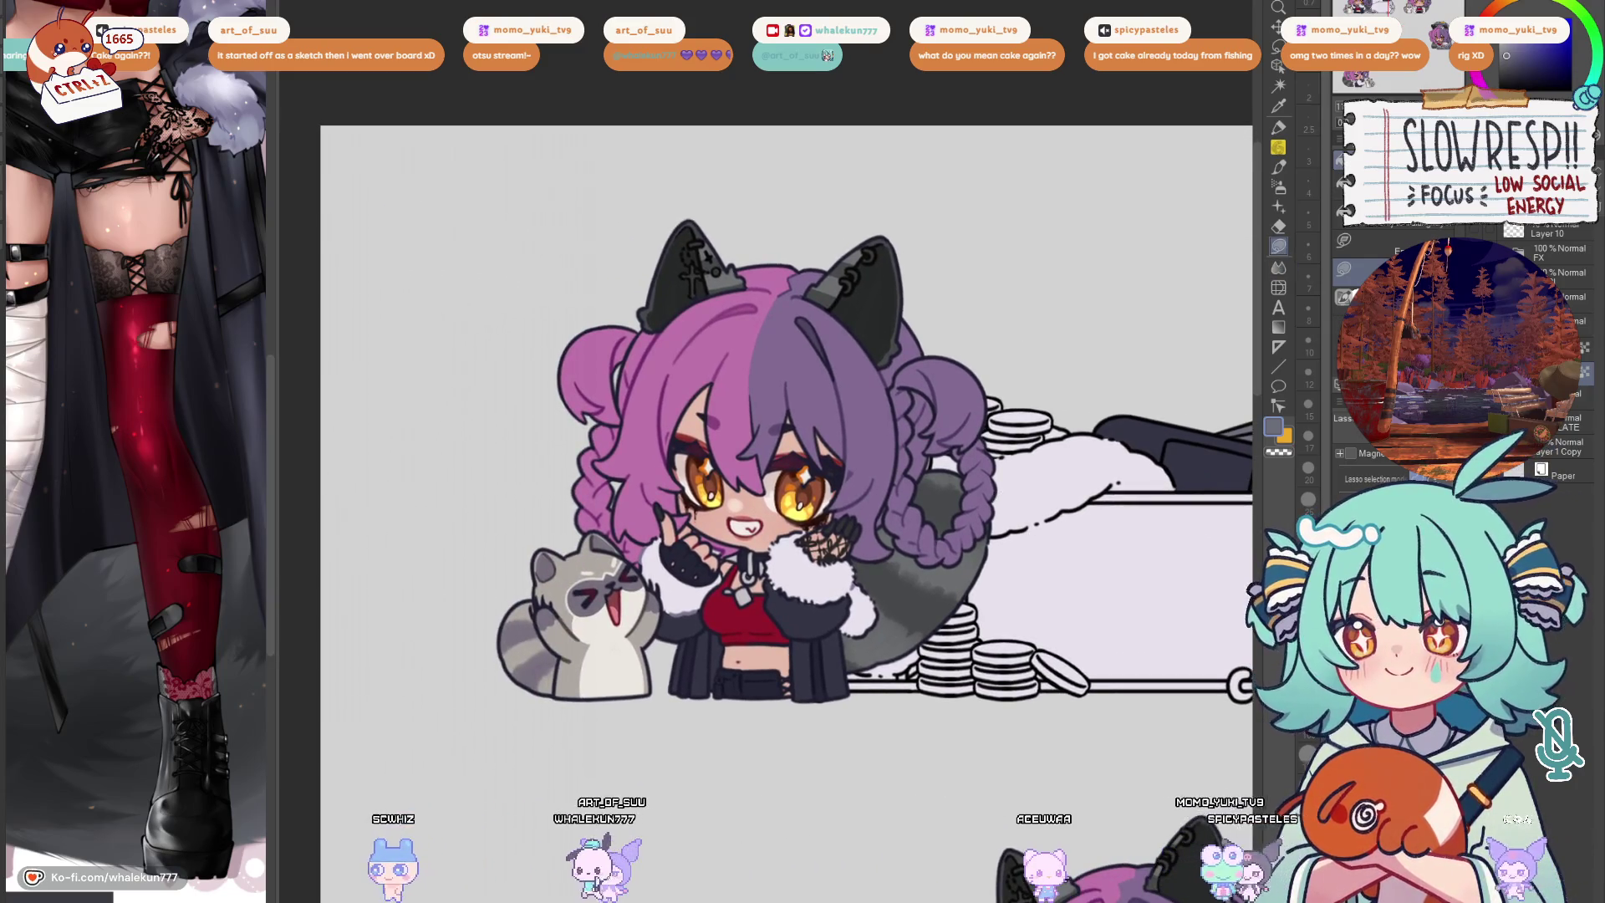
Sample orange from the doodle as the drawing colour, then hide the doodles again
{"action": "key", "text": "ctrl+z"}
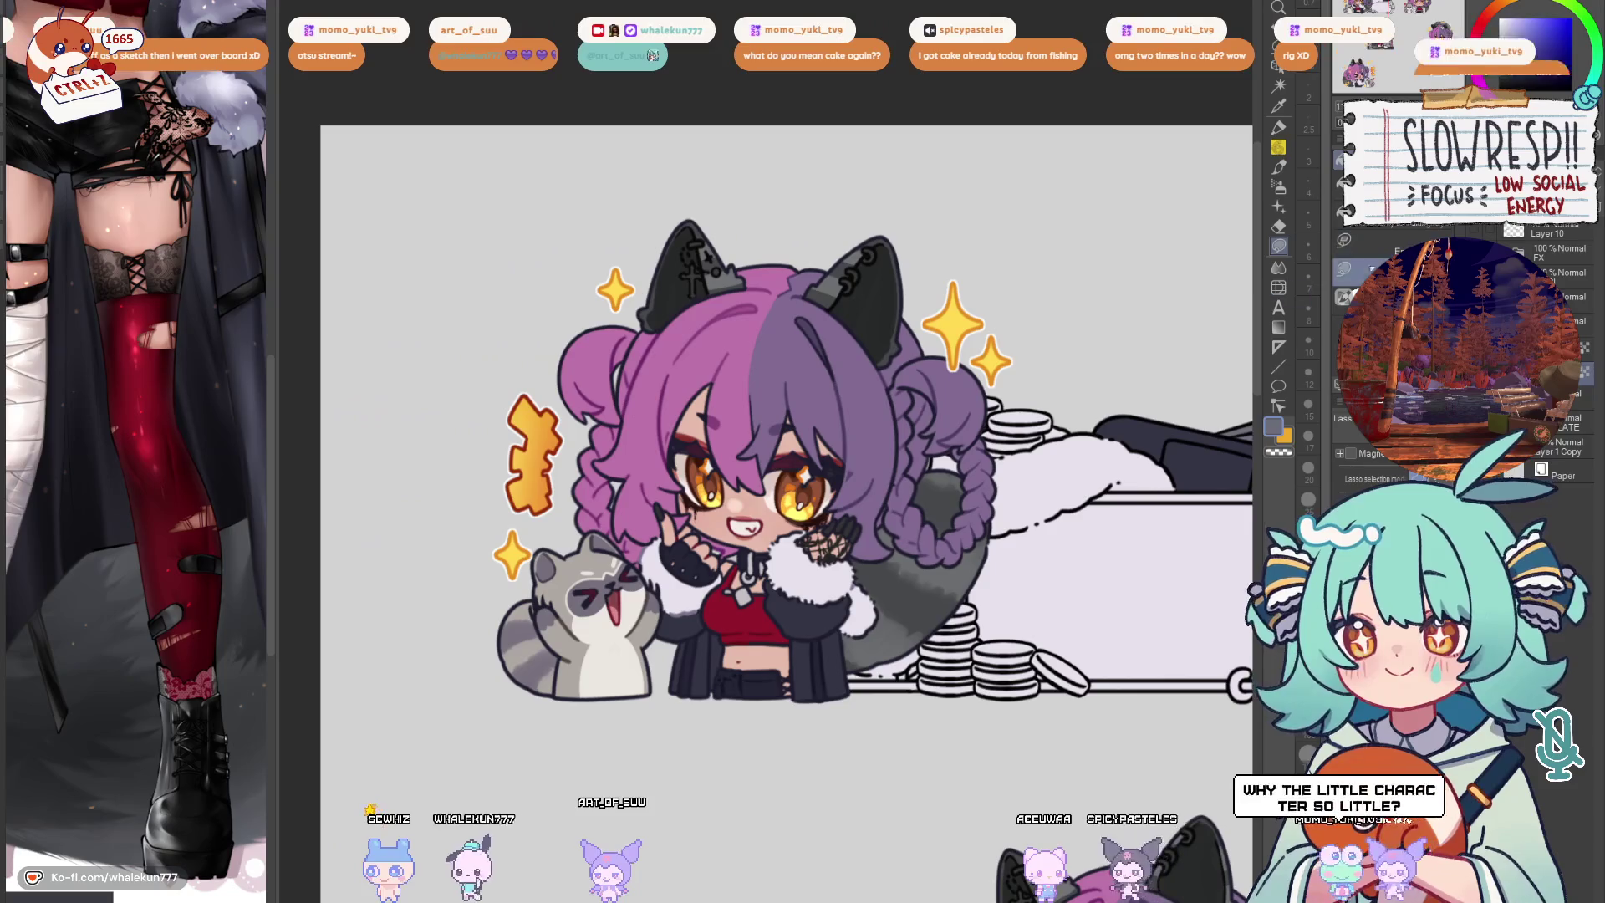
{"action": "left_click", "coordinate": [535, 407], "text": "alt"}
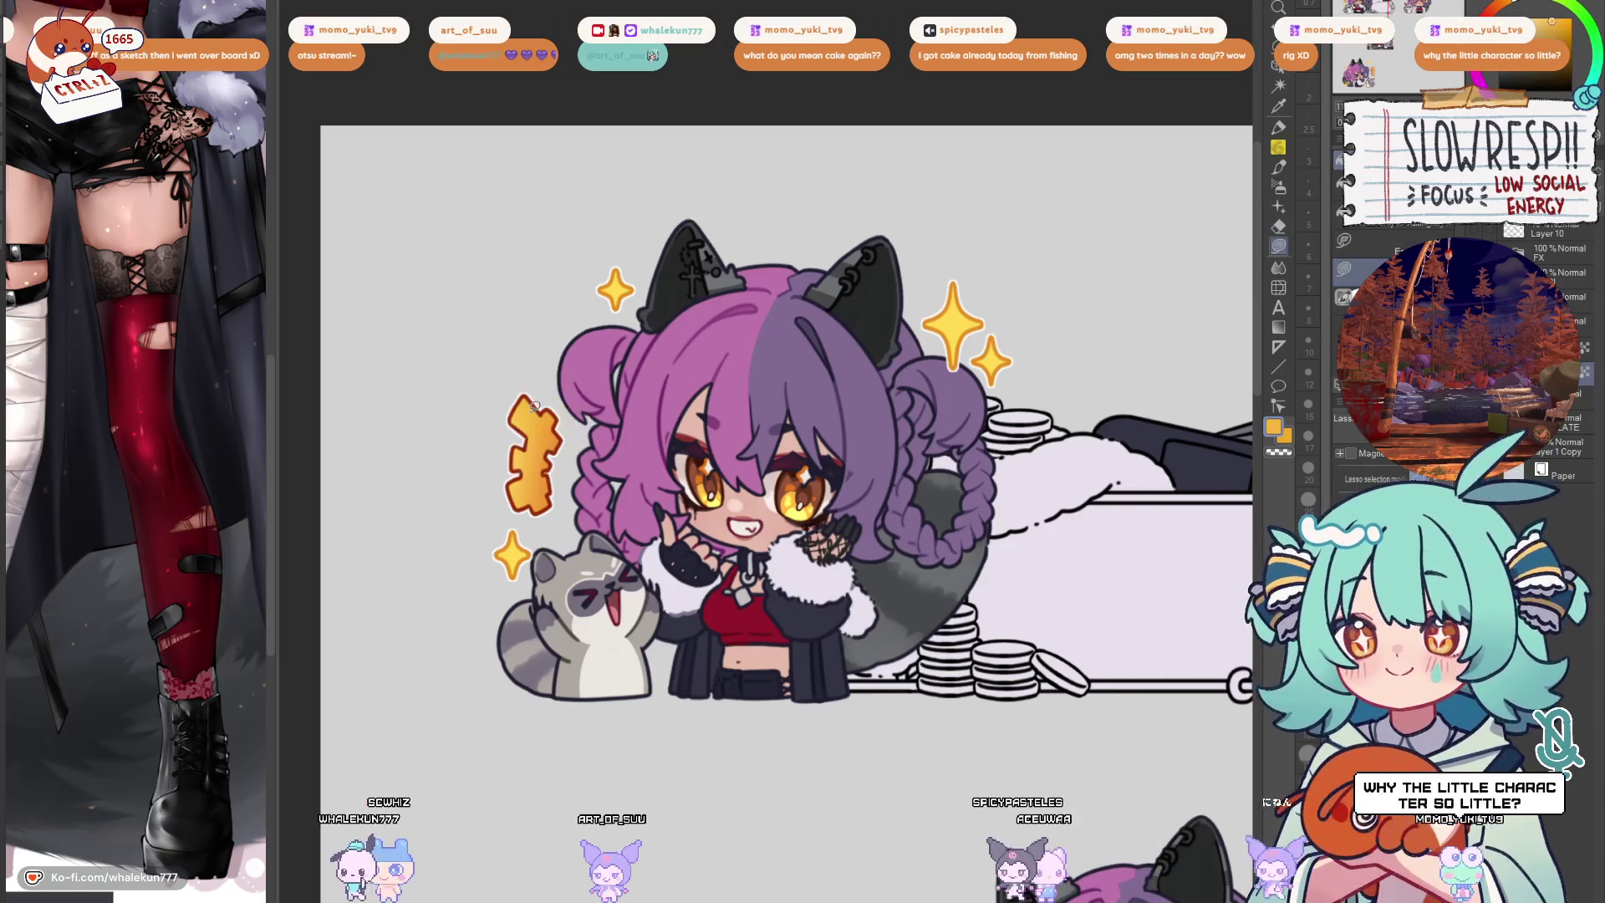
{"action": "key", "text": "ctrl+y"}
{"action": "left_click_drag", "start_coordinate": [1145, 507], "coordinate": [982, 485]}
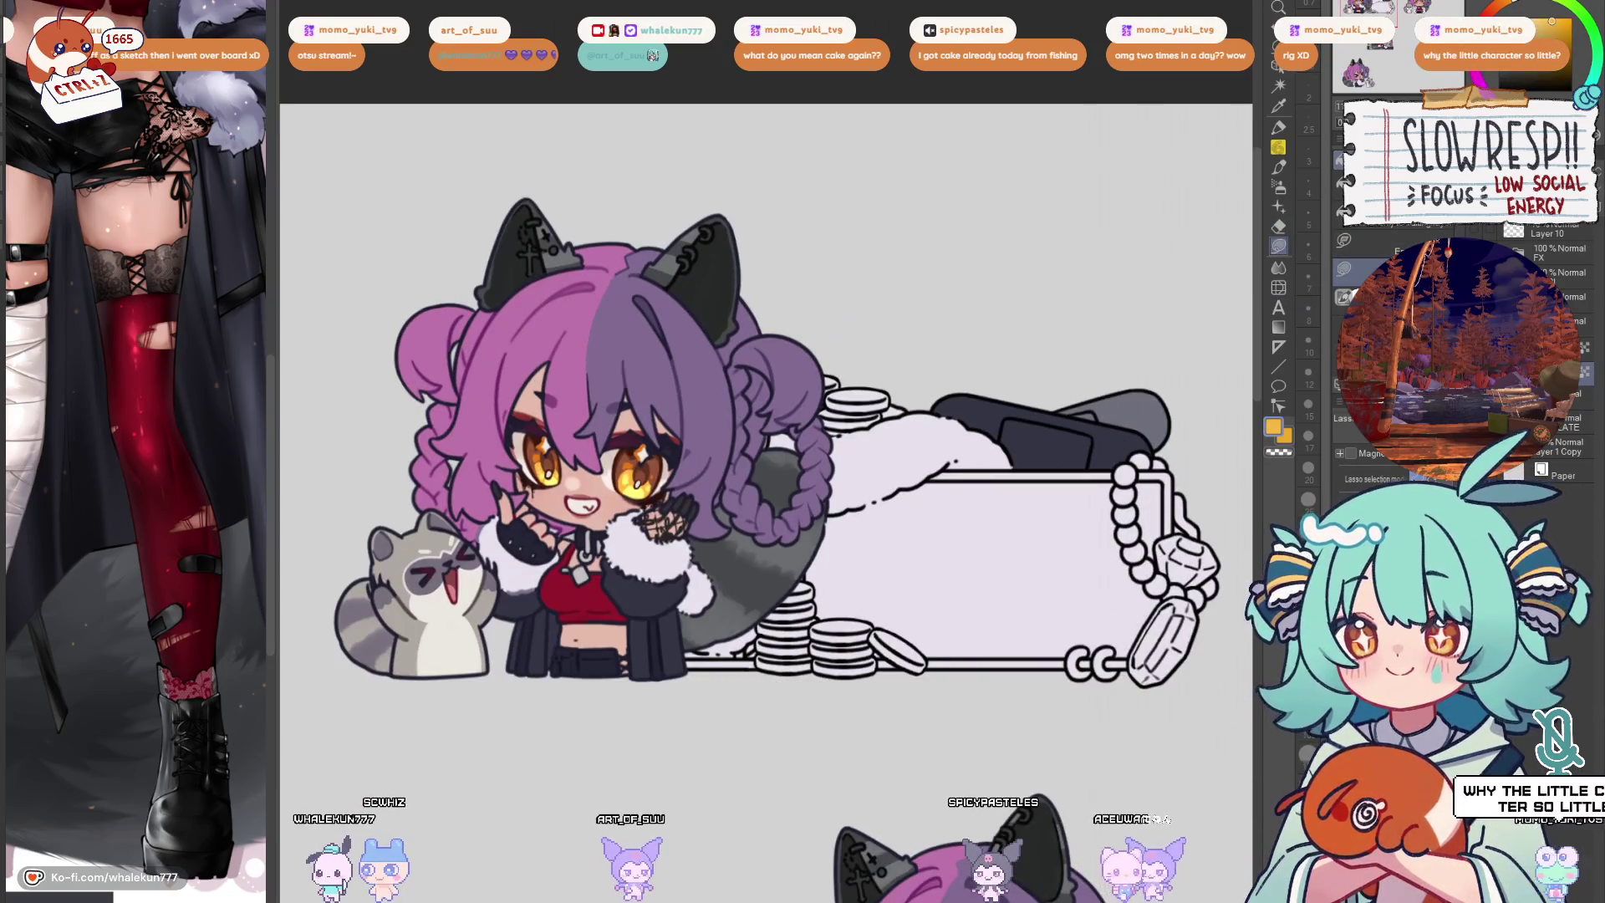
{"action": "scroll", "coordinate": [798, 408], "scroll_direction": "up", "scroll_amount": 5}
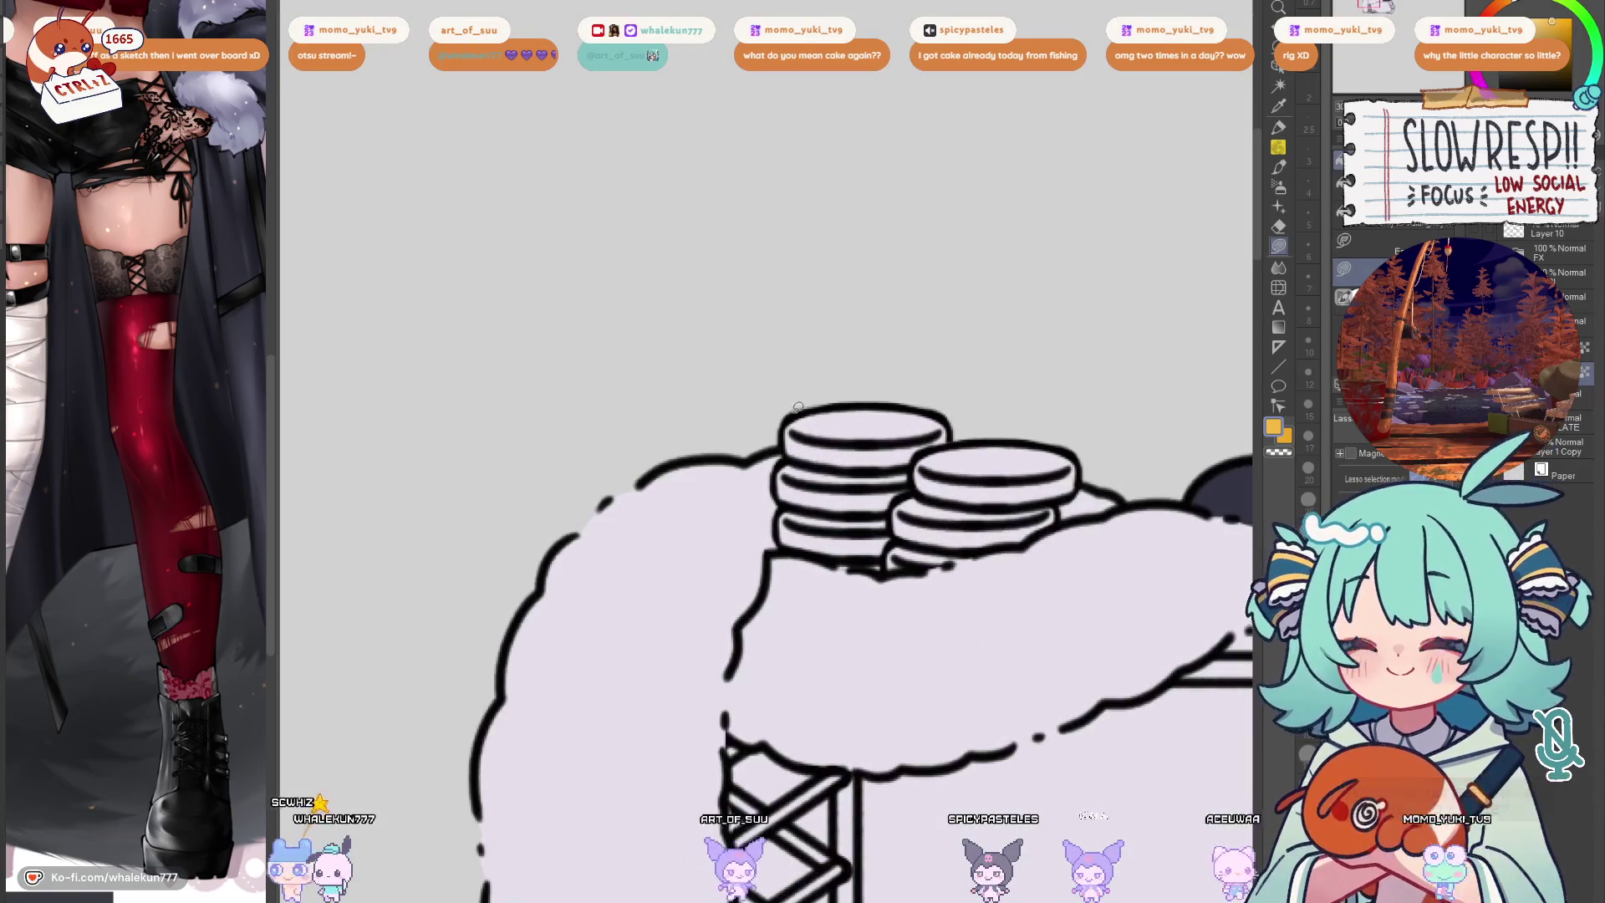
Lasso-fill the remaining white part of the upper-right coin stack gold and zoom out
{"action": "mouse_move", "coordinate": [798, 407]}
{"action": "left_mouse_down"}
{"action": "mouse_move", "coordinate": [784, 541]}
{"action": "mouse_move", "coordinate": [794, 410]}
{"action": "left_mouse_up"}
{"action": "mouse_move", "coordinate": [808, 537]}
{"action": "left_mouse_down"}
{"action": "mouse_move", "coordinate": [915, 569]}
{"action": "mouse_move", "coordinate": [959, 361]}
{"action": "left_mouse_up"}
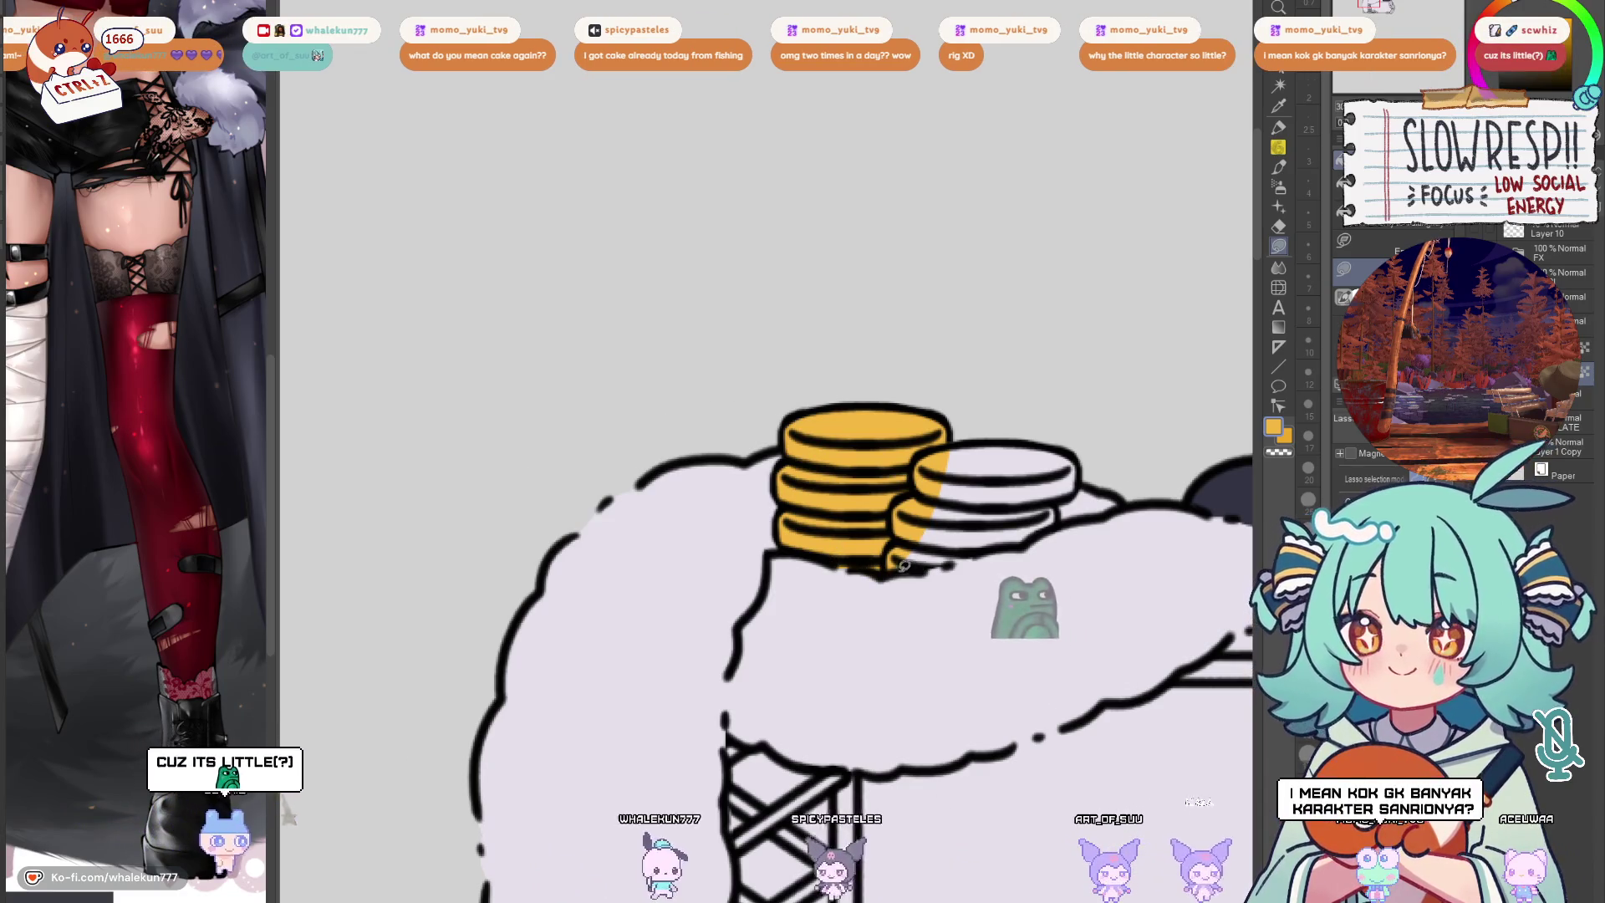
{"action": "left_click_drag", "start_coordinate": [905, 566], "coordinate": [937, 436]}
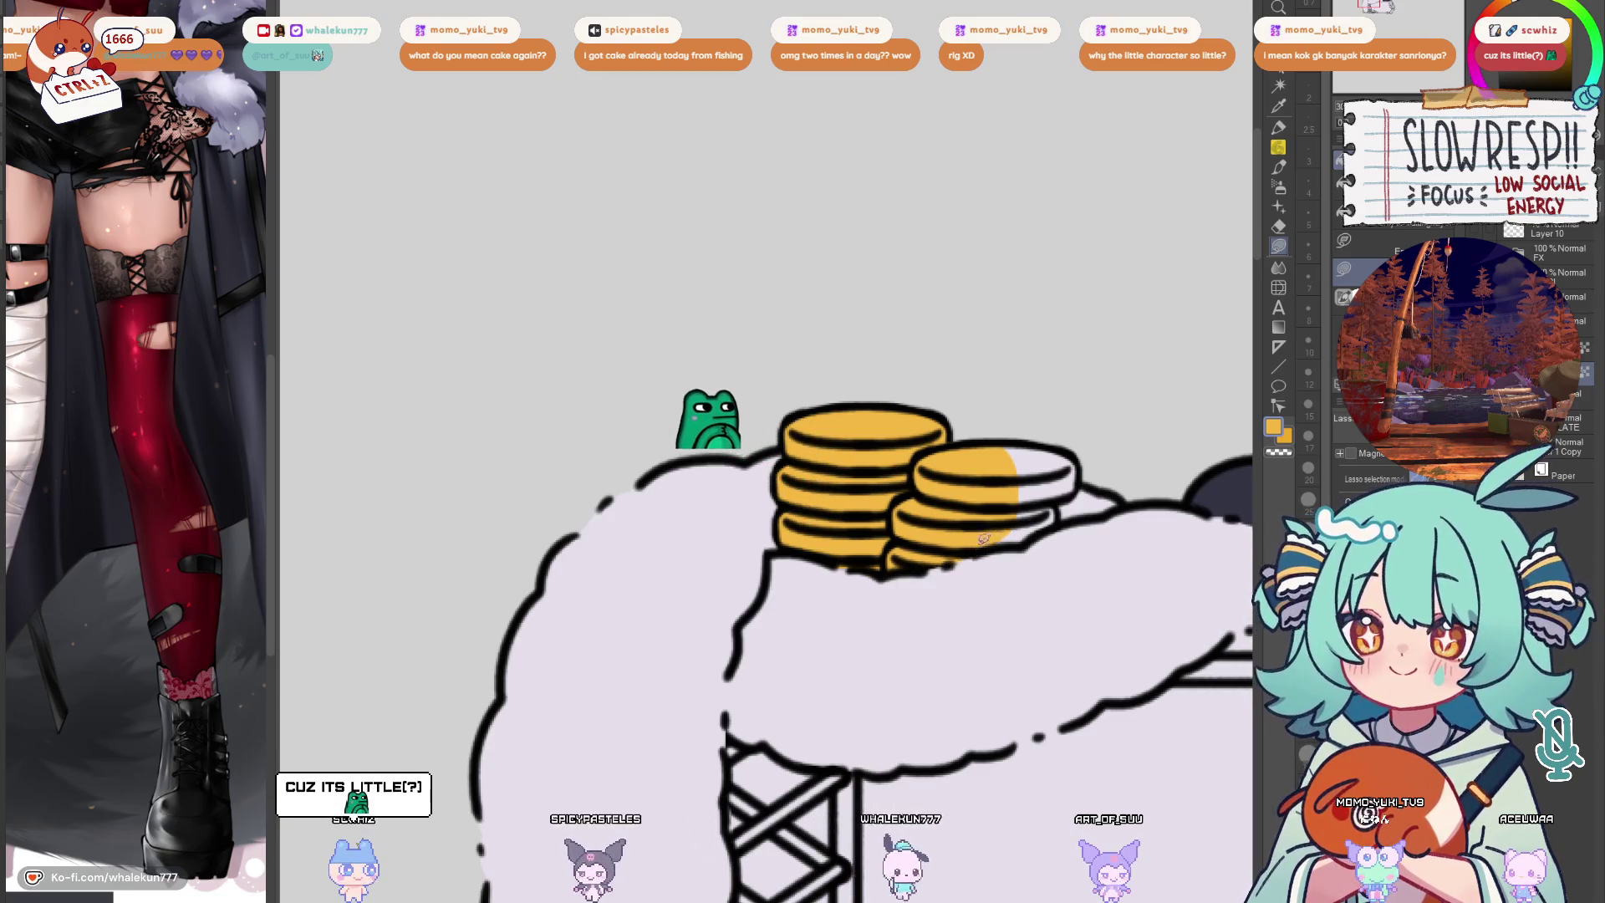
{"action": "left_click_drag", "start_coordinate": [985, 537], "coordinate": [947, 452]}
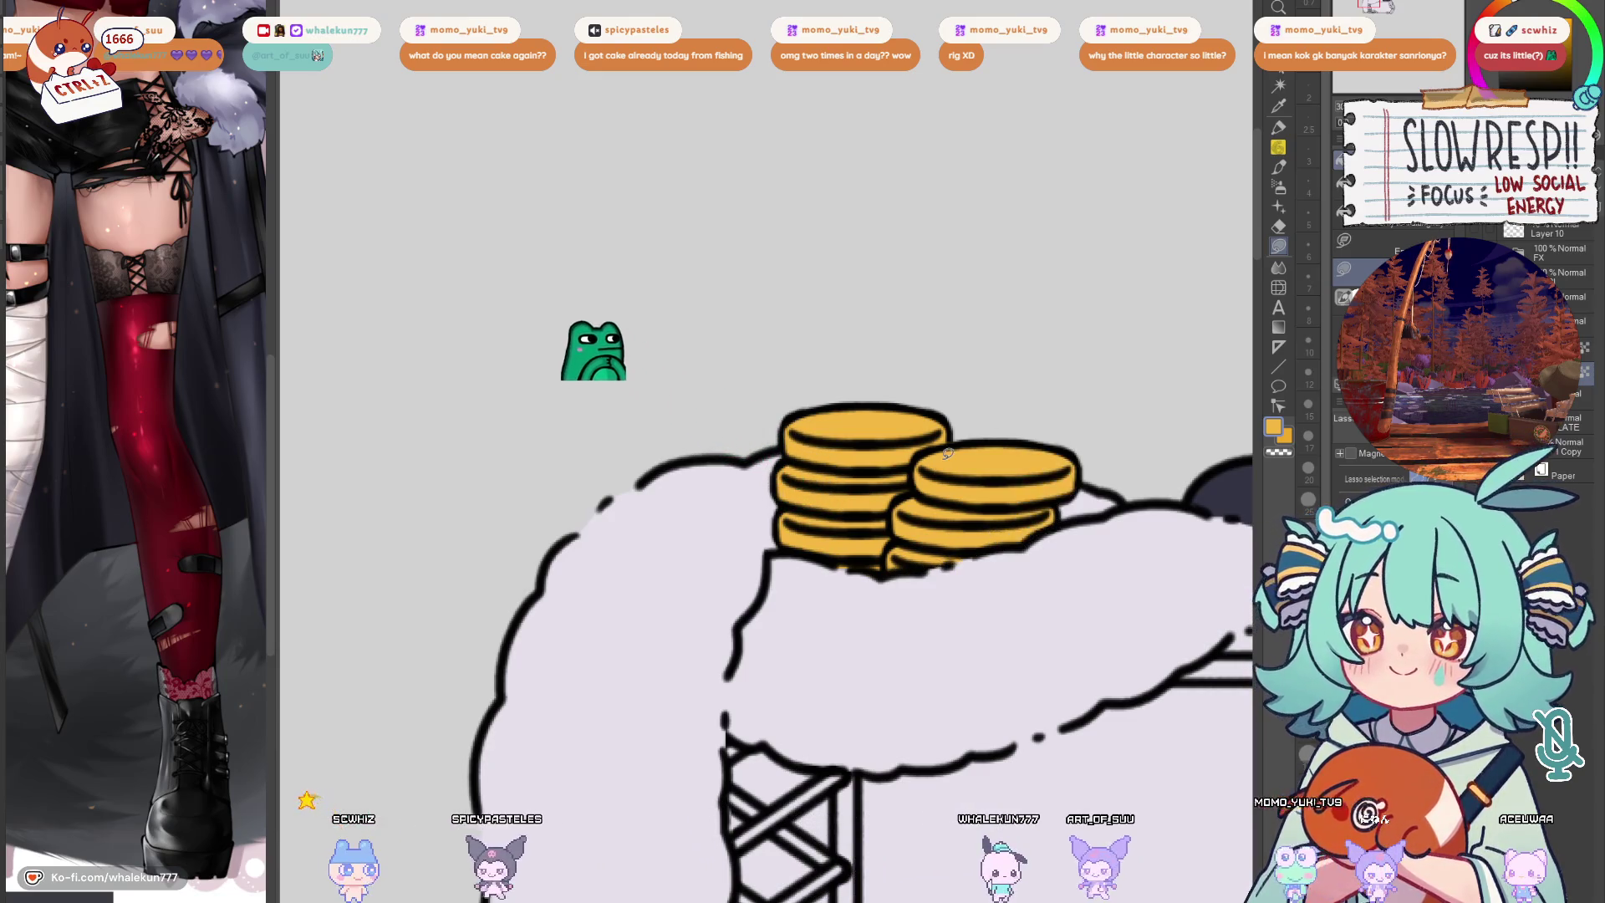
{"action": "scroll", "coordinate": [920, 477], "scroll_direction": "down", "scroll_amount": 5}
{"action": "scroll", "coordinate": [880, 496], "scroll_direction": "up", "scroll_amount": 3}
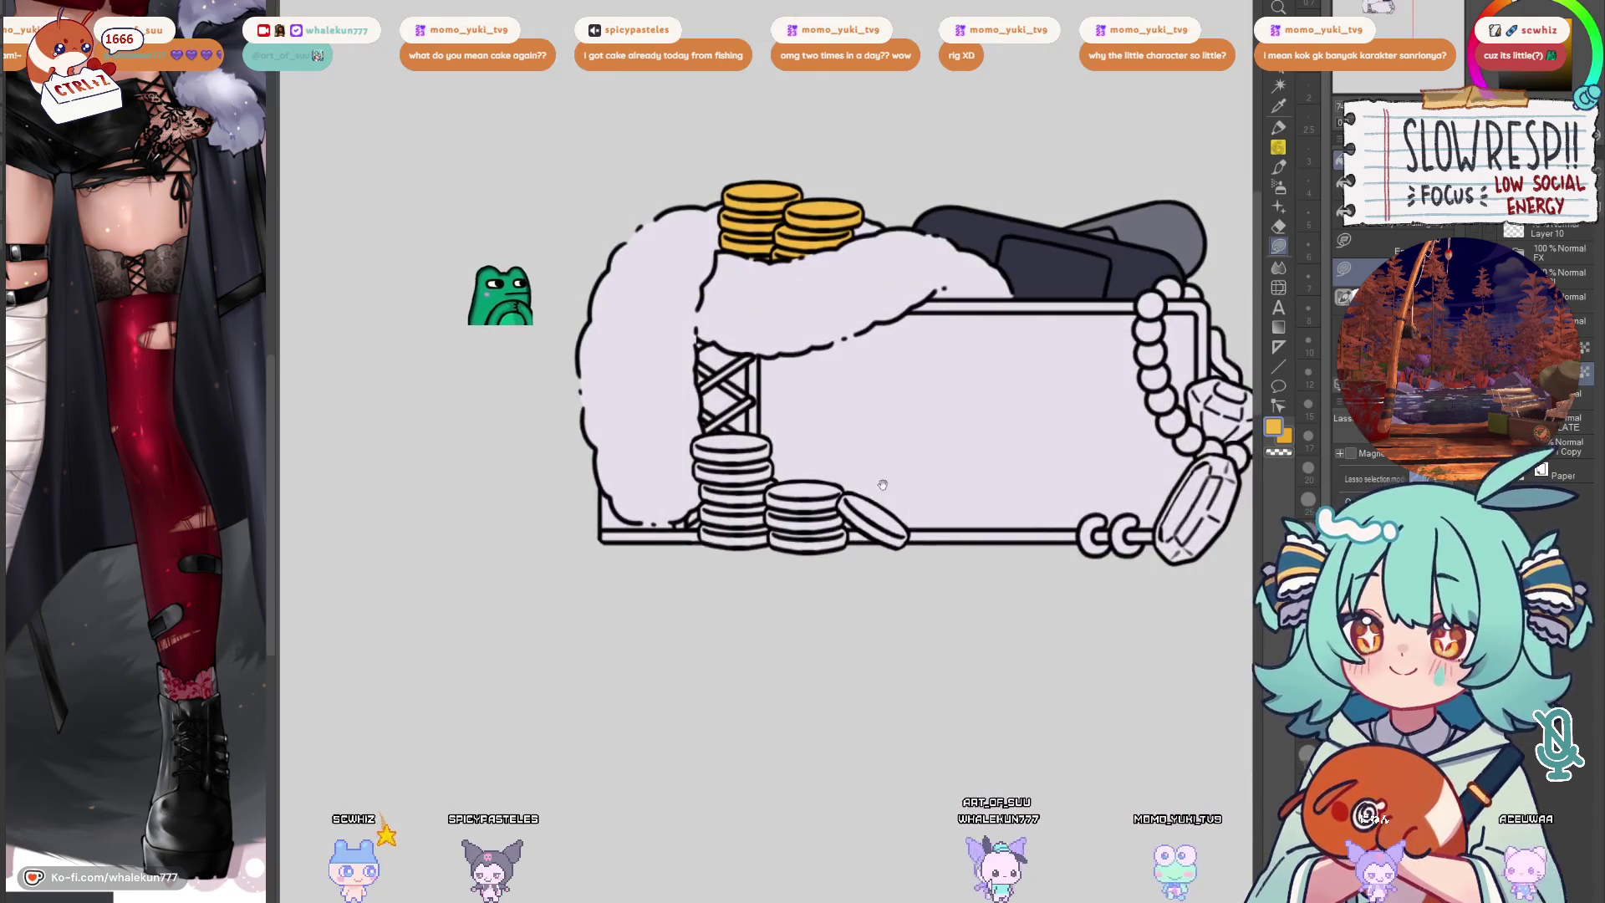
{"action": "scroll", "coordinate": [834, 536], "scroll_direction": "up", "scroll_amount": 1}
{"action": "scroll", "coordinate": [887, 540], "scroll_direction": "down", "scroll_amount": 2}
{"action": "scroll", "coordinate": [936, 544], "scroll_direction": "up", "scroll_amount": 3}
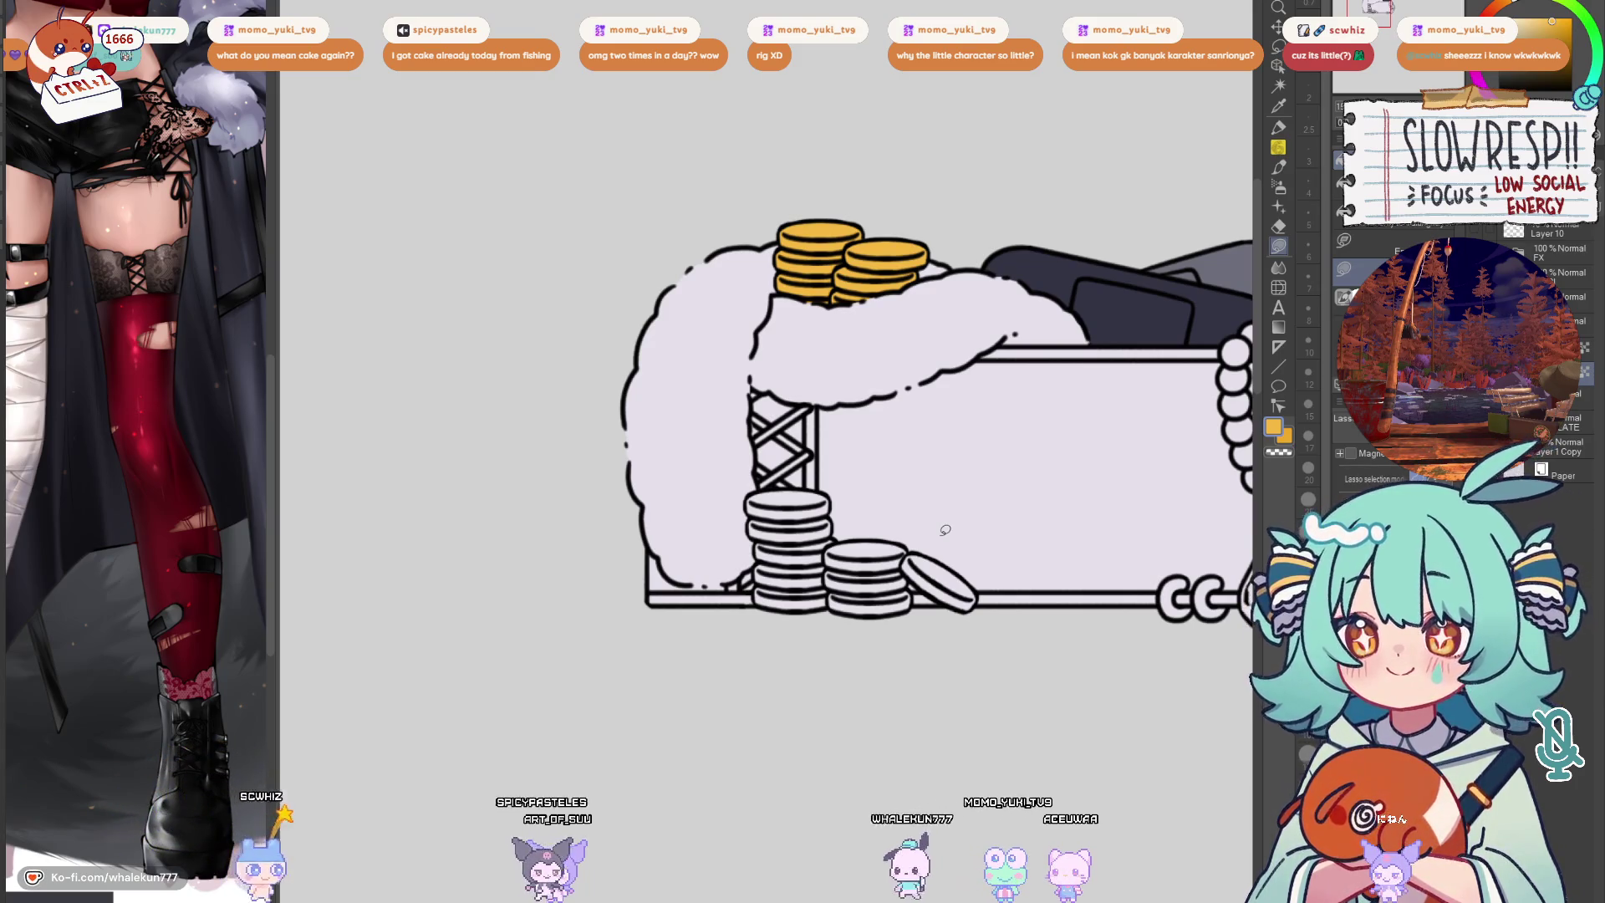
{"action": "scroll", "coordinate": [784, 469], "scroll_direction": "up", "scroll_amount": 3}
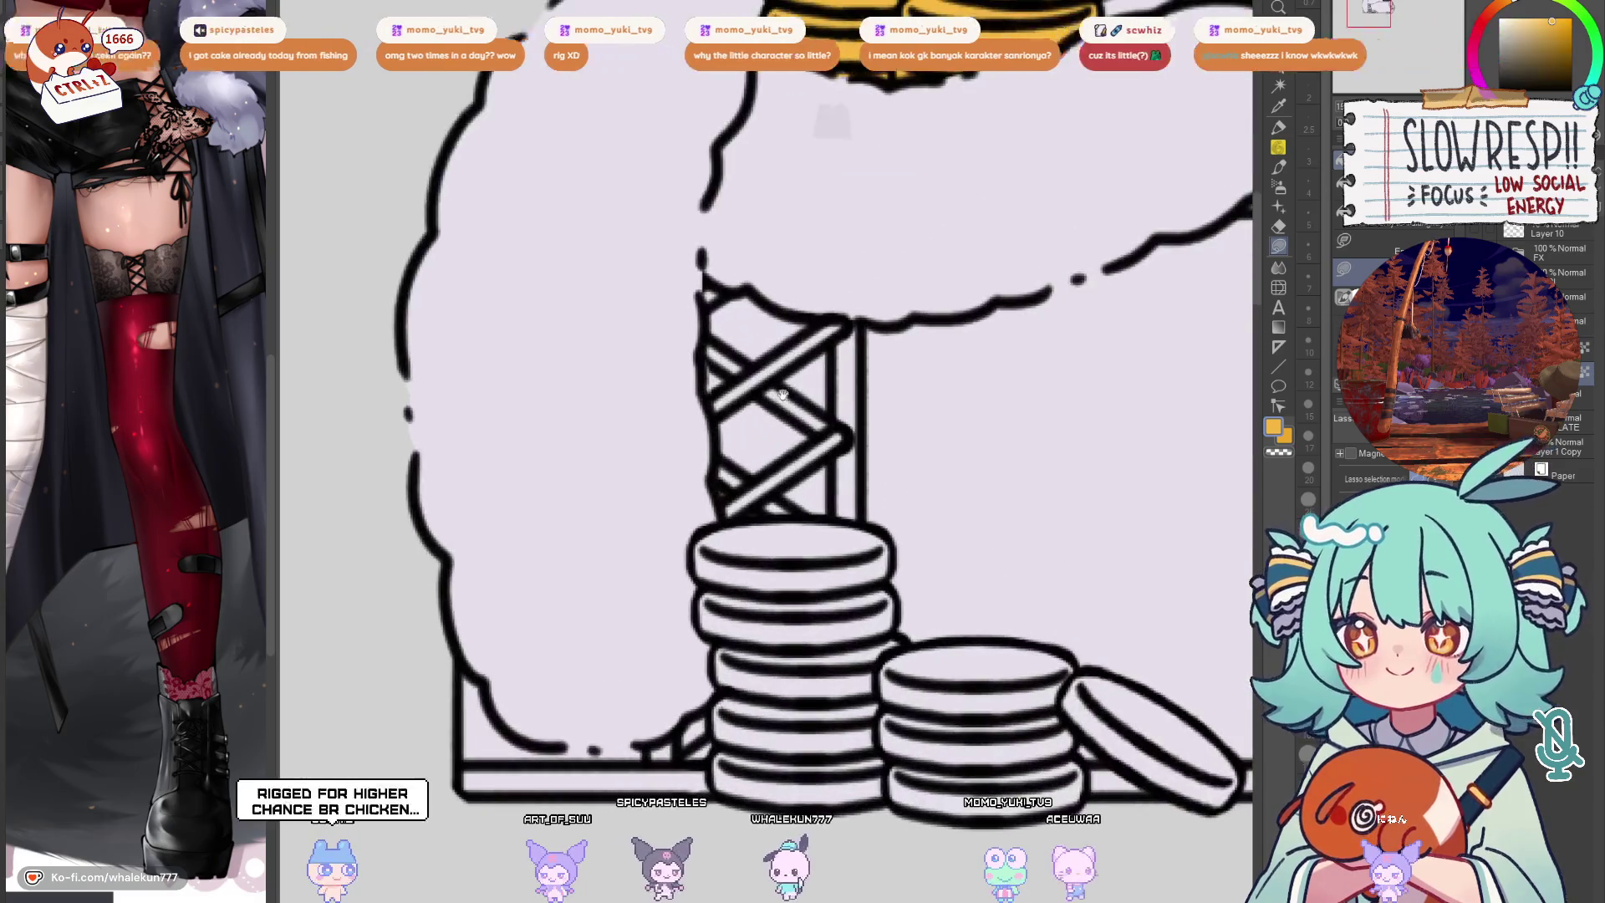
Fill the two lower coin stacks yellow
{"action": "mouse_move", "coordinate": [691, 535]}
{"action": "left_mouse_down"}
{"action": "mouse_move", "coordinate": [715, 777]}
{"action": "mouse_move", "coordinate": [798, 790]}
{"action": "mouse_move", "coordinate": [841, 661]}
{"action": "mouse_move", "coordinate": [816, 518]}
{"action": "mouse_move", "coordinate": [892, 552]}
{"action": "mouse_move", "coordinate": [824, 590]}
{"action": "left_mouse_up"}
{"action": "mouse_move", "coordinate": [847, 520]}
{"action": "left_mouse_down"}
{"action": "mouse_move", "coordinate": [890, 556]}
{"action": "mouse_move", "coordinate": [882, 575]}
{"action": "mouse_move", "coordinate": [865, 535]}
{"action": "mouse_move", "coordinate": [872, 552]}
{"action": "left_mouse_up"}
{"action": "left_click_drag", "start_coordinate": [846, 795], "coordinate": [844, 790]}
{"action": "mouse_move", "coordinate": [784, 520]}
{"action": "left_mouse_down"}
{"action": "mouse_move", "coordinate": [773, 577]}
{"action": "mouse_move", "coordinate": [870, 585]}
{"action": "mouse_move", "coordinate": [876, 515]}
{"action": "left_mouse_up"}
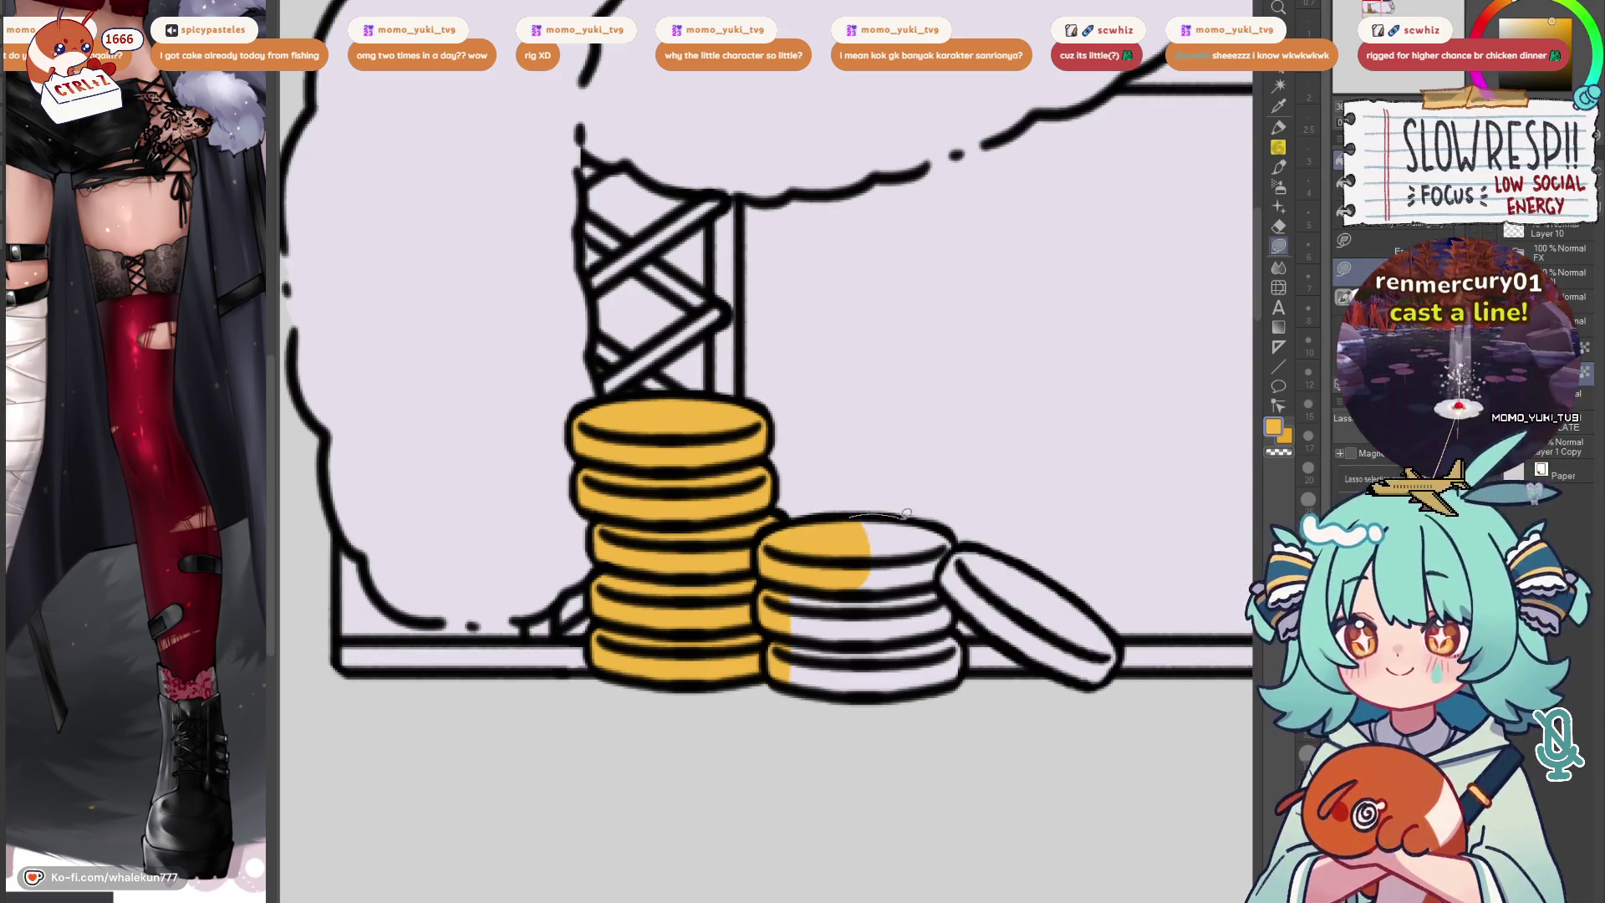
{"action": "left_click_drag", "start_coordinate": [960, 545], "coordinate": [945, 698]}
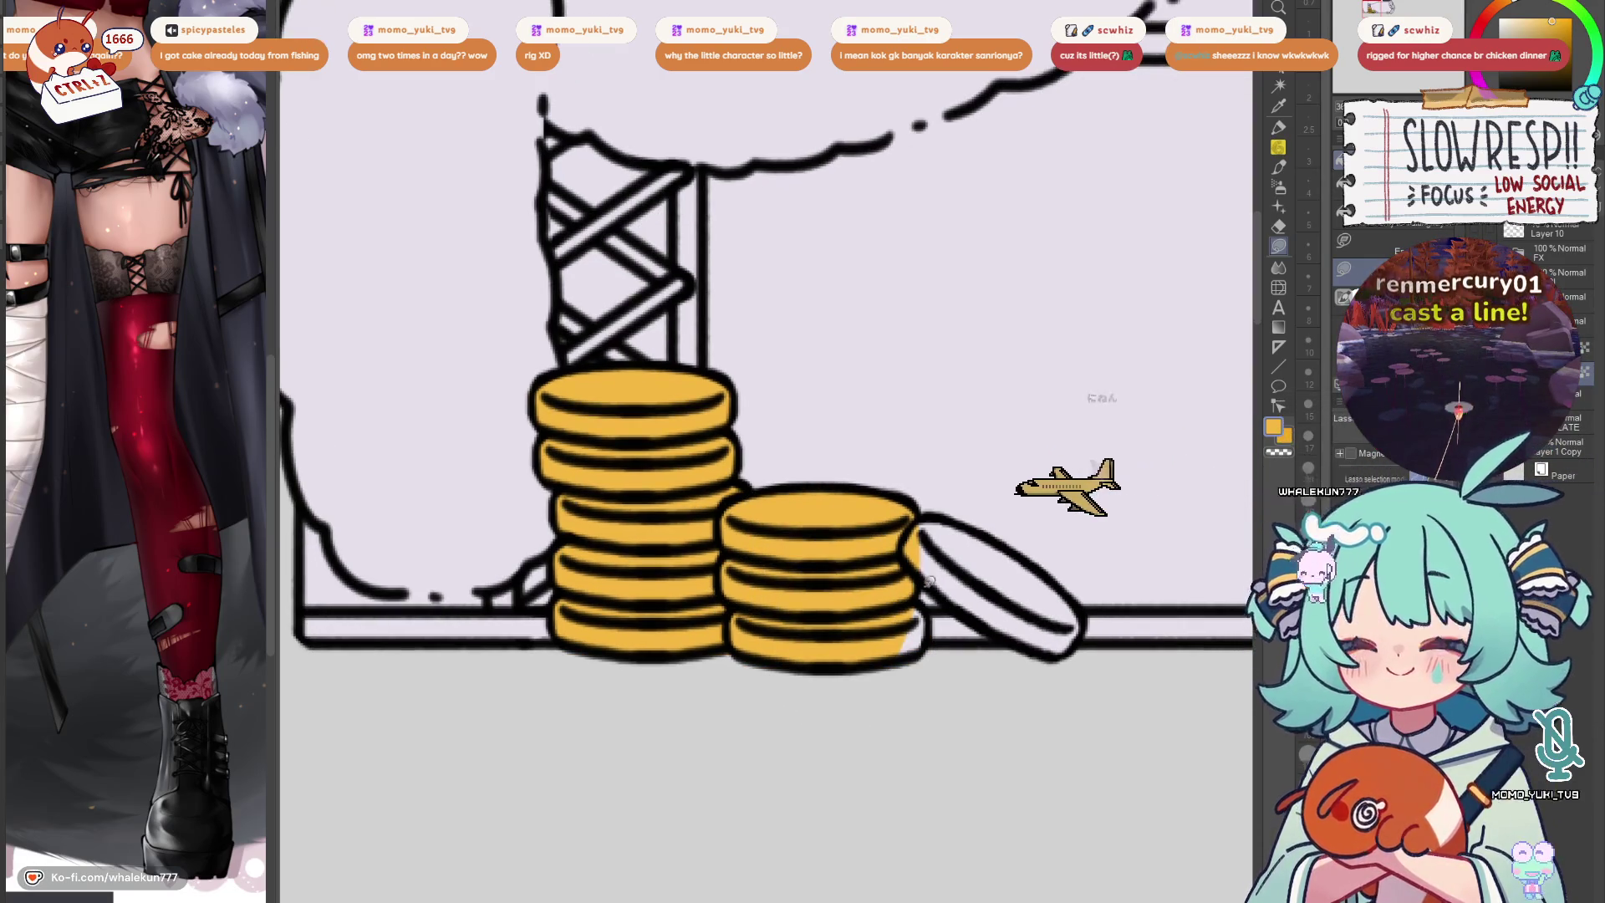
Fill the leaning coin yellow in a mirrored view, then restore the normal view
{"action": "key", "text": "h"}
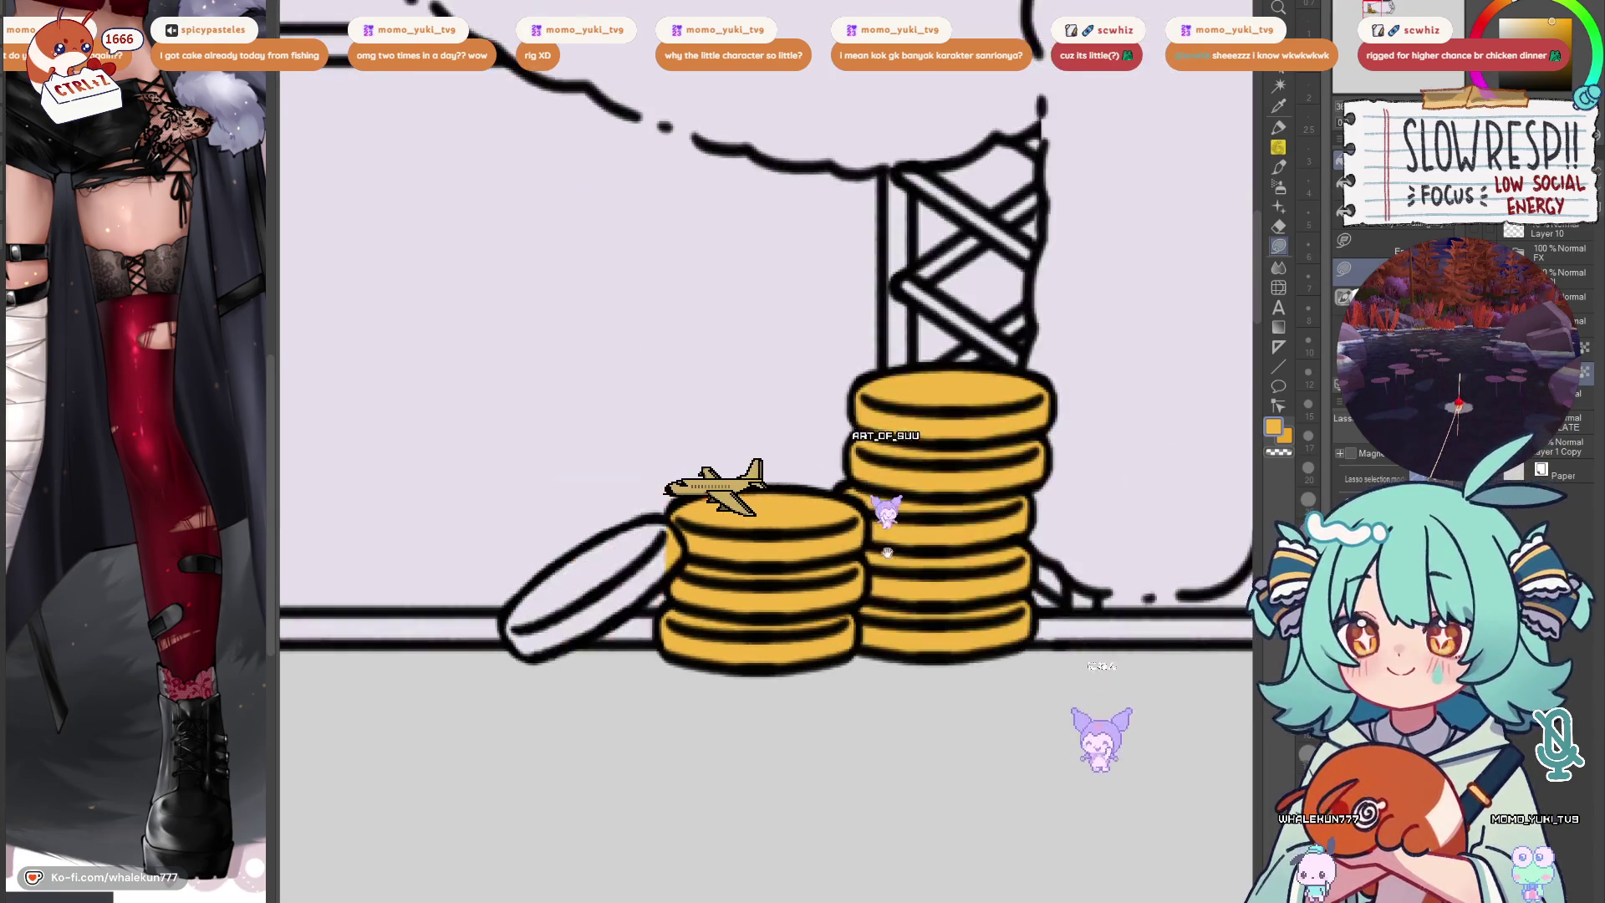
{"action": "mouse_move", "coordinate": [913, 454]}
{"action": "left_mouse_down"}
{"action": "mouse_move", "coordinate": [748, 544]}
{"action": "mouse_move", "coordinate": [761, 590]}
{"action": "mouse_move", "coordinate": [895, 535]}
{"action": "left_mouse_up"}
{"action": "key", "text": "h"}
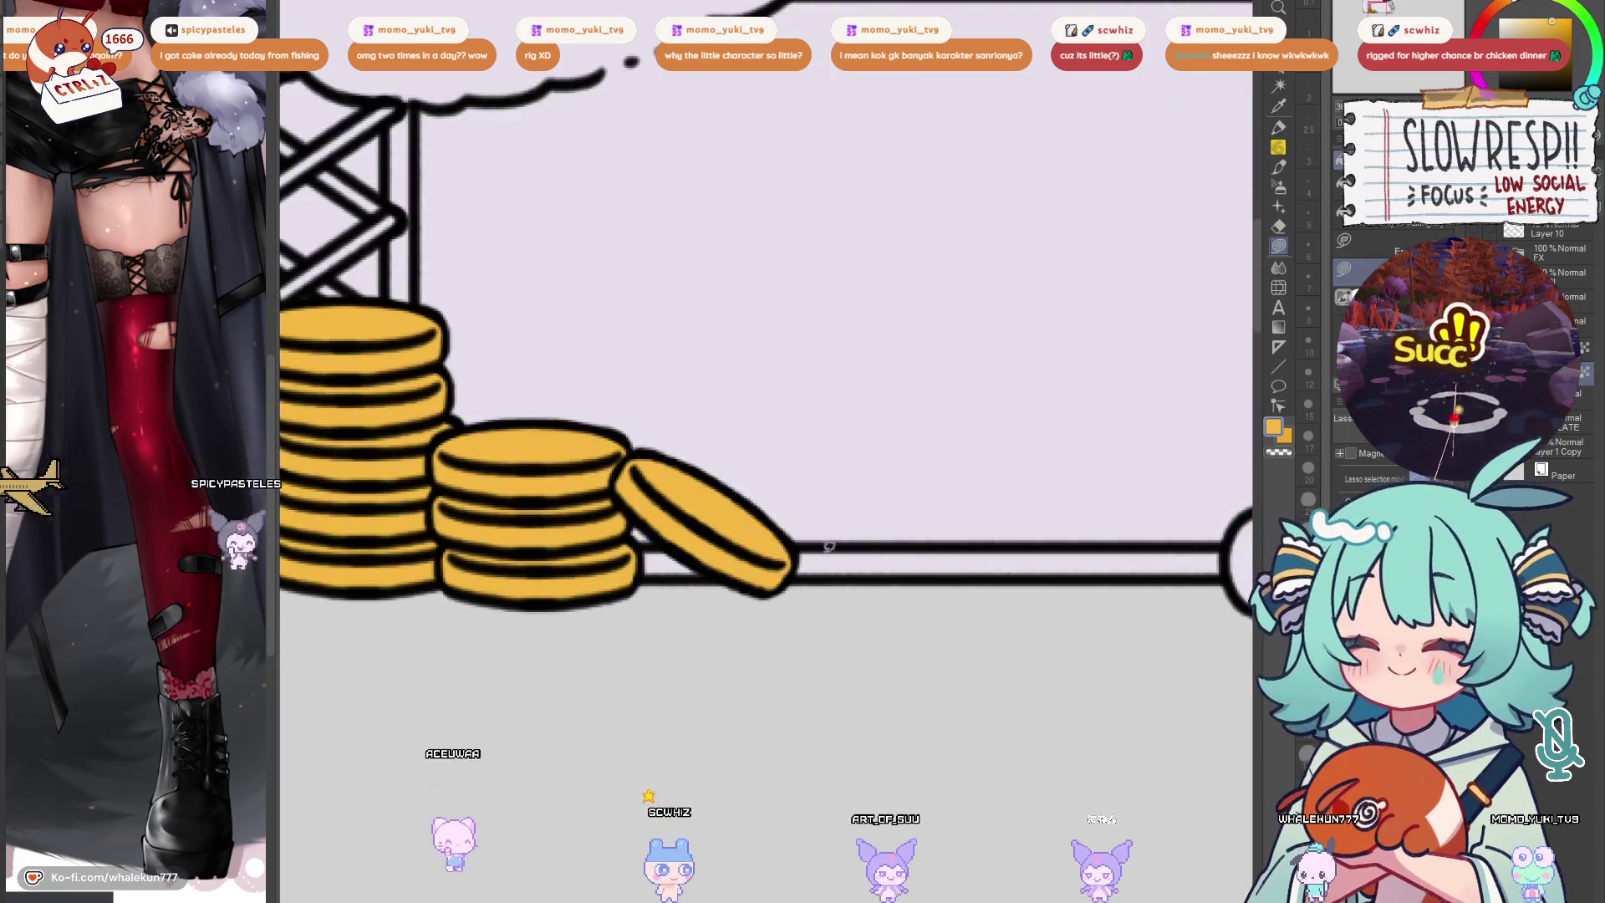
{"action": "key", "text": "ctrl+0"}
{"action": "left_click_drag", "start_coordinate": [822, 440], "coordinate": [822, 633]}
{"action": "scroll", "coordinate": [920, 585], "scroll_direction": "up", "scroll_amount": 3}
{"action": "mouse_move", "coordinate": [1045, 559]}
{"action": "left_mouse_down"}
{"action": "mouse_move", "coordinate": [956, 366]}
{"action": "mouse_move", "coordinate": [1119, 389]}
{"action": "left_mouse_up"}
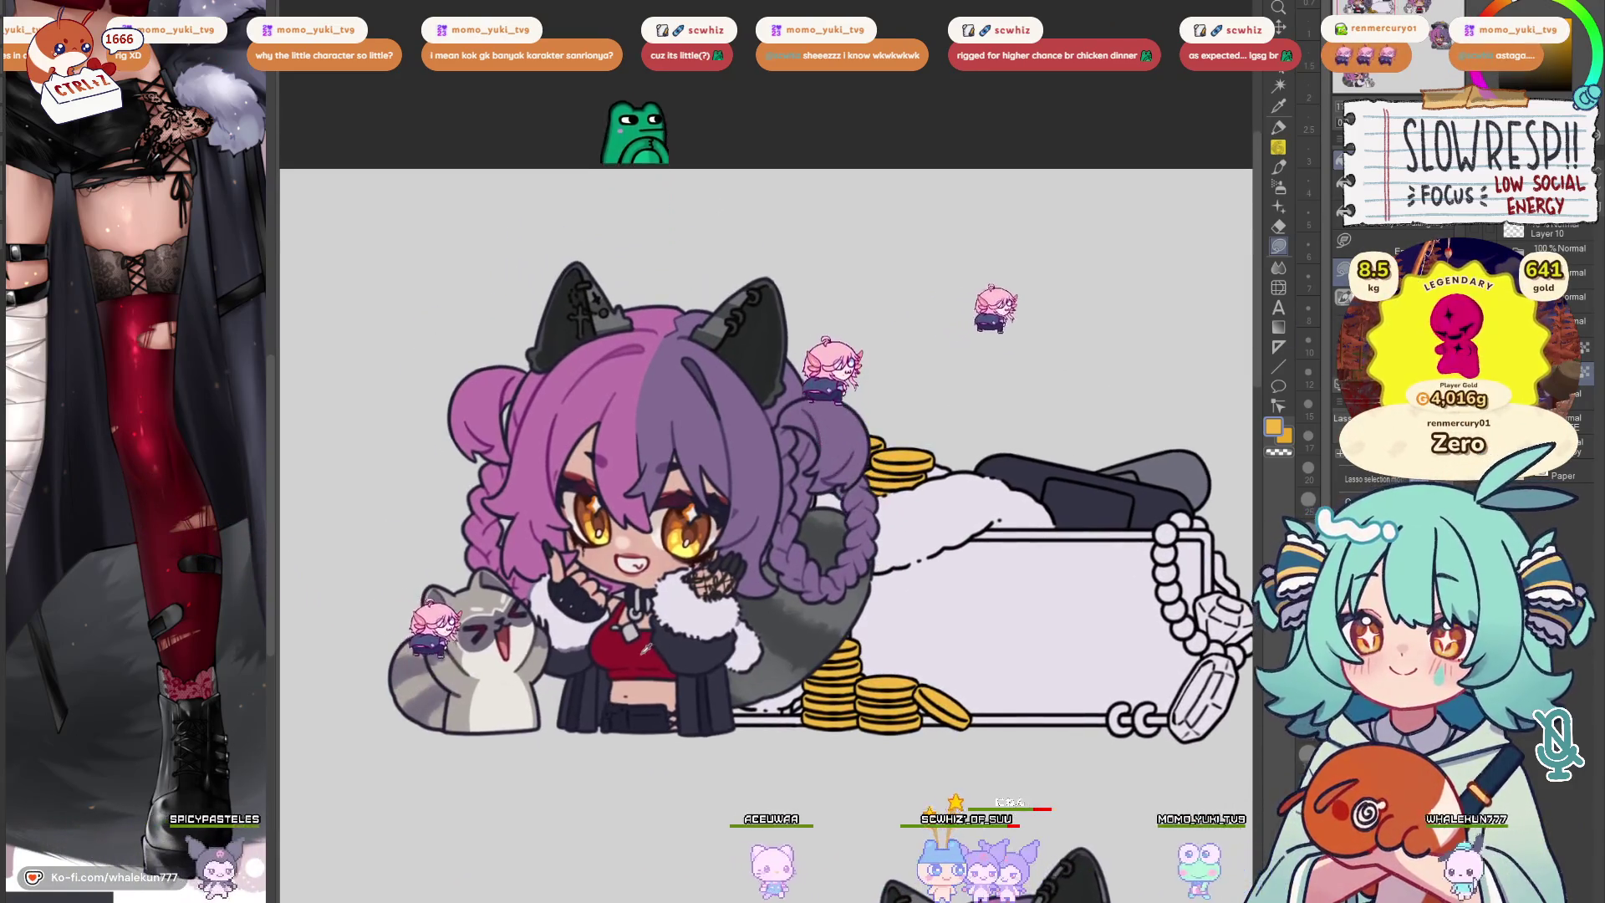
Sample the dark navy colour and fill the two diagonal scaffold bars with it
{"action": "mouse_move", "coordinate": [1254, 502]}
{"action": "left_mouse_down"}
{"action": "mouse_move", "coordinate": [1103, 412]}
{"action": "mouse_move", "coordinate": [1301, 446]}
{"action": "left_mouse_up"}
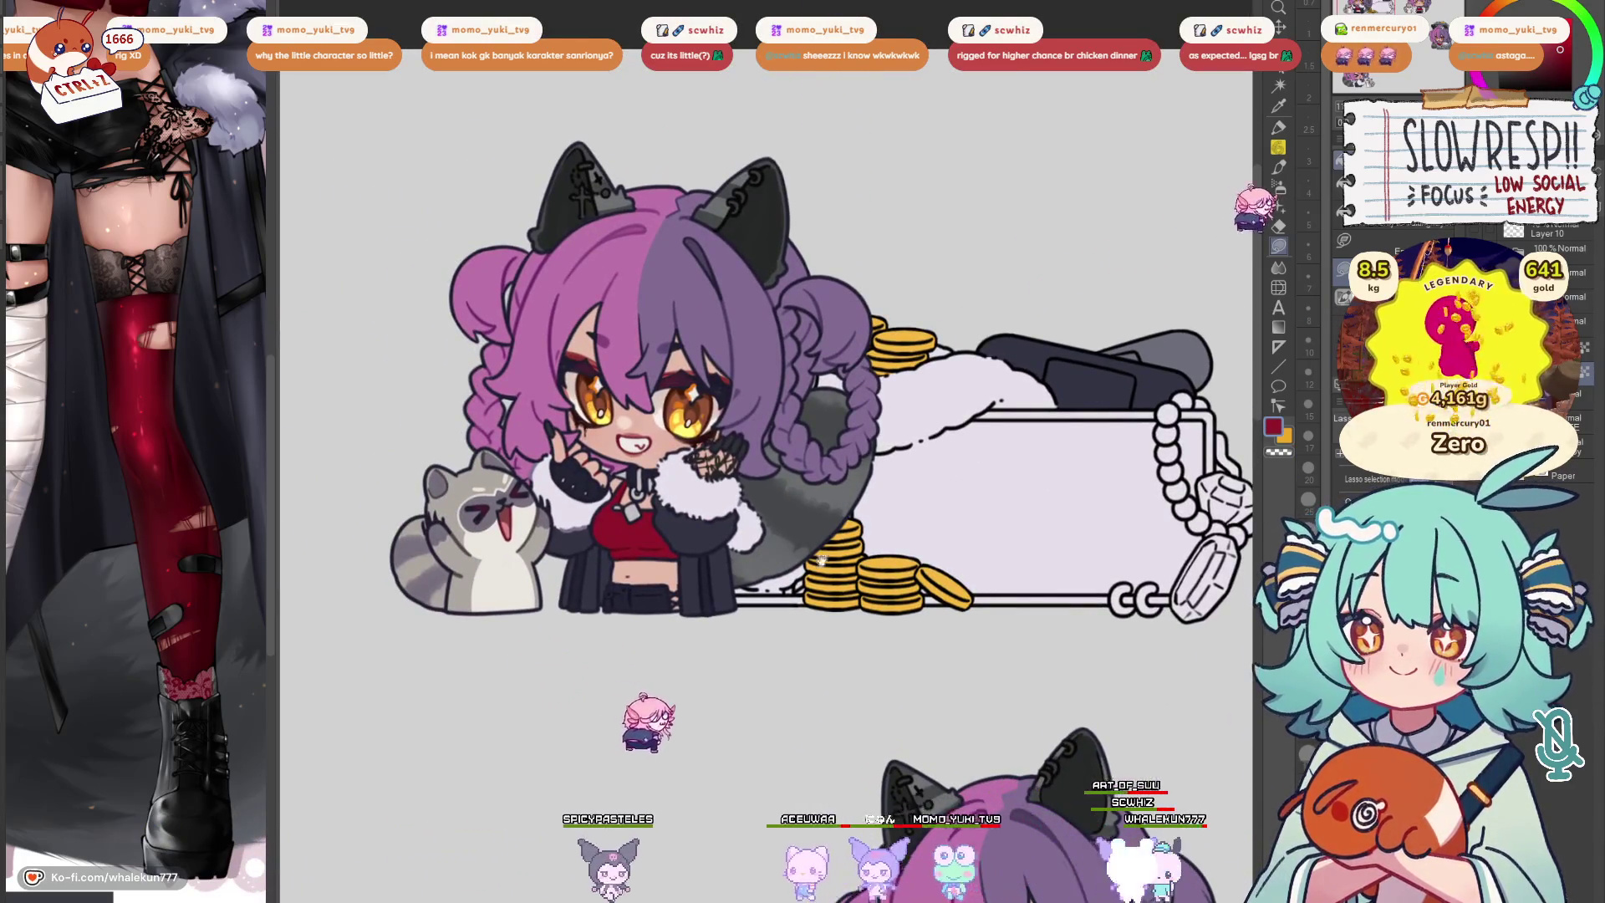
{"action": "scroll", "coordinate": [690, 620], "scroll_direction": "up", "scroll_amount": 2}
{"action": "left_click", "coordinate": [712, 610], "text": "alt"}
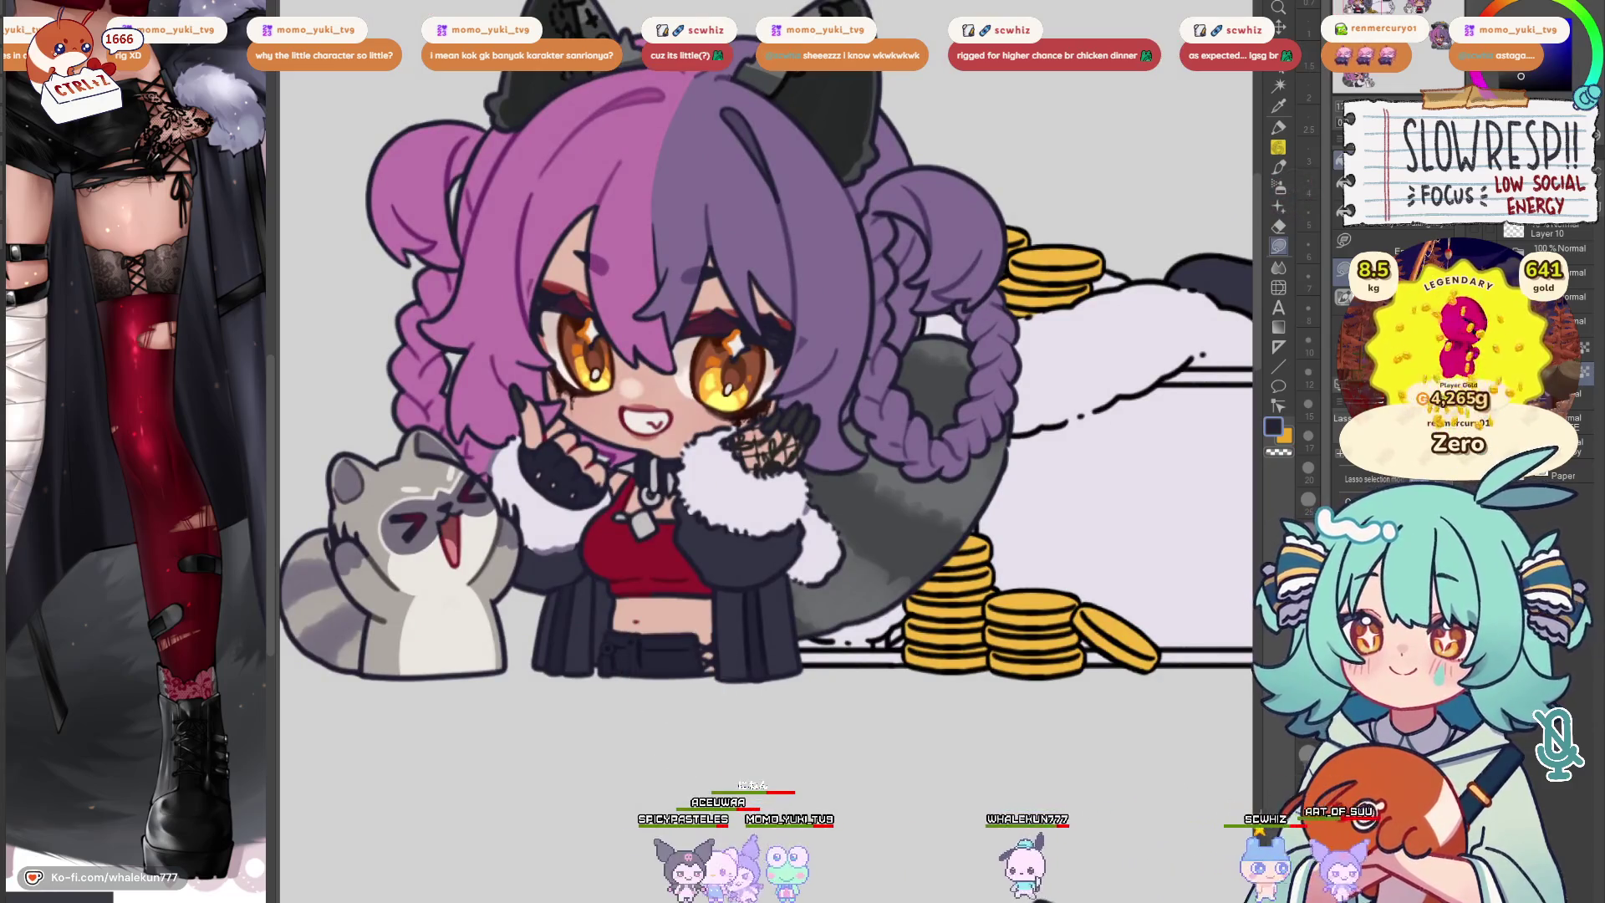
{"action": "scroll", "coordinate": [796, 387], "scroll_direction": "up", "scroll_amount": 4}
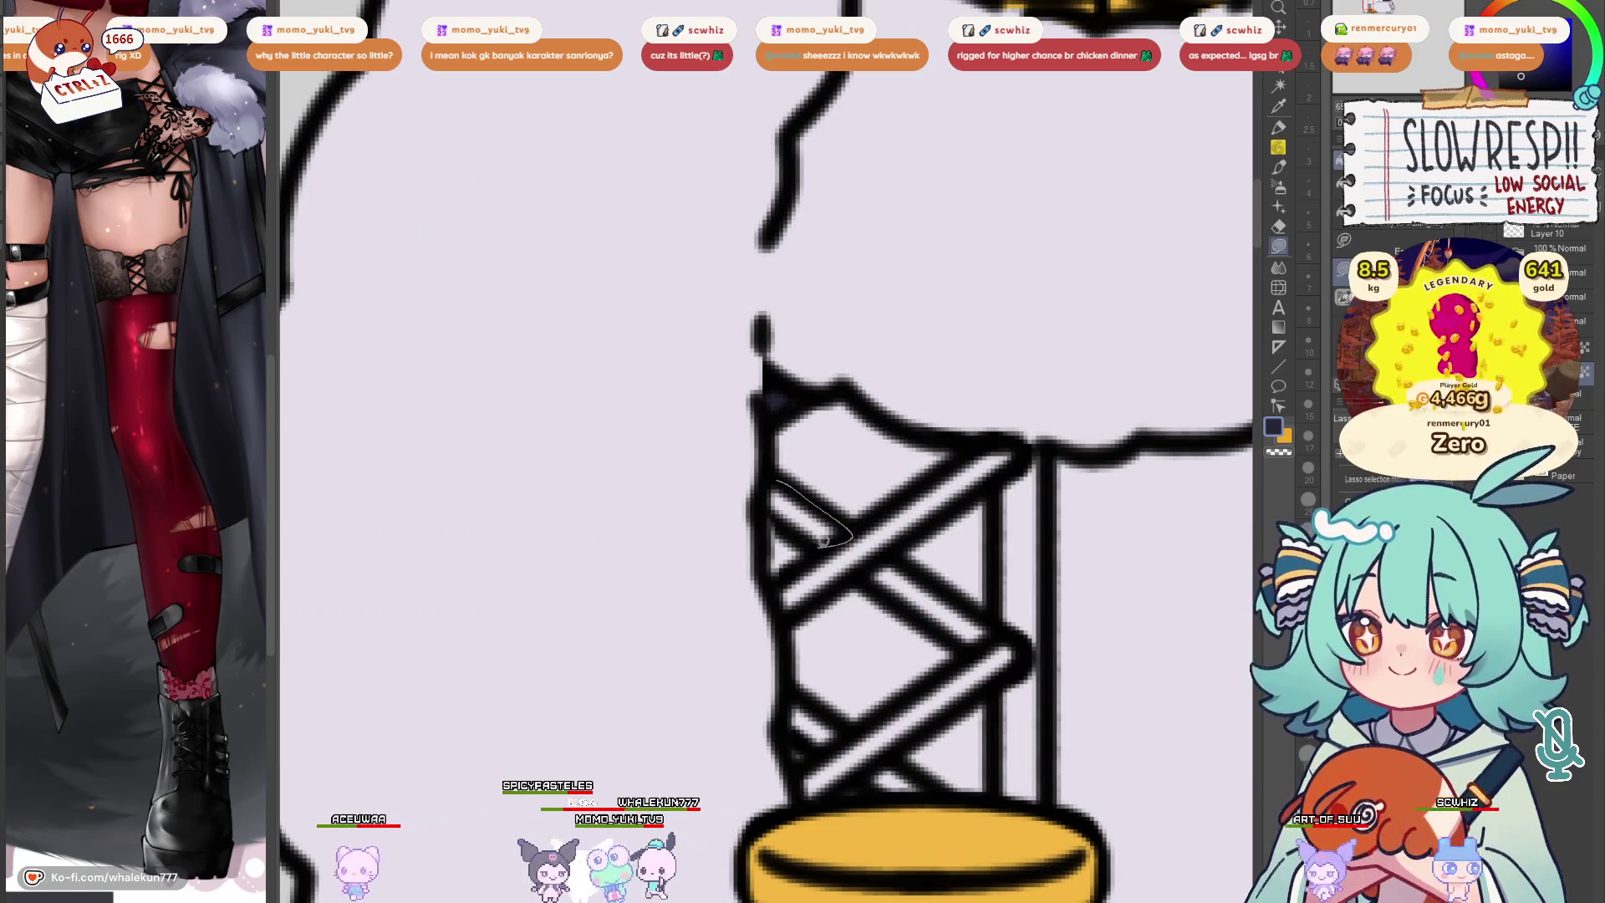
{"action": "left_click_drag", "start_coordinate": [938, 518], "coordinate": [945, 522]}
{"action": "left_click_drag", "start_coordinate": [957, 529], "coordinate": [903, 512]}
{"action": "mouse_move", "coordinate": [944, 603]}
{"action": "left_mouse_down"}
{"action": "mouse_move", "coordinate": [937, 631]}
{"action": "mouse_move", "coordinate": [832, 543]}
{"action": "left_mouse_up"}
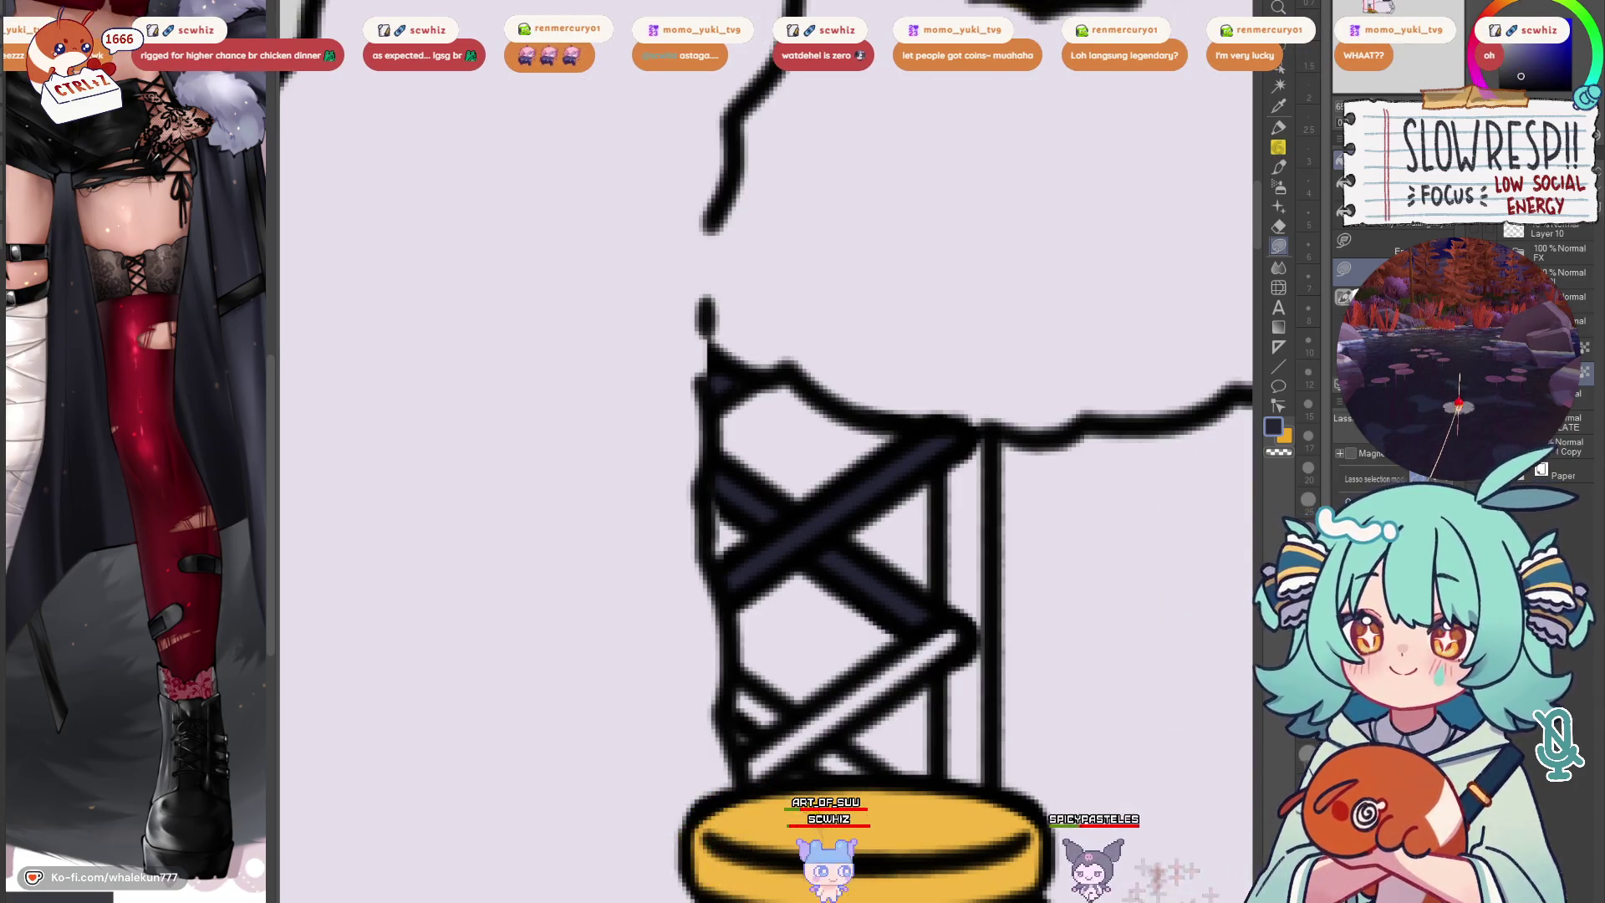
Outline the scaffold beam and its end, then switch to transparent colour
{"action": "left_click_drag", "start_coordinate": [940, 568], "coordinate": [1145, 354]}
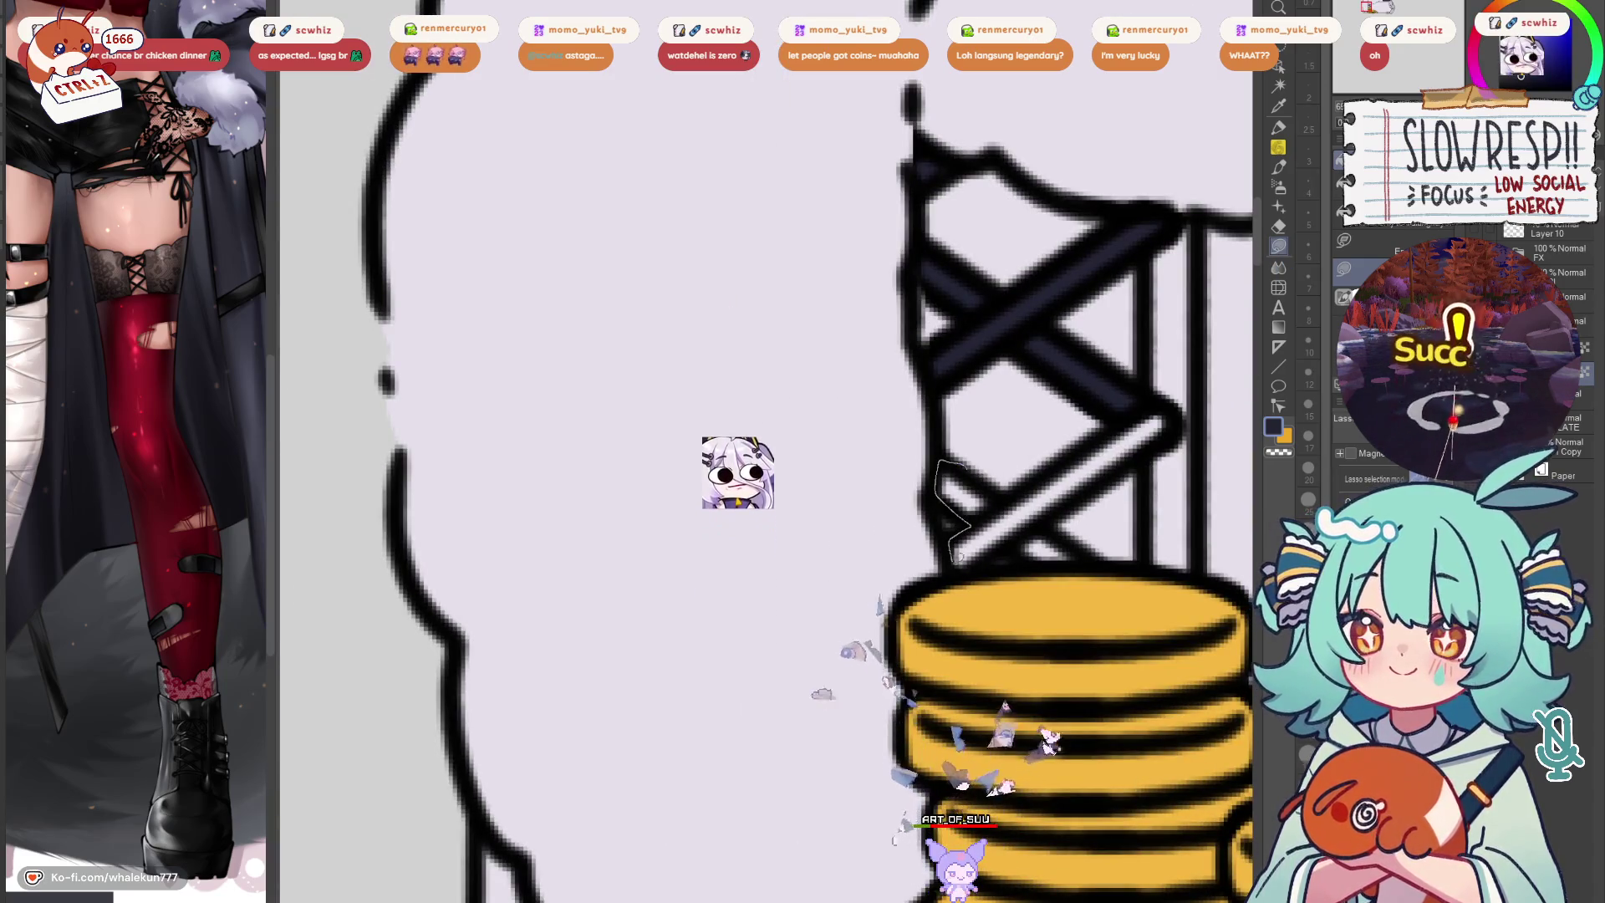
{"action": "left_click_drag", "start_coordinate": [976, 521], "coordinate": [1146, 408]}
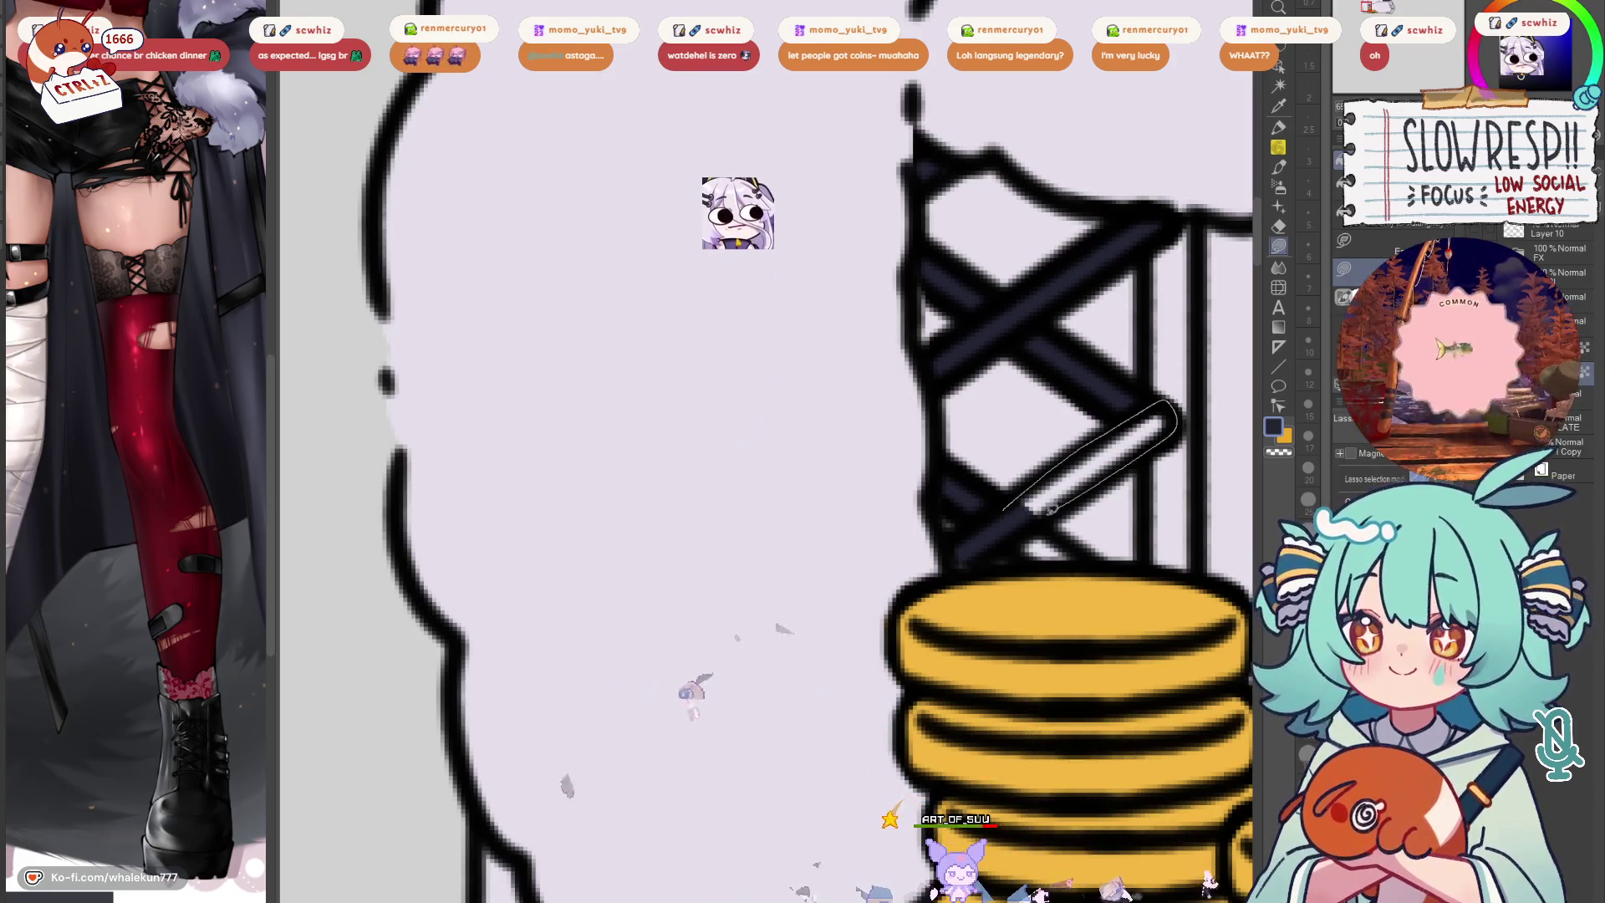
{"action": "left_click_drag", "start_coordinate": [1041, 523], "coordinate": [1034, 557]}
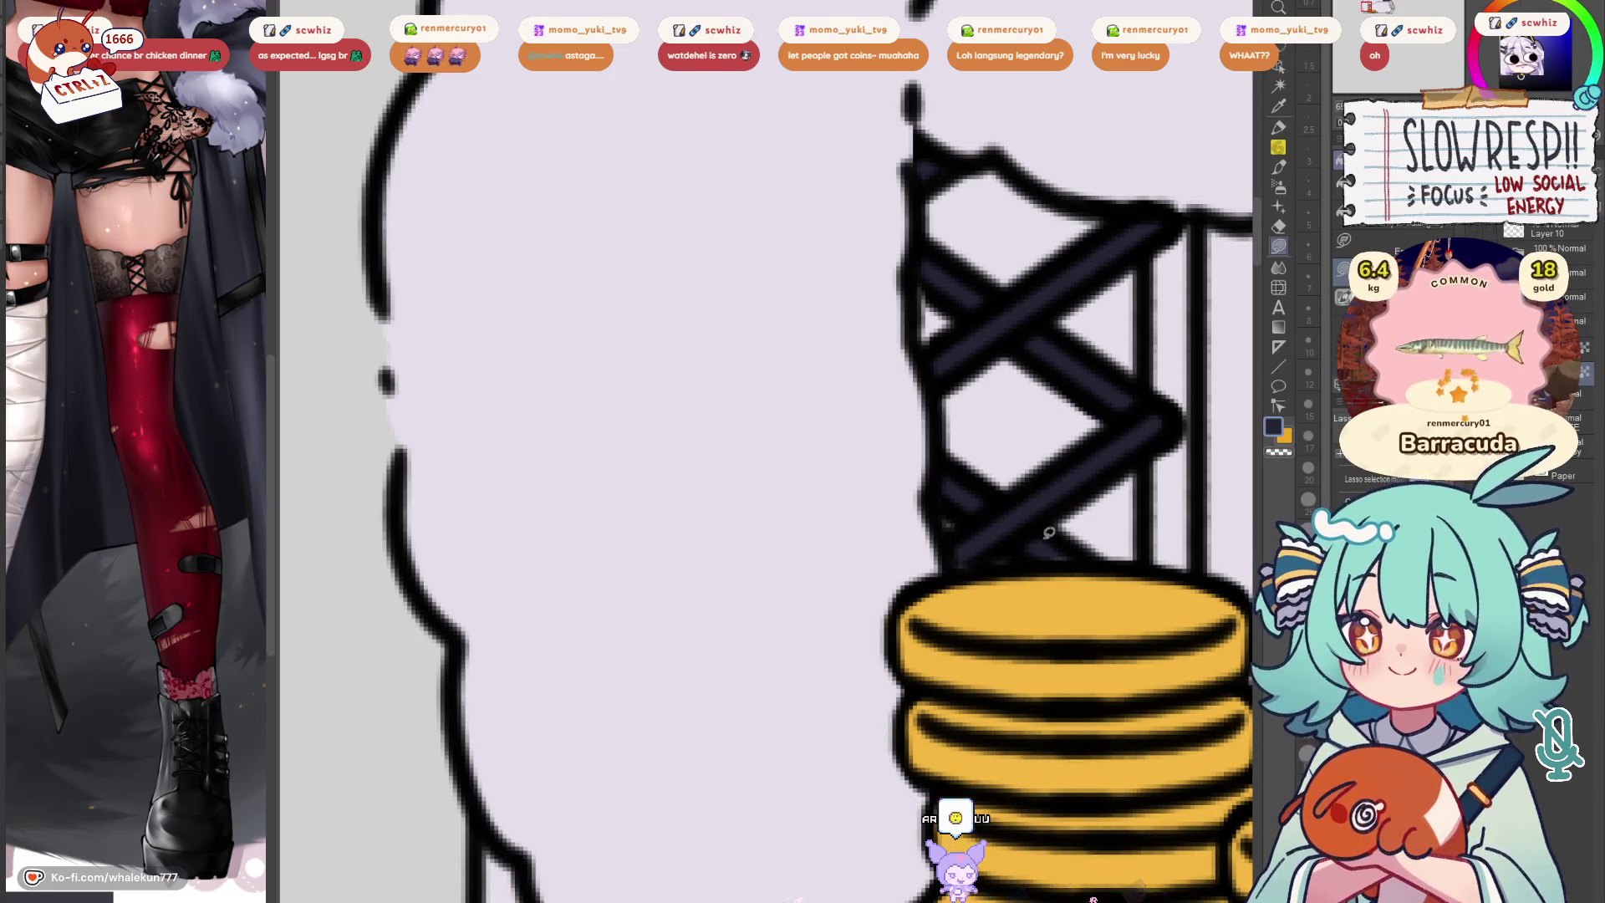
{"action": "key", "text": "c"}
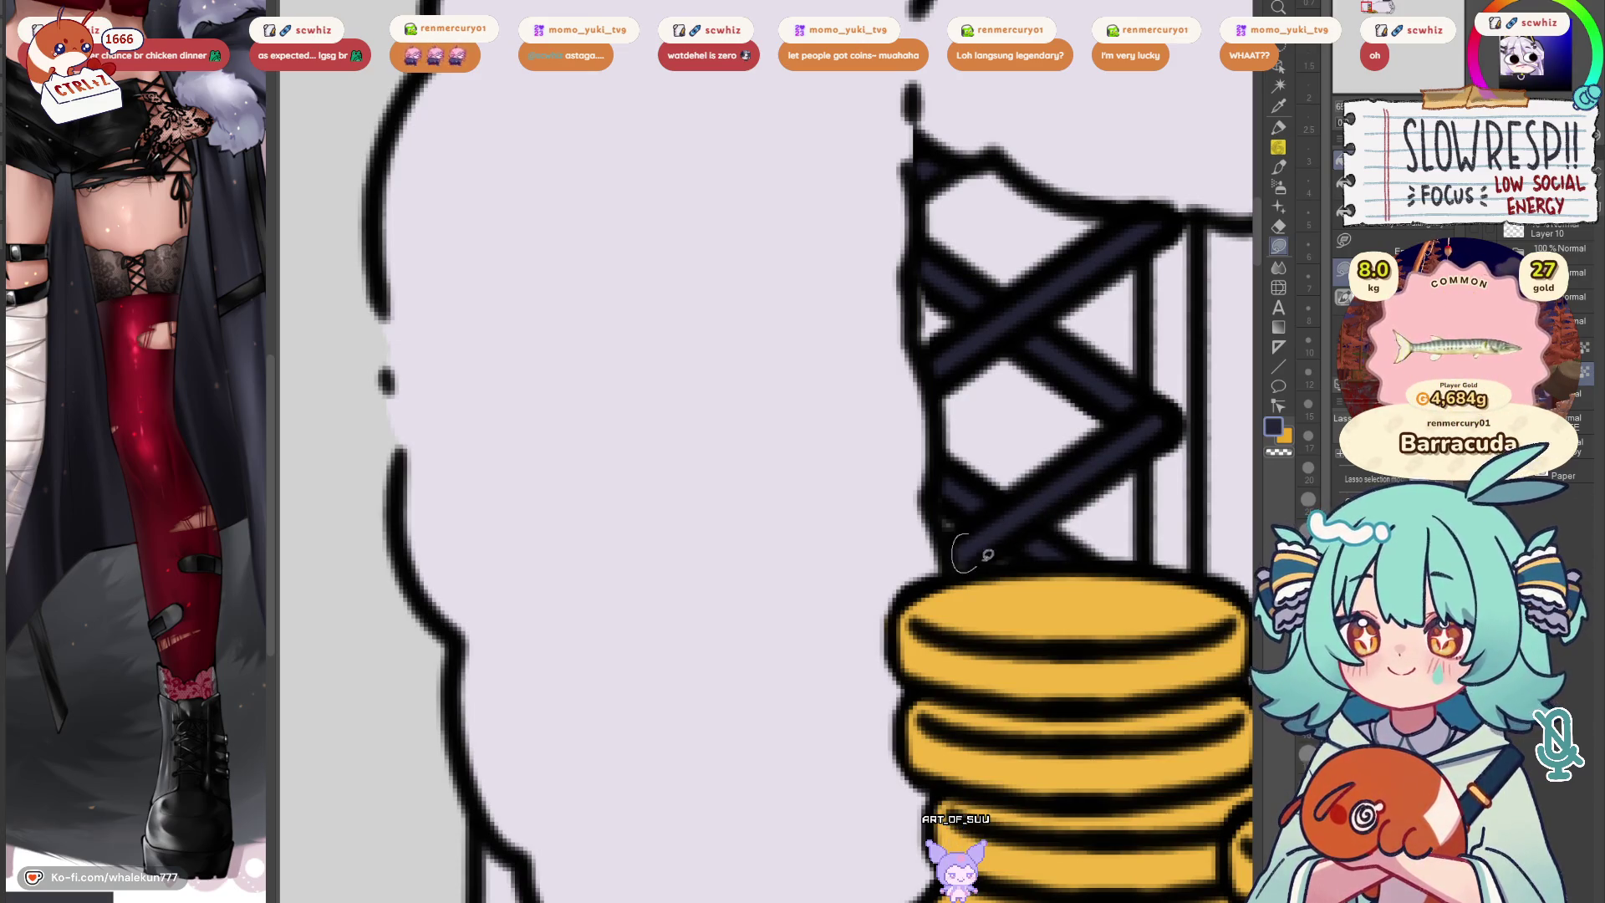
Fill the lower tower area dark
{"action": "scroll", "coordinate": [985, 558], "scroll_direction": "down", "scroll_amount": 5}
{"action": "scroll", "coordinate": [852, 727], "scroll_direction": "up", "scroll_amount": 5}
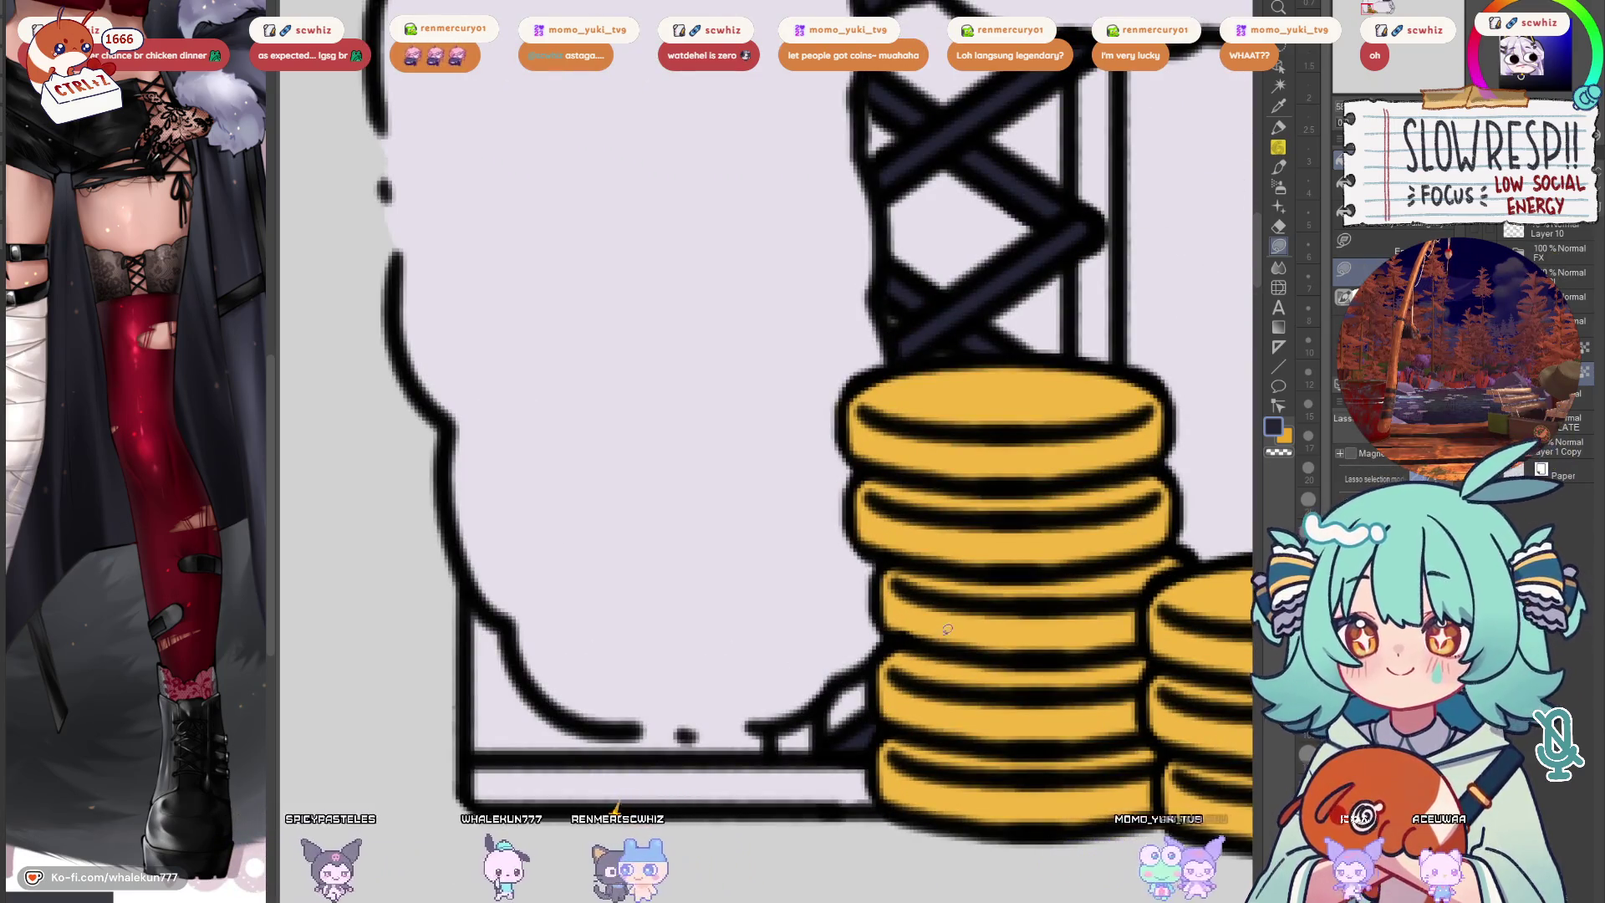
{"action": "scroll", "coordinate": [942, 633], "scroll_direction": "down", "scroll_amount": 5}
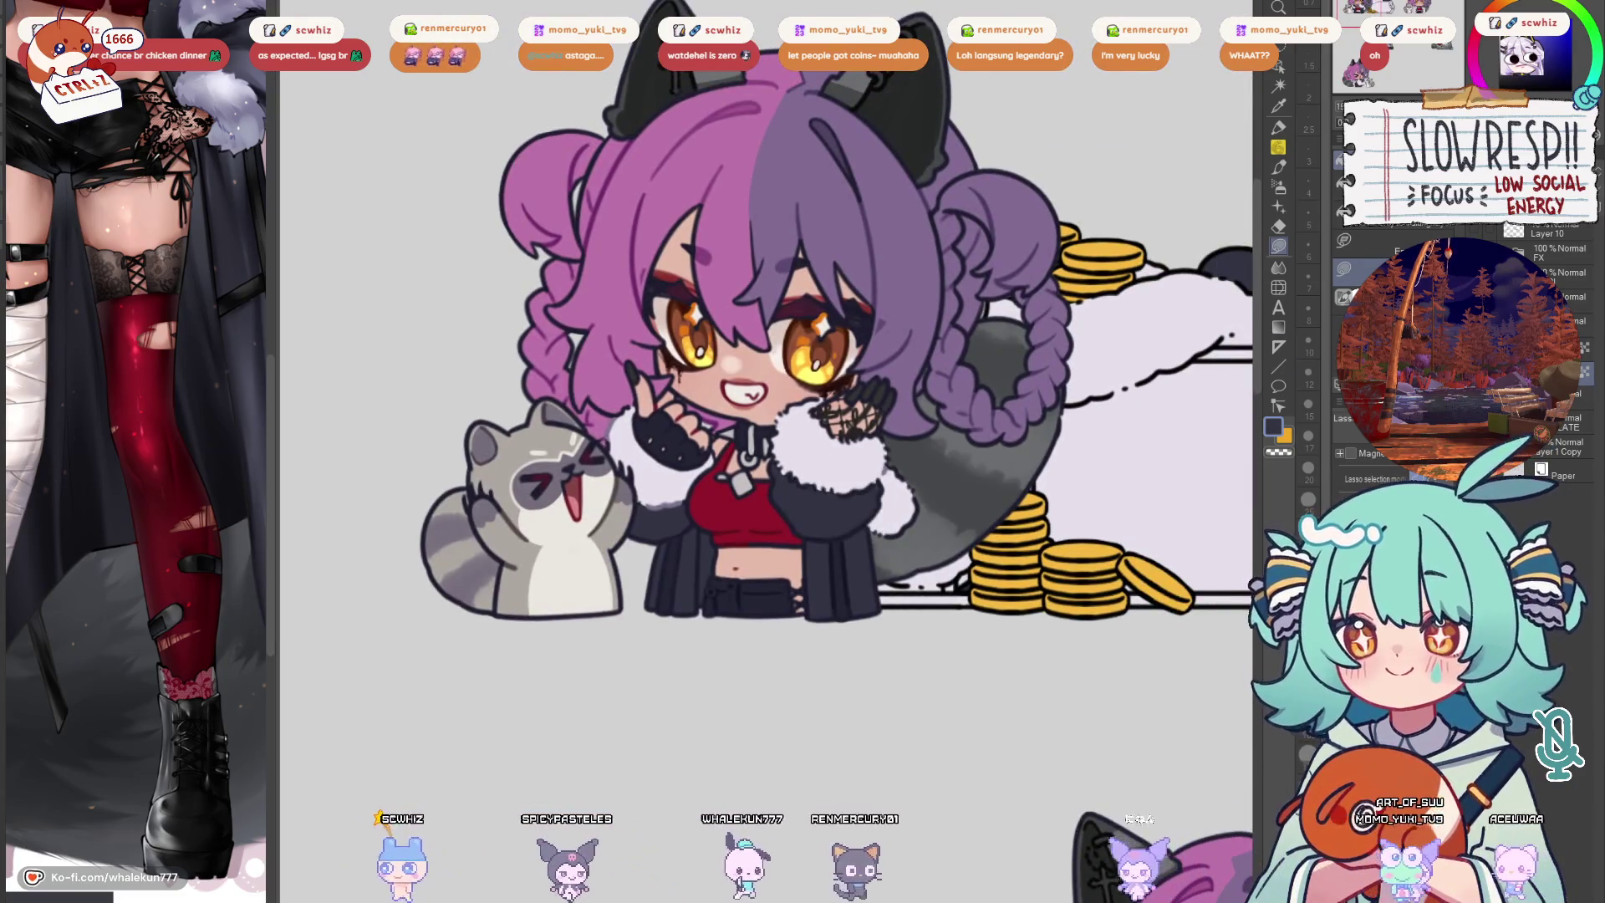
{"action": "scroll", "coordinate": [898, 565], "scroll_direction": "up", "scroll_amount": 4}
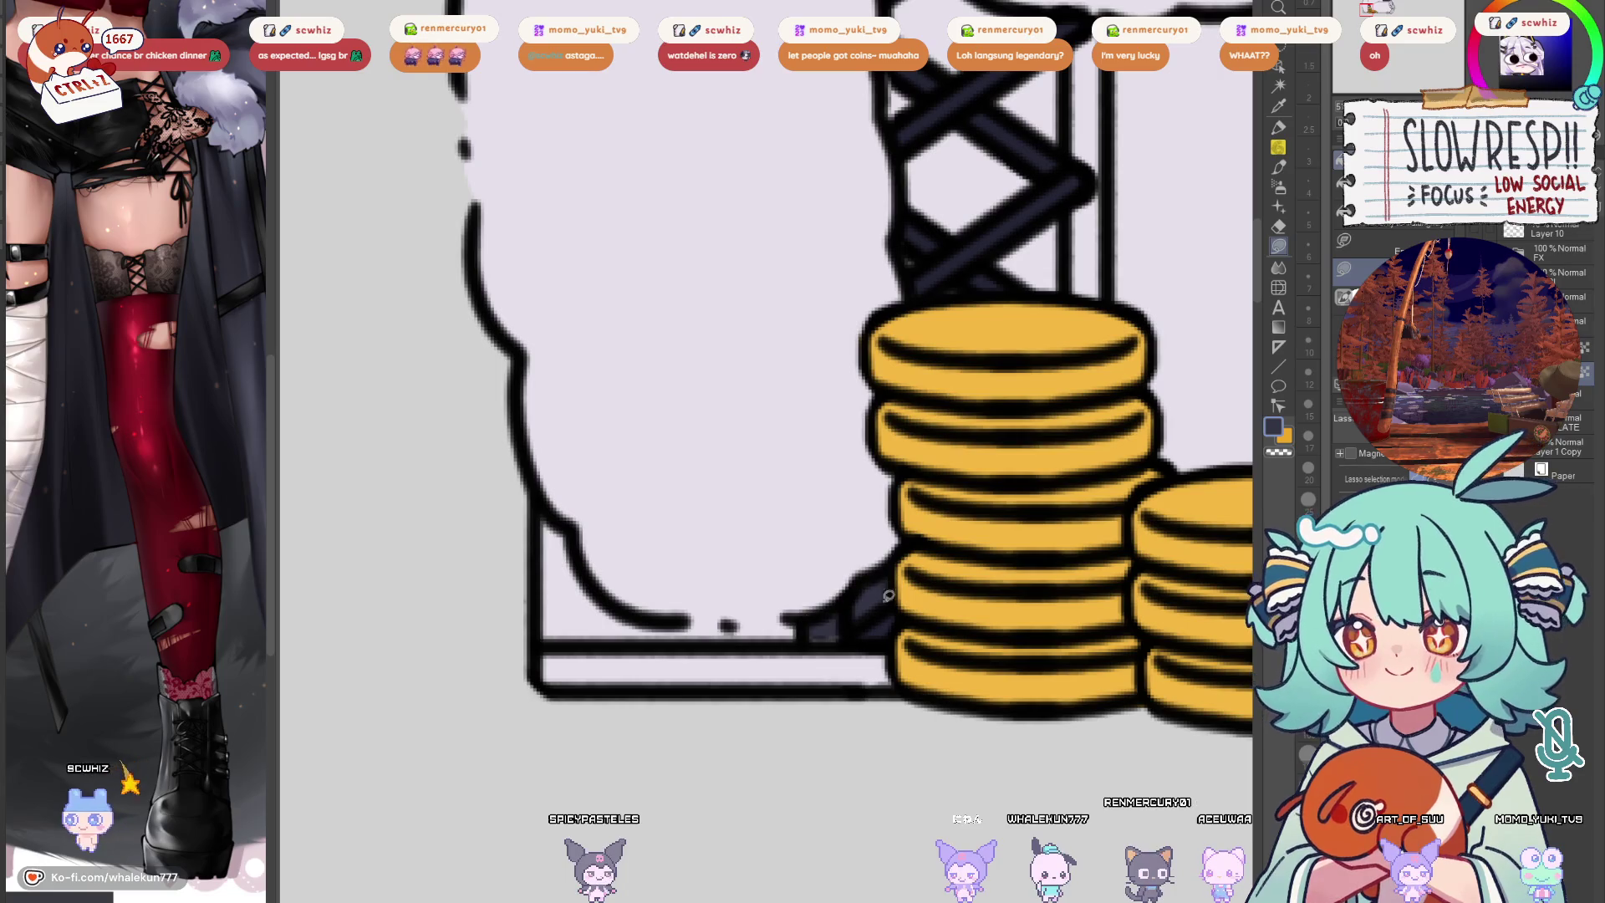
{"action": "scroll", "coordinate": [884, 590], "scroll_direction": "up", "scroll_amount": 4}
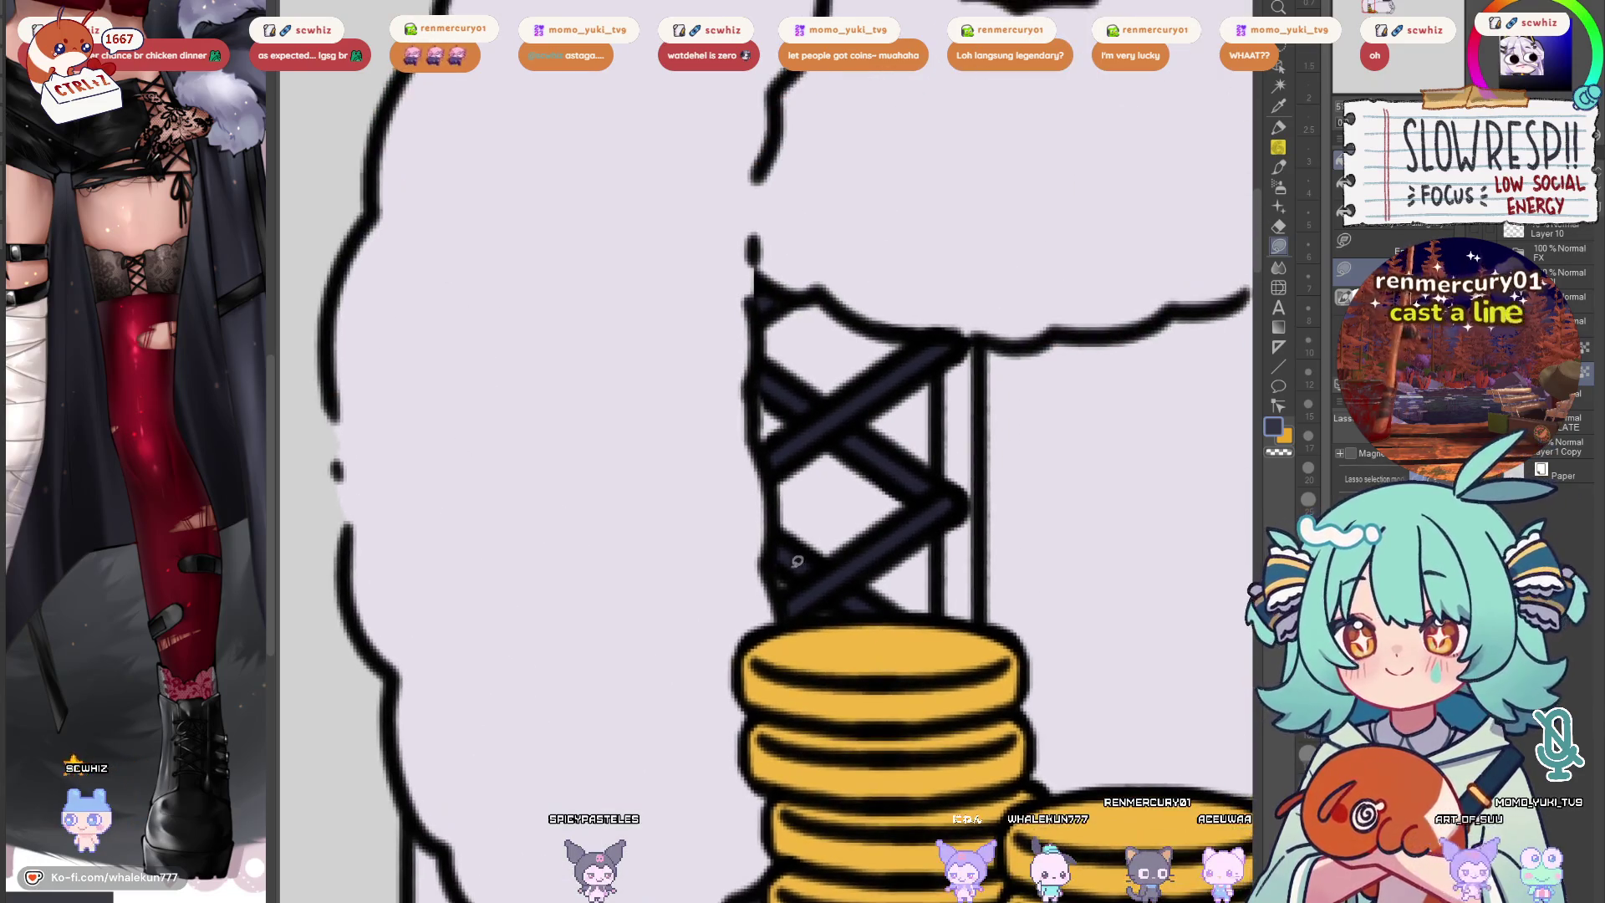
{"action": "mouse_move", "coordinate": [783, 477]}
{"action": "left_mouse_down"}
{"action": "mouse_move", "coordinate": [778, 527]}
{"action": "mouse_move", "coordinate": [823, 558]}
{"action": "mouse_move", "coordinate": [905, 505]}
{"action": "mouse_move", "coordinate": [828, 443]}
{"action": "left_mouse_up"}
{"action": "scroll", "coordinate": [836, 469], "scroll_direction": "up", "scroll_amount": 2}
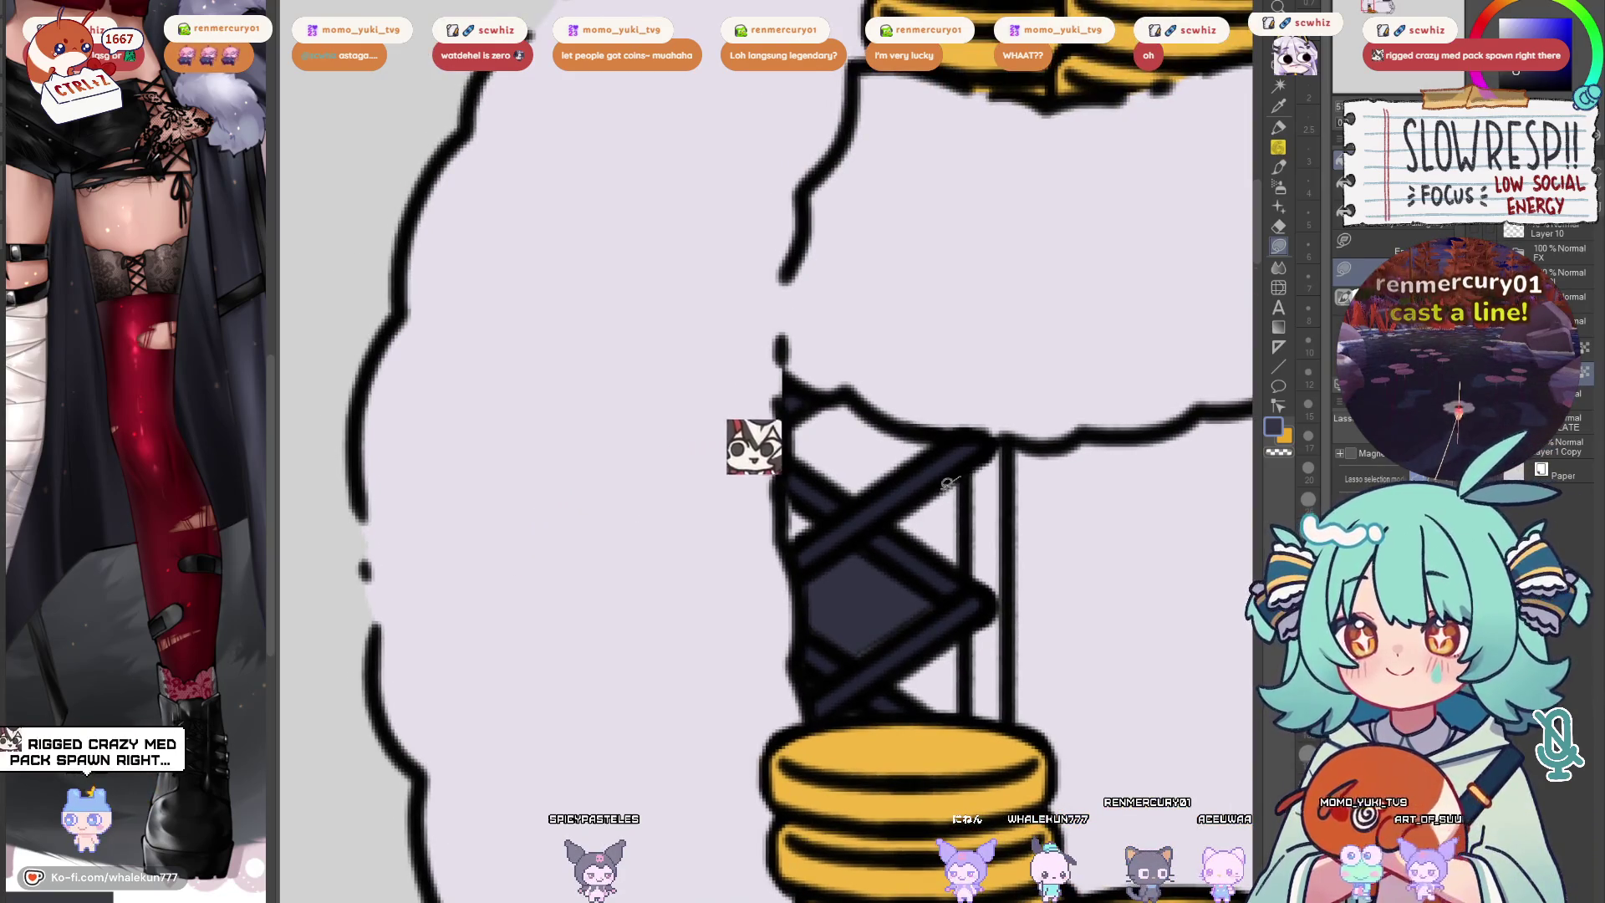
{"action": "scroll", "coordinate": [986, 527], "scroll_direction": "down", "scroll_amount": 2}
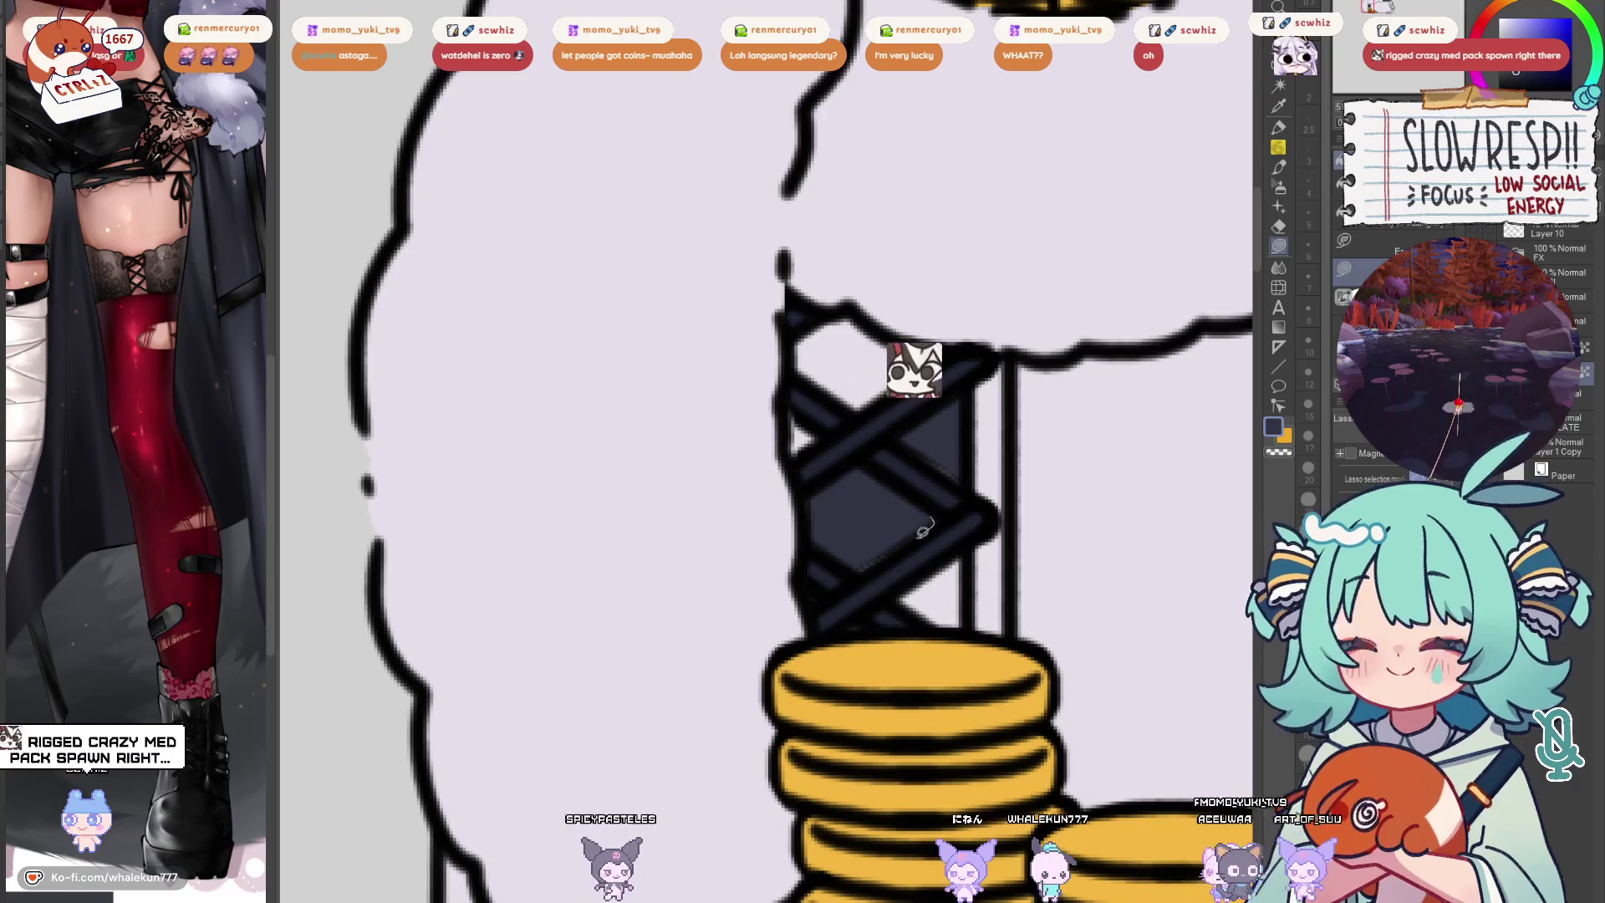
{"action": "scroll", "coordinate": [952, 473], "scroll_direction": "down", "scroll_amount": 2}
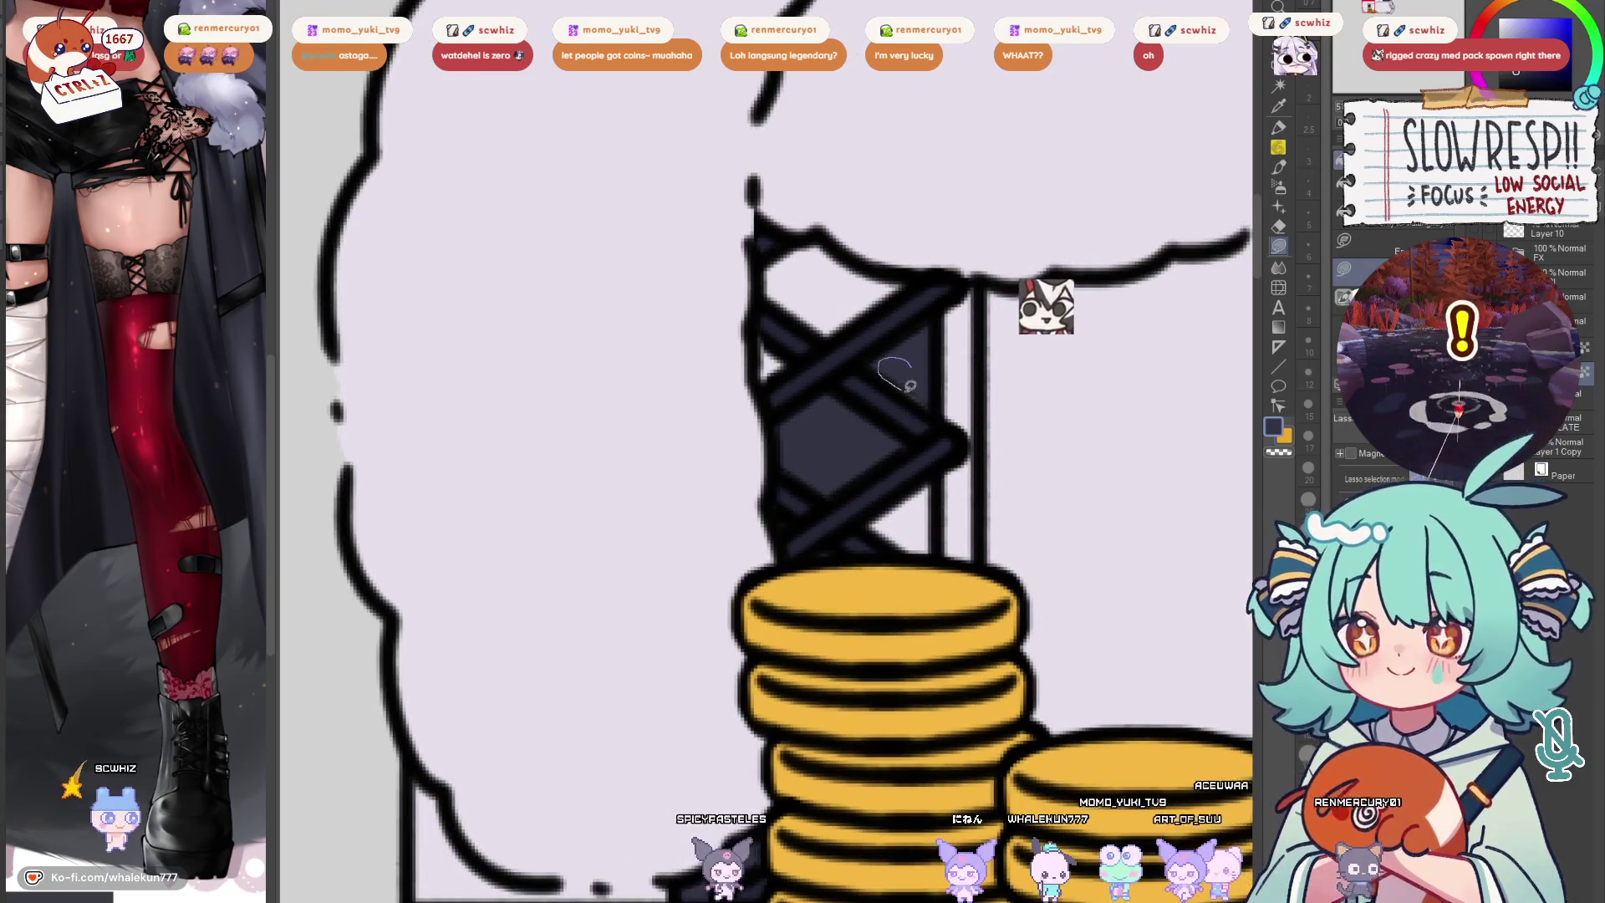
{"action": "scroll", "coordinate": [968, 325], "scroll_direction": "down", "scroll_amount": 2}
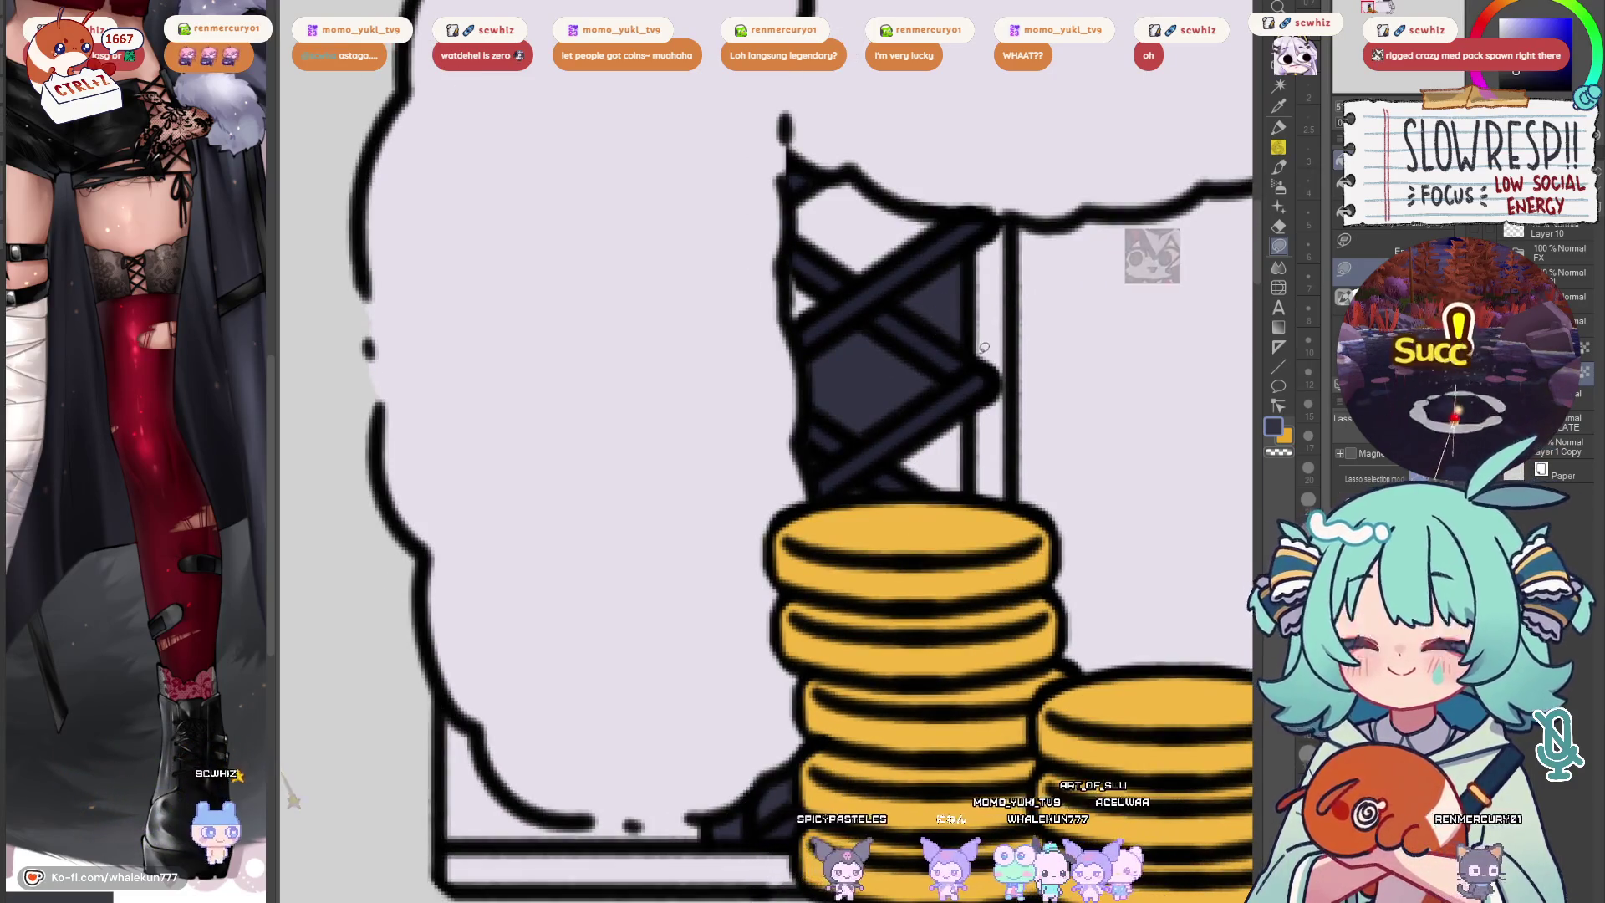
{"action": "scroll", "coordinate": [889, 577], "scroll_direction": "down", "scroll_amount": 3}
{"action": "scroll", "coordinate": [995, 513], "scroll_direction": "up", "scroll_amount": 2}
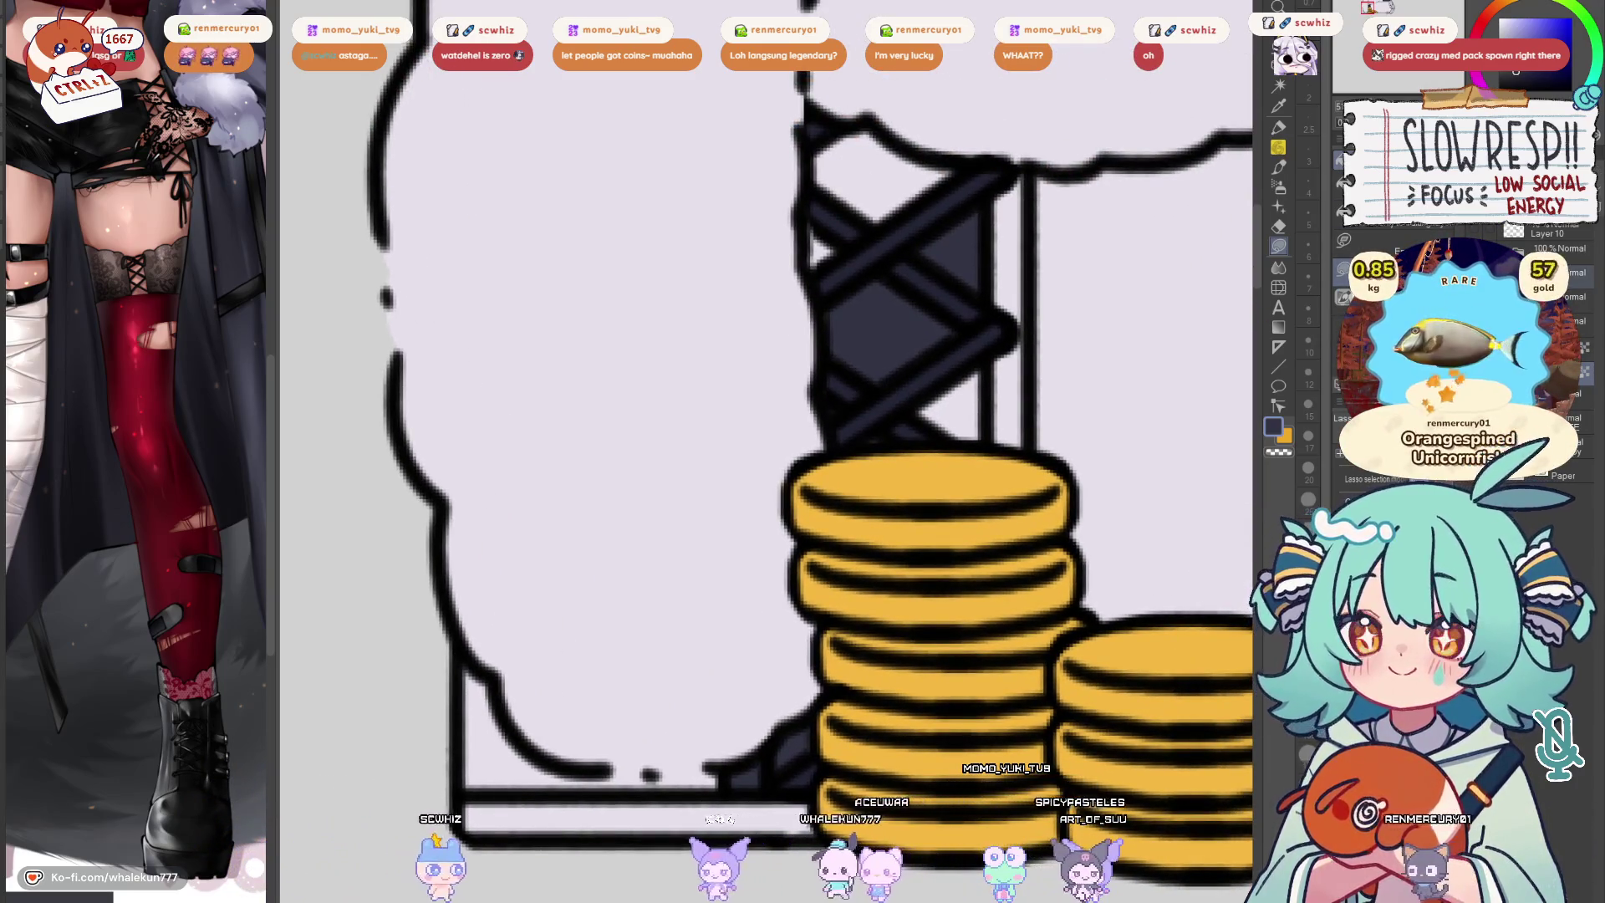
Compare colours against the character, then fill the gap beside the coin stack
{"action": "key", "text": "ctrl+z"}
{"action": "scroll", "coordinate": [916, 592], "scroll_direction": "down", "scroll_amount": 3}
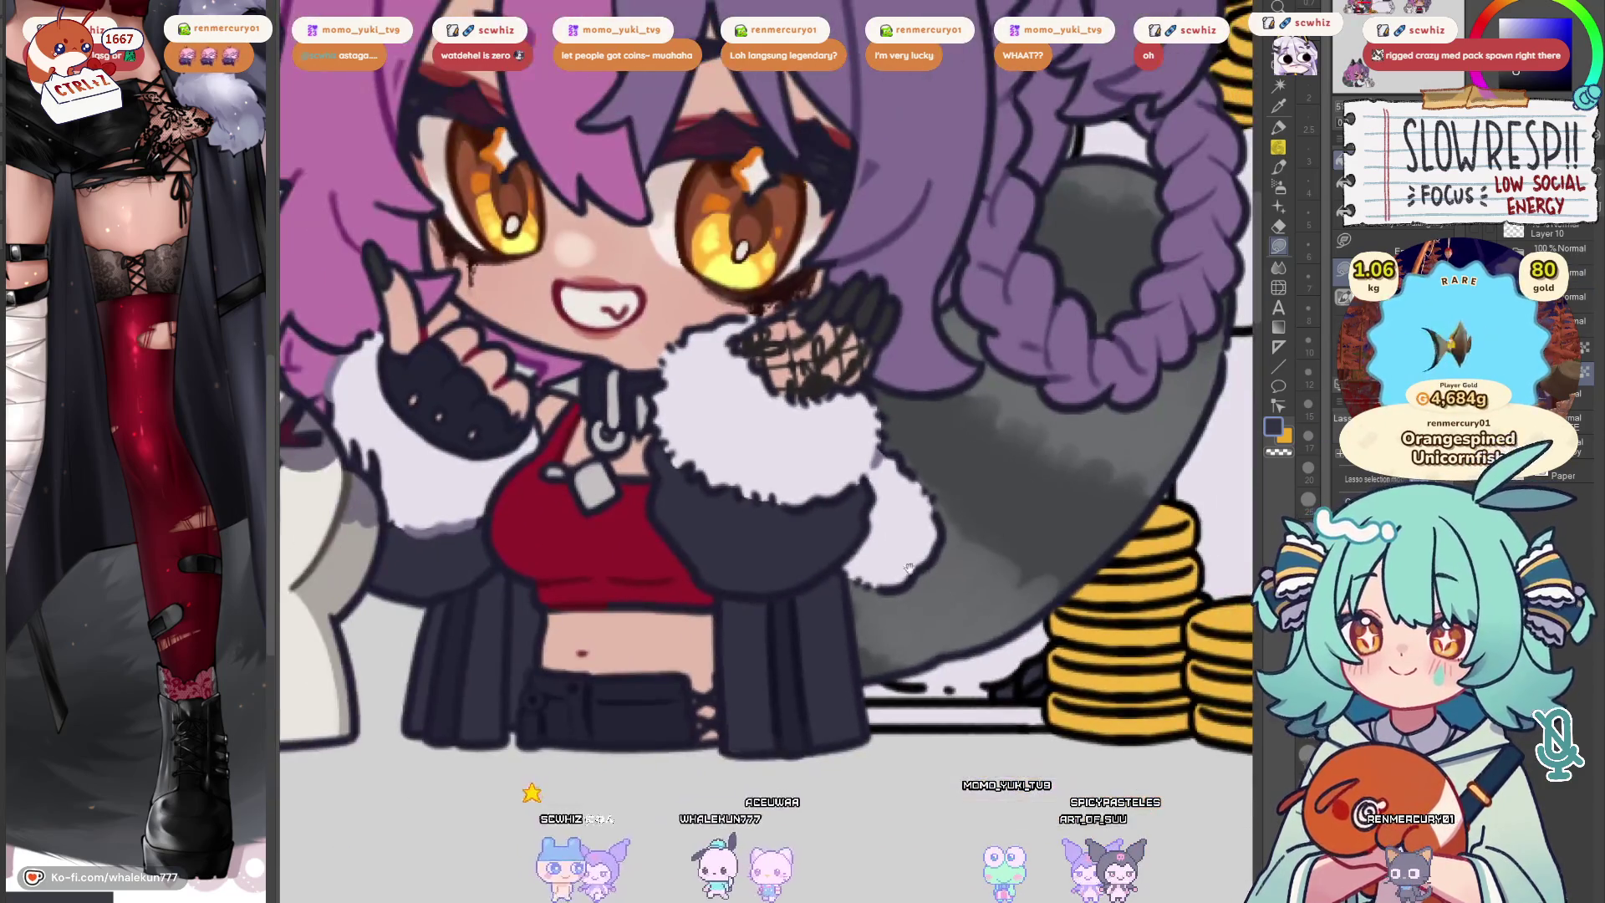
{"action": "scroll", "coordinate": [627, 548], "scroll_direction": "down", "scroll_amount": 1}
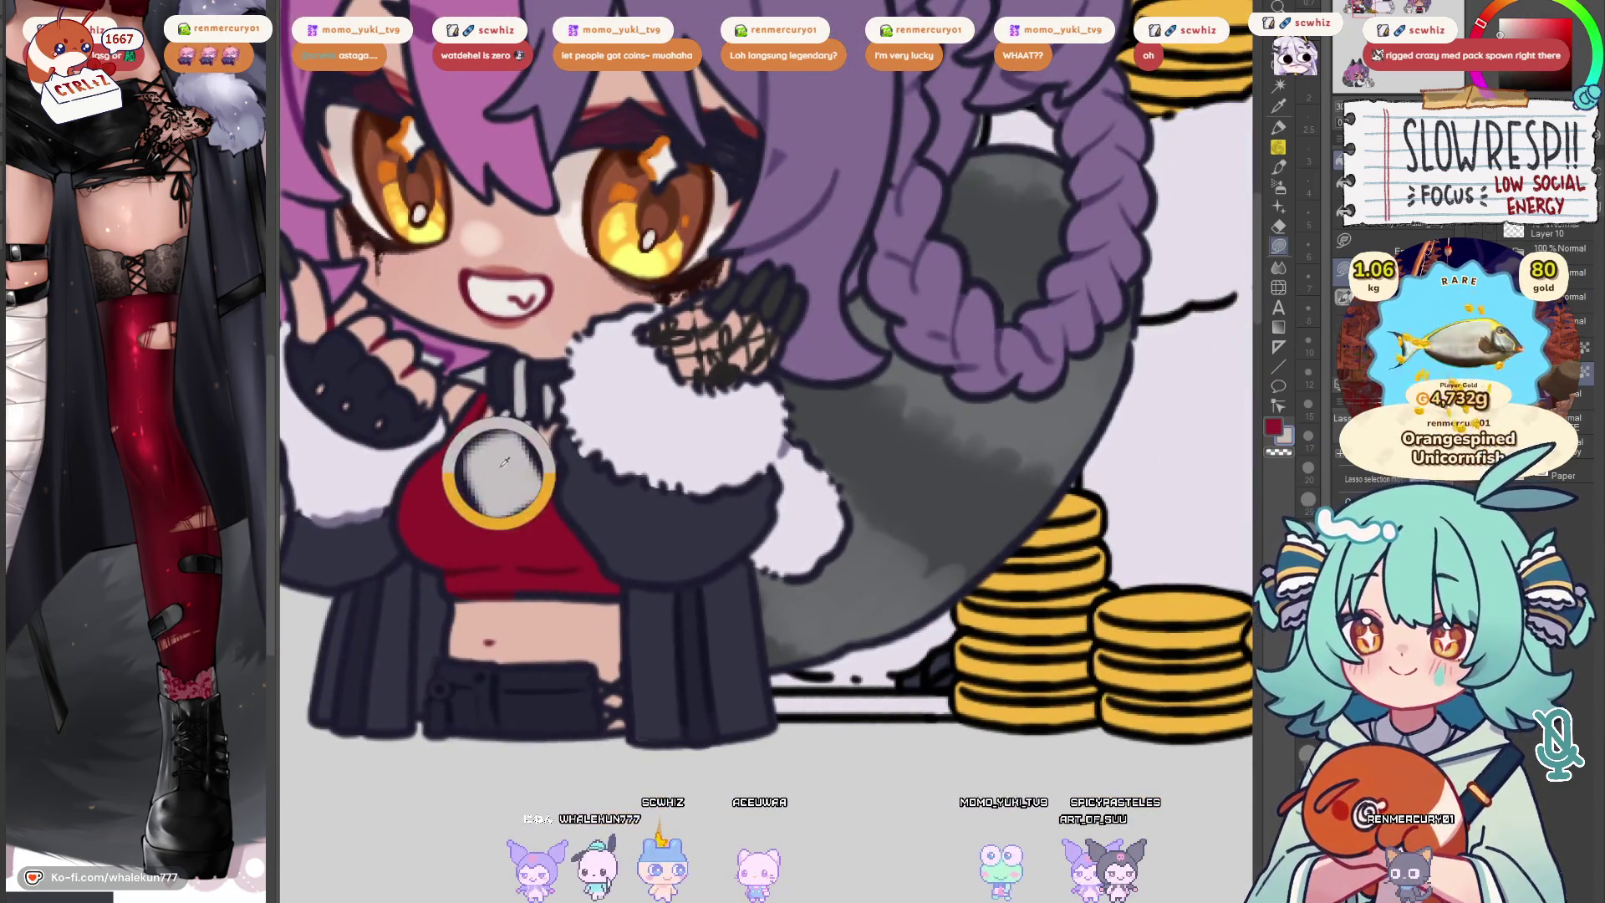
{"action": "scroll", "coordinate": [961, 571], "scroll_direction": "up", "scroll_amount": 2}
{"action": "scroll", "coordinate": [962, 571], "scroll_direction": "down", "scroll_amount": 1}
{"action": "key", "text": "ctrl+y"}
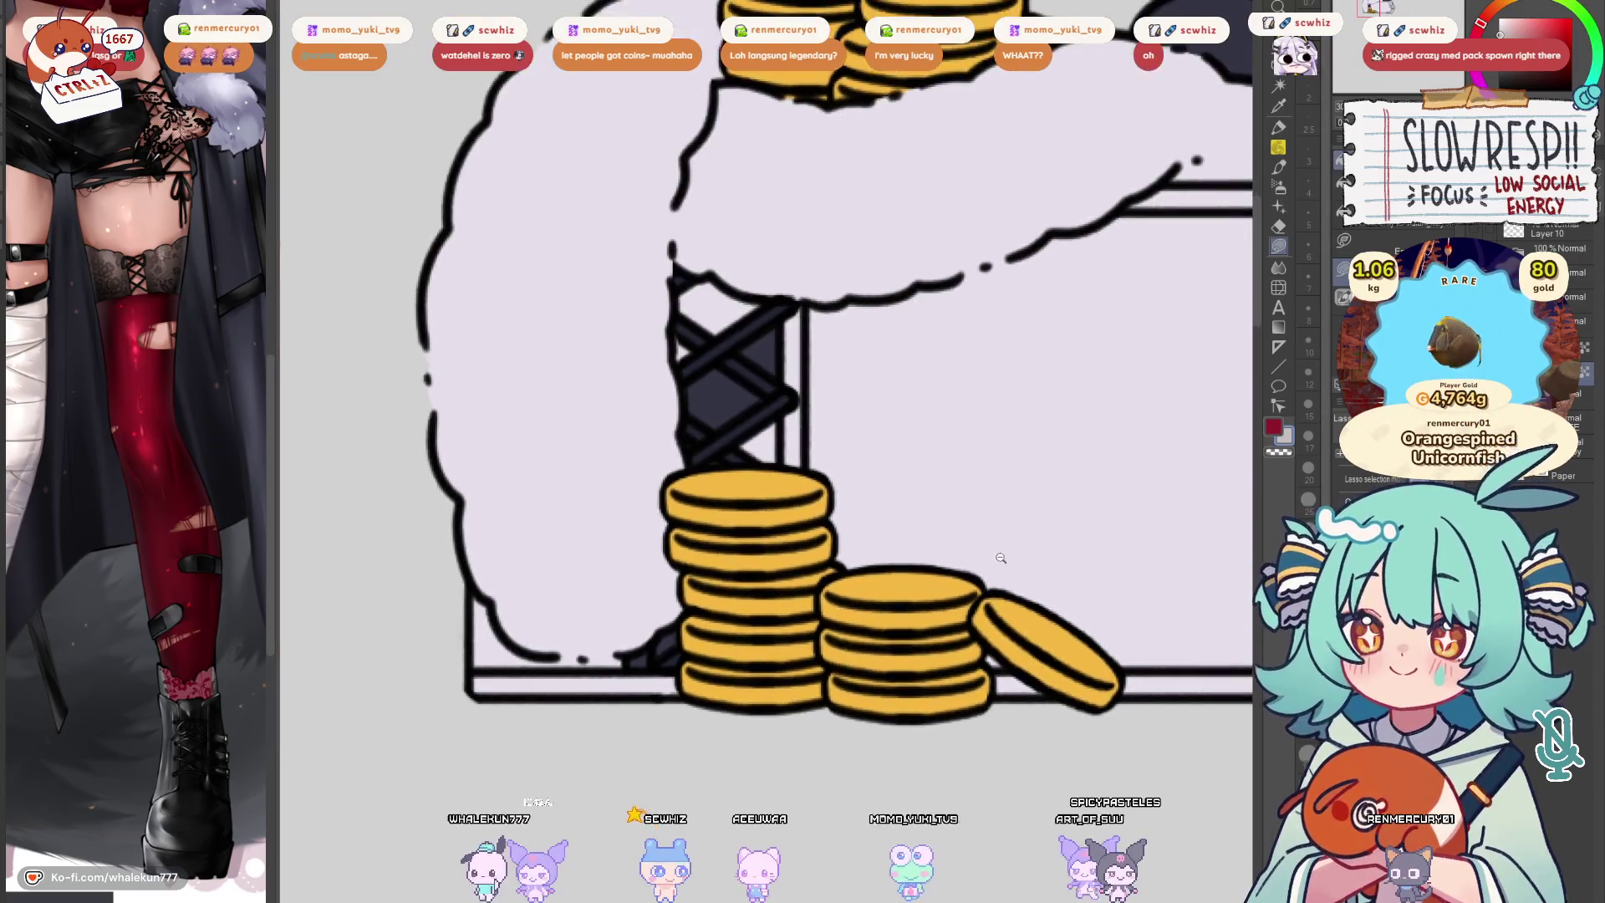
{"action": "scroll", "coordinate": [994, 548], "scroll_direction": "up", "scroll_amount": 2}
{"action": "scroll", "coordinate": [994, 548], "scroll_direction": "up", "scroll_amount": 5}
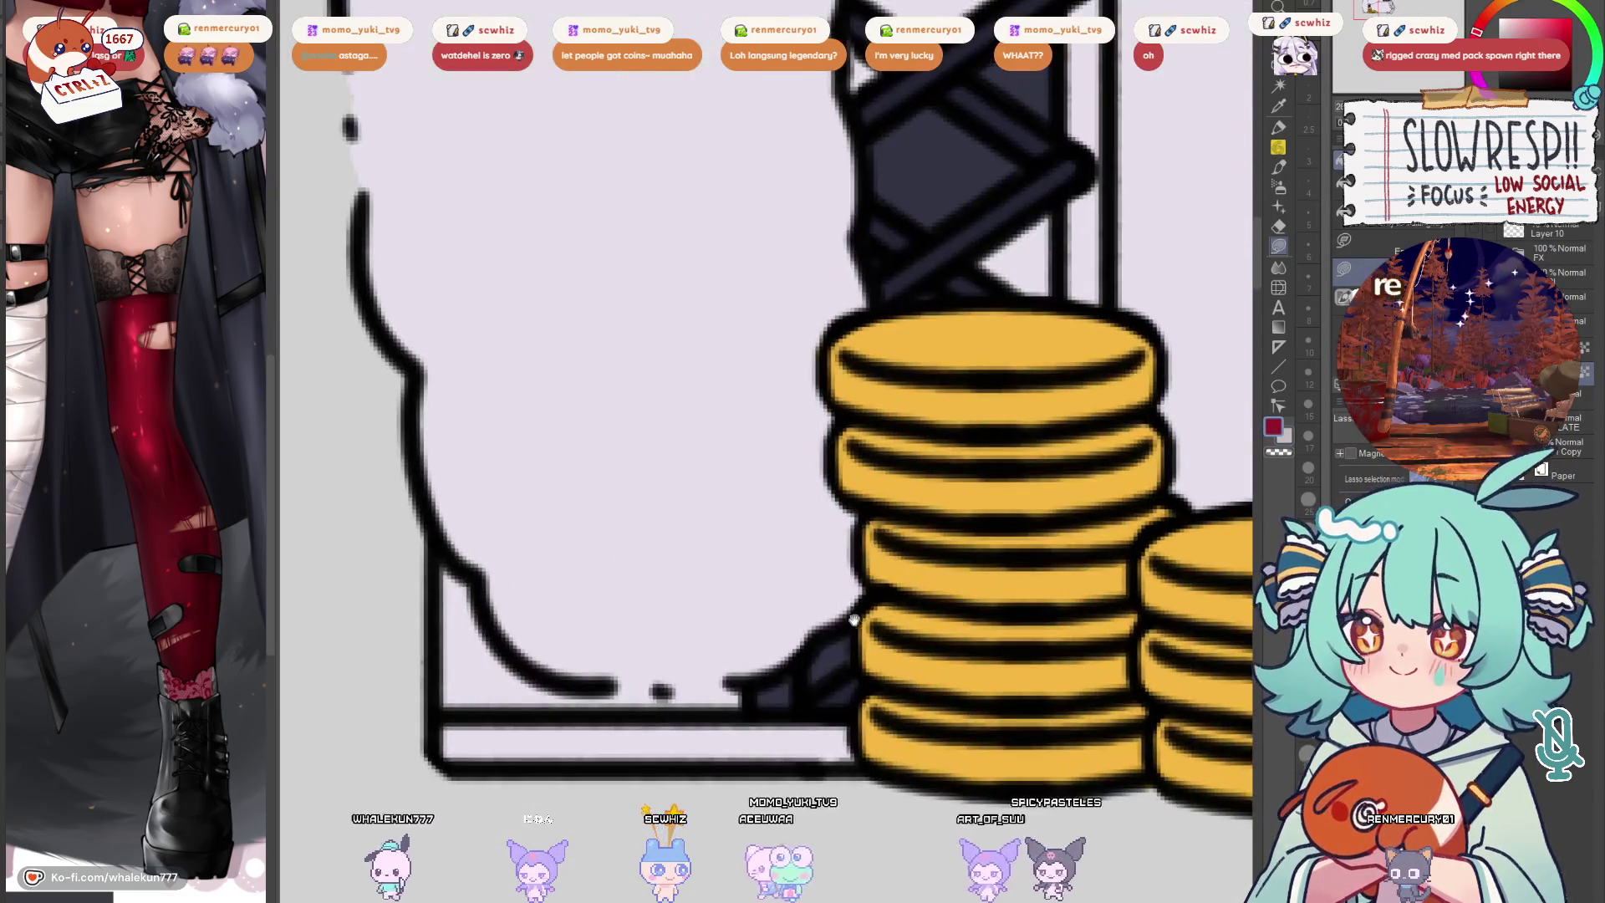
{"action": "mouse_move", "coordinate": [805, 660]}
{"action": "left_mouse_down"}
{"action": "mouse_move", "coordinate": [855, 642]}
{"action": "mouse_move", "coordinate": [796, 720]}
{"action": "left_mouse_up"}
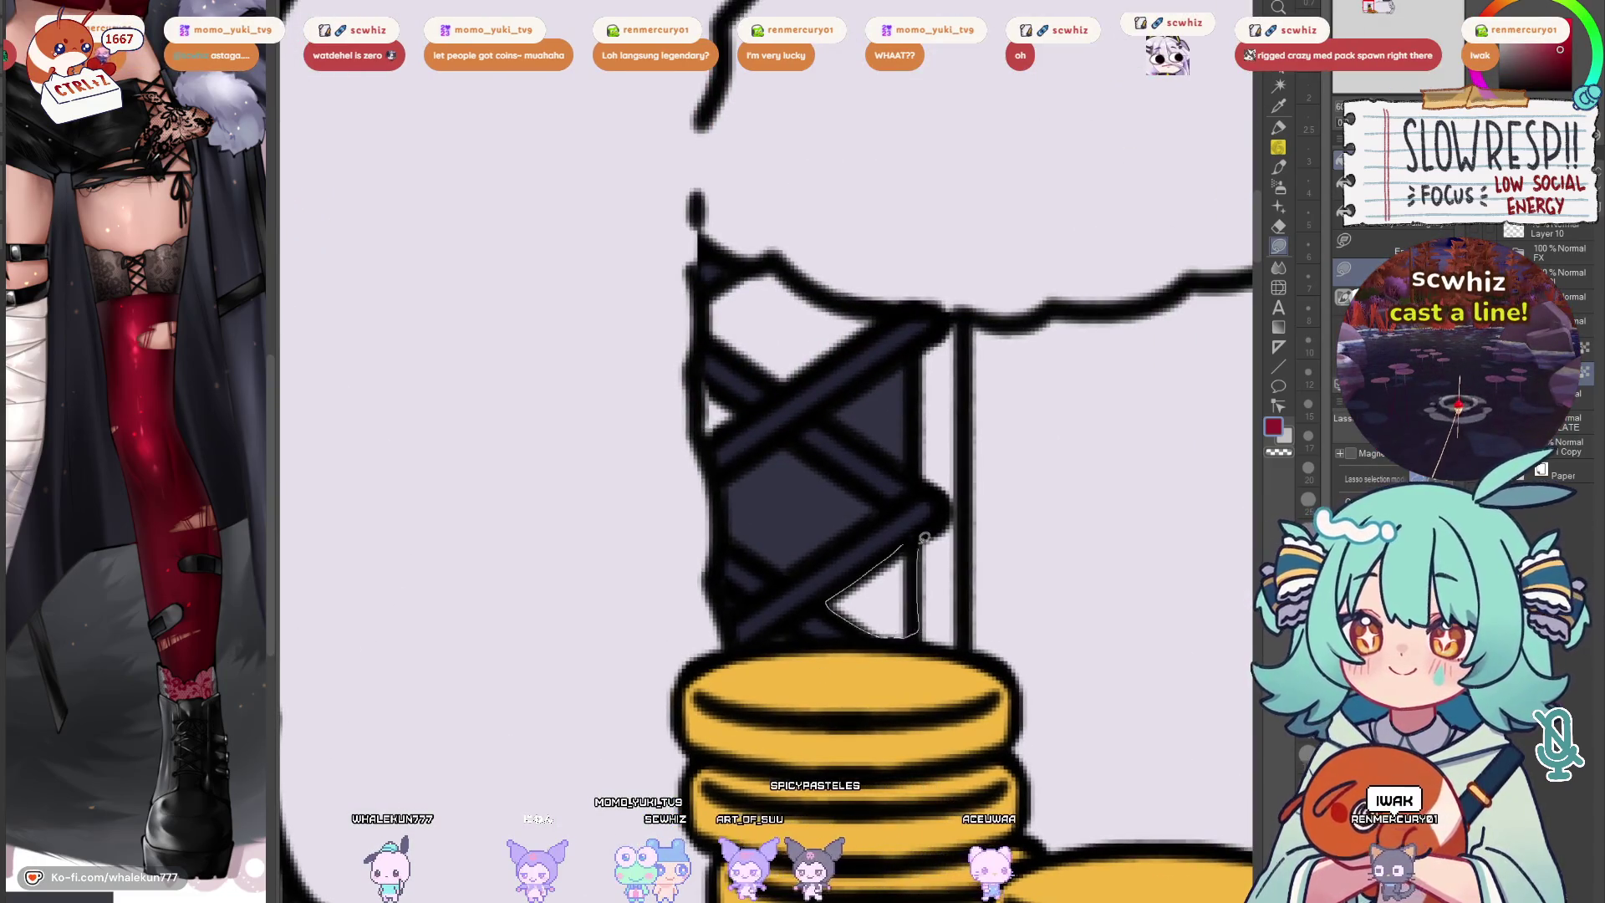
{"action": "left_click_drag", "start_coordinate": [922, 543], "coordinate": [922, 543]}
{"action": "scroll", "coordinate": [928, 541], "scroll_direction": "down", "scroll_amount": 5}
{"action": "scroll", "coordinate": [895, 552], "scroll_direction": "down", "scroll_amount": 2}
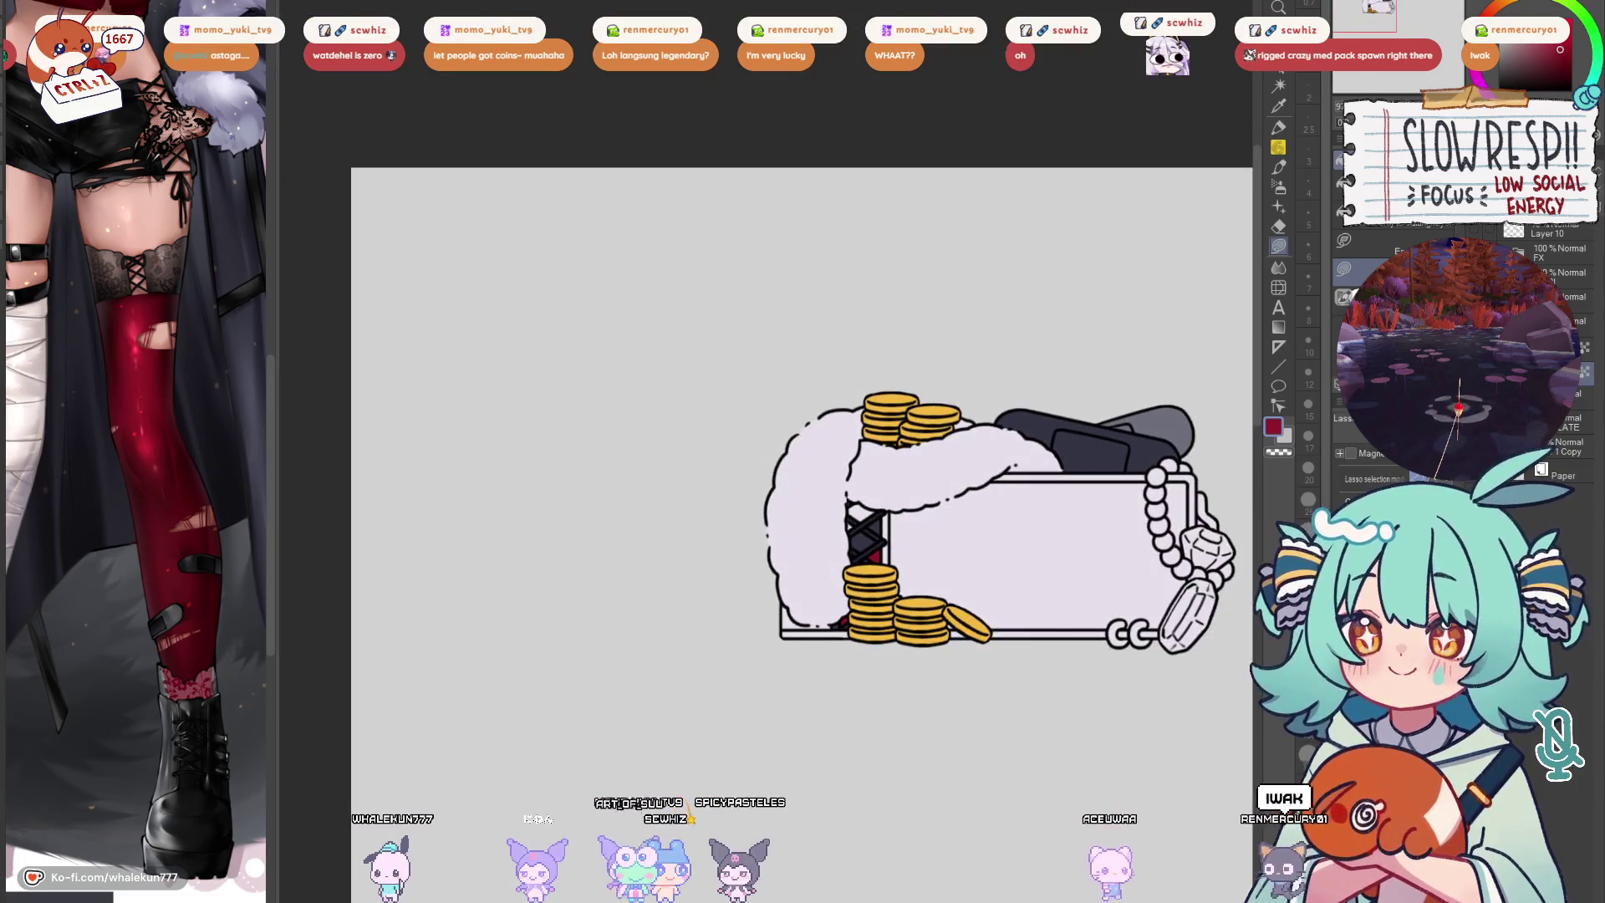
Hide the character and sample the box's dark navy colour again
{"action": "key", "text": "ctrl+z"}
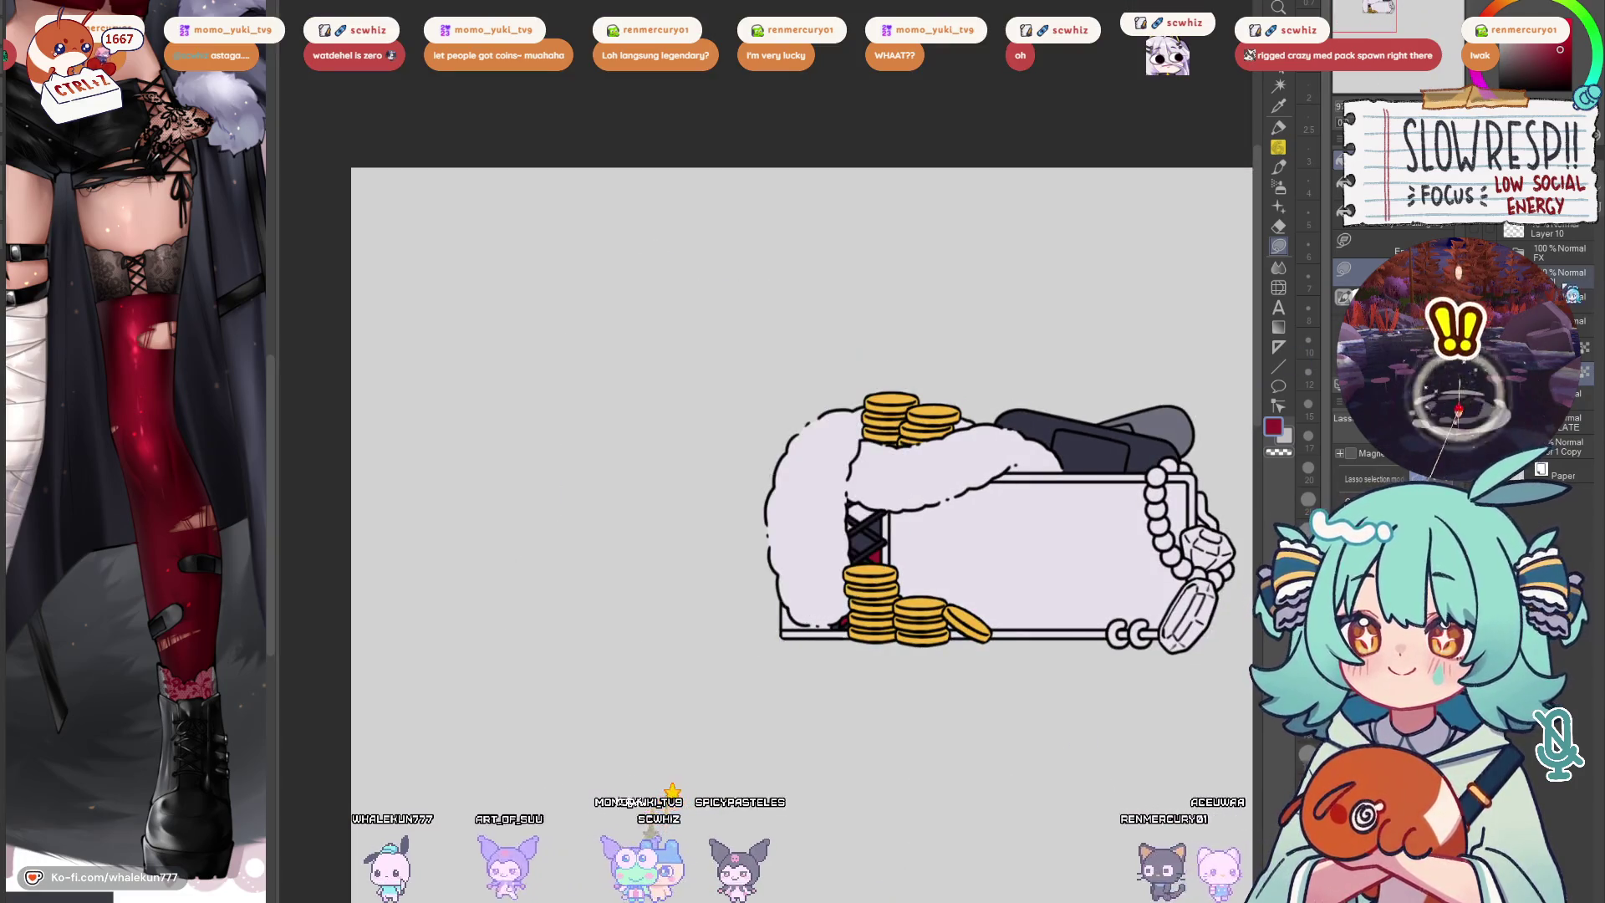
{"action": "scroll", "coordinate": [948, 520], "scroll_direction": "up", "scroll_amount": 3}
{"action": "scroll", "coordinate": [844, 569], "scroll_direction": "up", "scroll_amount": 3}
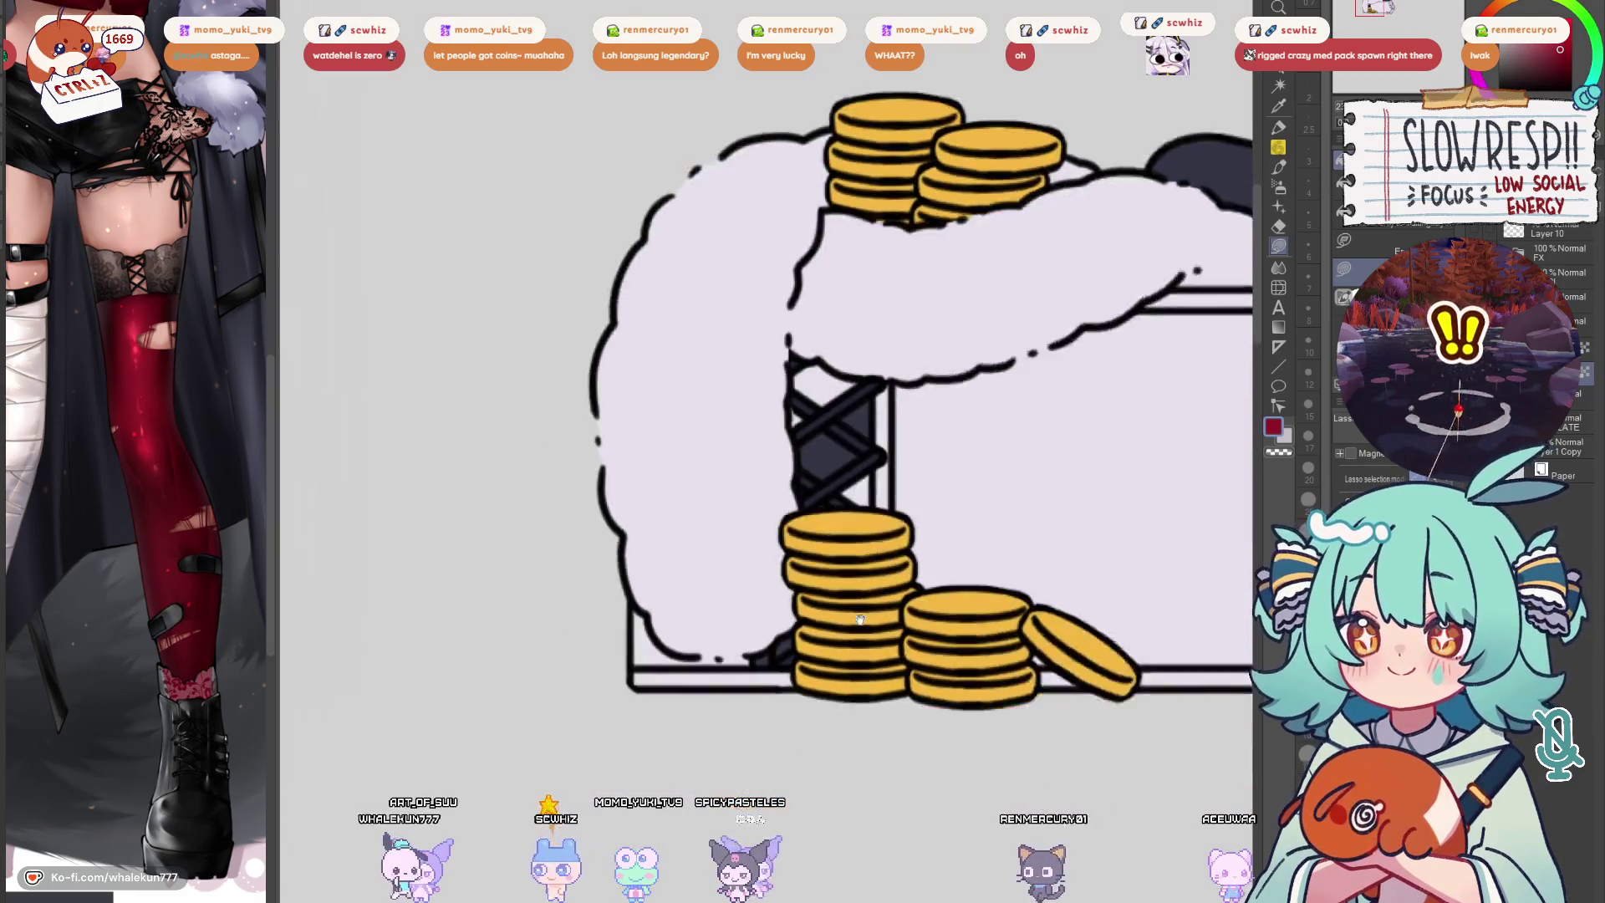
{"action": "scroll", "coordinate": [878, 582], "scroll_direction": "up", "scroll_amount": 5}
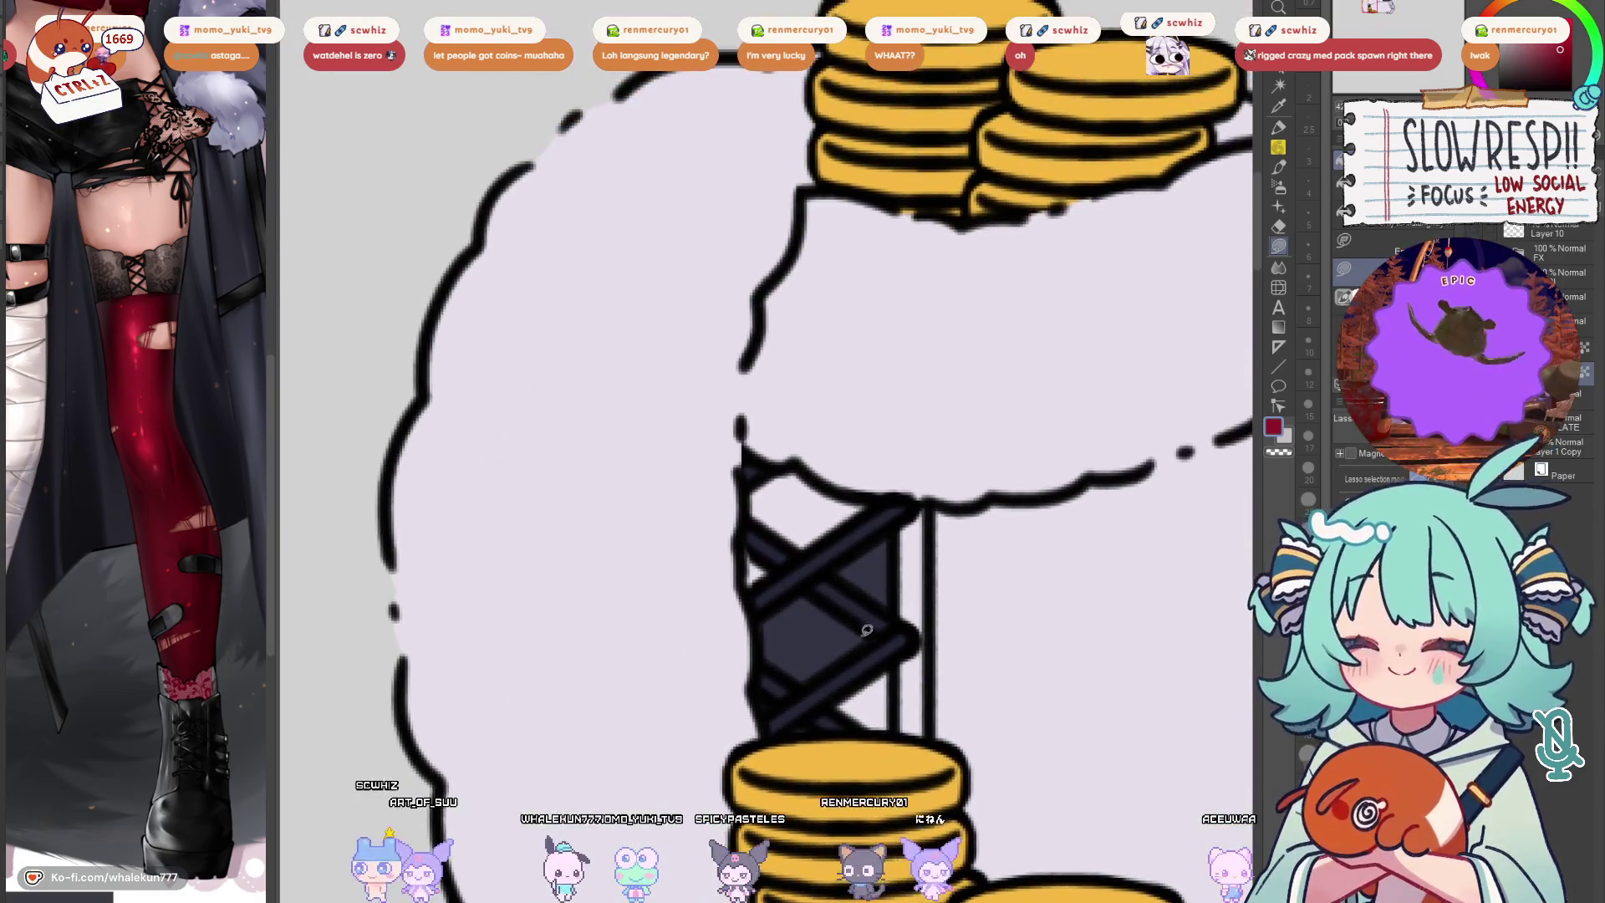
{"action": "left_click", "coordinate": [867, 629], "text": "alt"}
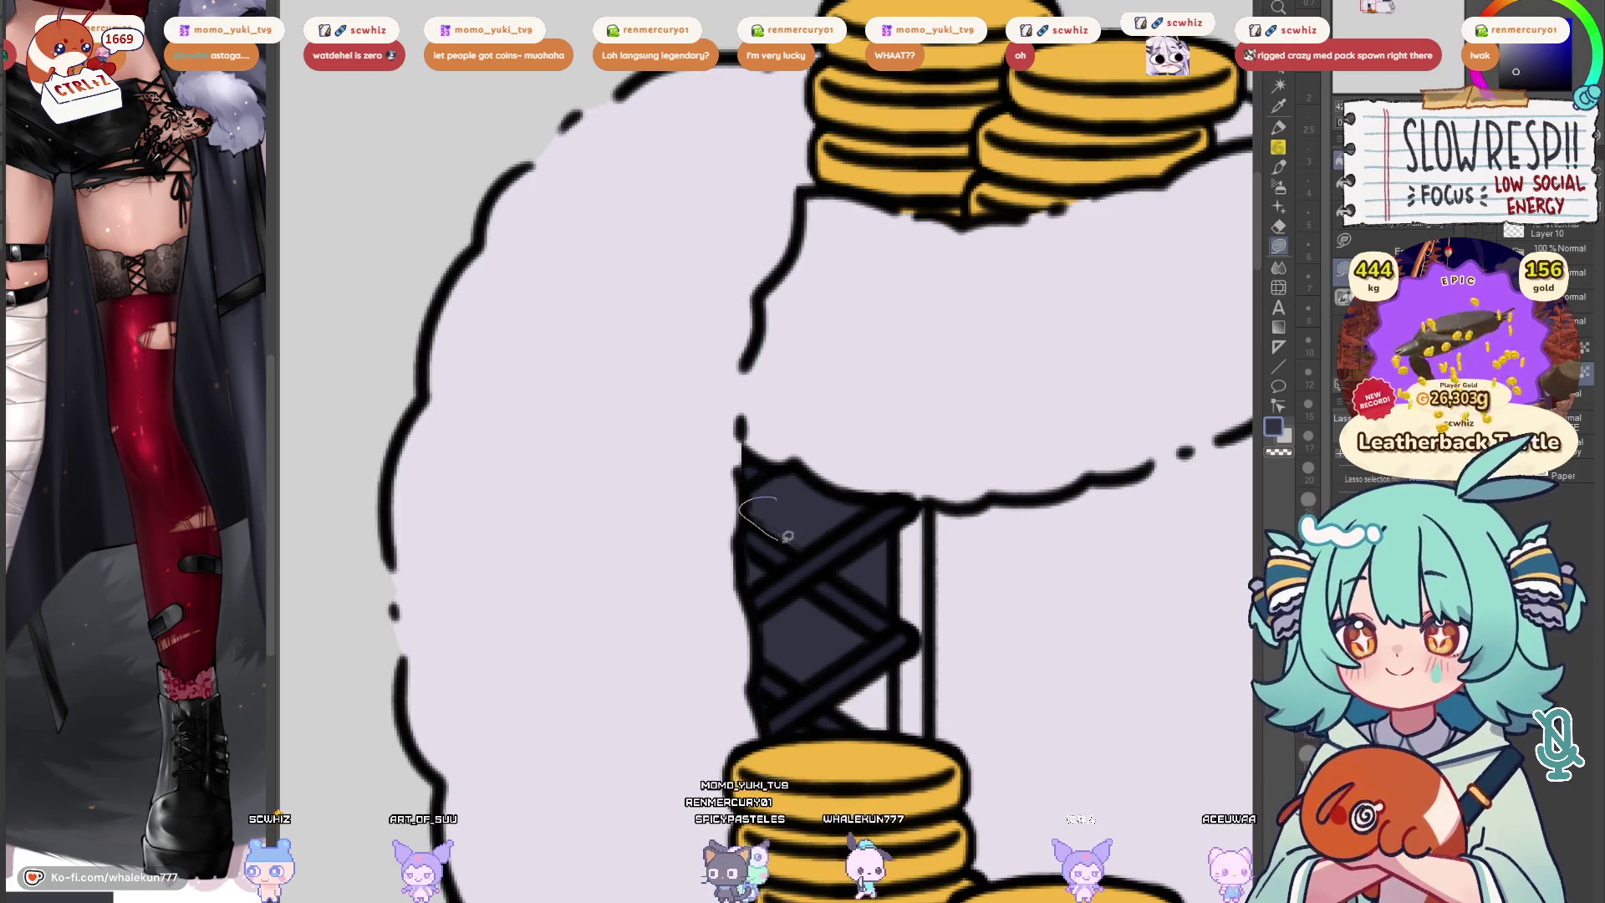
Zoom out to review the whole banner, centring on the character's face
{"action": "scroll", "coordinate": [863, 508], "scroll_direction": "down", "scroll_amount": 3}
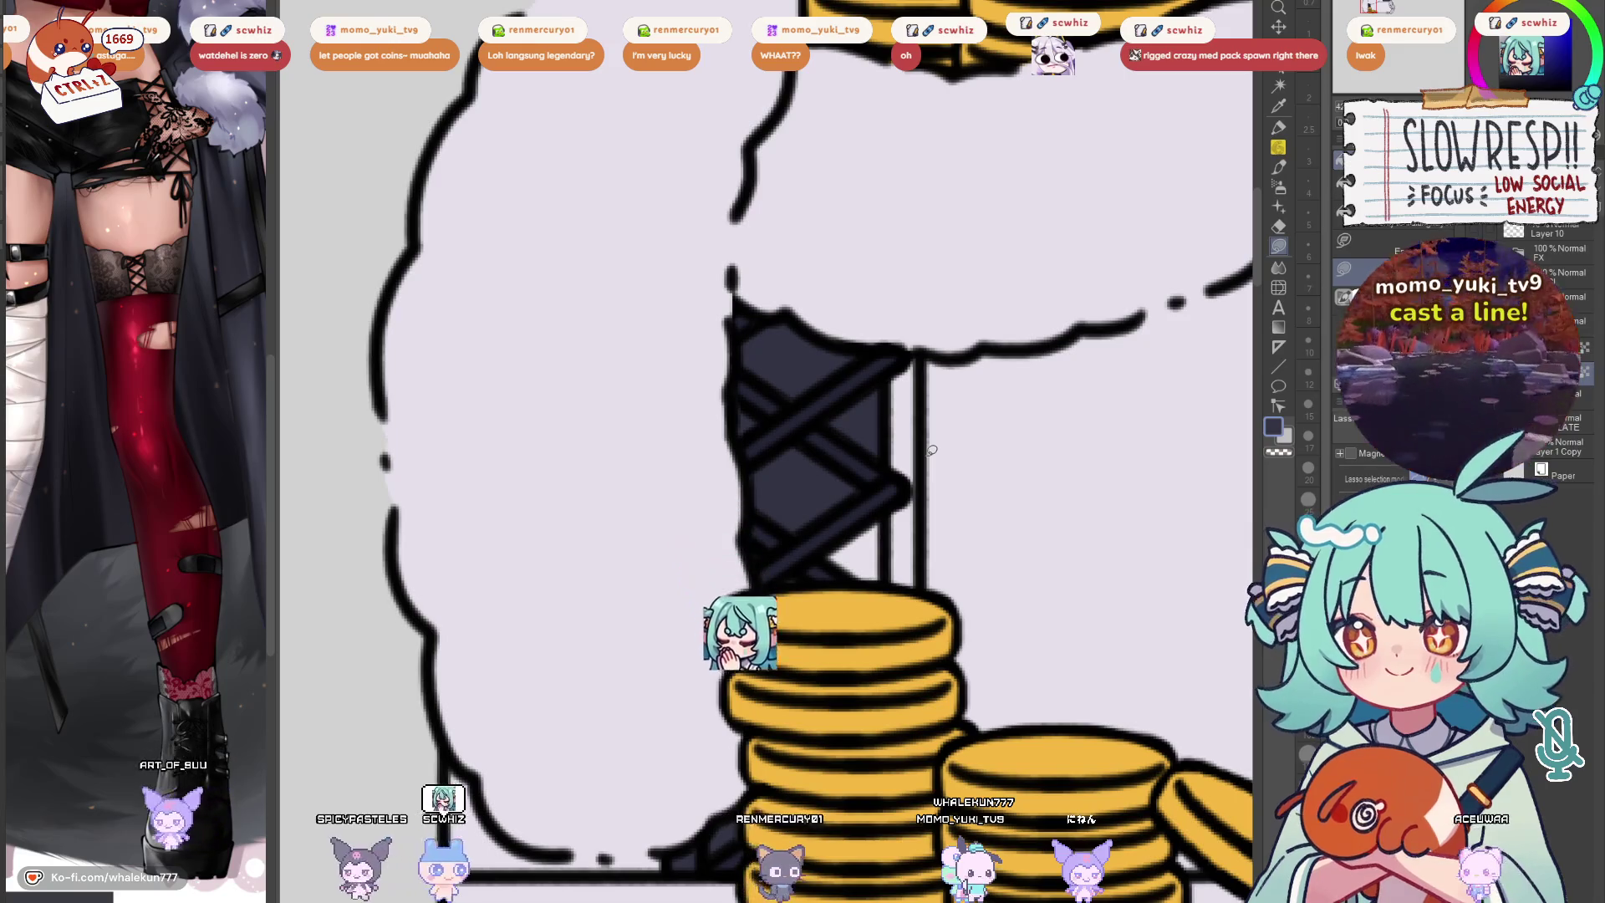
{"action": "scroll", "coordinate": [913, 507], "scroll_direction": "up", "scroll_amount": 1}
{"action": "left_click_drag", "start_coordinate": [913, 508], "coordinate": [941, 484]}
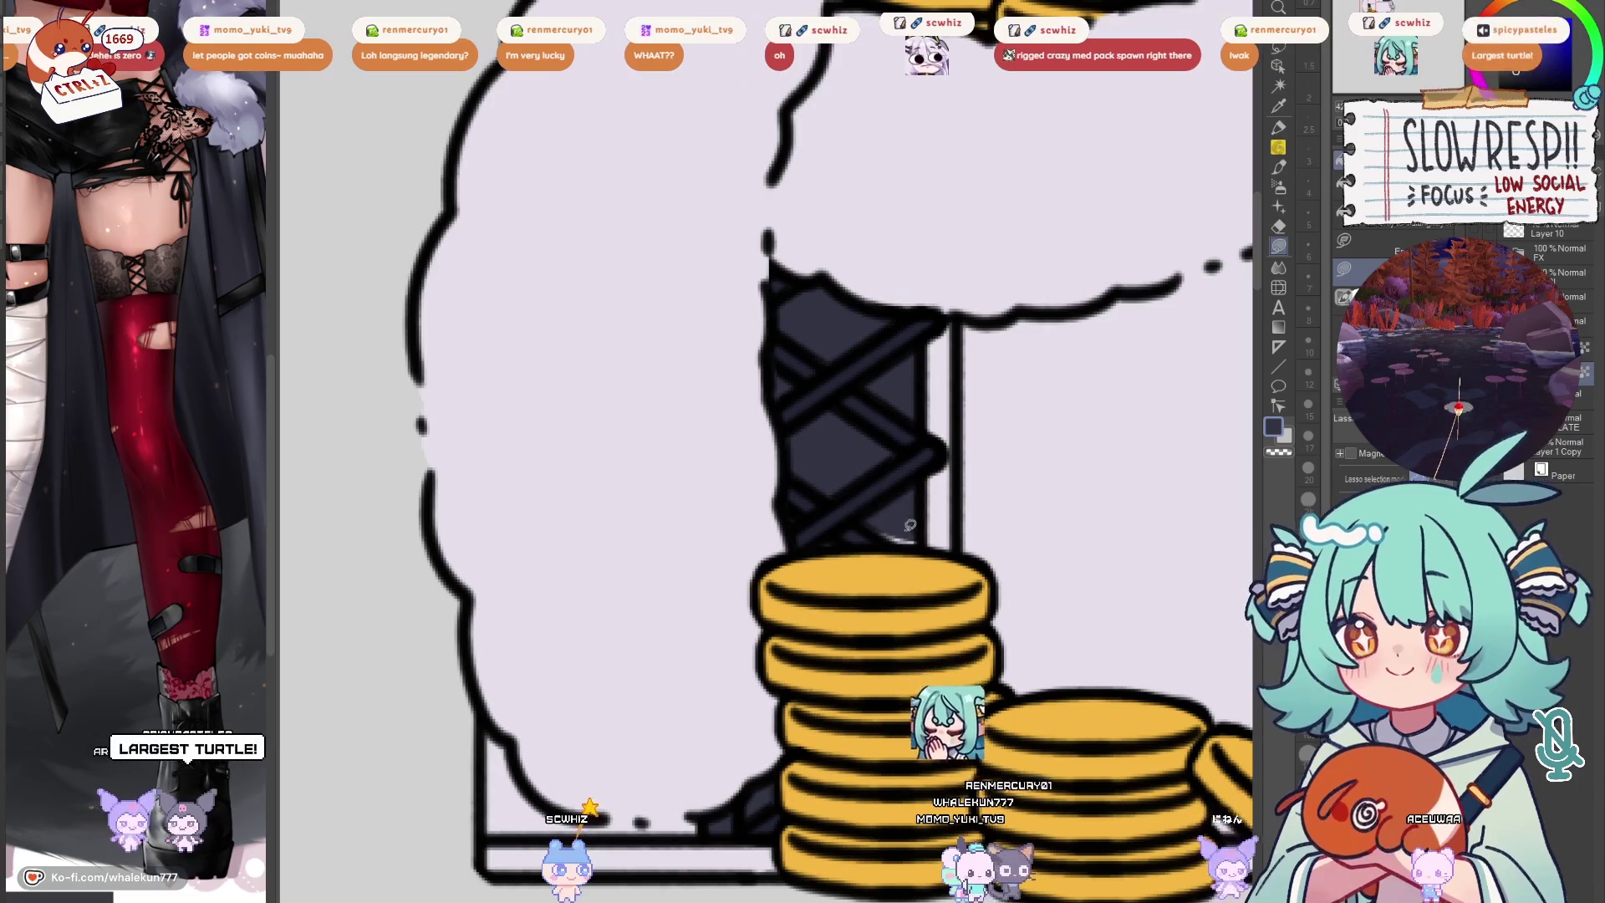
{"action": "scroll", "coordinate": [1014, 473], "scroll_direction": "down", "scroll_amount": 3}
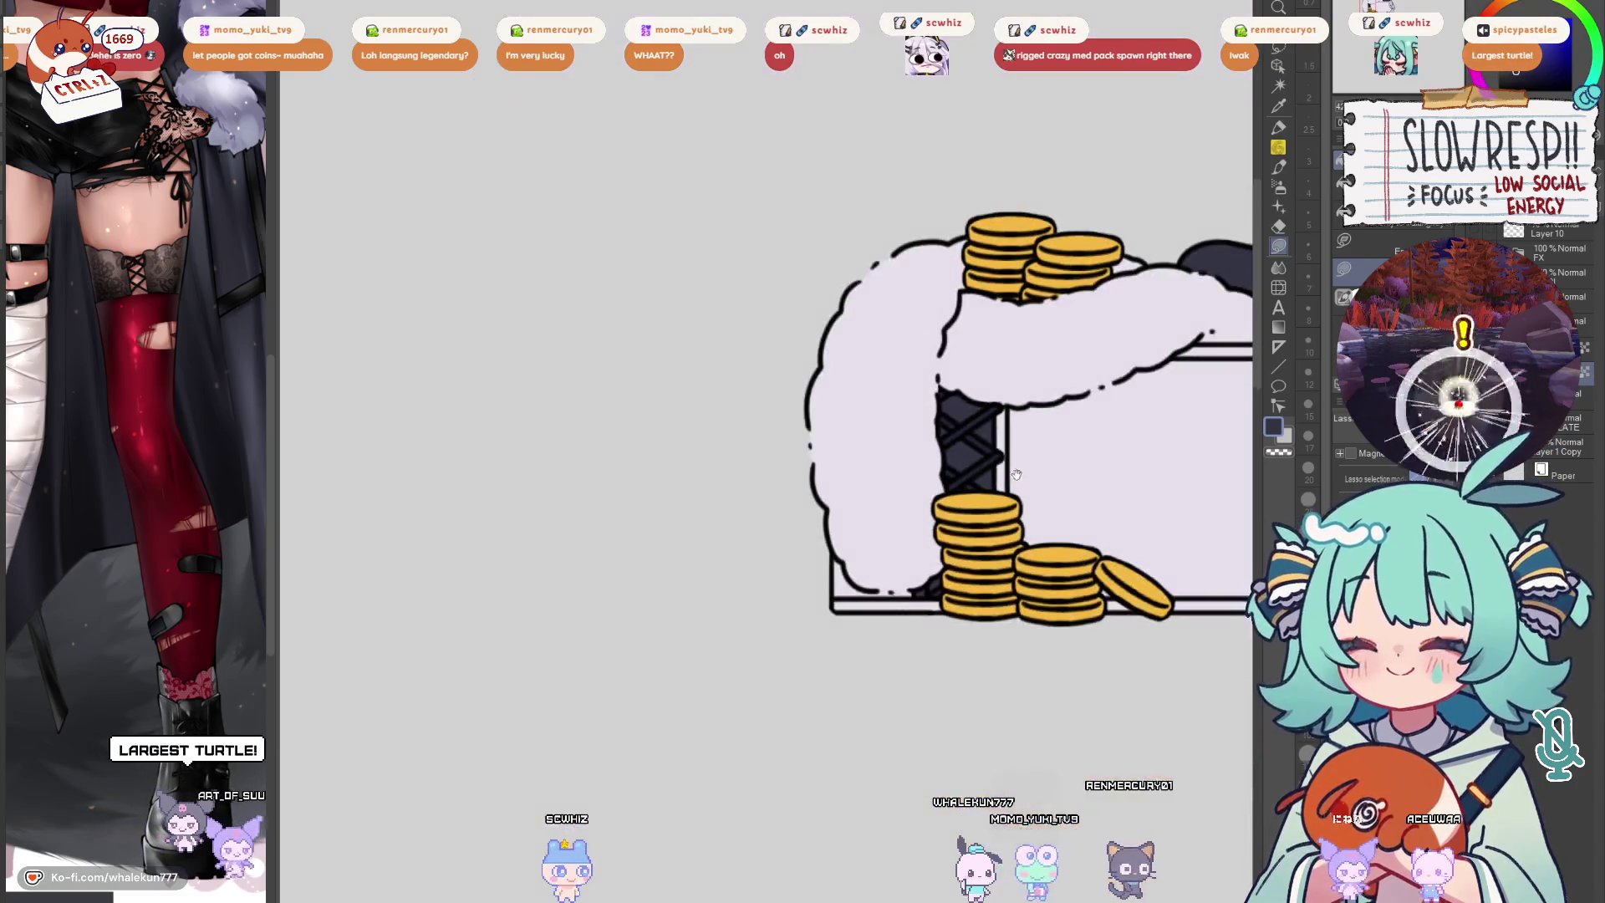
{"action": "left_click_drag", "start_coordinate": [1014, 472], "coordinate": [914, 505]}
{"action": "scroll", "coordinate": [771, 589], "scroll_direction": "up", "scroll_amount": 2}
{"action": "left_click_drag", "start_coordinate": [732, 642], "coordinate": [1028, 695]}
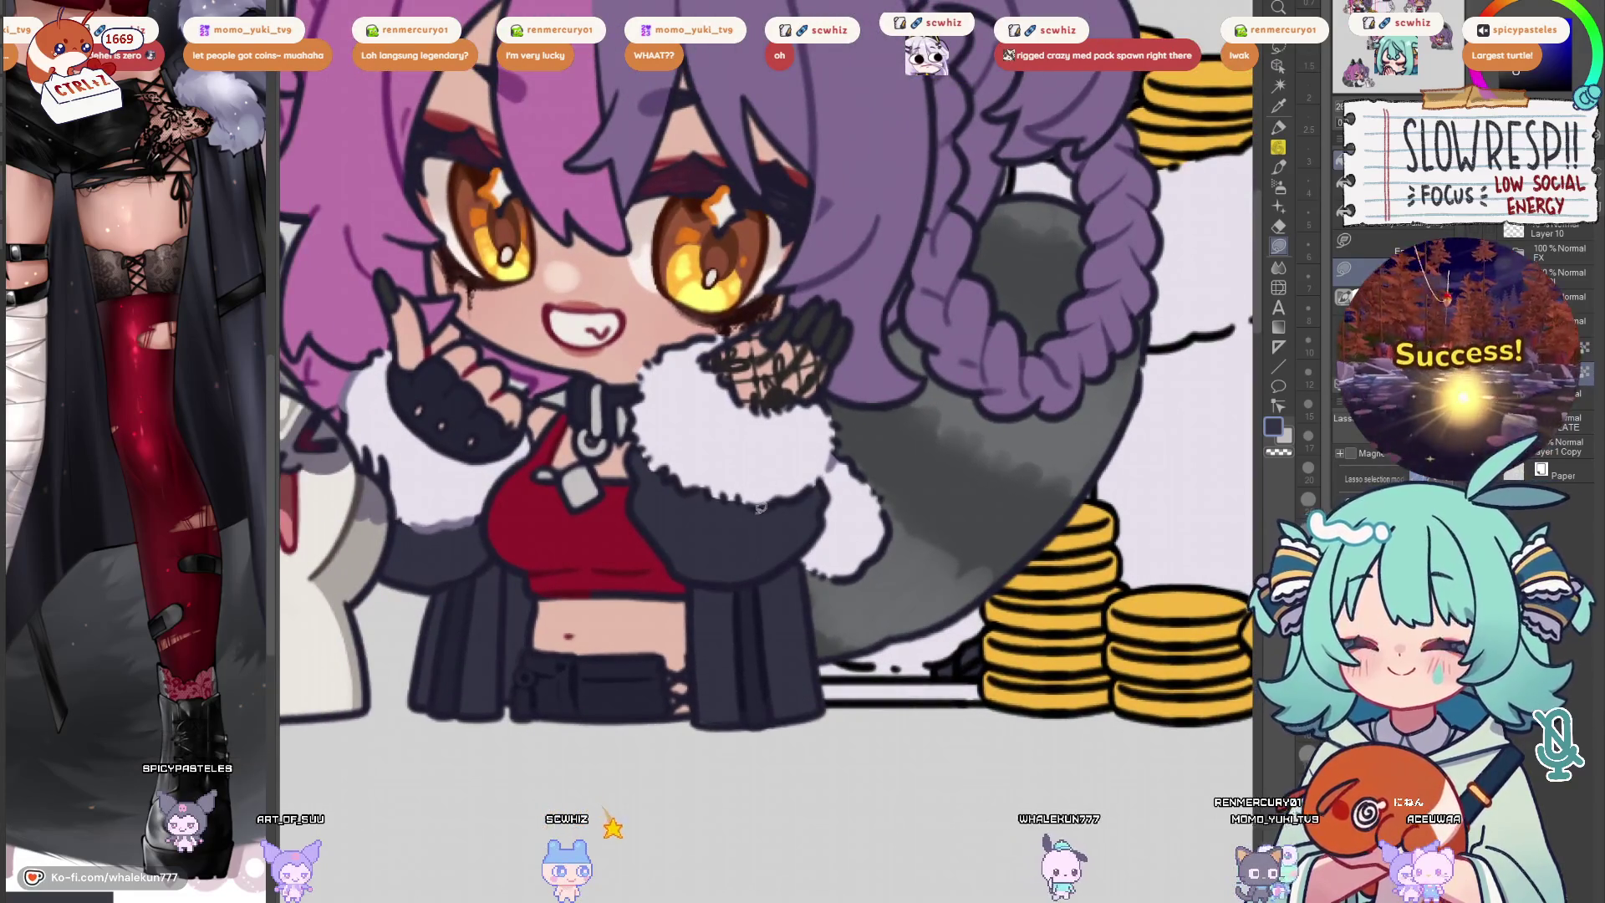
{"action": "scroll", "coordinate": [853, 486], "scroll_direction": "down", "scroll_amount": 5}
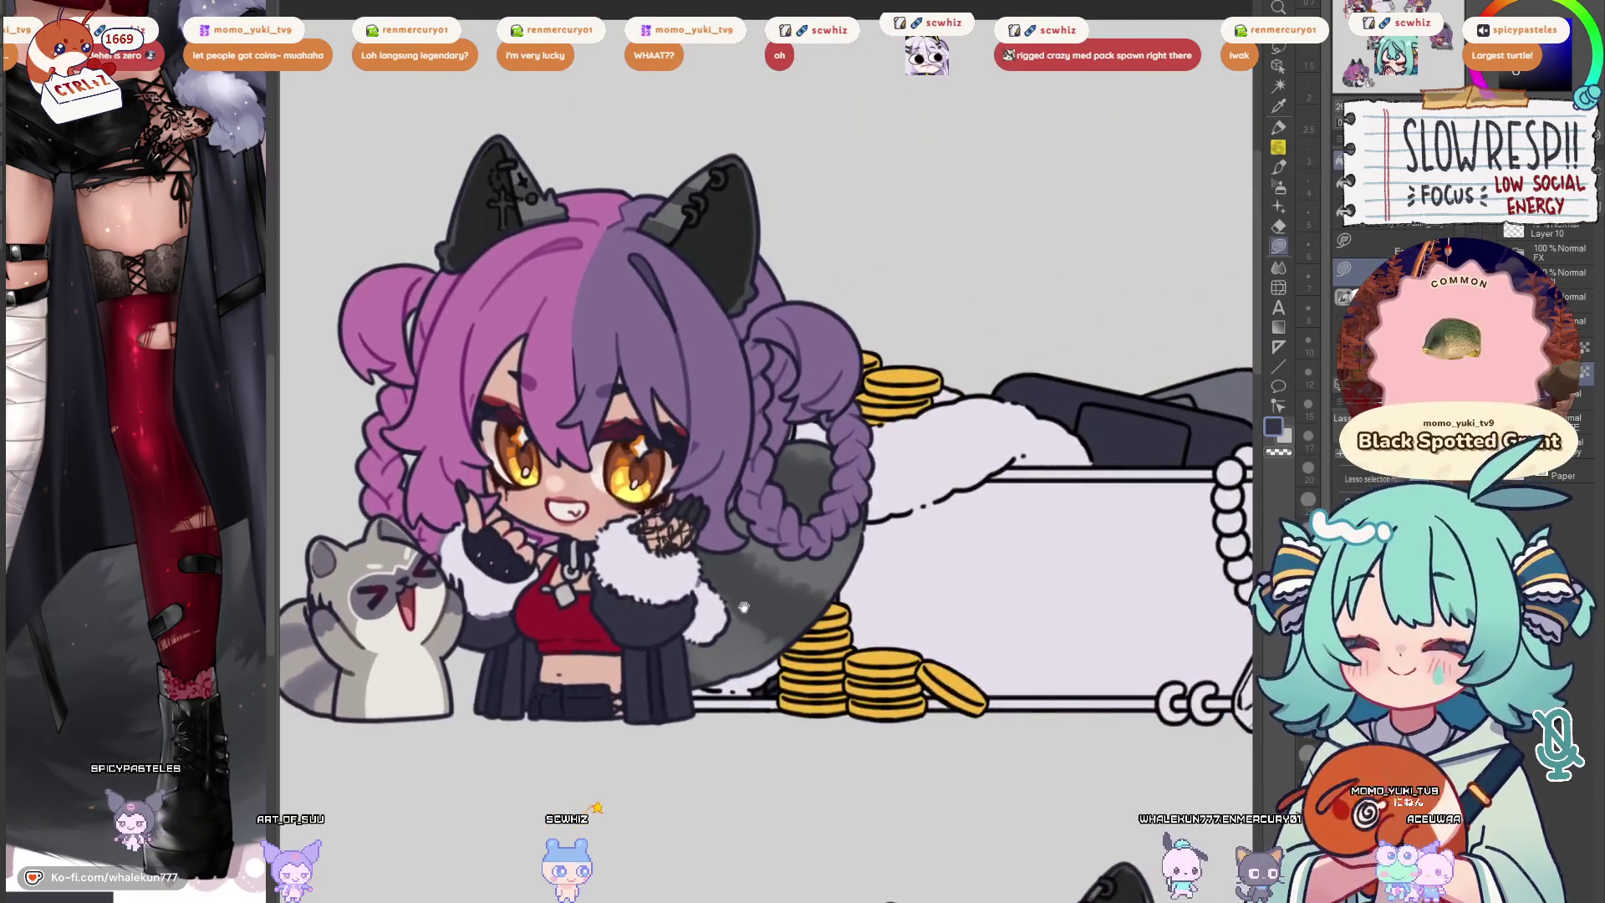
{"action": "scroll", "coordinate": [1070, 499], "scroll_direction": "up", "scroll_amount": 2}
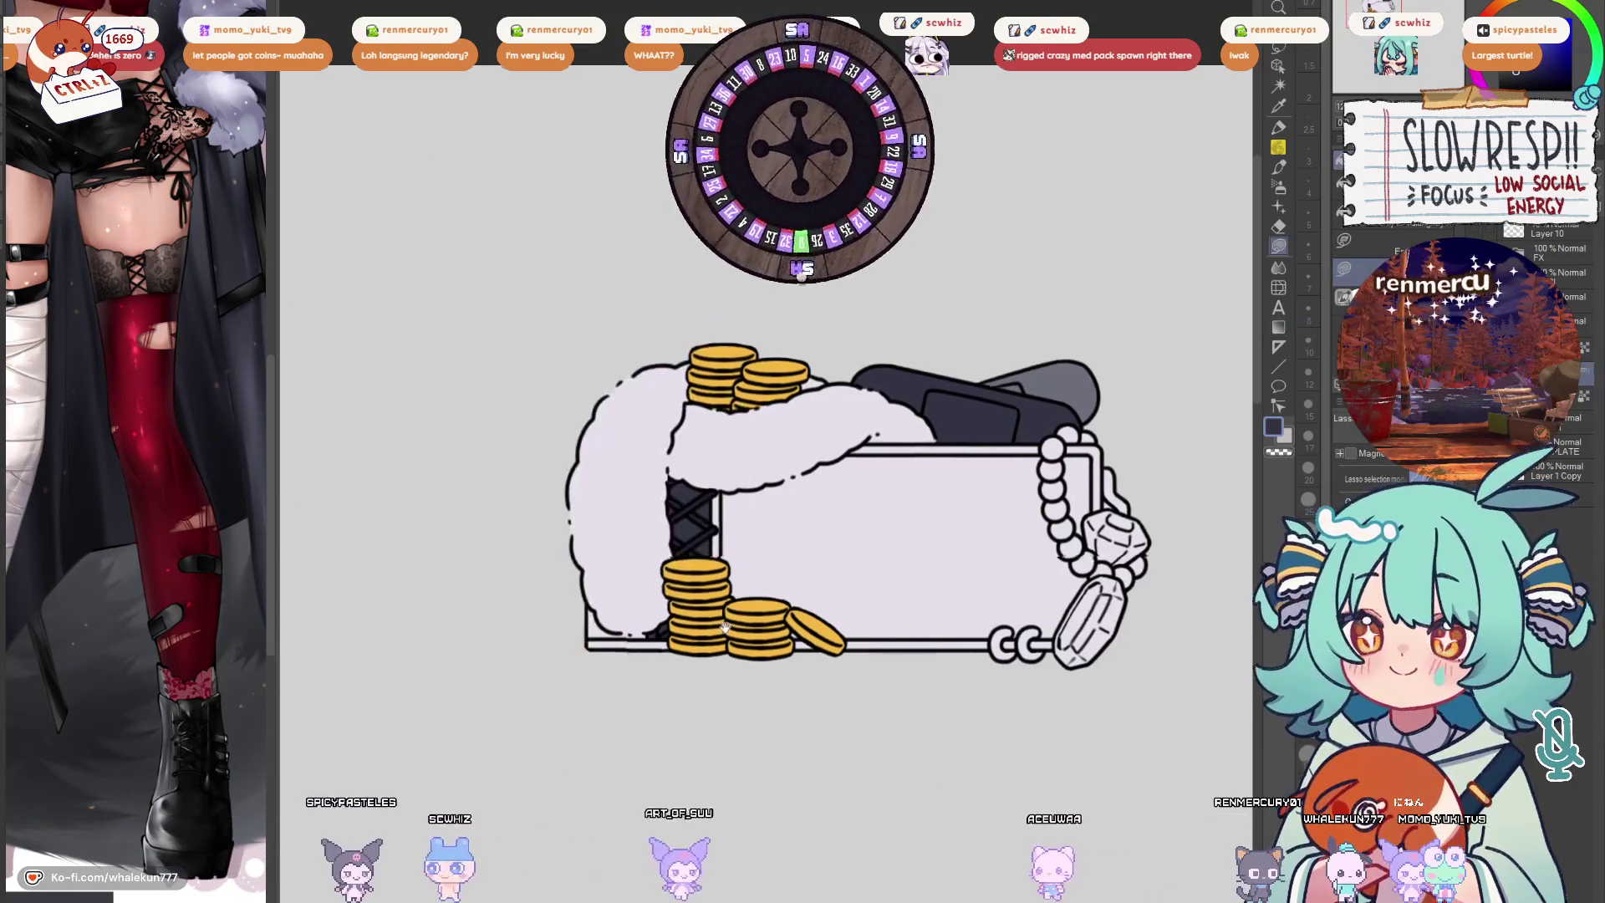
Fill grey shadow areas beneath the fur cloud across the upper panel
{"action": "left_click_drag", "start_coordinate": [738, 593], "coordinate": [827, 662]}
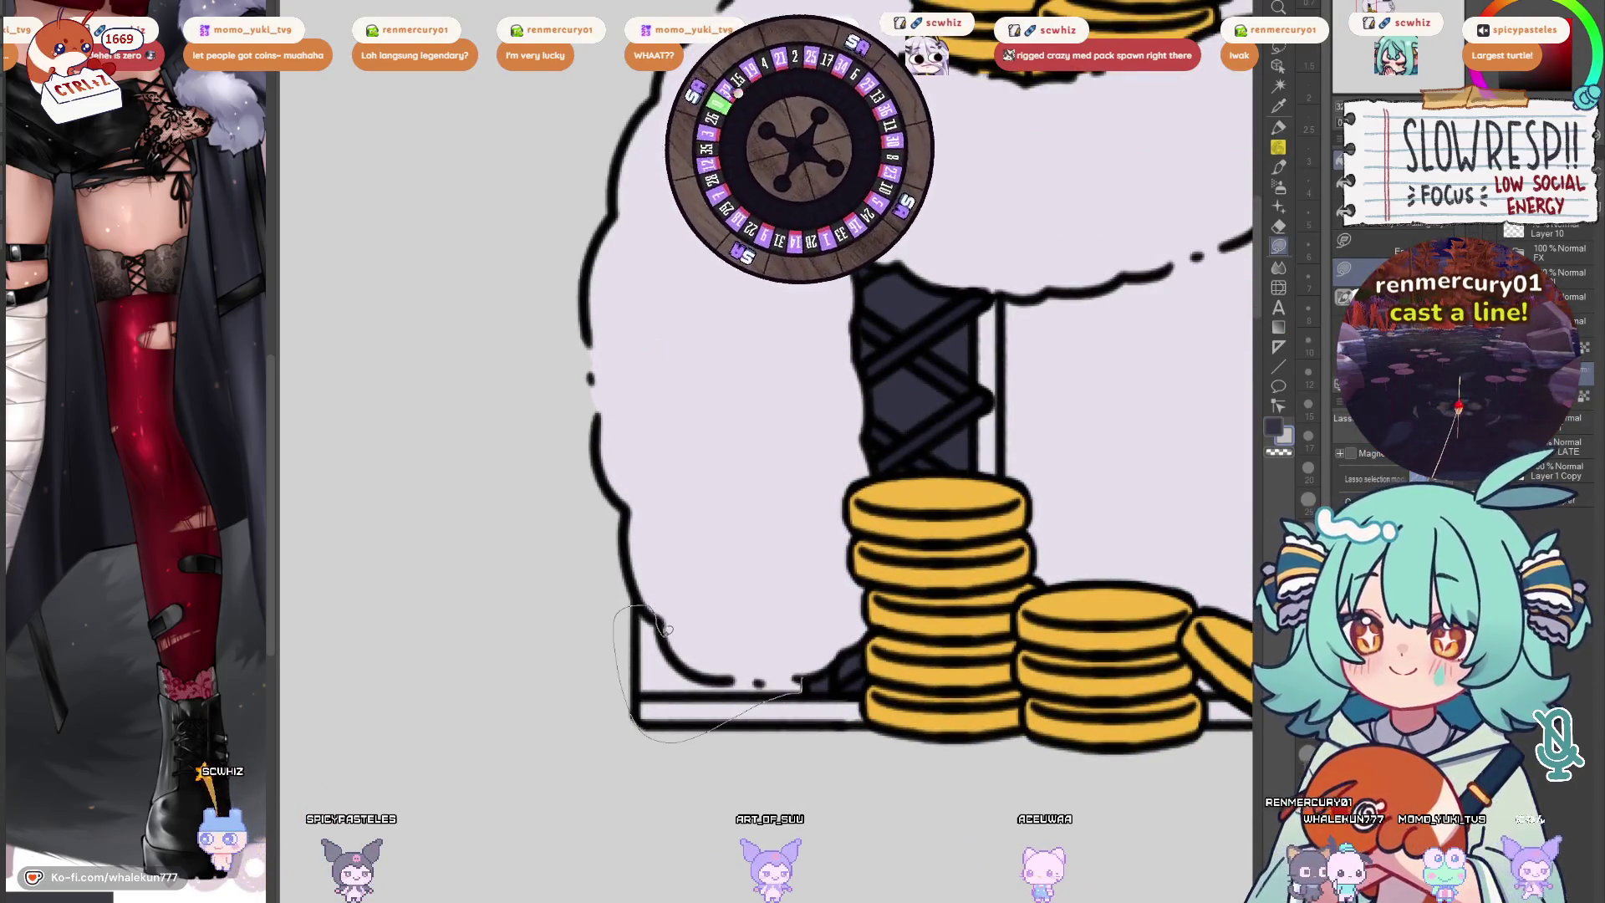
{"action": "left_click_drag", "start_coordinate": [798, 669], "coordinate": [689, 609]}
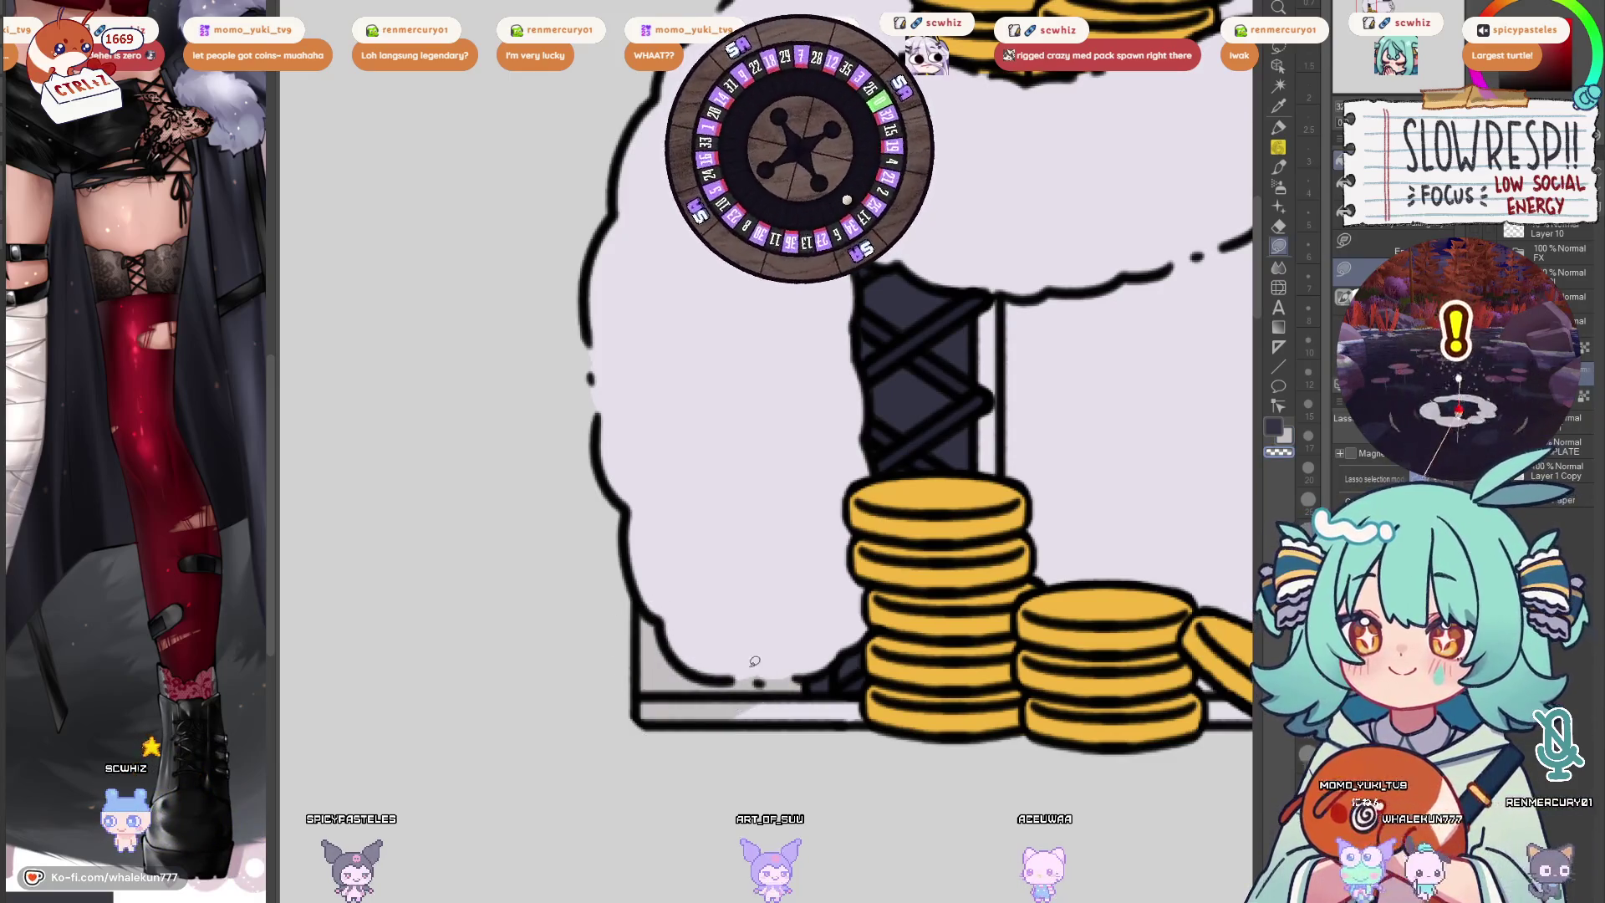
{"action": "mouse_move", "coordinate": [831, 642]}
{"action": "left_mouse_down"}
{"action": "mouse_move", "coordinate": [800, 638]}
{"action": "mouse_move", "coordinate": [840, 679]}
{"action": "left_mouse_up"}
{"action": "mouse_move", "coordinate": [983, 268]}
{"action": "left_mouse_down"}
{"action": "mouse_move", "coordinate": [757, 432]}
{"action": "mouse_move", "coordinate": [753, 606]}
{"action": "mouse_move", "coordinate": [788, 676]}
{"action": "mouse_move", "coordinate": [870, 706]}
{"action": "mouse_move", "coordinate": [941, 611]}
{"action": "mouse_move", "coordinate": [922, 424]}
{"action": "left_mouse_up"}
{"action": "left_click_drag", "start_coordinate": [815, 427], "coordinate": [811, 428]}
{"action": "mouse_move", "coordinate": [959, 435]}
{"action": "left_mouse_down"}
{"action": "mouse_move", "coordinate": [700, 544]}
{"action": "mouse_move", "coordinate": [653, 528]}
{"action": "left_mouse_up"}
{"action": "left_click_drag", "start_coordinate": [799, 502], "coordinate": [702, 553]}
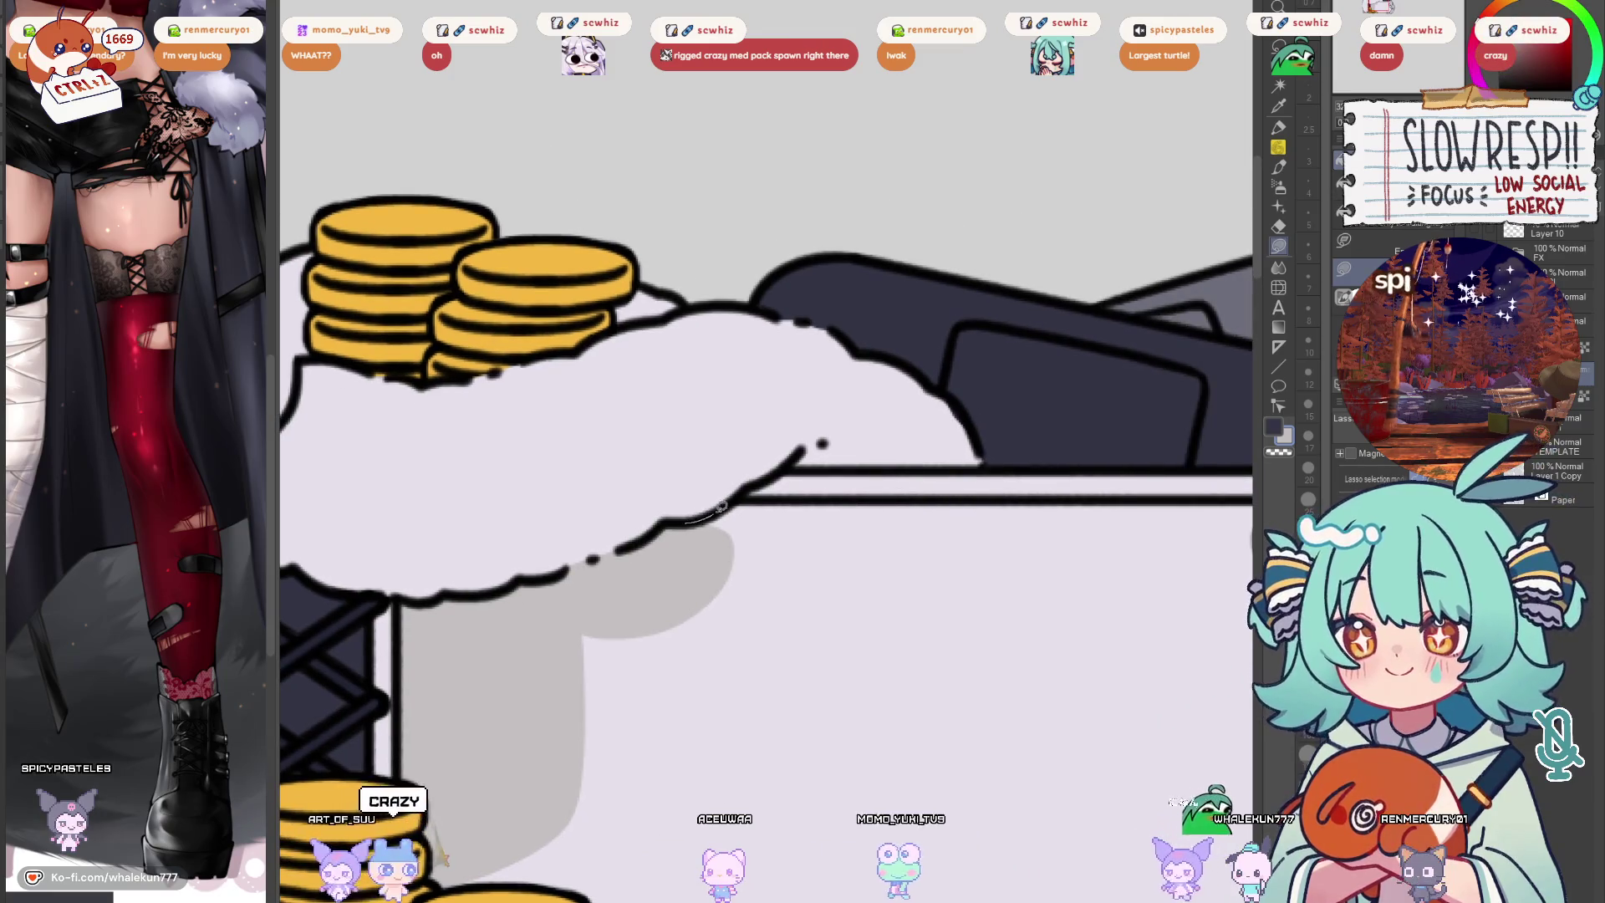
{"action": "mouse_move", "coordinate": [788, 465]}
{"action": "left_mouse_down"}
{"action": "mouse_move", "coordinate": [735, 602]}
{"action": "mouse_move", "coordinate": [686, 523]}
{"action": "left_mouse_up"}
{"action": "mouse_move", "coordinate": [786, 509]}
{"action": "left_mouse_down"}
{"action": "mouse_move", "coordinate": [527, 617]}
{"action": "mouse_move", "coordinate": [568, 736]}
{"action": "mouse_move", "coordinate": [735, 777]}
{"action": "mouse_move", "coordinate": [936, 719]}
{"action": "mouse_move", "coordinate": [1006, 576]}
{"action": "left_mouse_up"}
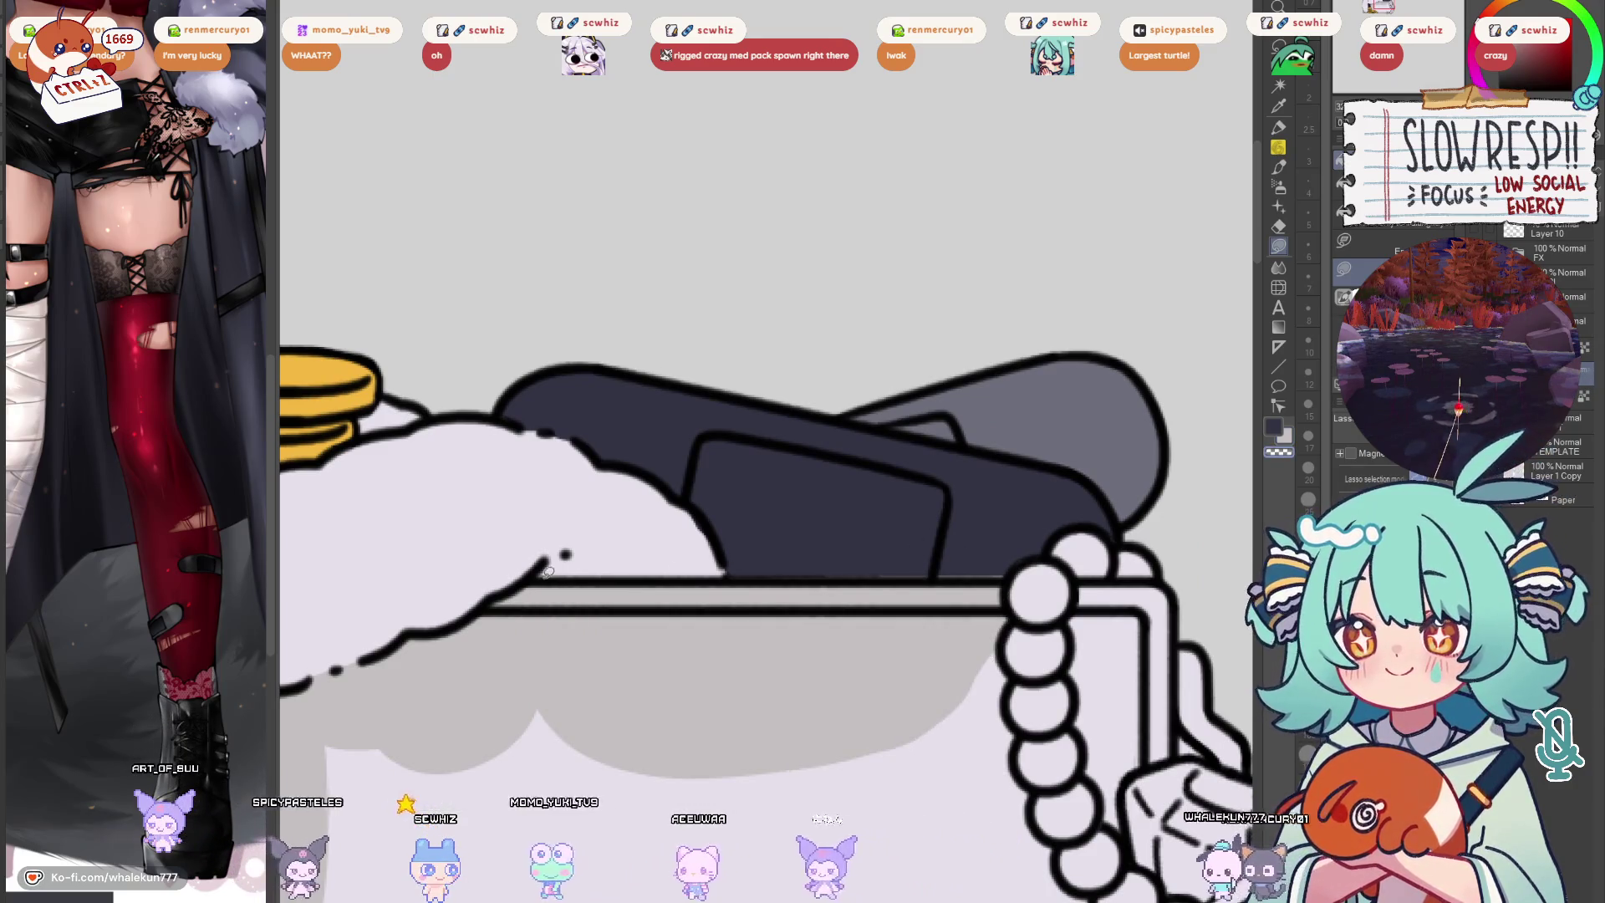
{"action": "mouse_move", "coordinate": [1009, 579]}
{"action": "left_mouse_down"}
{"action": "mouse_move", "coordinate": [925, 404]}
{"action": "mouse_move", "coordinate": [928, 635]}
{"action": "mouse_move", "coordinate": [819, 721]}
{"action": "mouse_move", "coordinate": [707, 610]}
{"action": "mouse_move", "coordinate": [878, 434]}
{"action": "left_mouse_up"}
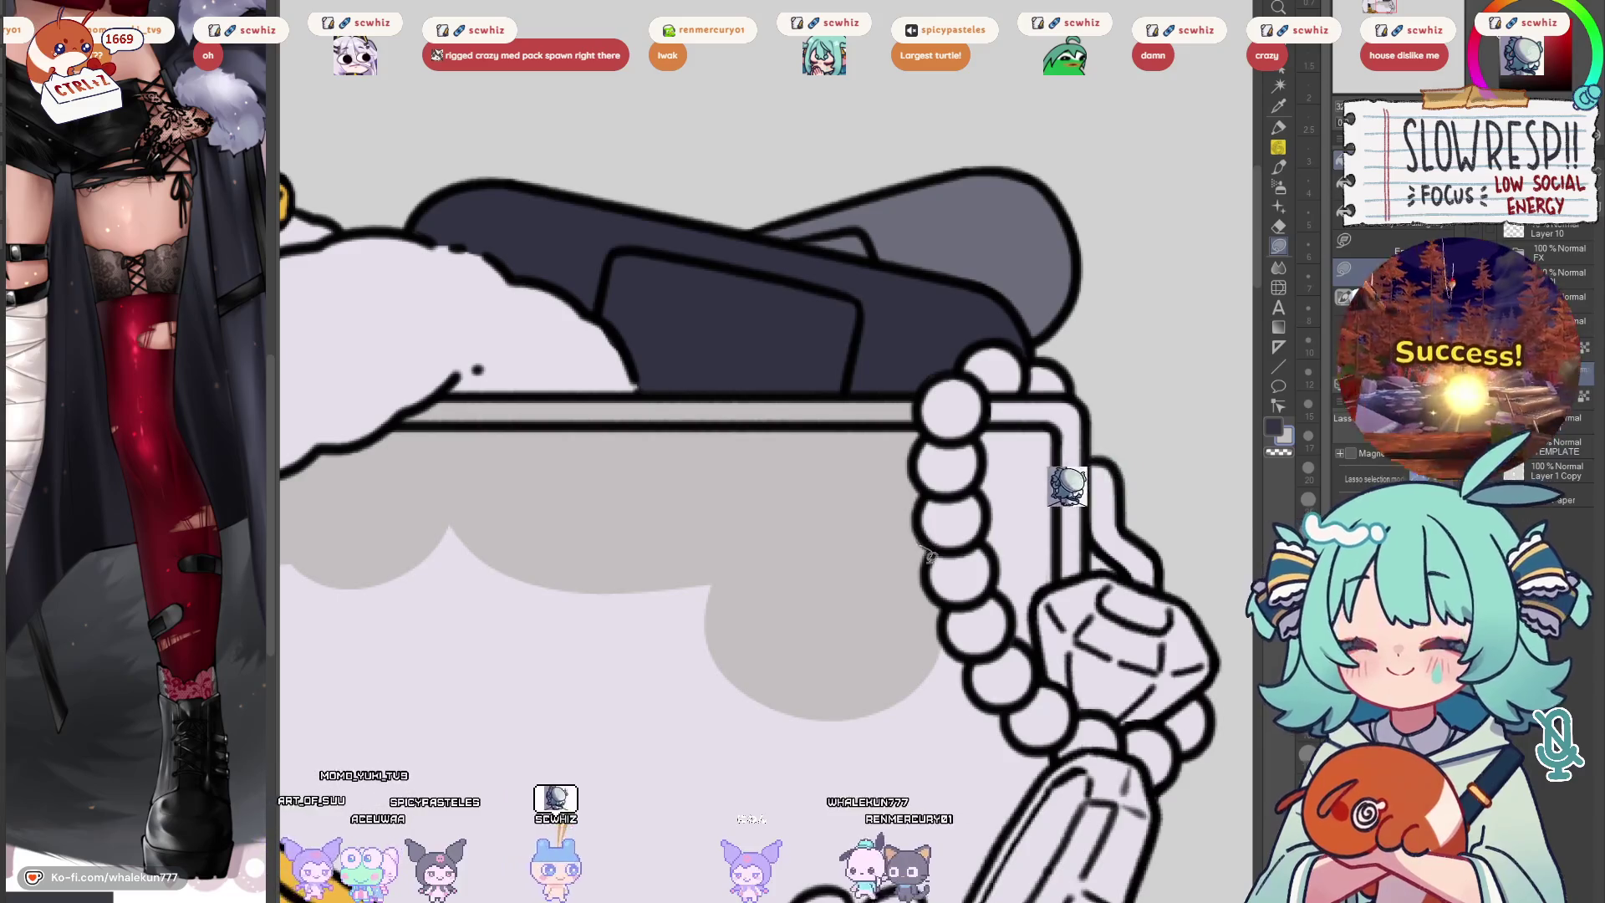
Extend the grey shadow down to the coins and close it near the beads
{"action": "left_click_drag", "start_coordinate": [930, 552], "coordinate": [1092, 318]}
{"action": "left_click_drag", "start_coordinate": [415, 673], "coordinate": [834, 661]}
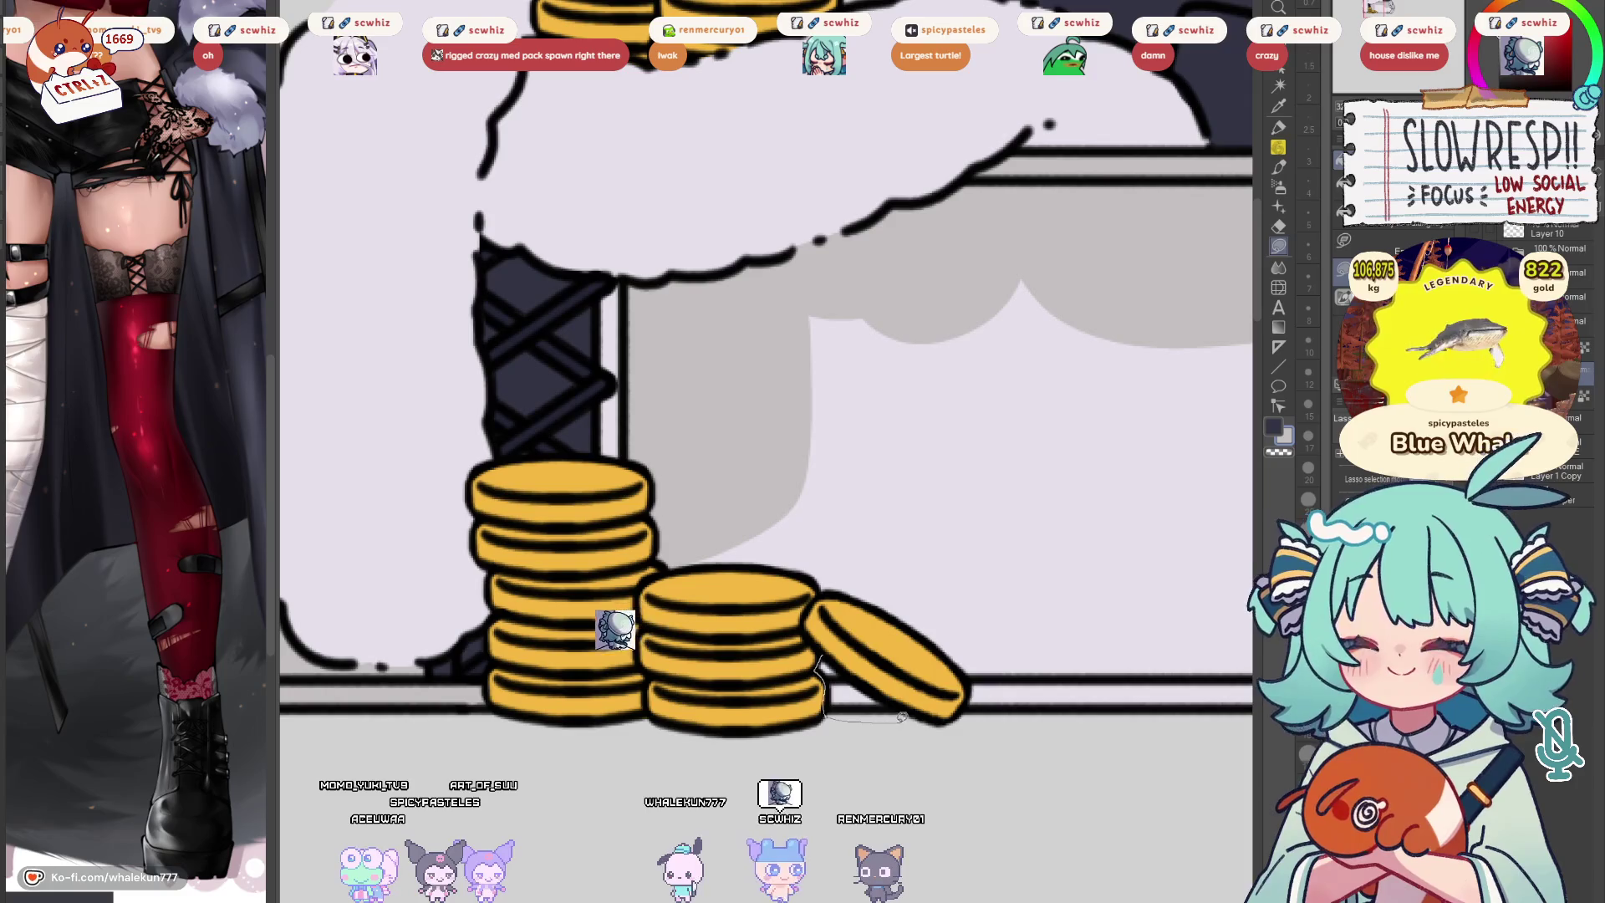
{"action": "mouse_move", "coordinate": [726, 577]}
{"action": "left_mouse_down"}
{"action": "mouse_move", "coordinate": [742, 627]}
{"action": "mouse_move", "coordinate": [742, 572]}
{"action": "left_mouse_up"}
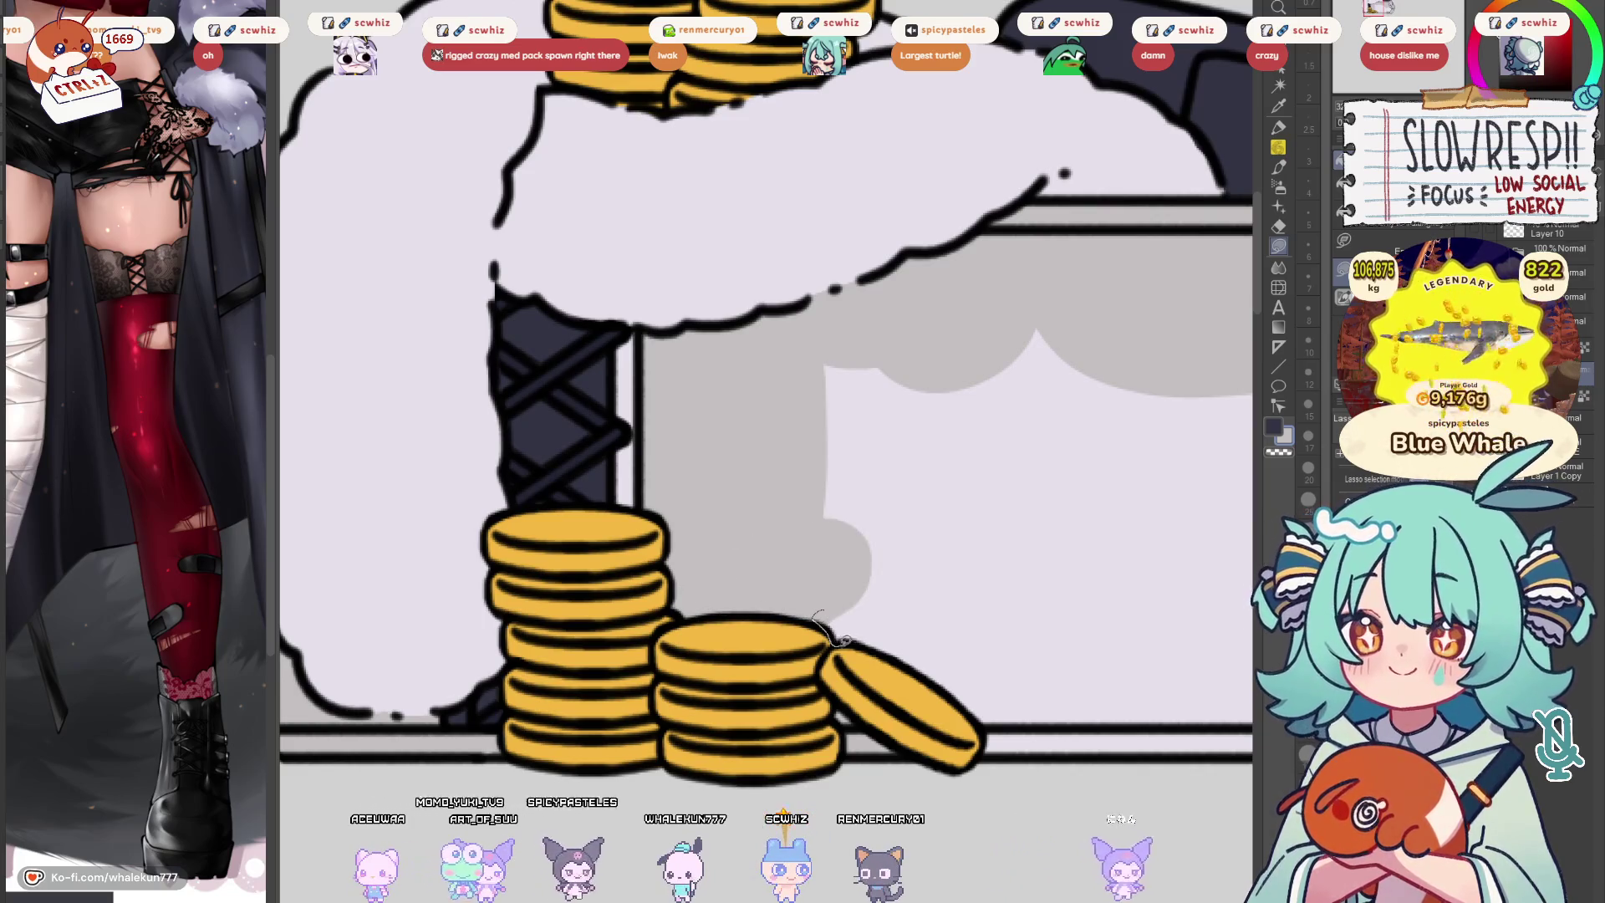
{"action": "left_click_drag", "start_coordinate": [918, 533], "coordinate": [916, 548]}
{"action": "mouse_move", "coordinate": [877, 393]}
{"action": "left_mouse_down"}
{"action": "mouse_move", "coordinate": [860, 669]}
{"action": "mouse_move", "coordinate": [643, 661]}
{"action": "left_mouse_up"}
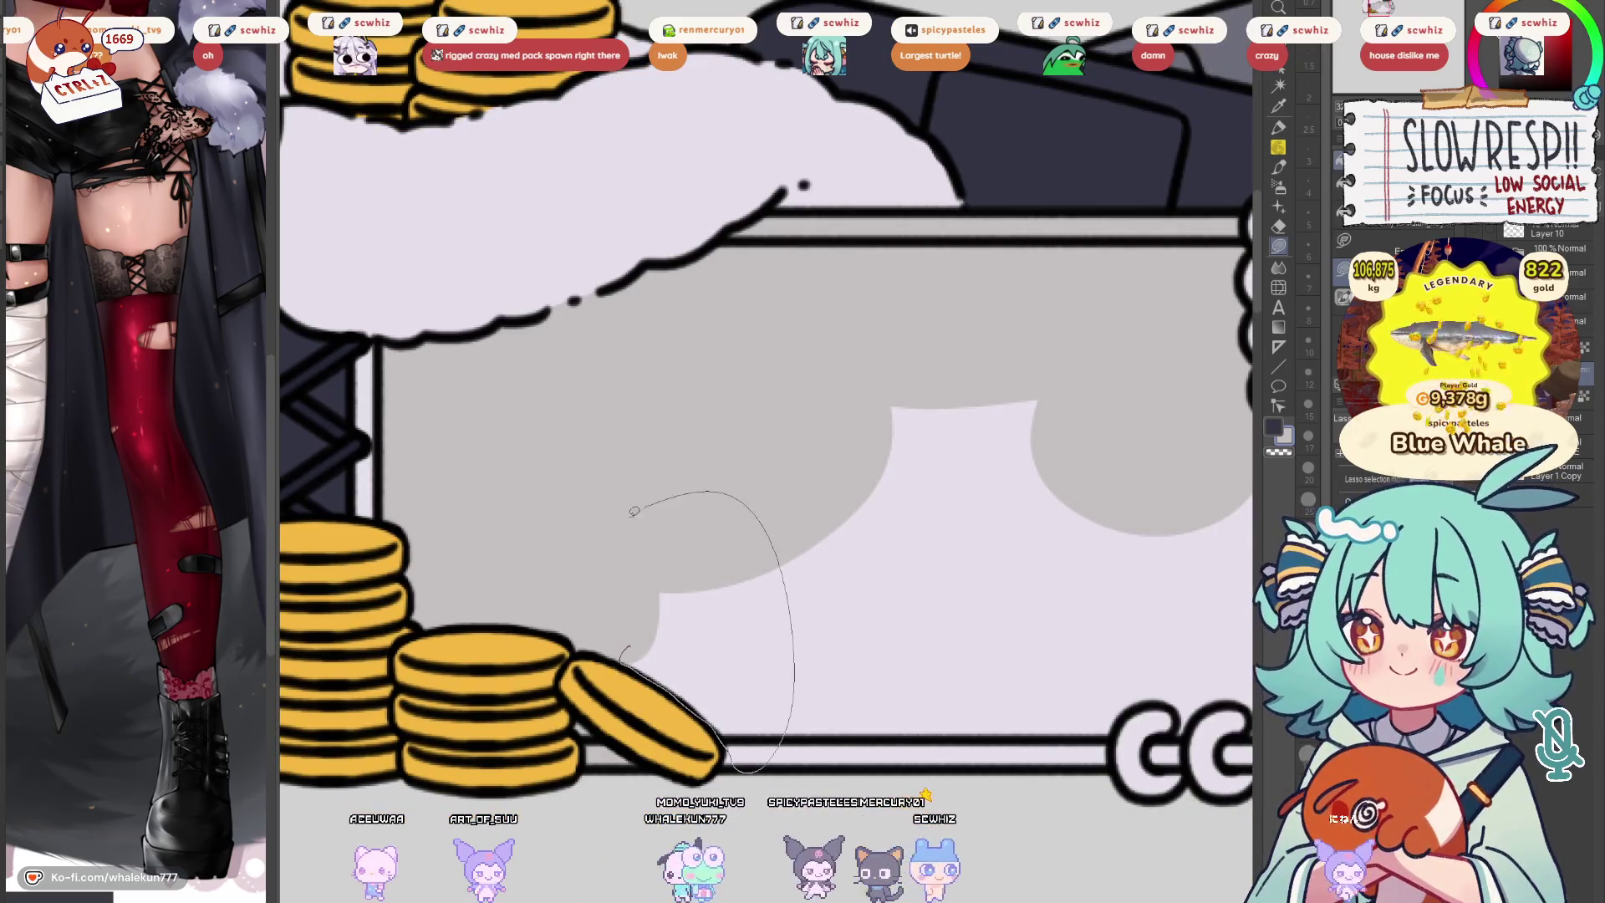
{"action": "left_click_drag", "start_coordinate": [654, 499], "coordinate": [733, 661]}
{"action": "left_click_drag", "start_coordinate": [724, 739], "coordinate": [590, 780]}
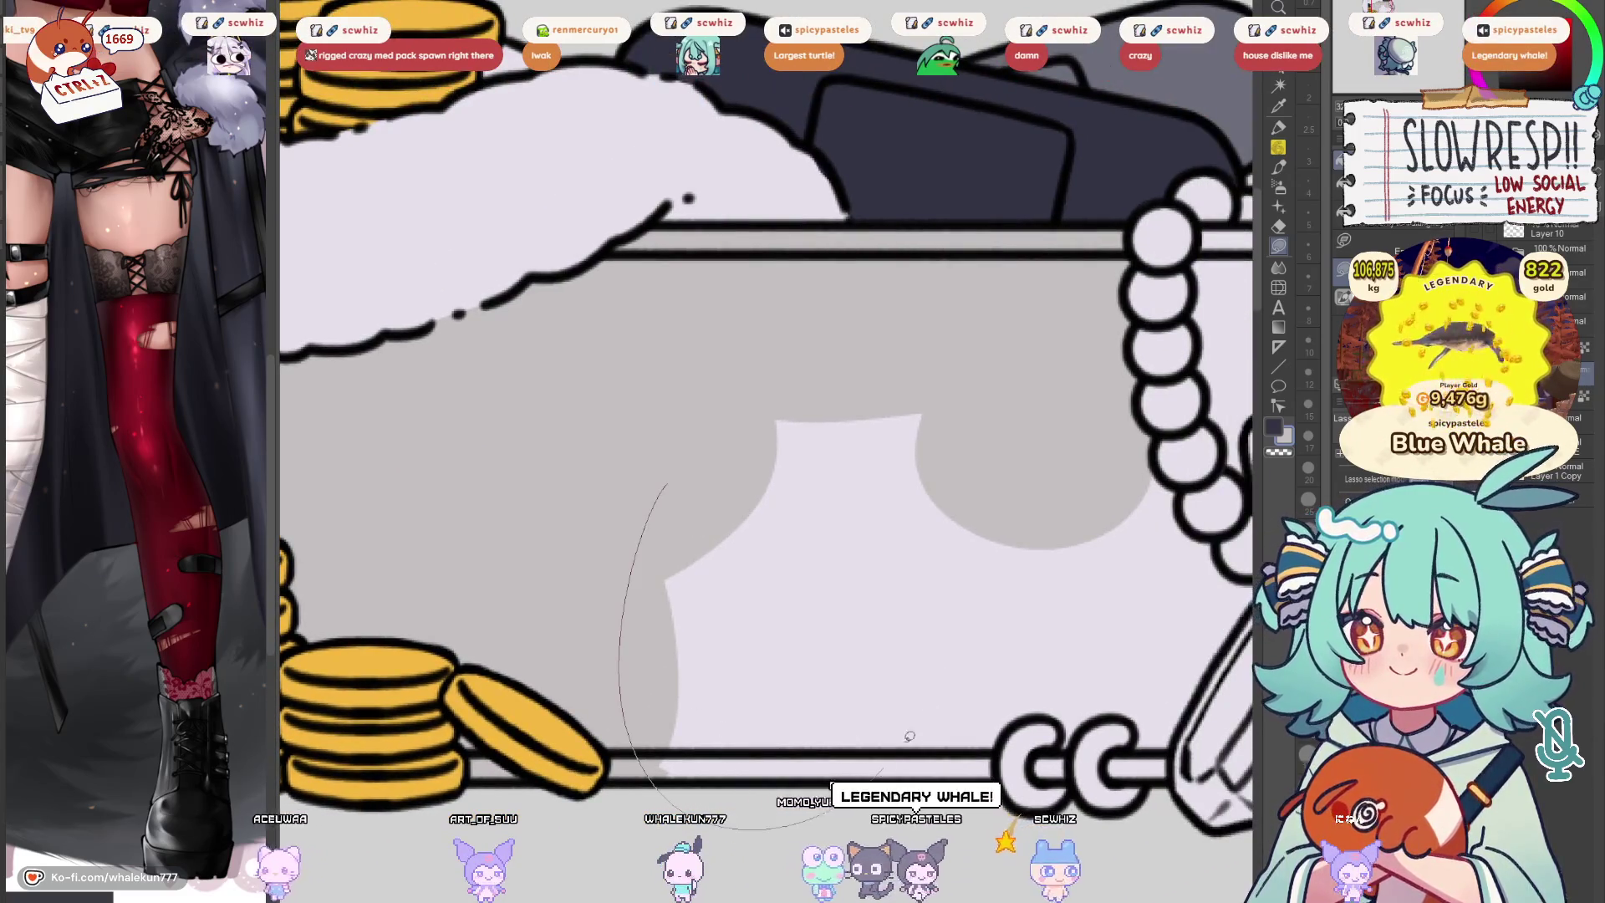
{"action": "left_click_drag", "start_coordinate": [970, 367], "coordinate": [669, 753]}
{"action": "mouse_move", "coordinate": [1109, 493]}
{"action": "left_mouse_down"}
{"action": "mouse_move", "coordinate": [850, 527]}
{"action": "mouse_move", "coordinate": [984, 384]}
{"action": "left_mouse_up"}
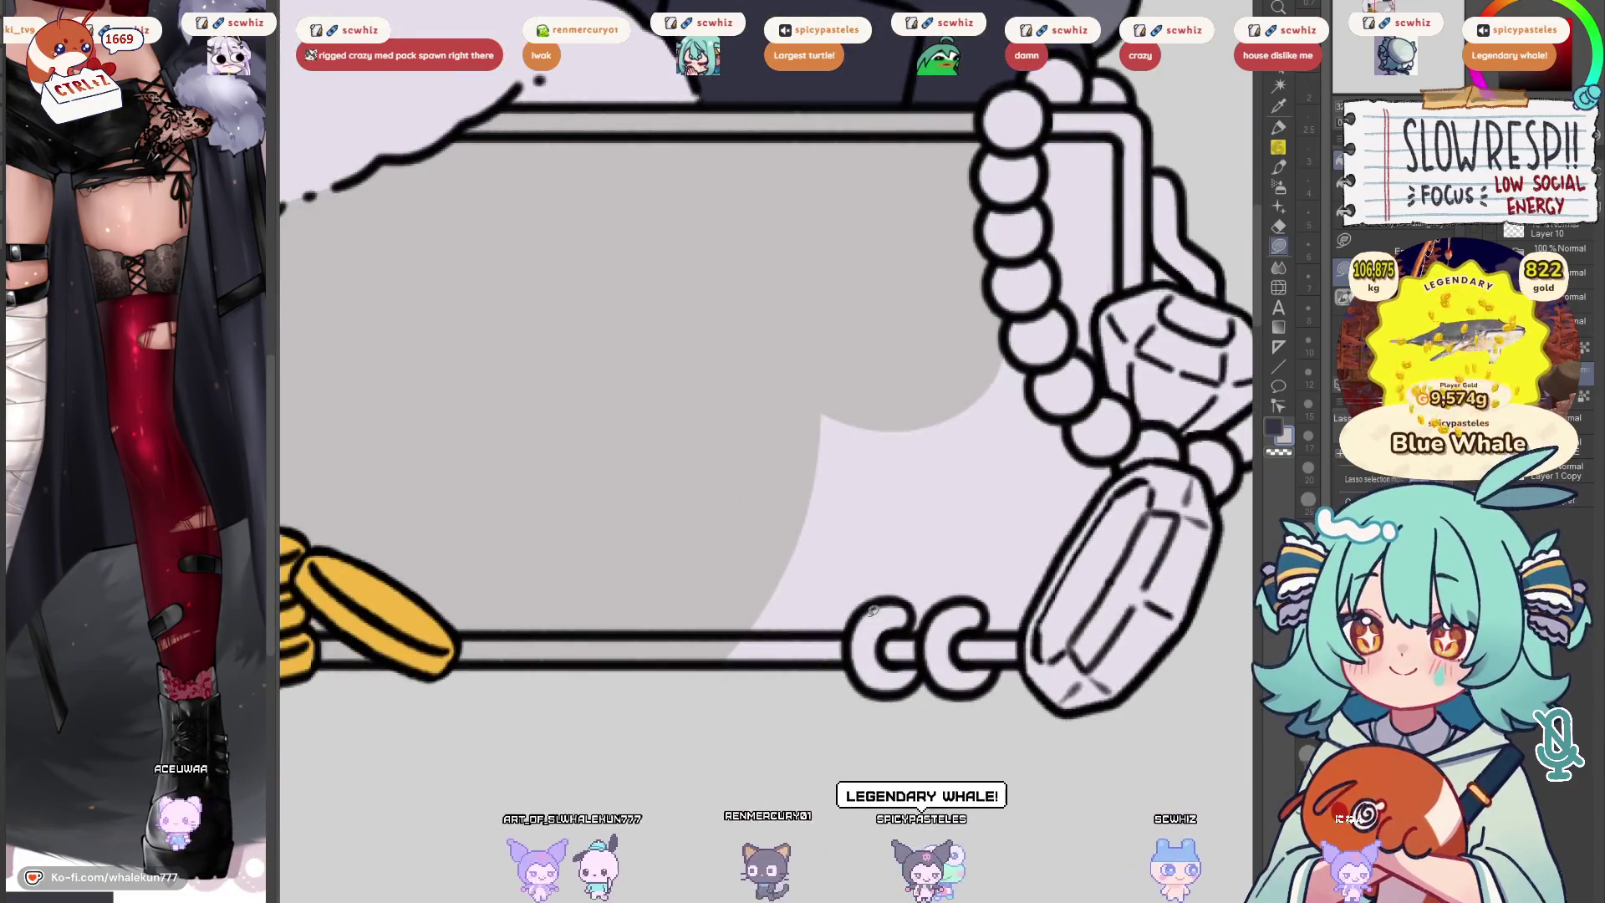
{"action": "left_click_drag", "start_coordinate": [788, 478], "coordinate": [782, 485]}
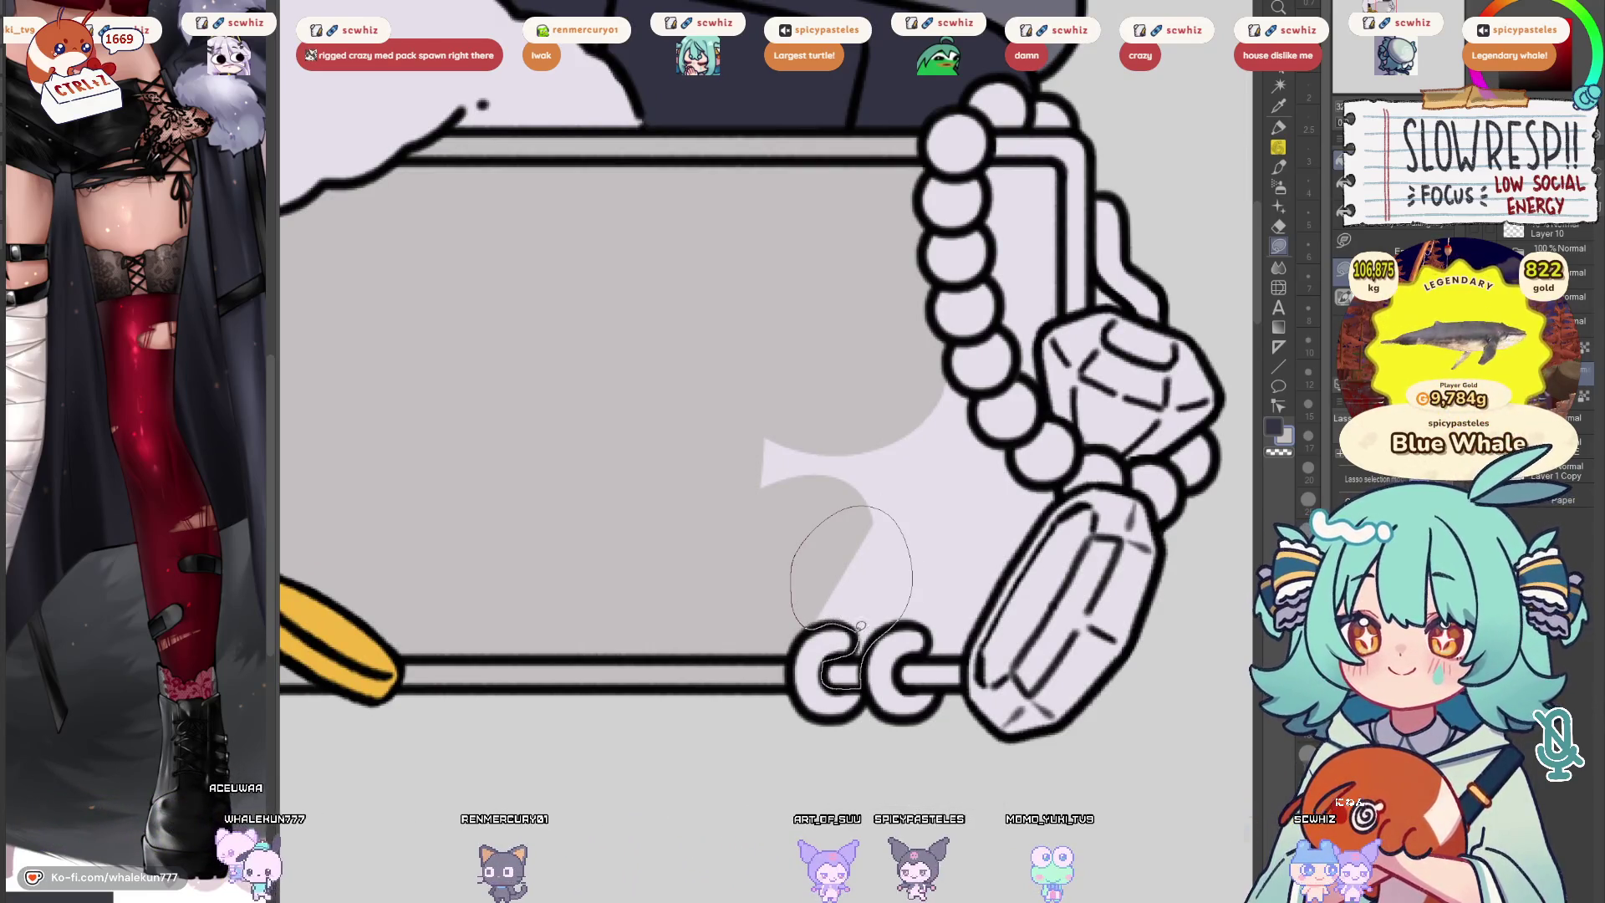
{"action": "left_click_drag", "start_coordinate": [860, 623], "coordinate": [869, 586]}
{"action": "mouse_move", "coordinate": [1004, 237]}
{"action": "left_mouse_down"}
{"action": "mouse_move", "coordinate": [928, 274]}
{"action": "mouse_move", "coordinate": [798, 475]}
{"action": "left_mouse_up"}
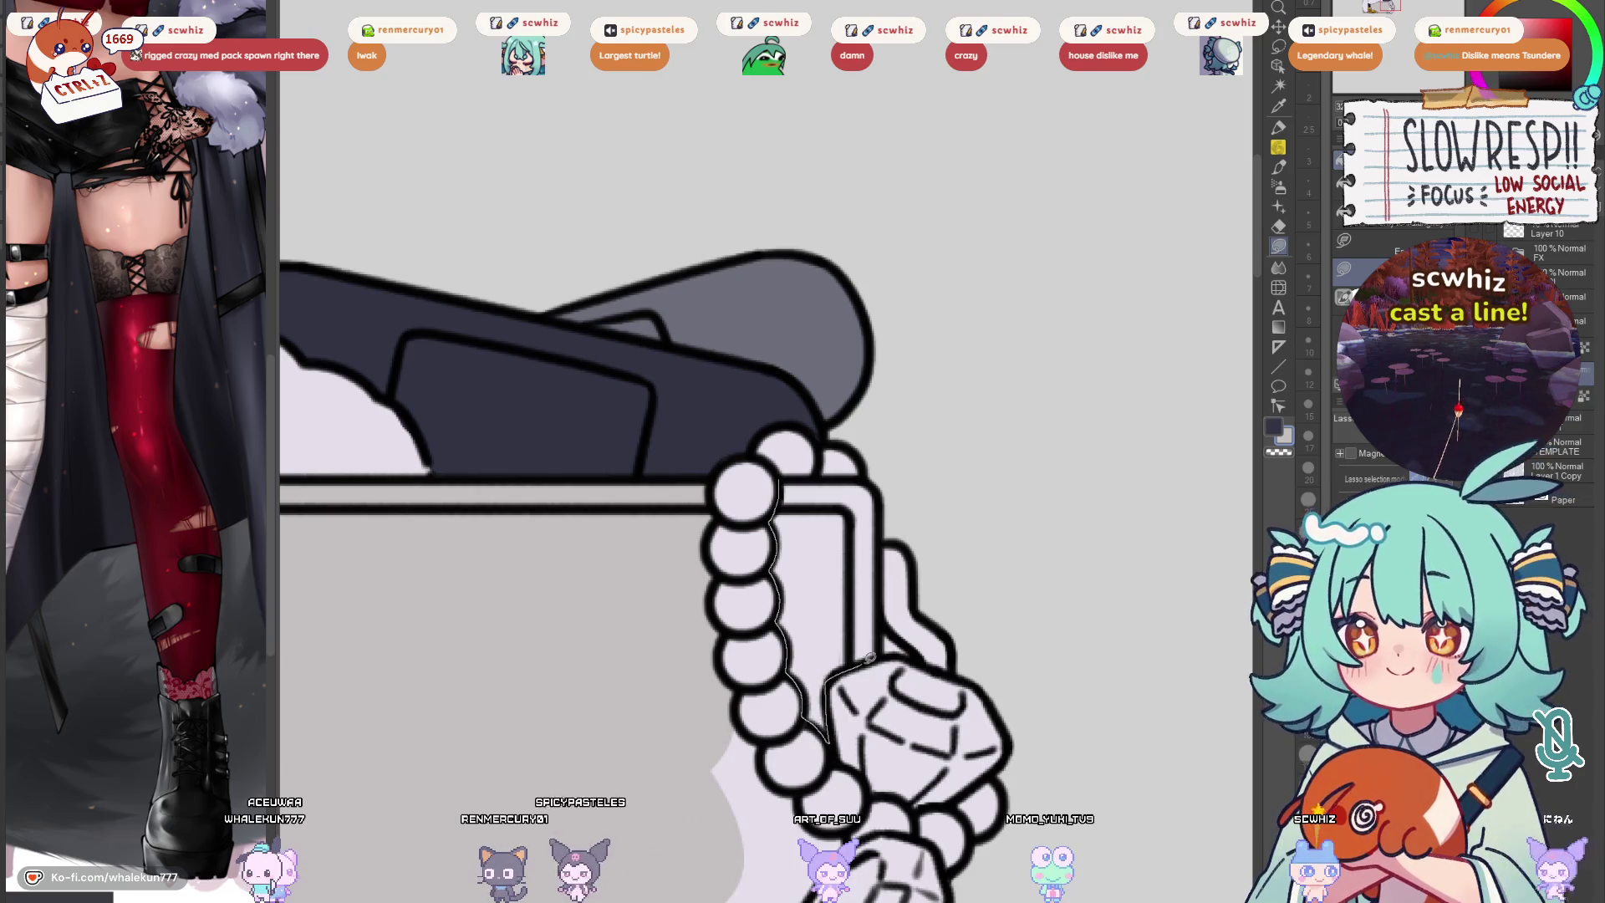
Lasso-fill the leftover area beside the beads with grey
{"action": "mouse_move", "coordinate": [899, 671]}
{"action": "left_mouse_down"}
{"action": "mouse_move", "coordinate": [882, 533]}
{"action": "mouse_move", "coordinate": [908, 393]}
{"action": "left_mouse_up"}
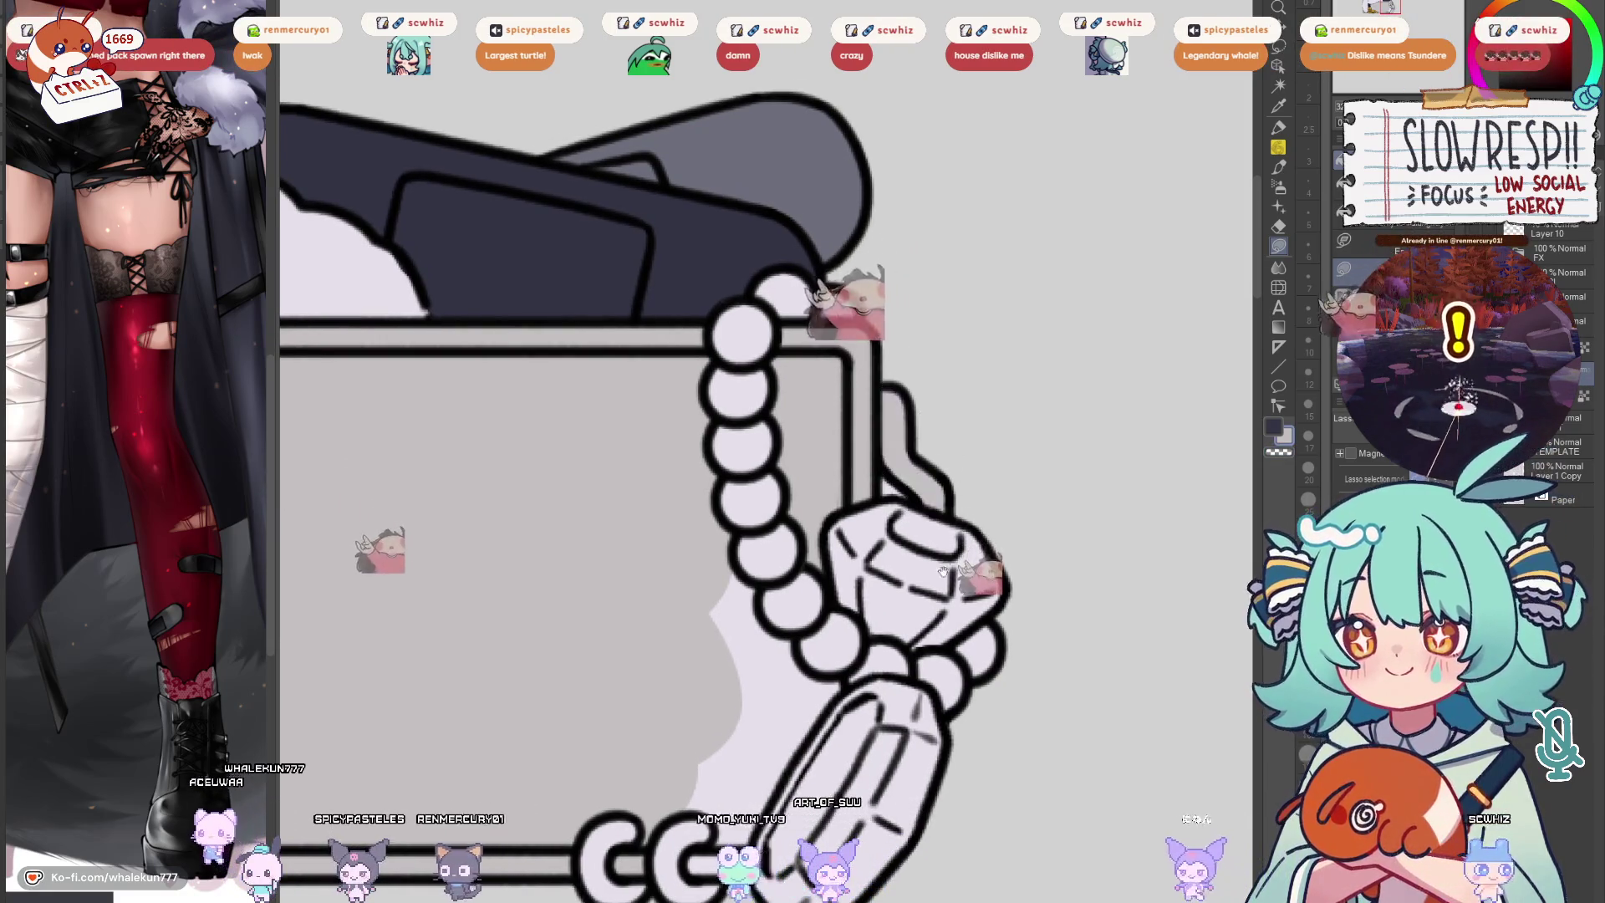
{"action": "left_click_drag", "start_coordinate": [909, 485], "coordinate": [947, 360]}
{"action": "mouse_move", "coordinate": [885, 552]}
{"action": "left_mouse_down"}
{"action": "mouse_move", "coordinate": [713, 548]}
{"action": "mouse_move", "coordinate": [712, 679]}
{"action": "mouse_move", "coordinate": [757, 703]}
{"action": "mouse_move", "coordinate": [820, 665]}
{"action": "left_mouse_up"}
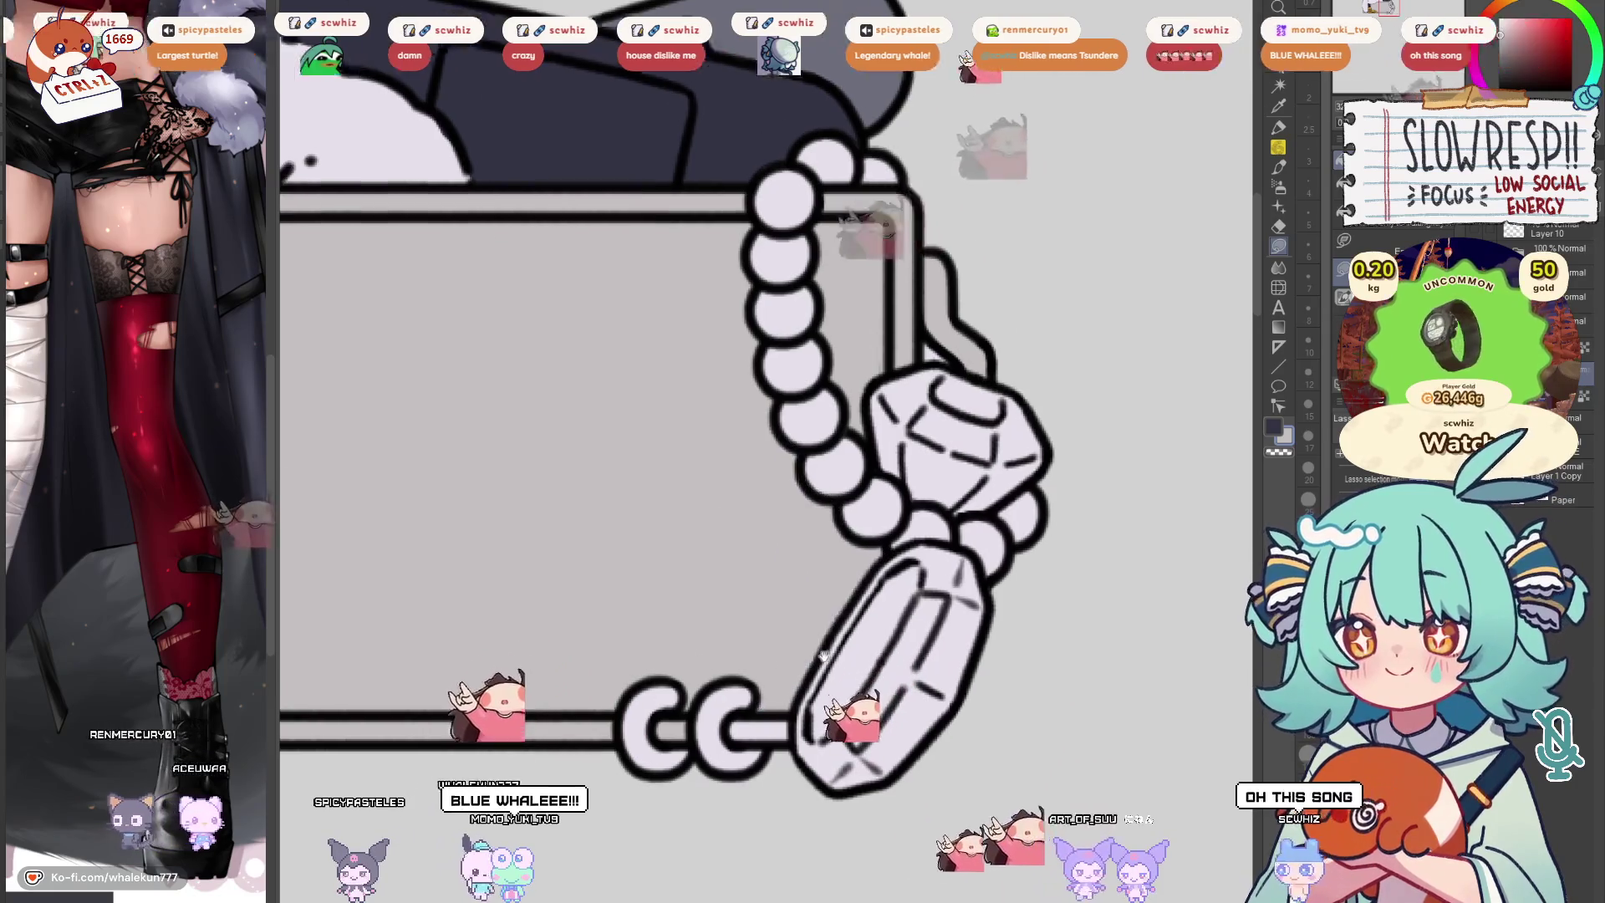
{"action": "left_click_drag", "start_coordinate": [742, 708], "coordinate": [797, 642]}
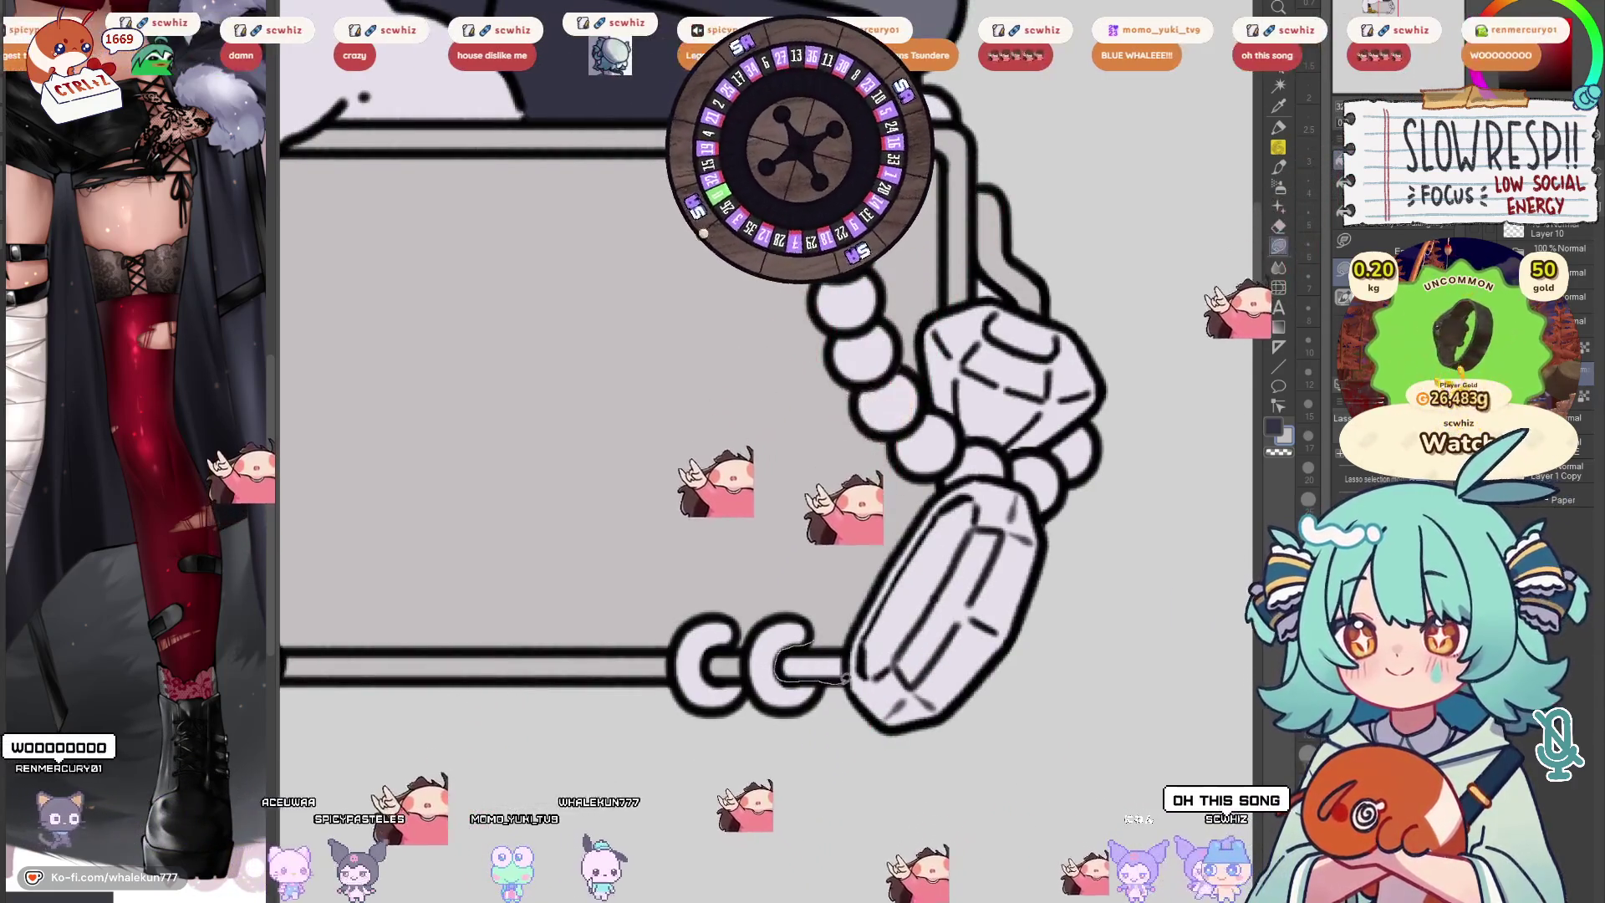
Zoom out to check the banner, then begin outlining the panel along the tower's right edge
{"action": "scroll", "coordinate": [931, 453], "scroll_direction": "down", "scroll_amount": 2}
{"action": "left_click_drag", "start_coordinate": [931, 452], "coordinate": [1007, 565]}
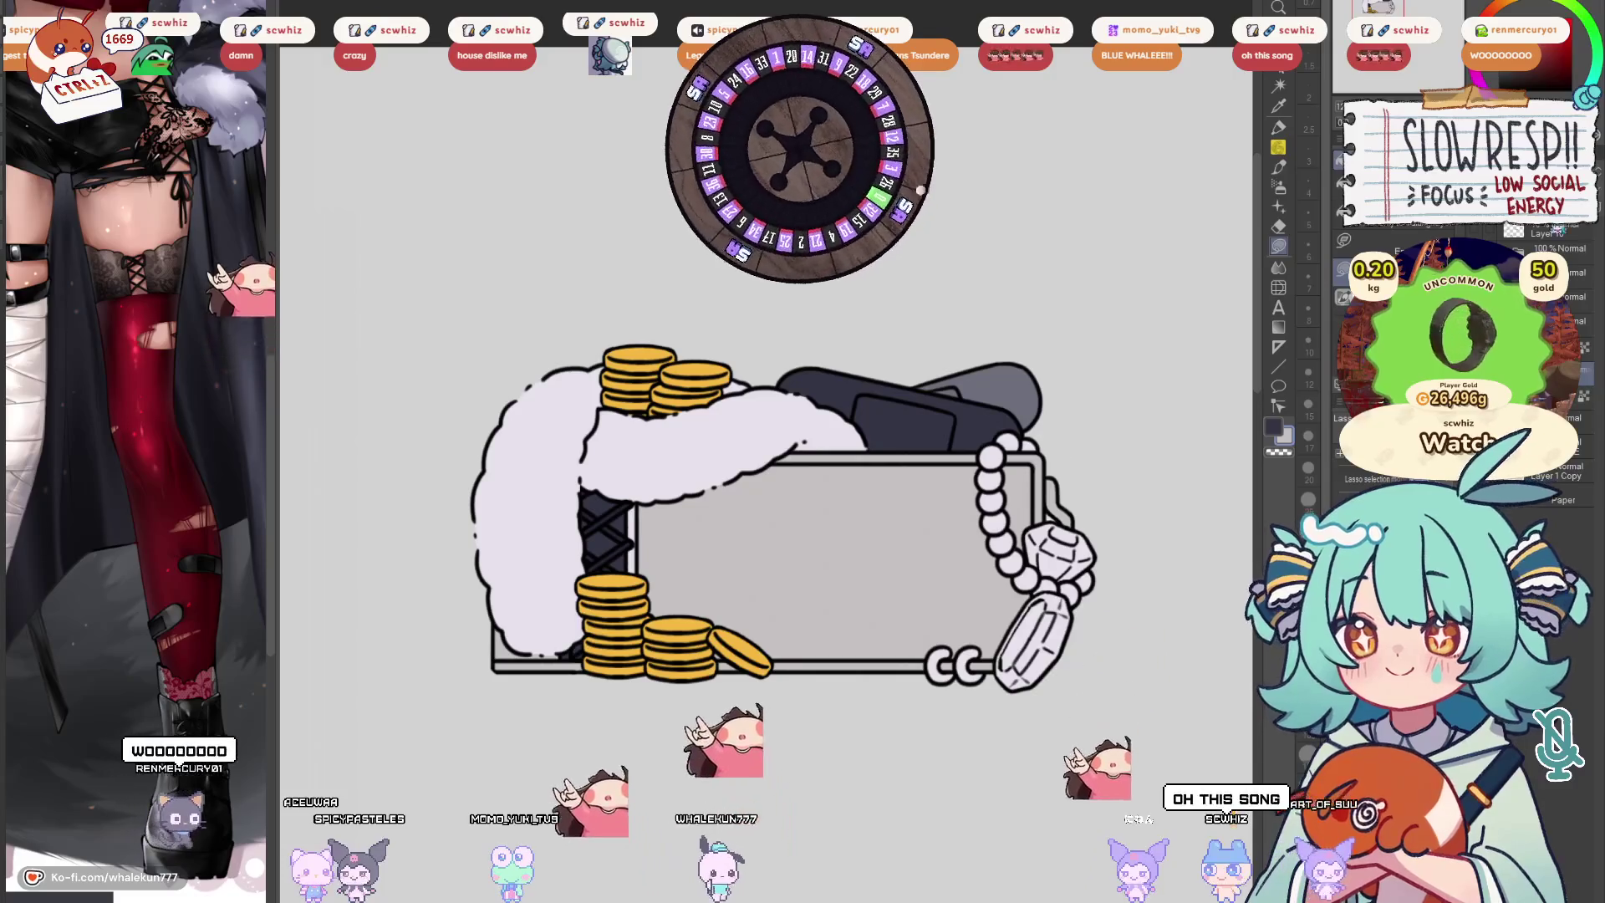
{"action": "left_click_drag", "start_coordinate": [882, 662], "coordinate": [1003, 665]}
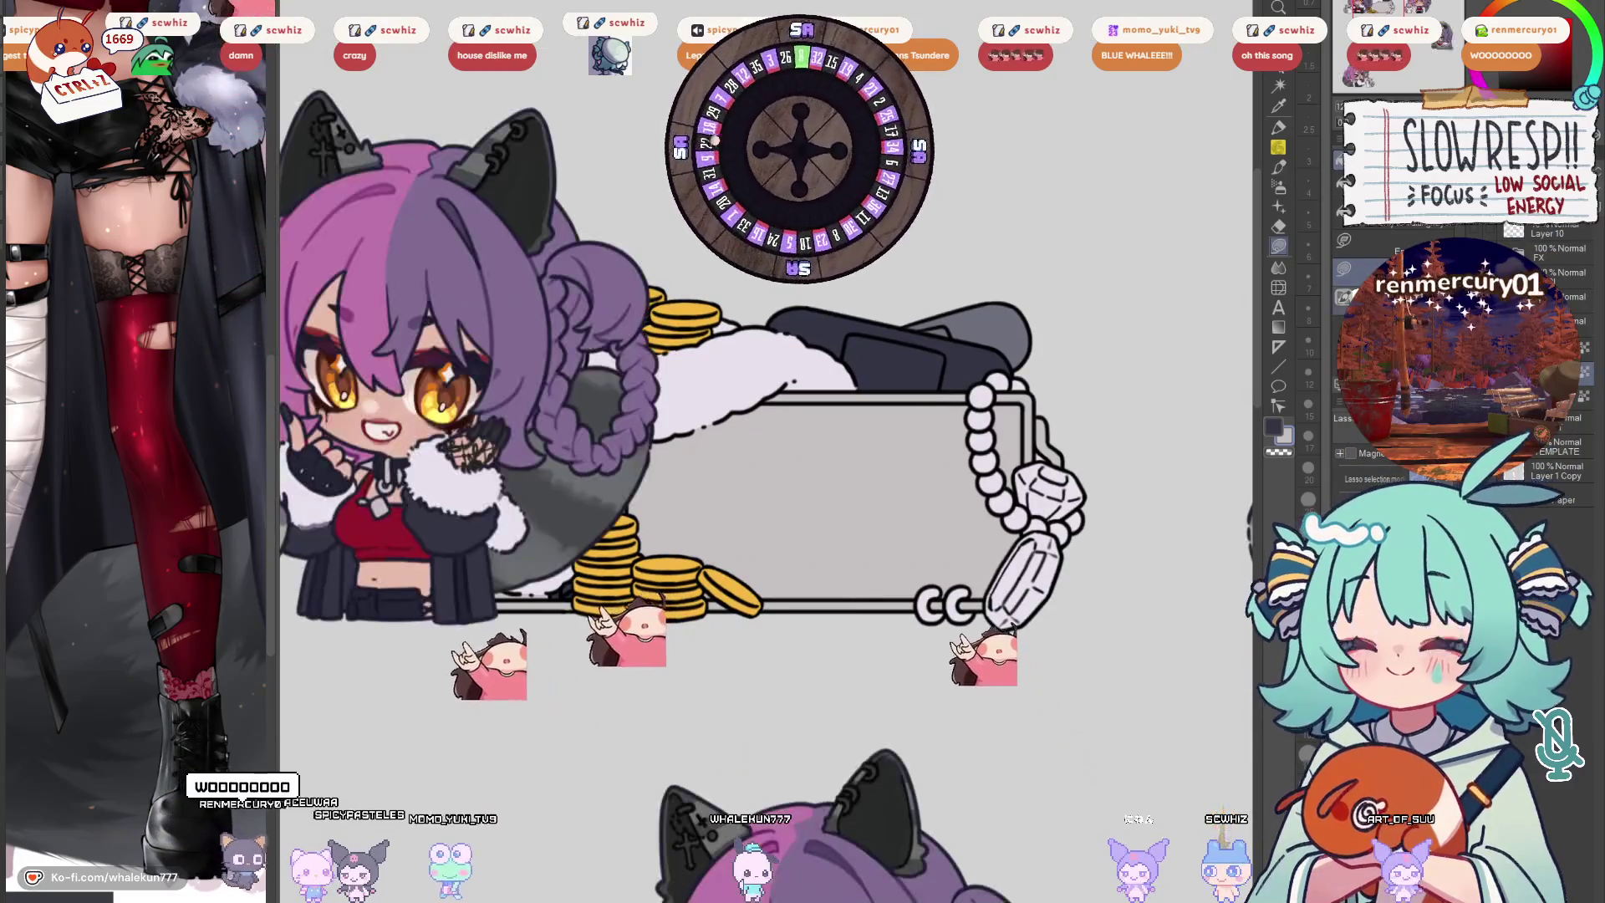
{"action": "left_click_drag", "start_coordinate": [844, 679], "coordinate": [957, 680]}
{"action": "scroll", "coordinate": [957, 498], "scroll_direction": "up", "scroll_amount": 2}
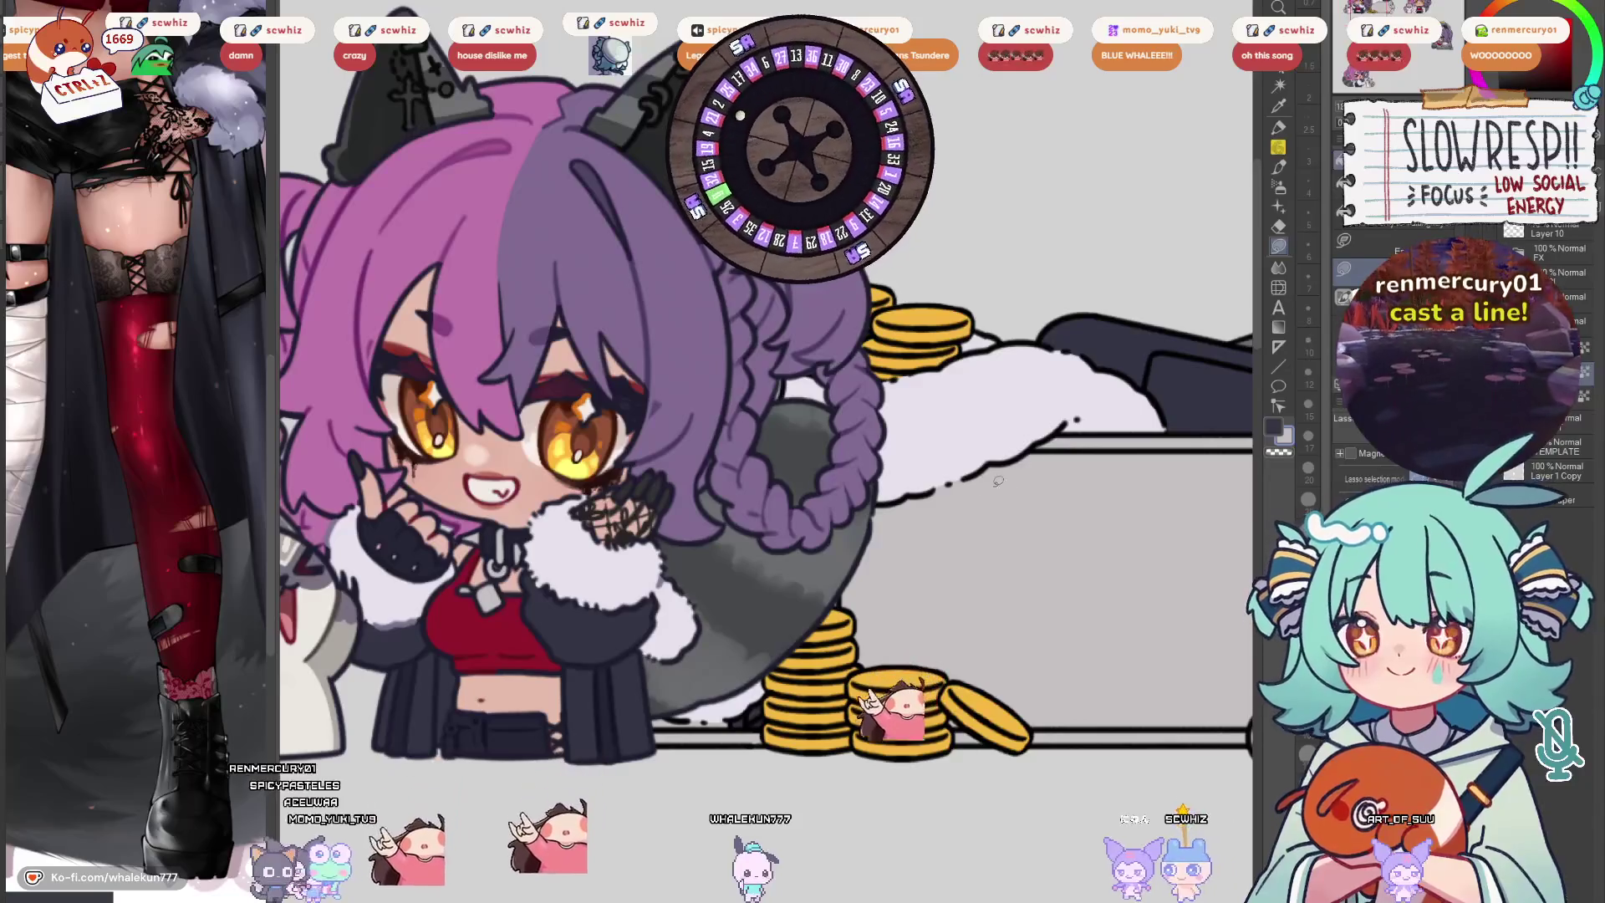
{"action": "scroll", "coordinate": [793, 616], "scroll_direction": "up", "scroll_amount": 2}
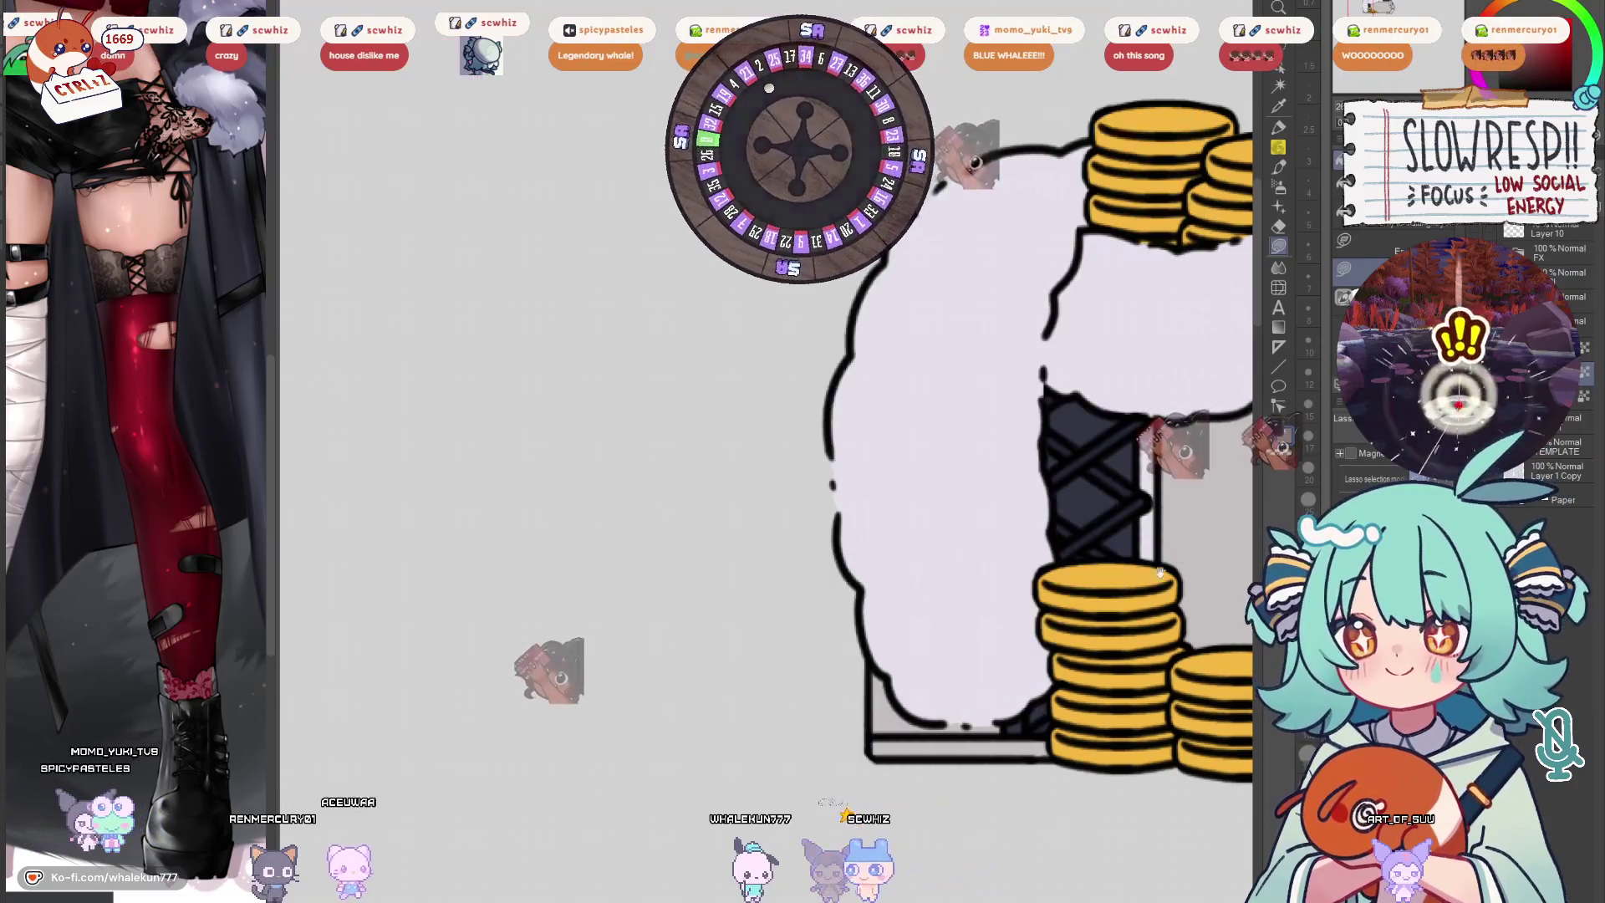
{"action": "left_click_drag", "start_coordinate": [1050, 633], "coordinate": [841, 575]}
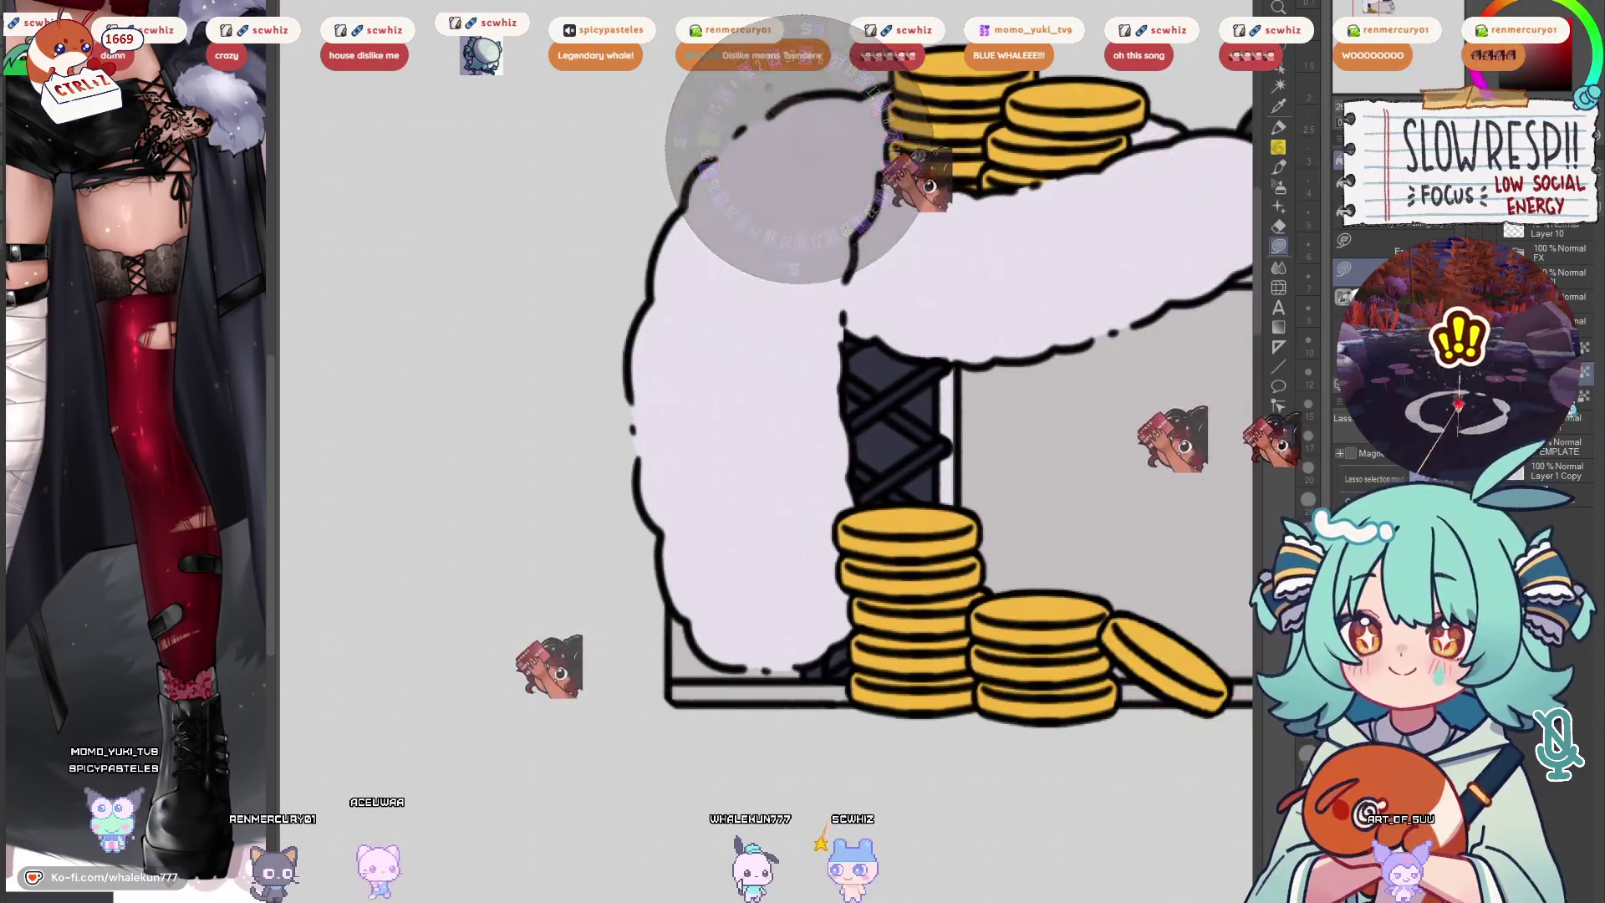
{"action": "scroll", "coordinate": [841, 574], "scroll_direction": "up", "scroll_amount": 2}
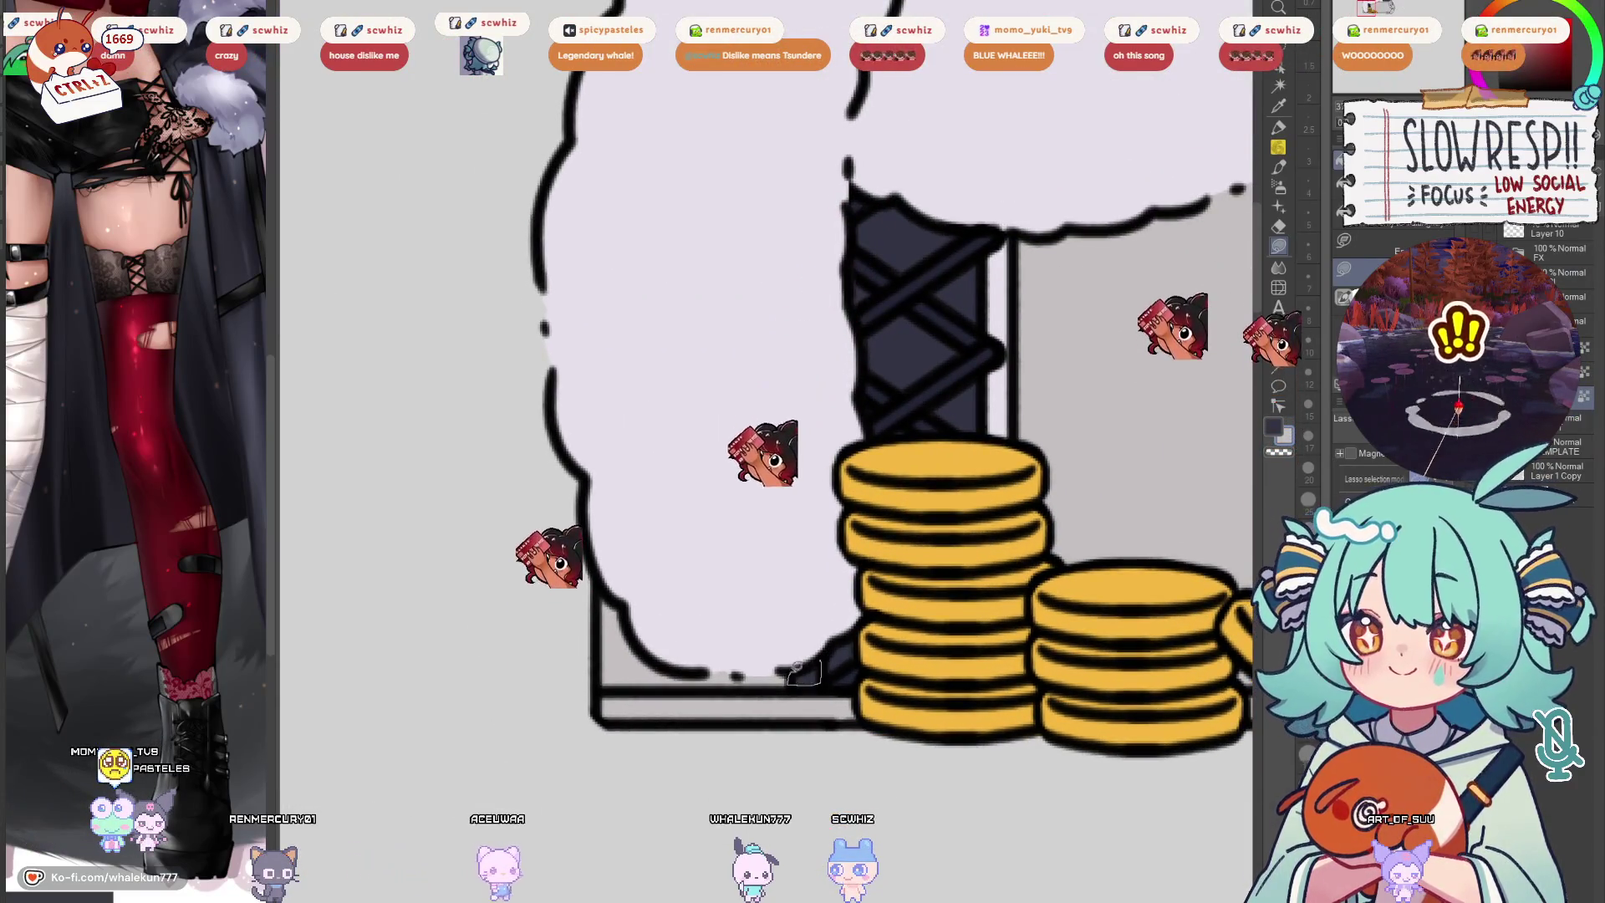
{"action": "scroll", "coordinate": [878, 544], "scroll_direction": "up", "scroll_amount": 3}
{"action": "mouse_move", "coordinate": [925, 444]}
{"action": "left_mouse_down"}
{"action": "mouse_move", "coordinate": [921, 623]}
{"action": "mouse_move", "coordinate": [943, 585]}
{"action": "mouse_move", "coordinate": [945, 479]}
{"action": "mouse_move", "coordinate": [926, 444]}
{"action": "left_mouse_up"}
Fill the outlined tower-side panel with dark navy and recentre the banner
{"action": "key", "text": "ctrl+0"}
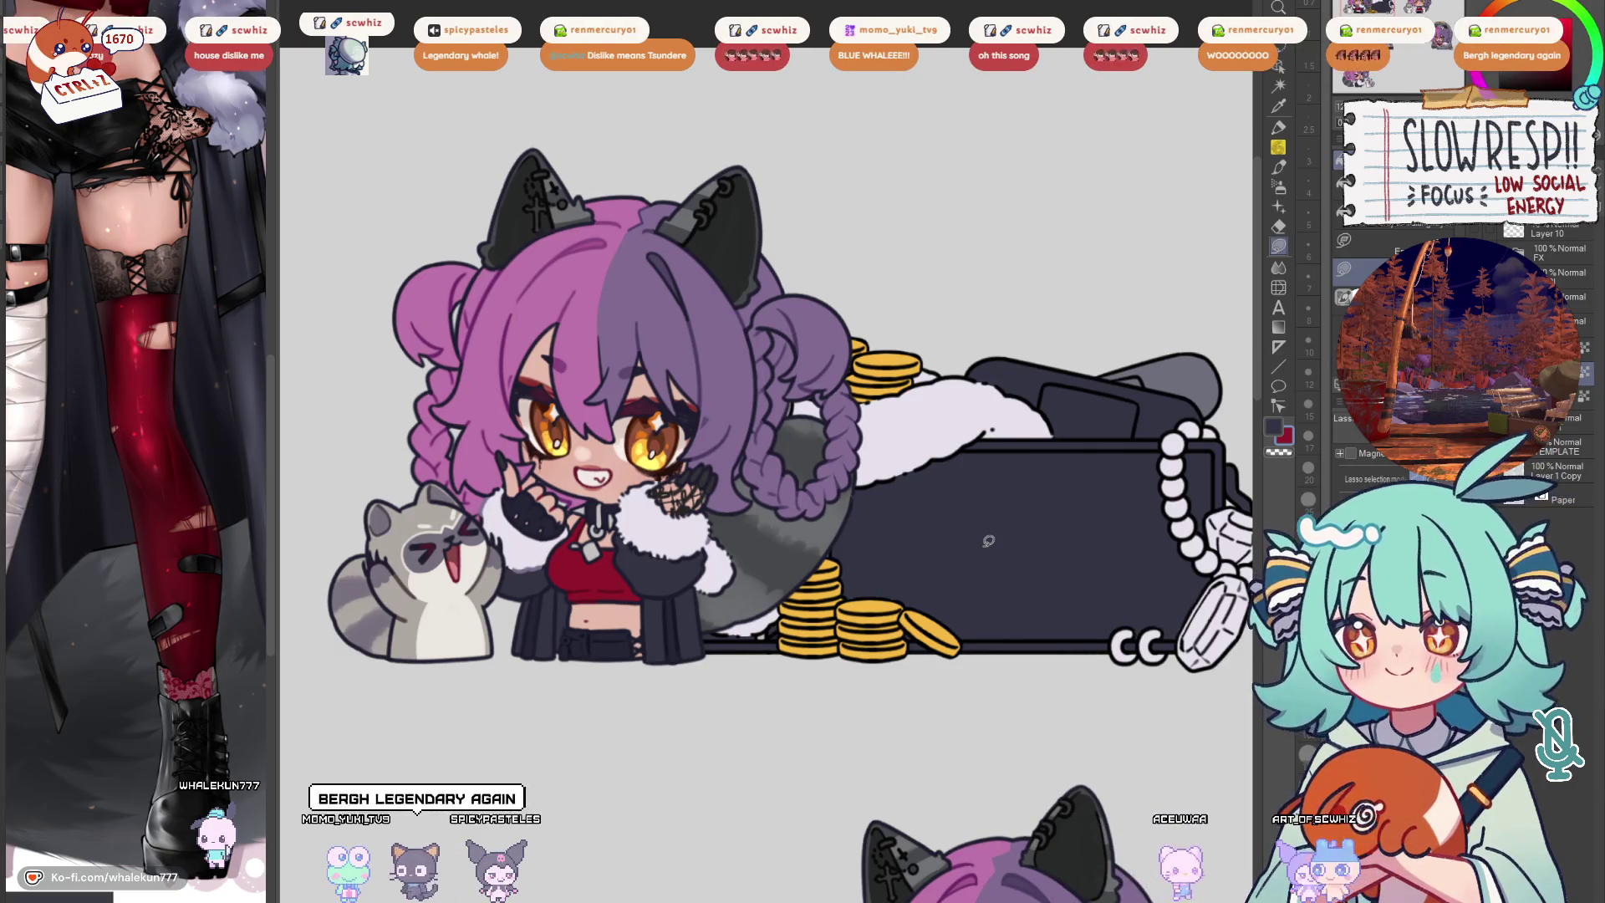
{"action": "mouse_move", "coordinate": [1114, 564]}
{"action": "left_mouse_down"}
{"action": "mouse_move", "coordinate": [838, 463]}
{"action": "mouse_move", "coordinate": [819, 482]}
{"action": "mouse_move", "coordinate": [1027, 518]}
{"action": "mouse_move", "coordinate": [960, 521]}
{"action": "left_mouse_up"}
Colour the lower hanging crystal pink-purple, then return to the dark navy colour
{"action": "left_click", "coordinate": [571, 270], "text": "alt"}
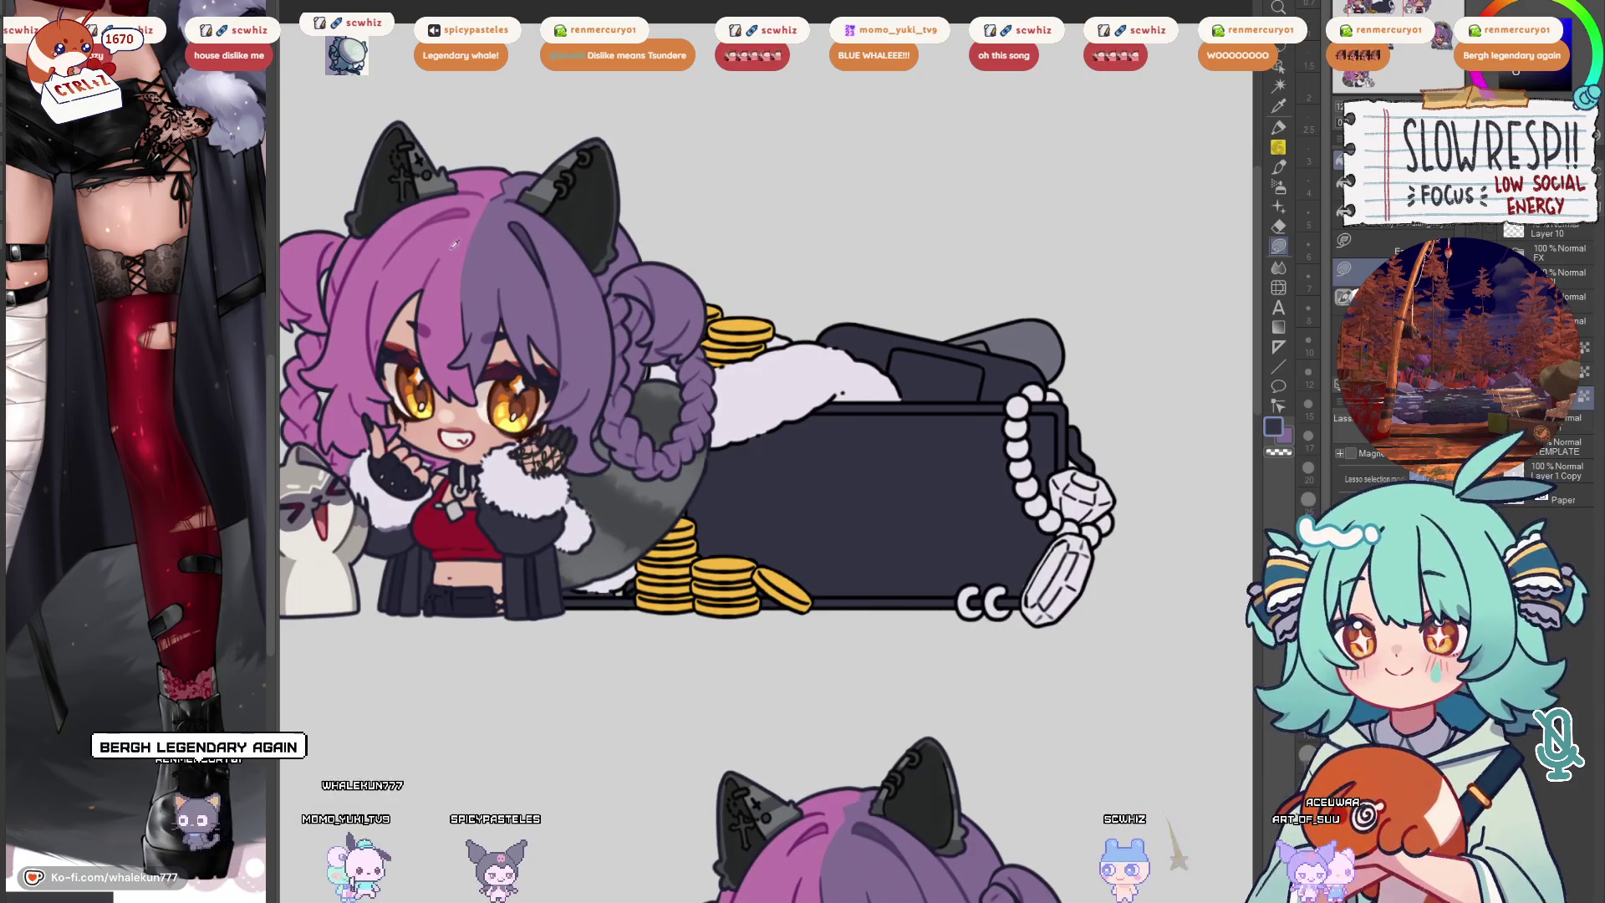
{"action": "scroll", "coordinate": [917, 432], "scroll_direction": "up", "scroll_amount": 4}
{"action": "left_click_drag", "start_coordinate": [917, 432], "coordinate": [967, 269]}
{"action": "mouse_move", "coordinate": [916, 469]}
{"action": "left_mouse_down"}
{"action": "mouse_move", "coordinate": [853, 568]}
{"action": "mouse_move", "coordinate": [931, 733]}
{"action": "mouse_move", "coordinate": [1024, 602]}
{"action": "mouse_move", "coordinate": [1003, 477]}
{"action": "mouse_move", "coordinate": [920, 468]}
{"action": "mouse_move", "coordinate": [868, 525]}
{"action": "mouse_move", "coordinate": [766, 574]}
{"action": "mouse_move", "coordinate": [778, 595]}
{"action": "left_mouse_up"}
{"action": "left_click", "coordinate": [878, 502], "text": "alt"}
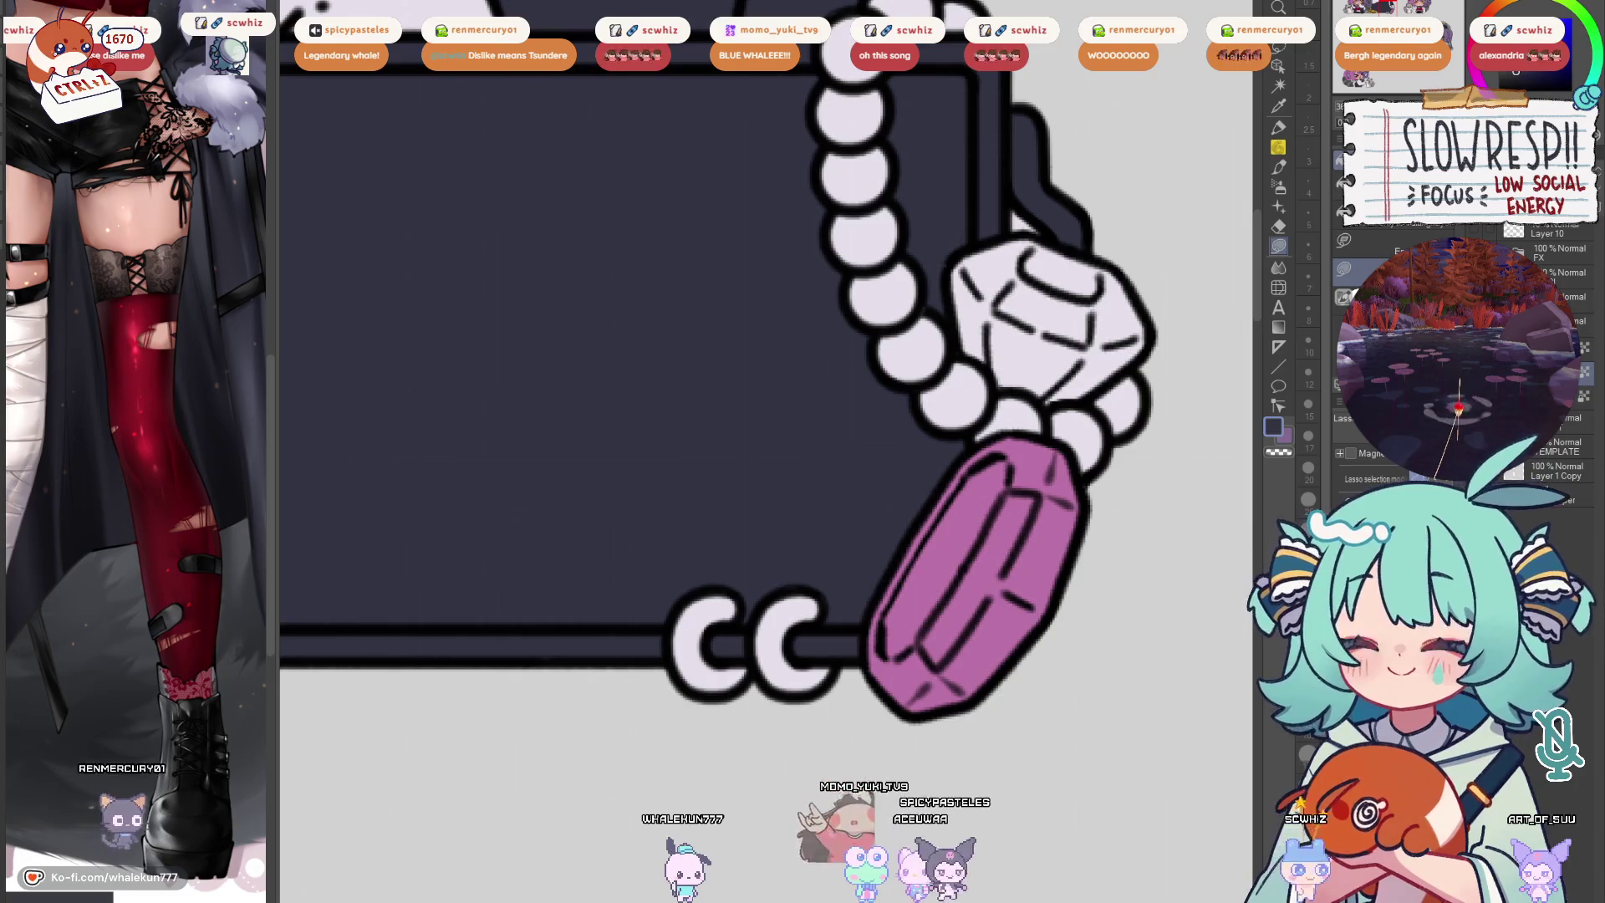
{"action": "left_click_drag", "start_coordinate": [1067, 585], "coordinate": [941, 627]}
{"action": "scroll", "coordinate": [940, 628], "scroll_direction": "down", "scroll_amount": 5}
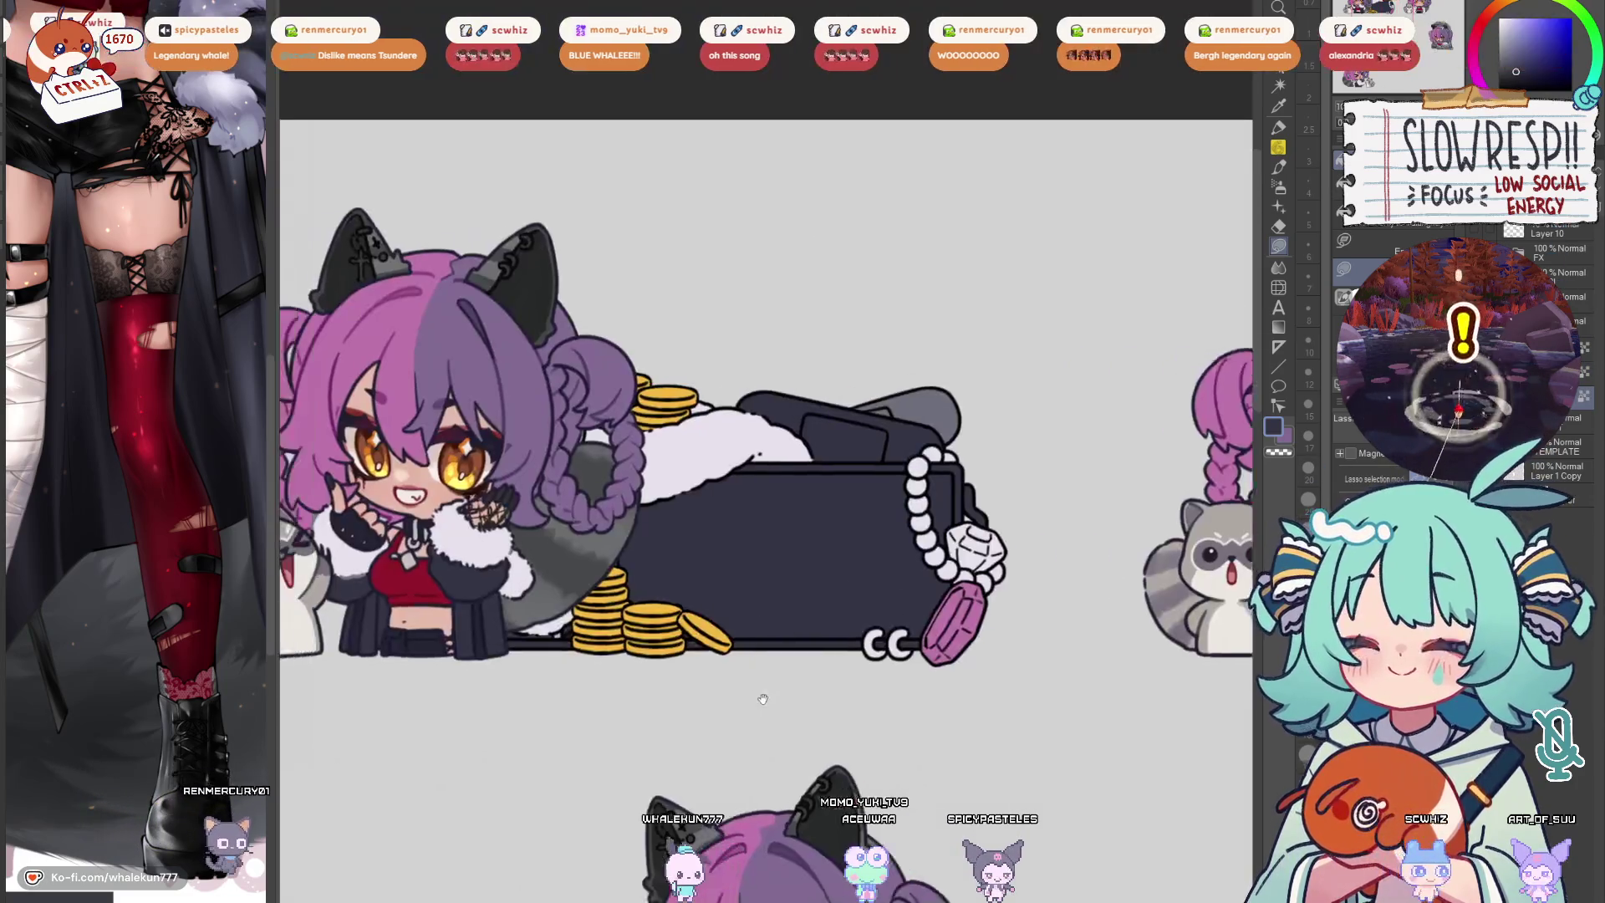
{"action": "scroll", "coordinate": [917, 500], "scroll_direction": "up", "scroll_amount": 4}
{"action": "scroll", "coordinate": [917, 500], "scroll_direction": "up", "scroll_amount": 3}
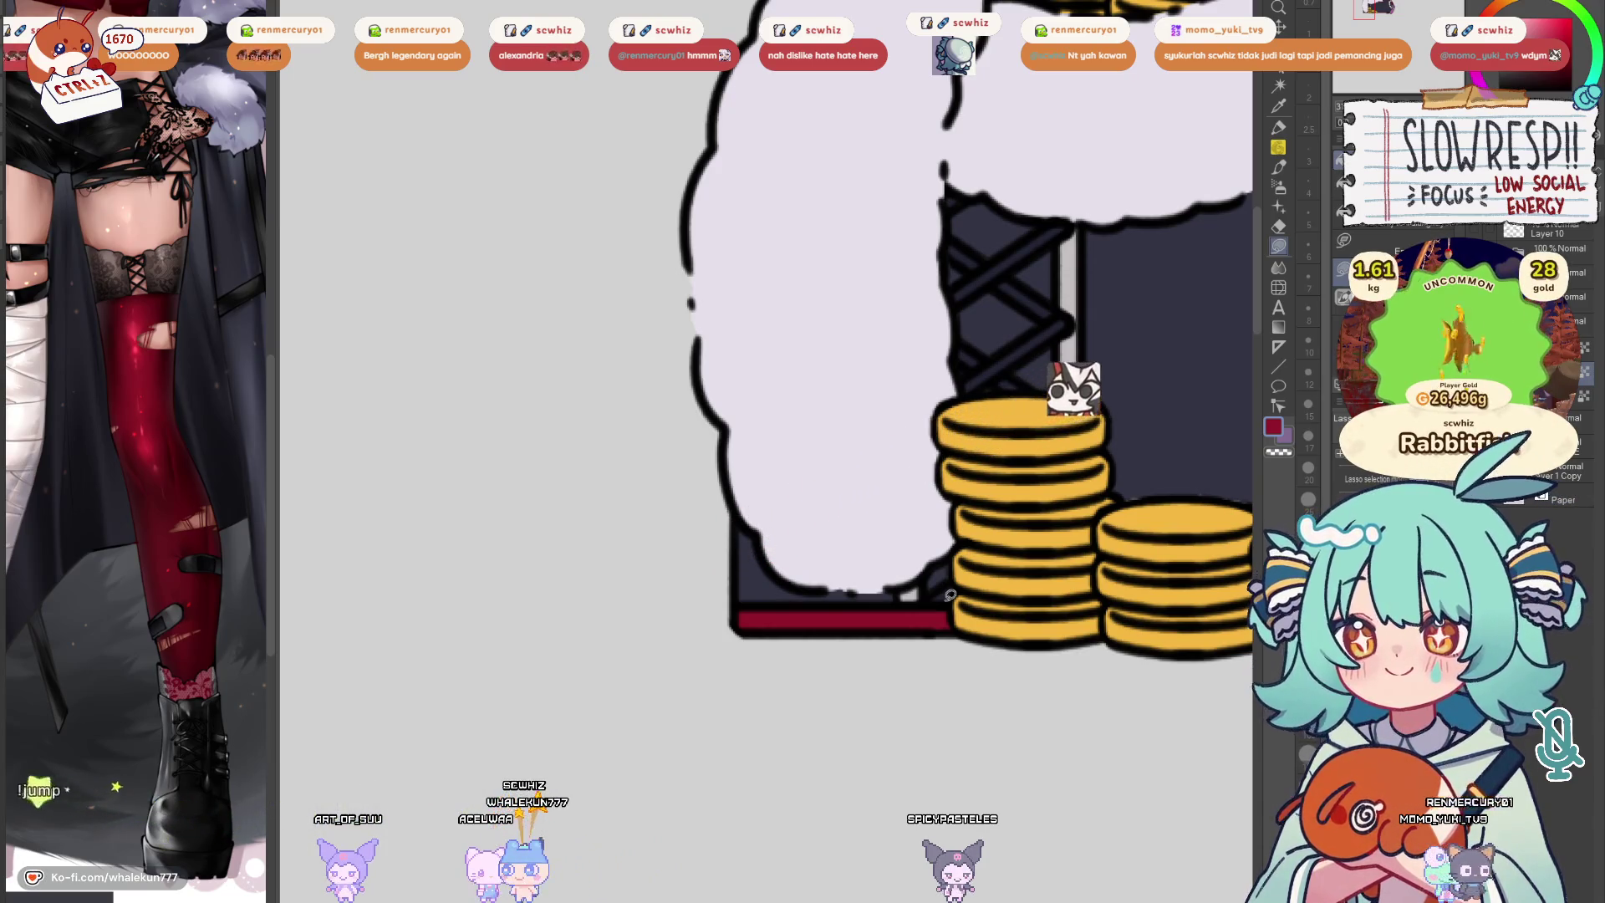
{"action": "mouse_move", "coordinate": [1082, 460]}
{"action": "left_mouse_down"}
{"action": "mouse_move", "coordinate": [1004, 435]}
{"action": "mouse_move", "coordinate": [1019, 430]}
{"action": "left_mouse_up"}
{"action": "scroll", "coordinate": [1003, 435], "scroll_direction": "down", "scroll_amount": 3}
{"action": "scroll", "coordinate": [1004, 435], "scroll_direction": "up", "scroll_amount": 2}
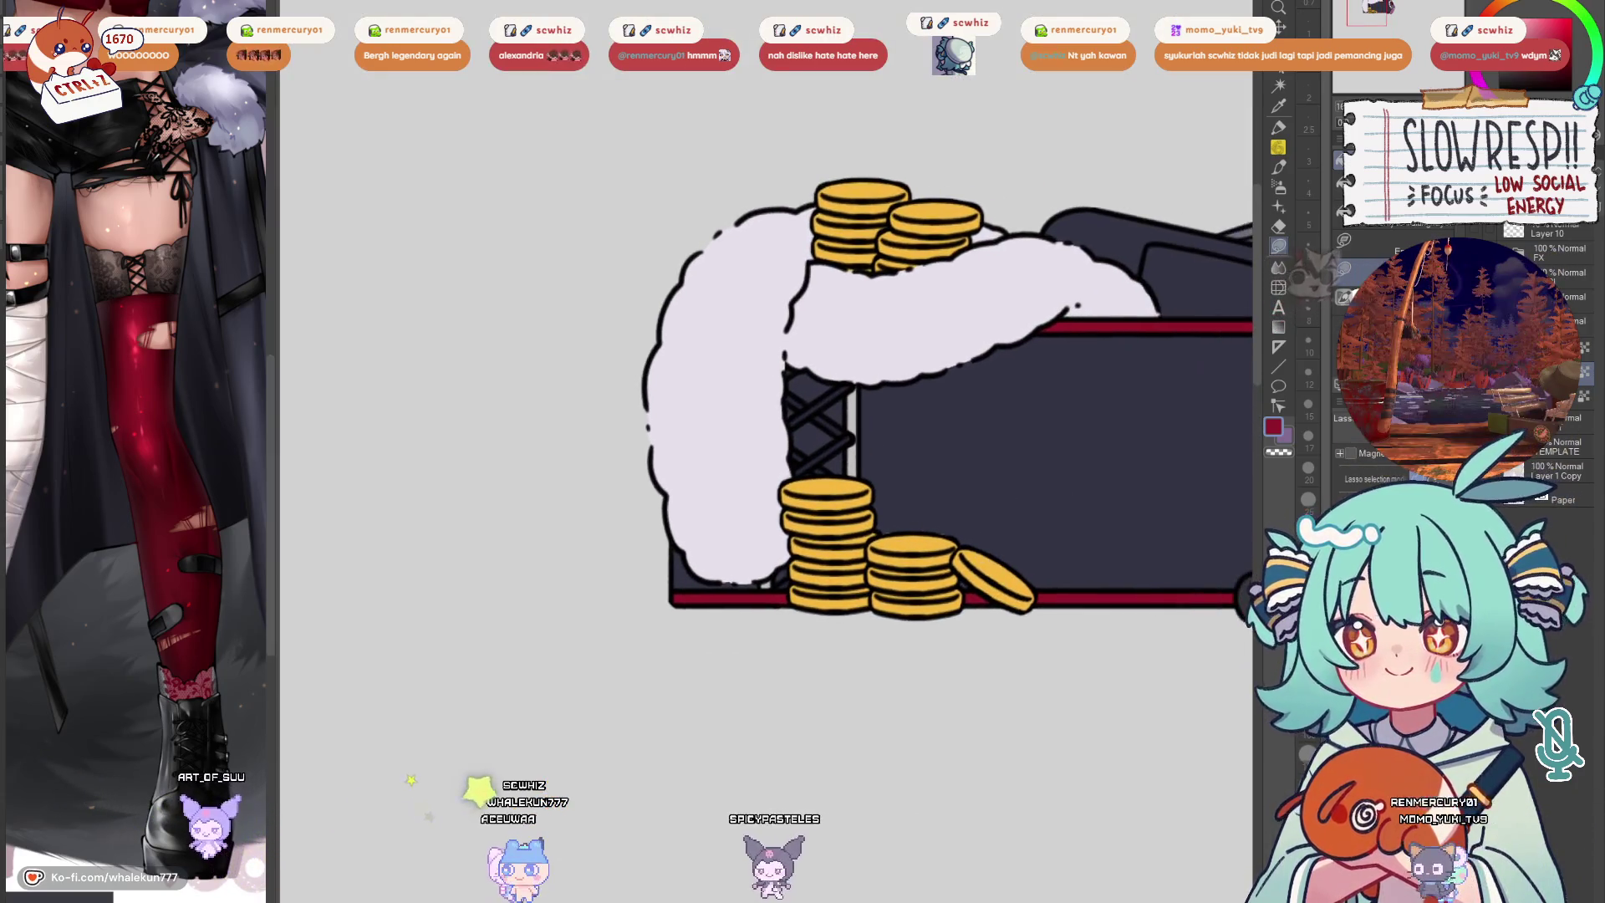
{"action": "scroll", "coordinate": [1019, 430], "scroll_direction": "down", "scroll_amount": 3}
{"action": "scroll", "coordinate": [1018, 430], "scroll_direction": "up", "scroll_amount": 4}
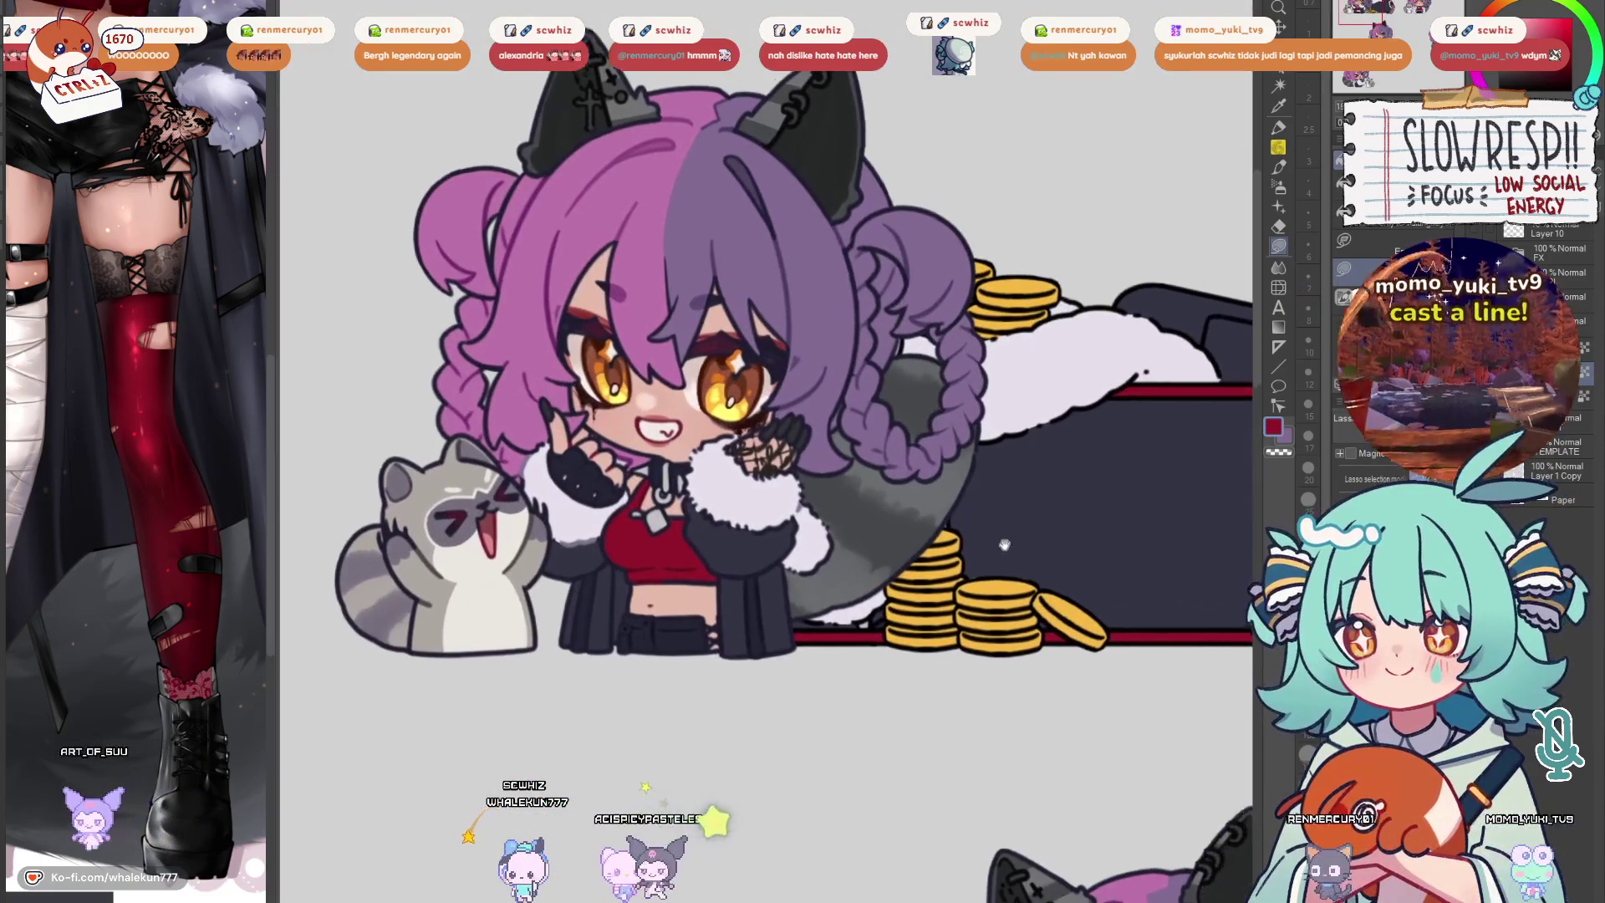
{"action": "left_click_drag", "start_coordinate": [751, 381], "coordinate": [784, 427]}
{"action": "left_click_drag", "start_coordinate": [926, 592], "coordinate": [942, 543]}
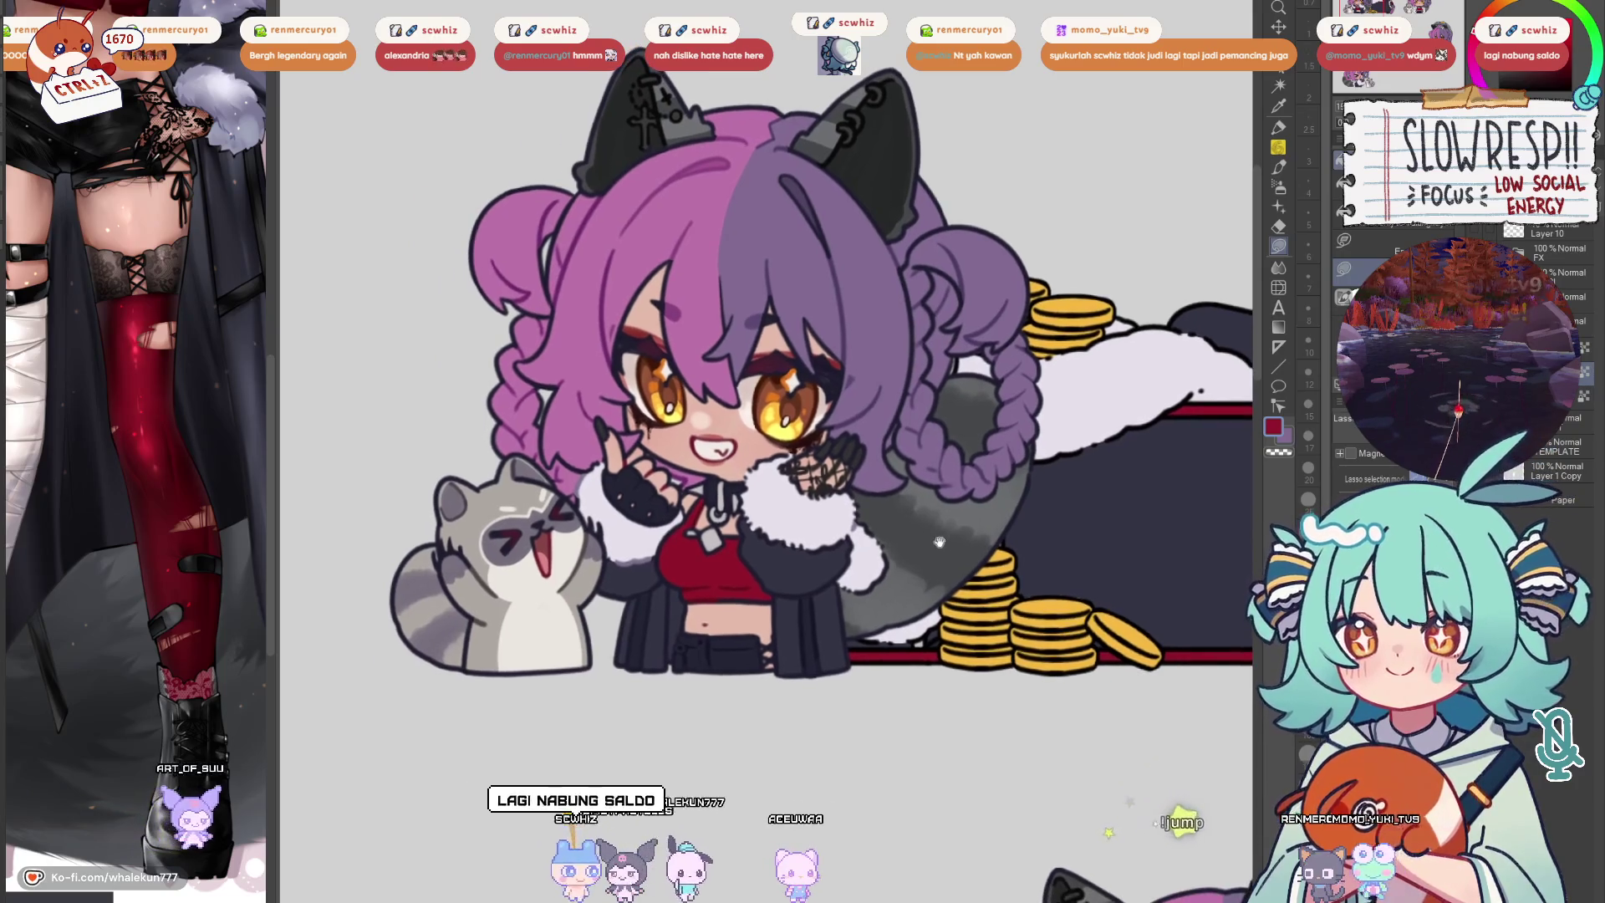
{"action": "left_click", "coordinate": [821, 491], "text": "alt"}
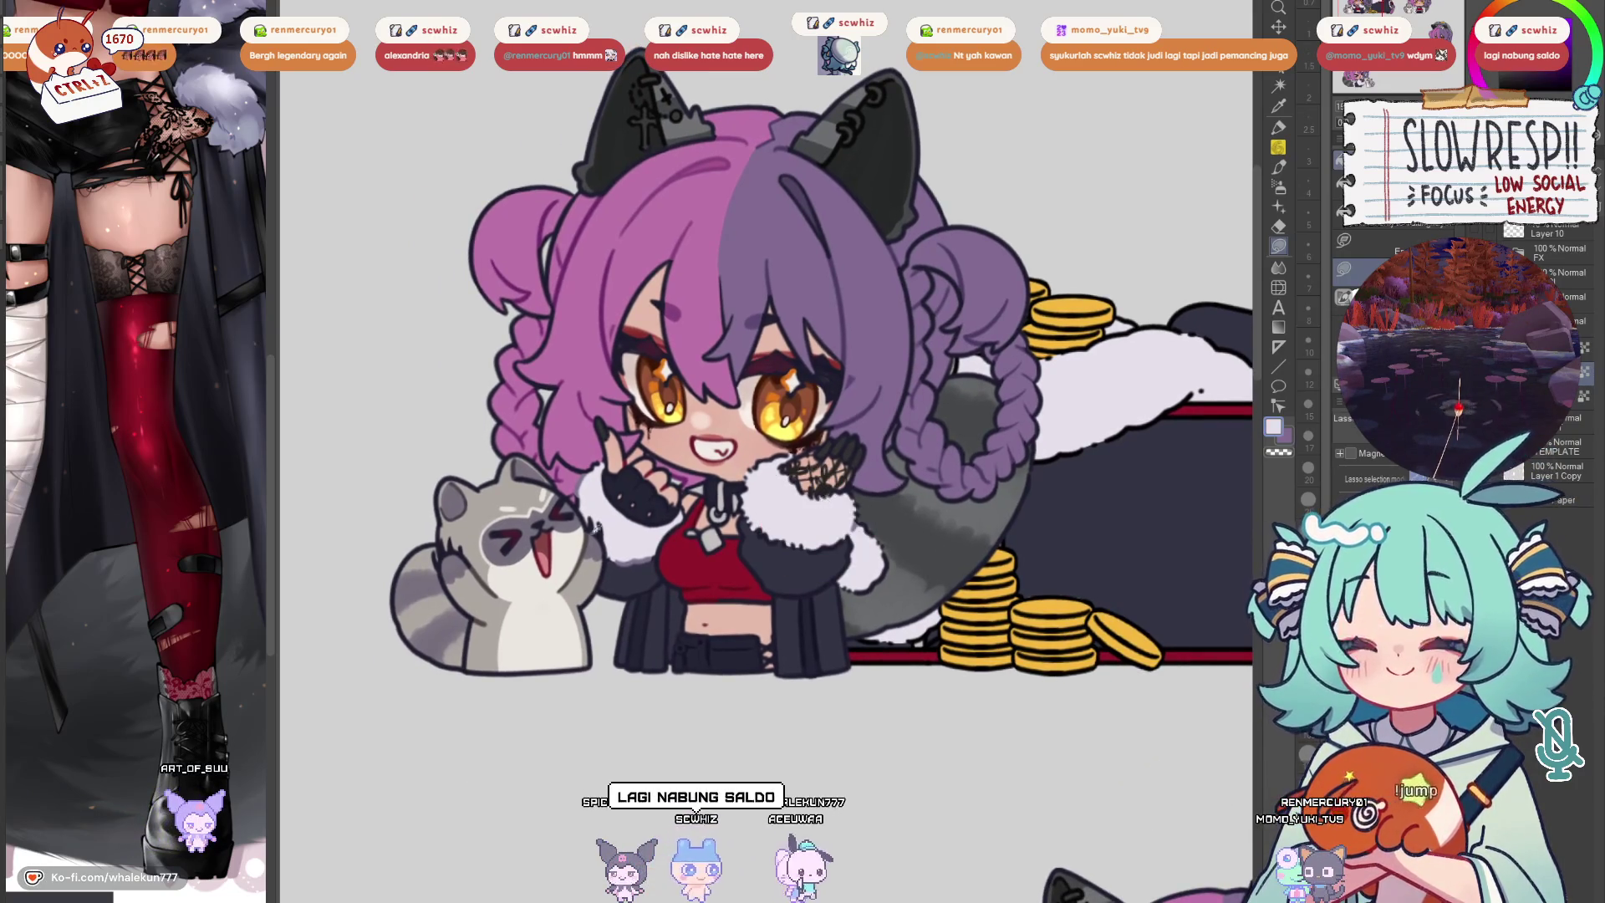
{"action": "scroll", "coordinate": [877, 499], "scroll_direction": "down", "scroll_amount": 4}
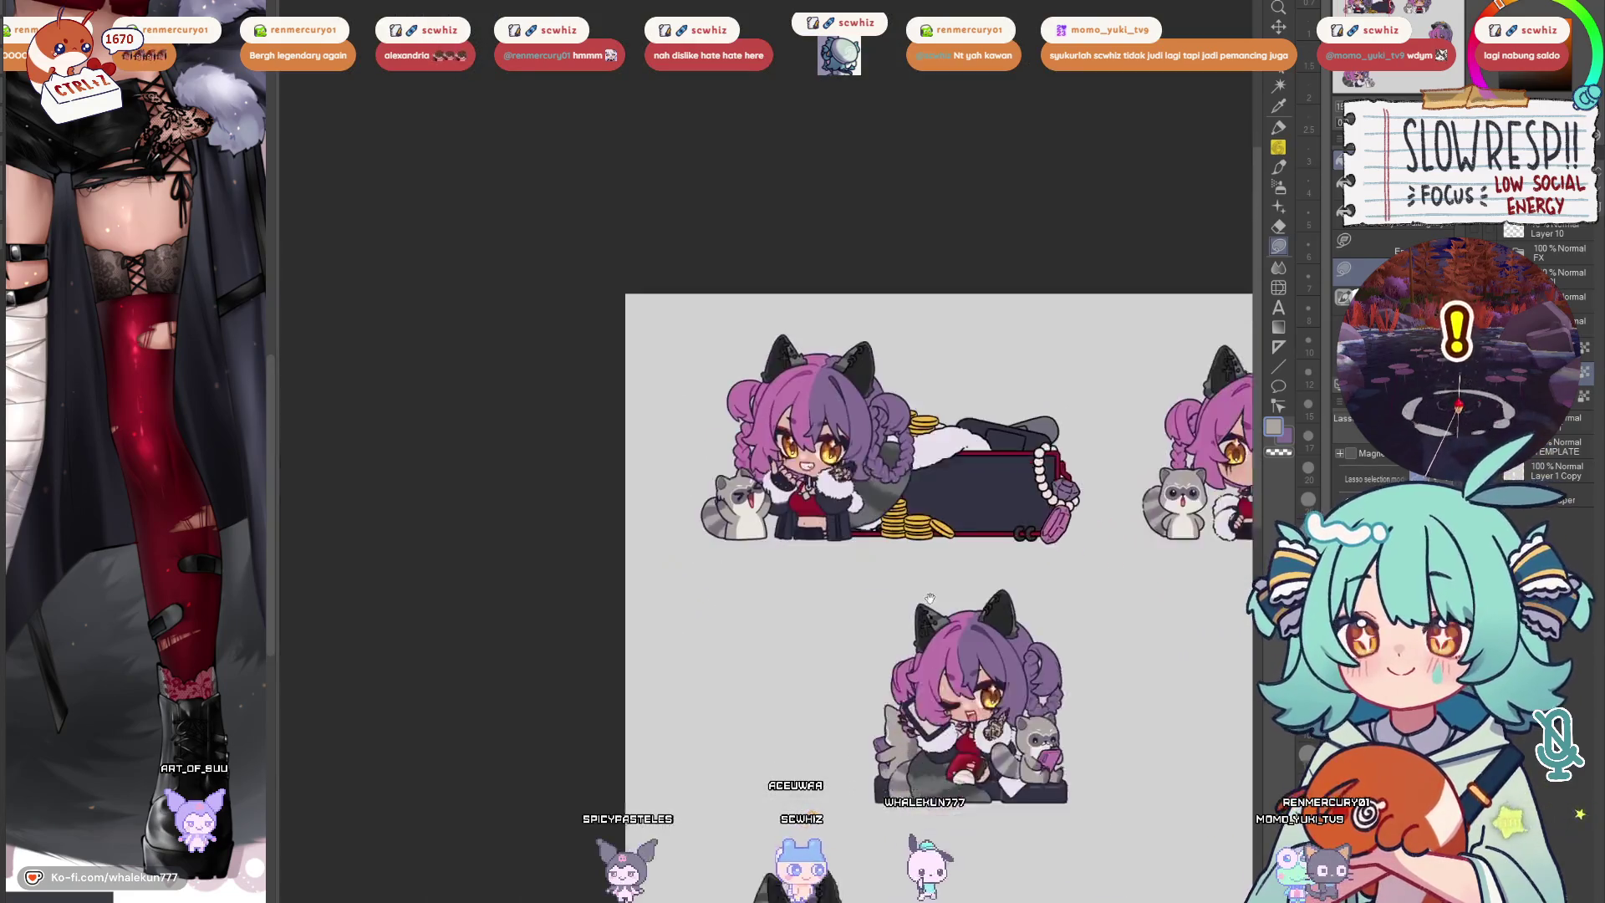
{"action": "scroll", "coordinate": [943, 625], "scroll_direction": "up", "scroll_amount": 5}
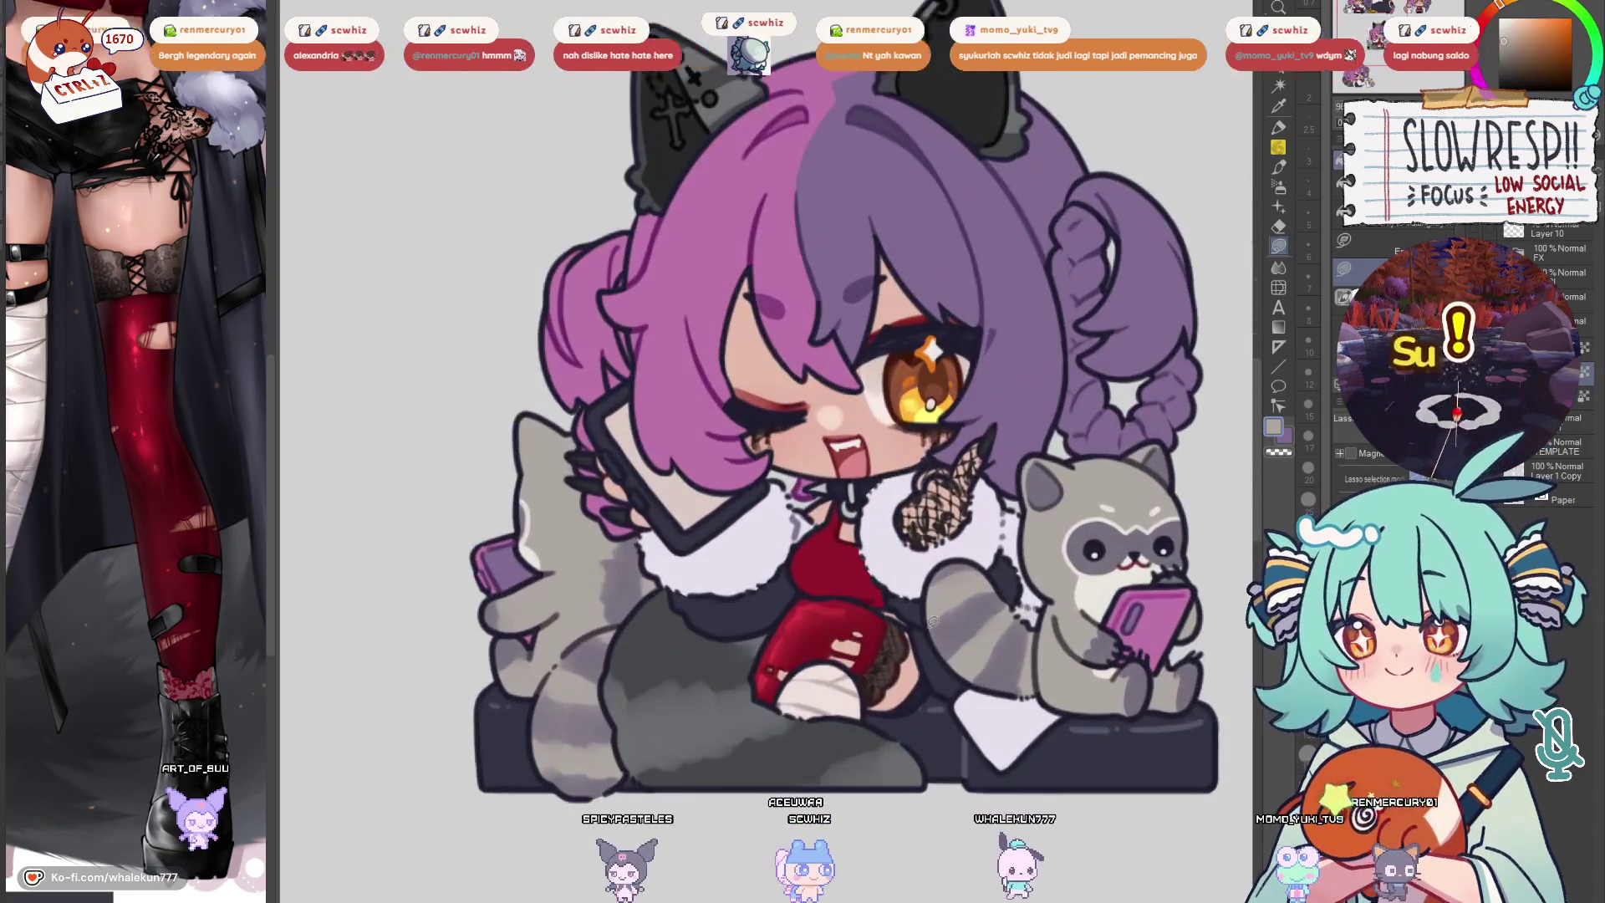
{"action": "left_click", "coordinate": [897, 637], "text": "alt"}
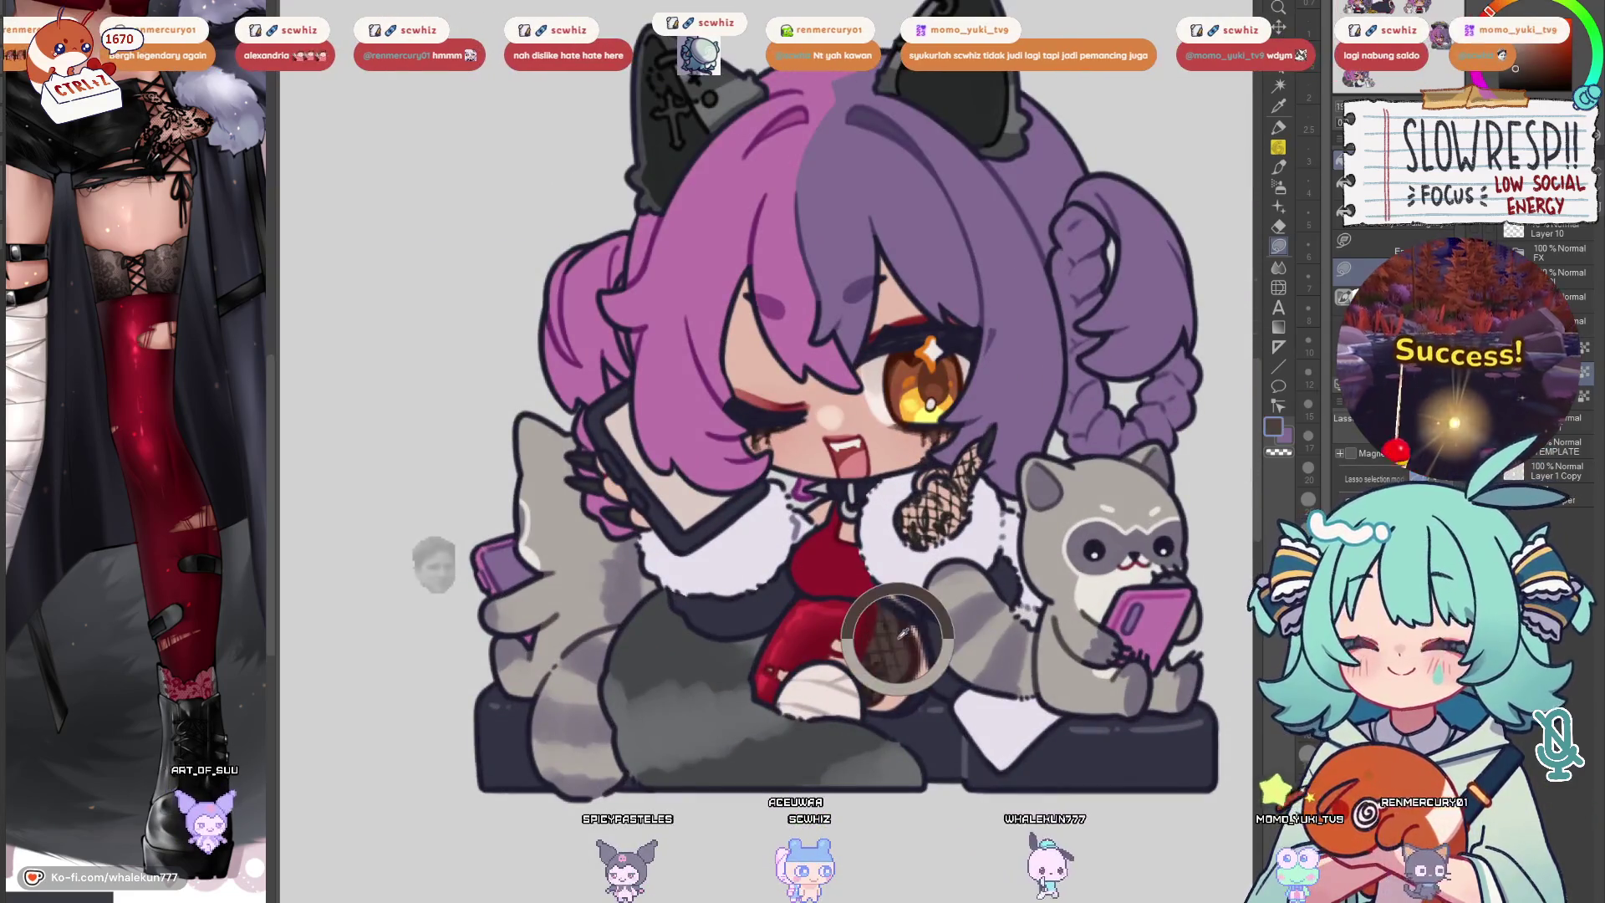
Auto-select the dark chest box, fill it with brown, and deselect
{"action": "scroll", "coordinate": [898, 602], "scroll_direction": "down", "scroll_amount": 4}
{"action": "key", "text": "w"}
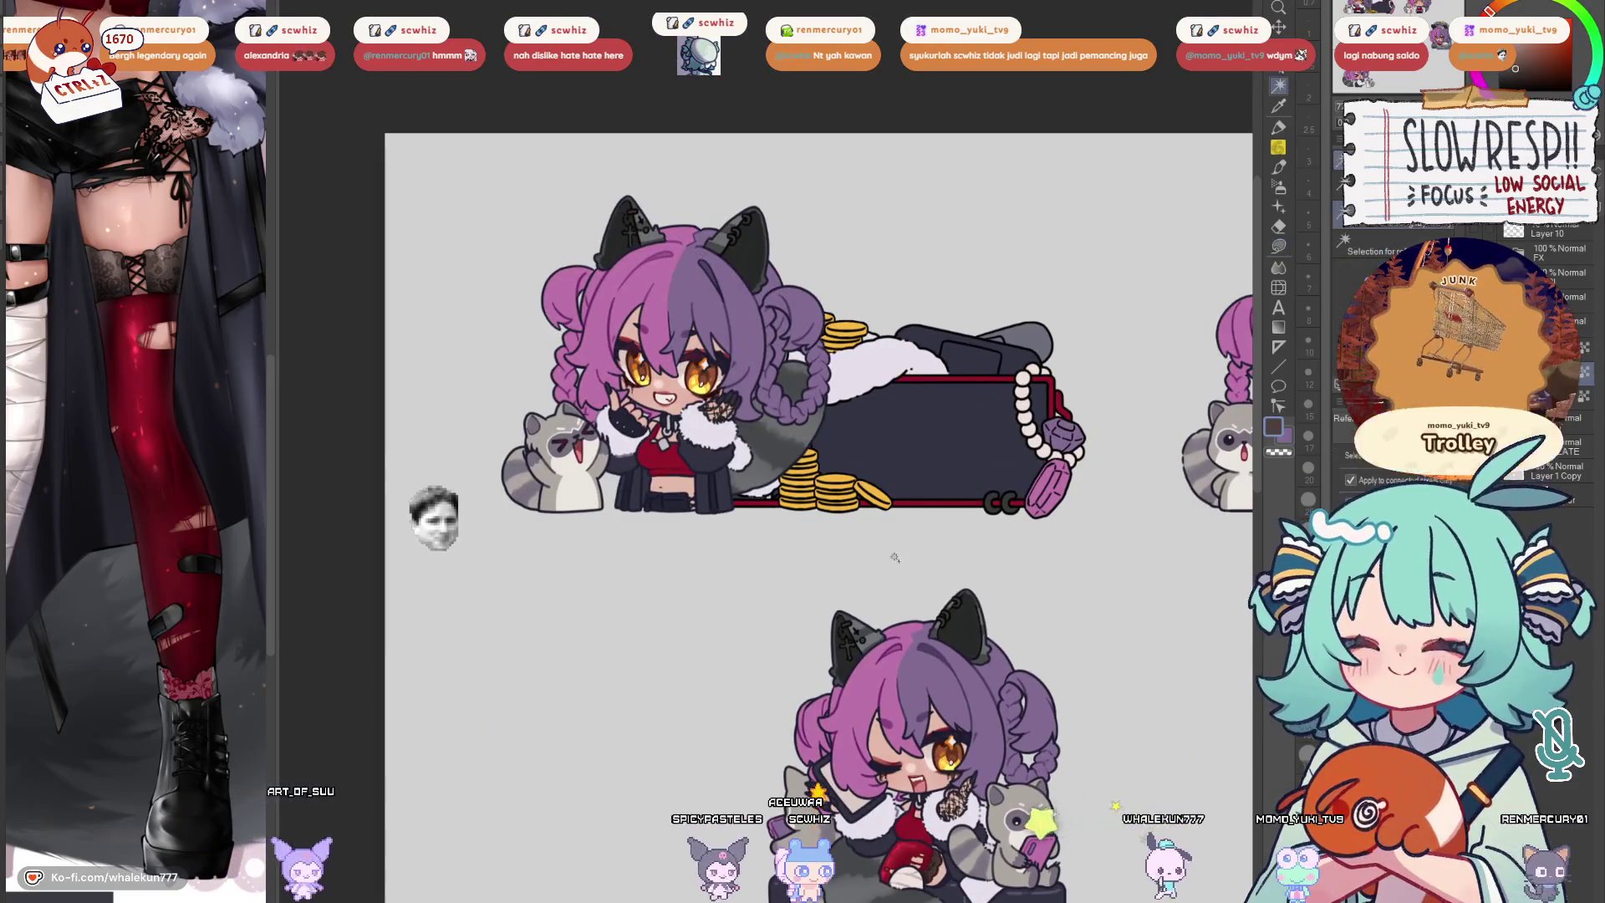
{"action": "left_click", "coordinate": [928, 439]}
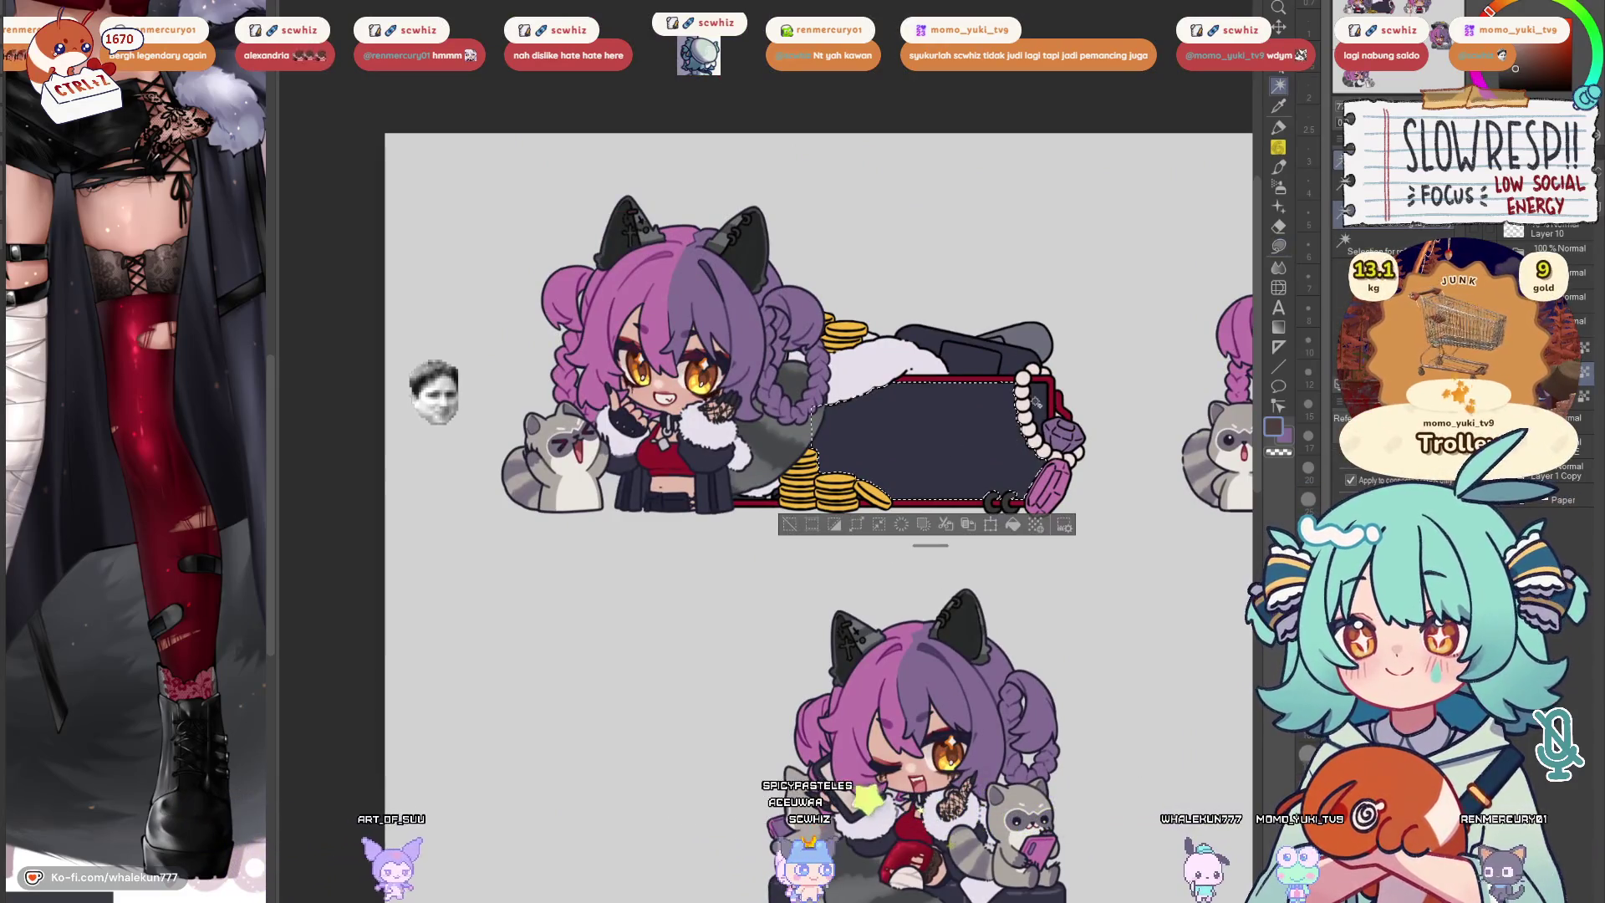
{"action": "left_click", "coordinate": [1013, 525]}
{"action": "key", "text": "ctrl+d"}
Try recolouring the box tan, then revert it to the darker brown
{"action": "scroll", "coordinate": [1037, 560], "scroll_direction": "down", "scroll_amount": 2}
{"action": "scroll", "coordinate": [1058, 571], "scroll_direction": "up", "scroll_amount": 3}
{"action": "scroll", "coordinate": [1059, 571], "scroll_direction": "up", "scroll_amount": 1}
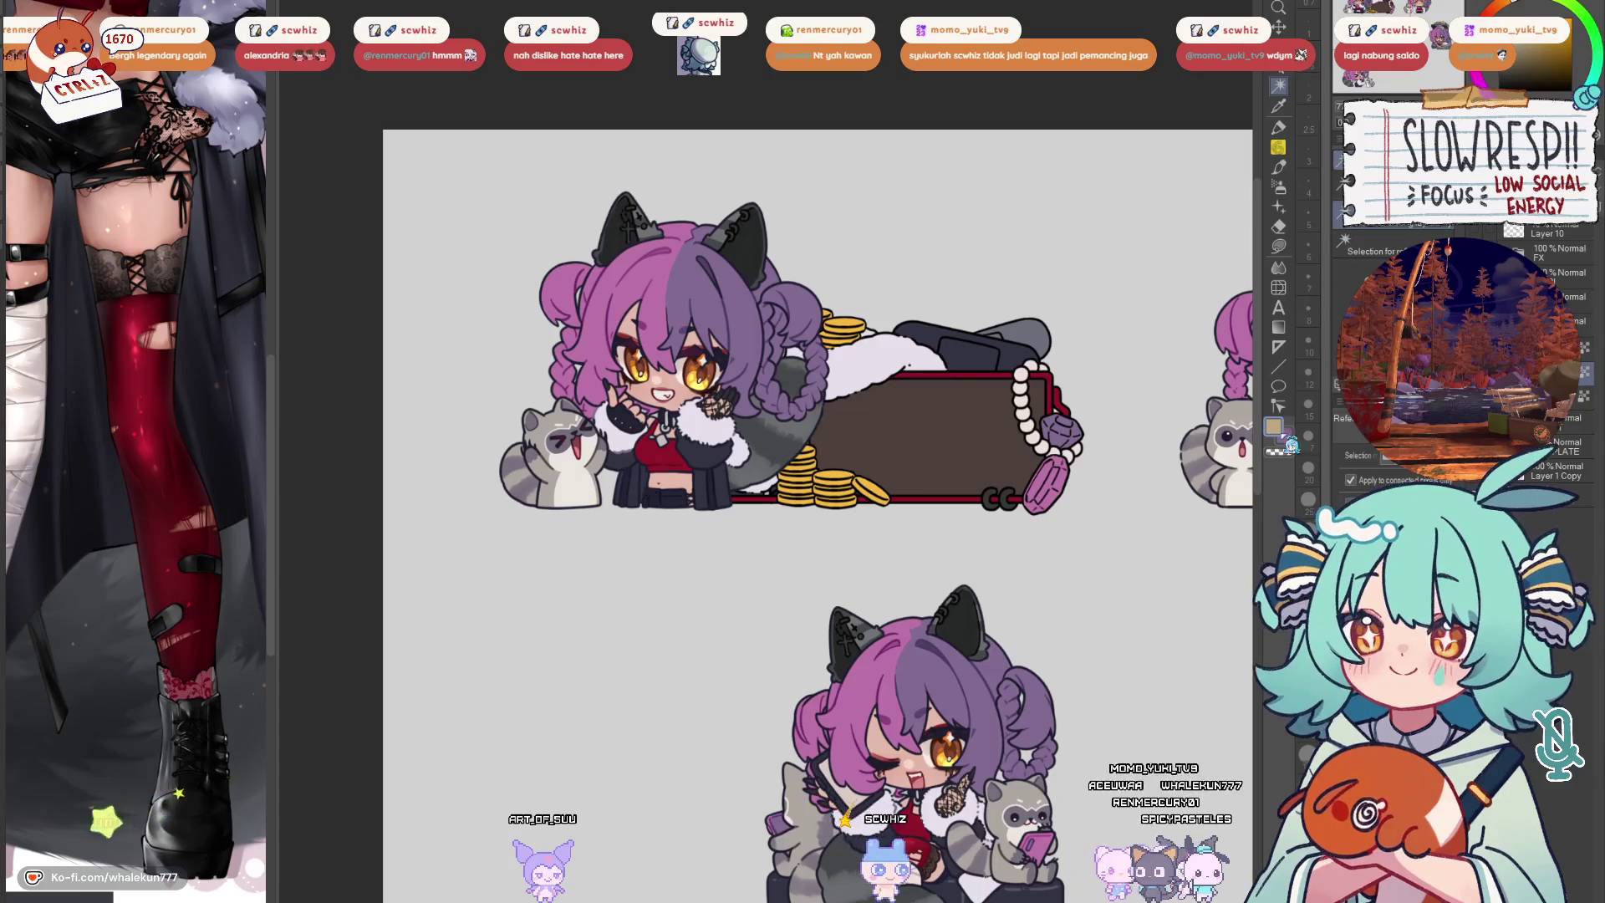
{"action": "key", "text": "alt+BackSpace"}
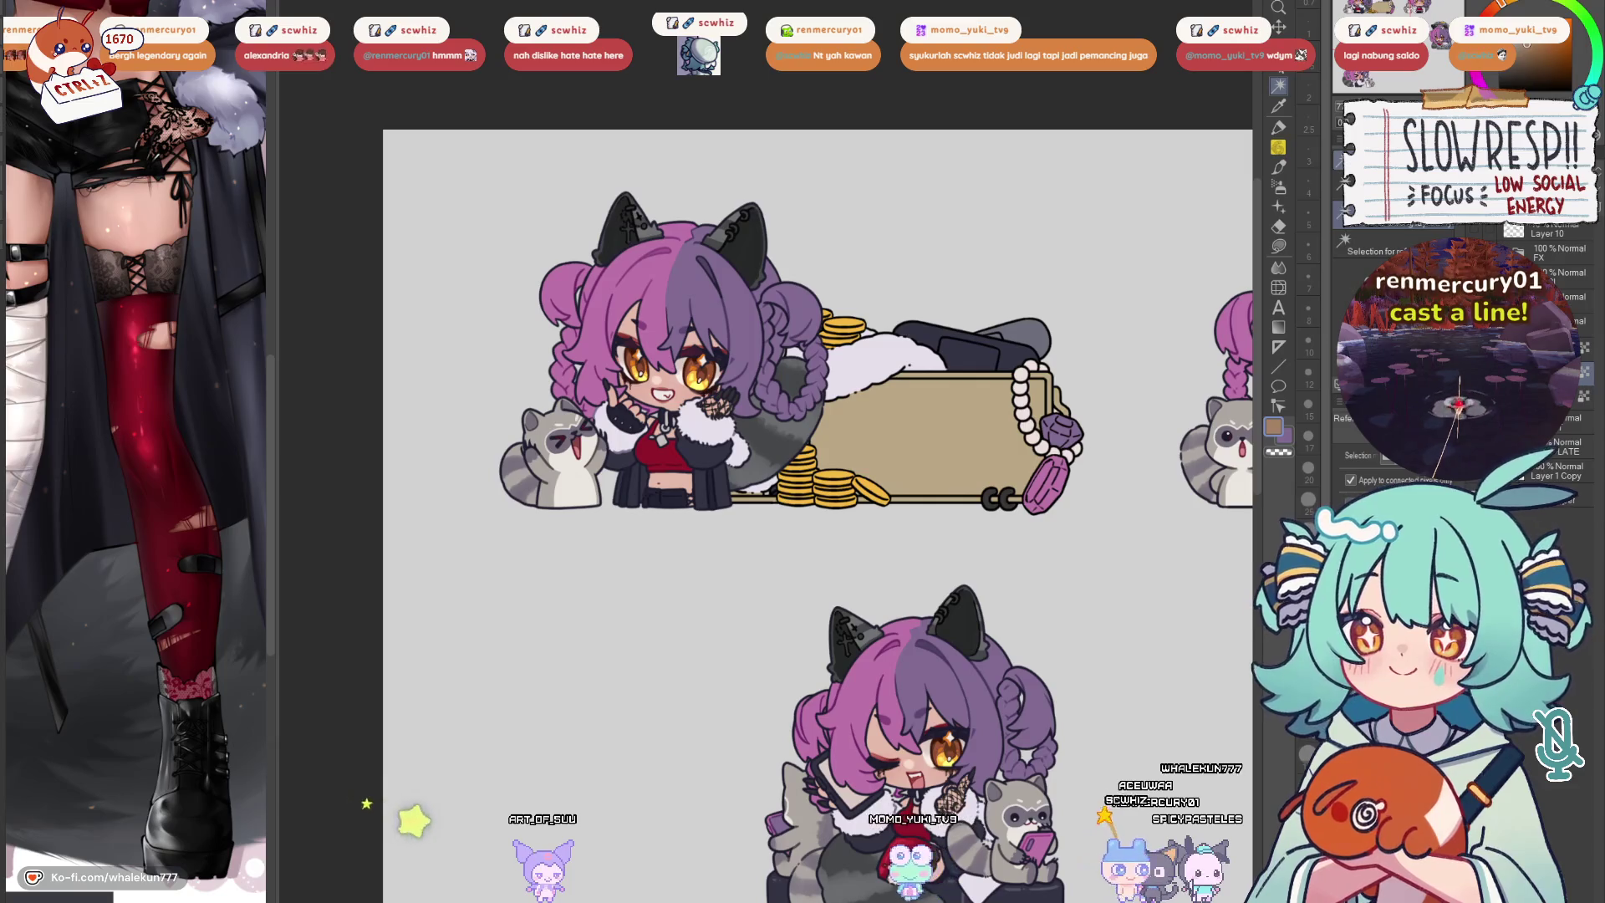
{"action": "key", "text": "ctrl+z"}
{"action": "left_click_drag", "start_coordinate": [1032, 498], "coordinate": [1042, 538]}
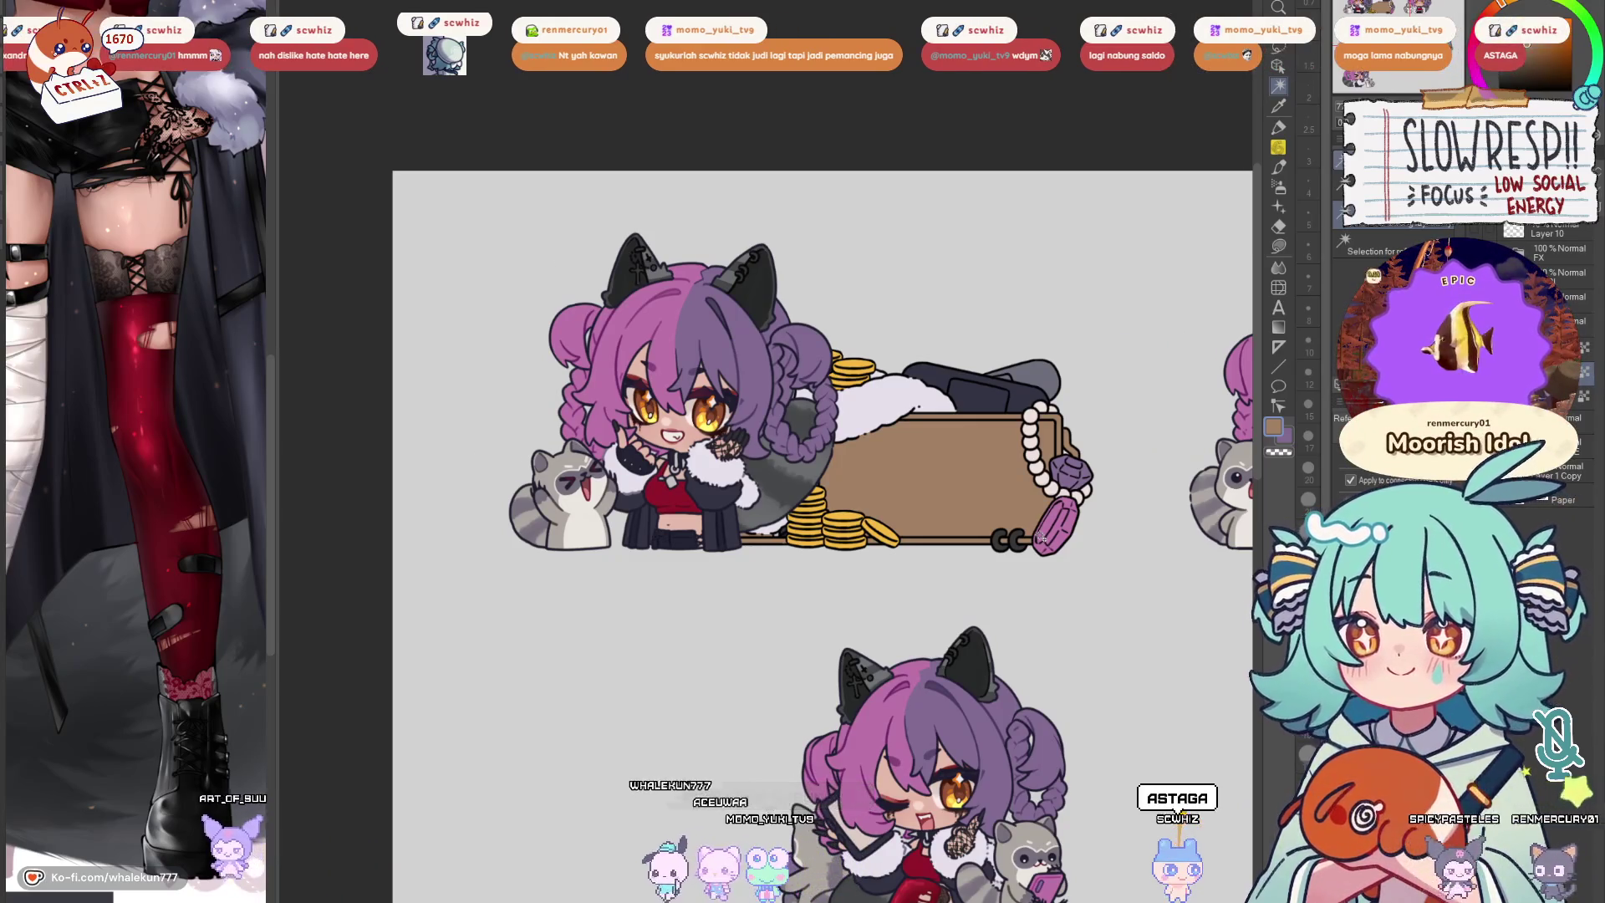
Switch to the lasso and undo the brown fill so the chest panel is flat grey
{"action": "left_click", "coordinate": [1280, 250]}
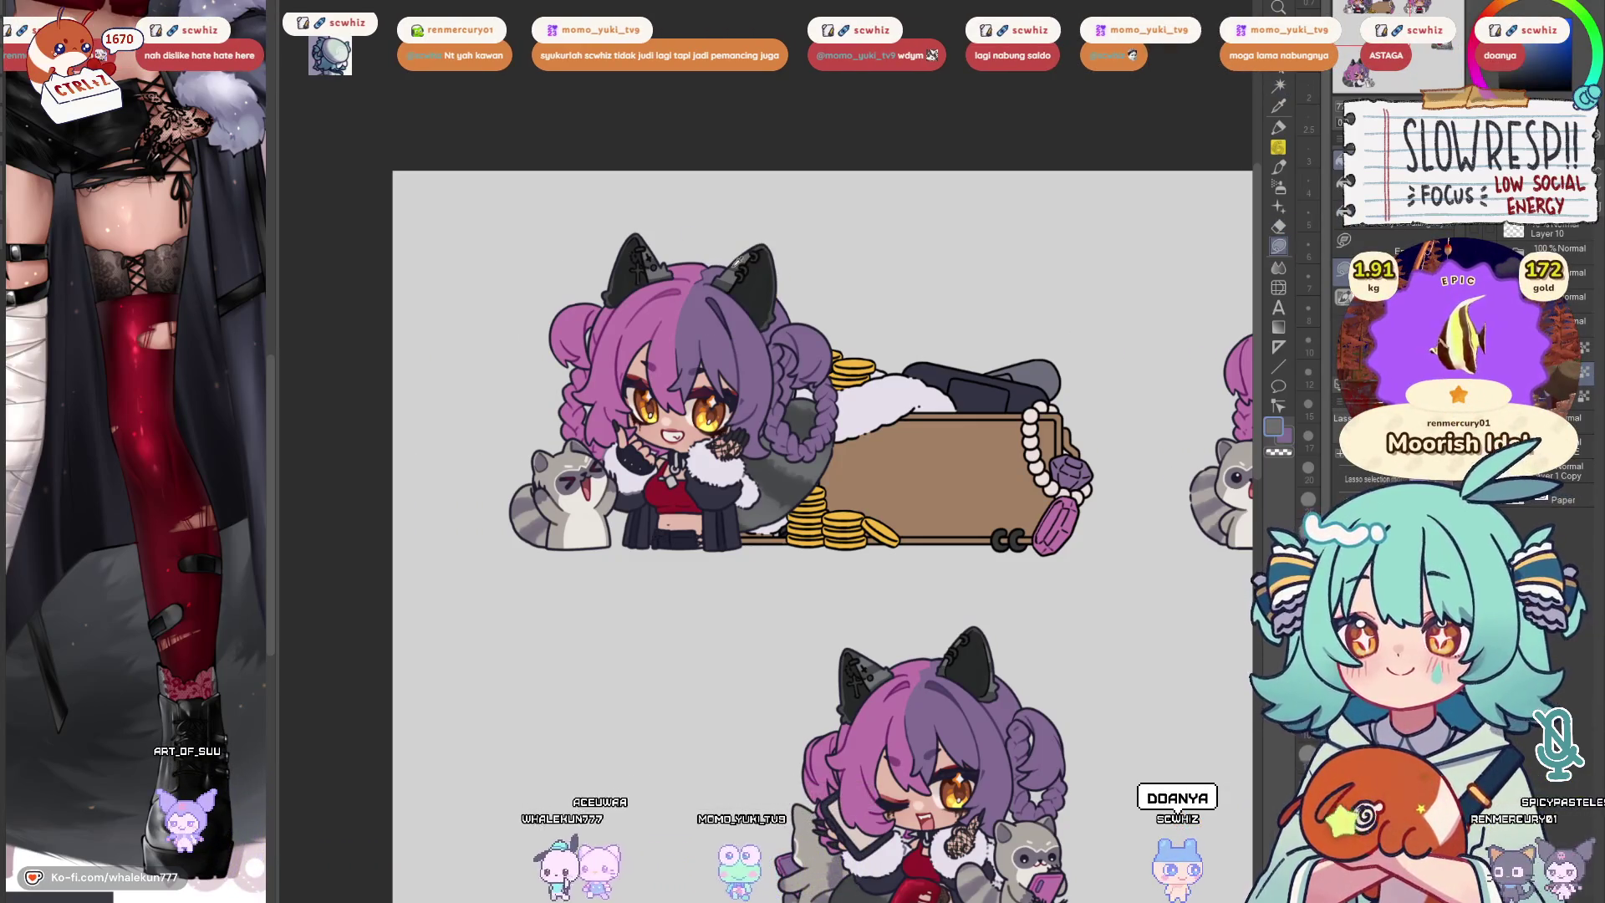
{"action": "key", "text": "ctrl+z"}
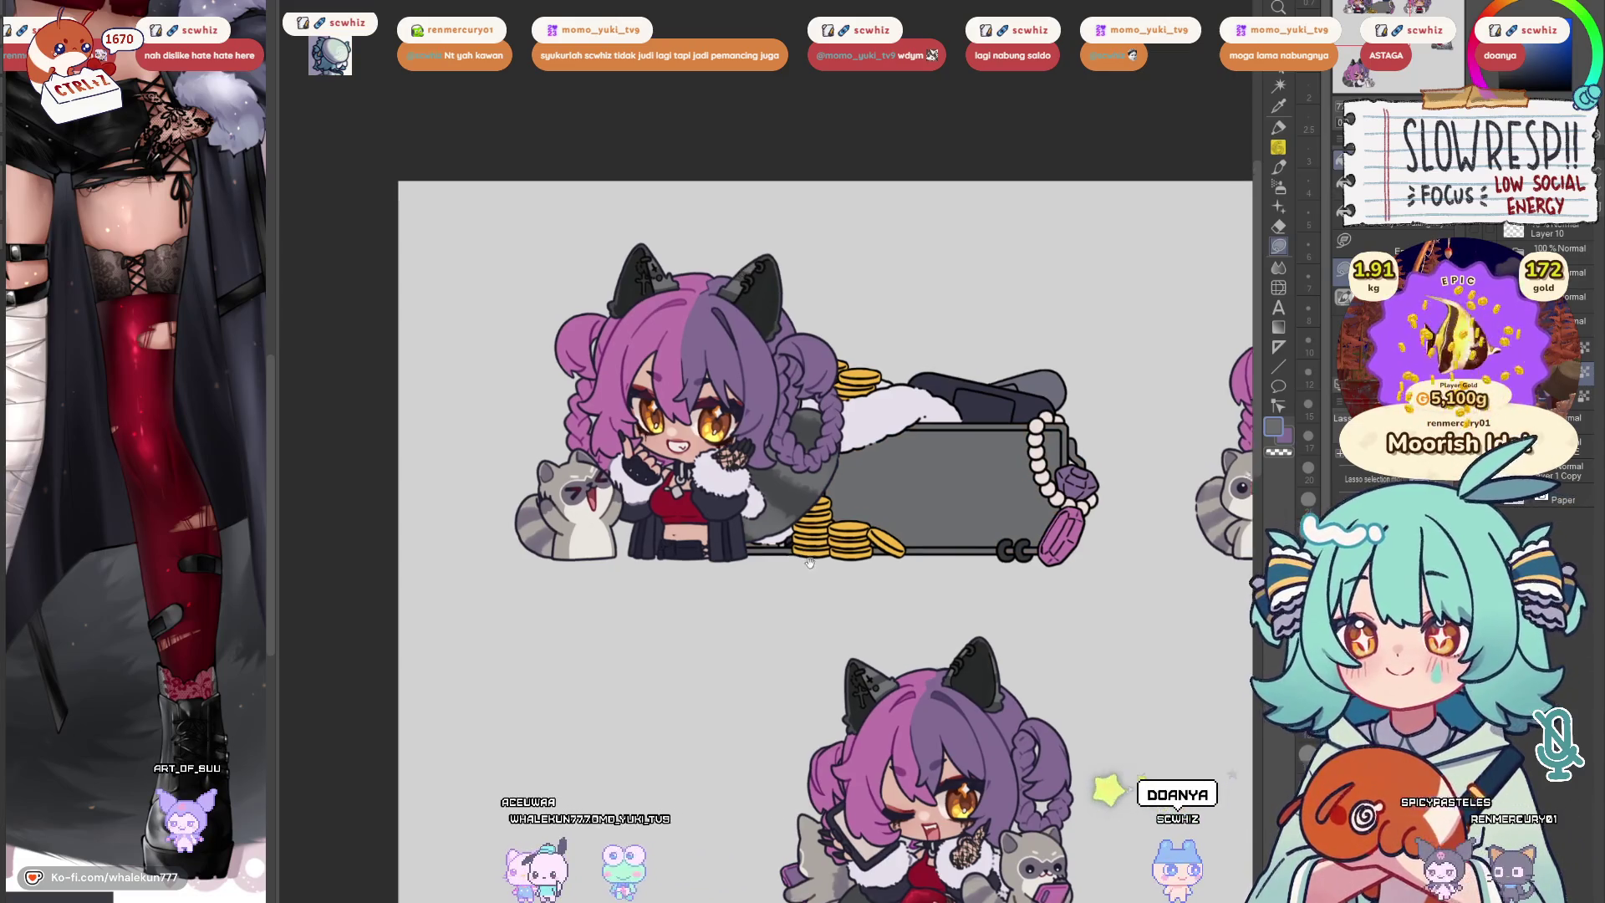
{"action": "scroll", "coordinate": [758, 363], "scroll_direction": "up", "scroll_amount": 2}
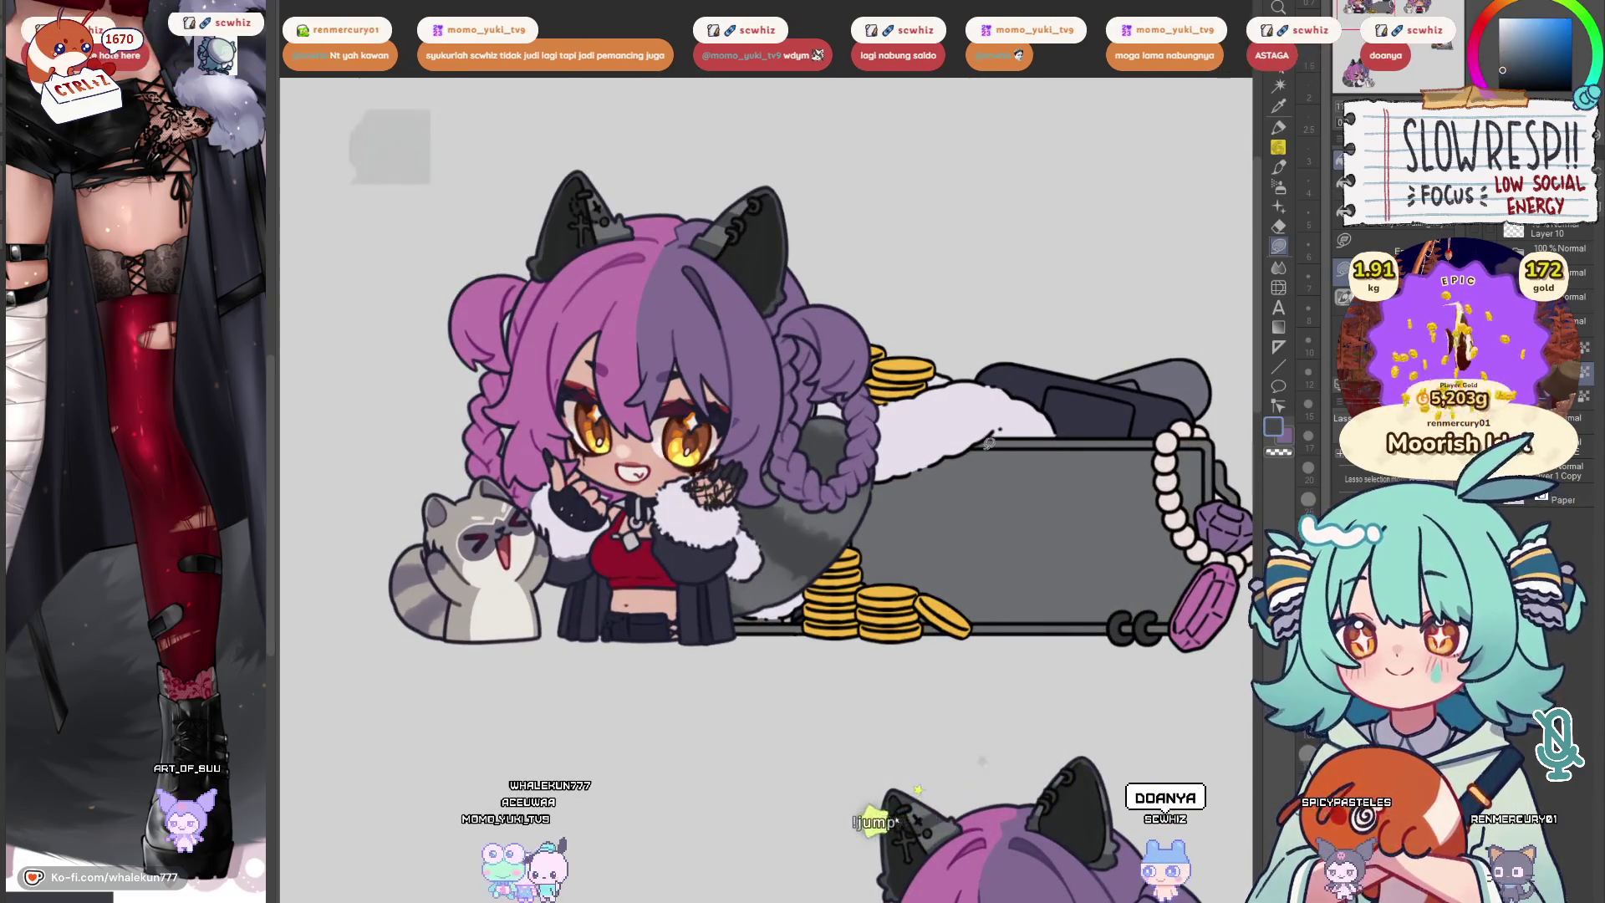
{"action": "left_click_drag", "start_coordinate": [974, 448], "coordinate": [986, 401]}
{"action": "scroll", "coordinate": [1214, 445], "scroll_direction": "up", "scroll_amount": 3}
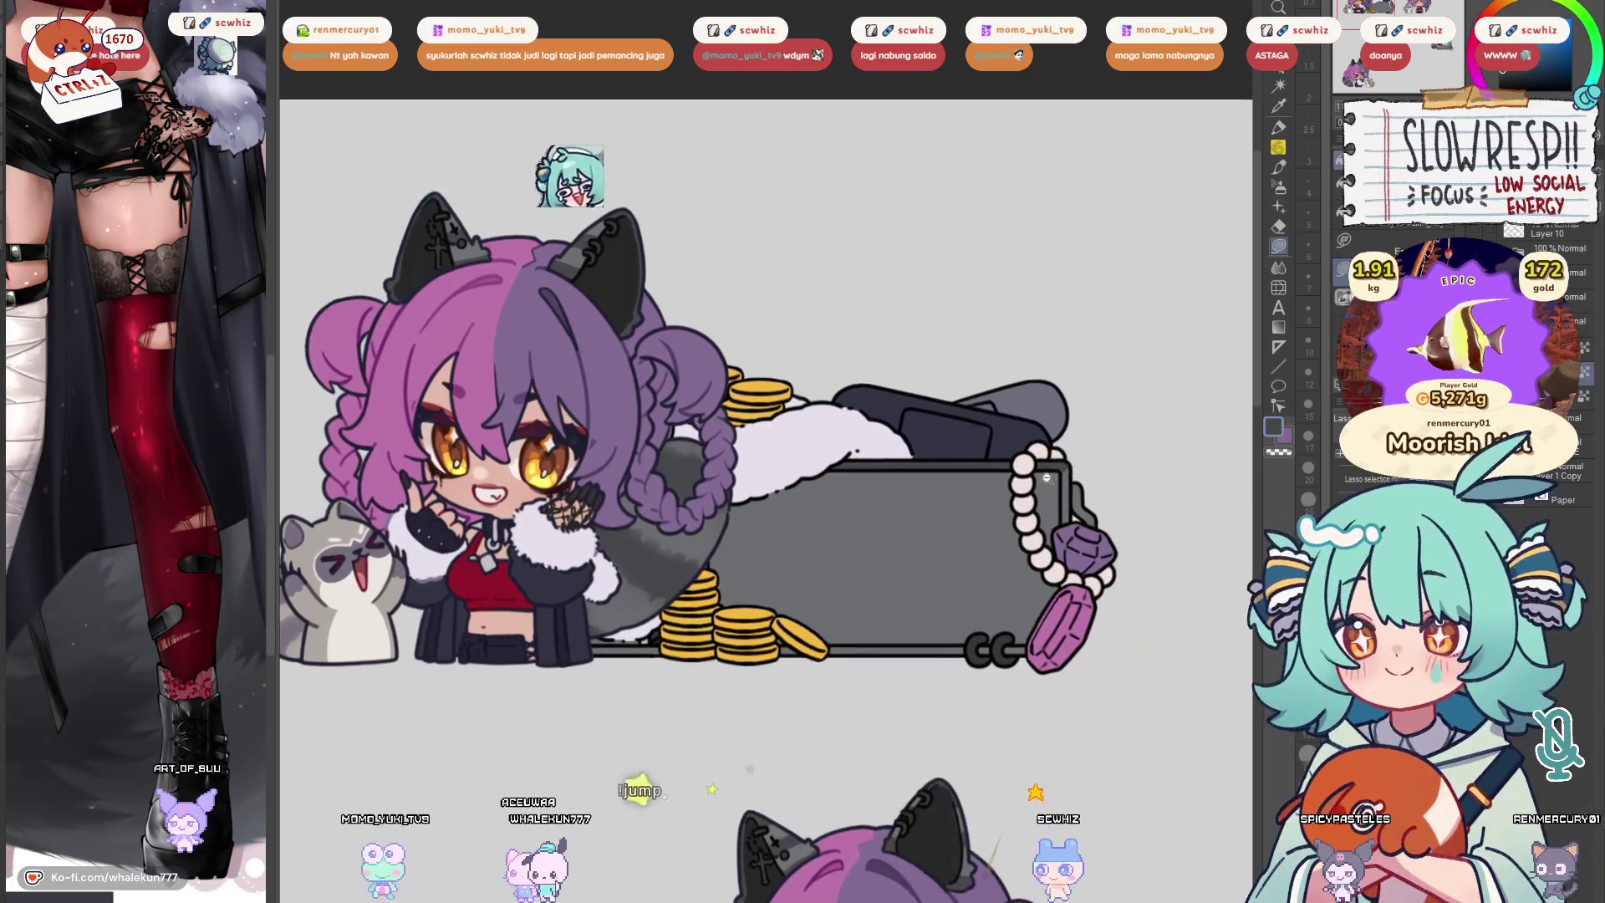
{"action": "scroll", "coordinate": [1076, 576], "scroll_direction": "down", "scroll_amount": 2}
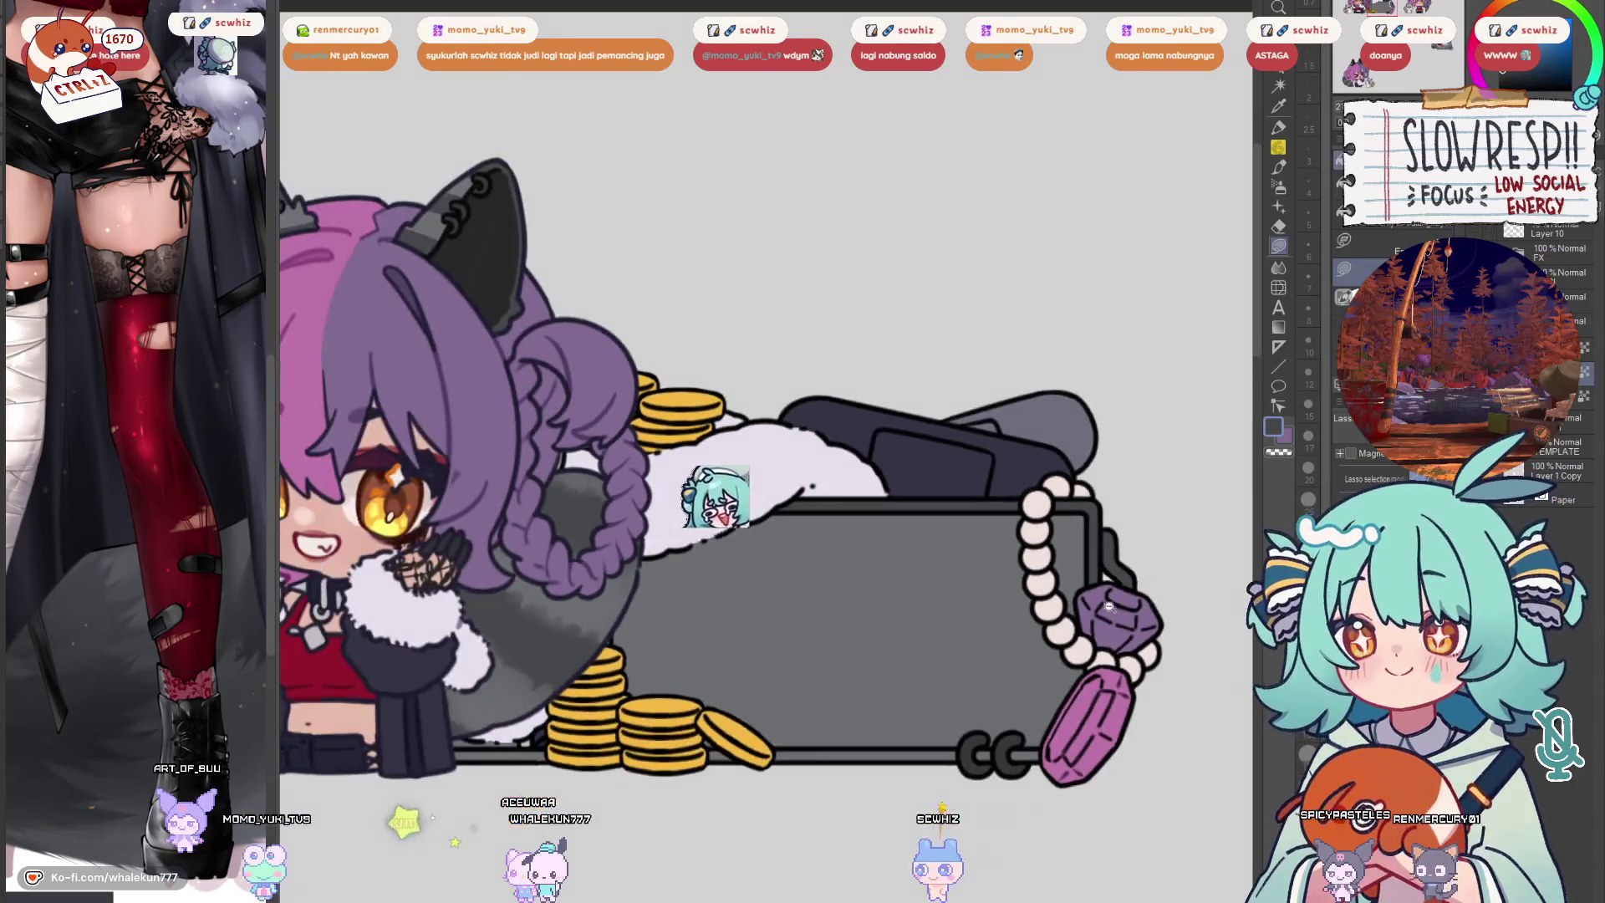
{"action": "left_click_drag", "start_coordinate": [912, 794], "coordinate": [907, 545]}
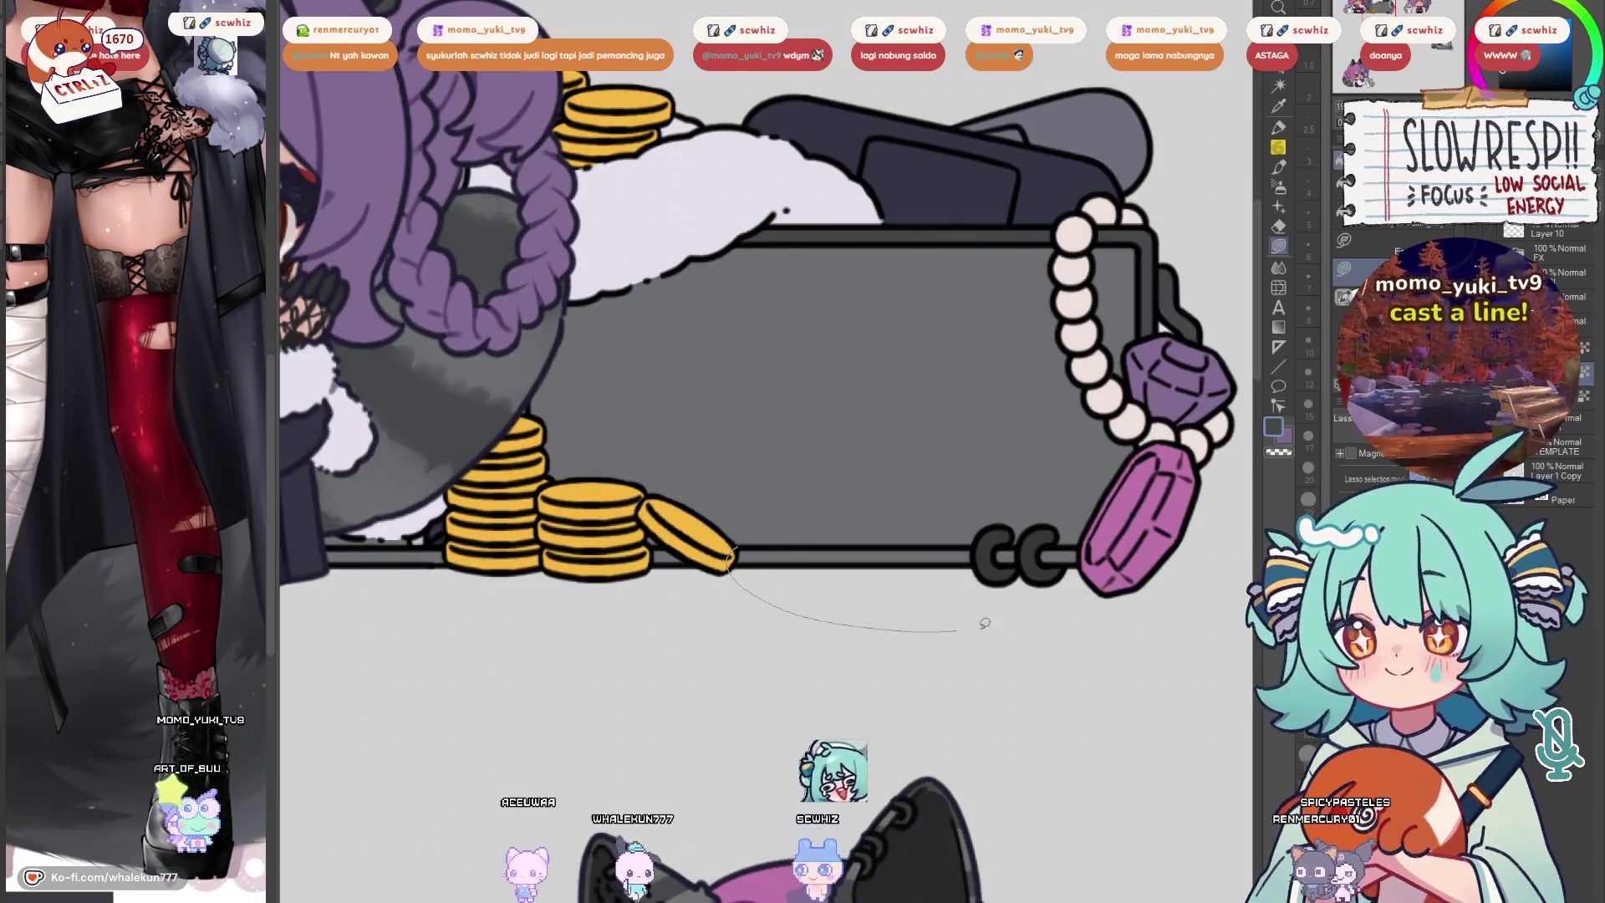
{"action": "scroll", "coordinate": [920, 619], "scroll_direction": "left", "scroll_amount": 5}
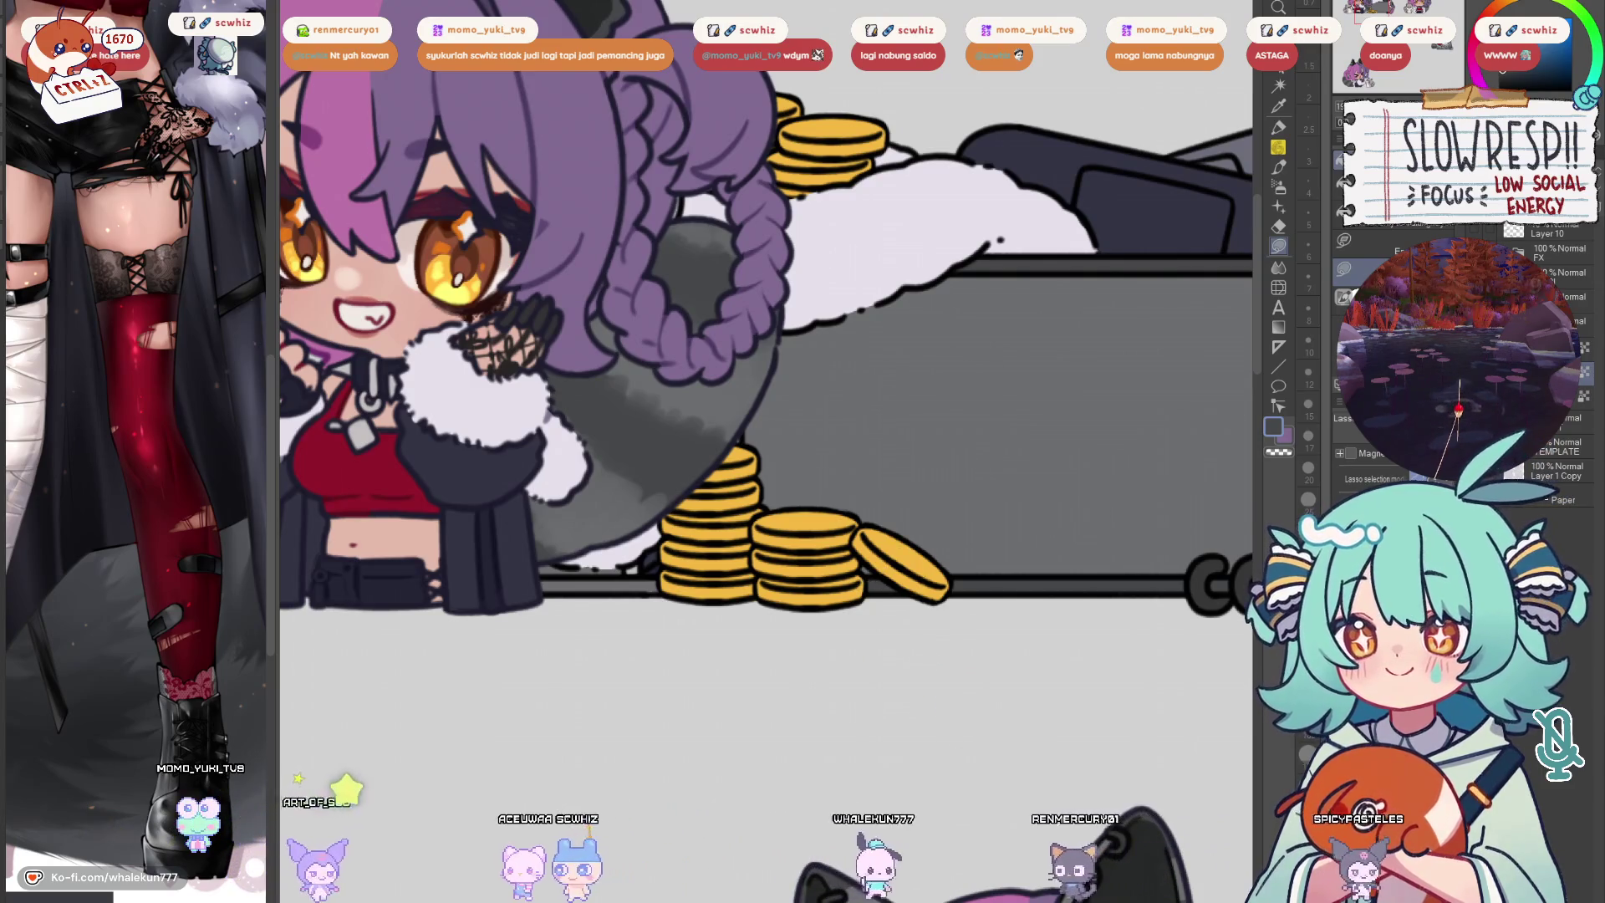
{"action": "scroll", "coordinate": [765, 335], "scroll_direction": "left", "scroll_amount": 5}
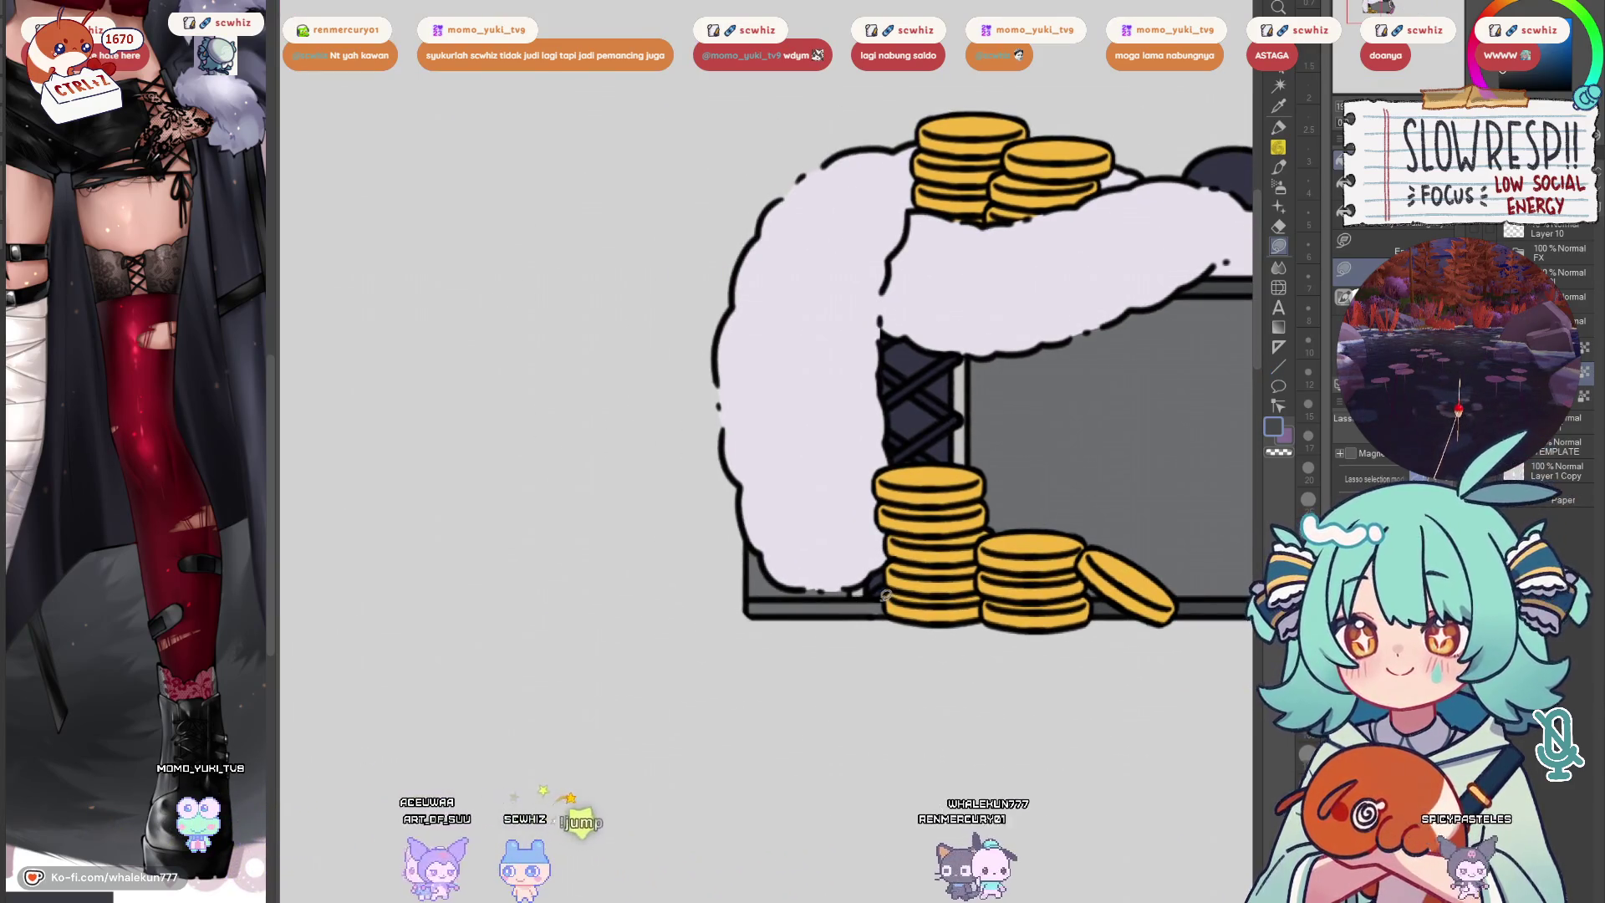
{"action": "scroll", "coordinate": [893, 601], "scroll_direction": "down", "scroll_amount": 4}
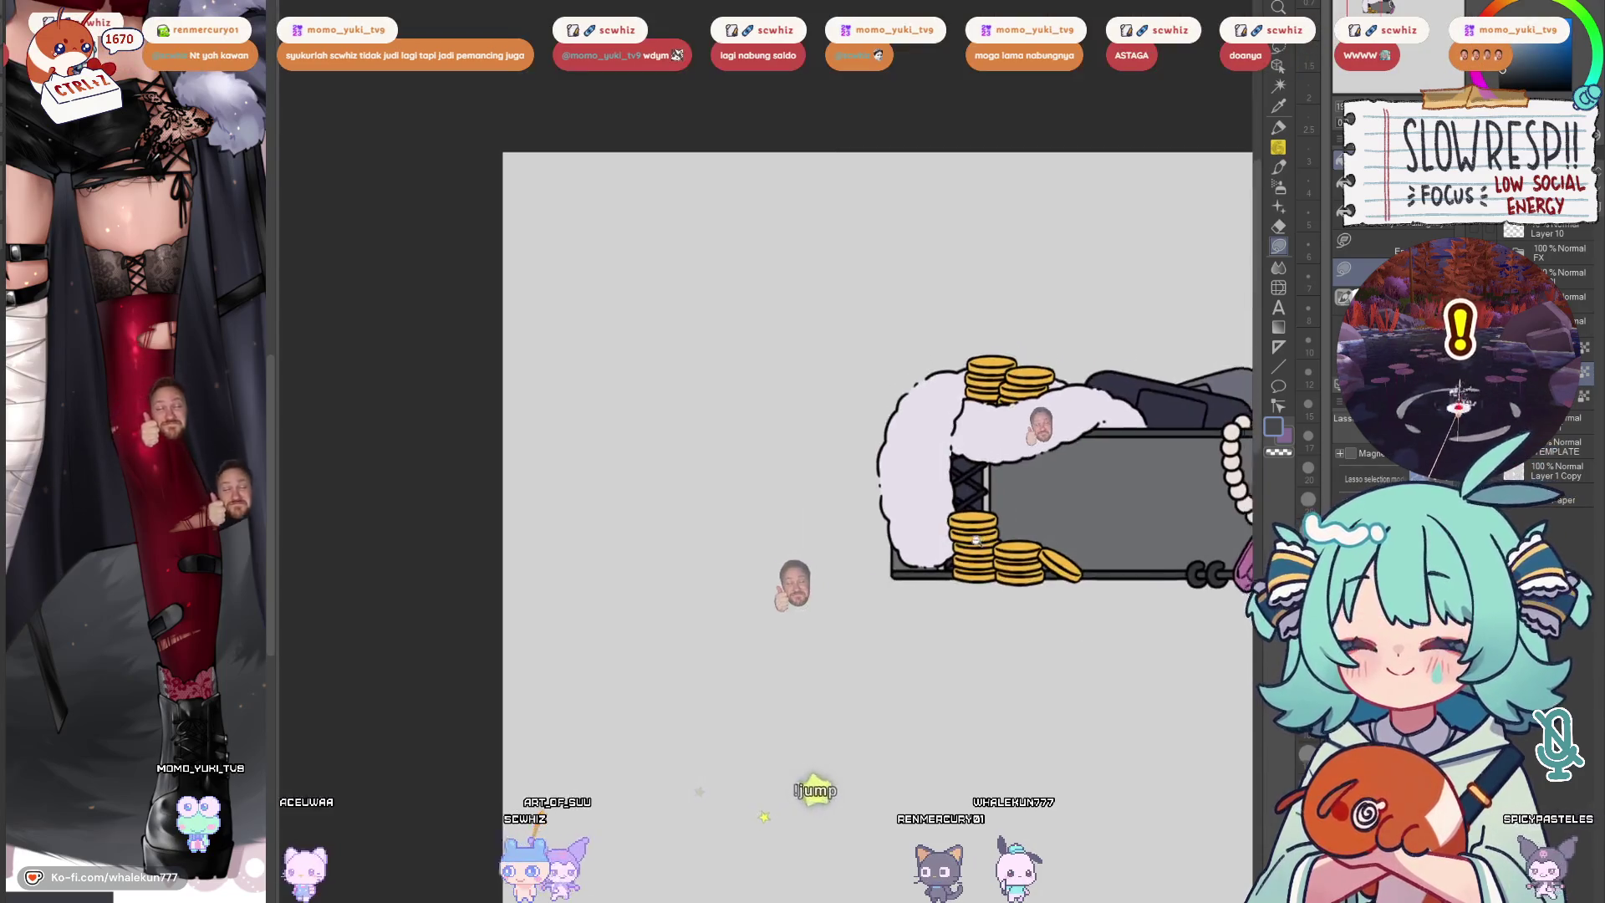
{"action": "scroll", "coordinate": [909, 642], "scroll_direction": "up", "scroll_amount": 1}
Sample the trim's red, hide the character, and fill red behind the fur's lower-left
{"action": "key", "text": "ctrl+z"}
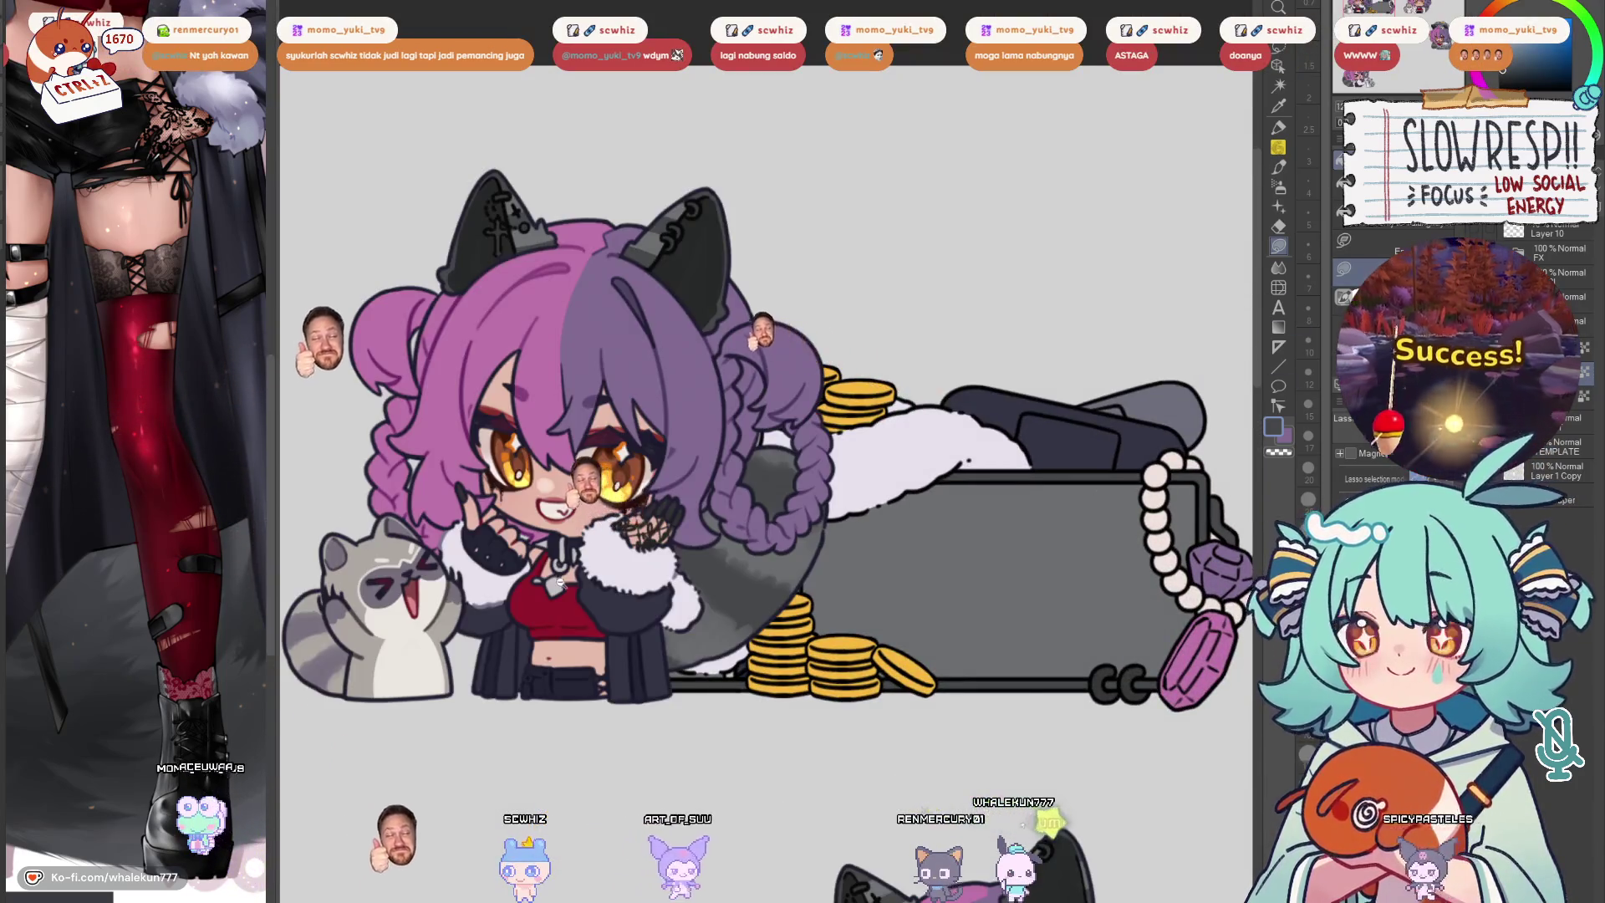
{"action": "scroll", "coordinate": [576, 616], "scroll_direction": "up", "scroll_amount": 3}
{"action": "left_click", "coordinate": [576, 616], "text": "alt"}
{"action": "key", "text": "ctrl+z"}
{"action": "scroll", "coordinate": [696, 727], "scroll_direction": "up", "scroll_amount": 2}
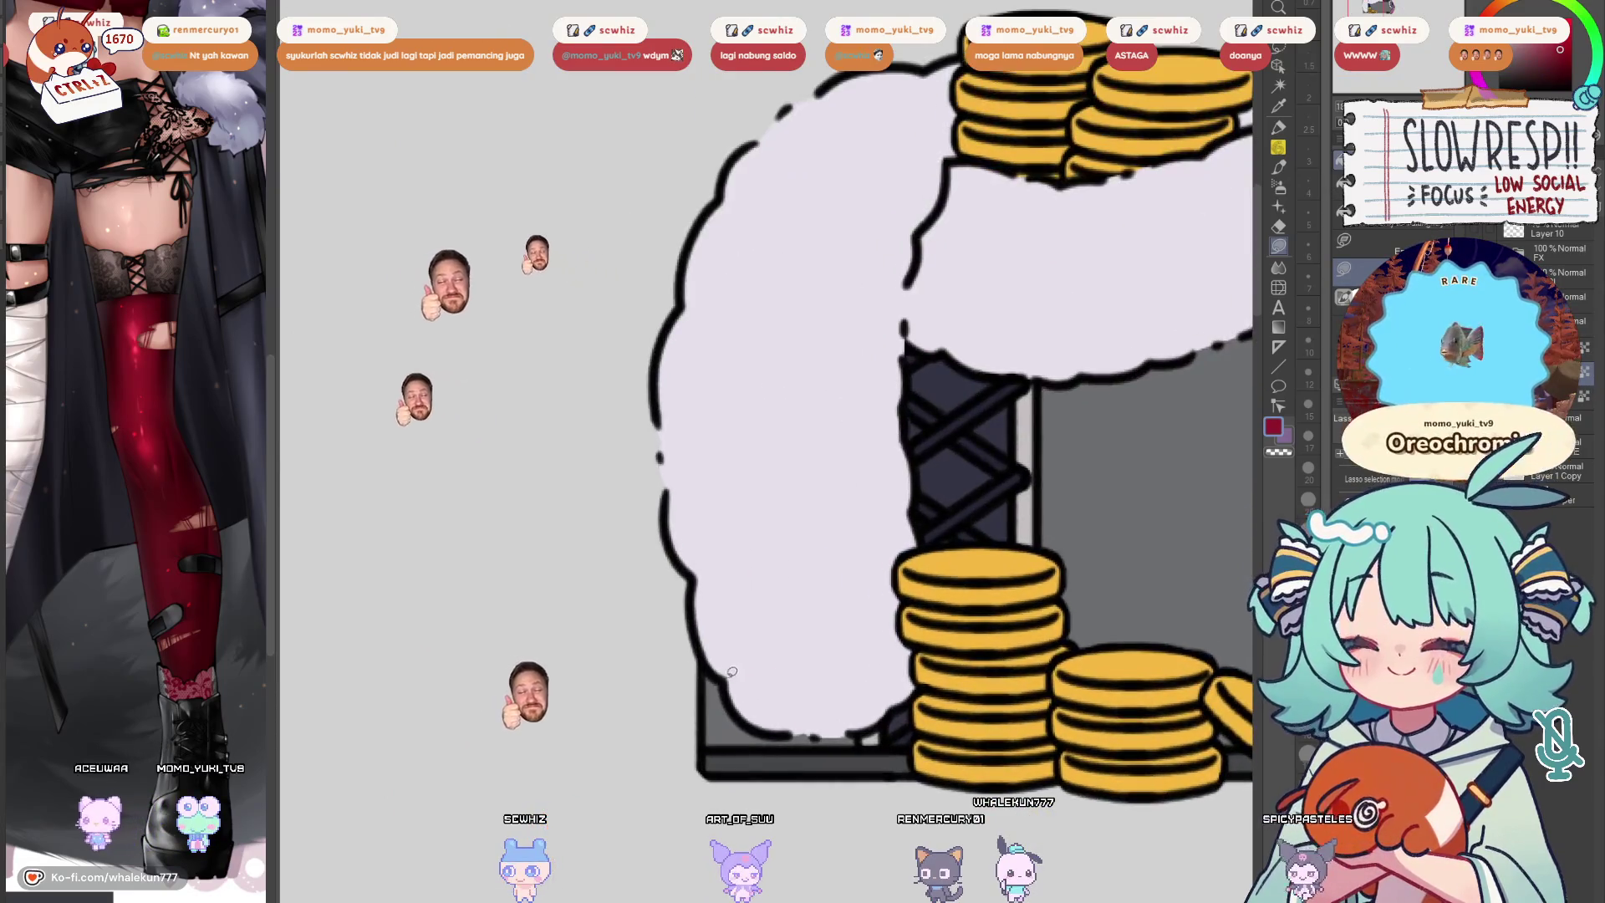
{"action": "left_click_drag", "start_coordinate": [696, 728], "coordinate": [844, 740]}
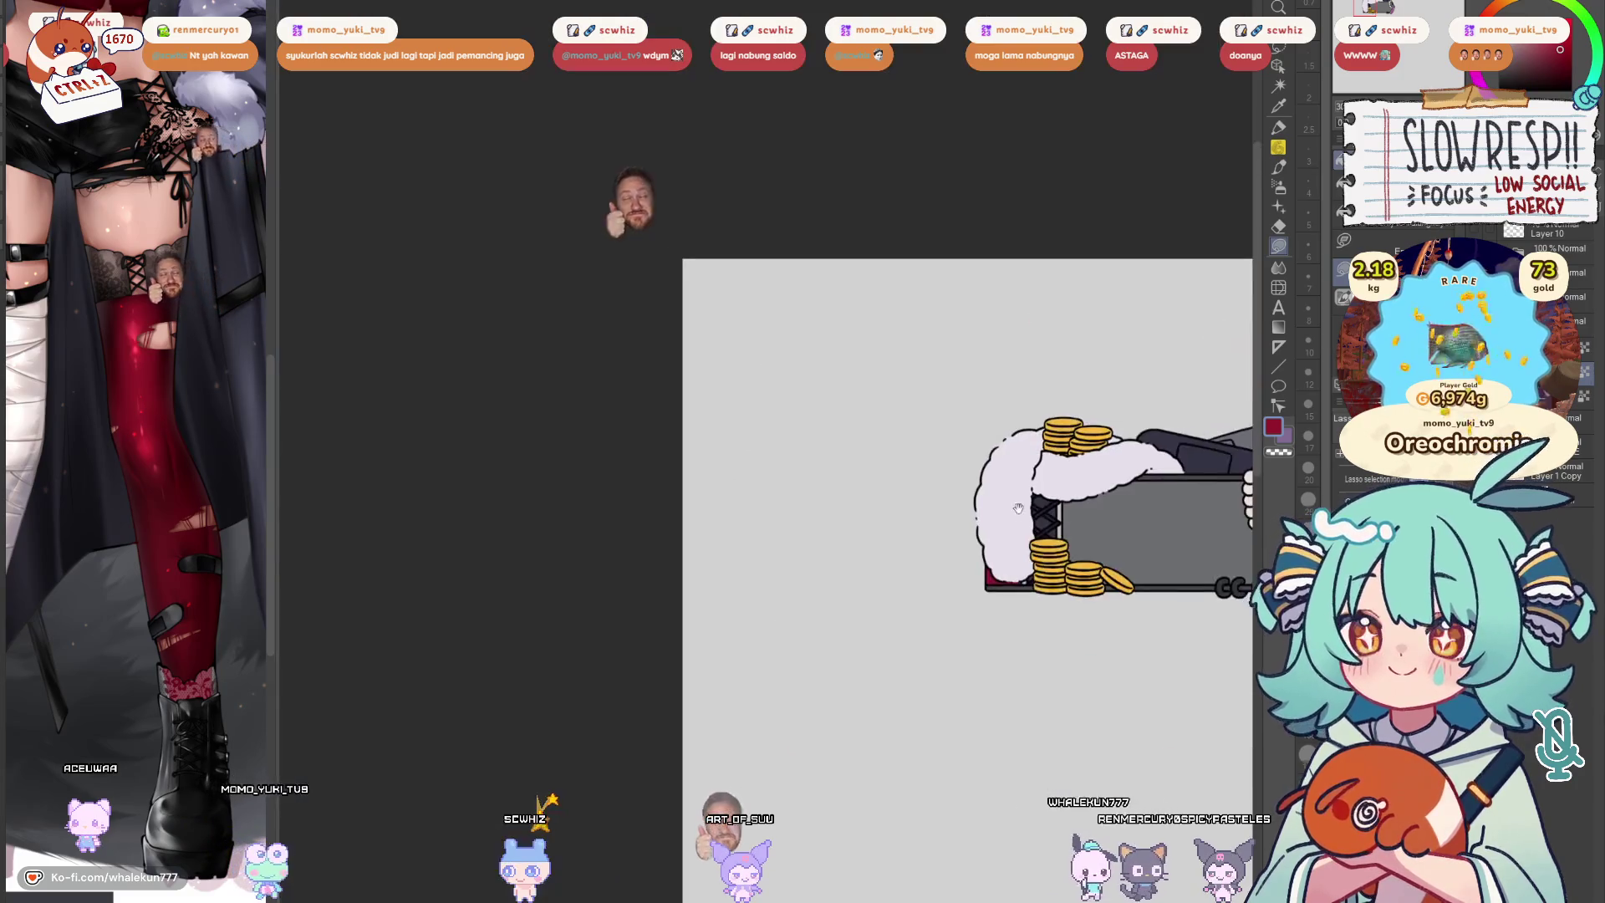
Fill a thin red strip beside the scaffold tower, then zoom out to the chibi headers
{"action": "scroll", "coordinate": [933, 558], "scroll_direction": "down", "scroll_amount": 5}
{"action": "scroll", "coordinate": [861, 582], "scroll_direction": "up", "scroll_amount": 4}
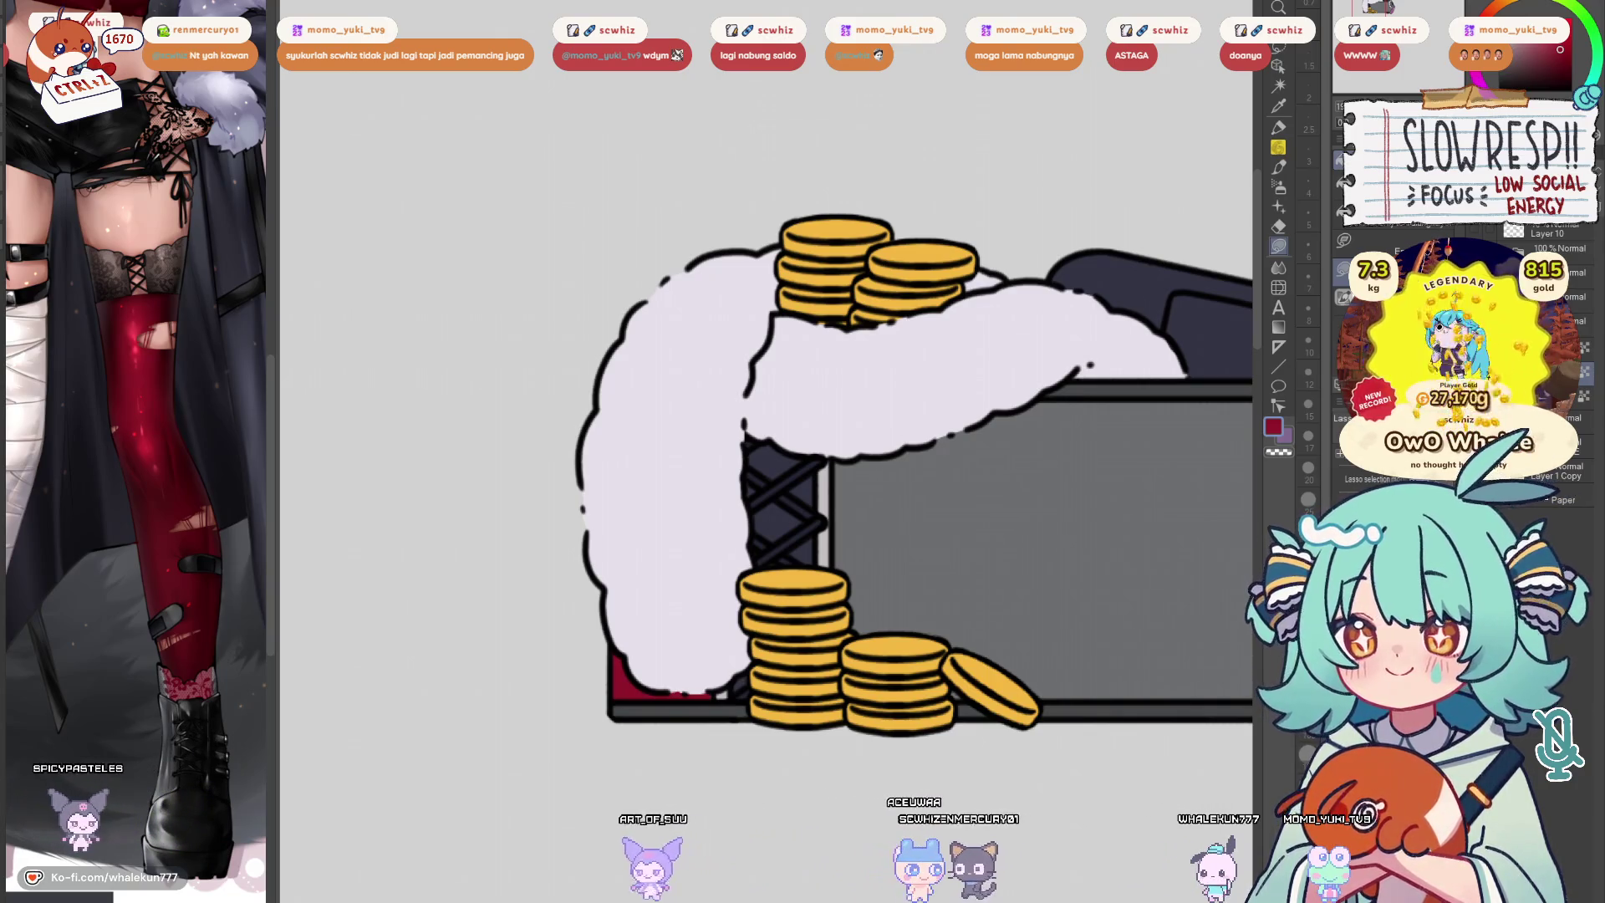
{"action": "scroll", "coordinate": [926, 574], "scroll_direction": "down", "scroll_amount": 5}
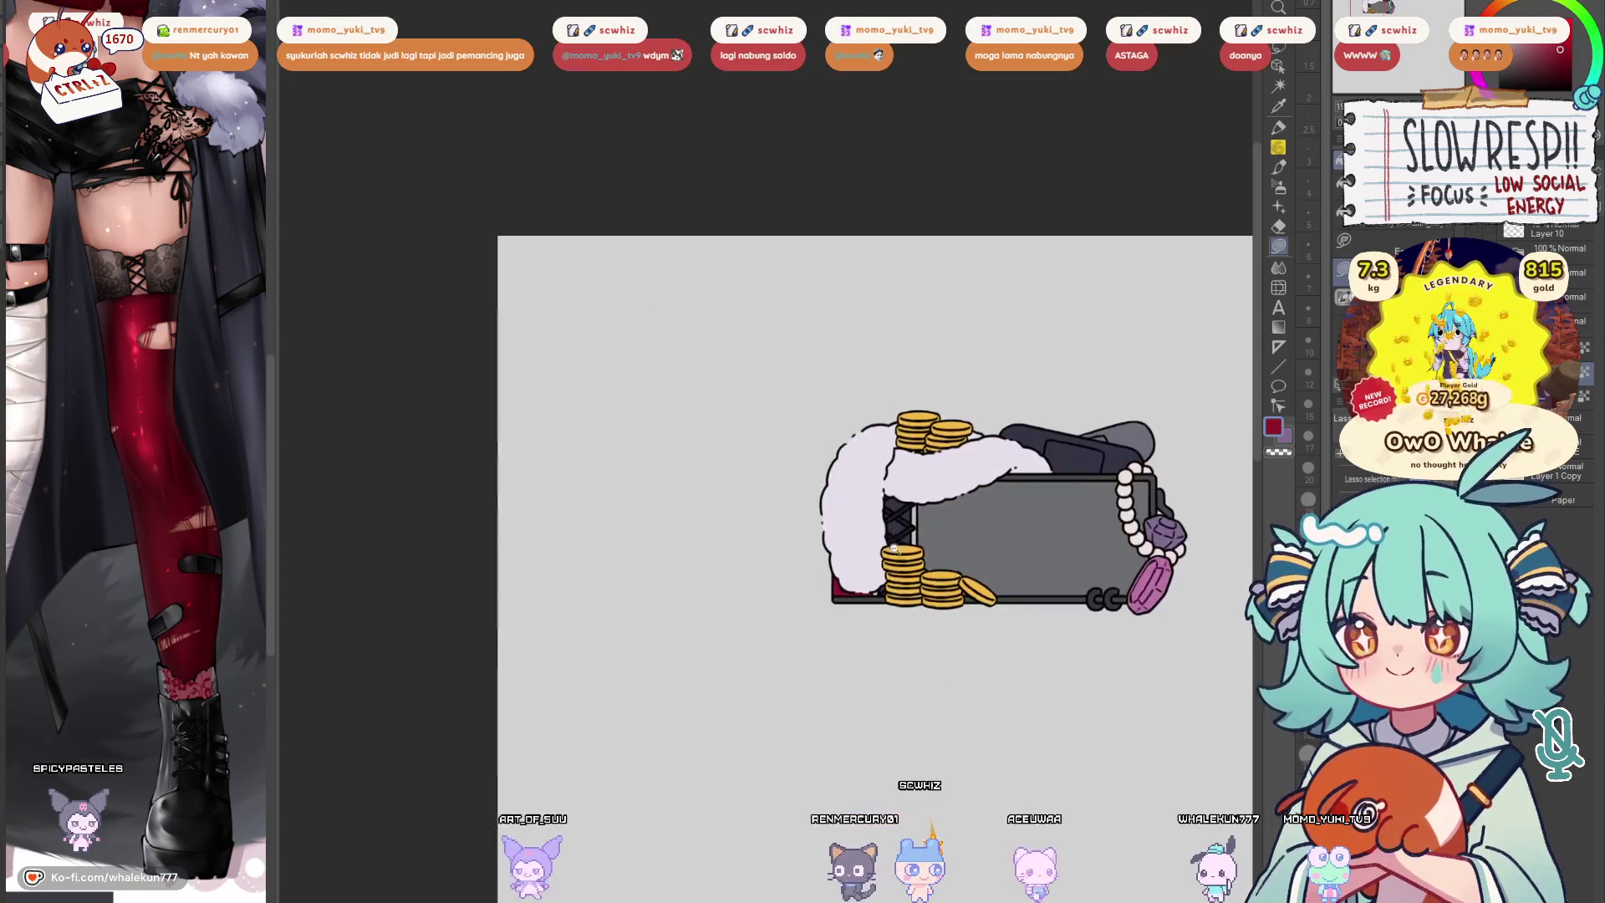
{"action": "scroll", "coordinate": [927, 574], "scroll_direction": "up", "scroll_amount": 5}
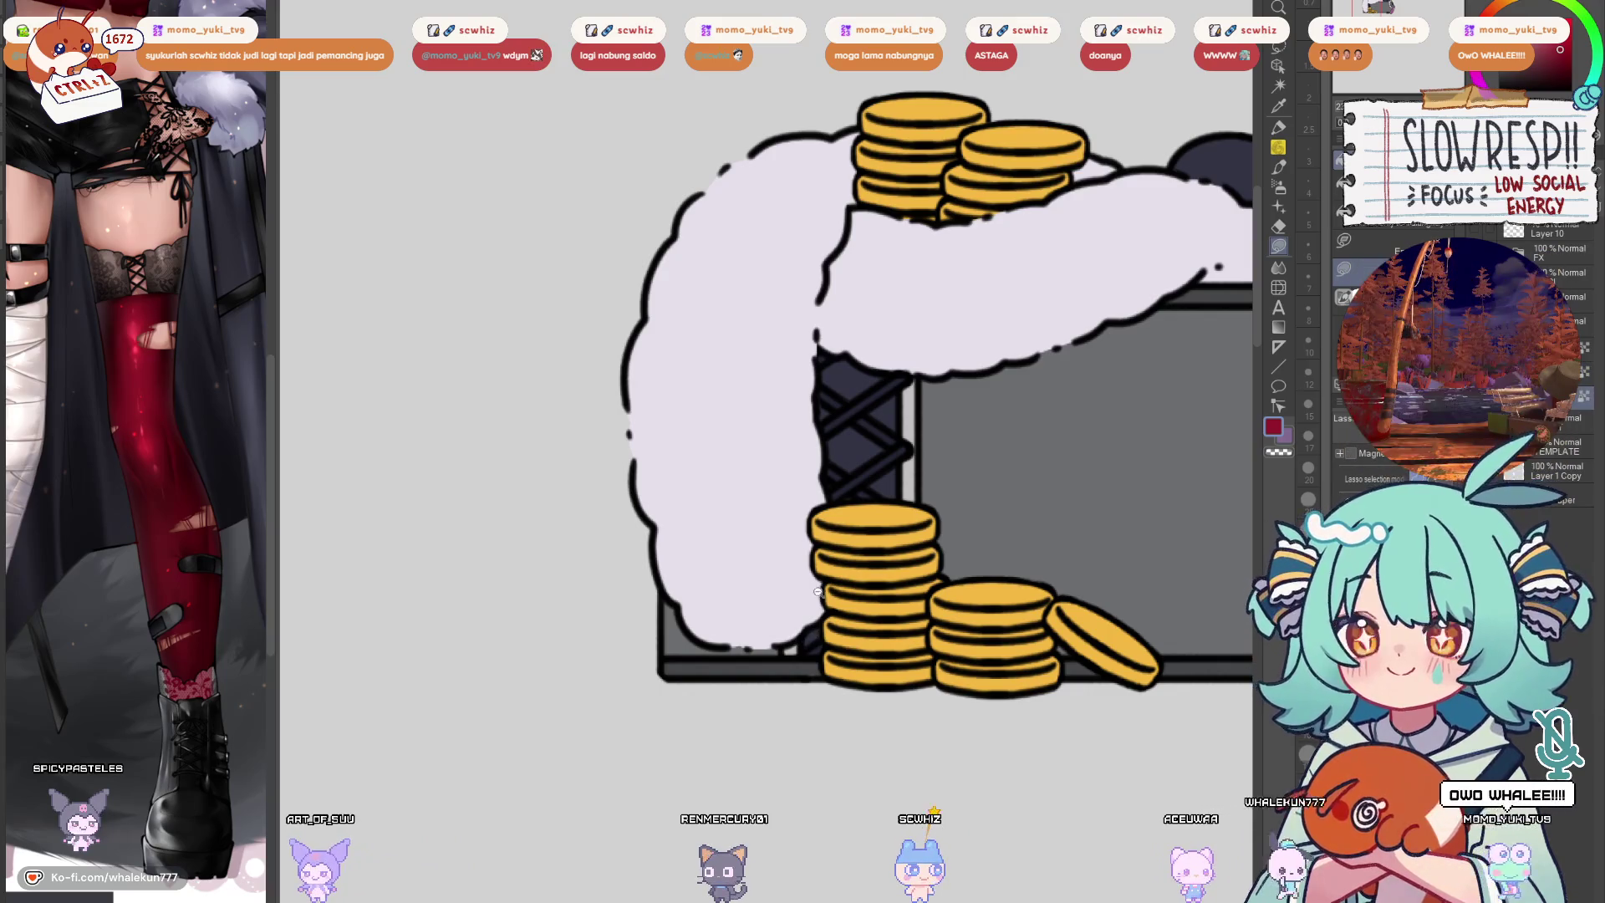
{"action": "scroll", "coordinate": [836, 585], "scroll_direction": "up", "scroll_amount": 2}
{"action": "scroll", "coordinate": [944, 463], "scroll_direction": "up", "scroll_amount": 2}
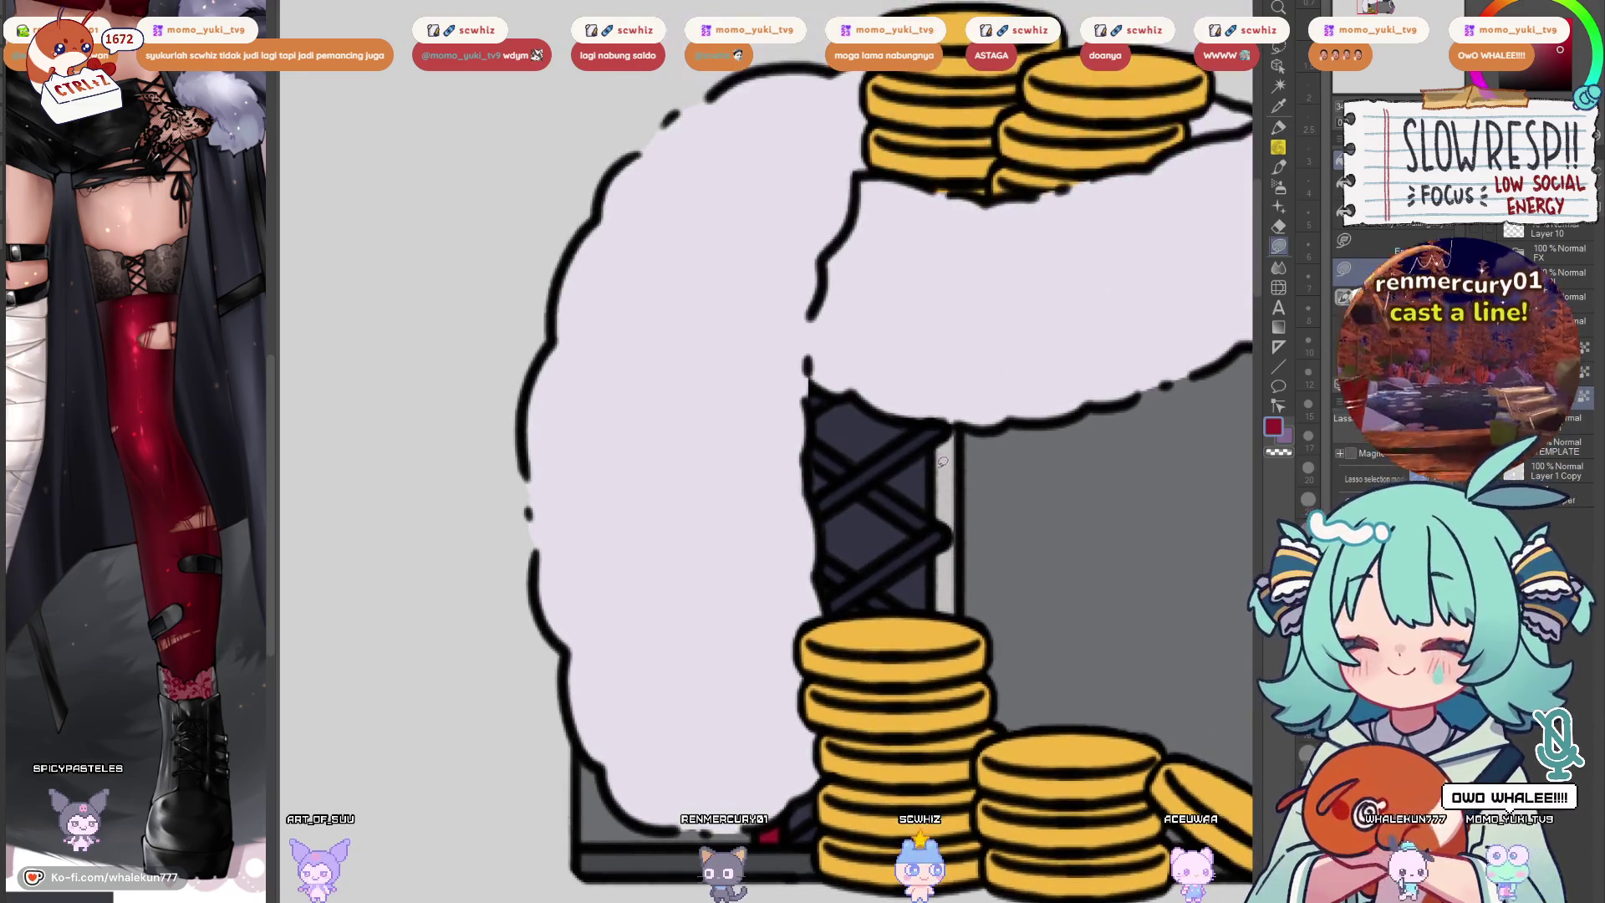
{"action": "left_click_drag", "start_coordinate": [960, 425], "coordinate": [952, 527]}
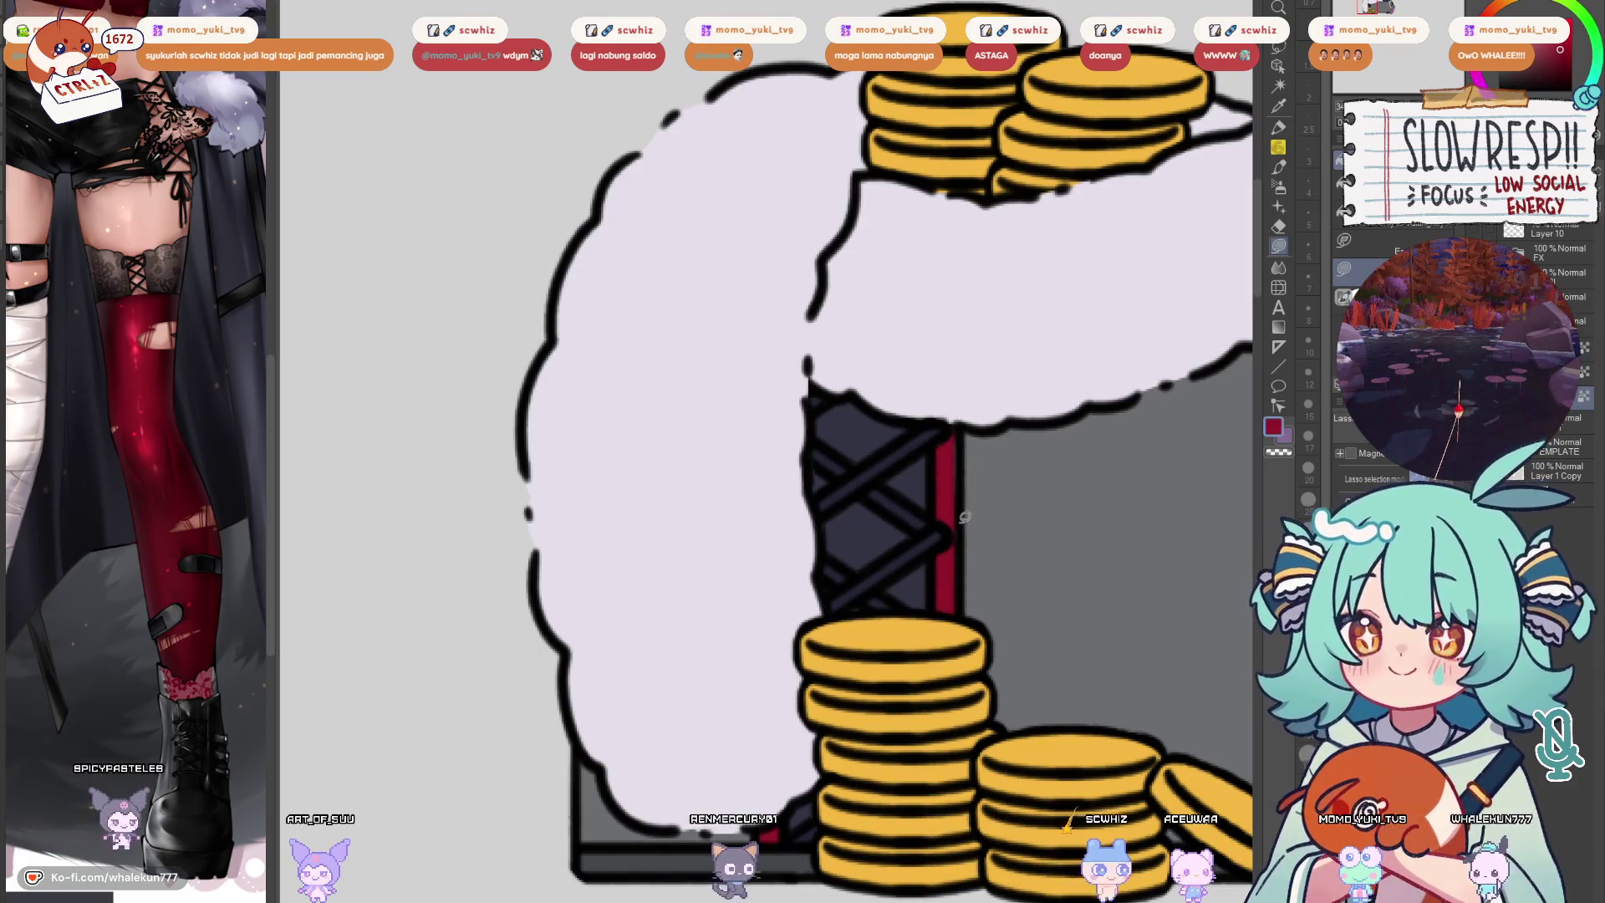
{"action": "key", "text": "ctrl+minus"}
{"action": "key", "text": "ctrl+minus"}
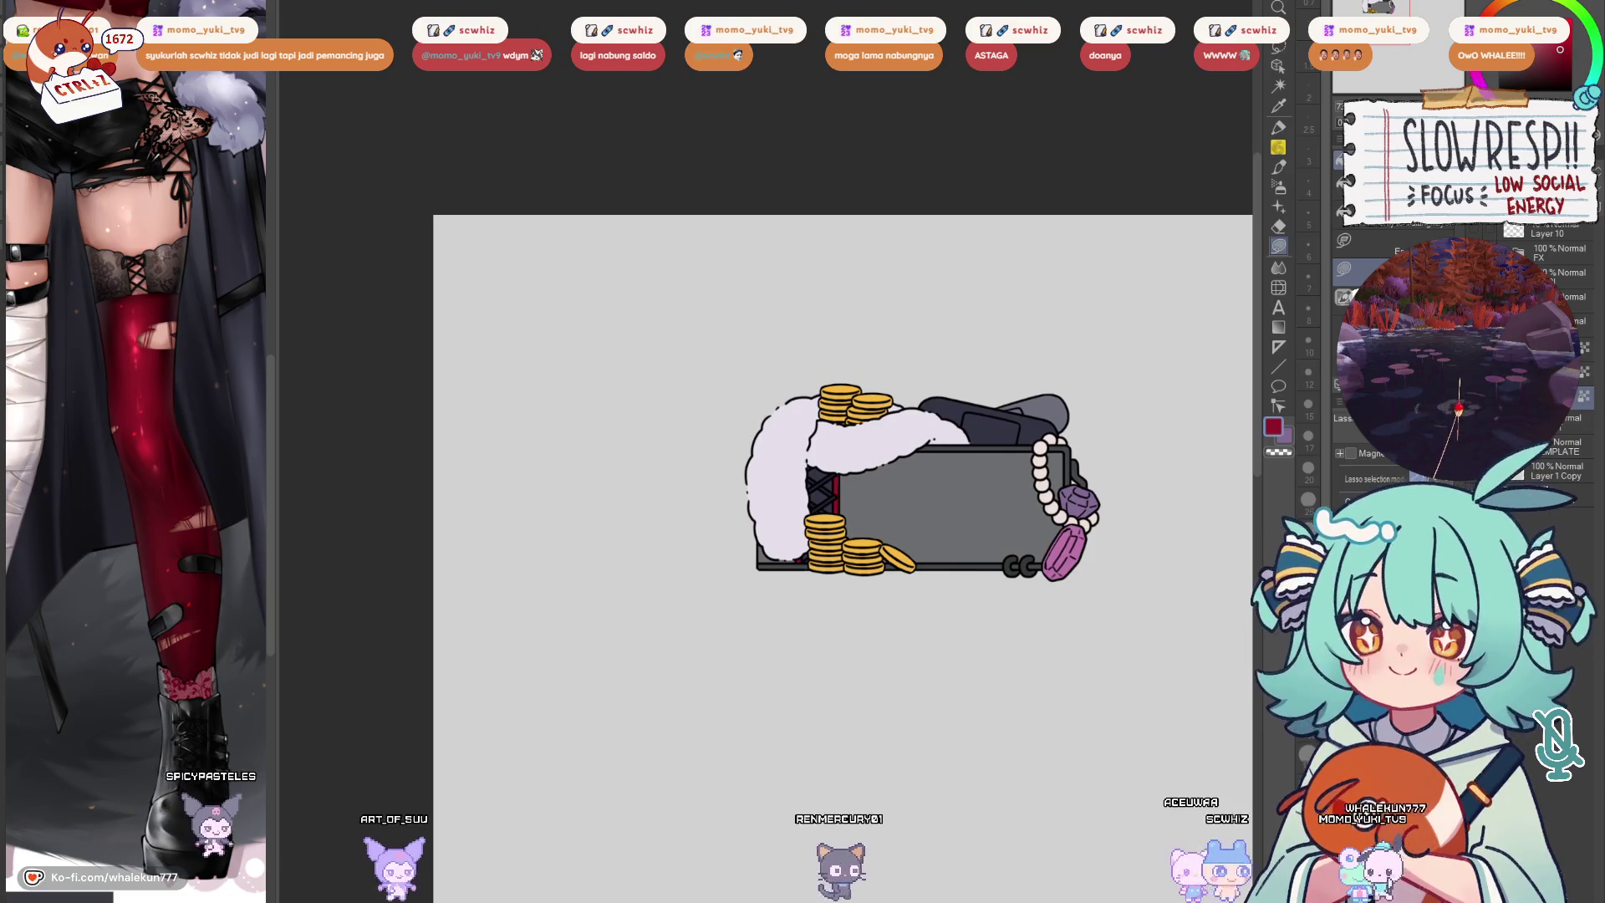
{"action": "left_click_drag", "start_coordinate": [1024, 594], "coordinate": [957, 584]}
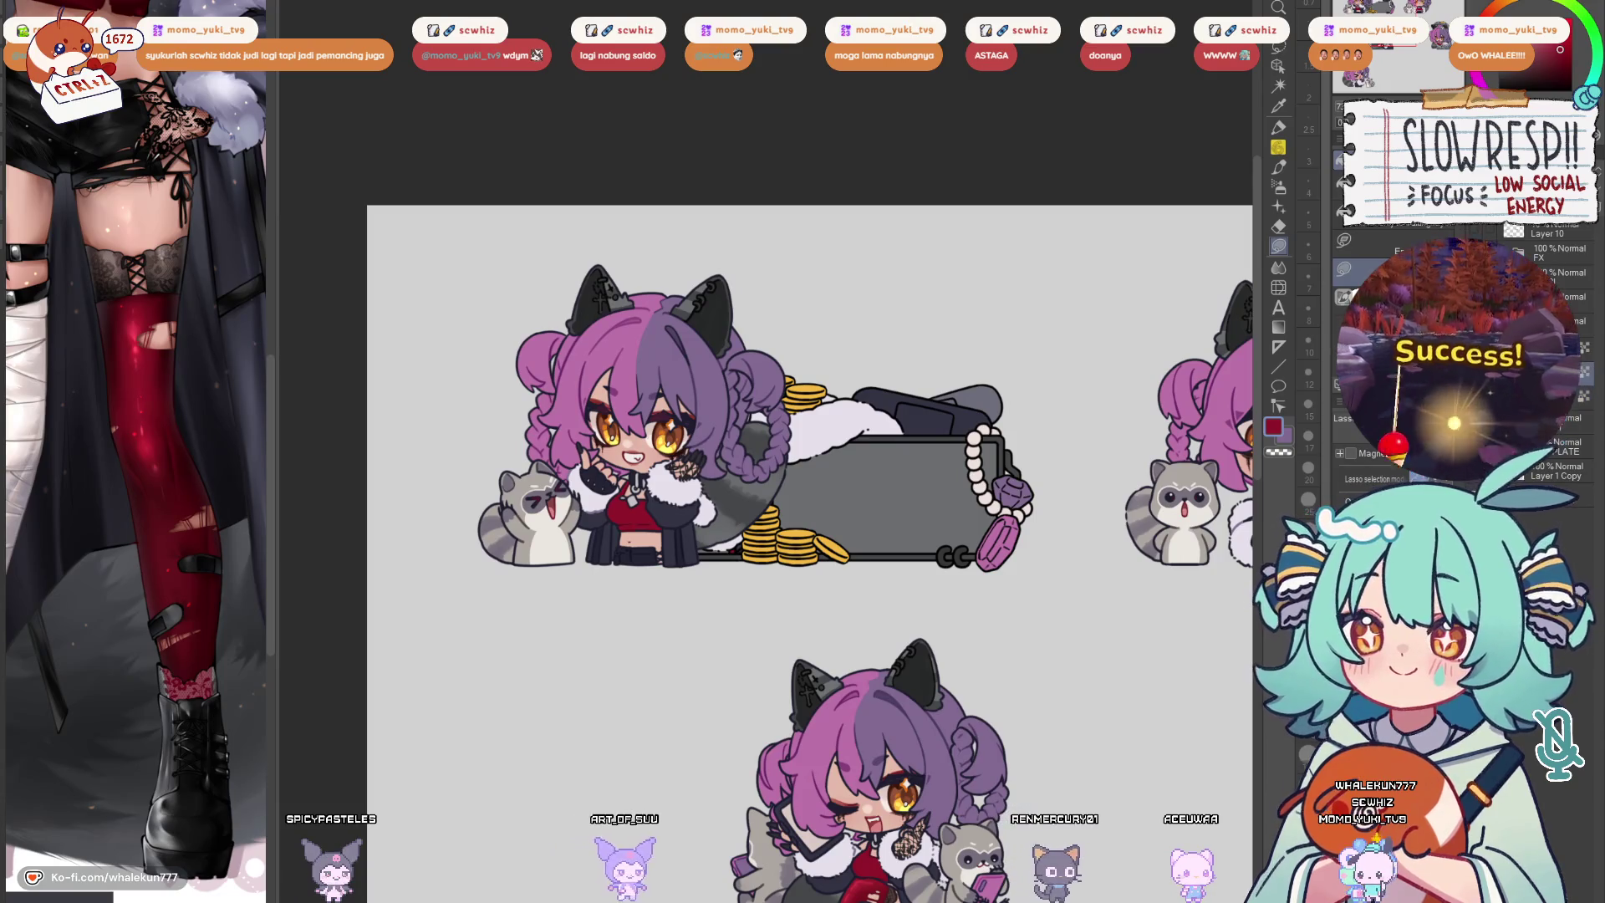
Sample the frame's light grey and switch to the Pen tool
{"action": "left_click_drag", "start_coordinate": [978, 544], "coordinate": [982, 568]}
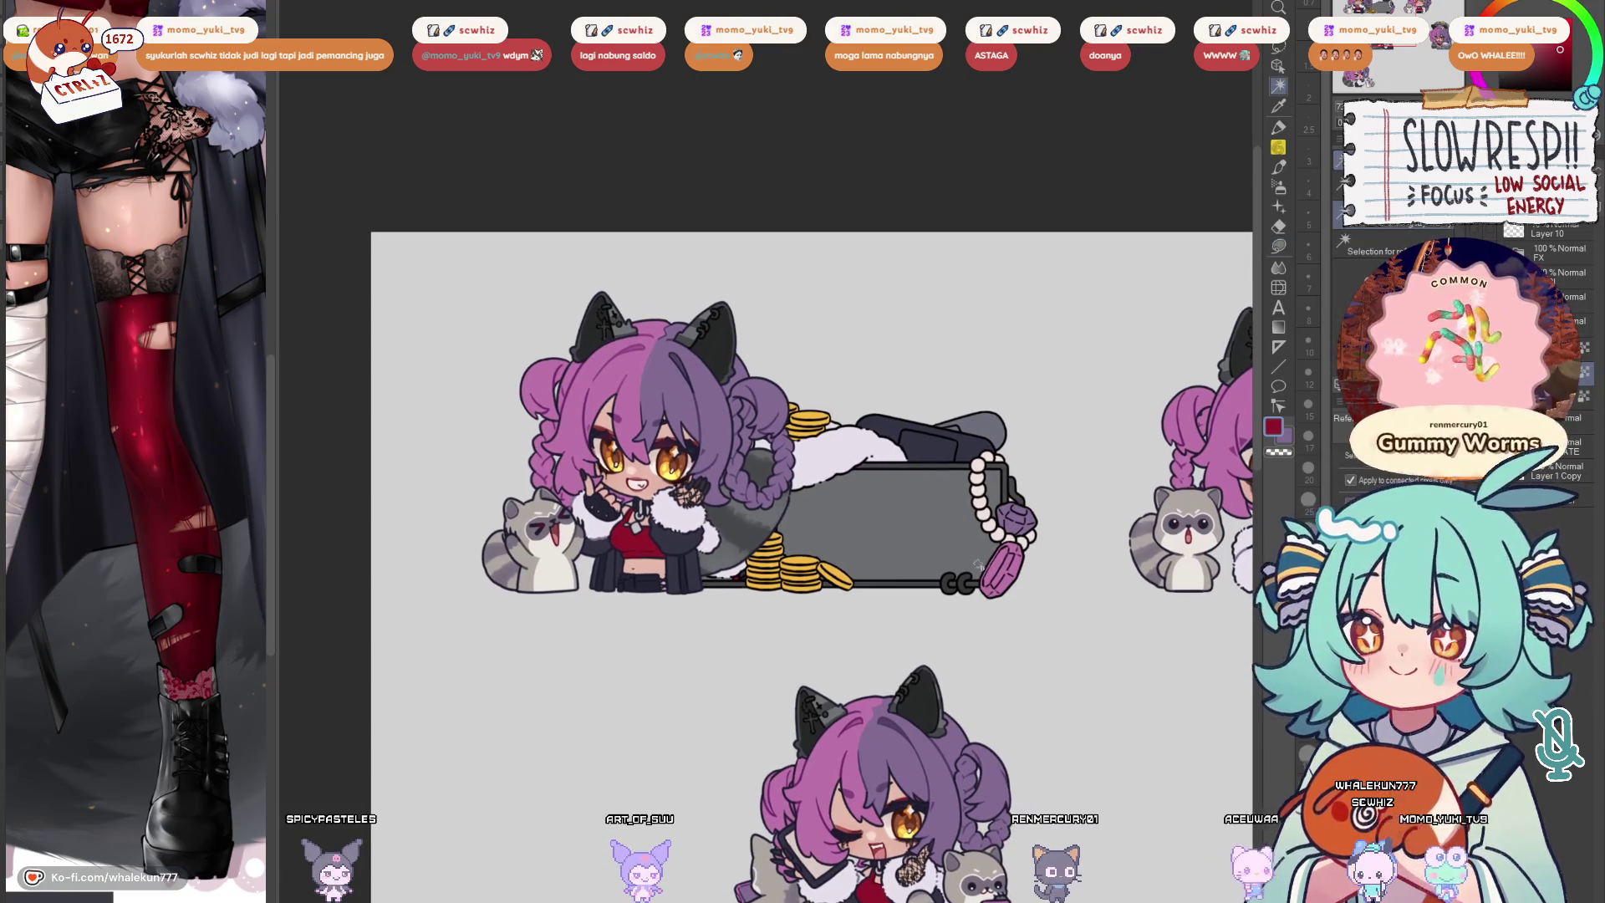
{"action": "scroll", "coordinate": [781, 511], "scroll_direction": "up", "scroll_amount": 2}
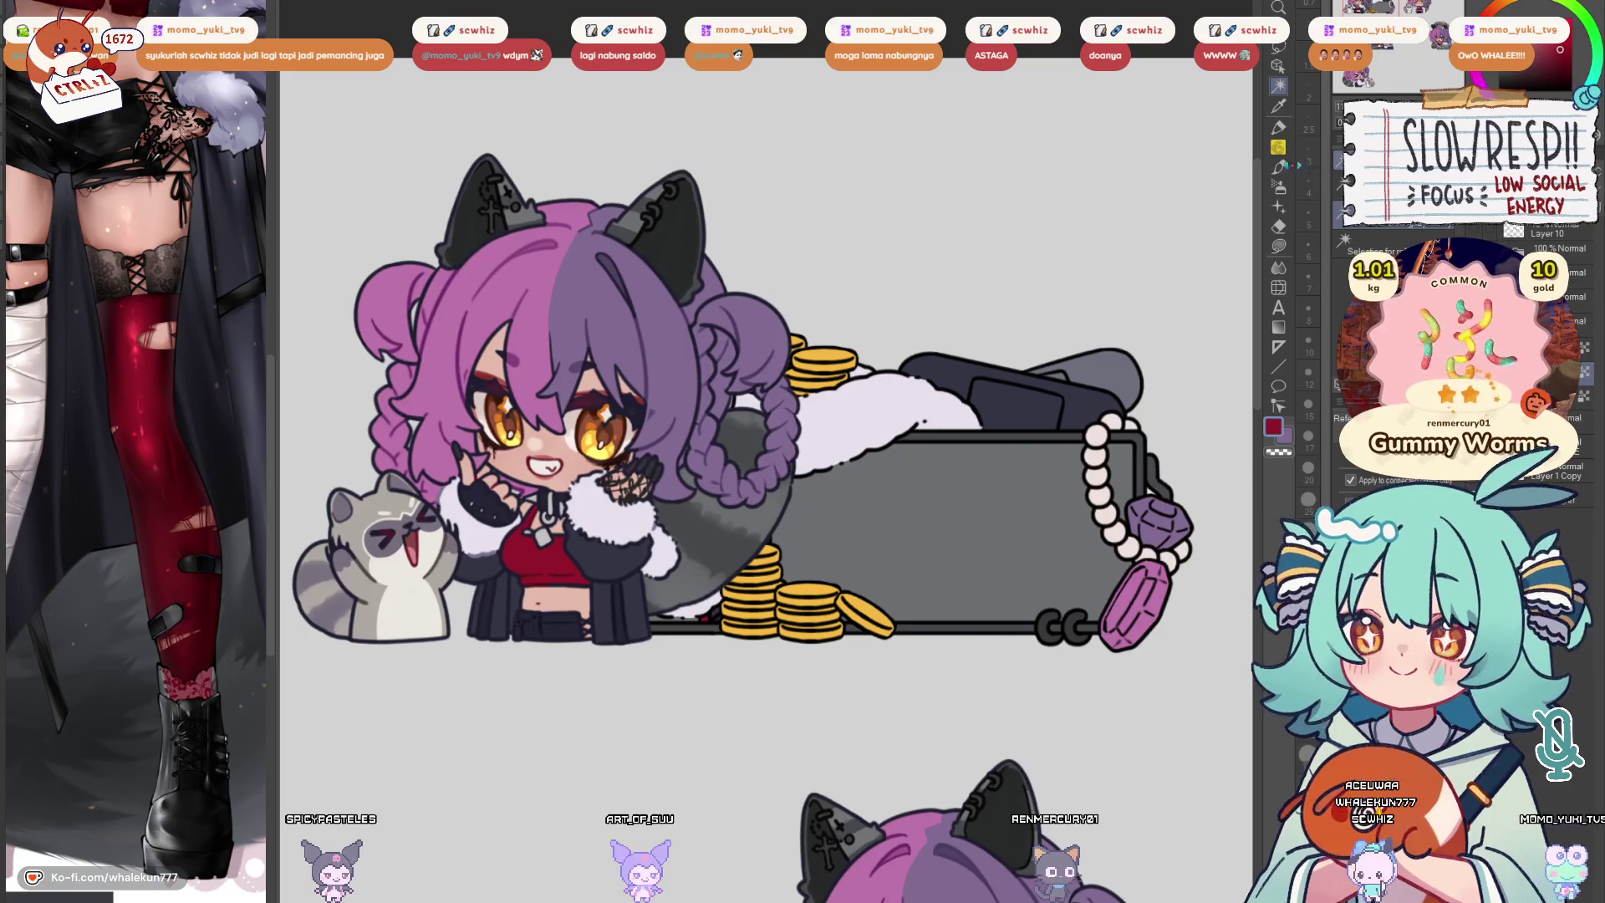
{"action": "left_click", "coordinate": [459, 551], "text": "alt"}
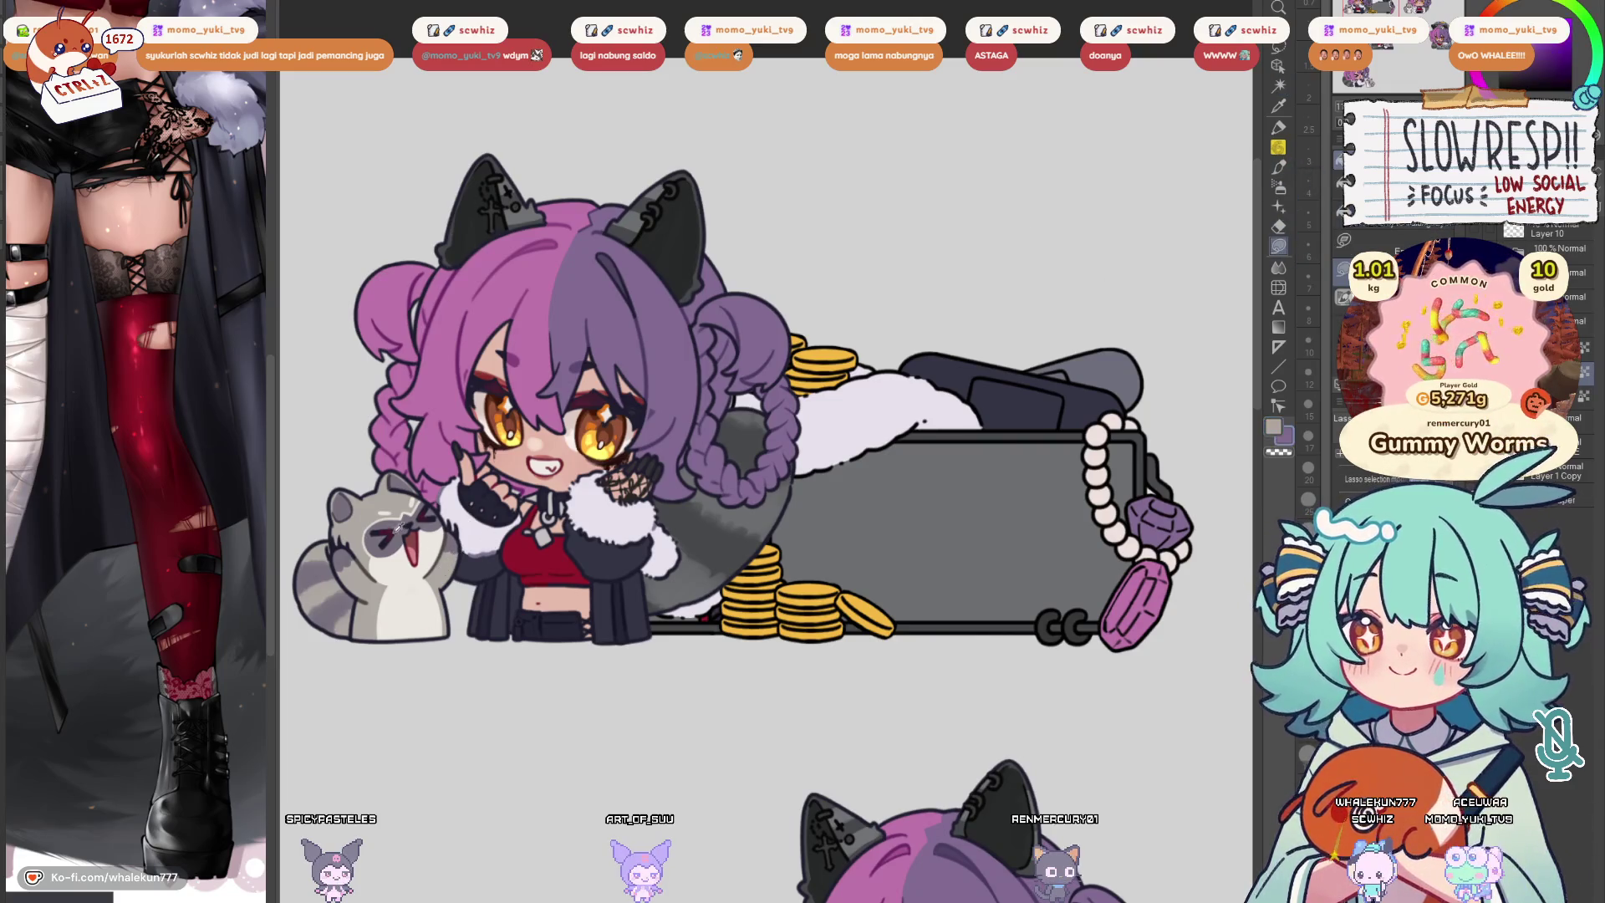
{"action": "scroll", "coordinate": [807, 460], "scroll_direction": "down", "scroll_amount": 2}
{"action": "key", "text": "p"}
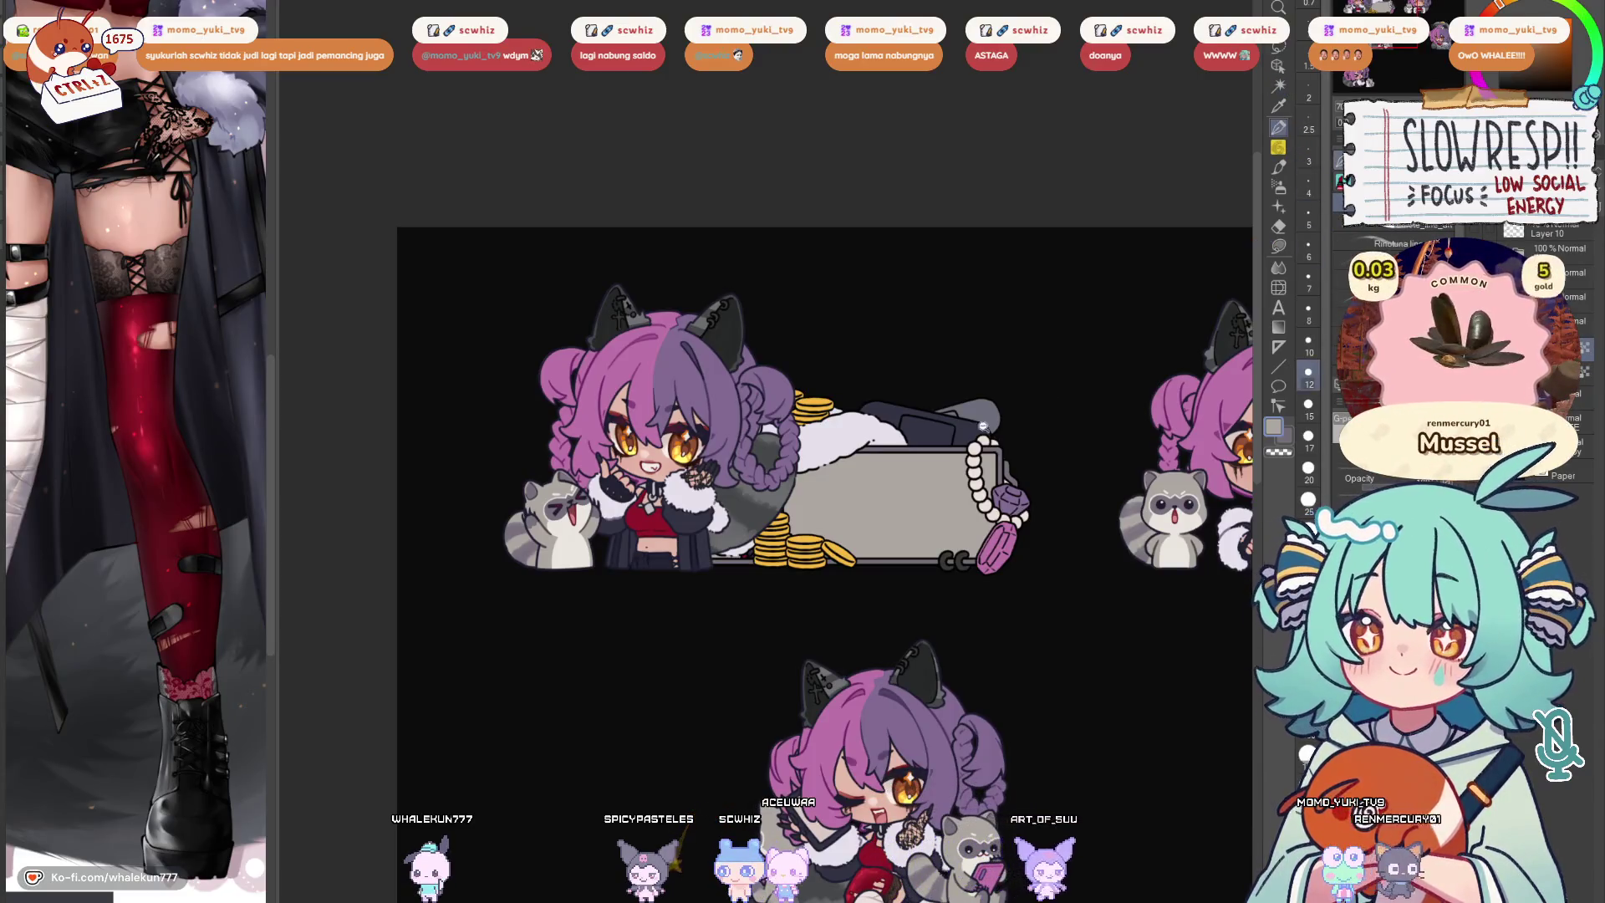
Sample the dark chest-lid colour and adjust the brush from size 10 to 17
{"action": "scroll", "coordinate": [1048, 390], "scroll_direction": "up", "scroll_amount": 3}
{"action": "left_click", "coordinate": [976, 490], "text": "alt"}
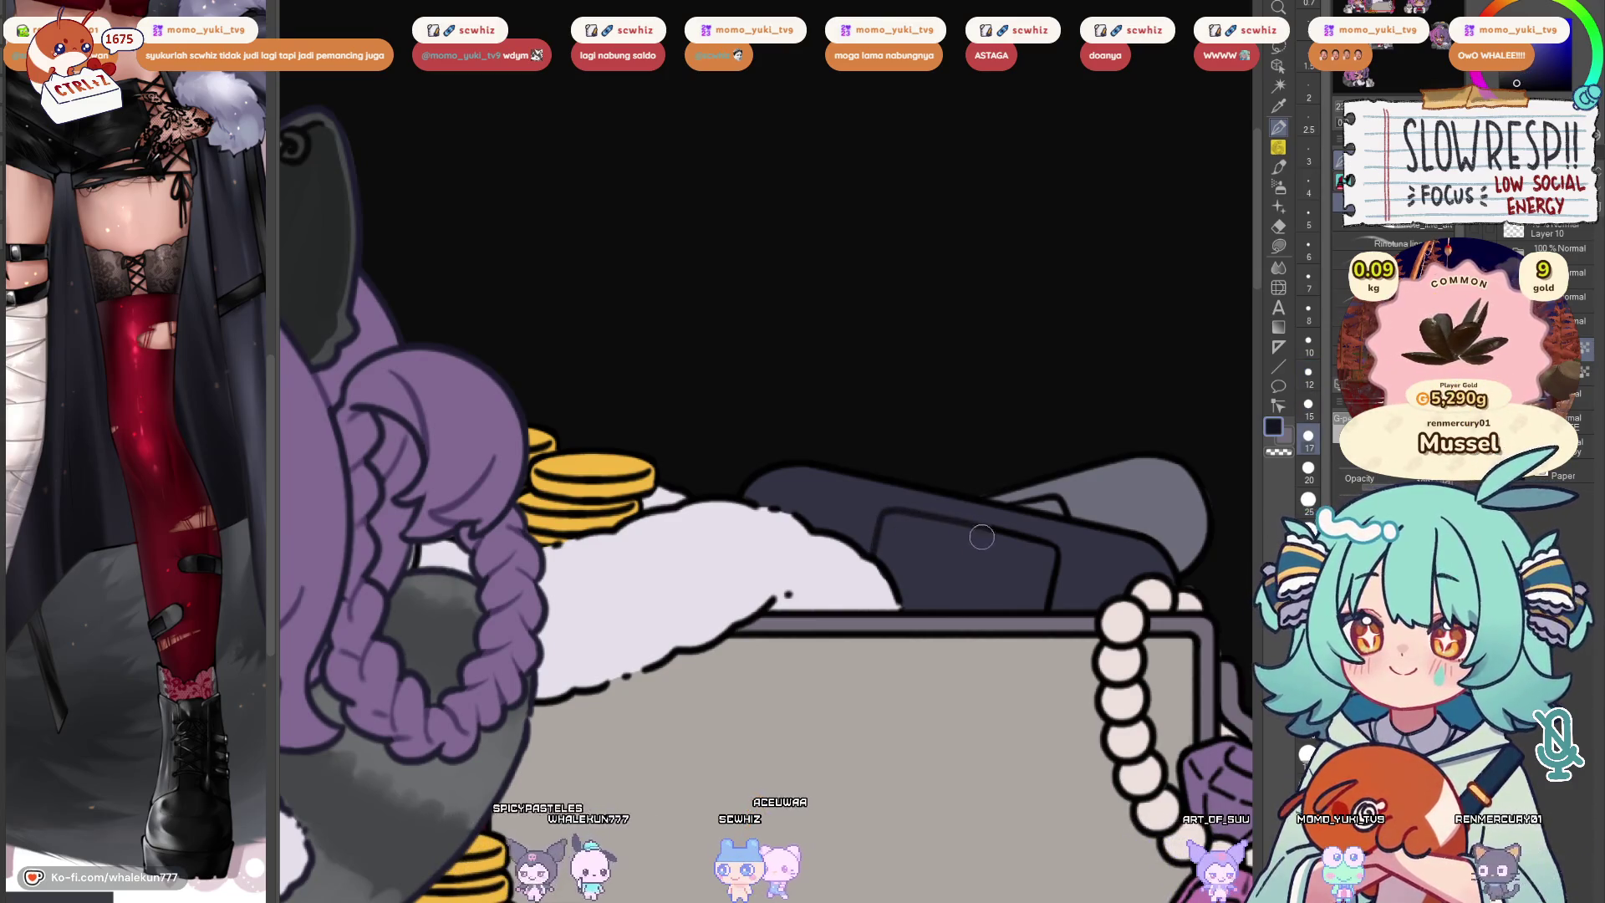
{"action": "key", "text": "bracketleft"}
{"action": "key", "text": "bracketleft"}
{"action": "key", "text": "bracketleft"}
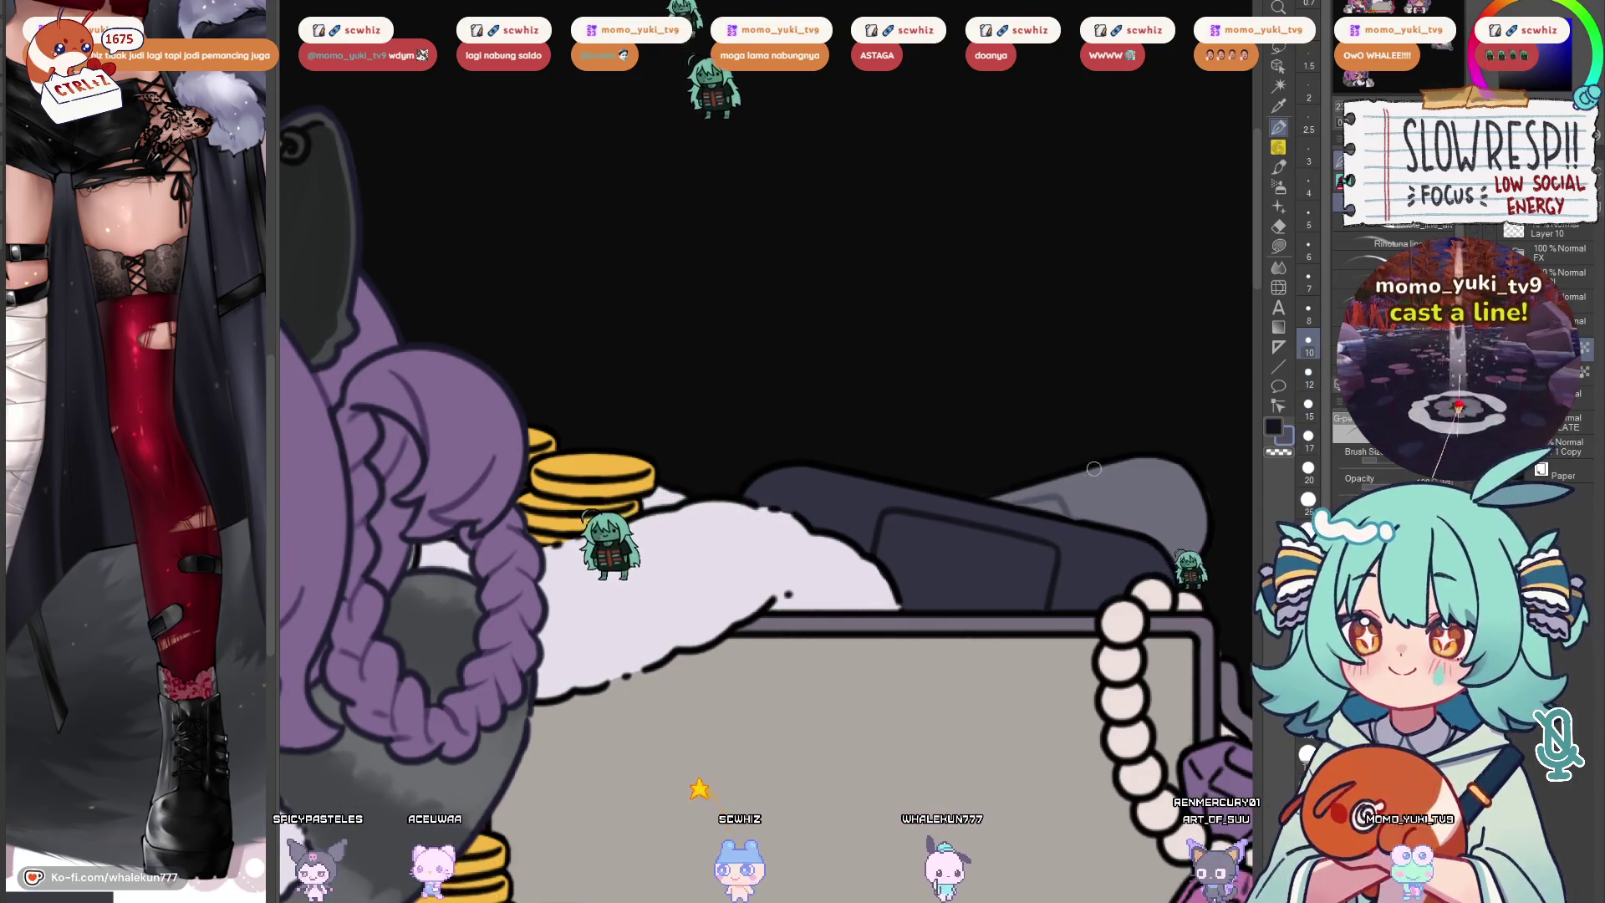
{"action": "scroll", "coordinate": [1006, 498], "scroll_direction": "down", "scroll_amount": 5}
{"action": "scroll", "coordinate": [800, 545], "scroll_direction": "up", "scroll_amount": 5}
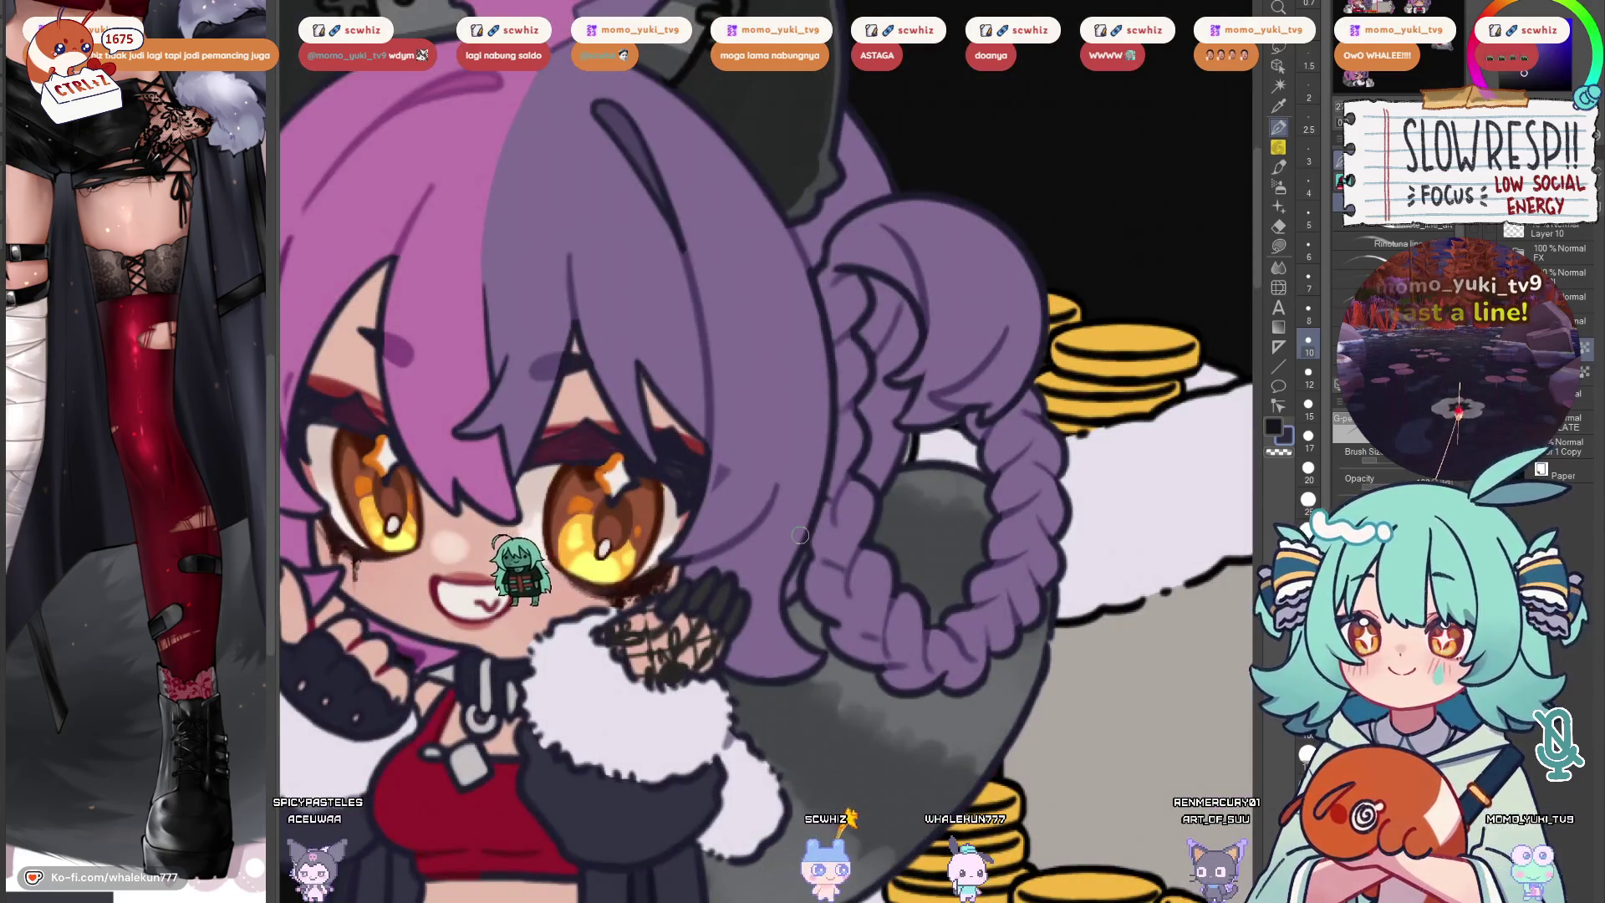
{"action": "left_click_drag", "start_coordinate": [1158, 706], "coordinate": [723, 740]}
{"action": "scroll", "coordinate": [699, 574], "scroll_direction": "down", "scroll_amount": 2}
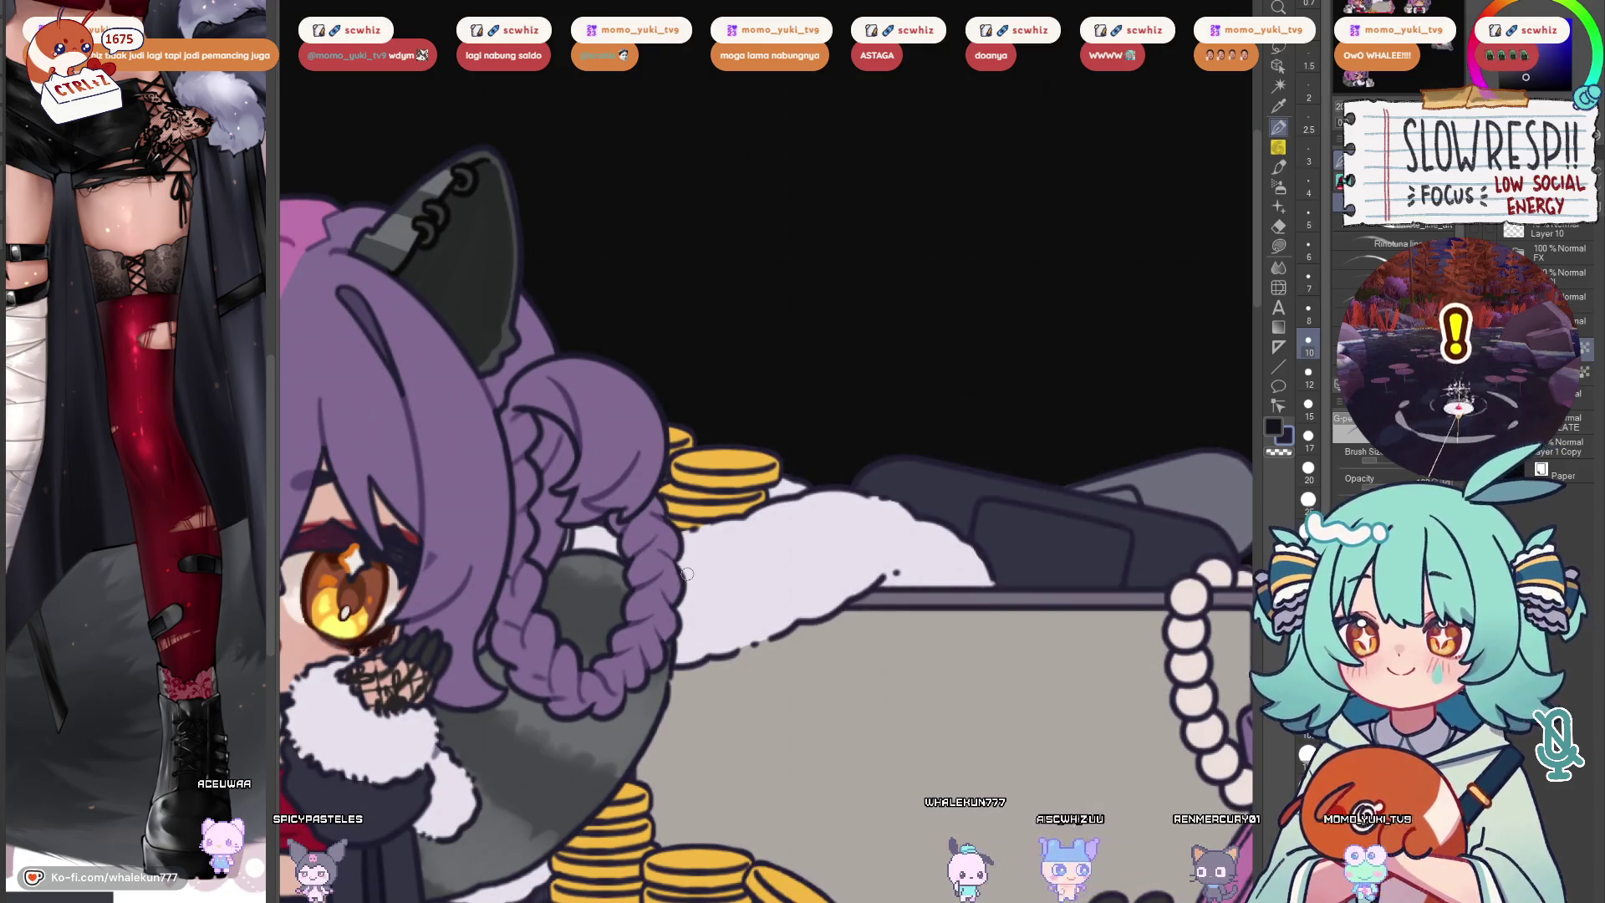
{"action": "left_click_drag", "start_coordinate": [685, 574], "coordinate": [719, 335]}
{"action": "scroll", "coordinate": [719, 335], "scroll_direction": "down", "scroll_amount": 5}
{"action": "scroll", "coordinate": [1146, 530], "scroll_direction": "up", "scroll_amount": 4}
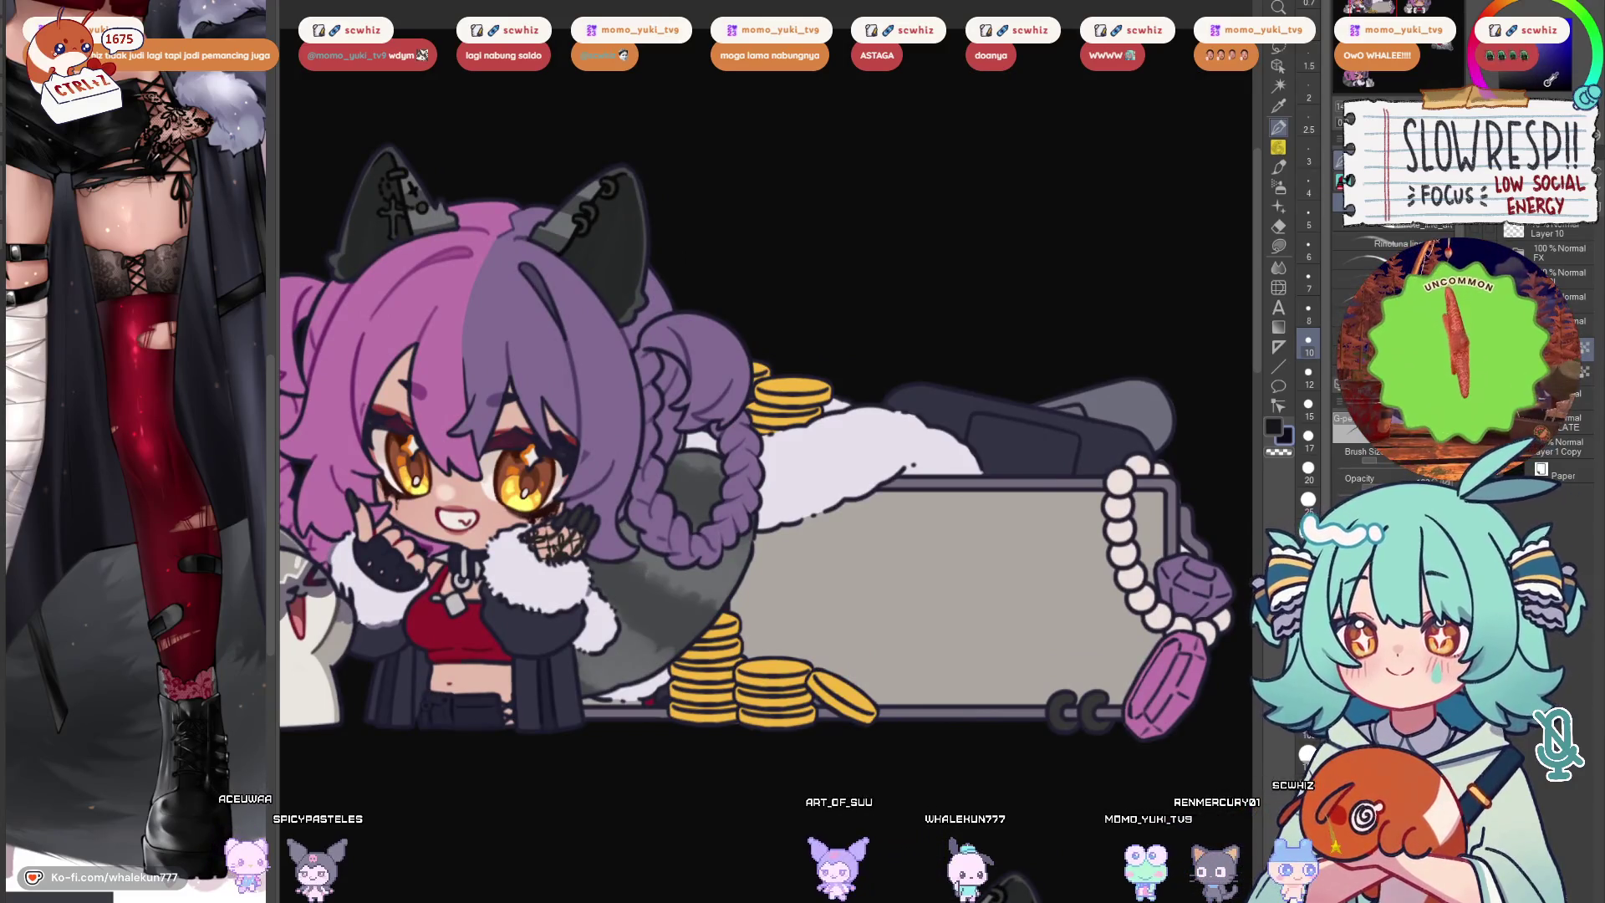
{"action": "left_click_drag", "start_coordinate": [1008, 499], "coordinate": [941, 540]}
{"action": "scroll", "coordinate": [941, 541], "scroll_direction": "up", "scroll_amount": 2}
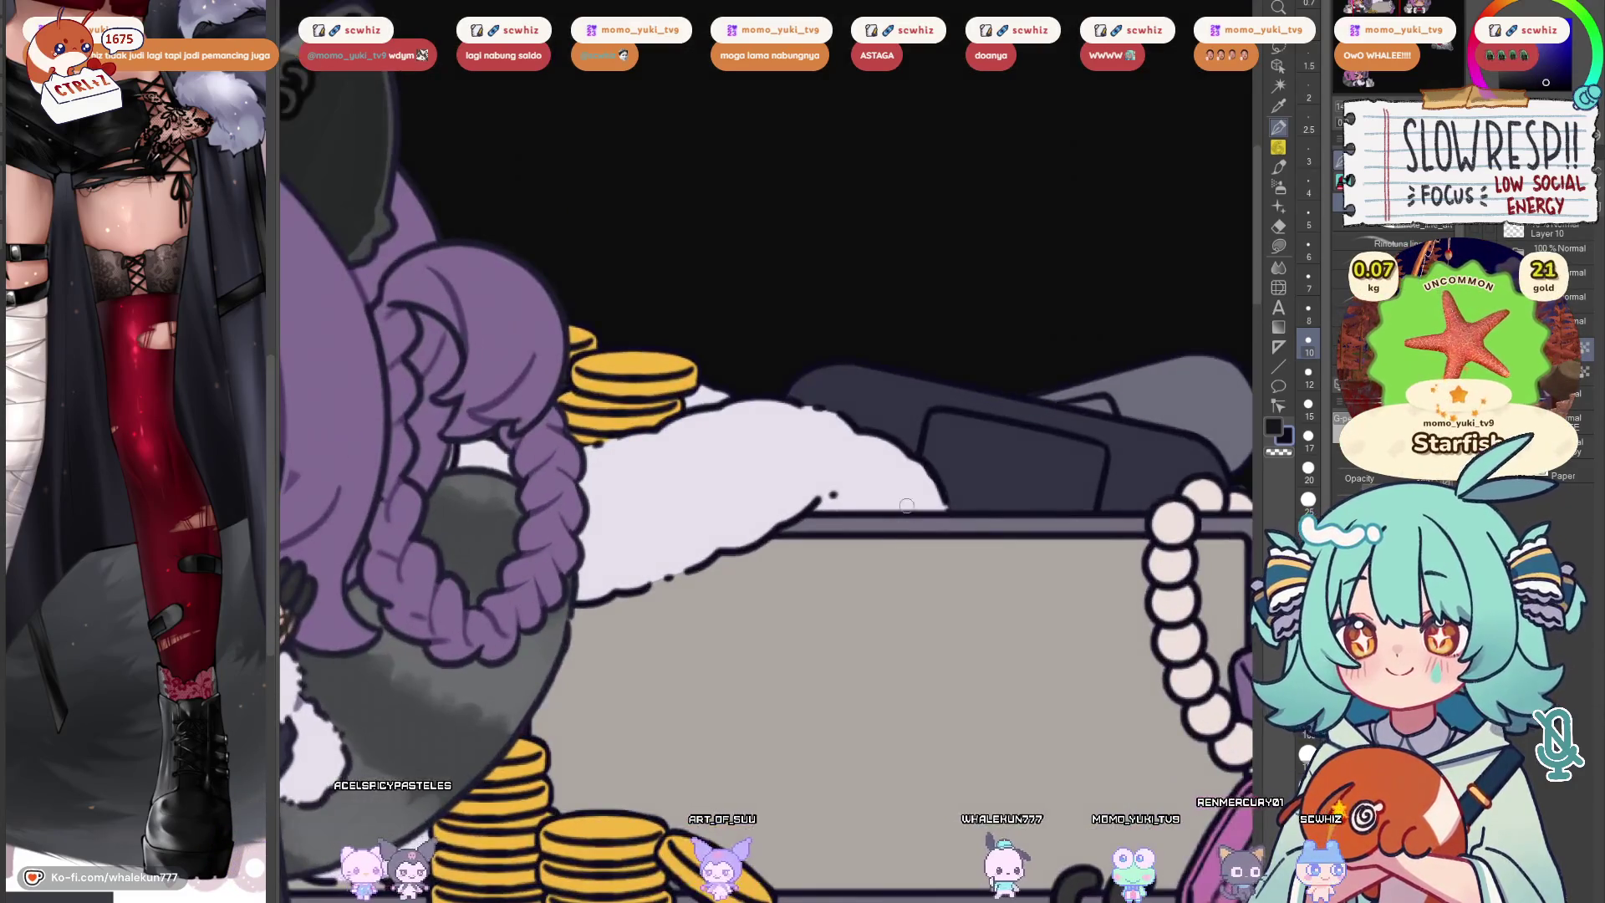
{"action": "key", "text": "bracketright"}
{"action": "key", "text": "bracketright"}
{"action": "key", "text": "bracketright"}
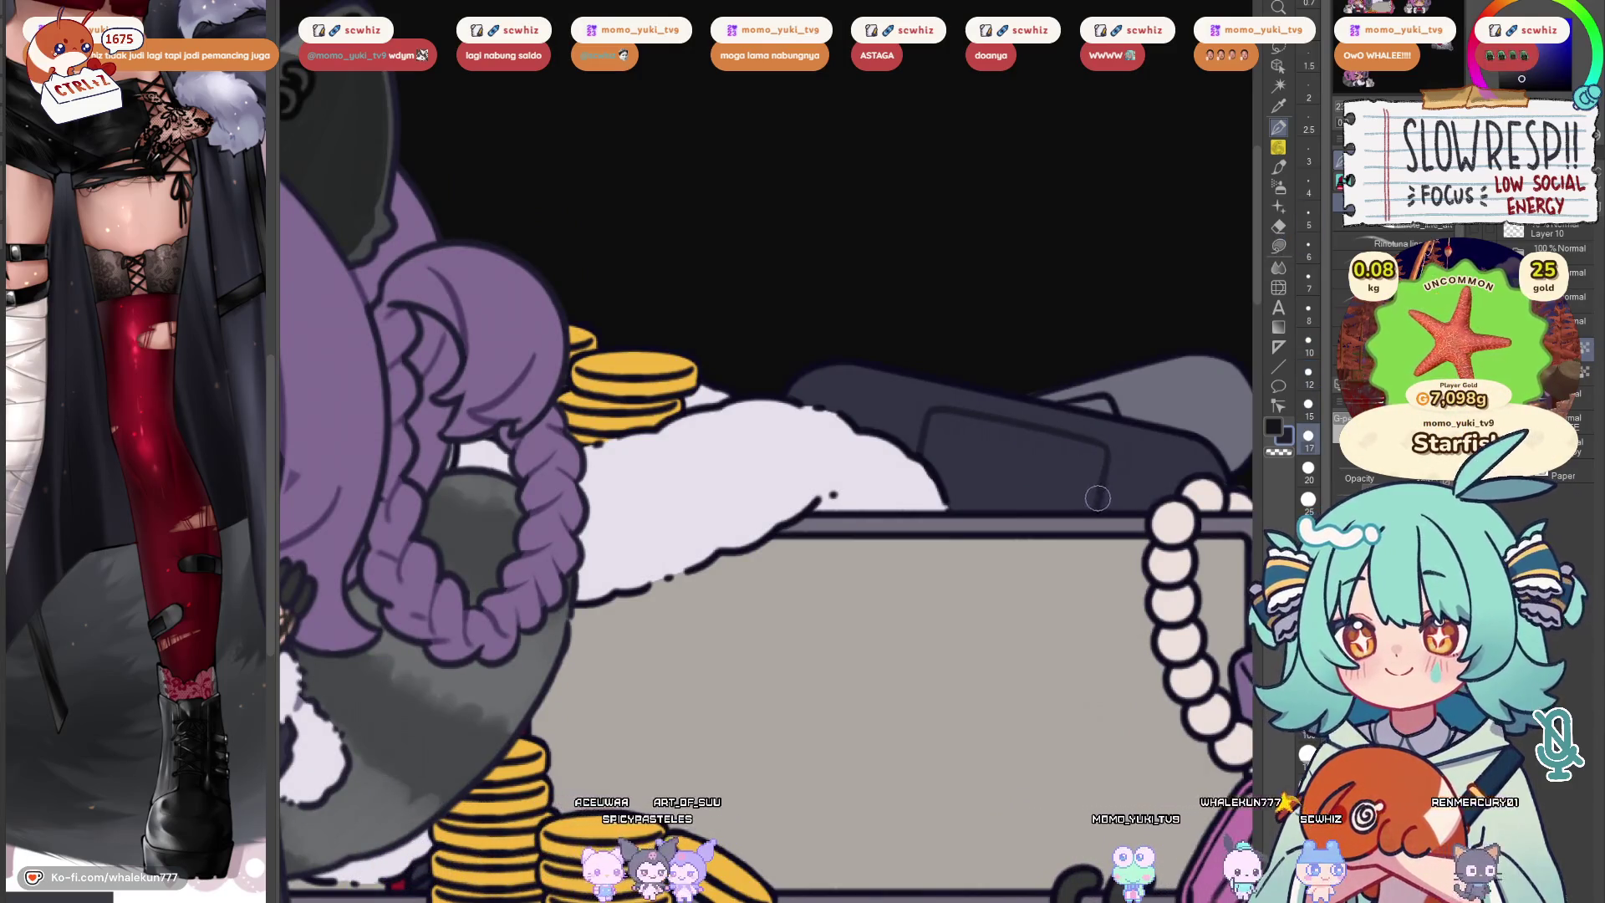
Set the brush to size 12 and draw a short dark line on the pink gem
{"action": "left_click_drag", "start_coordinate": [1187, 415], "coordinate": [1089, 461]}
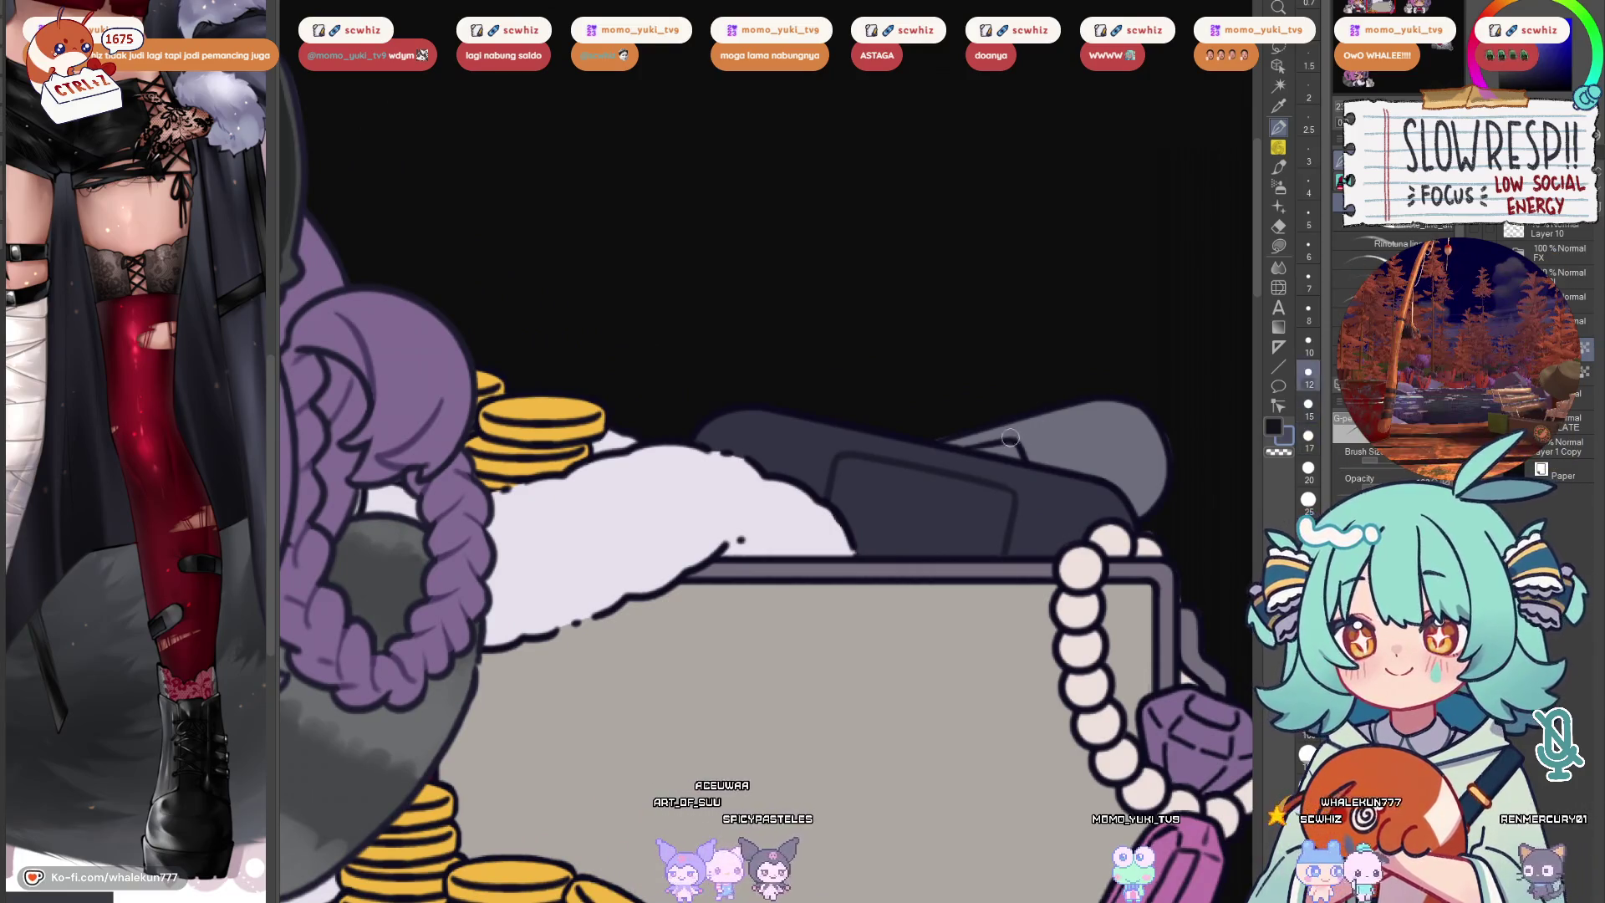
{"action": "scroll", "coordinate": [1007, 409], "scroll_direction": "up", "scroll_amount": 3}
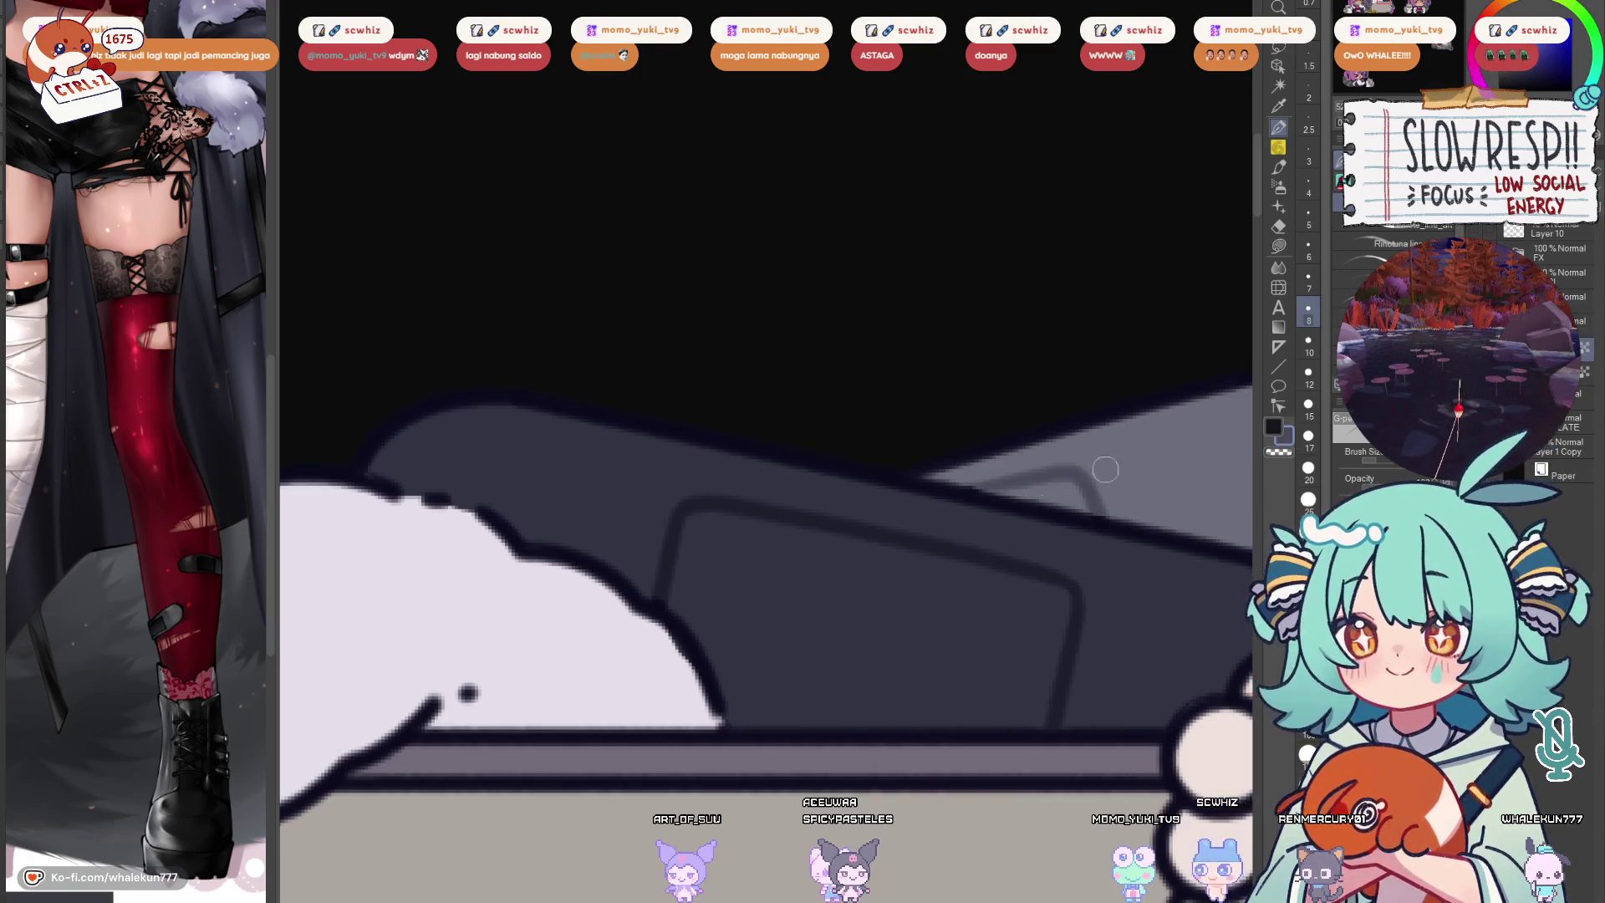
{"action": "scroll", "coordinate": [1098, 470], "scroll_direction": "down", "scroll_amount": 3}
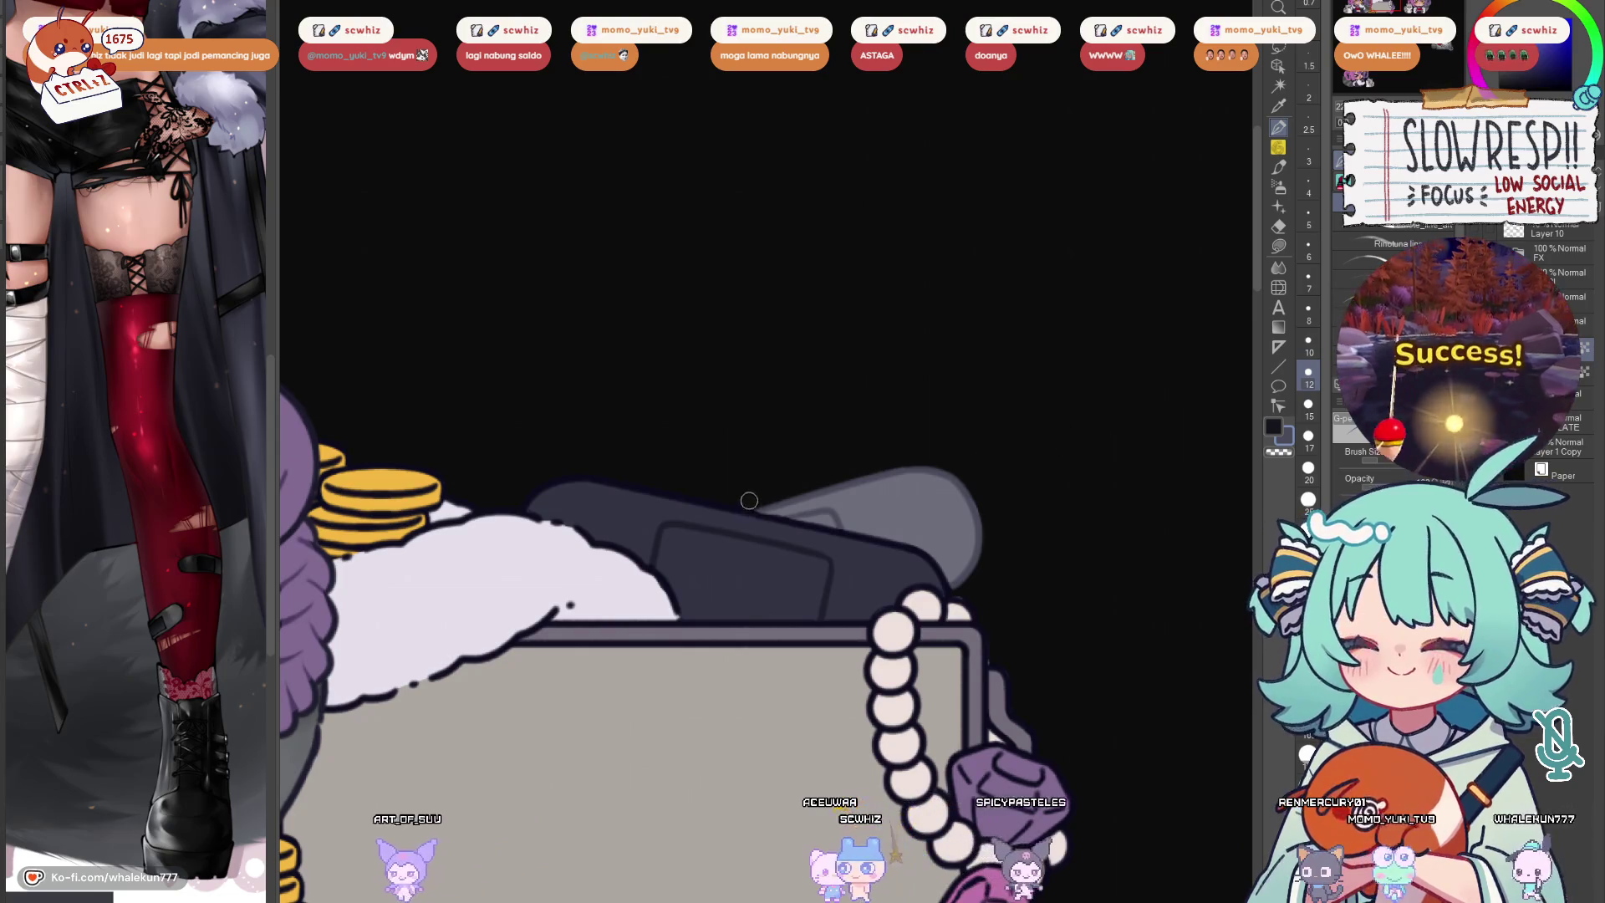
{"action": "scroll", "coordinate": [961, 640], "scroll_direction": "up", "scroll_amount": 3}
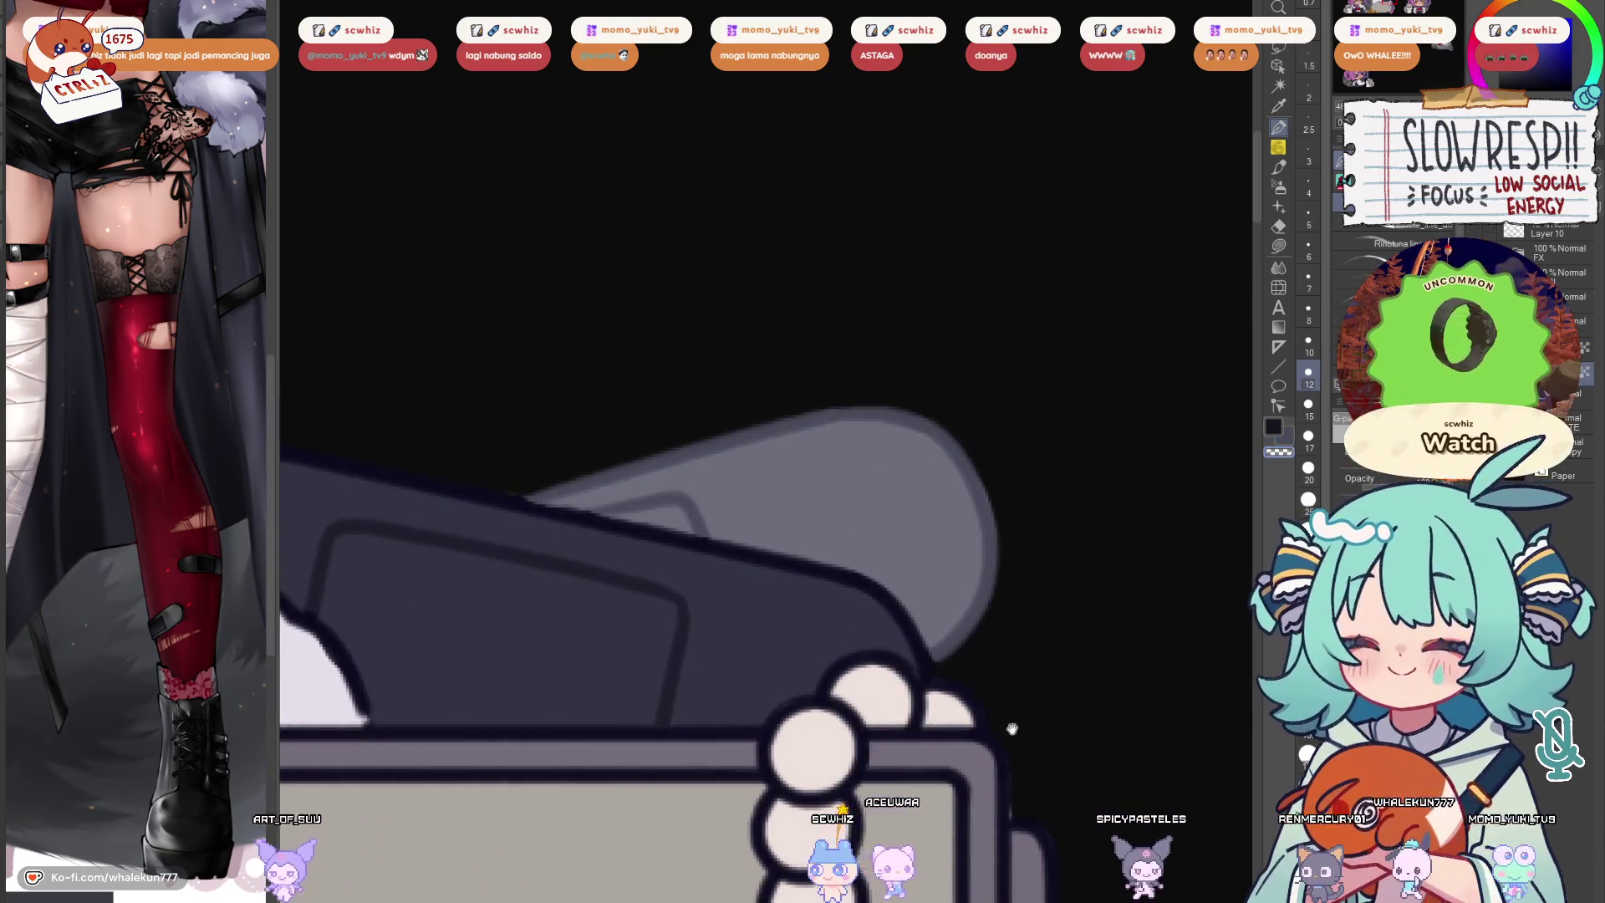
{"action": "scroll", "coordinate": [1012, 727], "scroll_direction": "down", "scroll_amount": 3}
{"action": "scroll", "coordinate": [1037, 731], "scroll_direction": "down", "scroll_amount": 2}
{"action": "left_click_drag", "start_coordinate": [1038, 731], "coordinate": [1023, 496]}
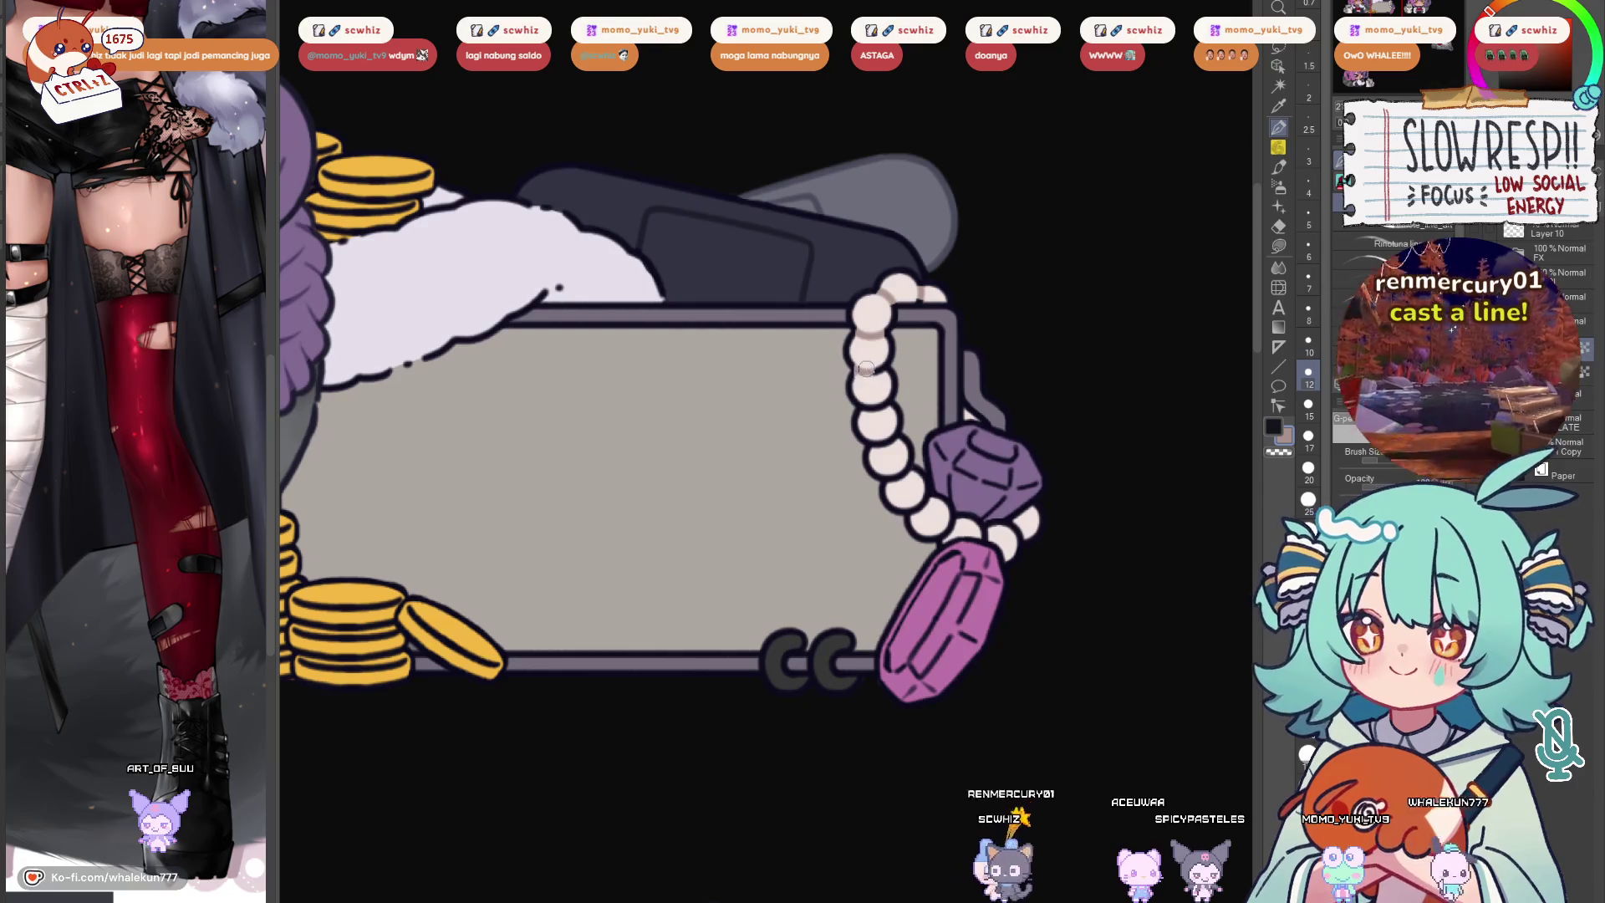
{"action": "scroll", "coordinate": [910, 335], "scroll_direction": "down", "scroll_amount": 5}
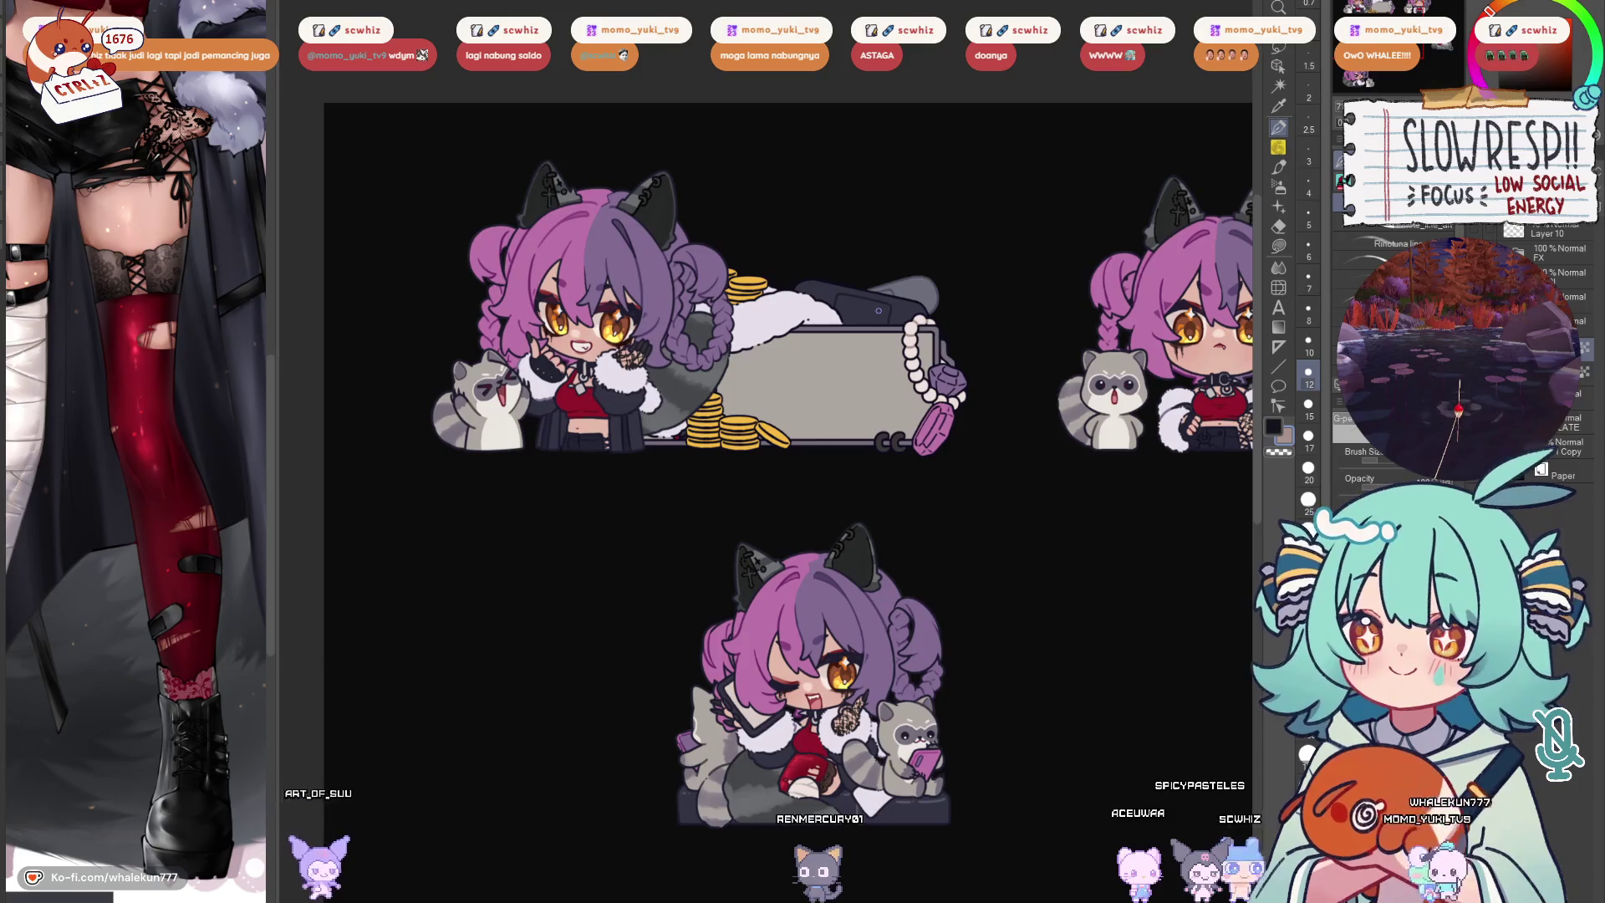
{"action": "scroll", "coordinate": [879, 310], "scroll_direction": "up", "scroll_amount": 5}
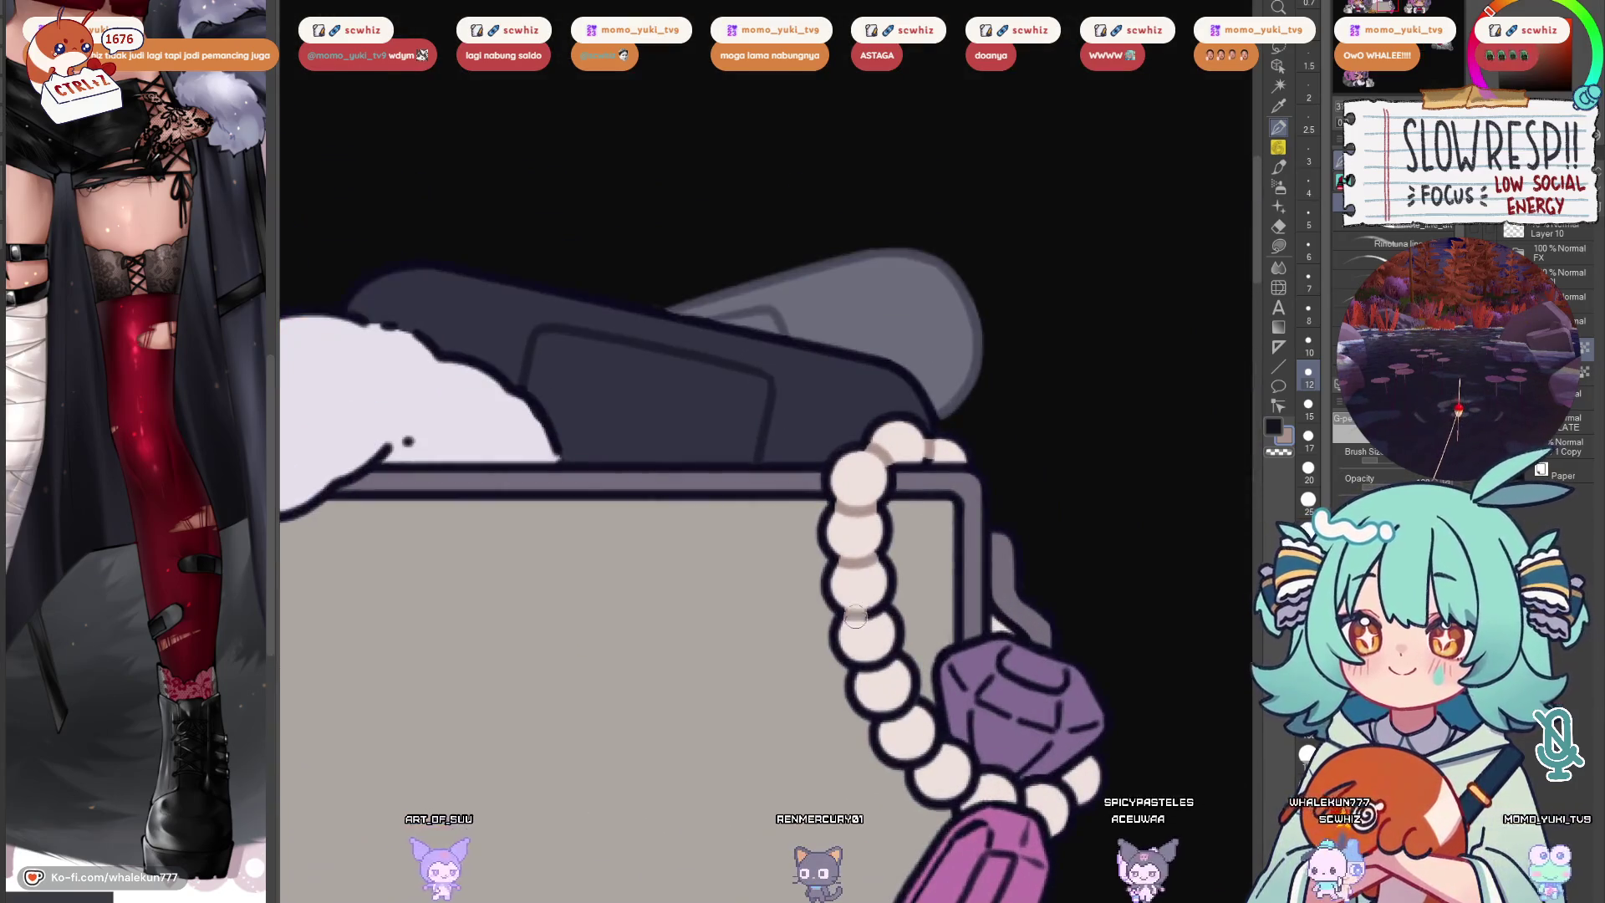
{"action": "scroll", "coordinate": [872, 619], "scroll_direction": "down", "scroll_amount": 1}
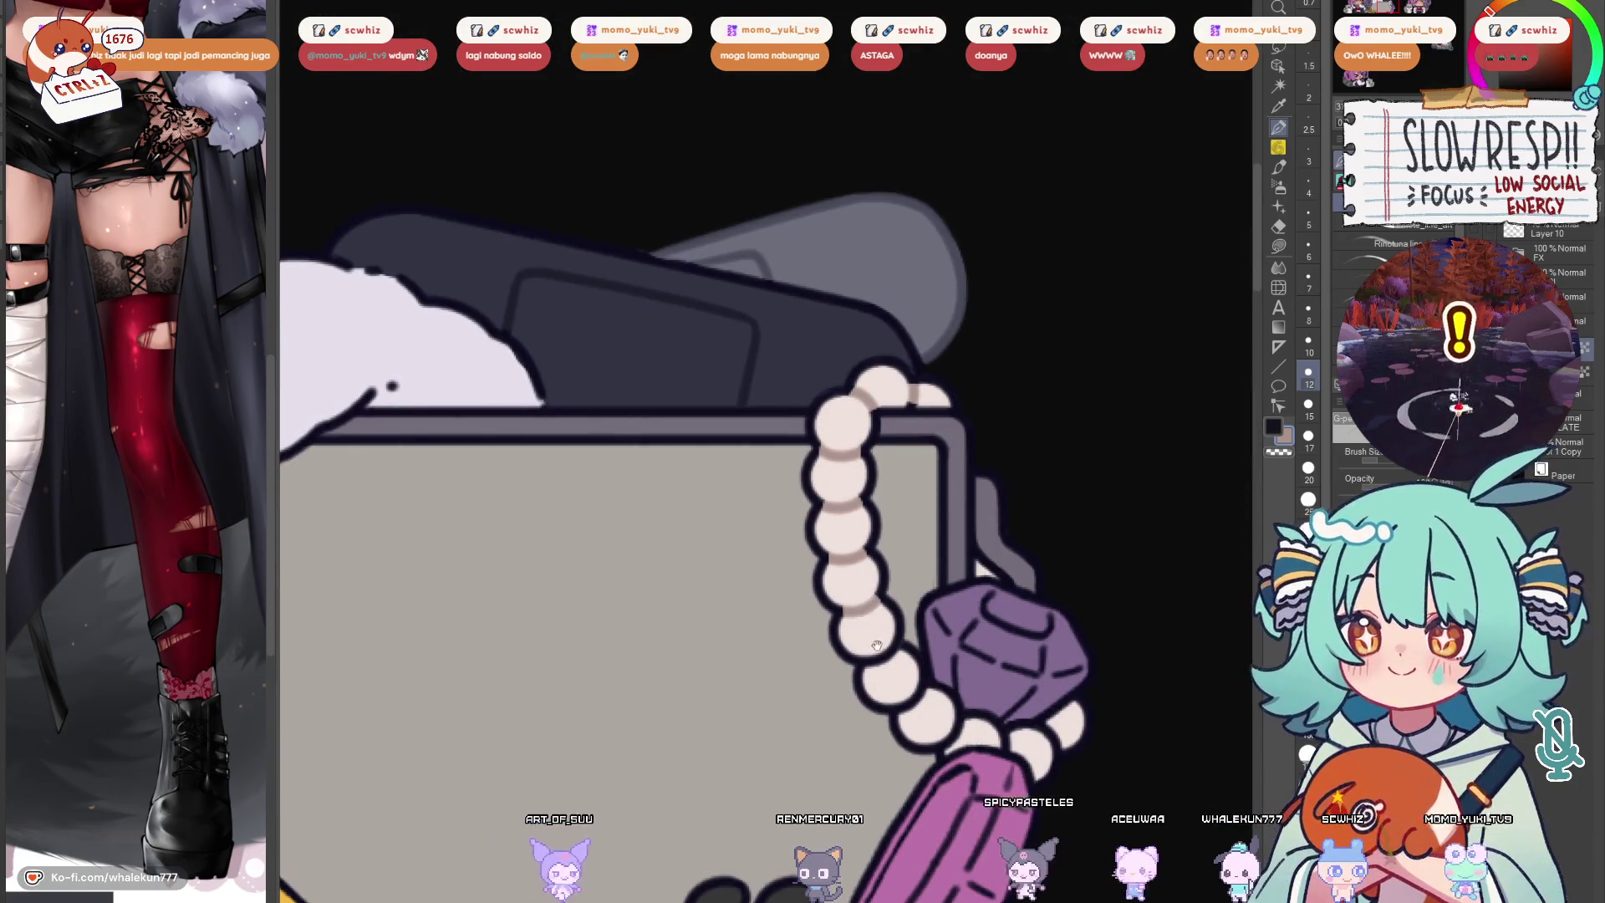
{"action": "scroll", "coordinate": [861, 623], "scroll_direction": "down", "scroll_amount": 1}
{"action": "scroll", "coordinate": [876, 640], "scroll_direction": "down", "scroll_amount": 1}
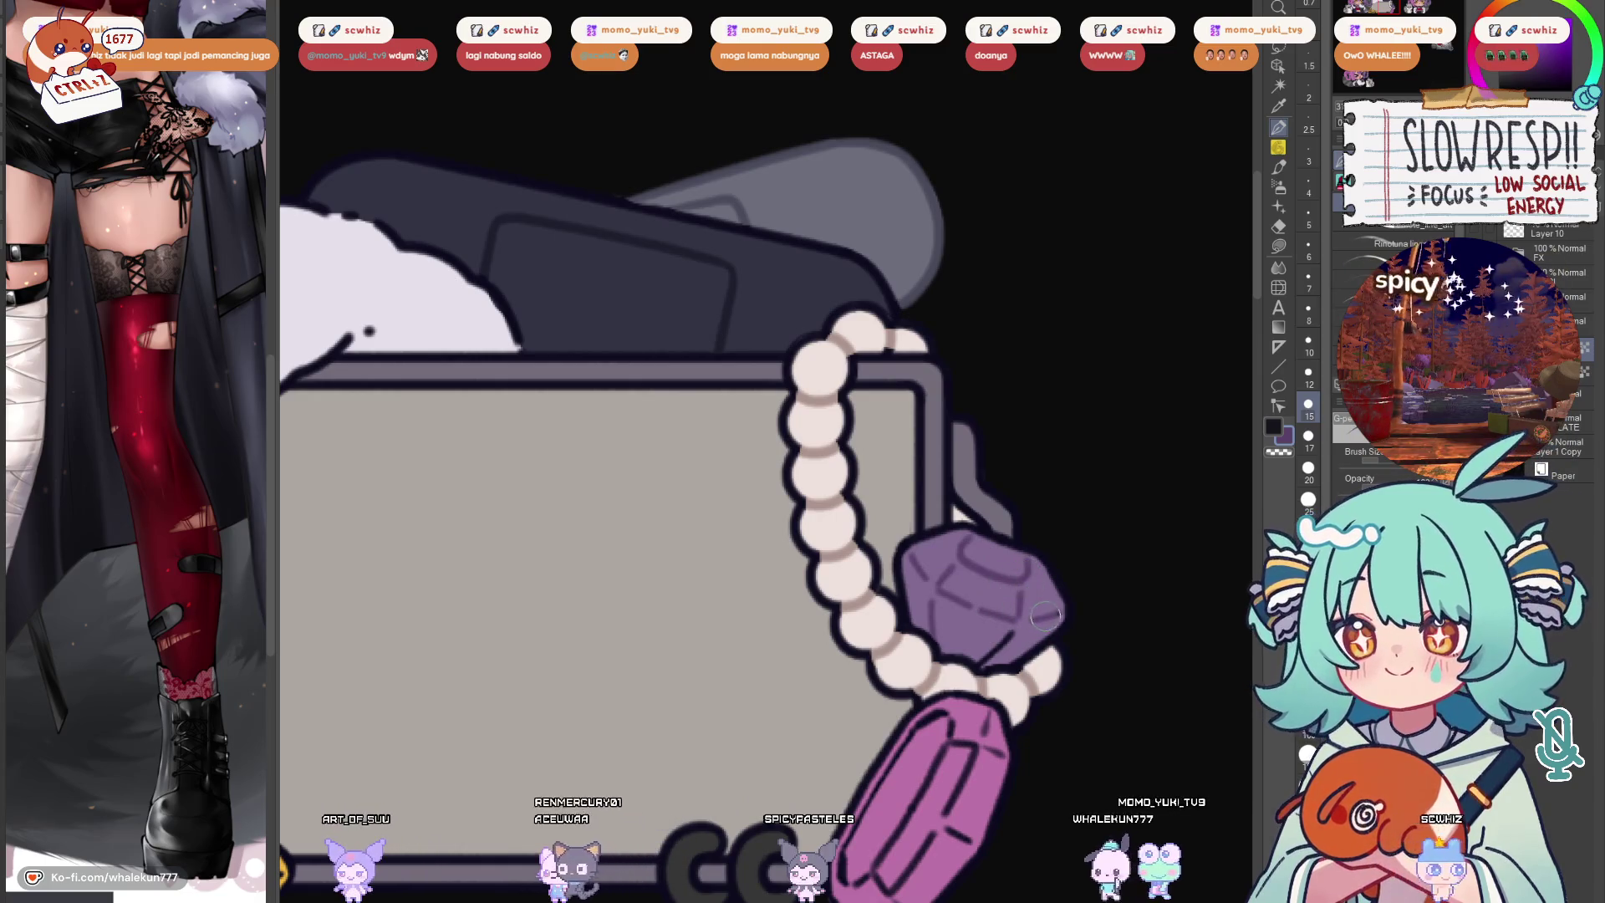
{"action": "scroll", "coordinate": [955, 535], "scroll_direction": "down", "scroll_amount": 3}
{"action": "key", "text": "bracketright"}
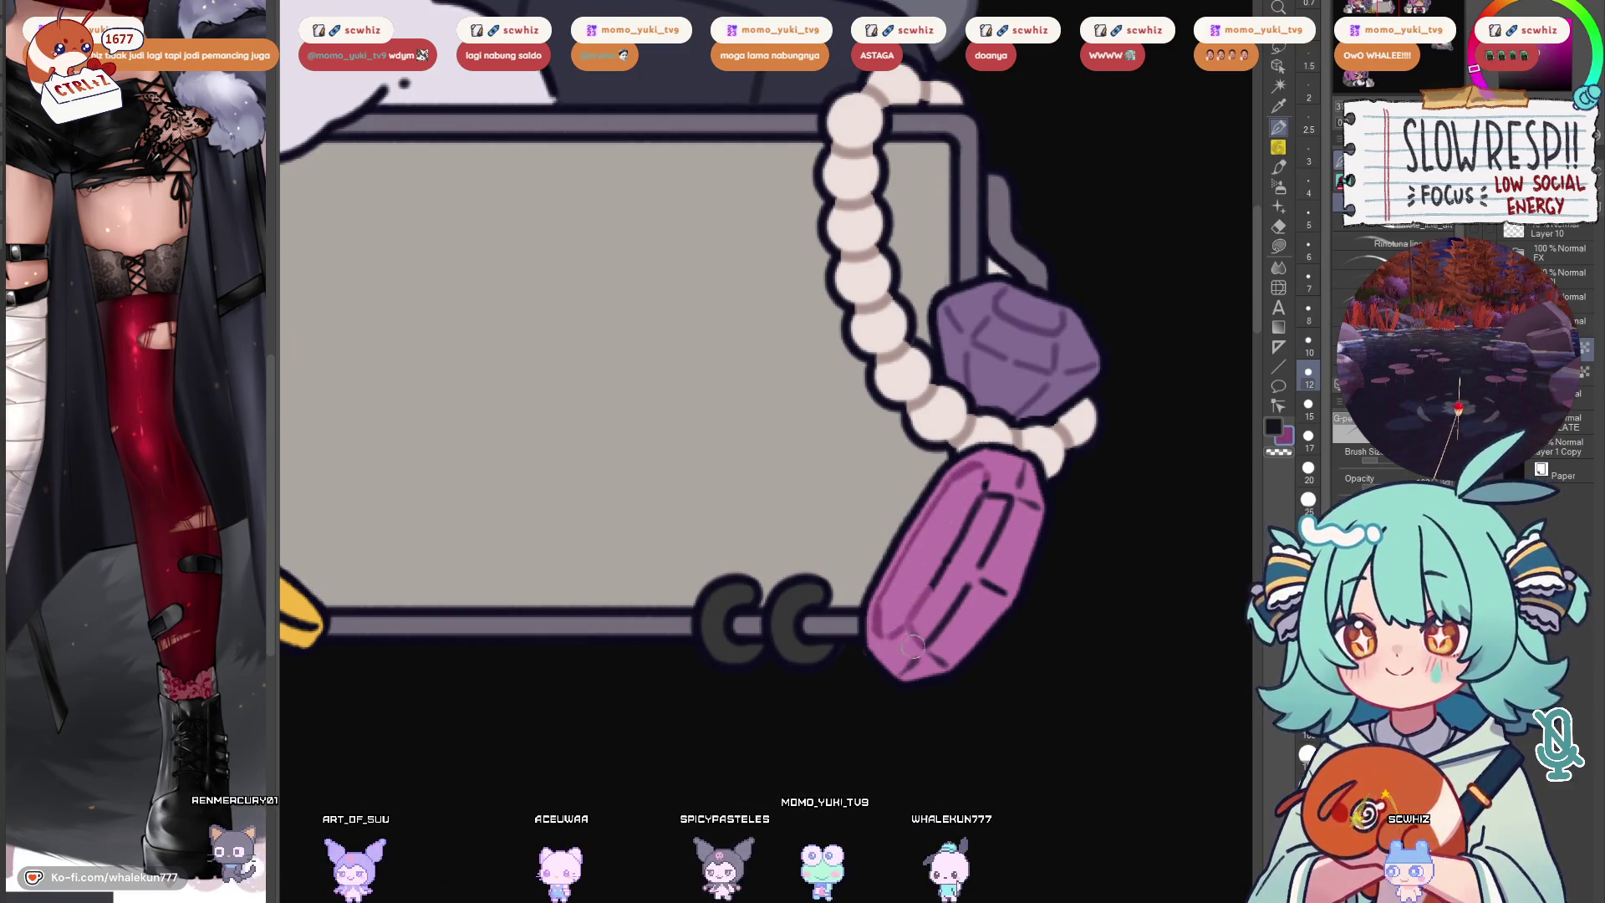
{"action": "left_click_drag", "start_coordinate": [985, 484], "coordinate": [966, 520]}
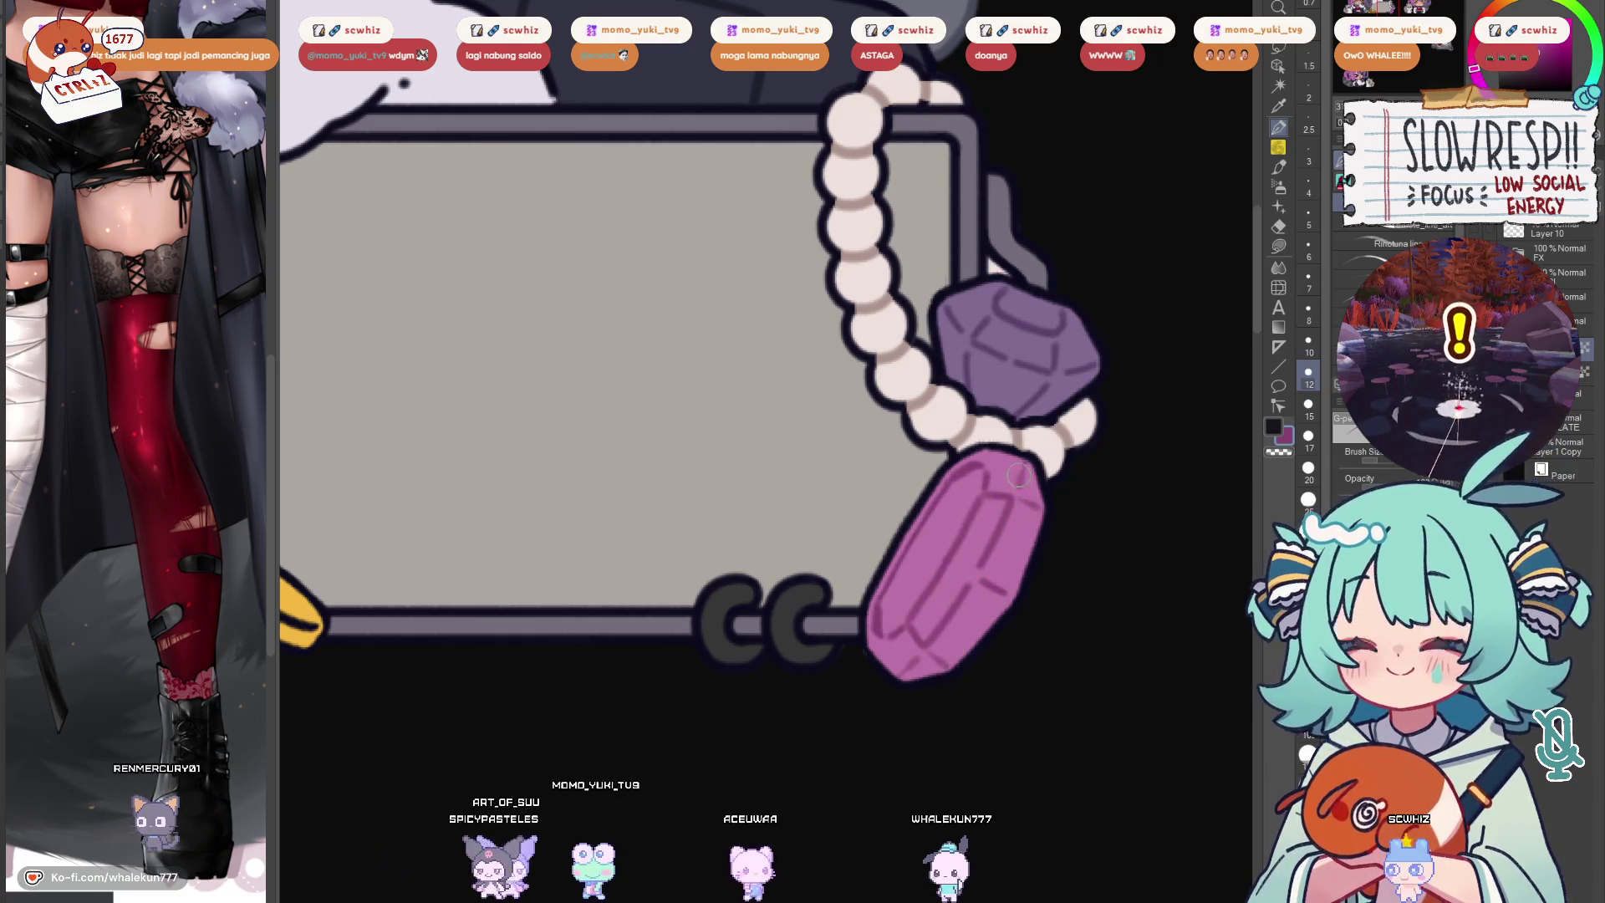
Sample the orange from the character's eye
{"action": "scroll", "coordinate": [1012, 459], "scroll_direction": "down", "scroll_amount": 2}
{"action": "scroll", "coordinate": [1012, 459], "scroll_direction": "down", "scroll_amount": 2}
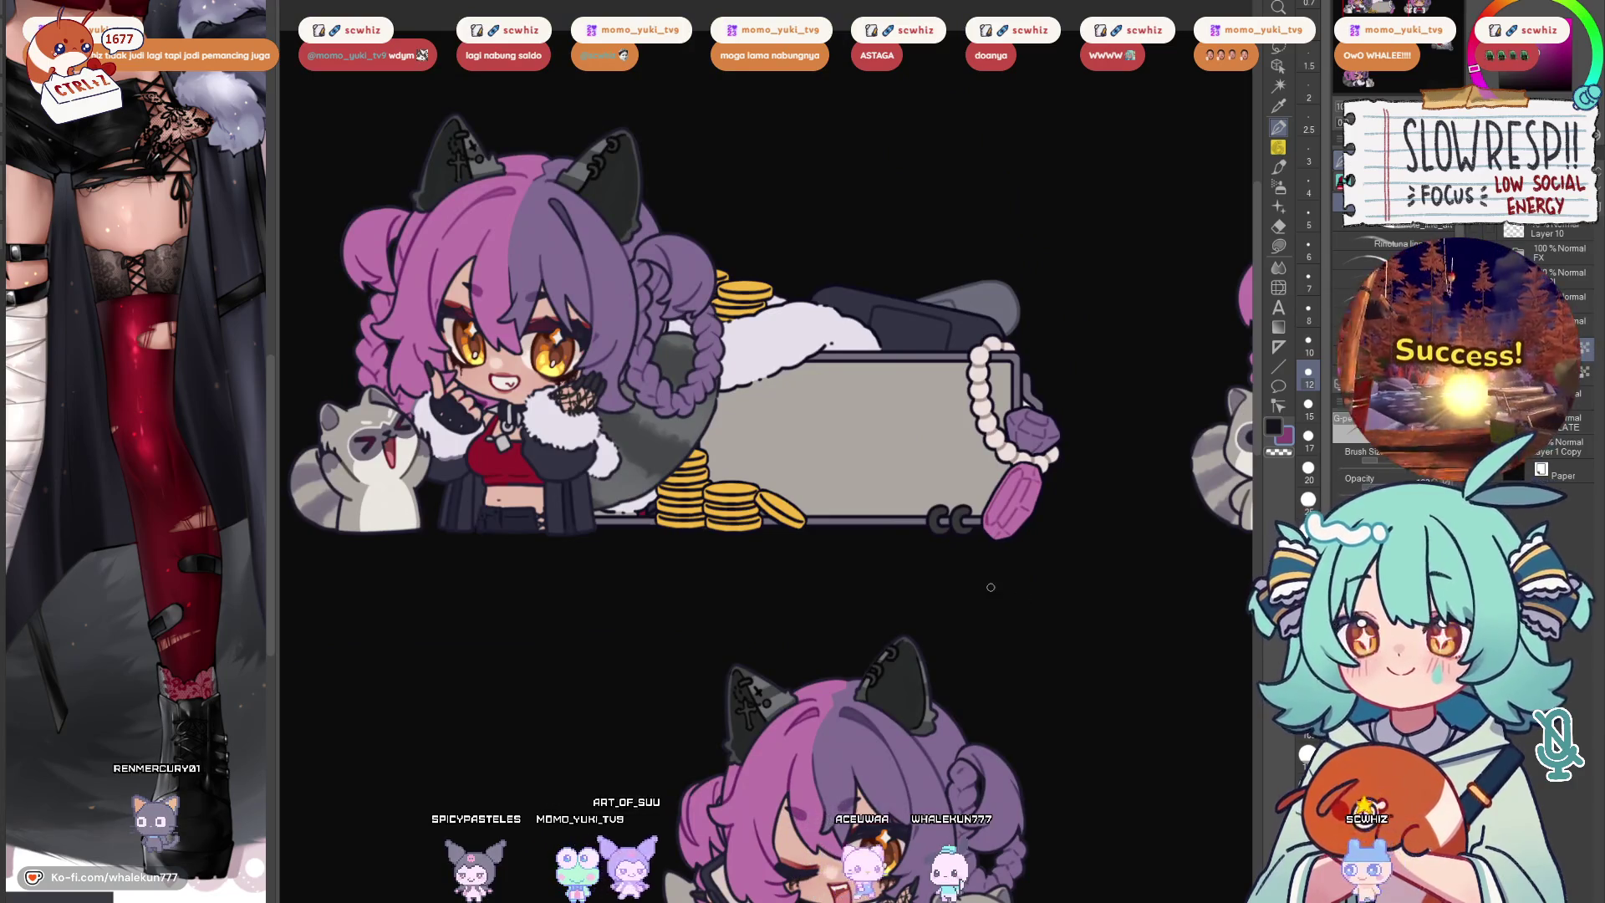
{"action": "scroll", "coordinate": [975, 559], "scroll_direction": "up", "scroll_amount": 3}
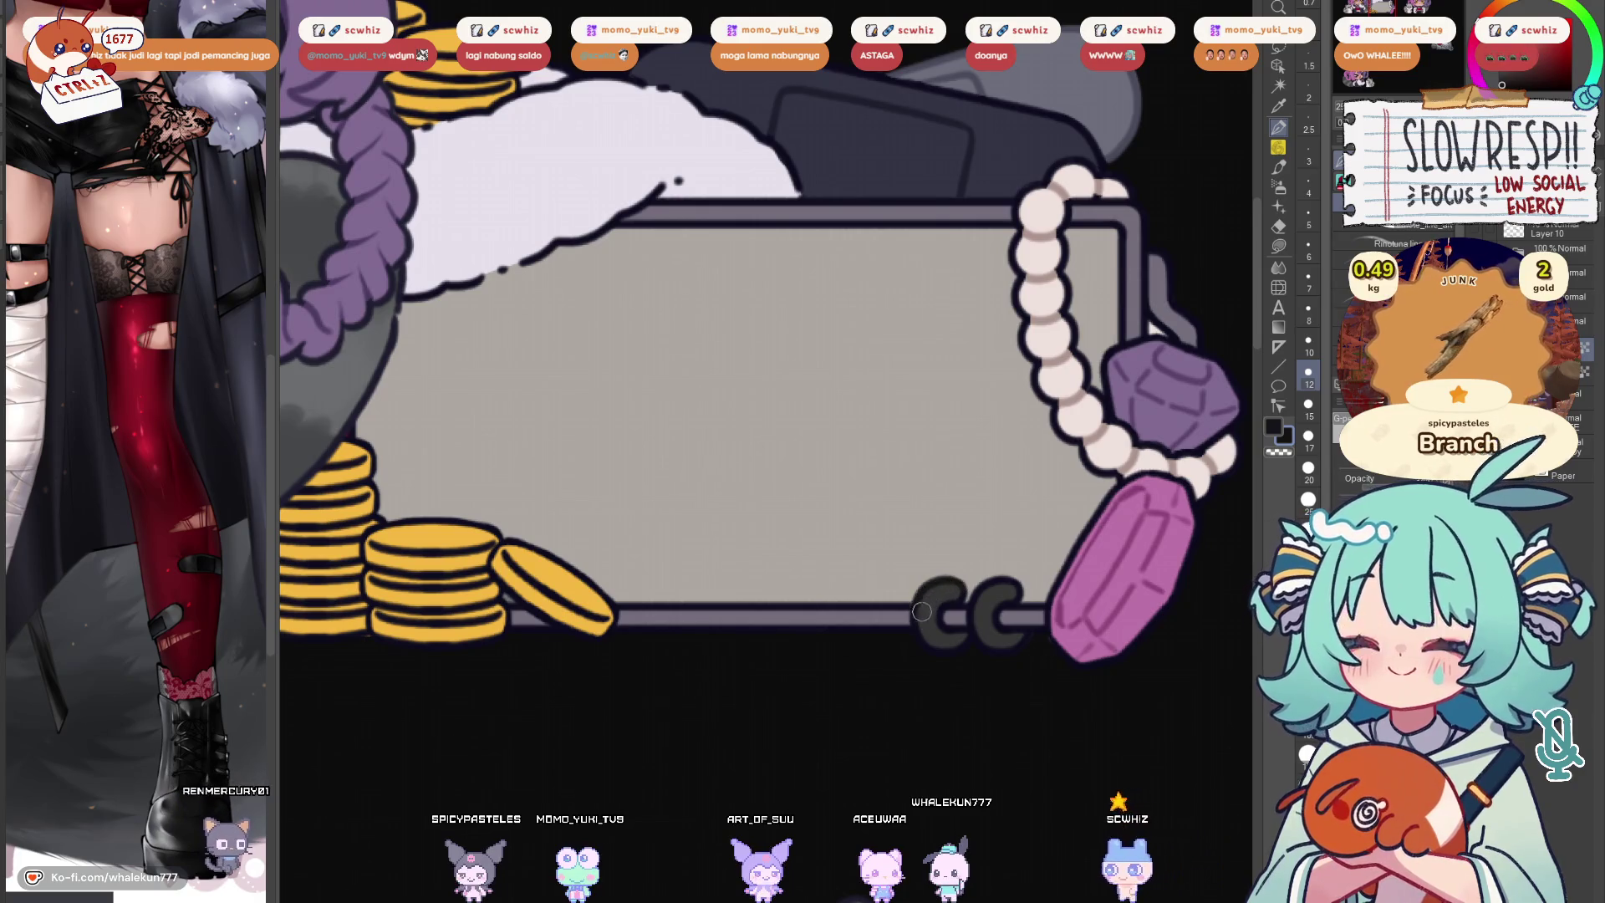
{"action": "scroll", "coordinate": [924, 549], "scroll_direction": "down", "scroll_amount": 5}
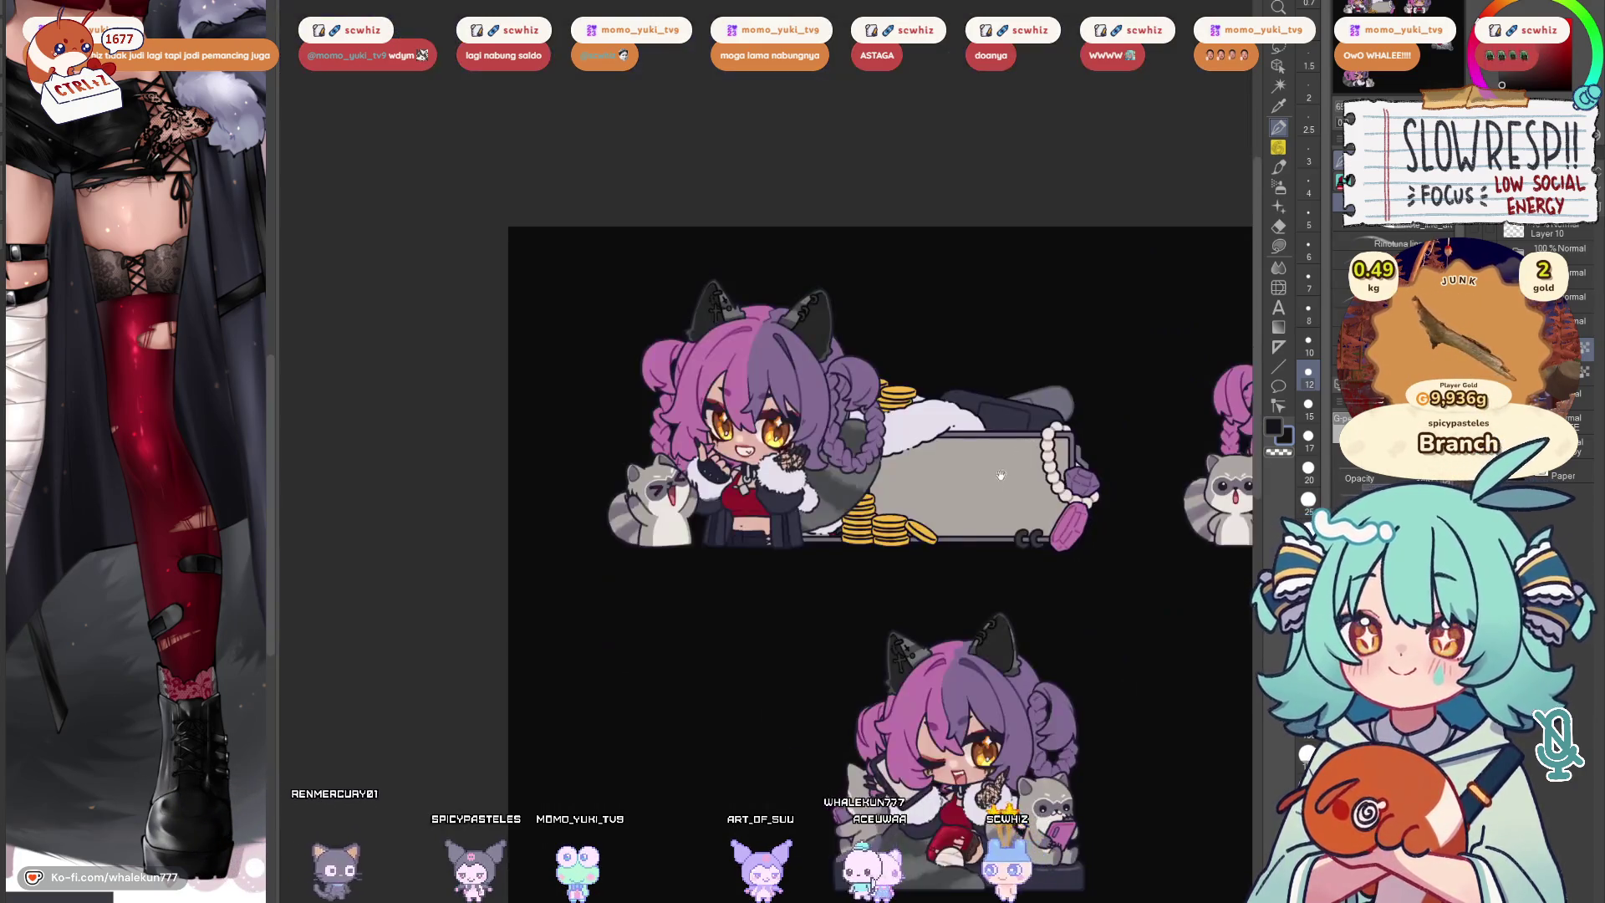
{"action": "scroll", "coordinate": [836, 554], "scroll_direction": "up", "scroll_amount": 6}
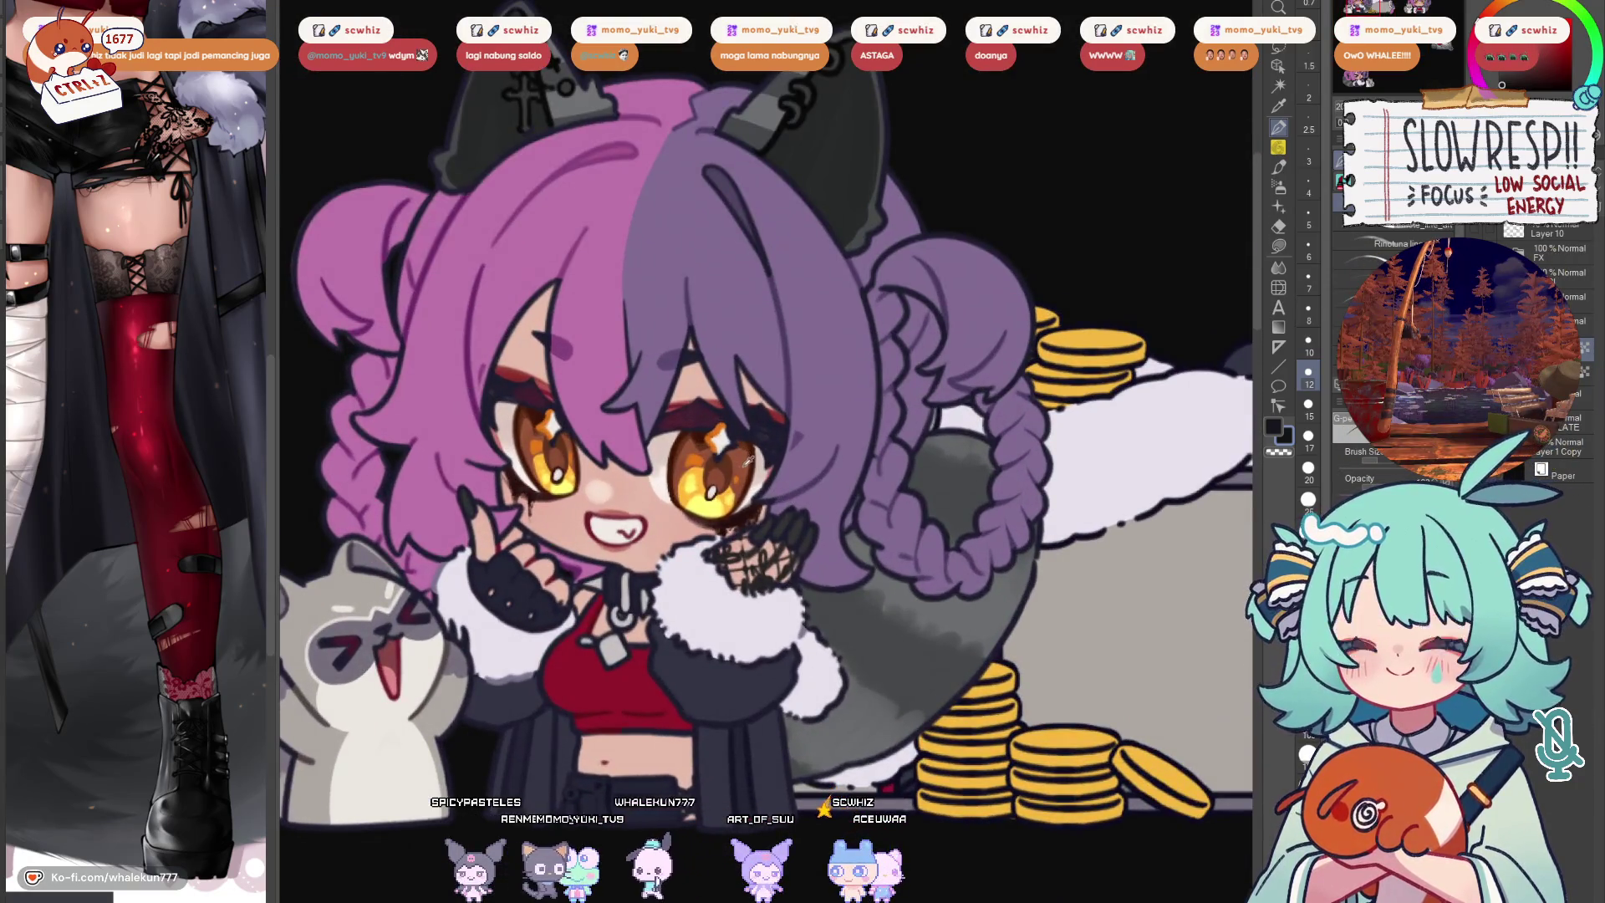
{"action": "mouse_move", "coordinate": [747, 461]}
{"action": "left_mouse_down"}
{"action": "mouse_move", "coordinate": [768, 488]}
{"action": "mouse_move", "coordinate": [740, 490]}
{"action": "left_mouse_up"}
{"action": "scroll", "coordinate": [929, 521], "scroll_direction": "down", "scroll_amount": 1}
{"action": "scroll", "coordinate": [929, 521], "scroll_direction": "down", "scroll_amount": 1}
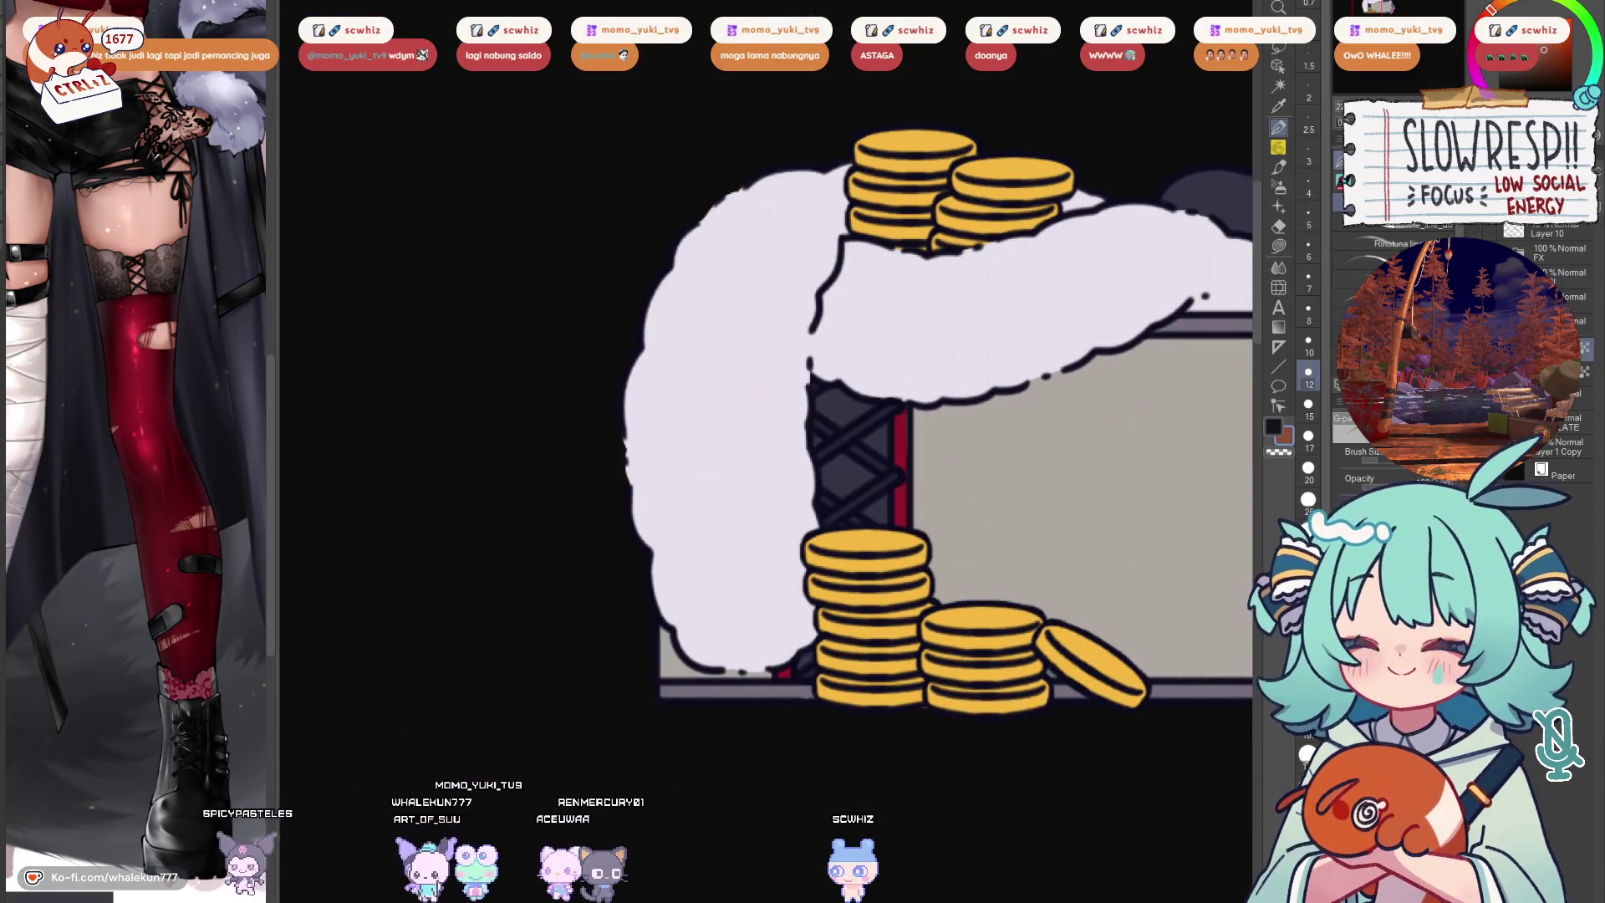
Set the brush to size 15 and shade the top coin and left coin stack
{"action": "left_click_drag", "start_coordinate": [820, 552], "coordinate": [726, 545]}
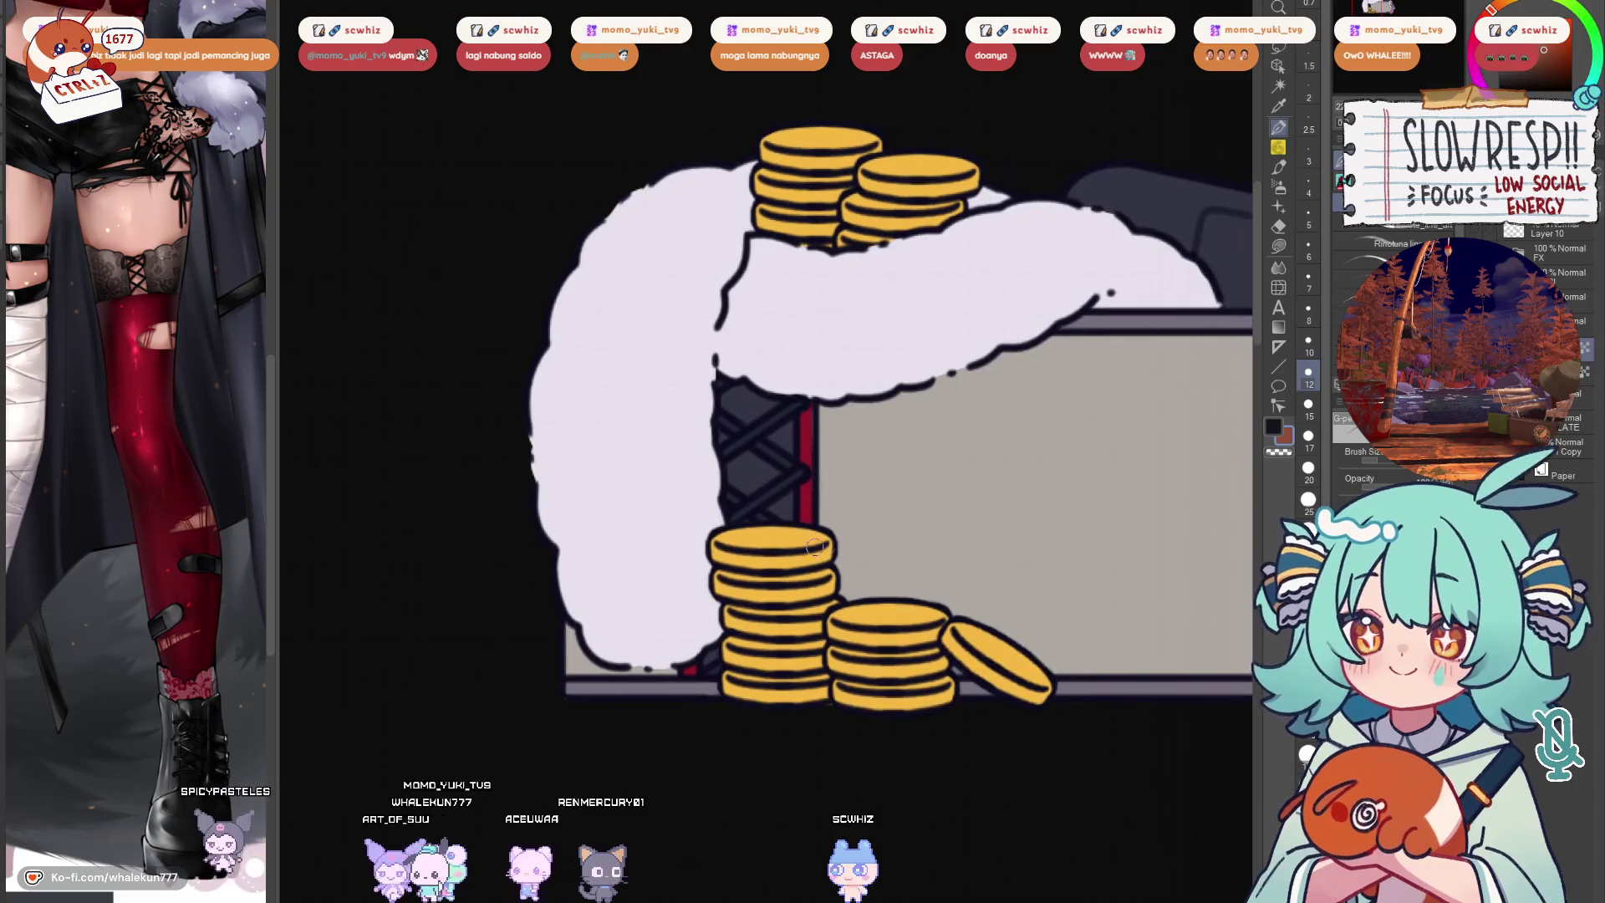
{"action": "key", "text": "bracketright"}
{"action": "mouse_move", "coordinate": [827, 552]}
{"action": "left_mouse_down"}
{"action": "mouse_move", "coordinate": [715, 554]}
{"action": "mouse_move", "coordinate": [784, 571]}
{"action": "left_mouse_up"}
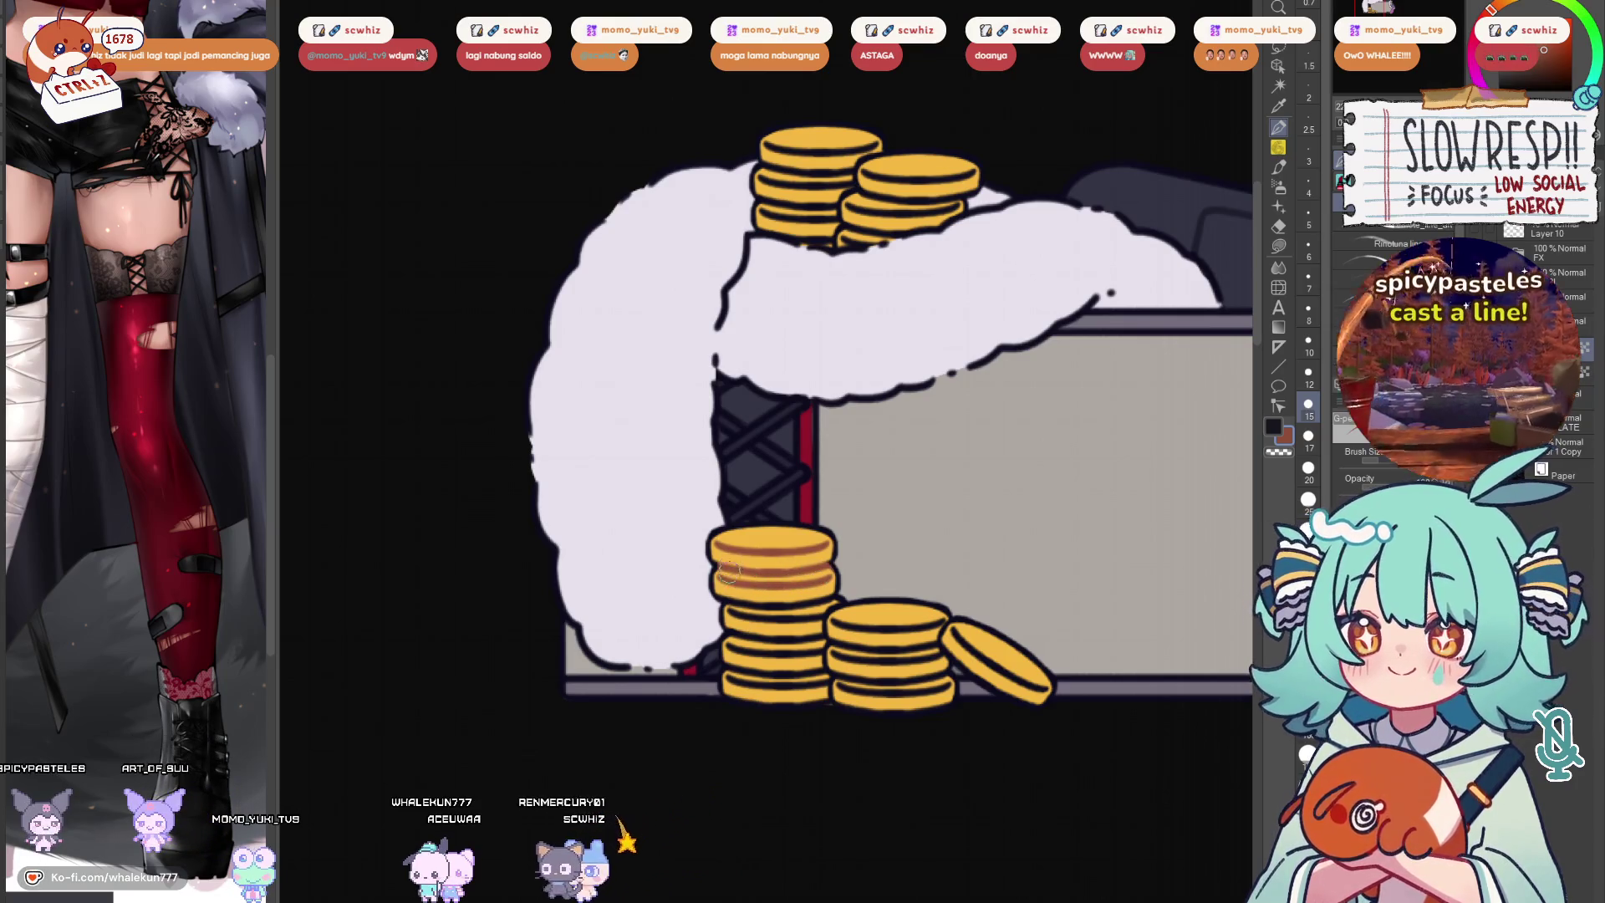
{"action": "left_click_drag", "start_coordinate": [728, 608], "coordinate": [762, 606]}
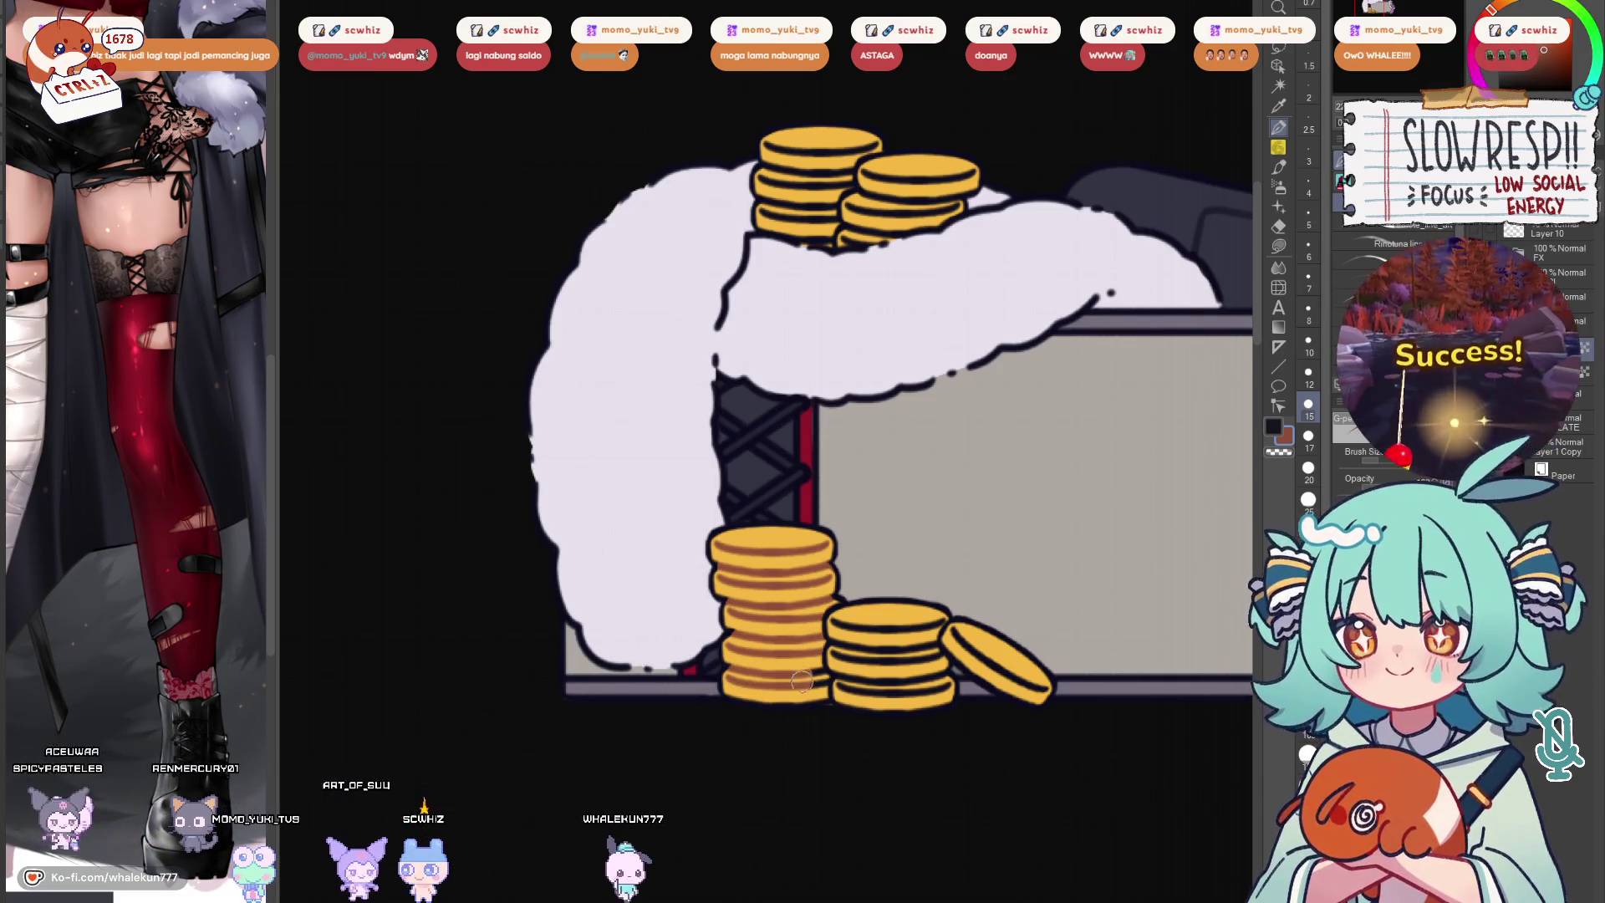
Lower the brush to size 8 and work along the upper fur and its left edge
{"action": "scroll", "coordinate": [803, 593], "scroll_direction": "down", "scroll_amount": 1}
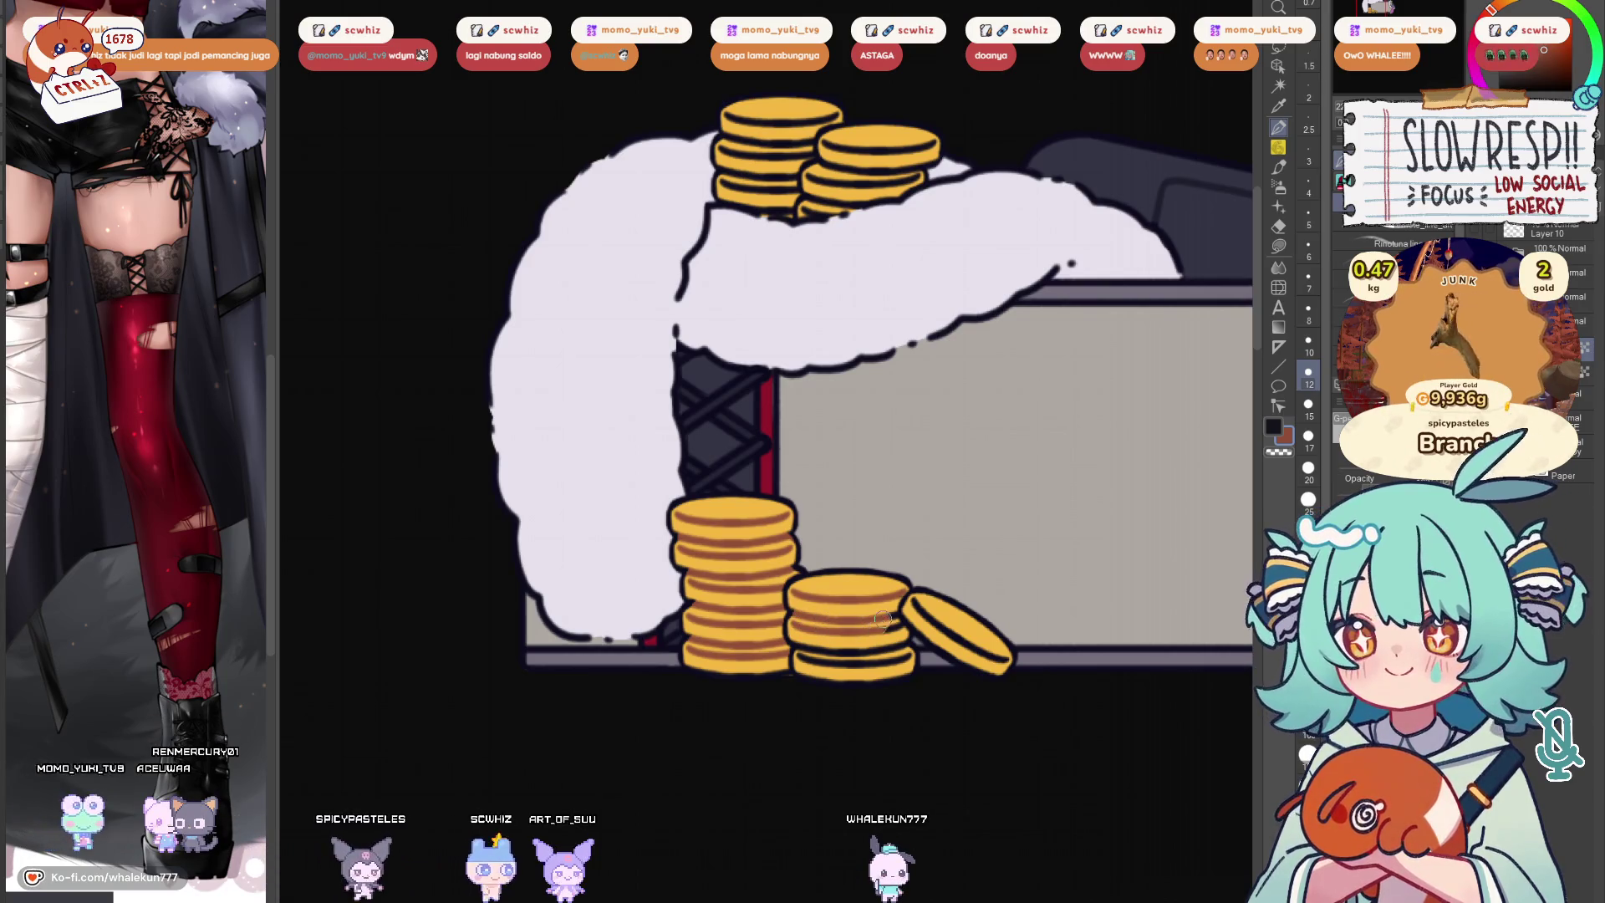
{"action": "left_click_drag", "start_coordinate": [903, 627], "coordinate": [878, 602]}
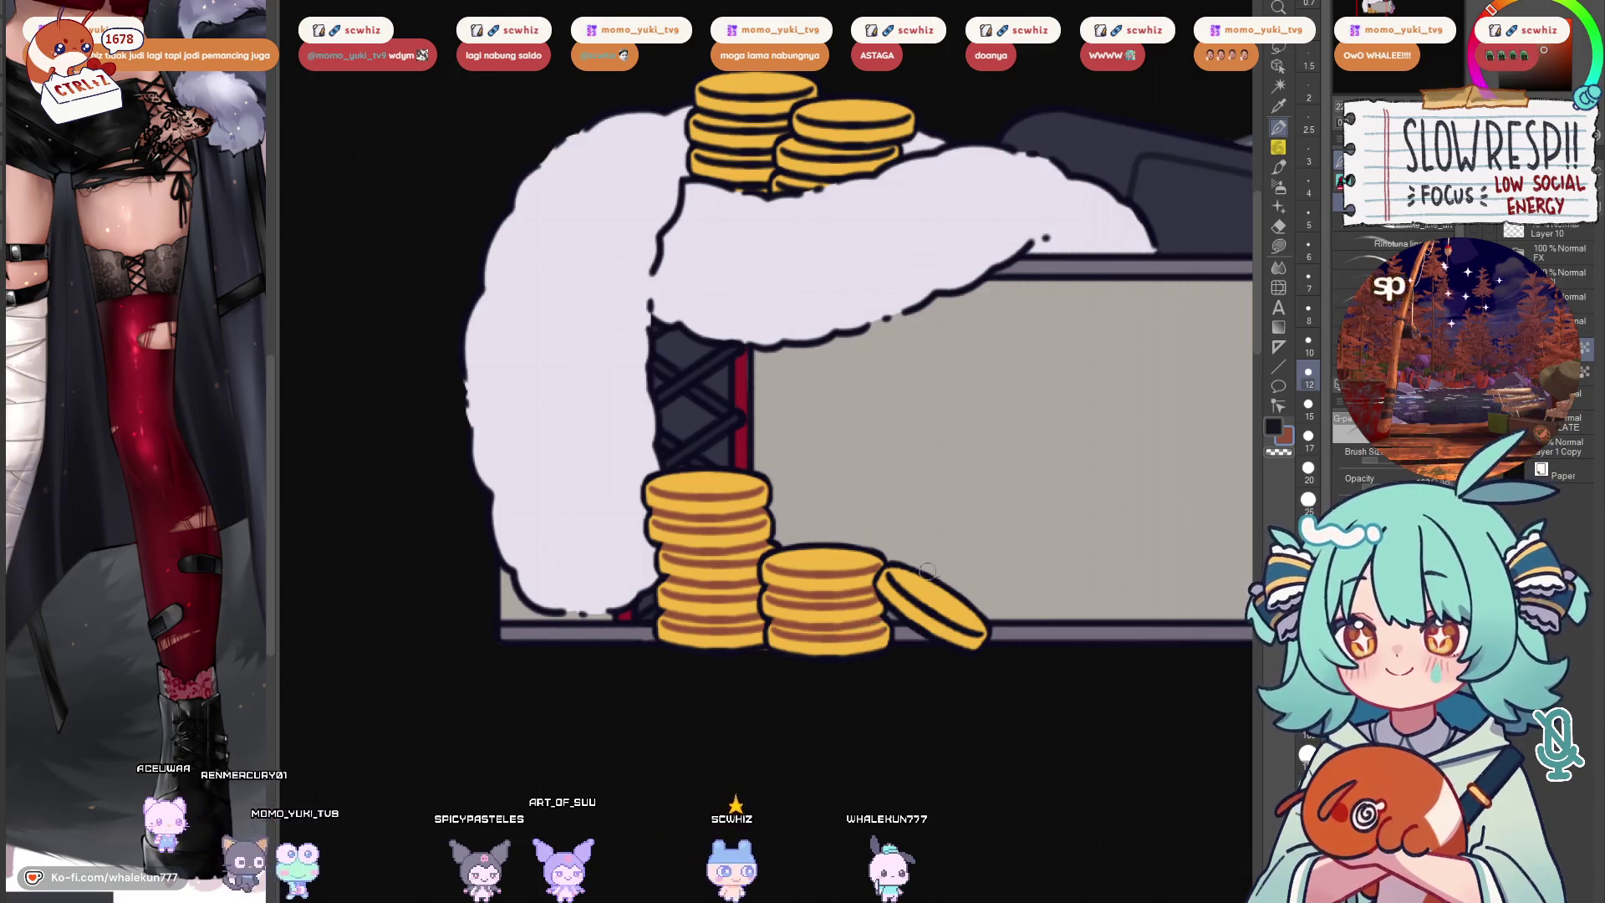
{"action": "left_click_drag", "start_coordinate": [887, 376], "coordinate": [963, 706]}
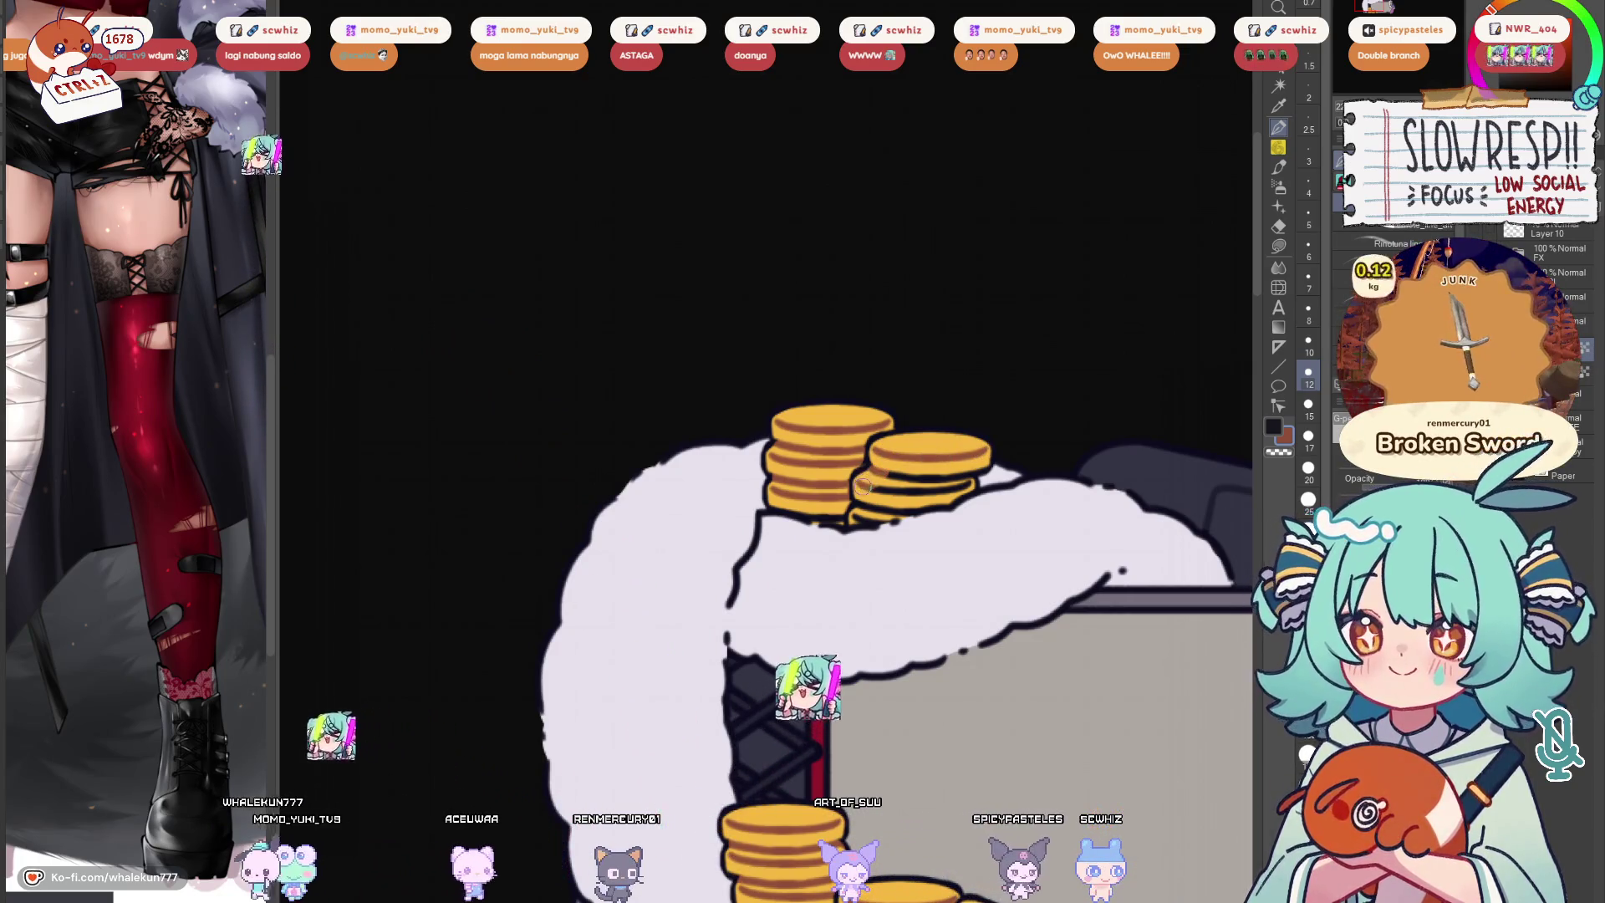
{"action": "key", "text": "bracketleft"}
{"action": "key", "text": "bracketleft"}
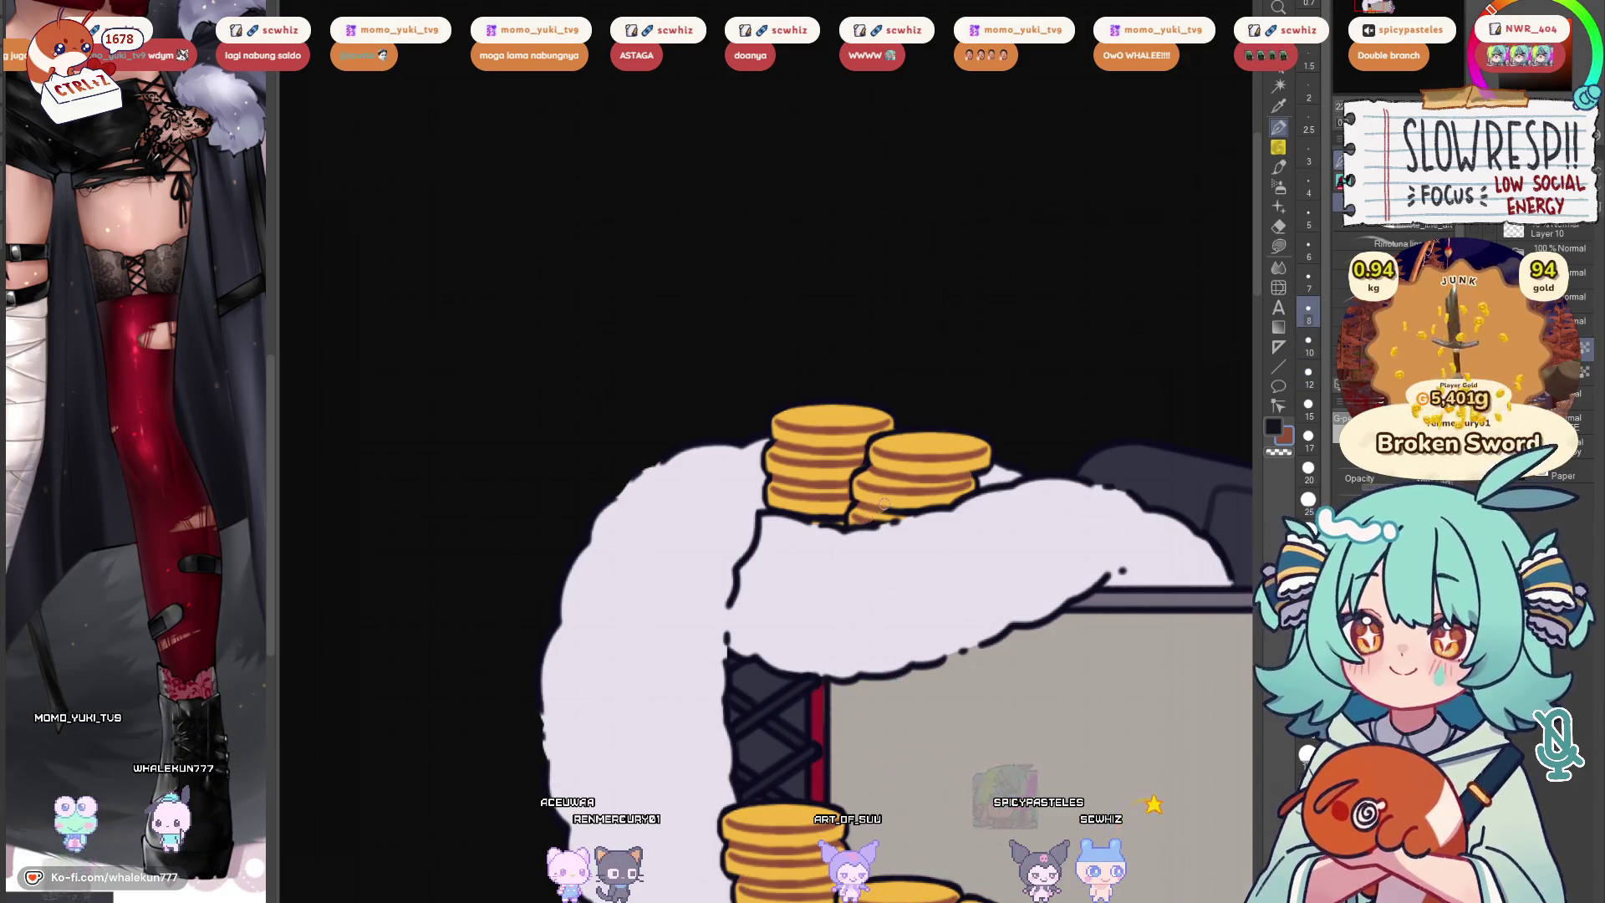
{"action": "left_click_drag", "start_coordinate": [943, 485], "coordinate": [863, 518]}
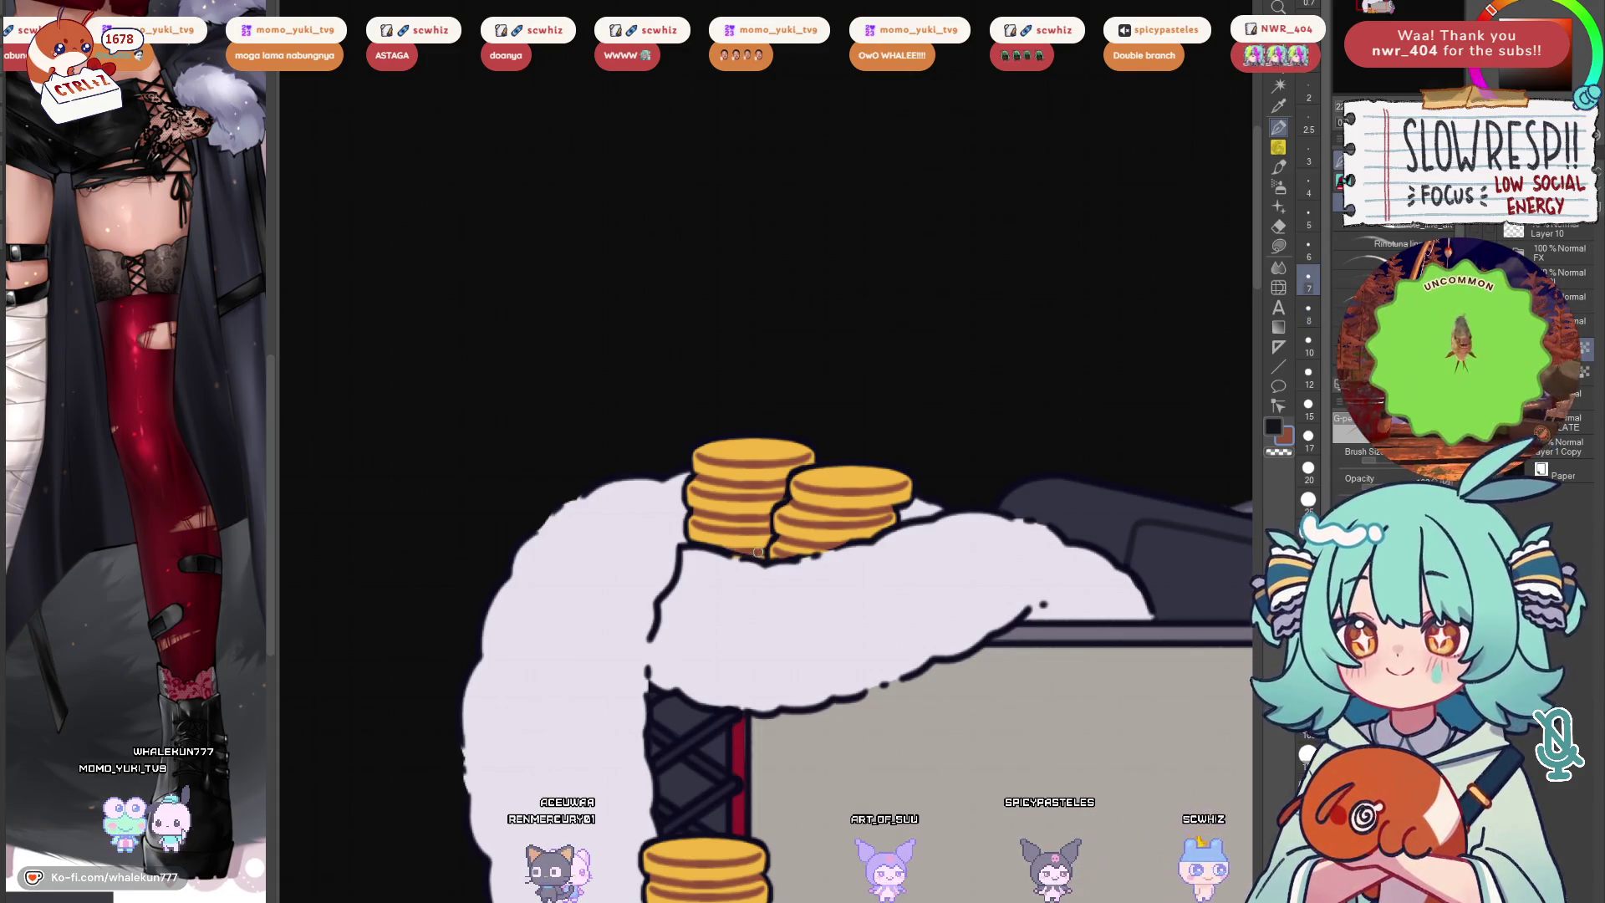
{"action": "scroll", "coordinate": [891, 396], "scroll_direction": "down", "scroll_amount": 5}
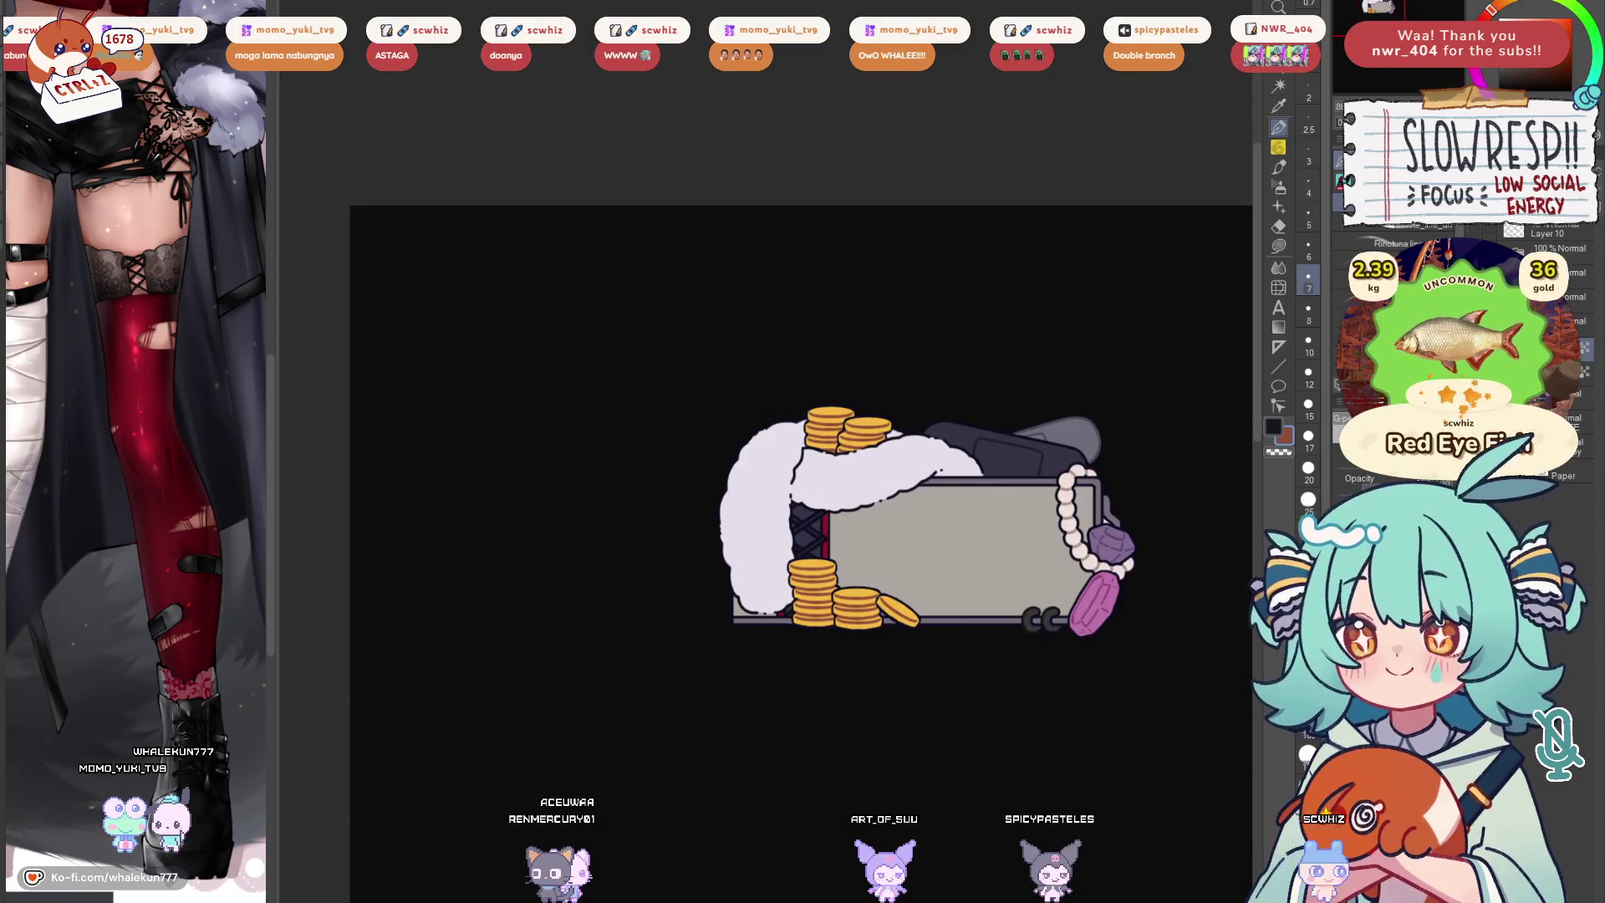
Sample a colour from the artwork and enlarge the brush over the fur
{"action": "scroll", "coordinate": [880, 601], "scroll_direction": "up", "scroll_amount": 5}
{"action": "left_click", "coordinate": [879, 600], "text": "alt"}
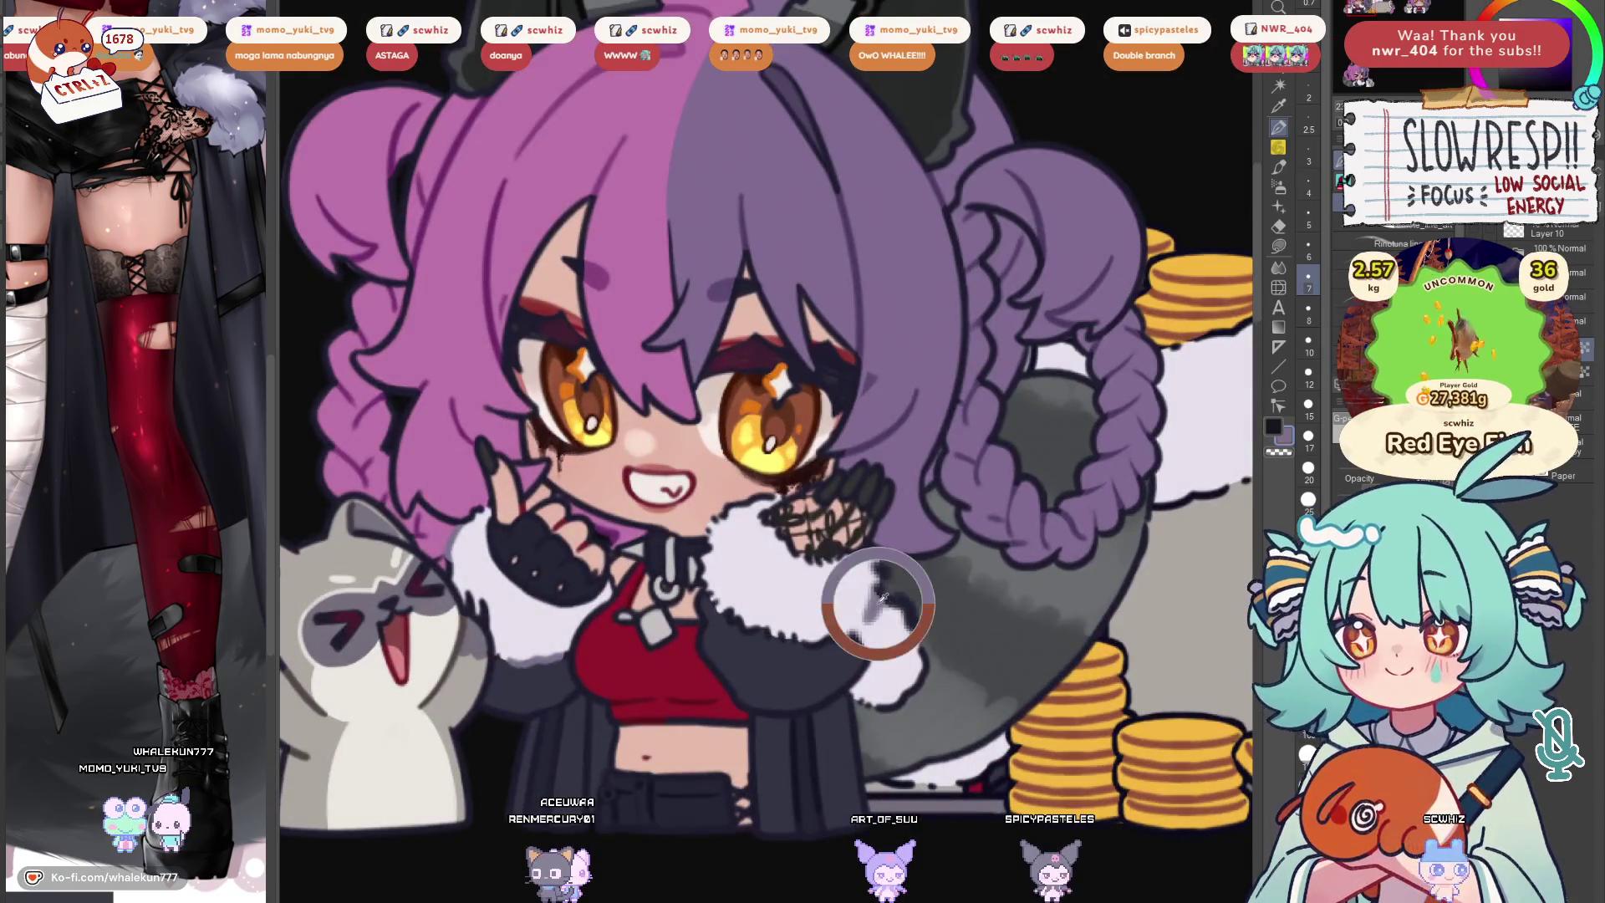
{"action": "scroll", "coordinate": [755, 485], "scroll_direction": "up", "scroll_amount": 5}
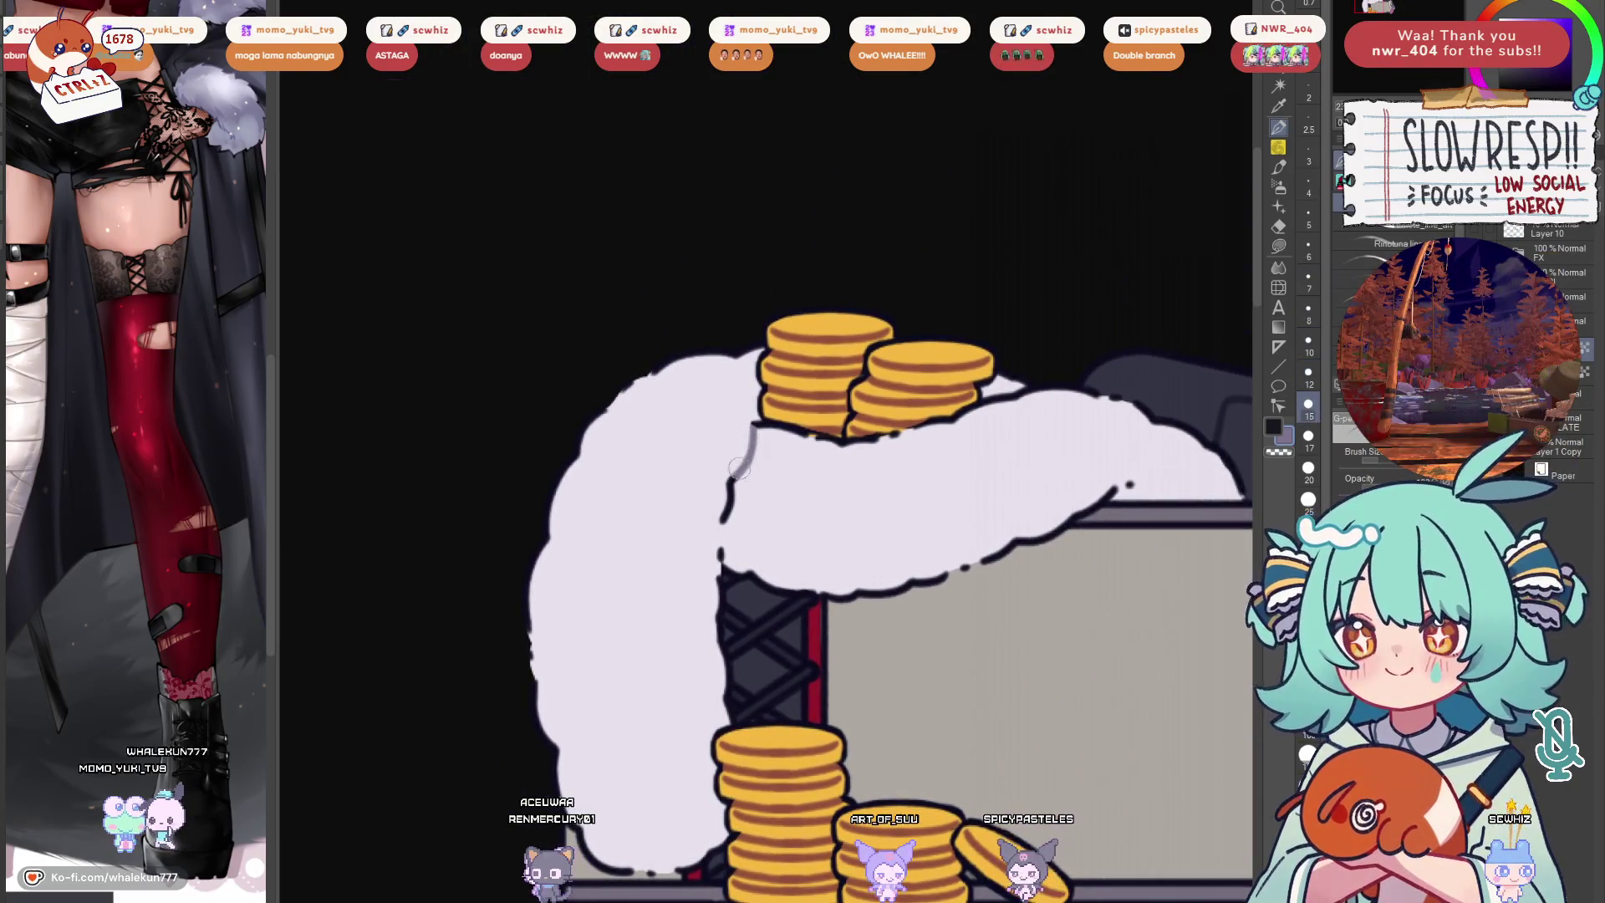
{"action": "left_click_drag", "start_coordinate": [741, 518], "coordinate": [655, 513]}
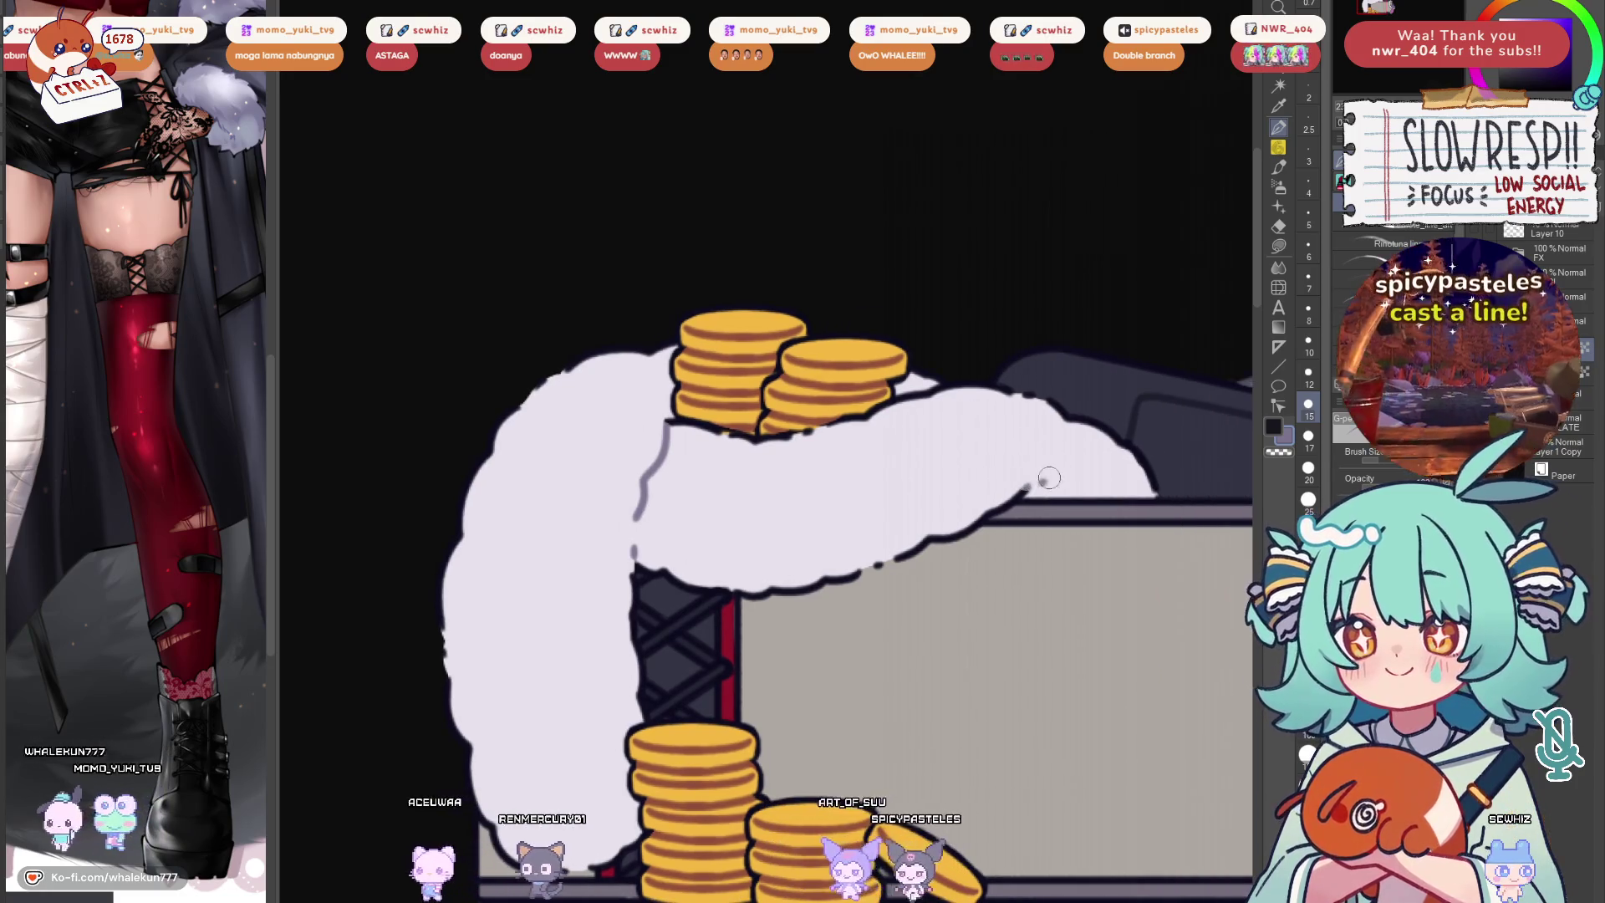
{"action": "mouse_move", "coordinate": [558, 378]}
{"action": "left_mouse_down"}
{"action": "mouse_move", "coordinate": [650, 345]}
{"action": "mouse_move", "coordinate": [547, 558]}
{"action": "left_mouse_up"}
{"action": "key", "text": "bracketright"}
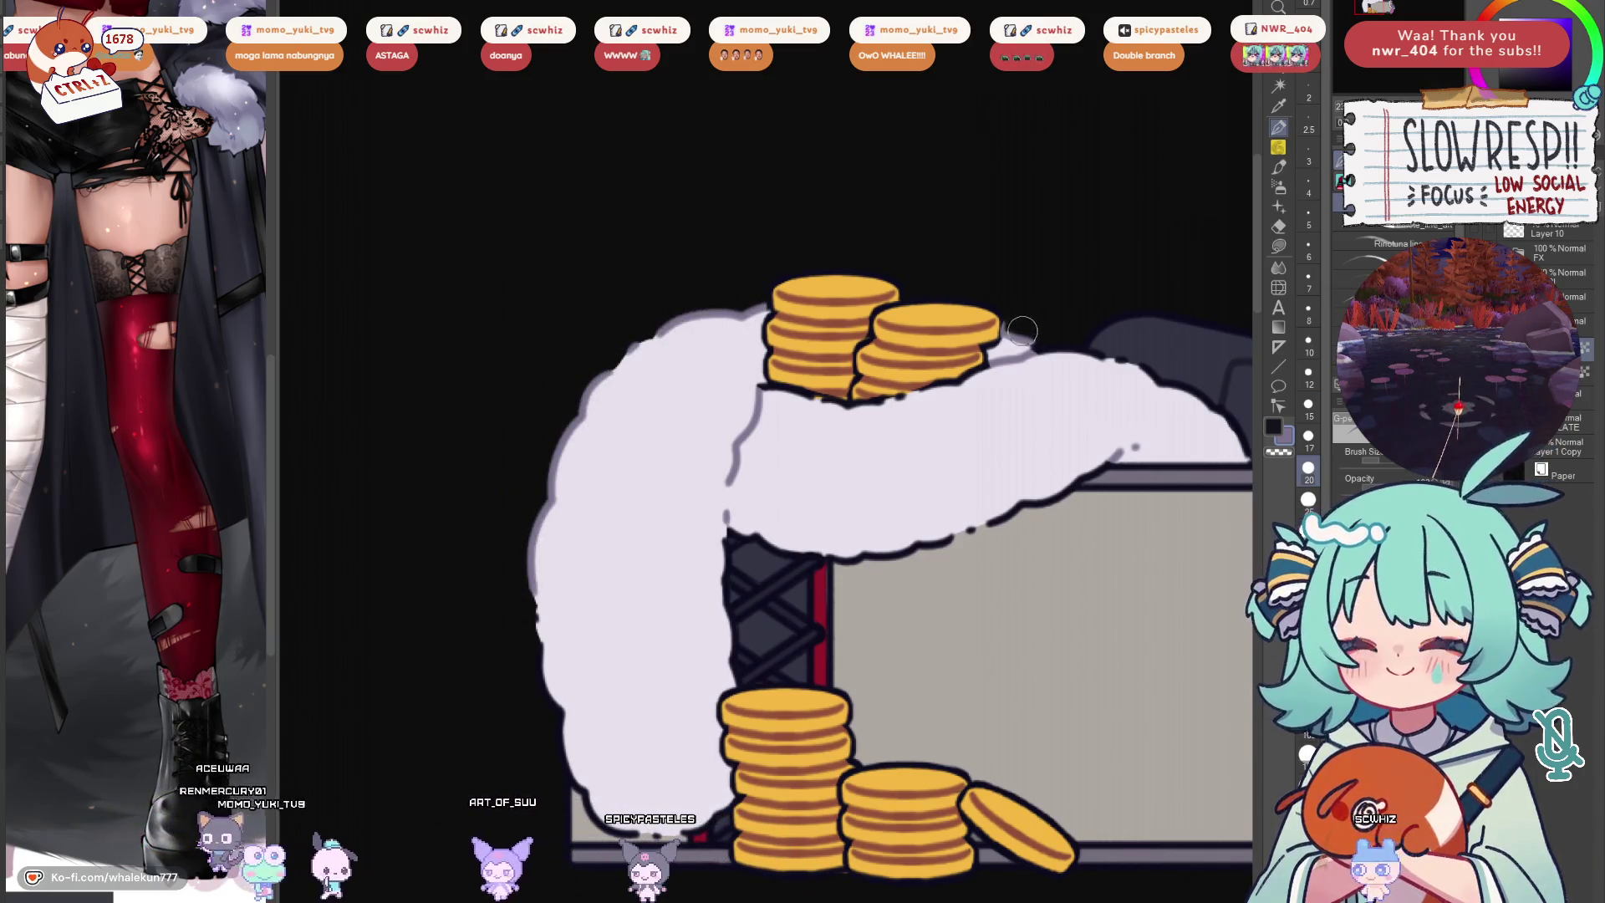
{"action": "scroll", "coordinate": [920, 460], "scroll_direction": "down", "scroll_amount": 5}
{"action": "scroll", "coordinate": [856, 564], "scroll_direction": "up", "scroll_amount": 4}
{"action": "scroll", "coordinate": [855, 565], "scroll_direction": "down", "scroll_amount": 3}
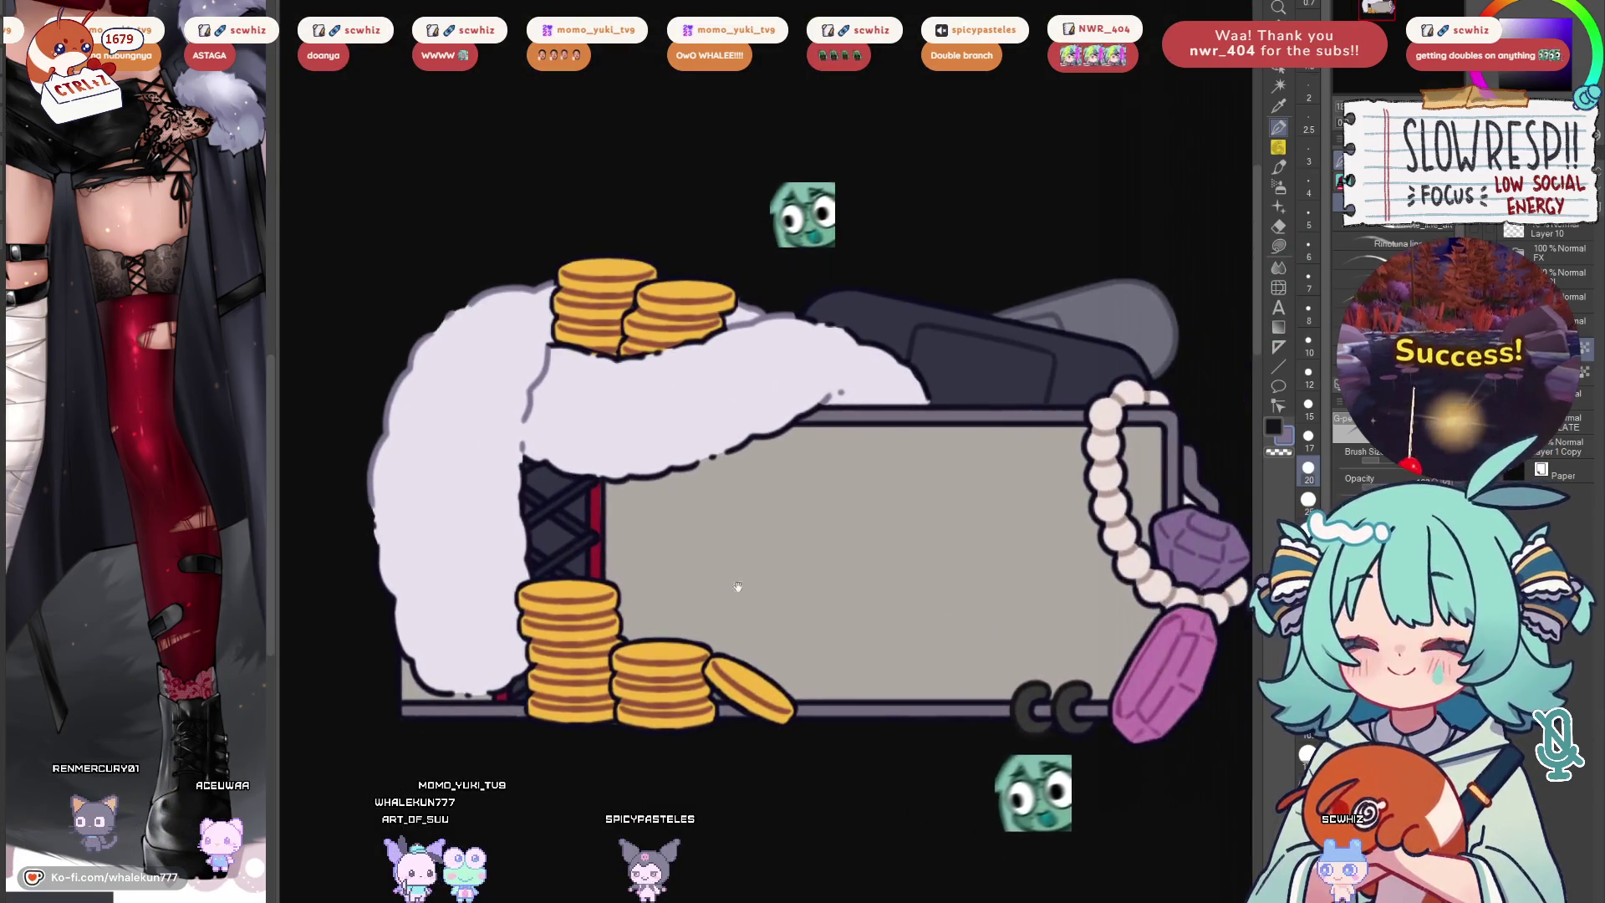
{"action": "scroll", "coordinate": [786, 531], "scroll_direction": "up", "scroll_amount": 5}
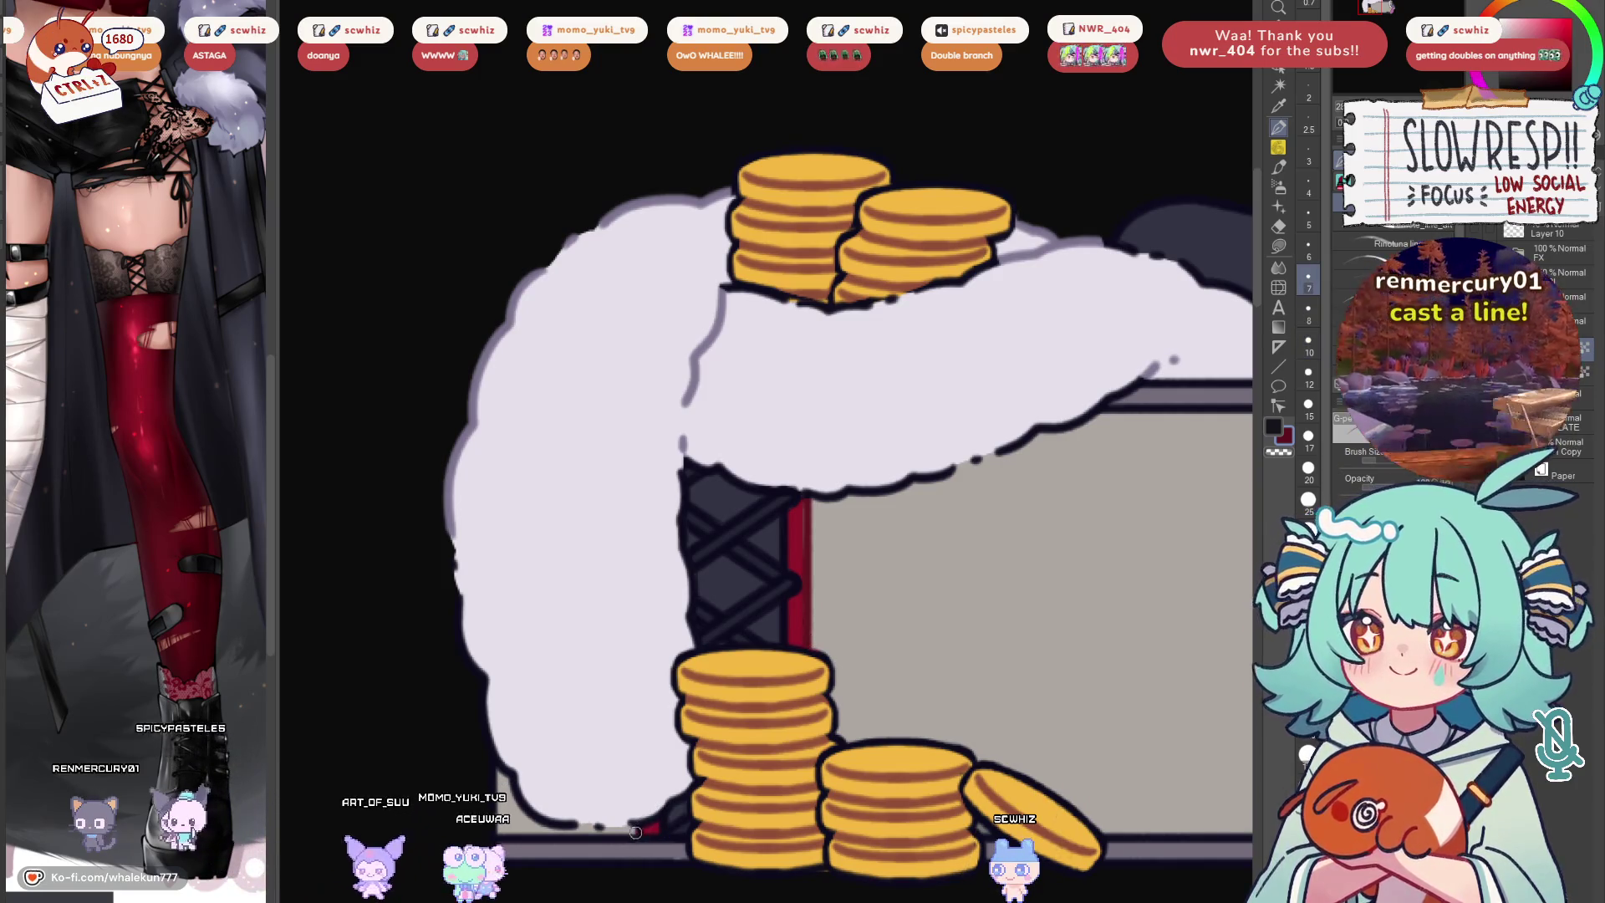
Sample the frame pole's red and move to the lower coin stacks with a slightly larger brush
{"action": "left_click", "coordinate": [792, 535], "text": "alt"}
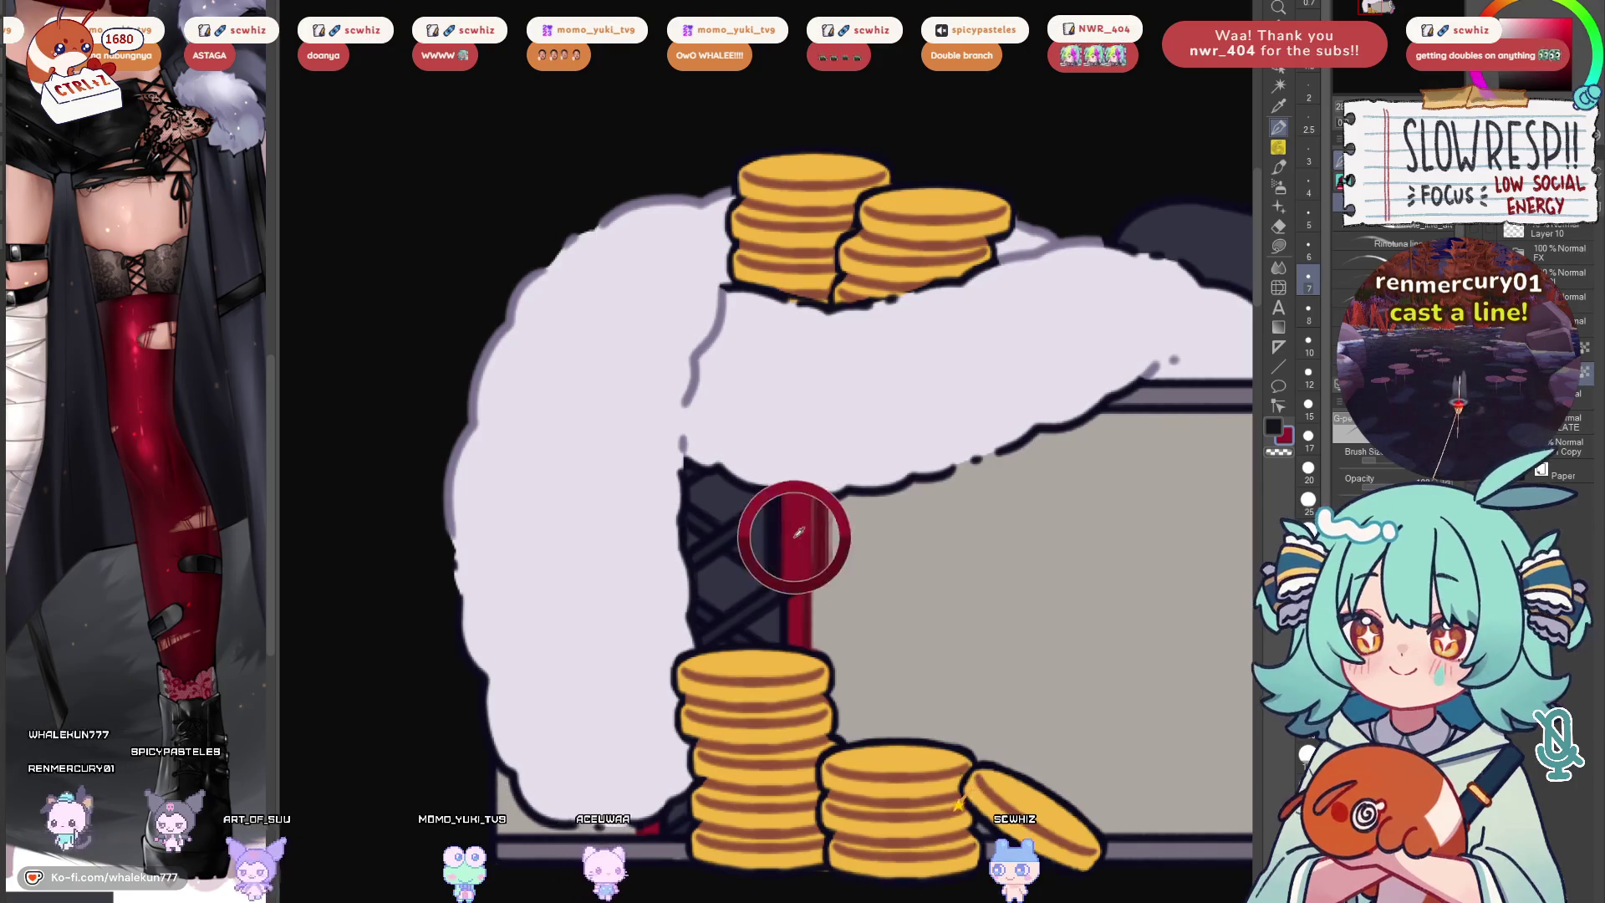
{"action": "scroll", "coordinate": [839, 508], "scroll_direction": "down", "scroll_amount": 5}
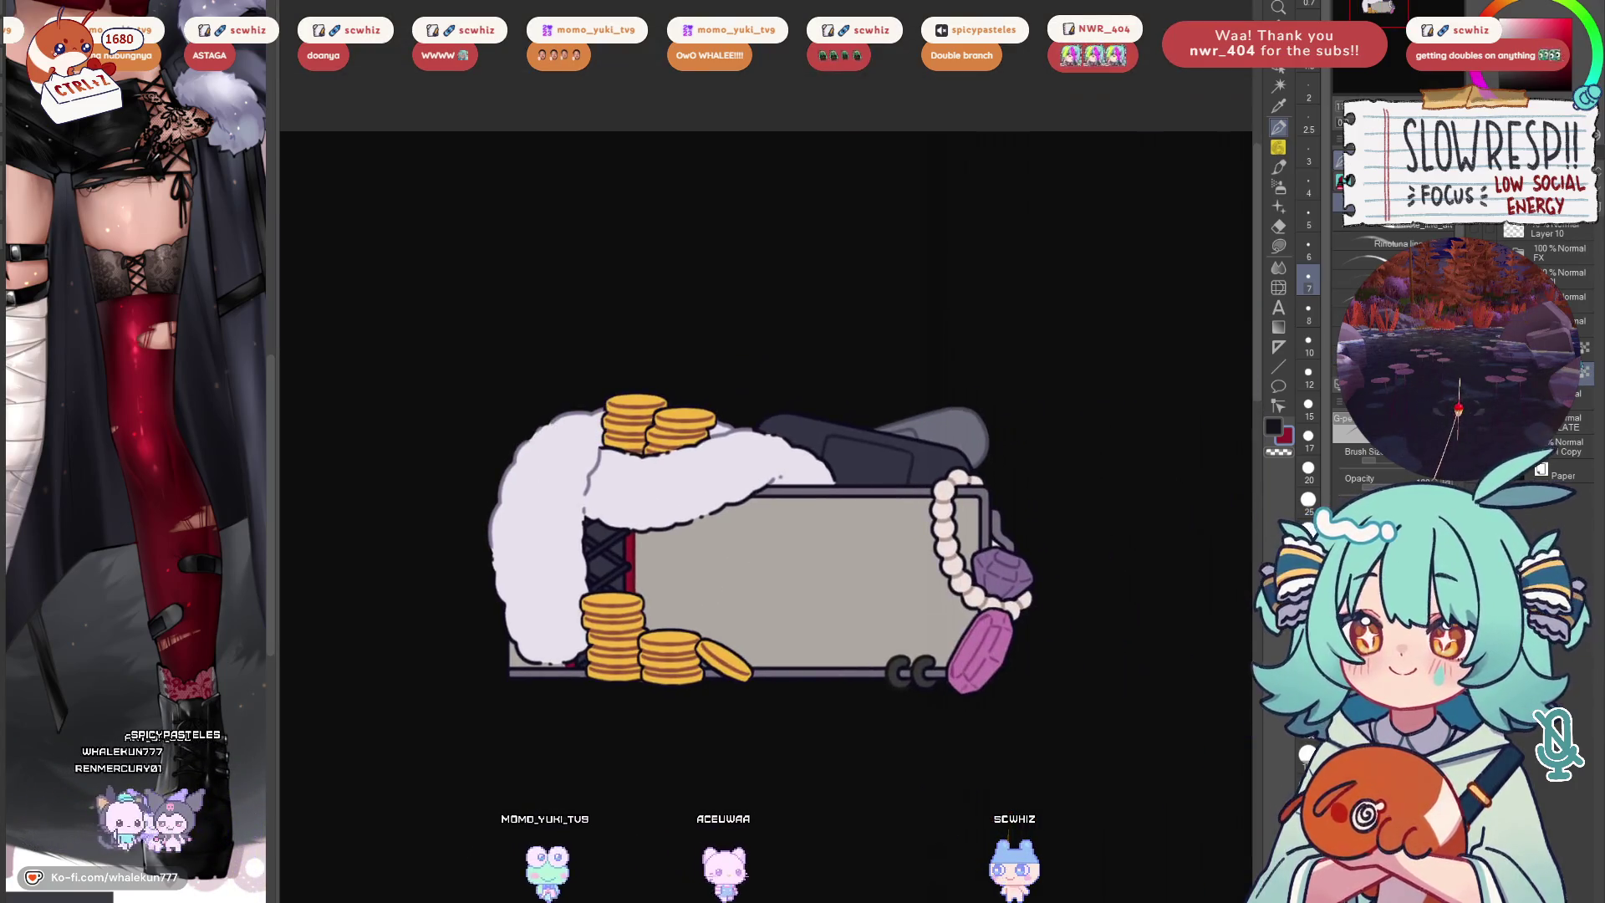
{"action": "scroll", "coordinate": [769, 518], "scroll_direction": "down", "scroll_amount": 2}
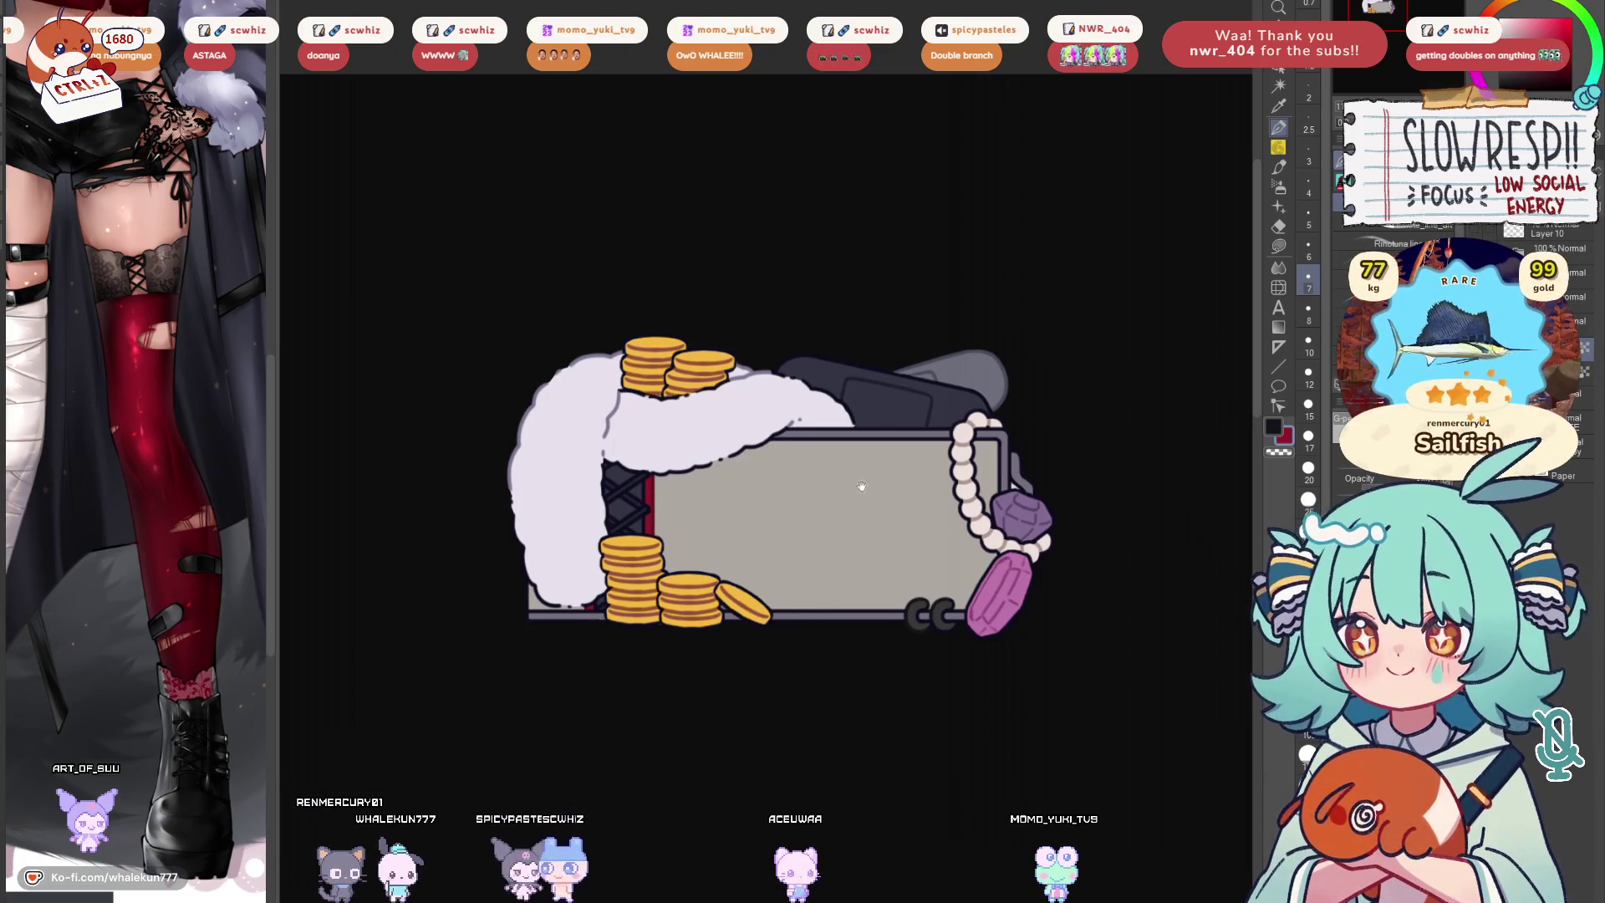
{"action": "scroll", "coordinate": [560, 536], "scroll_direction": "up", "scroll_amount": 3}
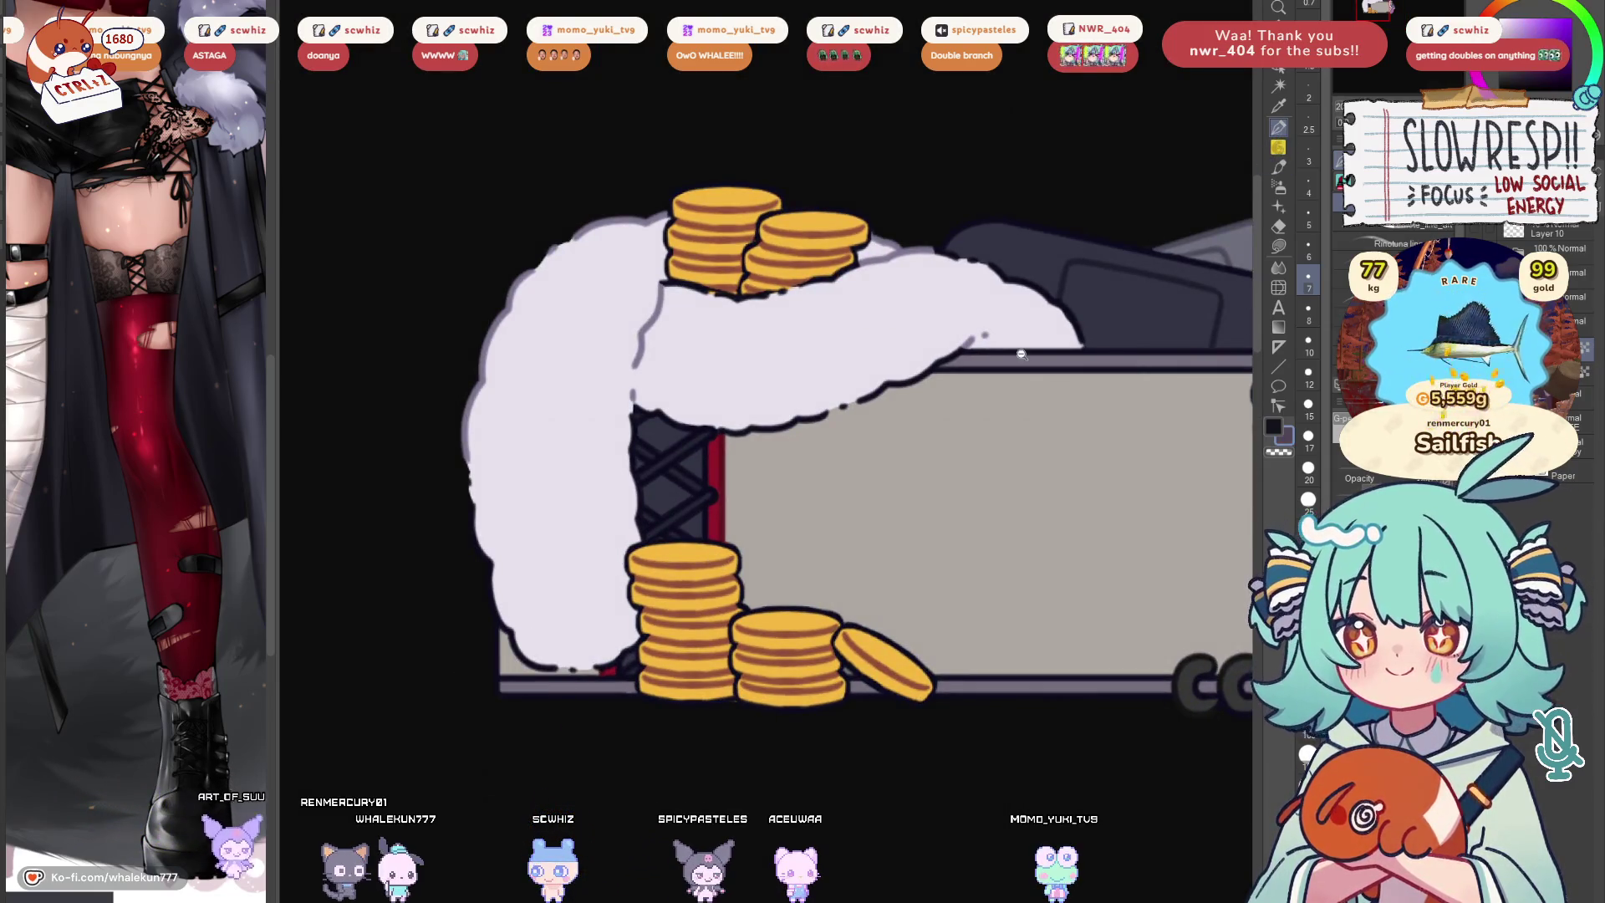
{"action": "scroll", "coordinate": [679, 452], "scroll_direction": "up", "scroll_amount": 2}
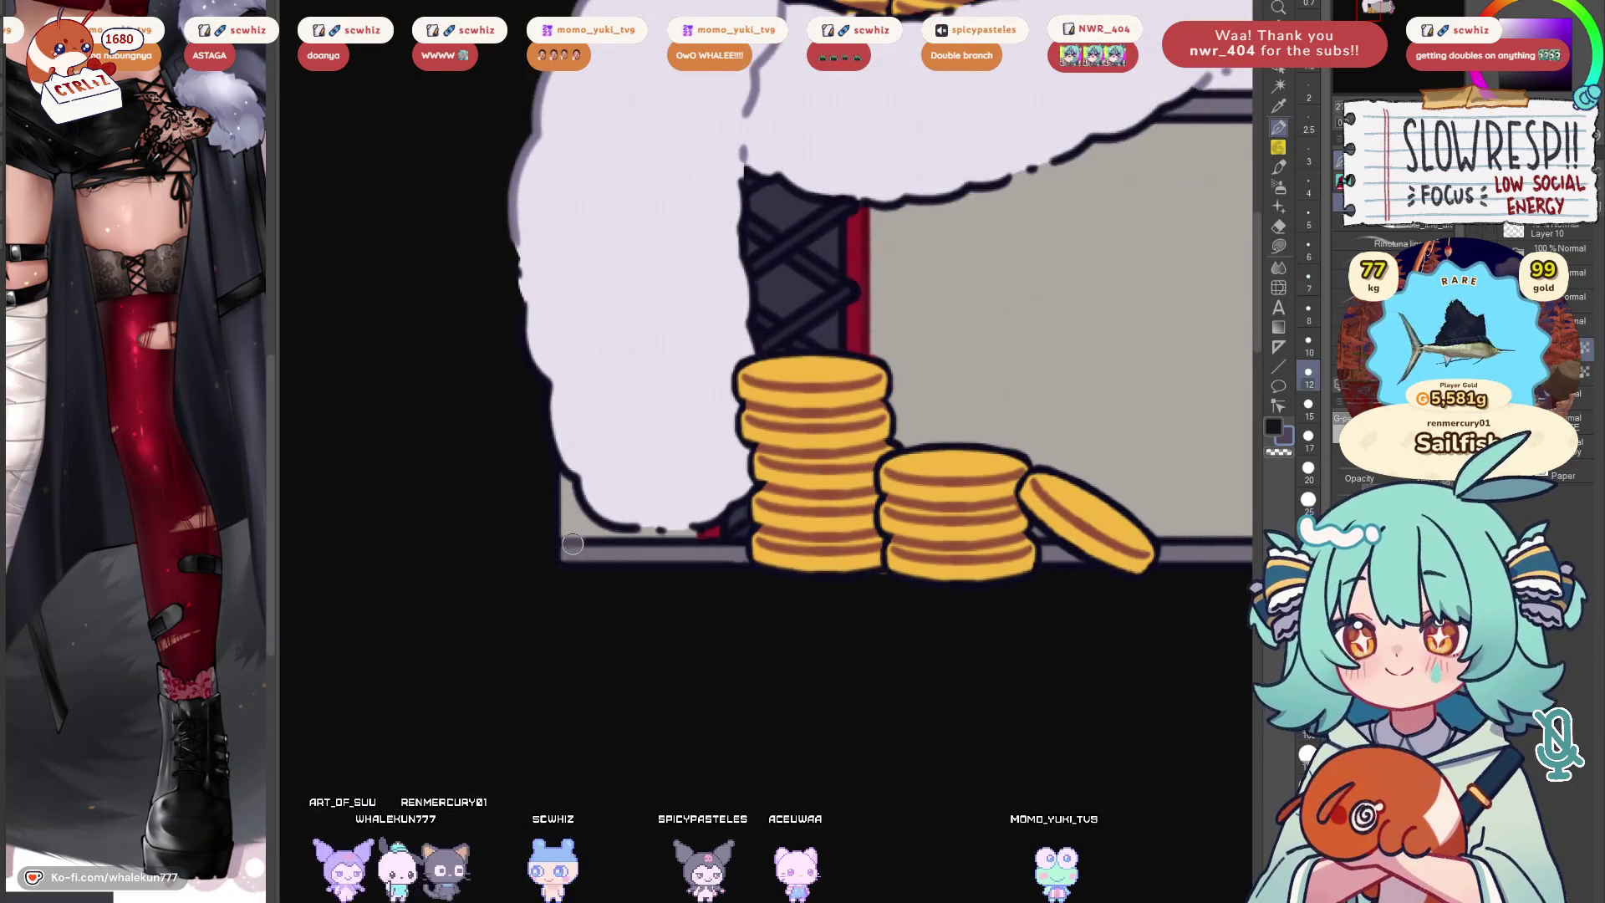
{"action": "left_click_drag", "start_coordinate": [611, 533], "coordinate": [518, 559]}
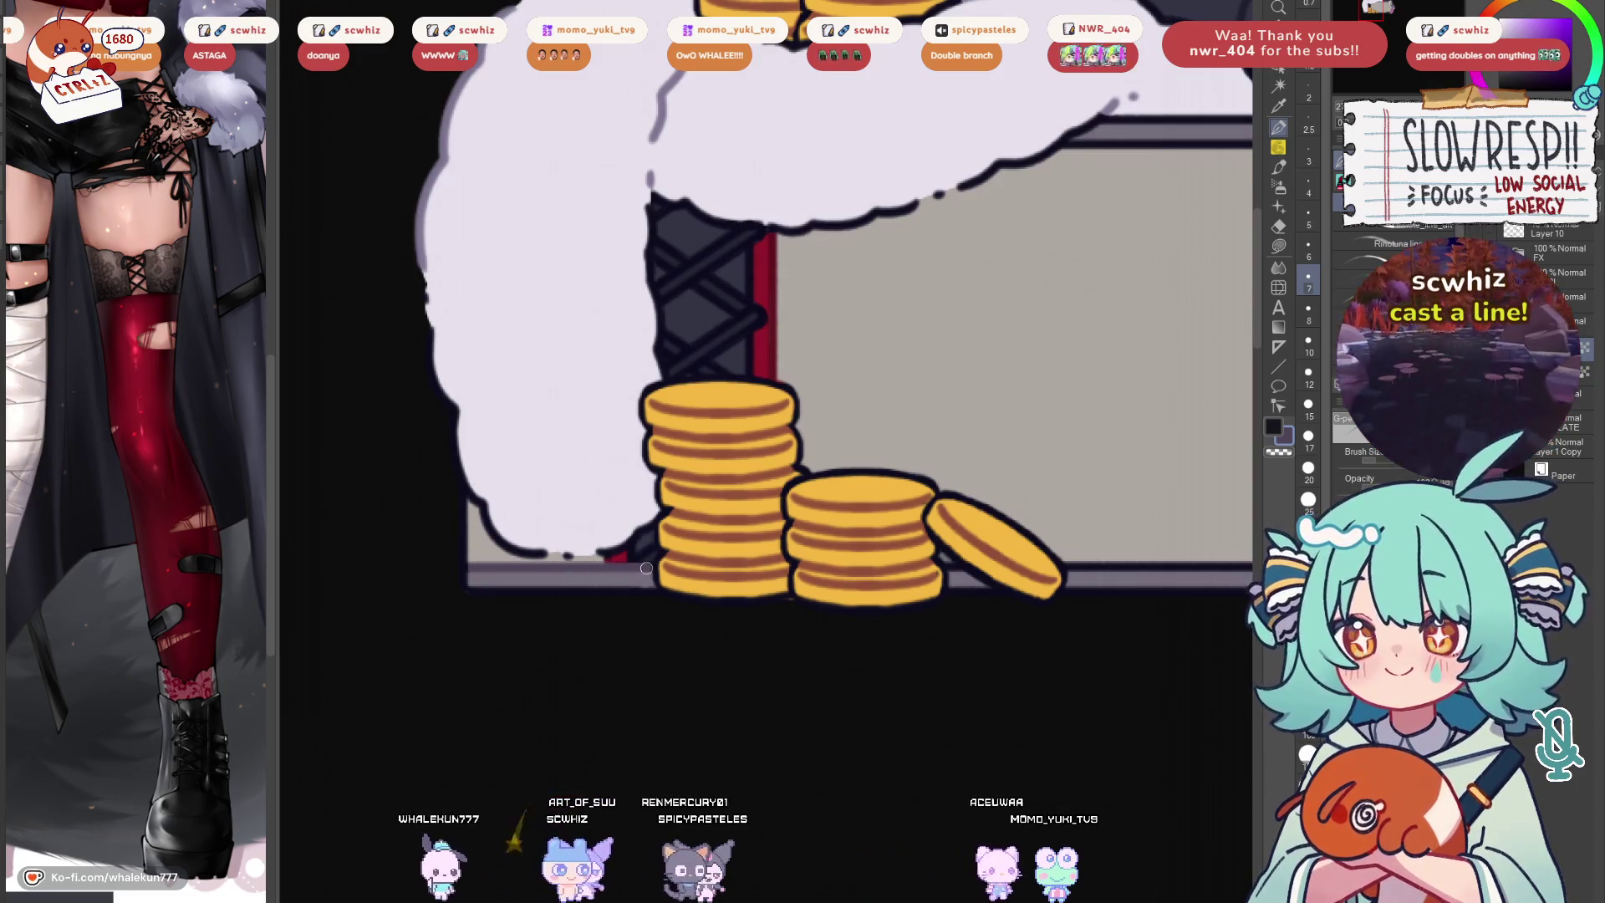
{"action": "left_click_drag", "start_coordinate": [925, 347], "coordinate": [708, 423]}
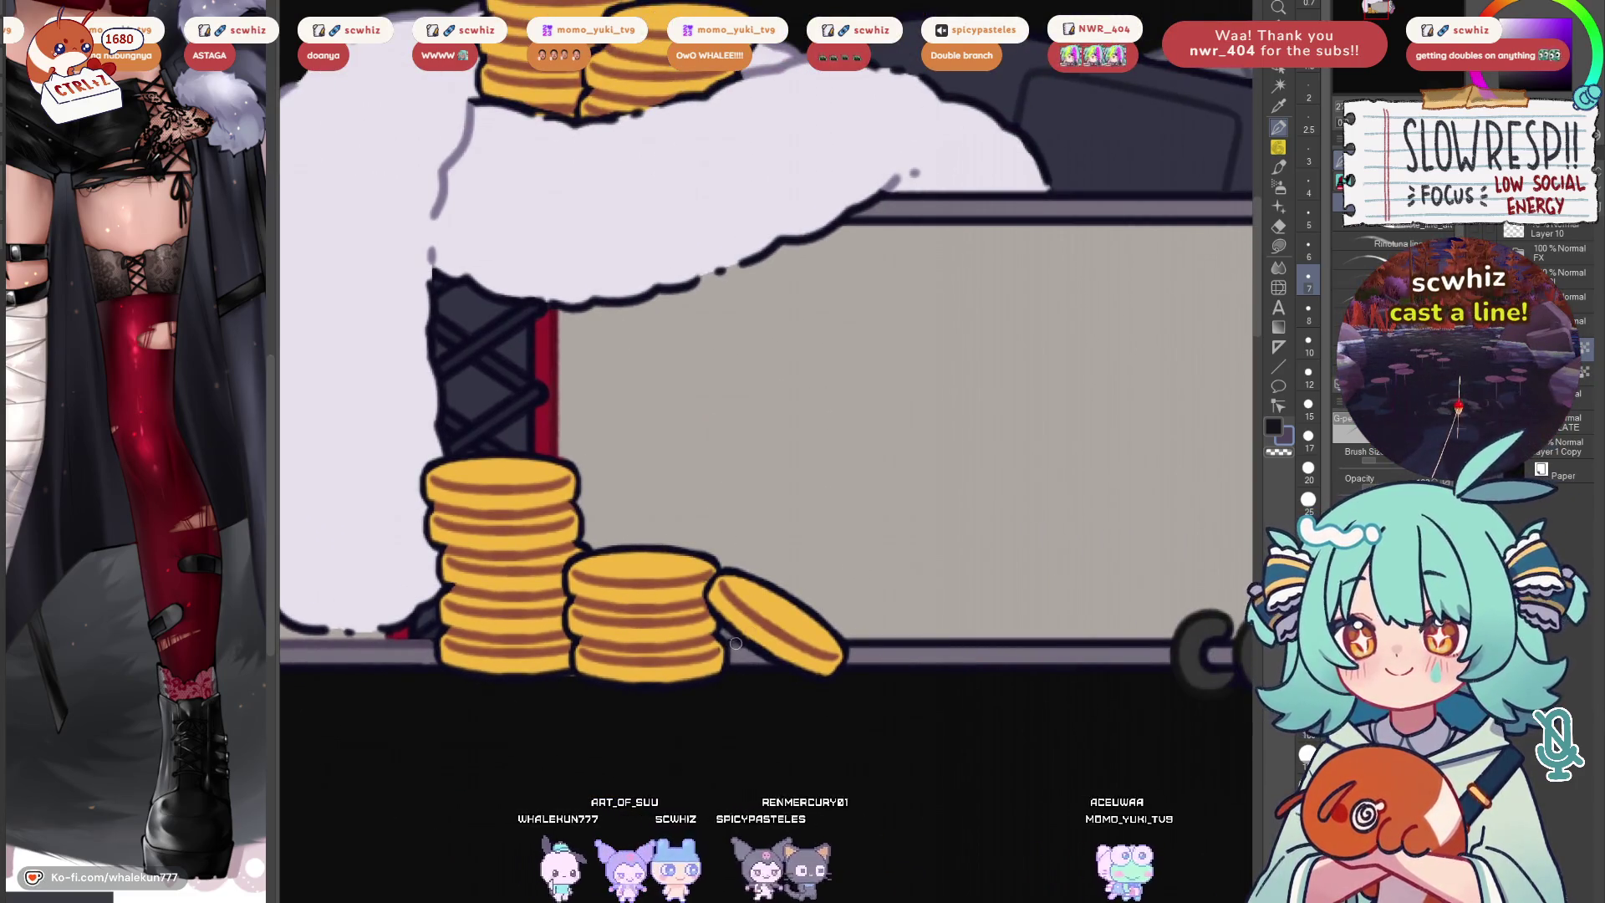
{"action": "key", "text": "bracketright"}
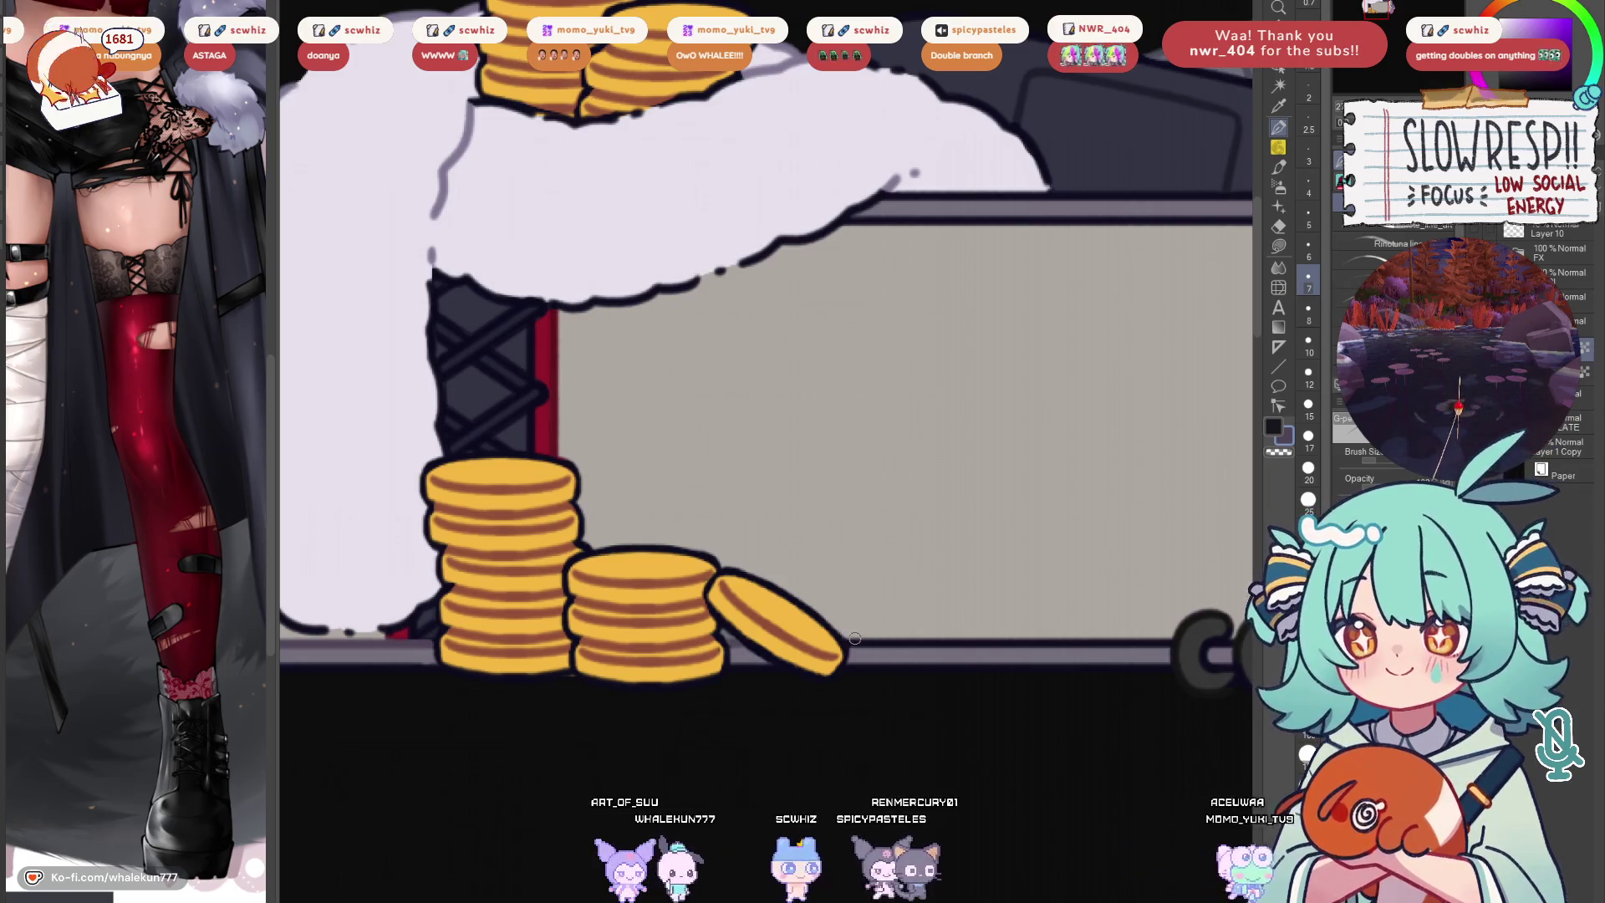
{"action": "scroll", "coordinate": [866, 641], "scroll_direction": "right", "scroll_amount": 5}
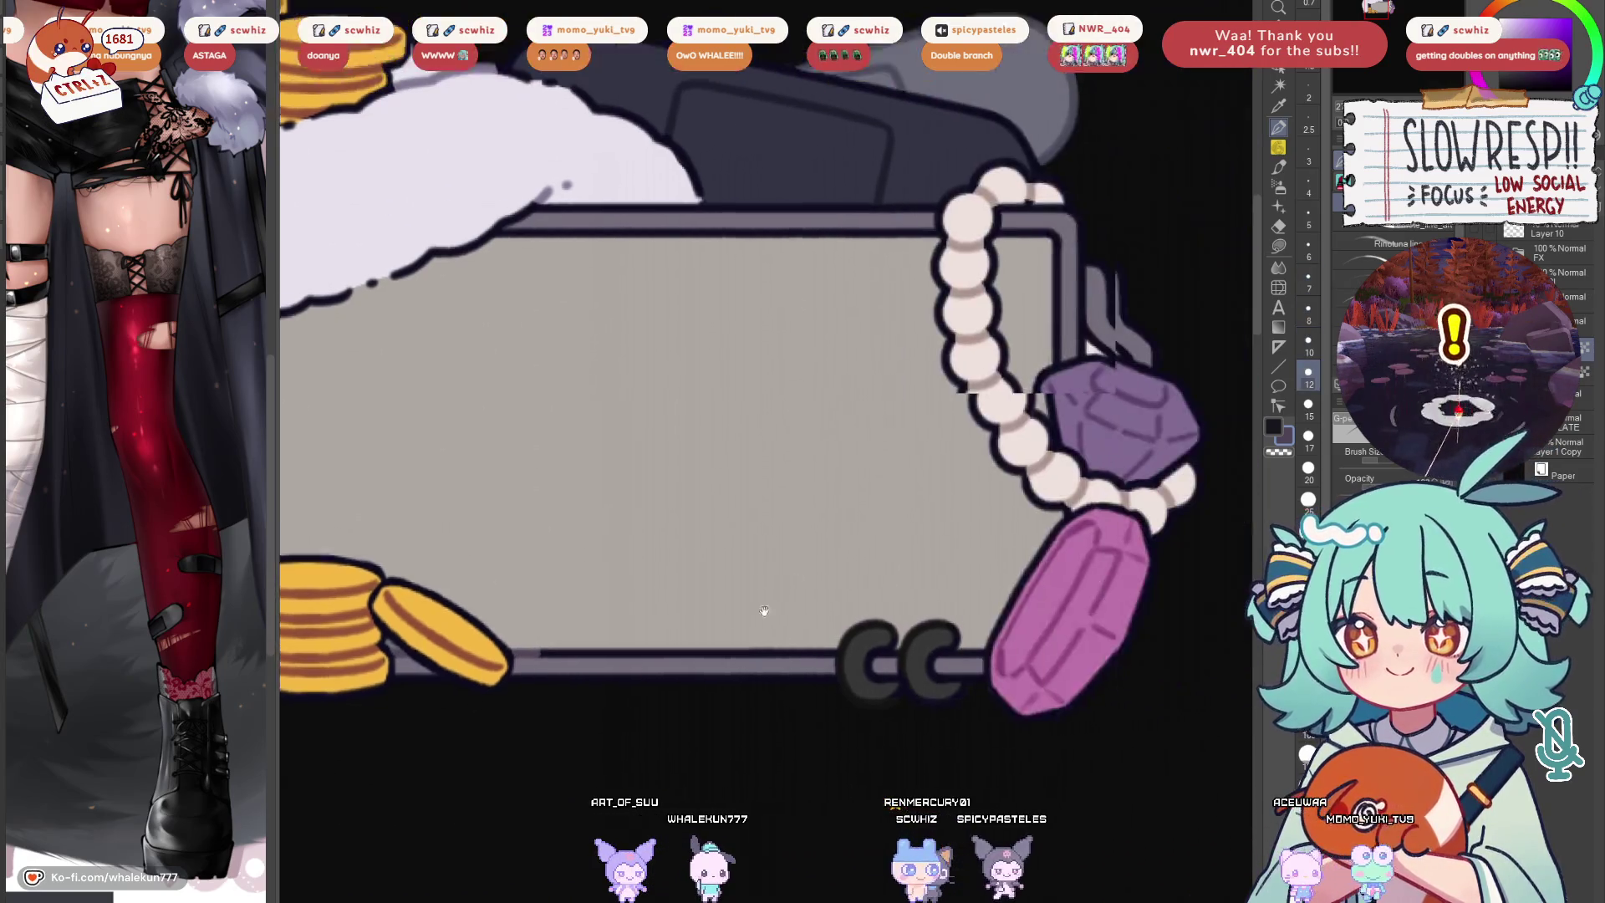
Resize the brush, touch up edges around the pearl strand, gems and chest top, then zoom out
{"action": "key", "text": "bracketleft"}
{"action": "key", "text": "bracketleft"}
{"action": "key", "text": "bracketleft"}
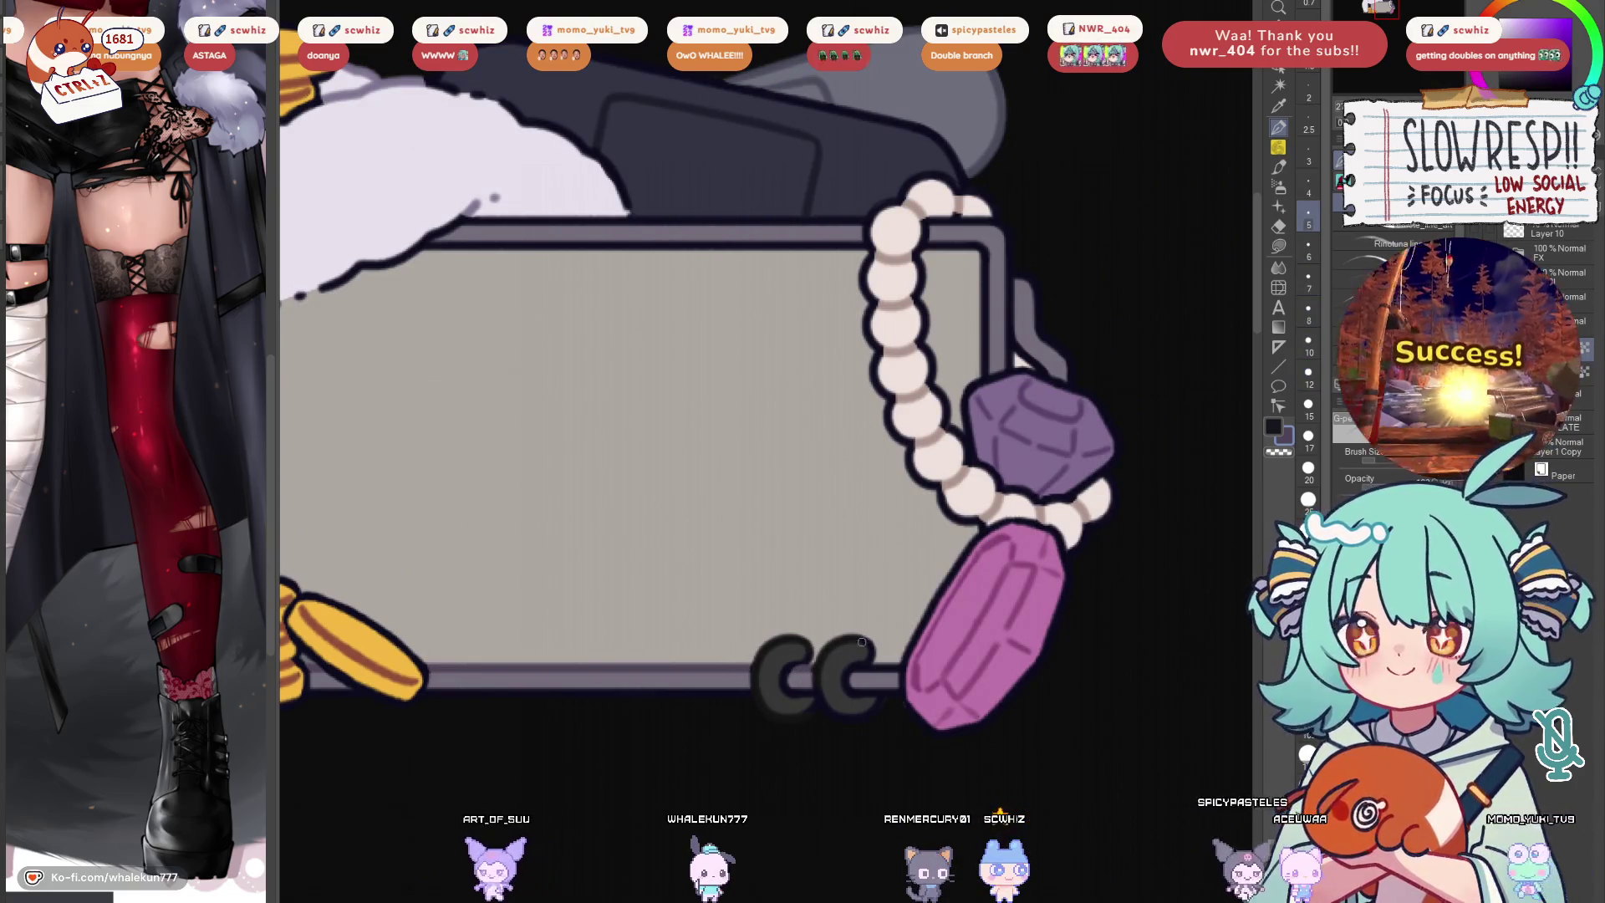
{"action": "key", "text": "bracketright"}
{"action": "key", "text": "bracketright"}
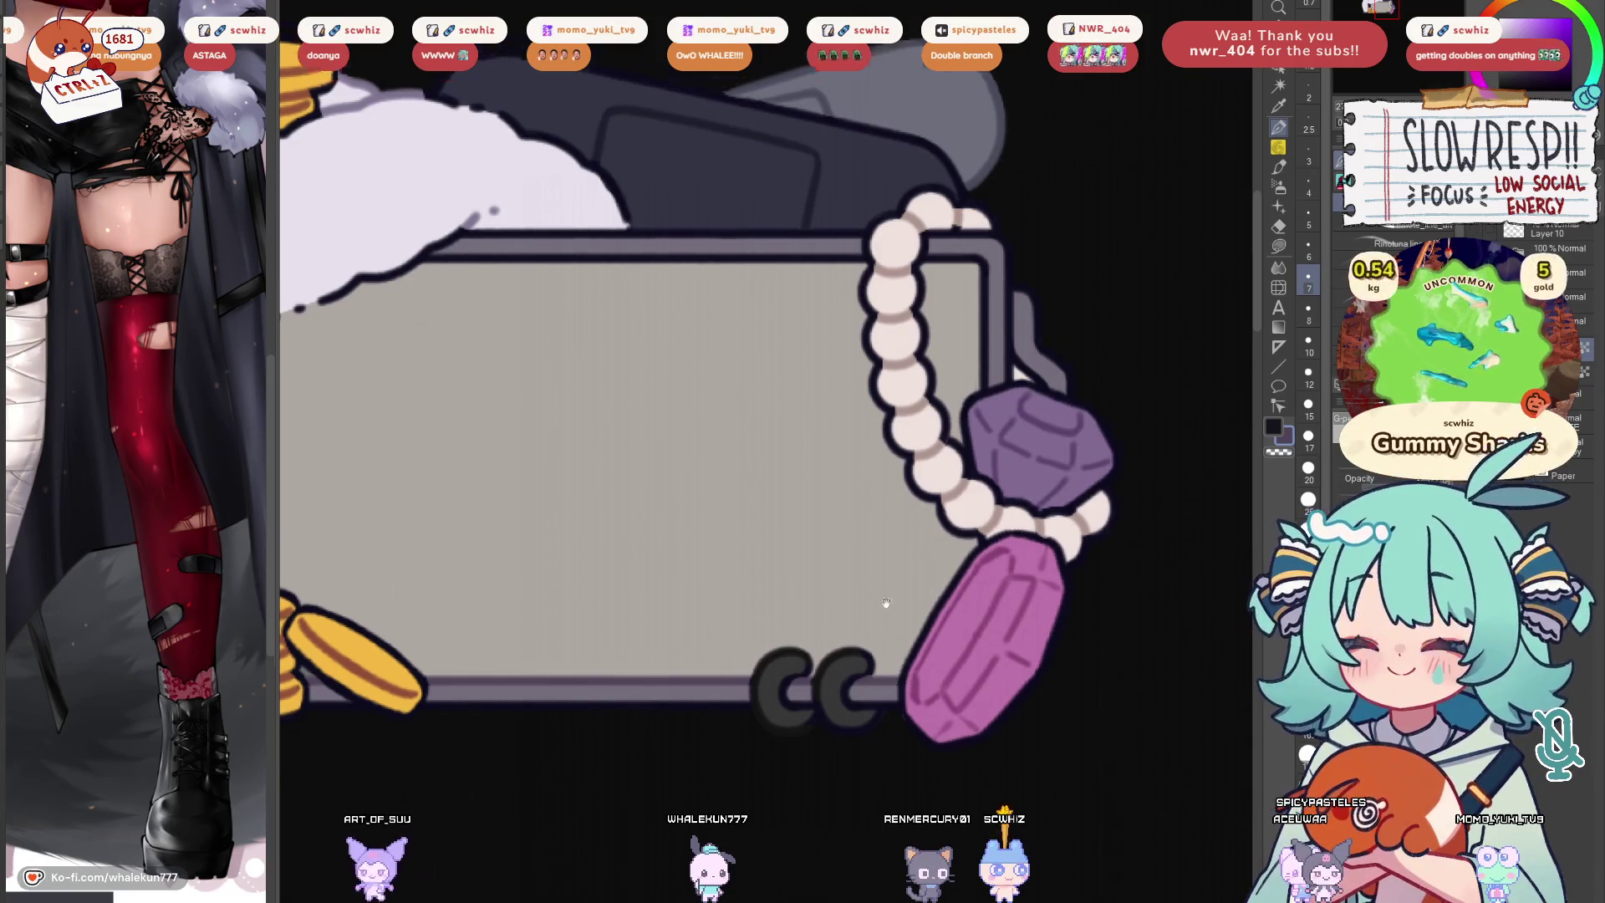
{"action": "scroll", "coordinate": [893, 663], "scroll_direction": "up", "scroll_amount": 3}
{"action": "key", "text": "bracketright"}
{"action": "key", "text": "bracketright"}
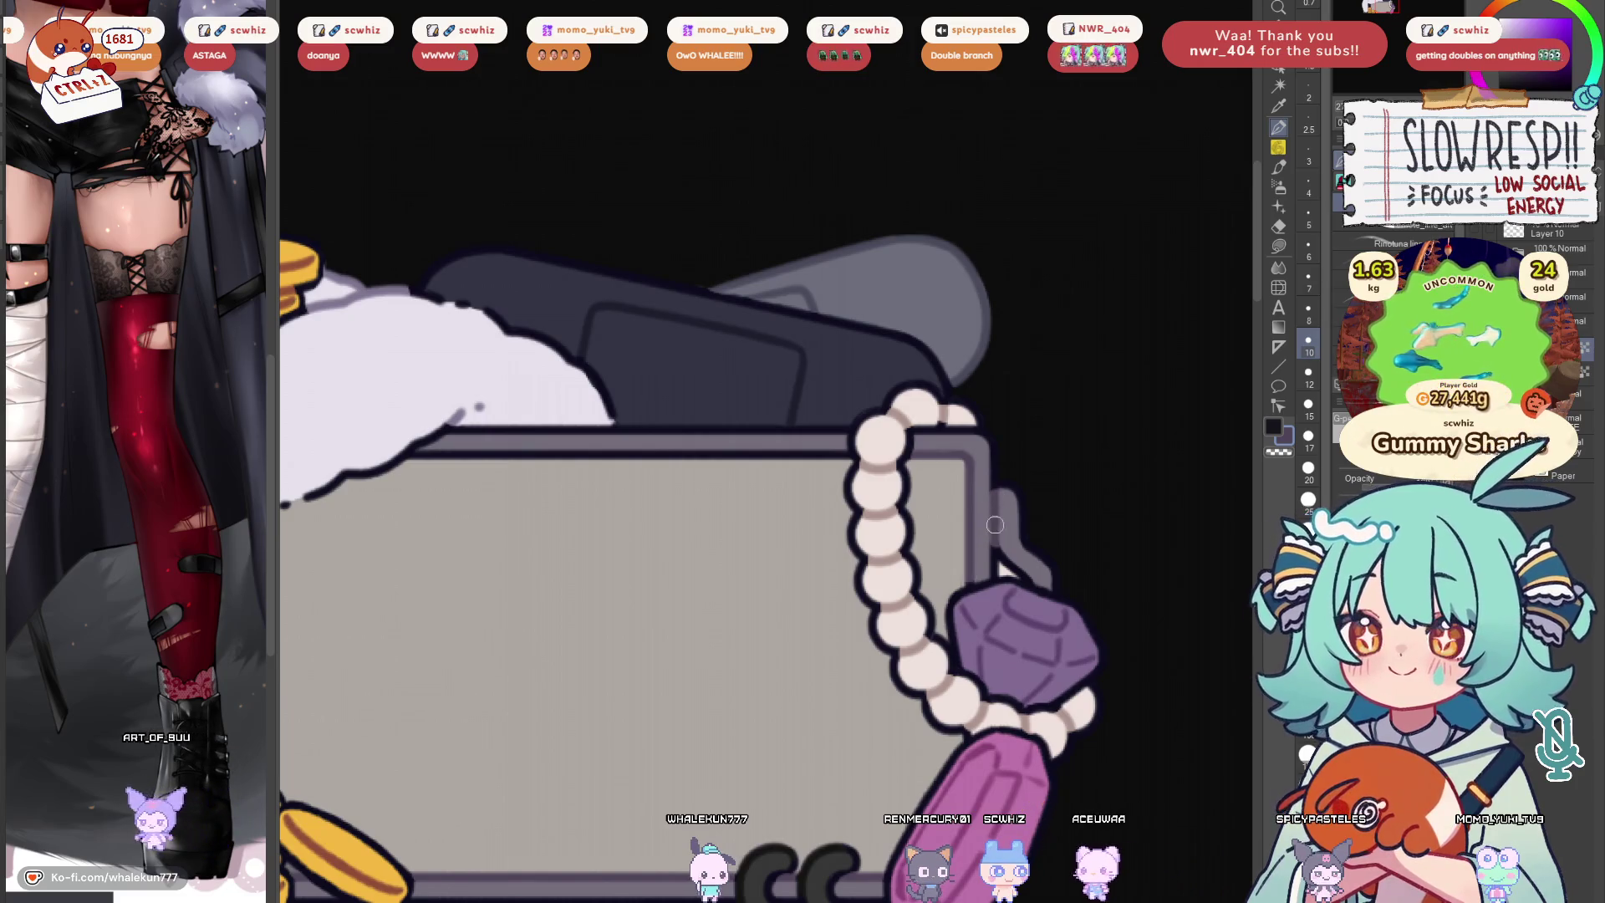
{"action": "scroll", "coordinate": [995, 520], "scroll_direction": "left", "scroll_amount": 5}
{"action": "scroll", "coordinate": [995, 520], "scroll_direction": "up", "scroll_amount": 1}
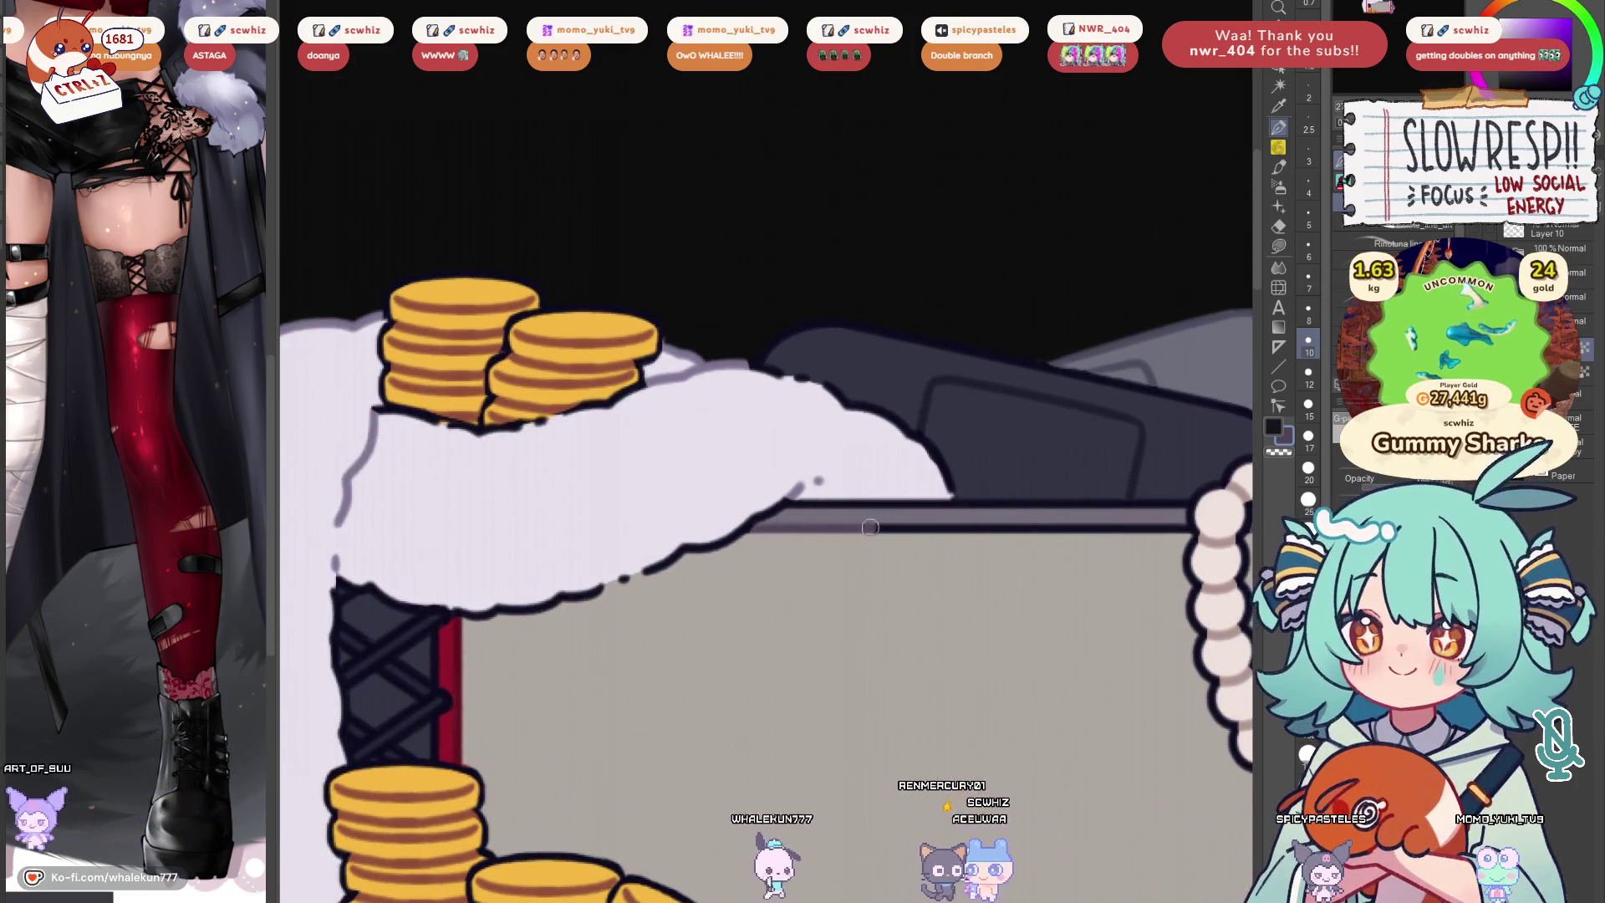
{"action": "scroll", "coordinate": [942, 576], "scroll_direction": "right", "scroll_amount": 3}
{"action": "scroll", "coordinate": [942, 576], "scroll_direction": "up", "scroll_amount": 1}
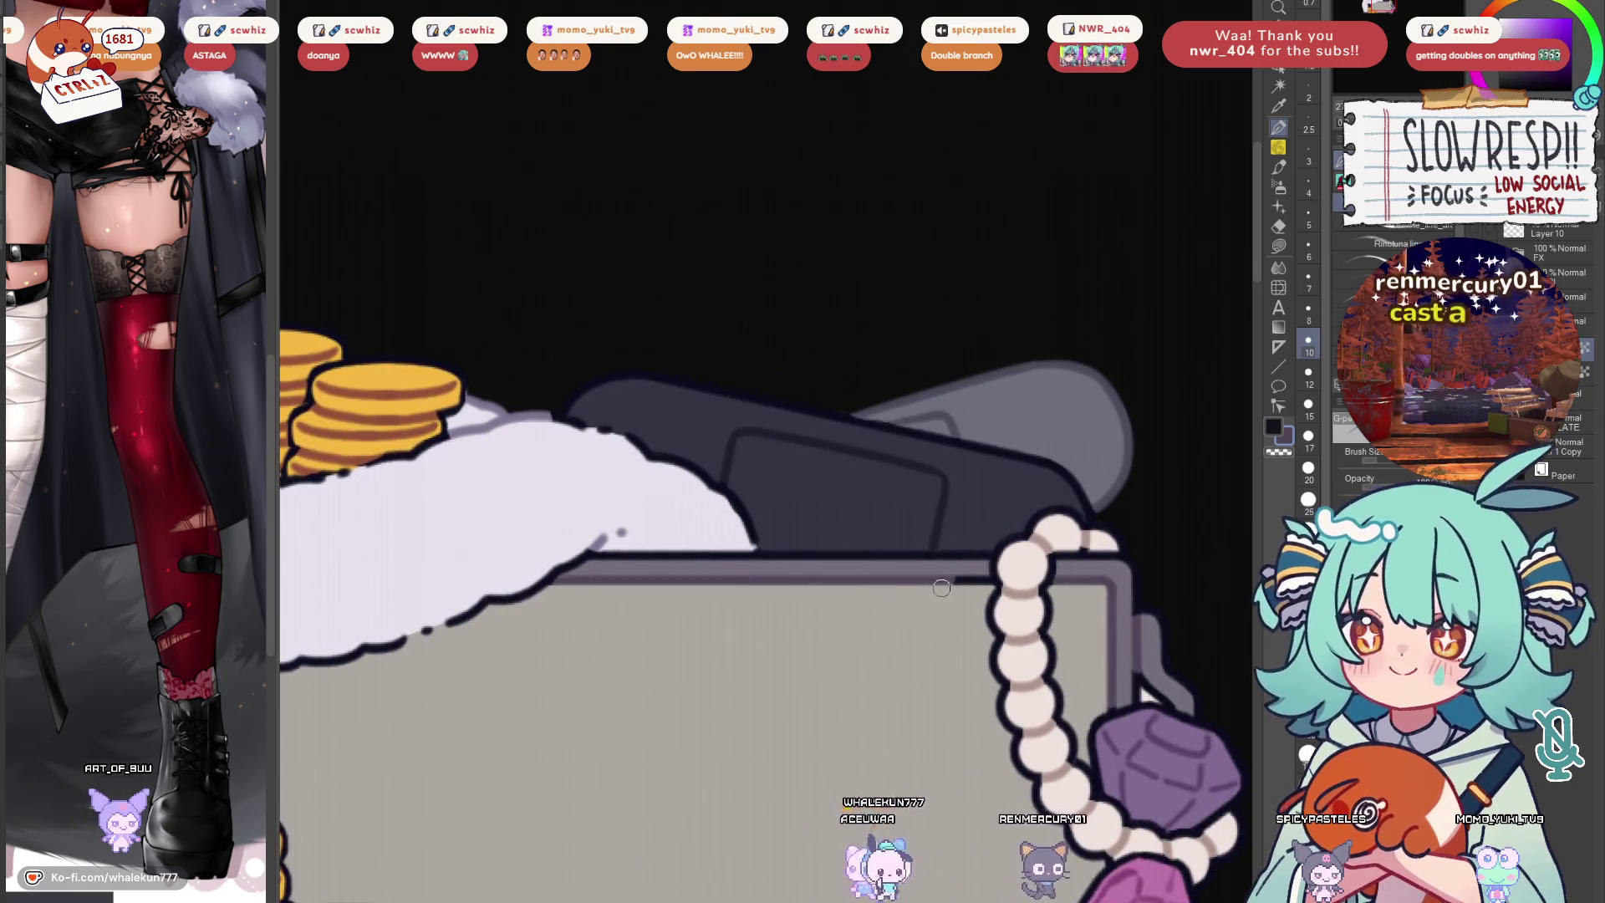
{"action": "key", "text": "ctrl+minus"}
{"action": "key", "text": "ctrl+minus"}
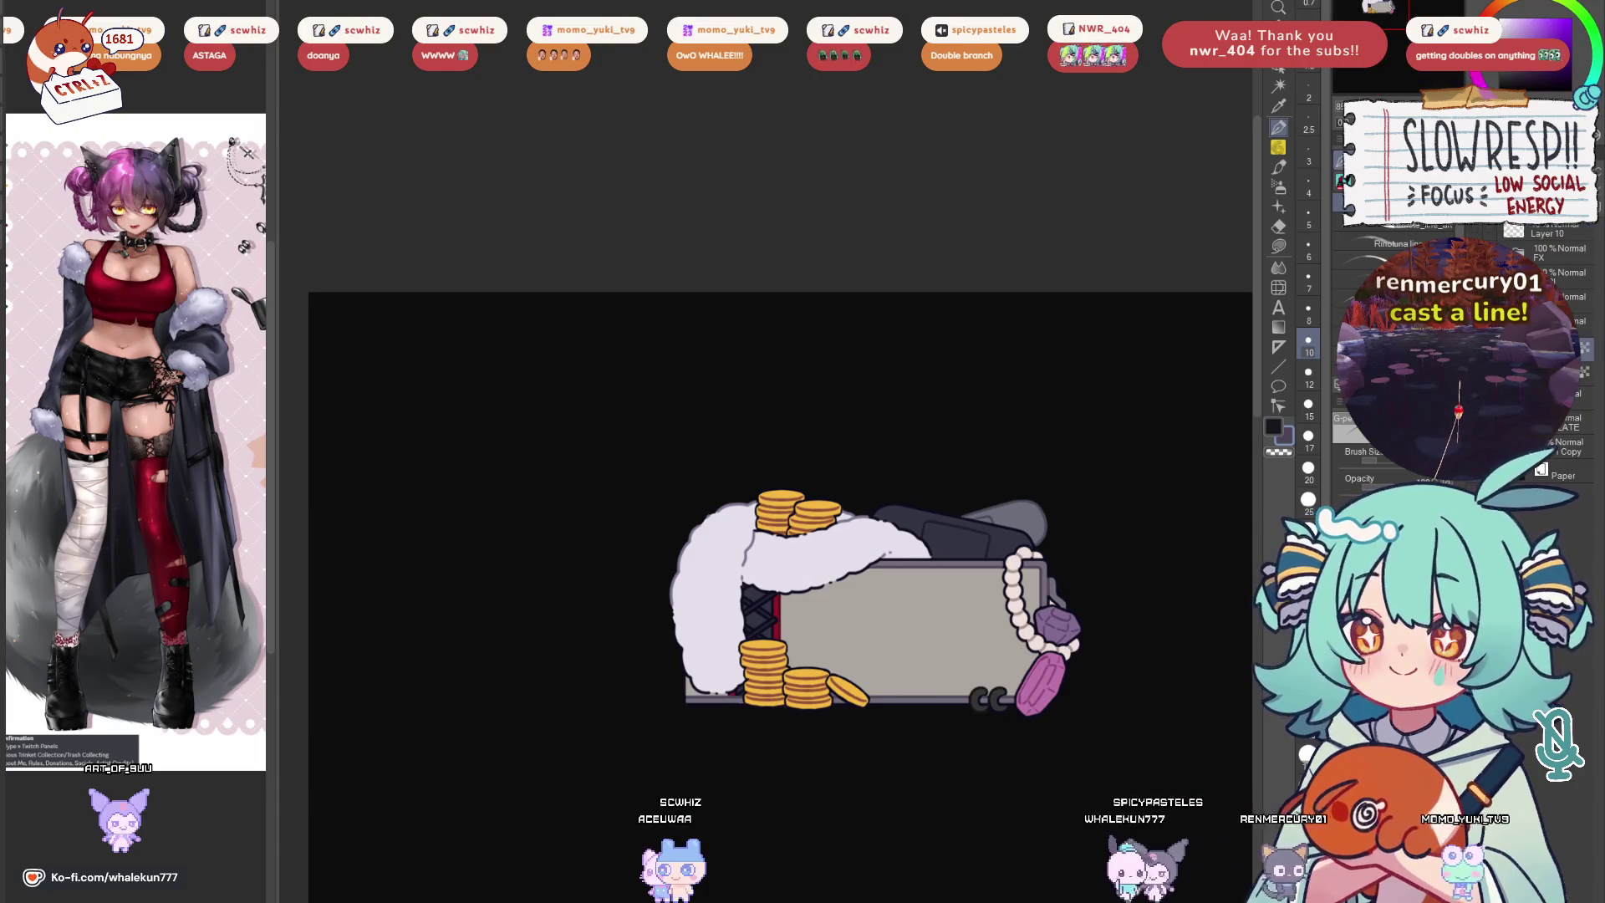
Widen the reference image panel and zoom the reference sheet out to show it whole
{"action": "left_click_drag", "start_coordinate": [272, 431], "coordinate": [600, 432]}
{"action": "scroll", "coordinate": [497, 675], "scroll_direction": "down", "scroll_amount": 3}
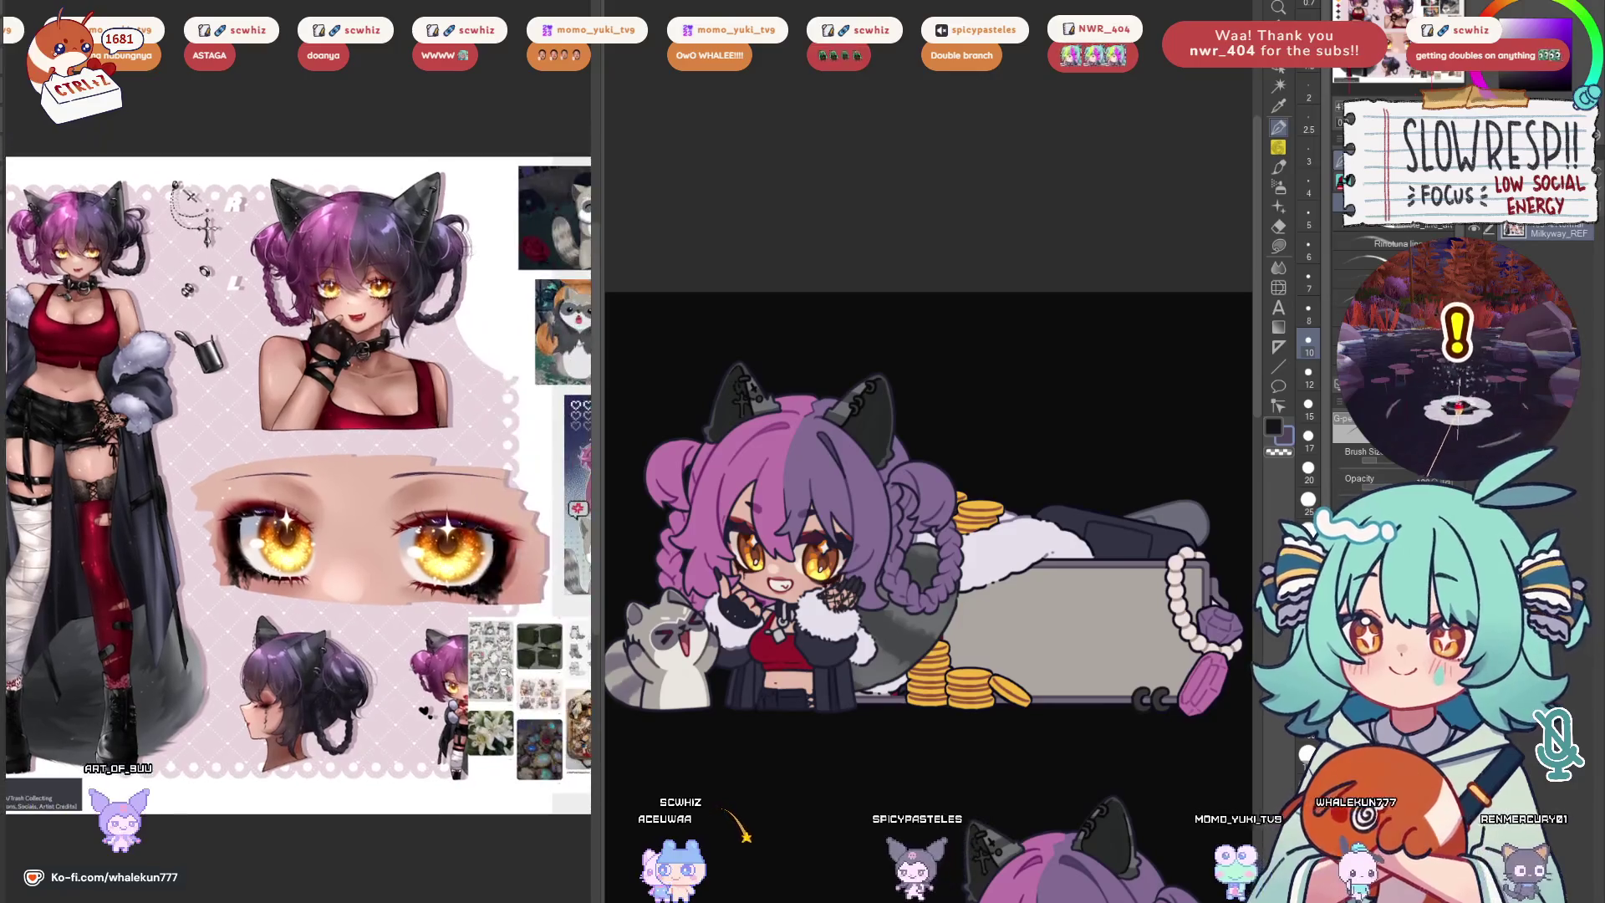
{"action": "scroll", "coordinate": [499, 675], "scroll_direction": "up", "scroll_amount": 2}
{"action": "scroll", "coordinate": [301, 527], "scroll_direction": "down", "scroll_amount": 2}
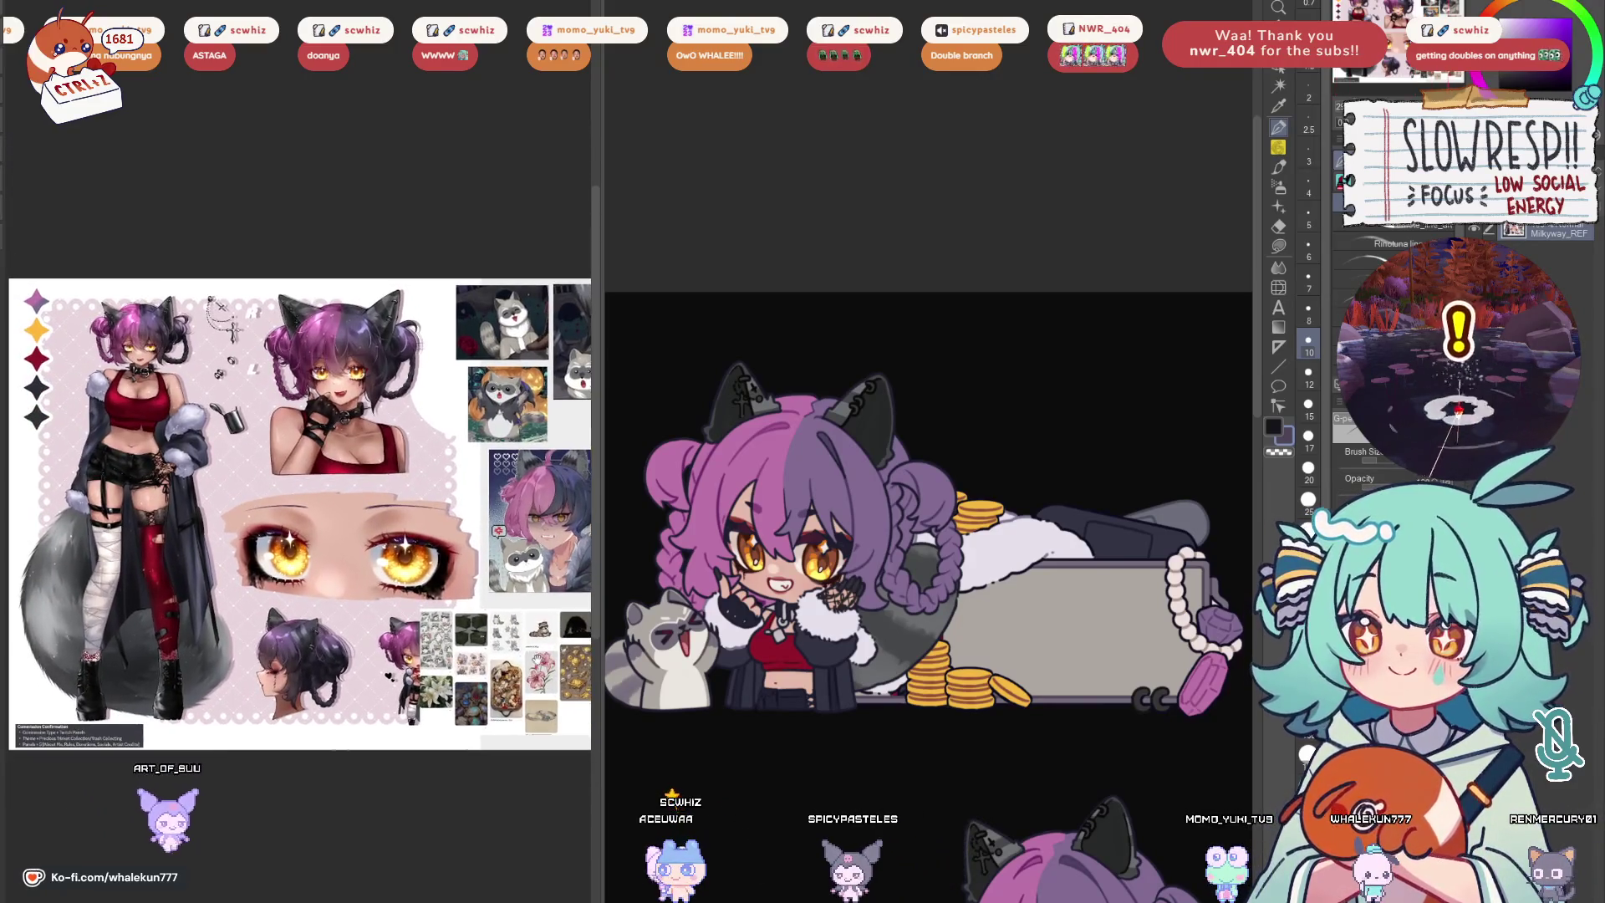
{"action": "scroll", "coordinate": [927, 409], "scroll_direction": "up", "scroll_amount": 2}
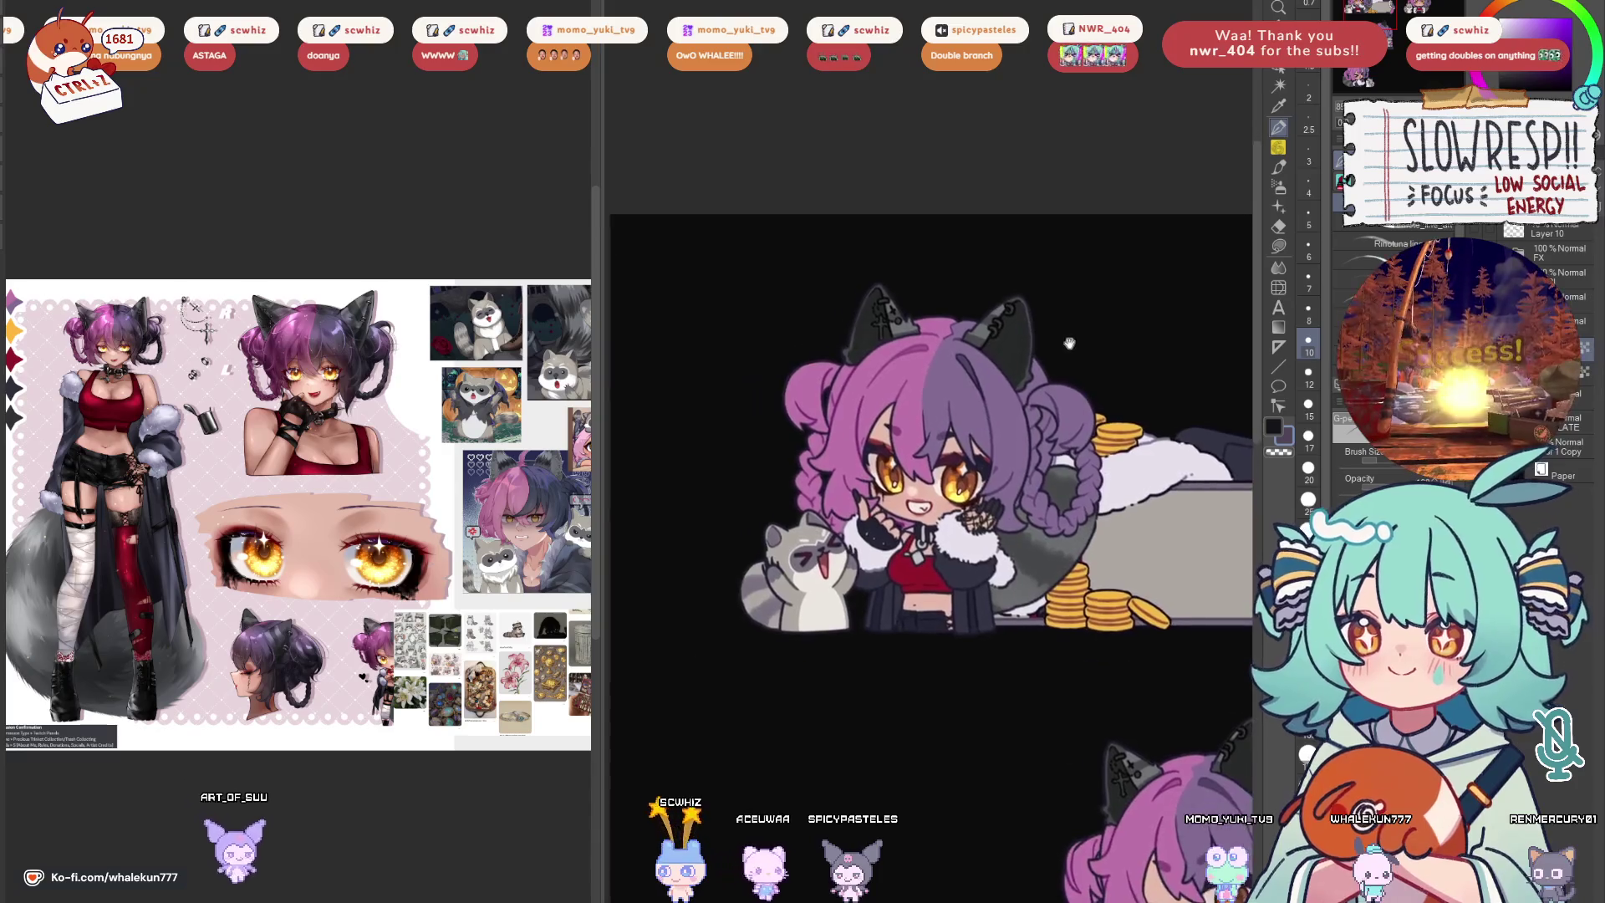
{"action": "scroll", "coordinate": [436, 532], "scroll_direction": "up", "scroll_amount": 5}
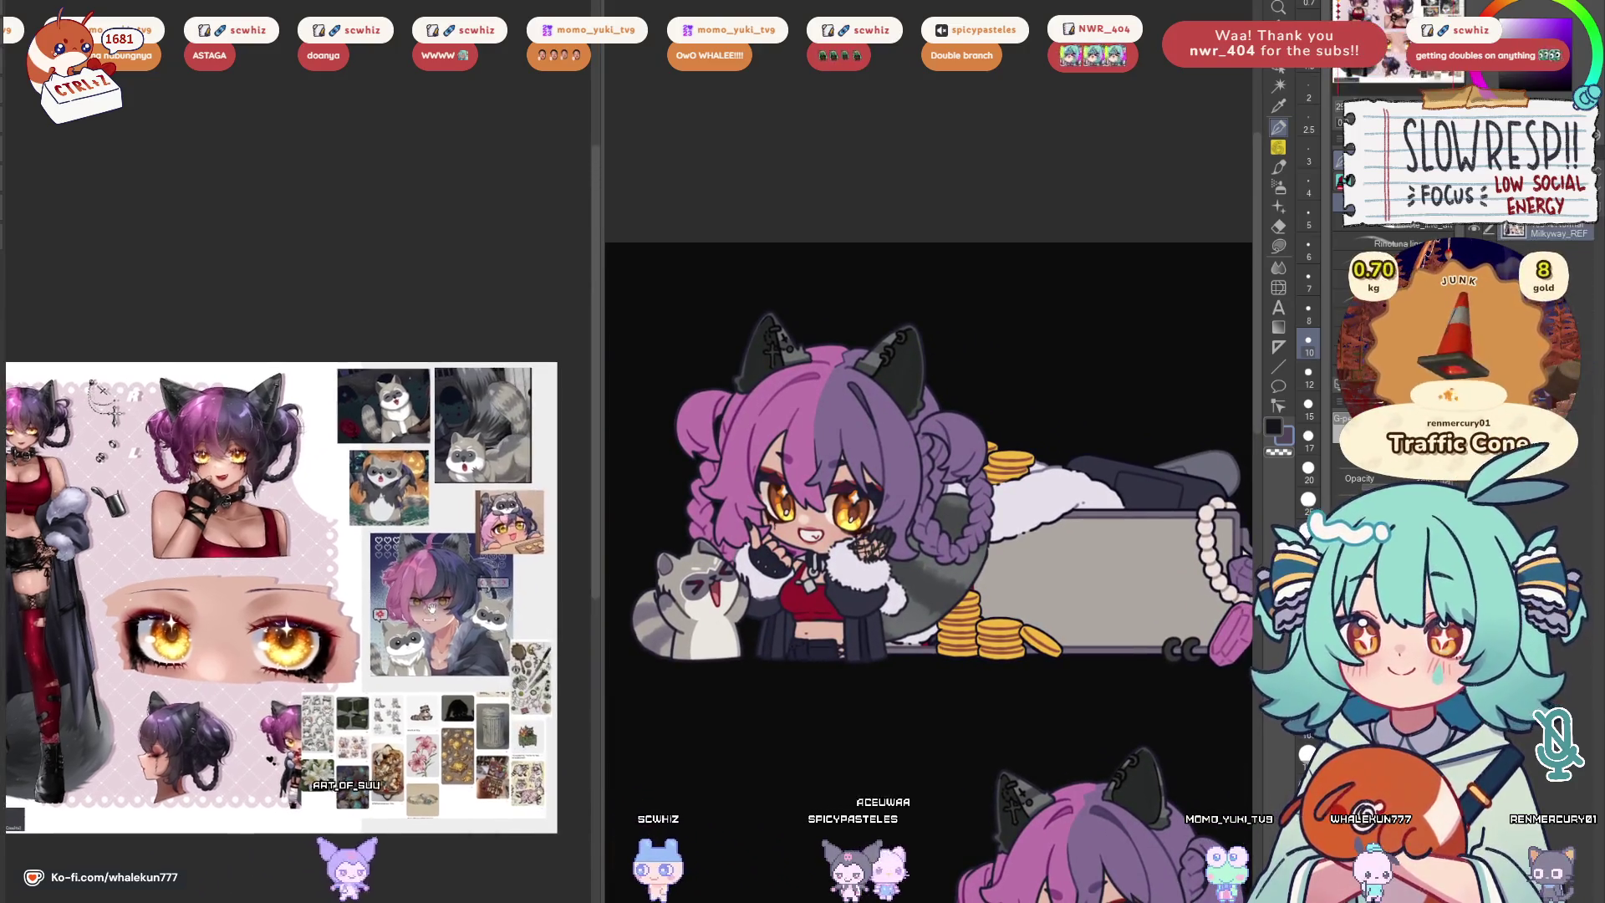
{"action": "scroll", "coordinate": [435, 533], "scroll_direction": "down", "scroll_amount": 6}
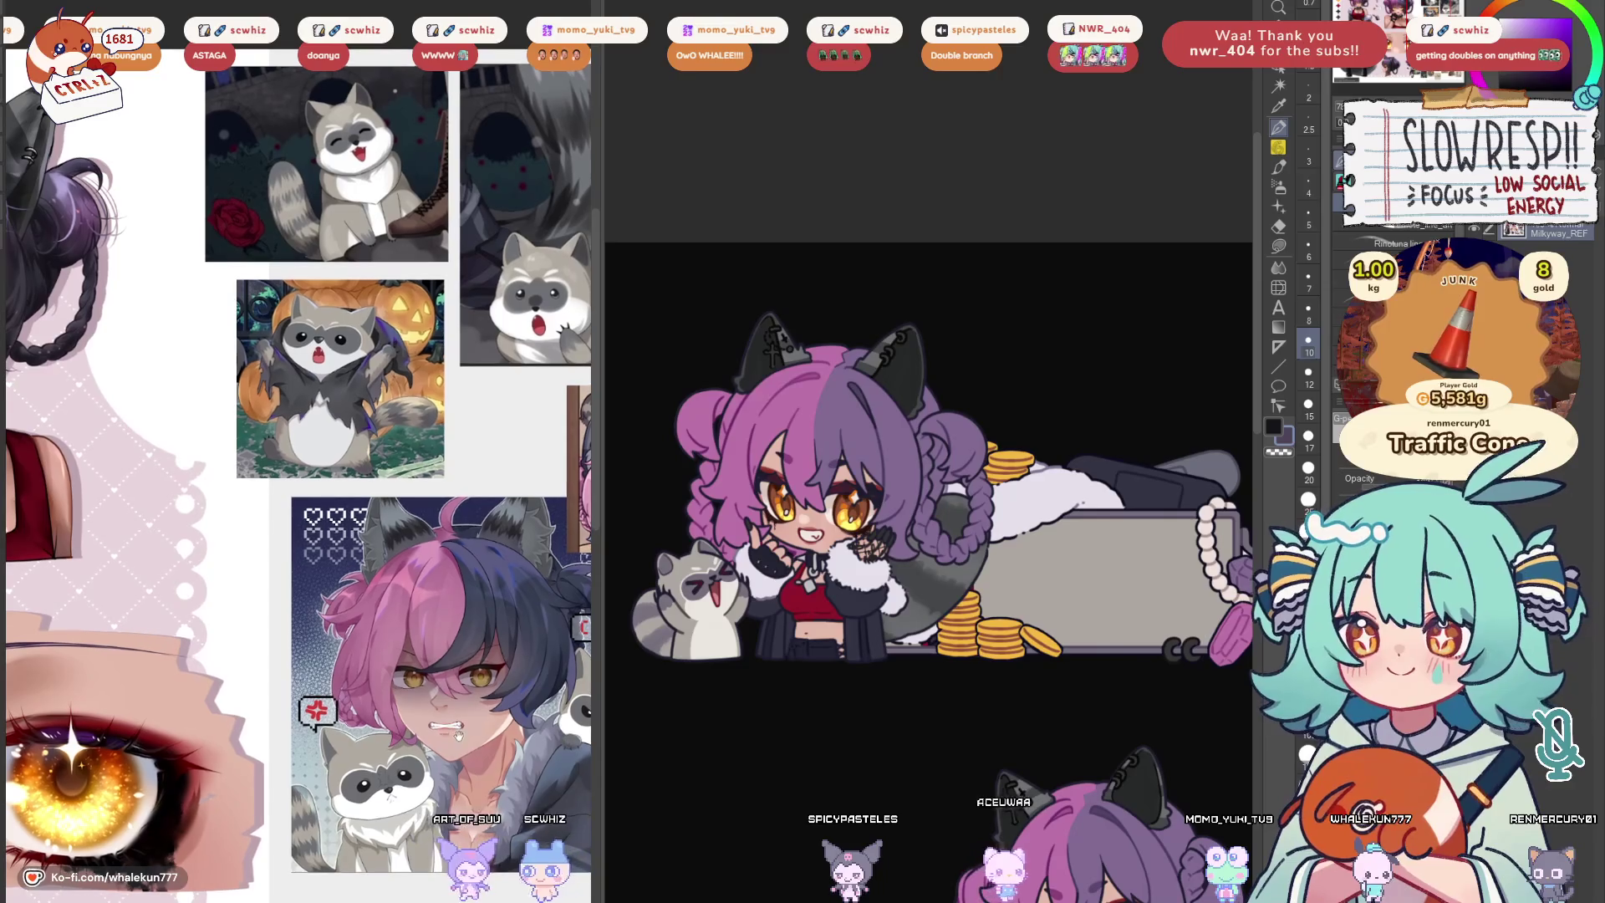
{"action": "scroll", "coordinate": [527, 634], "scroll_direction": "down", "scroll_amount": 4}
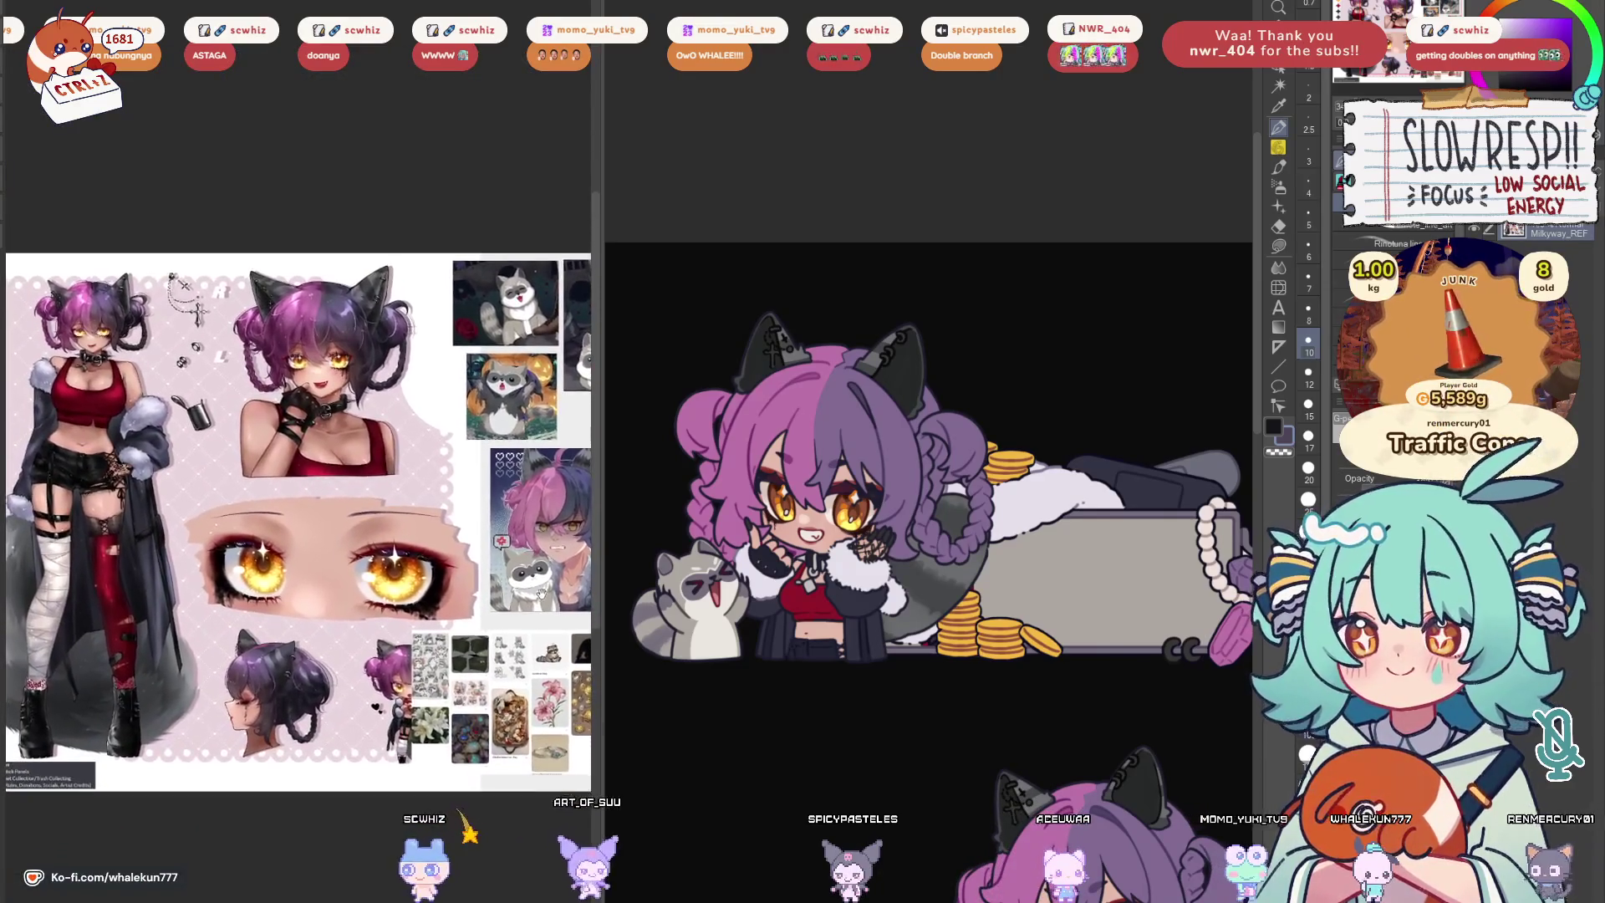
Shift the reference sheet, widen the canvas, and pan toward the other chibi stickers
{"action": "left_click_drag", "start_coordinate": [520, 566], "coordinate": [476, 544]}
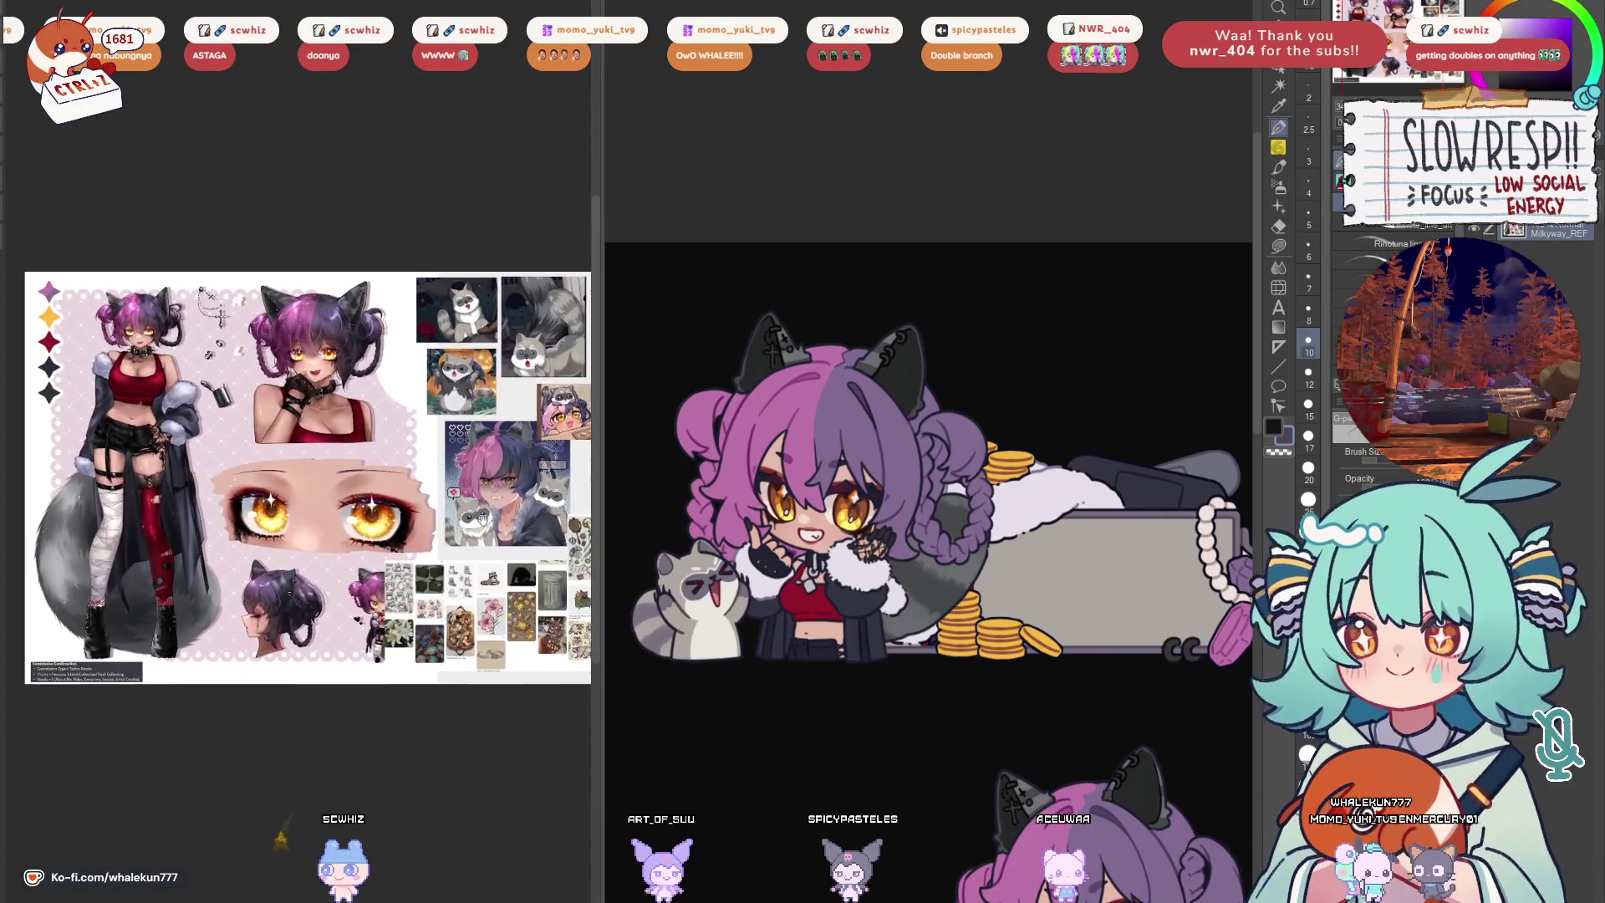
{"action": "left_click_drag", "start_coordinate": [610, 416], "coordinate": [491, 381]}
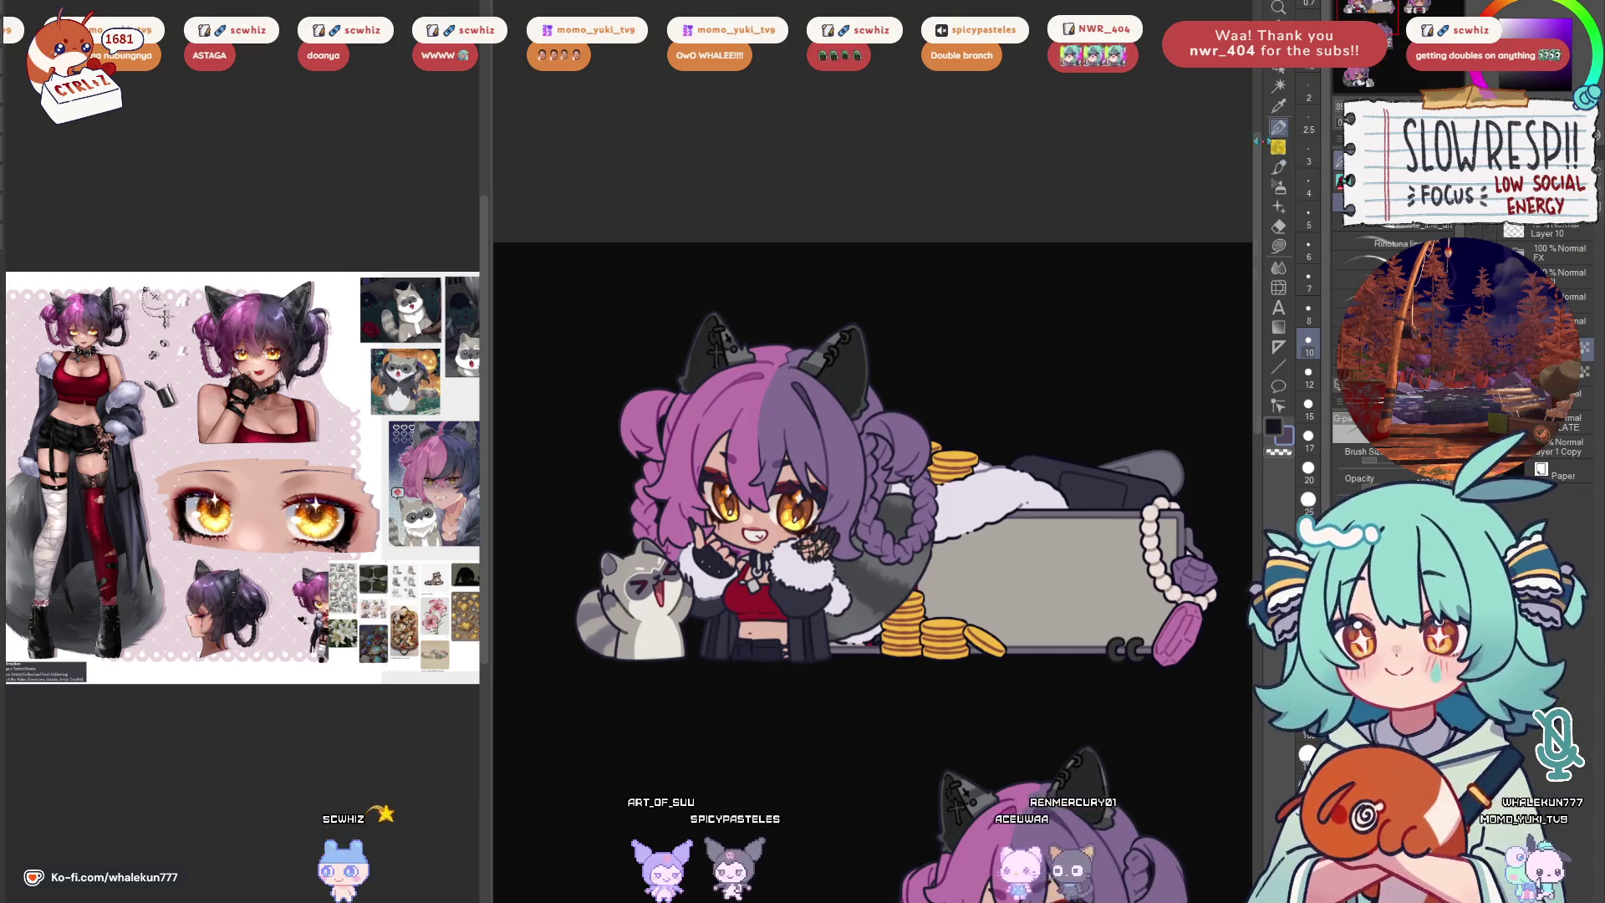
{"action": "left_click_drag", "start_coordinate": [1043, 382], "coordinate": [959, 309]}
{"action": "scroll", "coordinate": [1008, 341], "scroll_direction": "down", "scroll_amount": 2}
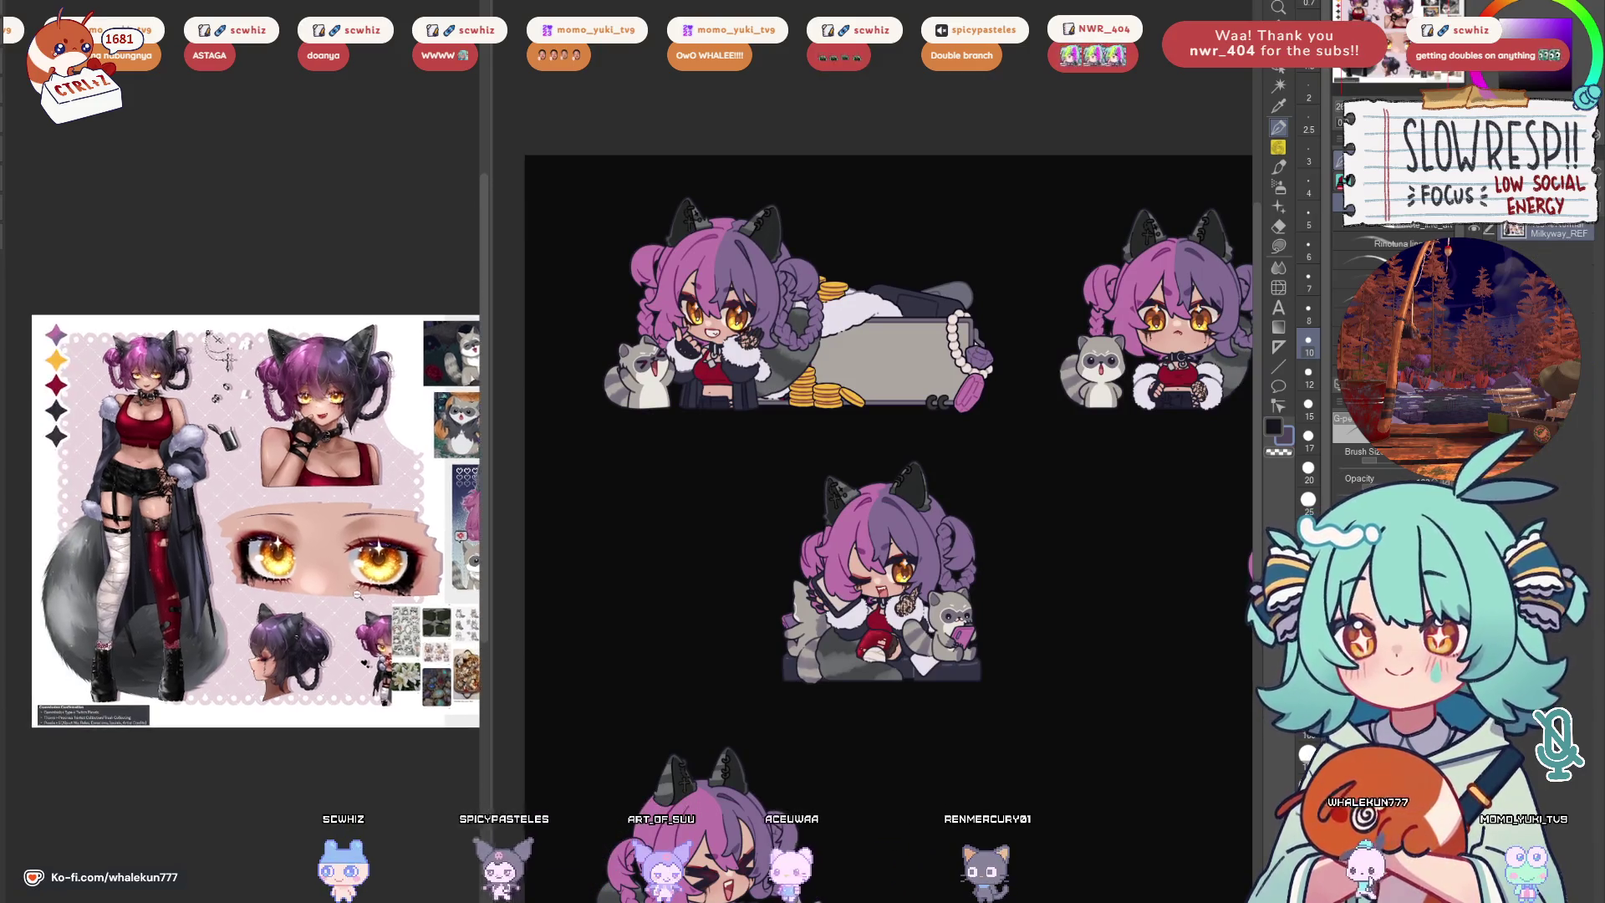
Zoom the reference onto the eye, widen the canvas, and pan down the sticker sheet
{"action": "scroll", "coordinate": [366, 643], "scroll_direction": "up", "scroll_amount": 5}
{"action": "scroll", "coordinate": [365, 644], "scroll_direction": "up", "scroll_amount": 3}
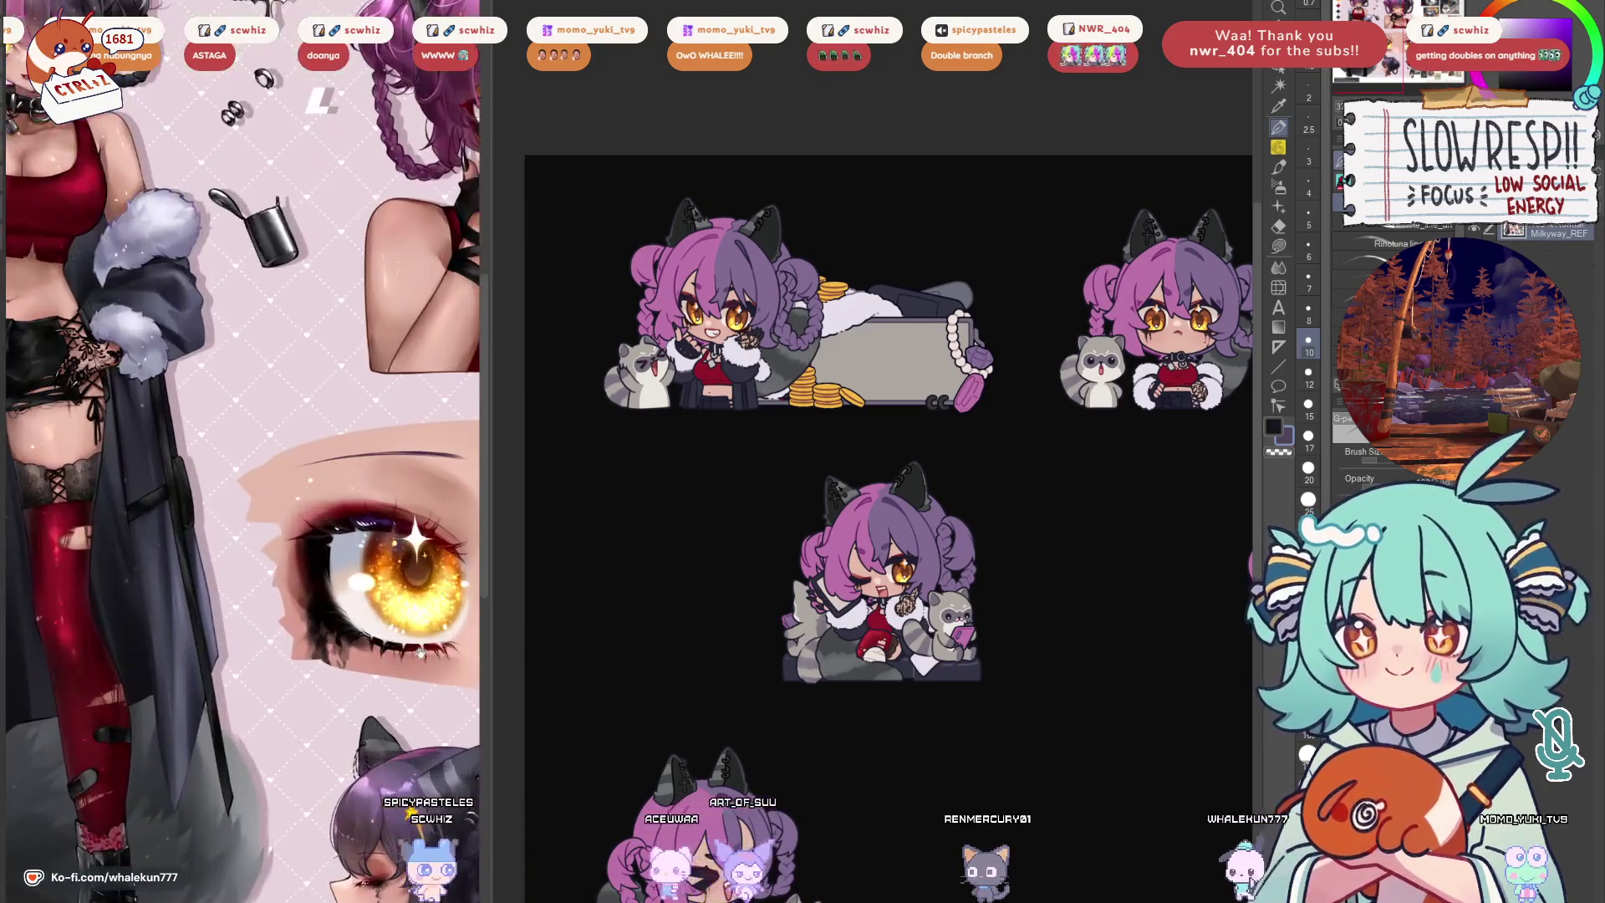
{"action": "left_click_drag", "start_coordinate": [502, 563], "coordinate": [403, 563]}
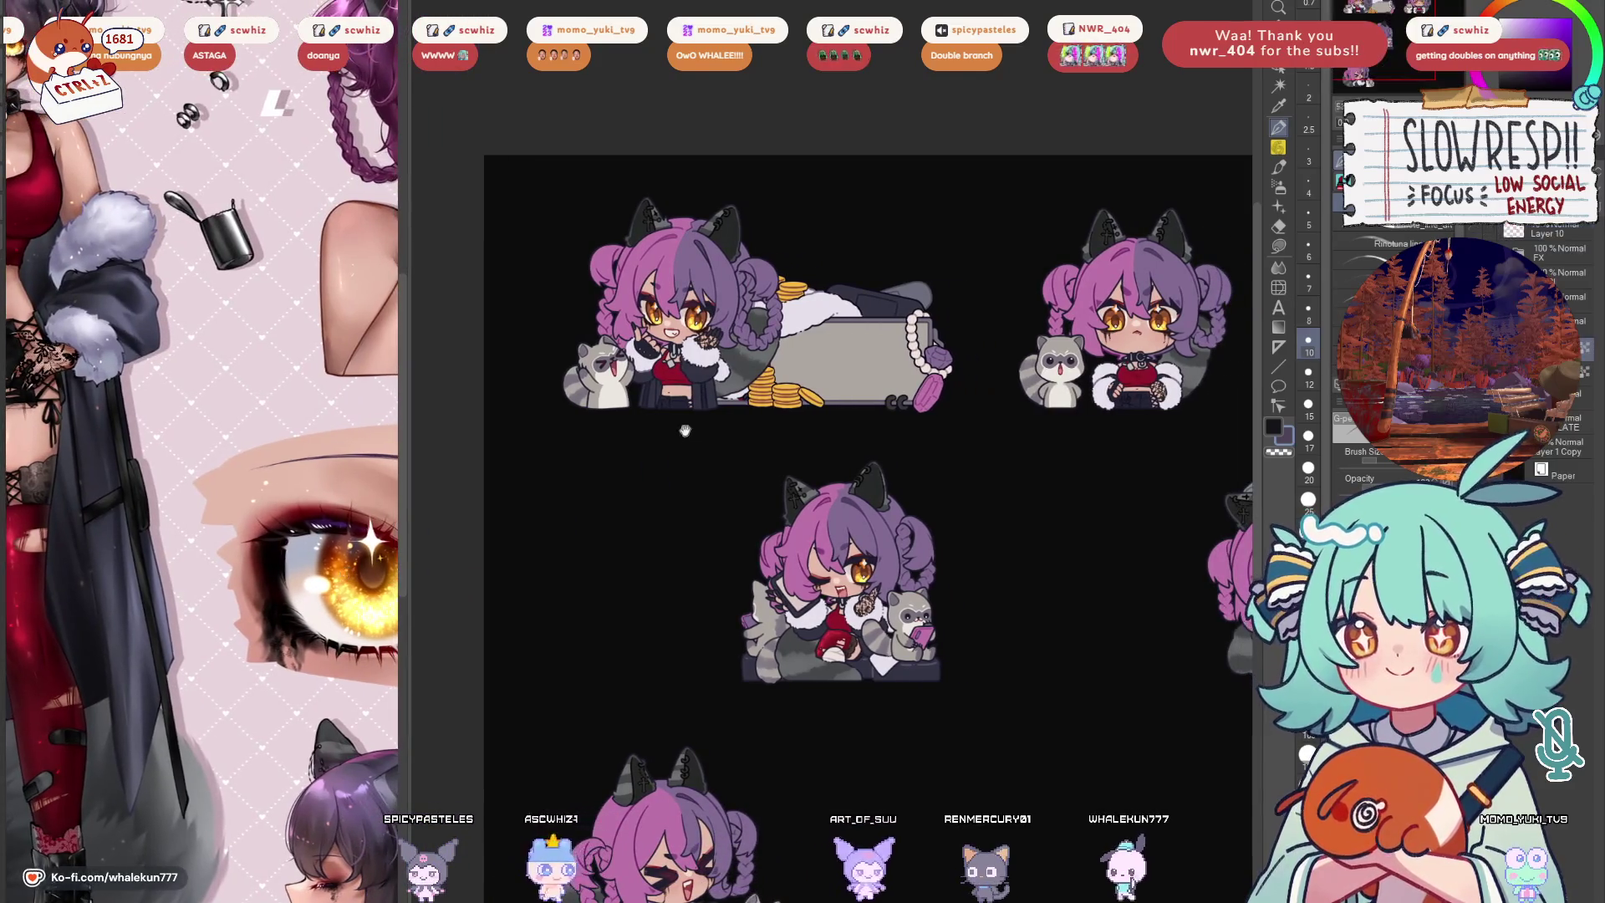
{"action": "scroll", "coordinate": [984, 322], "scroll_direction": "down", "scroll_amount": 1}
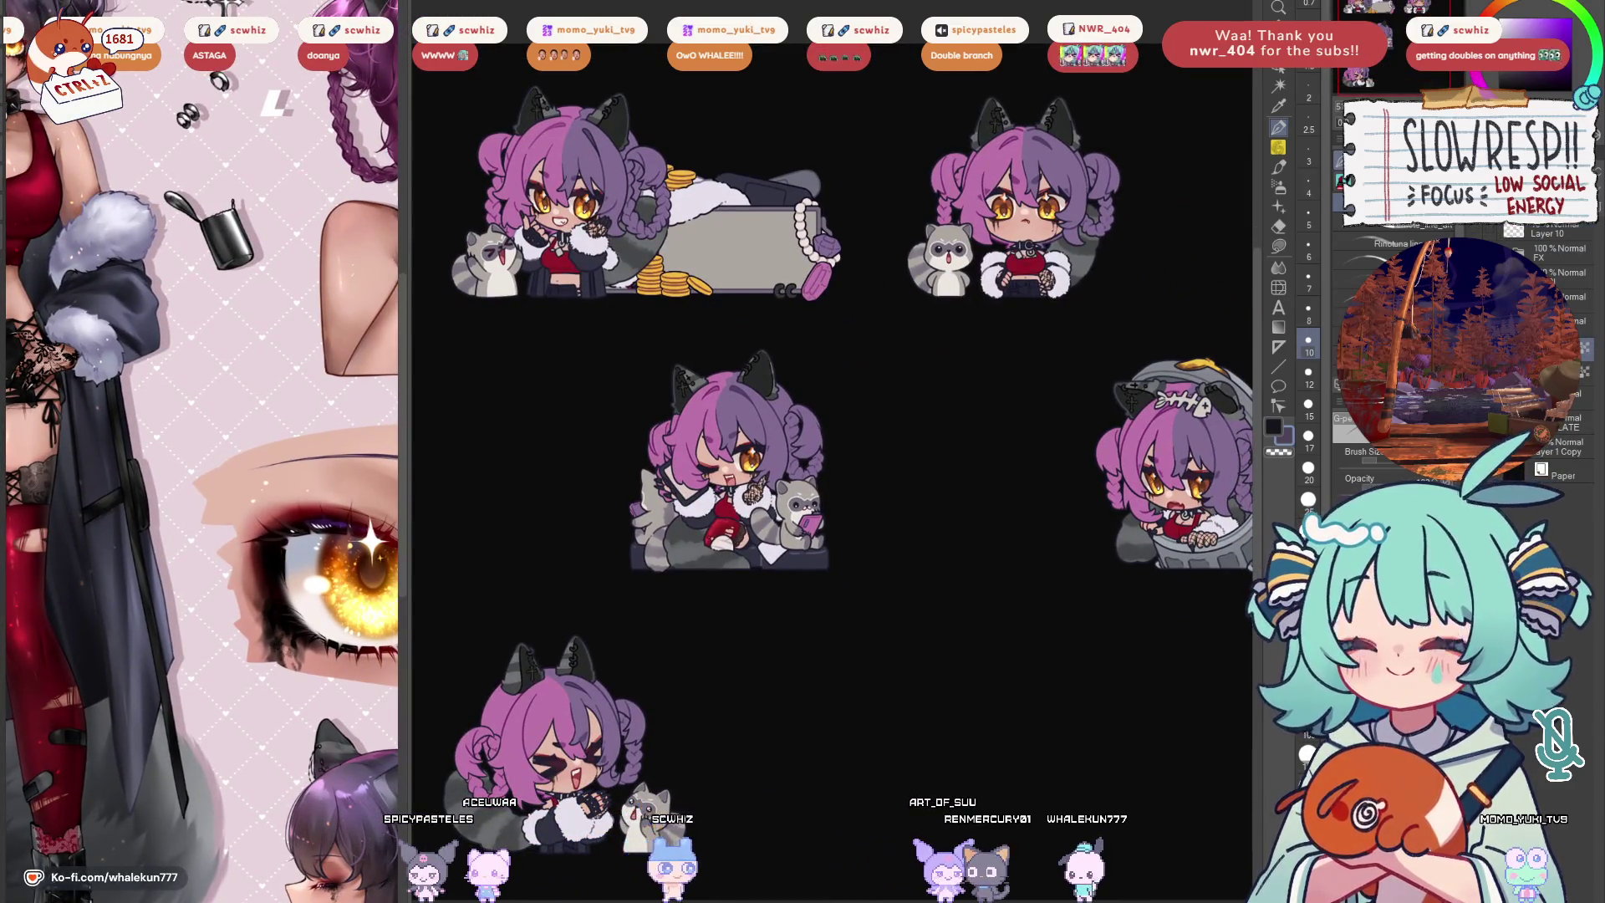
{"action": "left_click_drag", "start_coordinate": [1031, 548], "coordinate": [1089, 598]}
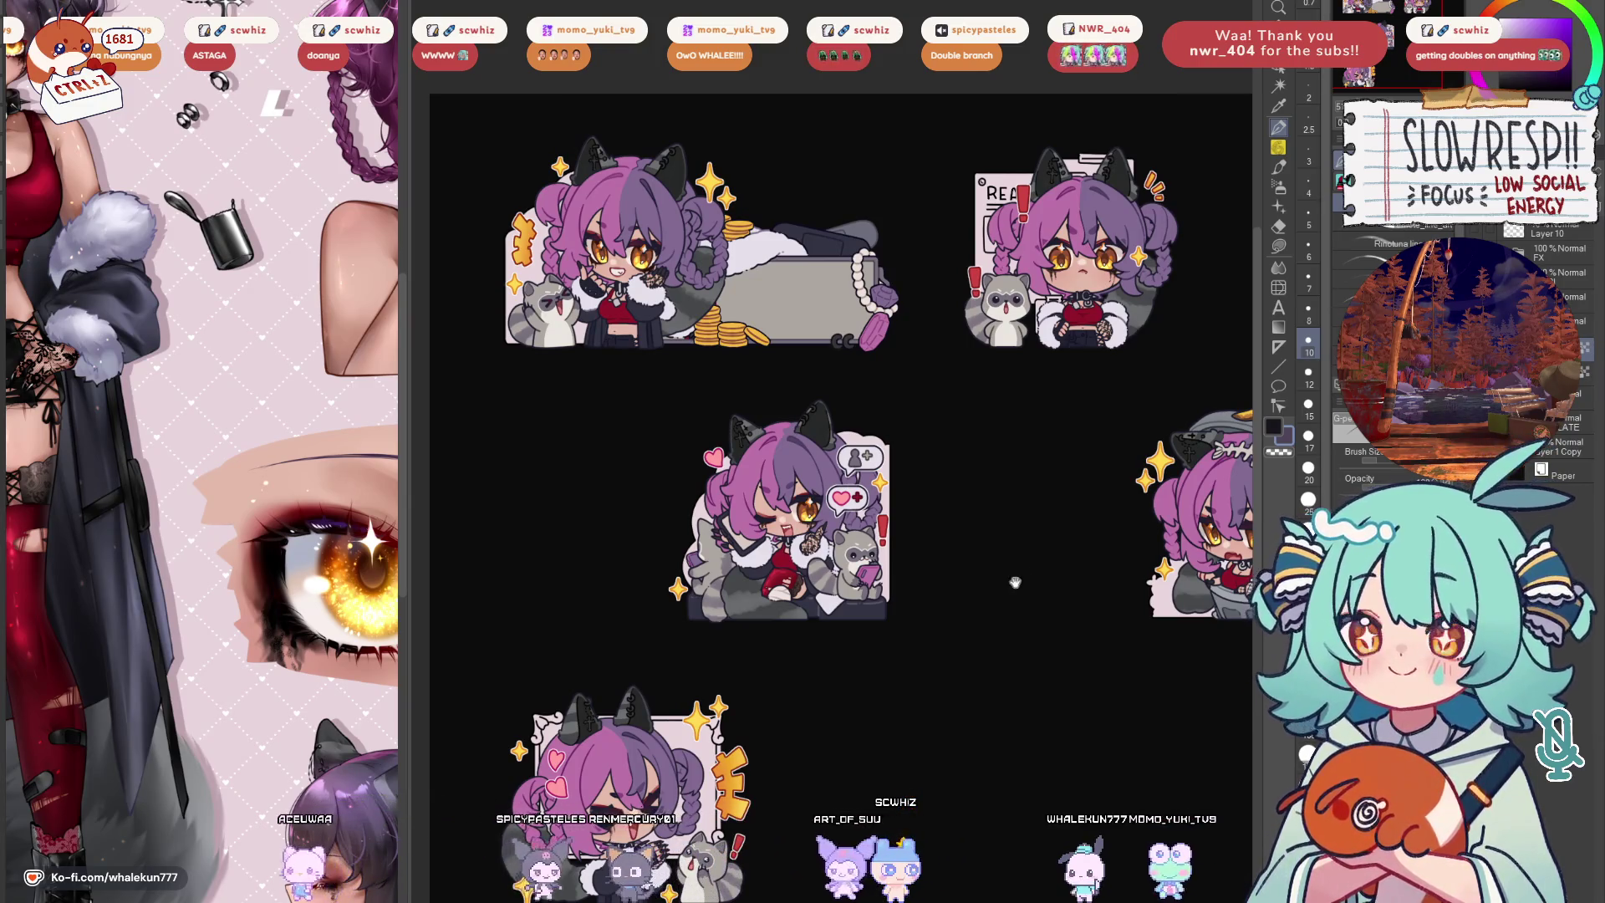
{"action": "left_click_drag", "start_coordinate": [1021, 563], "coordinate": [1021, 598]}
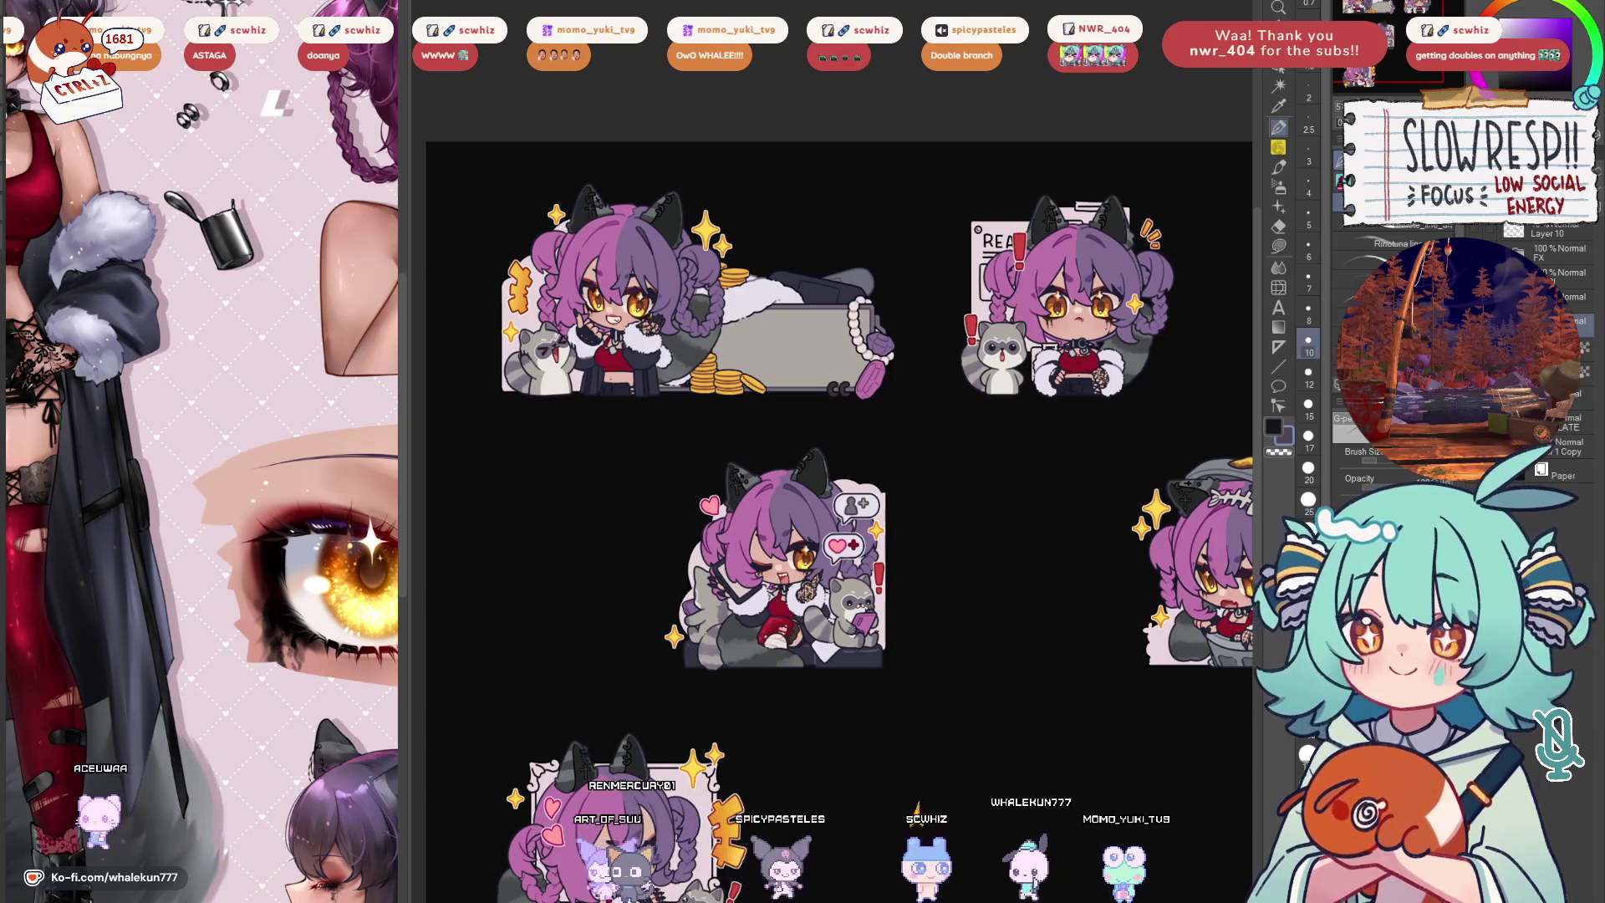
{"action": "left_click_drag", "start_coordinate": [980, 624], "coordinate": [999, 663]}
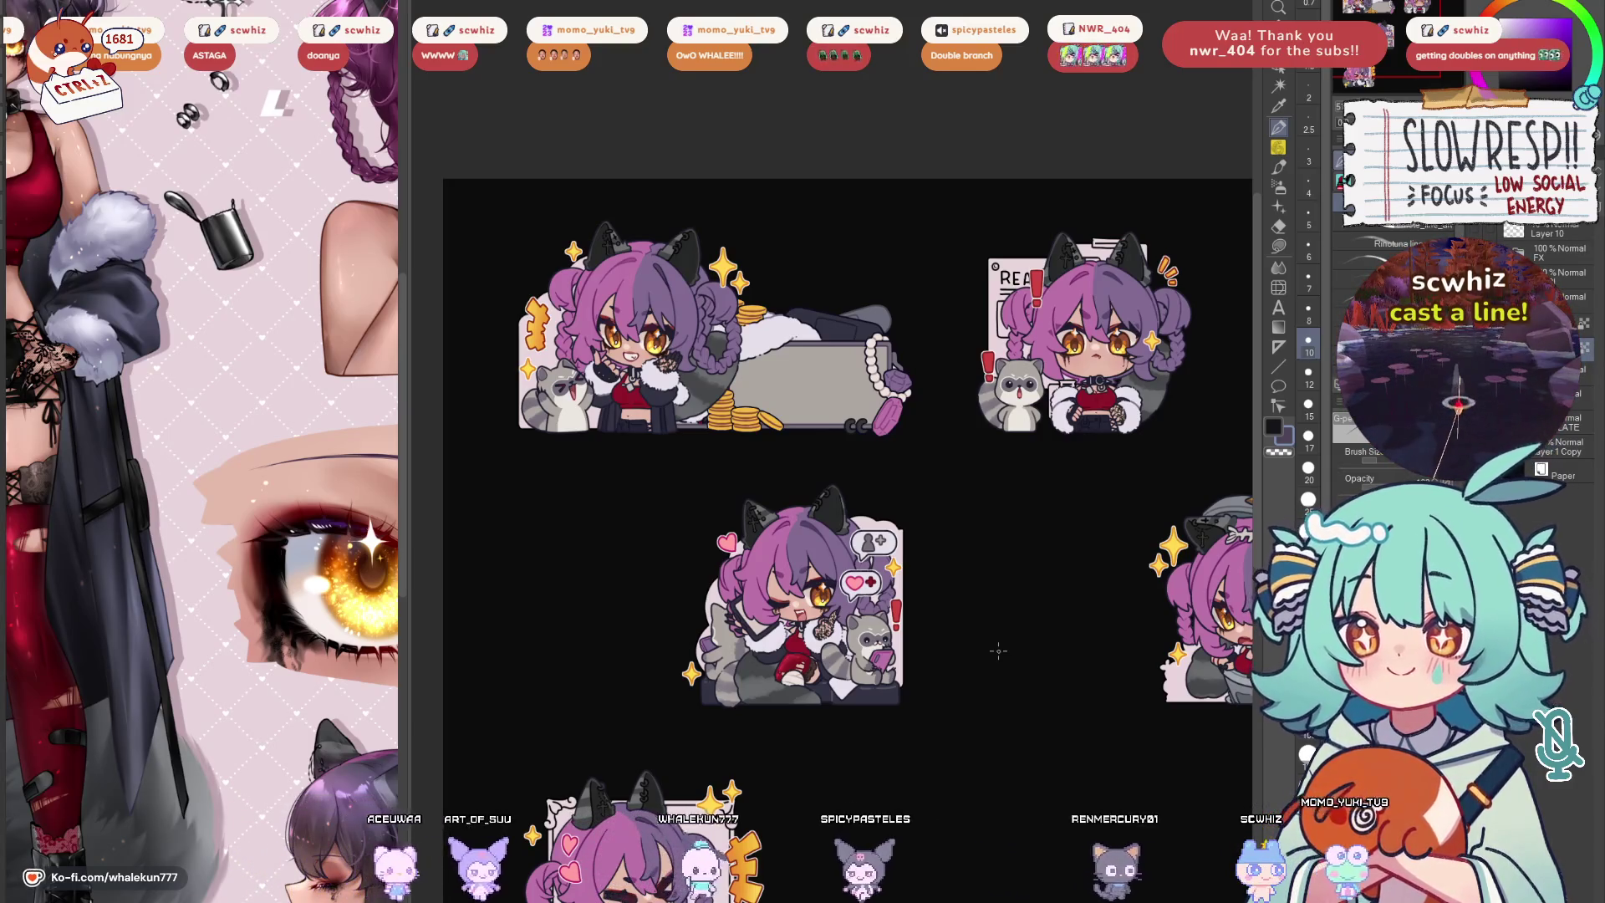
Switch to the freehand lasso and bring the top coin sticker into view
{"action": "key", "text": "m"}
{"action": "left_click_drag", "start_coordinate": [815, 475], "coordinate": [988, 526]}
{"action": "scroll", "coordinate": [970, 533], "scroll_direction": "up", "scroll_amount": 2}
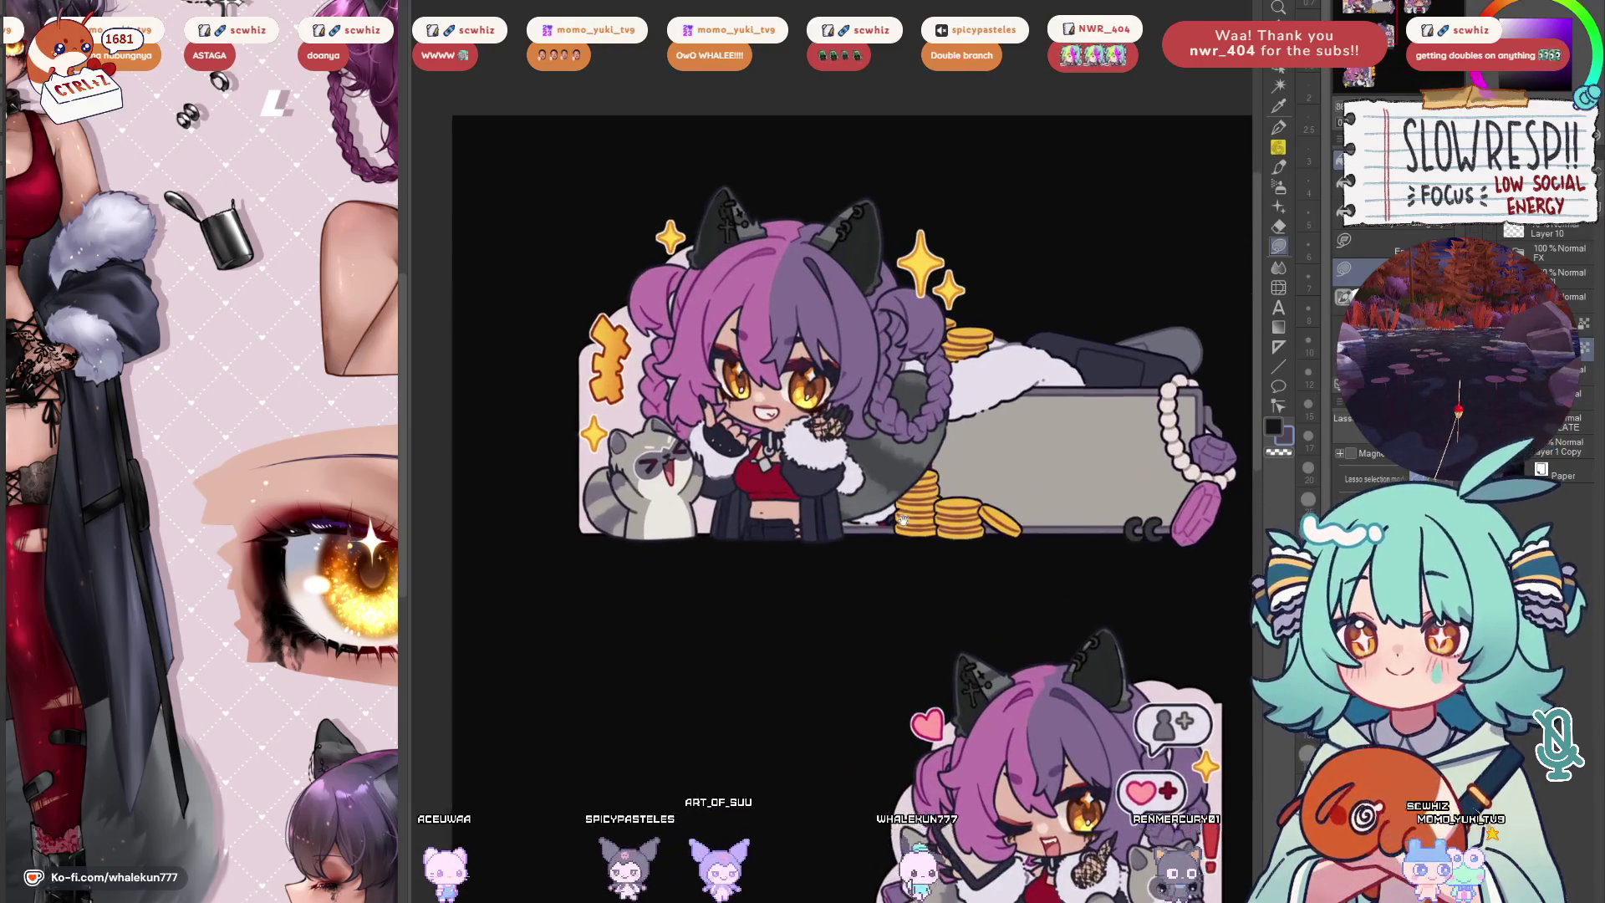
{"action": "scroll", "coordinate": [951, 541], "scroll_direction": "up", "scroll_amount": 1}
{"action": "left_click_drag", "start_coordinate": [951, 540], "coordinate": [915, 571]}
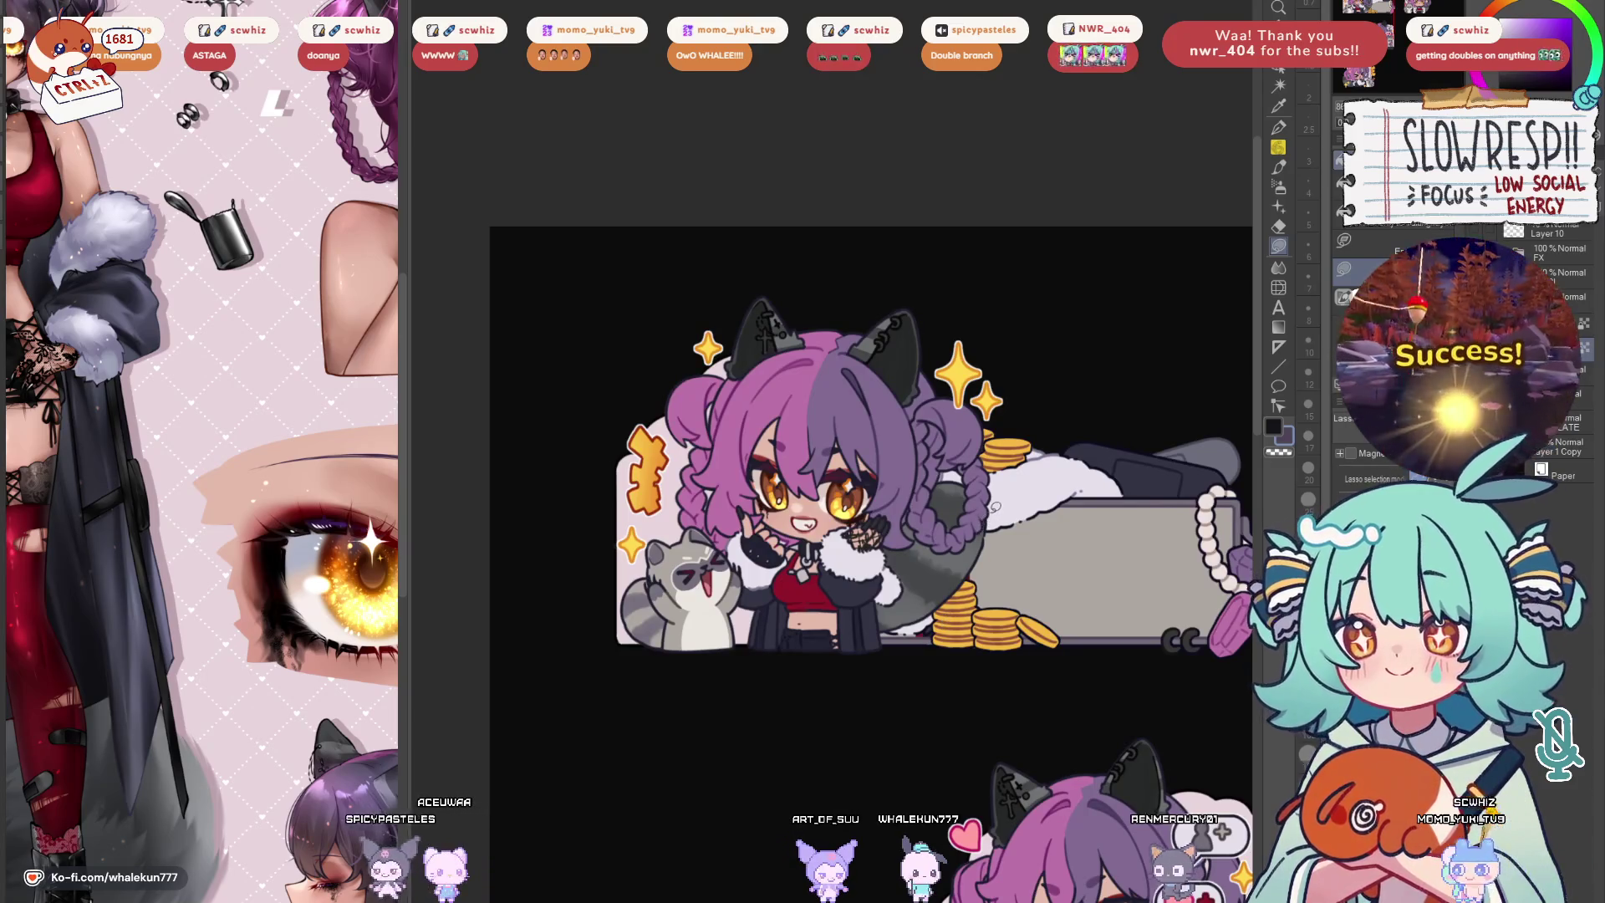
{"action": "scroll", "coordinate": [278, 660], "scroll_direction": "down", "scroll_amount": 4}
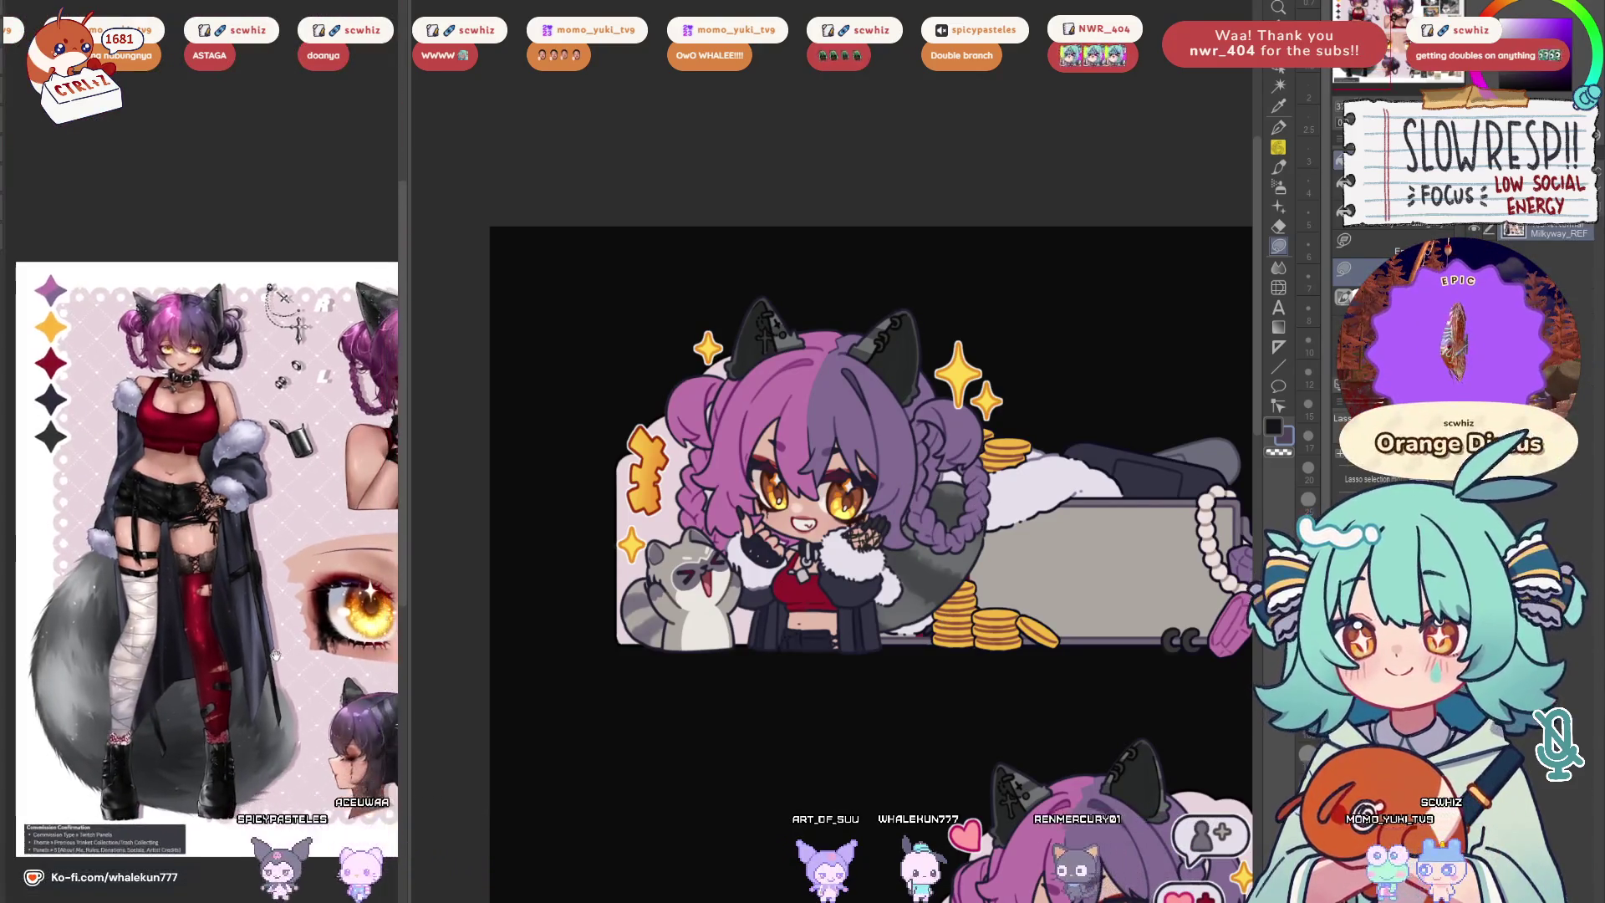
{"action": "scroll", "coordinate": [872, 578], "scroll_direction": "up", "scroll_amount": 1}
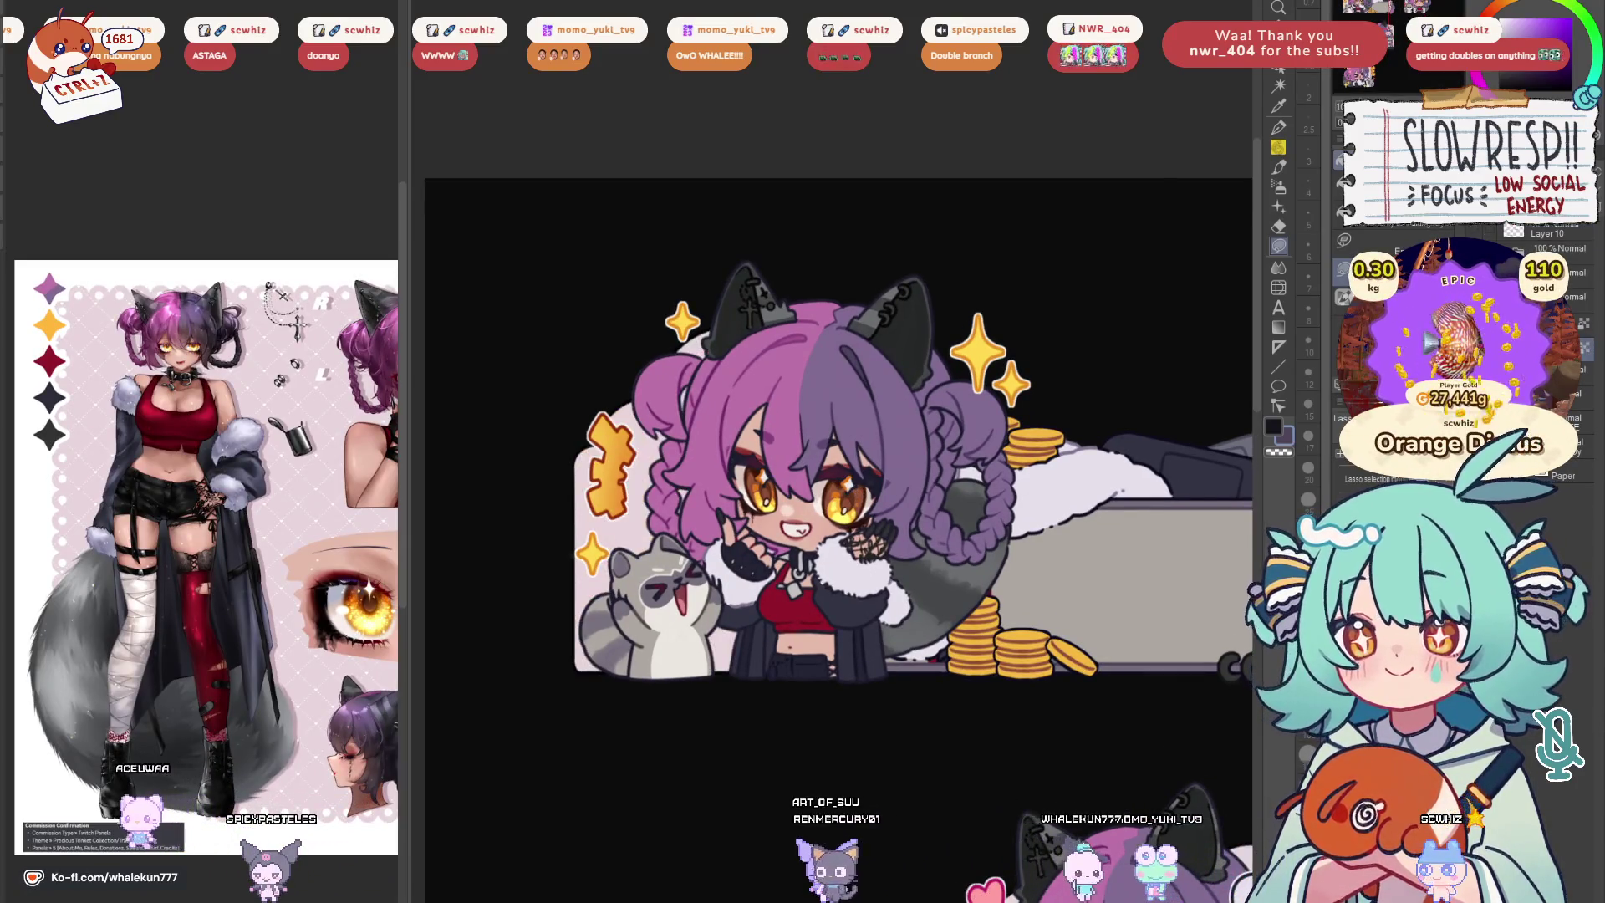
{"action": "scroll", "coordinate": [967, 530], "scroll_direction": "down", "scroll_amount": 2}
{"action": "scroll", "coordinate": [968, 530], "scroll_direction": "up", "scroll_amount": 1}
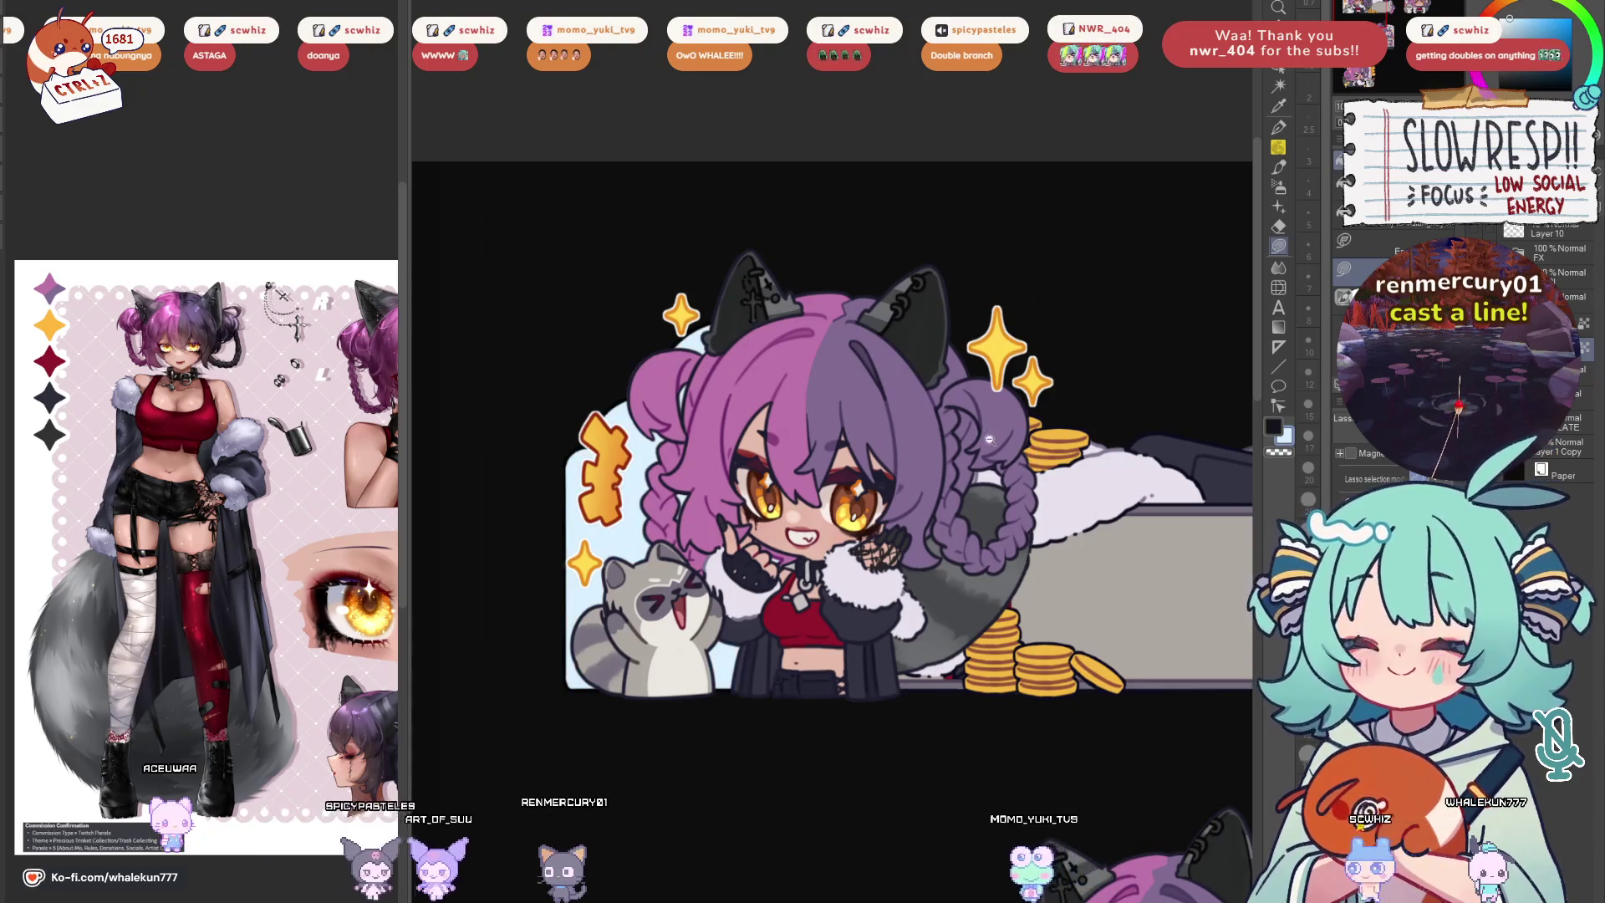
{"action": "scroll", "coordinate": [923, 476], "scroll_direction": "down", "scroll_amount": 2}
{"action": "scroll", "coordinate": [923, 475], "scroll_direction": "up", "scroll_amount": 2}
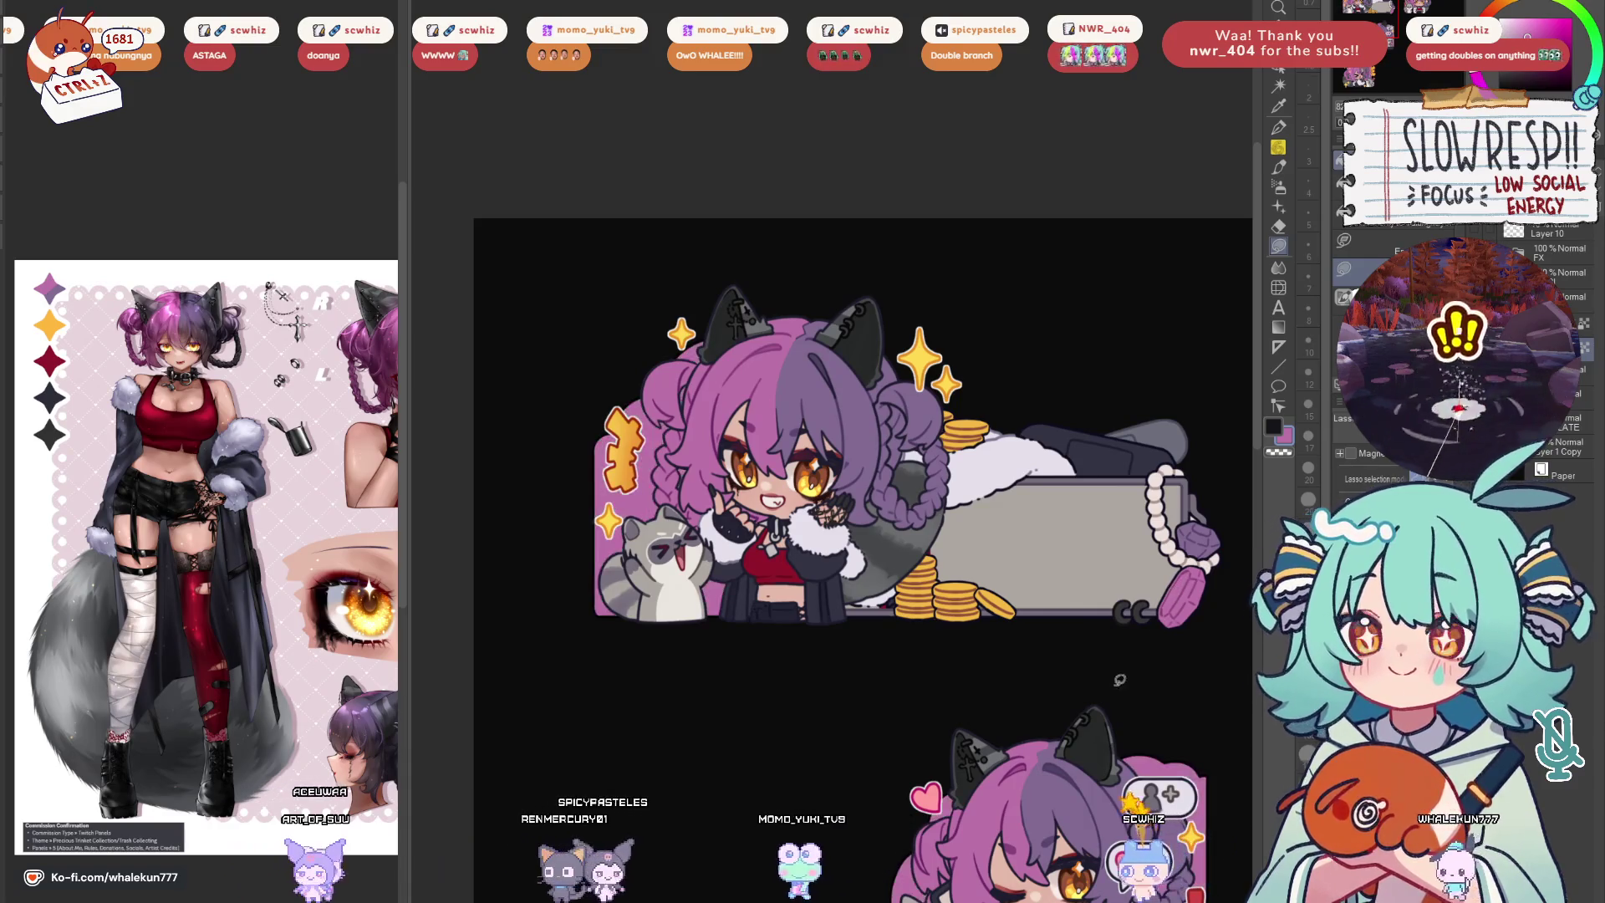
Zoom in and fill the left edge of the coin sticker's backing card purple
{"action": "left_click_drag", "start_coordinate": [1090, 718], "coordinate": [995, 645]}
{"action": "scroll", "coordinate": [995, 646], "scroll_direction": "down", "scroll_amount": 2}
{"action": "scroll", "coordinate": [943, 506], "scroll_direction": "up", "scroll_amount": 3}
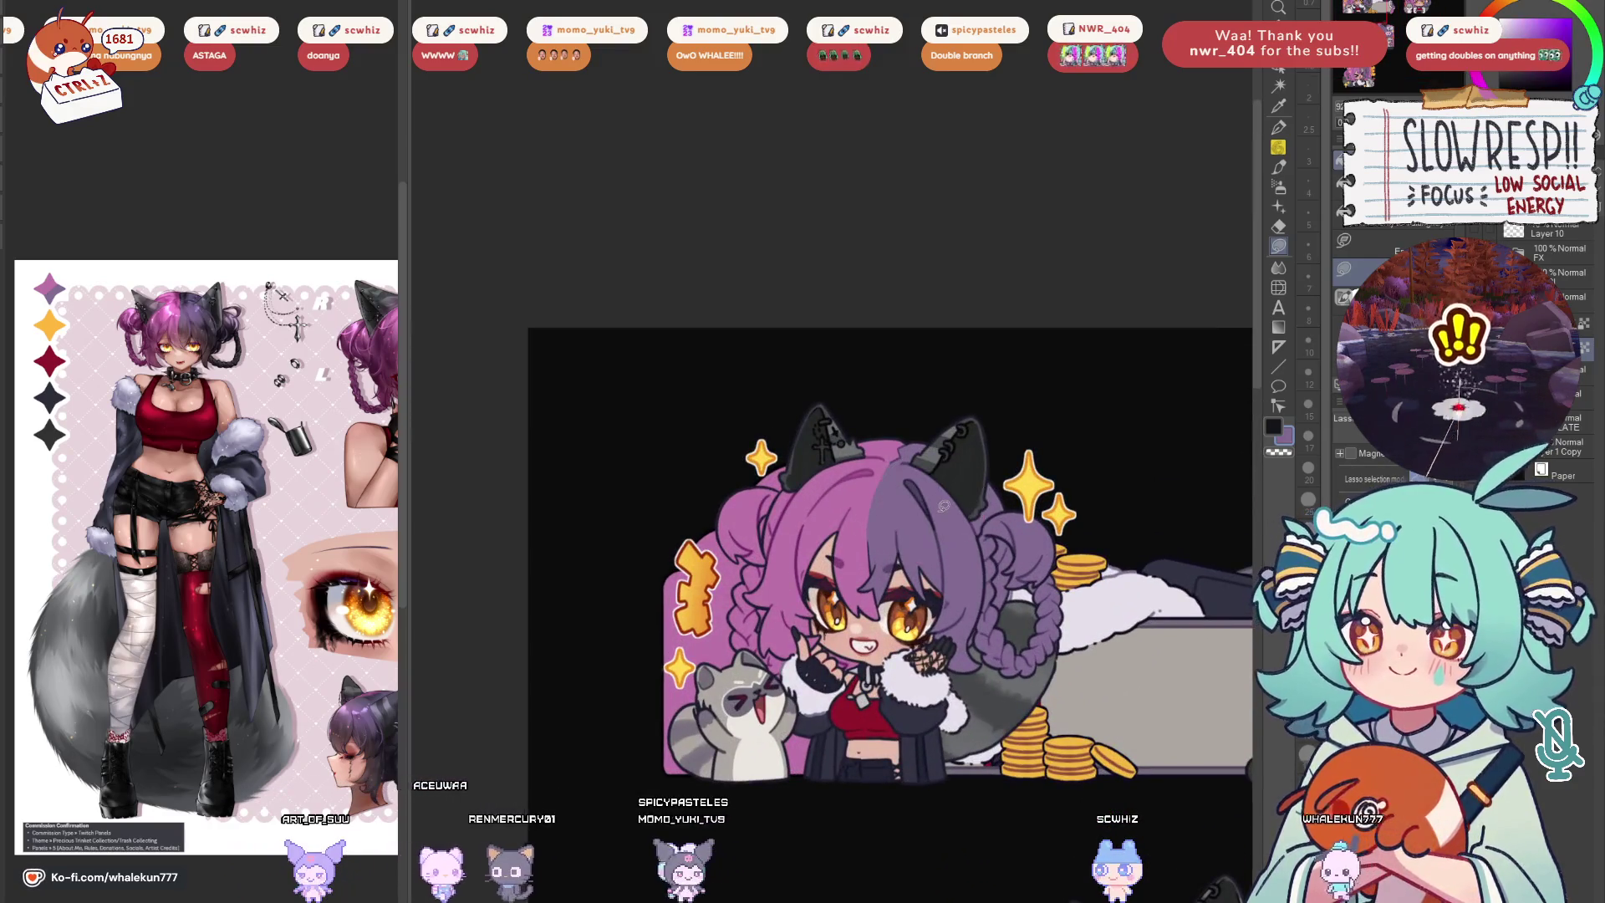
{"action": "scroll", "coordinate": [943, 506], "scroll_direction": "down", "scroll_amount": 5}
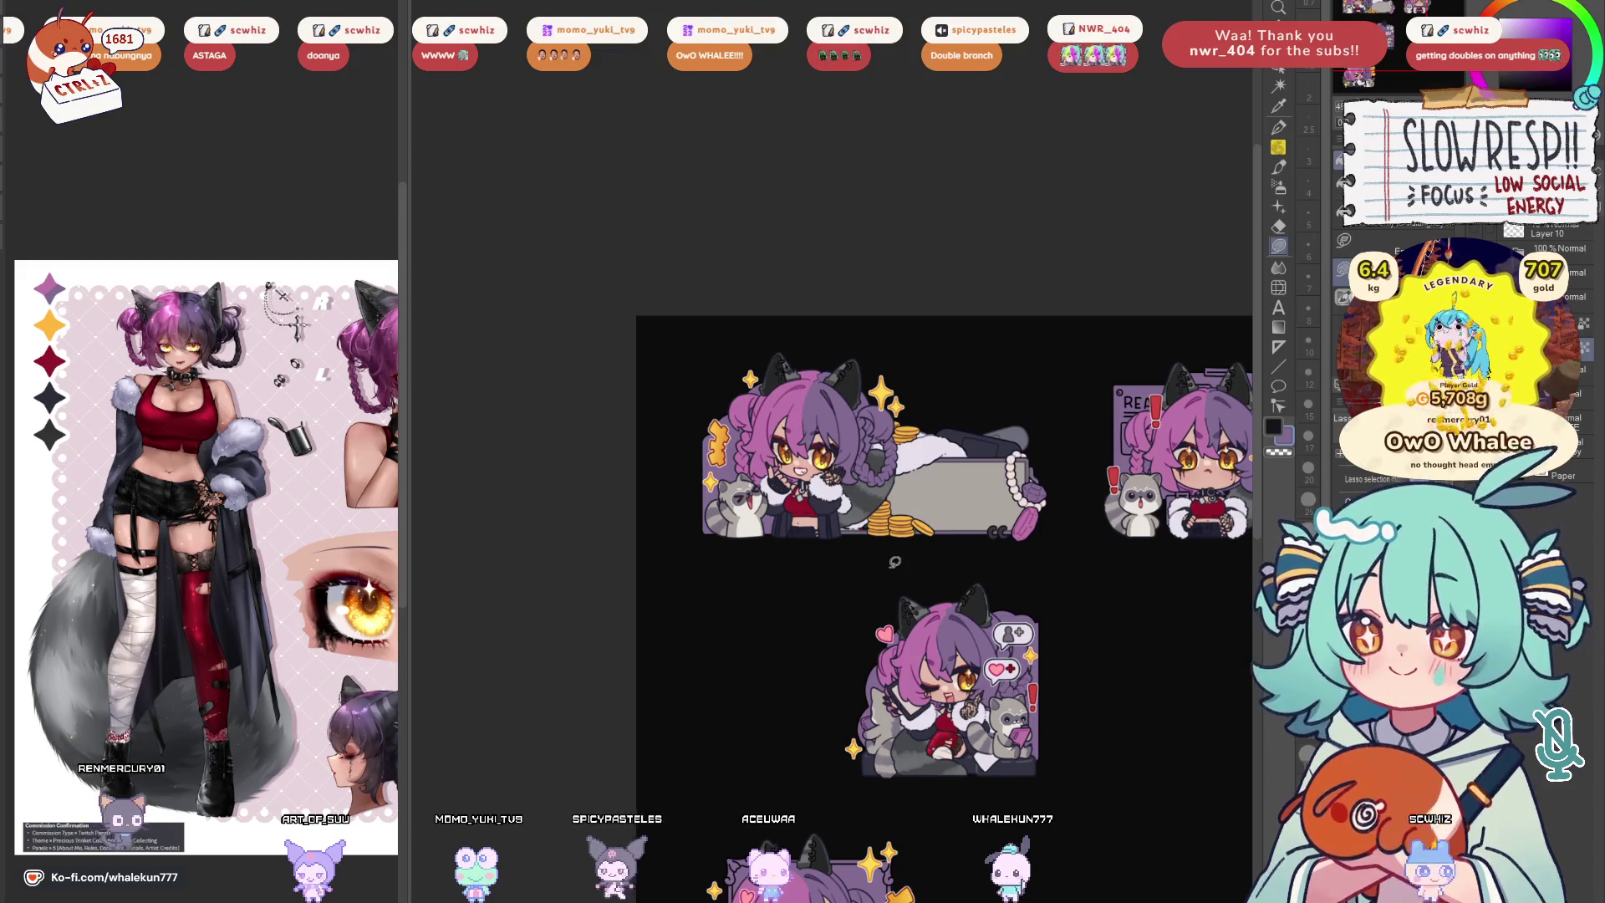
{"action": "key", "text": "ctrl+plus"}
{"action": "key", "text": "ctrl+plus"}
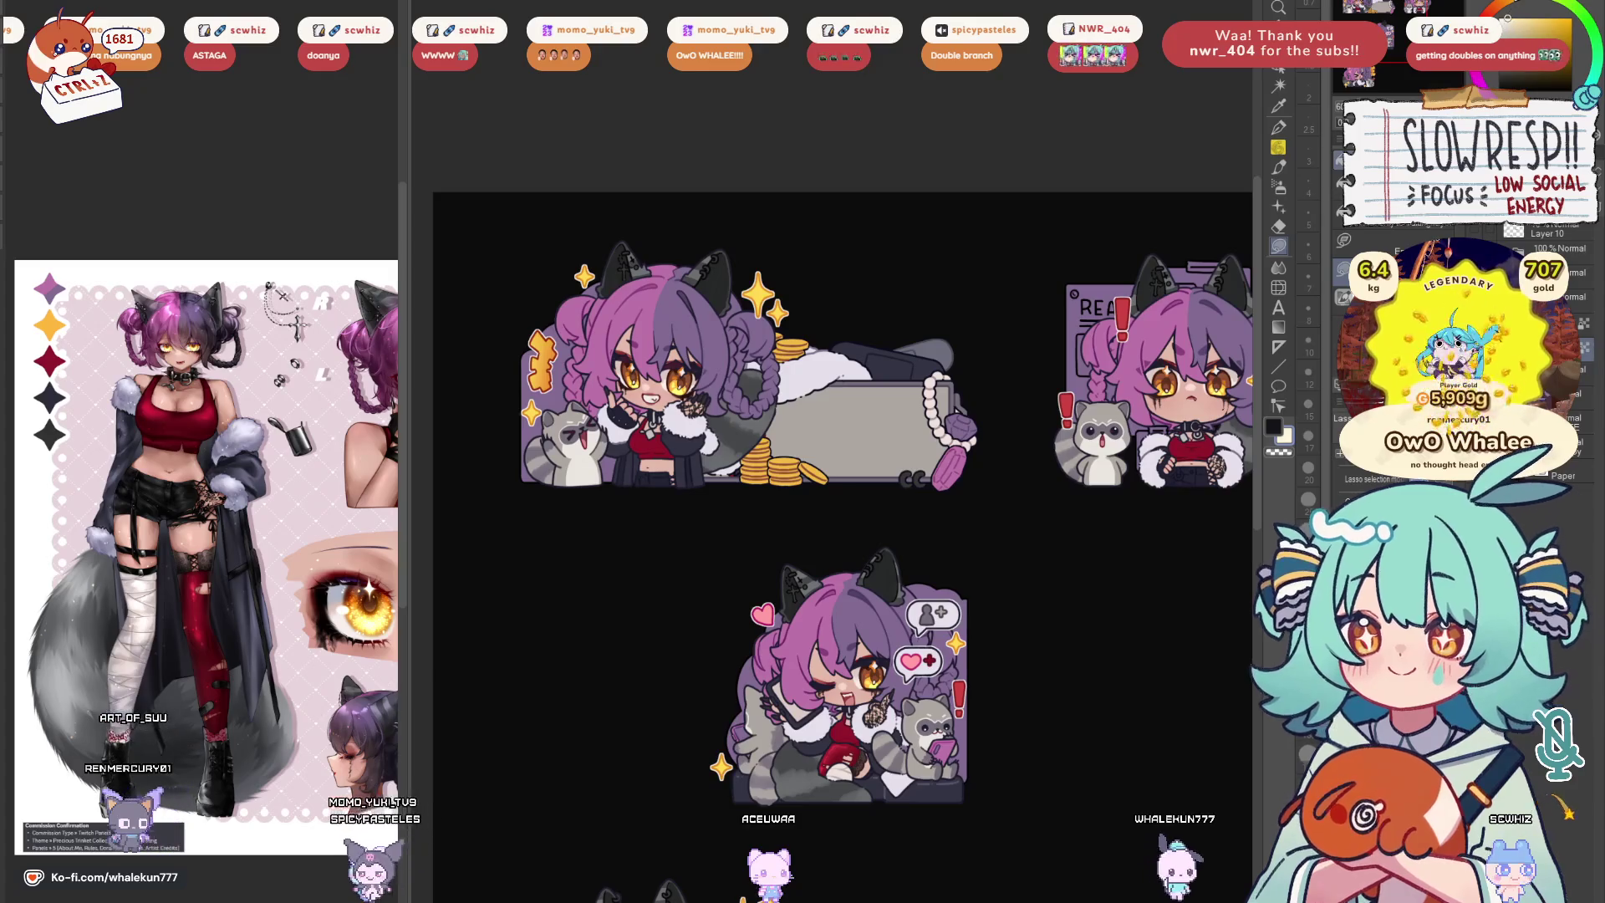
{"action": "scroll", "coordinate": [970, 514], "scroll_direction": "down", "scroll_amount": 2}
{"action": "scroll", "coordinate": [943, 483], "scroll_direction": "down", "scroll_amount": 5}
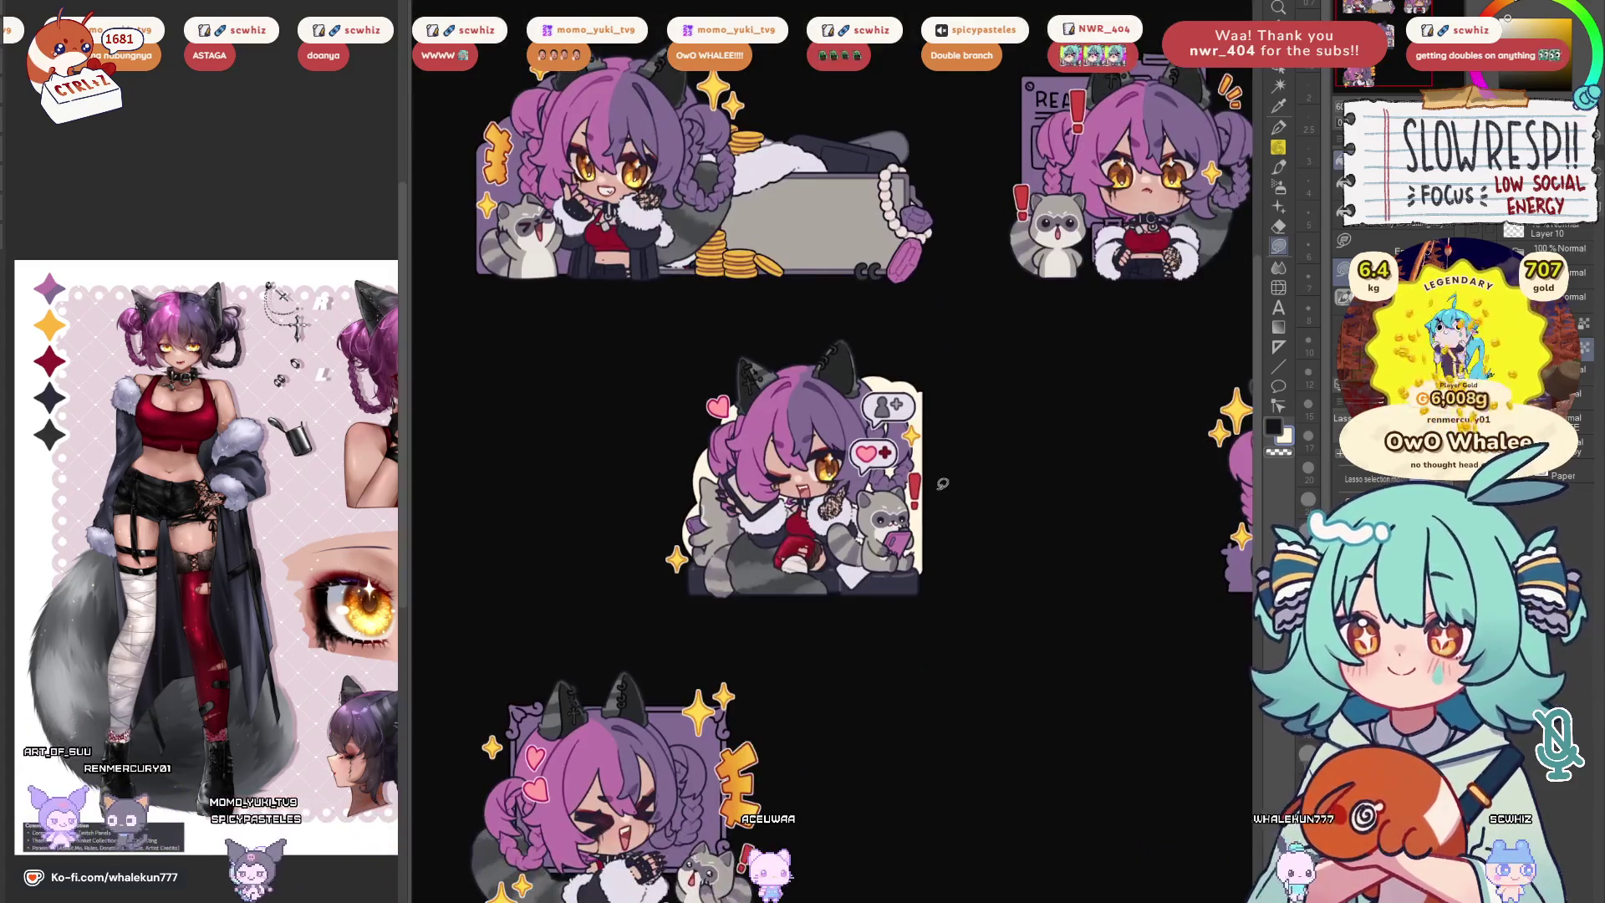
{"action": "scroll", "coordinate": [915, 443], "scroll_direction": "up", "scroll_amount": 3}
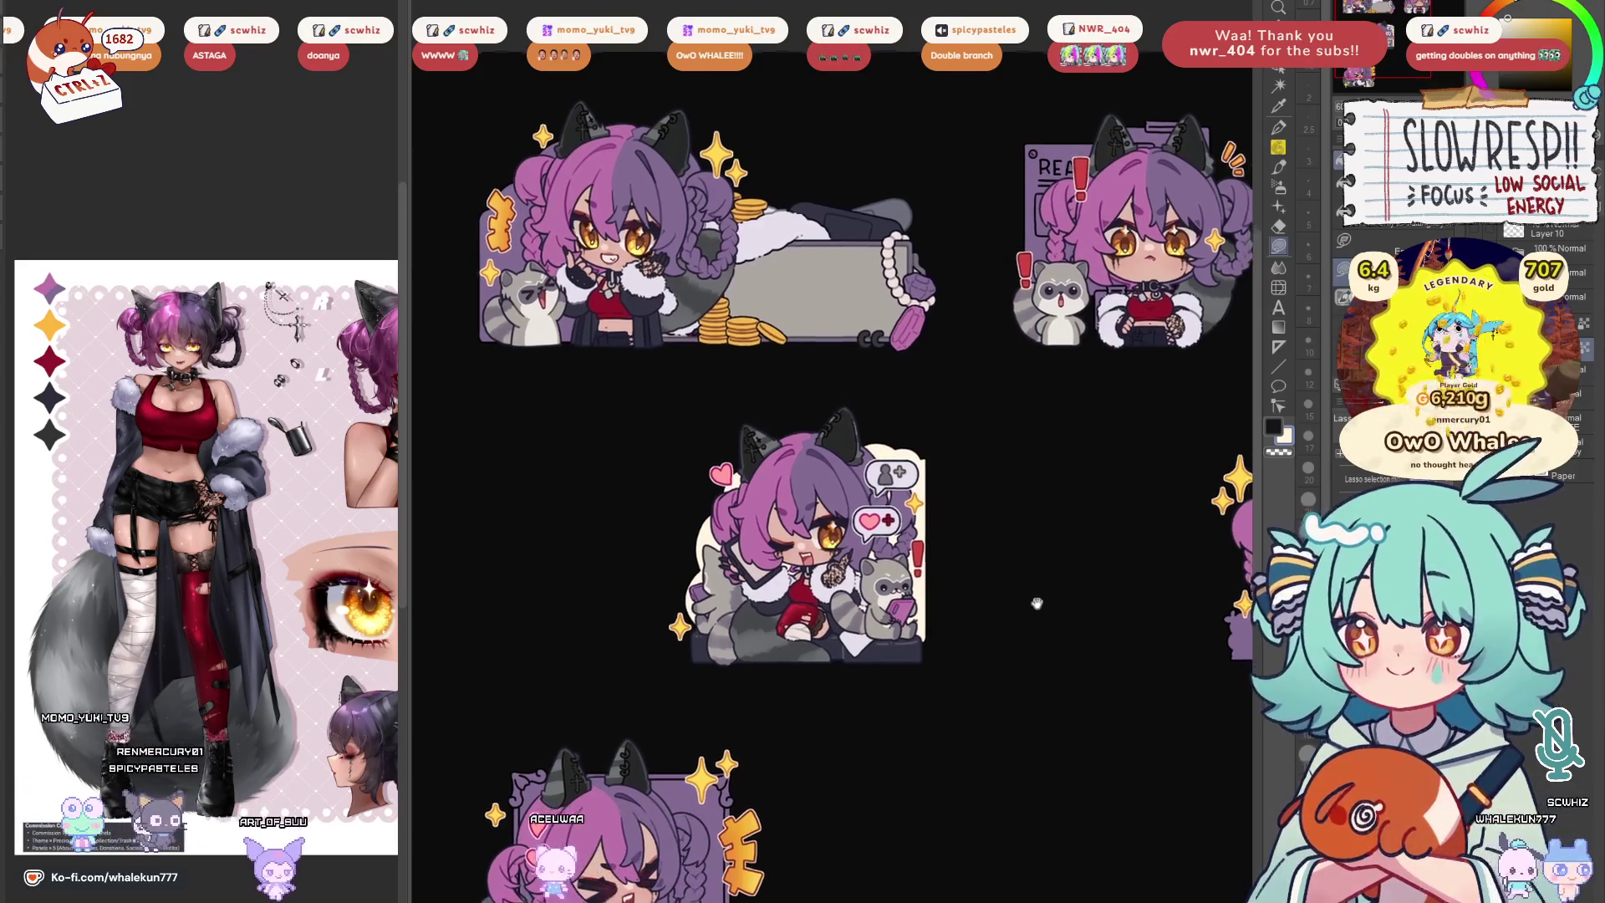
{"action": "scroll", "coordinate": [1057, 577], "scroll_direction": "up", "scroll_amount": 4}
{"action": "left_click_drag", "start_coordinate": [762, 489], "coordinate": [903, 262]}
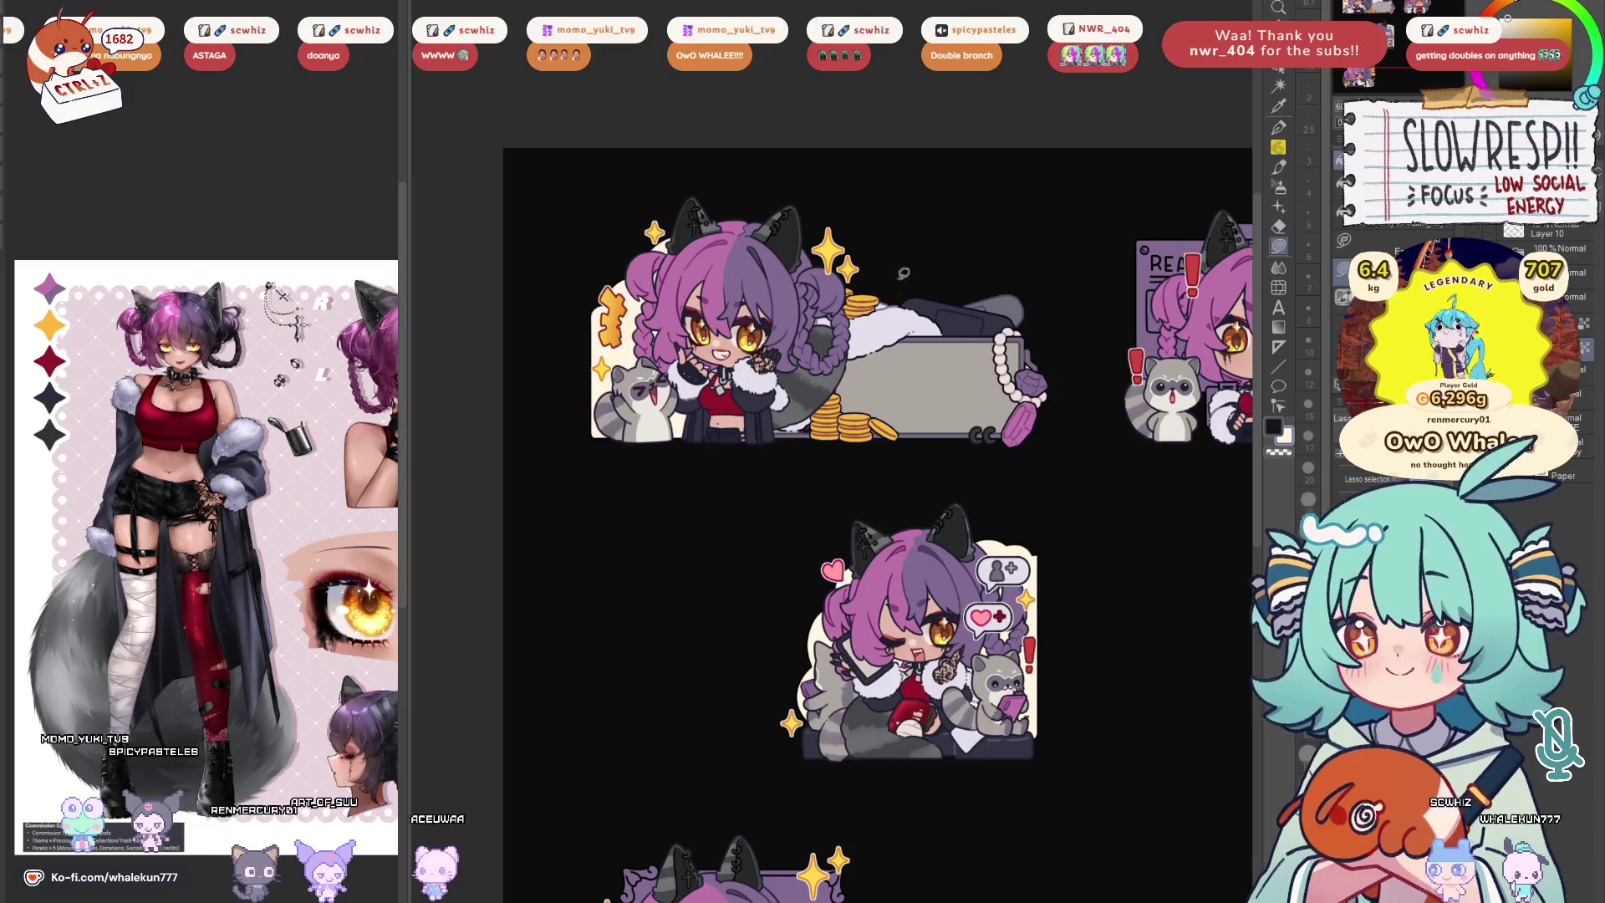
Lasso-fill the clipboard sign card behind the raccoon sticker purple
{"action": "scroll", "coordinate": [933, 499], "scroll_direction": "down", "scroll_amount": 5}
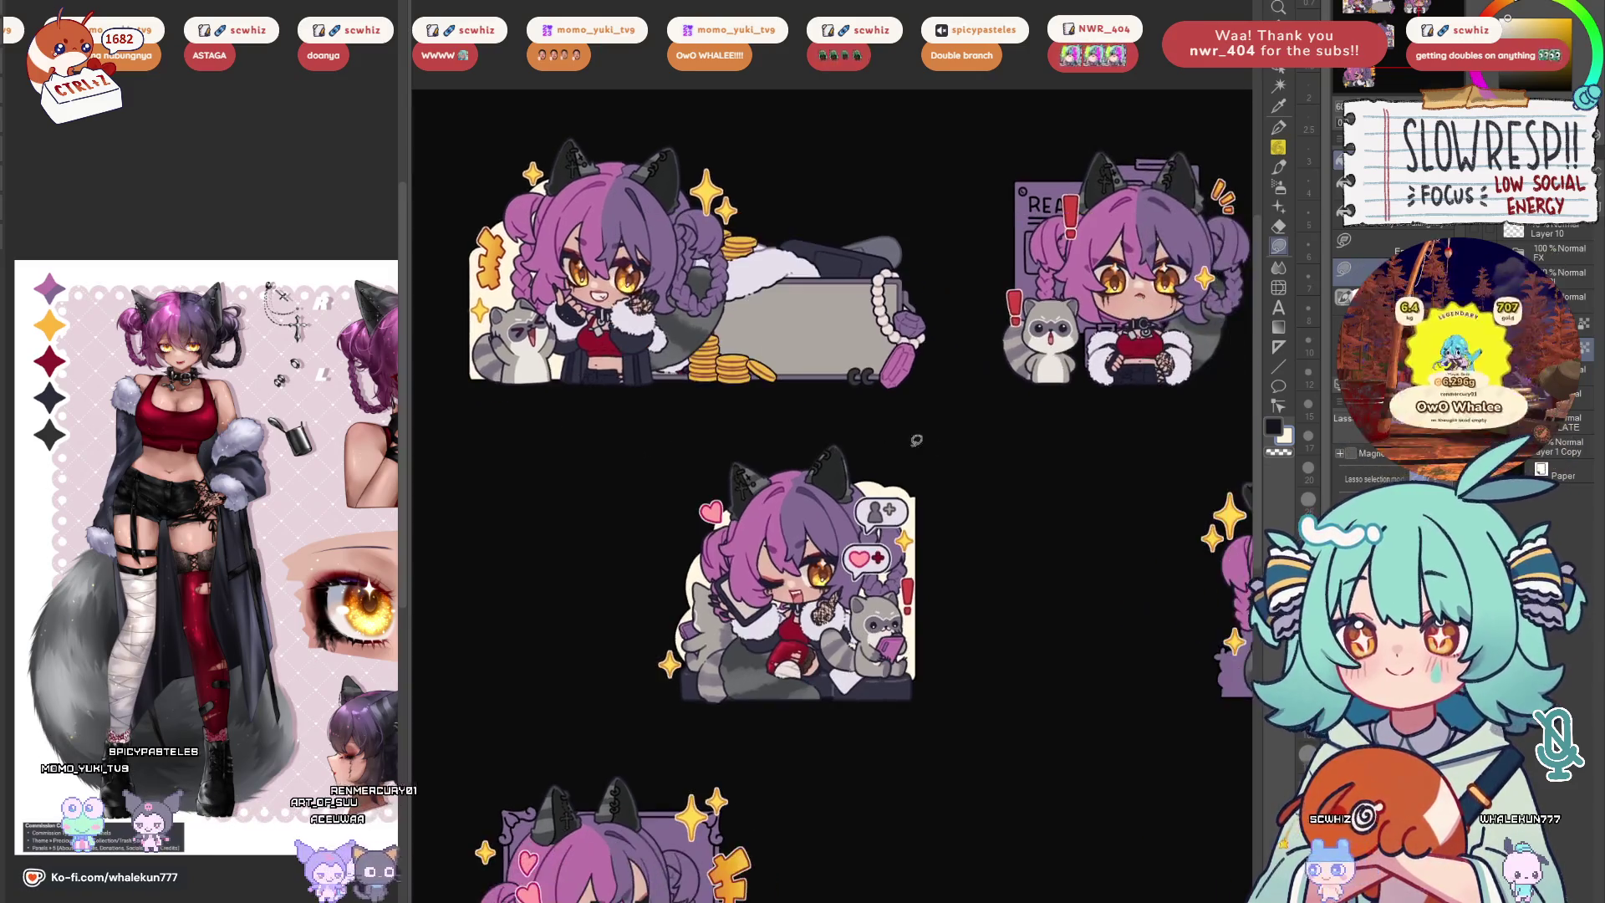
{"action": "scroll", "coordinate": [933, 499], "scroll_direction": "up", "scroll_amount": 8}
{"action": "left_click_drag", "start_coordinate": [986, 149], "coordinate": [741, 217]}
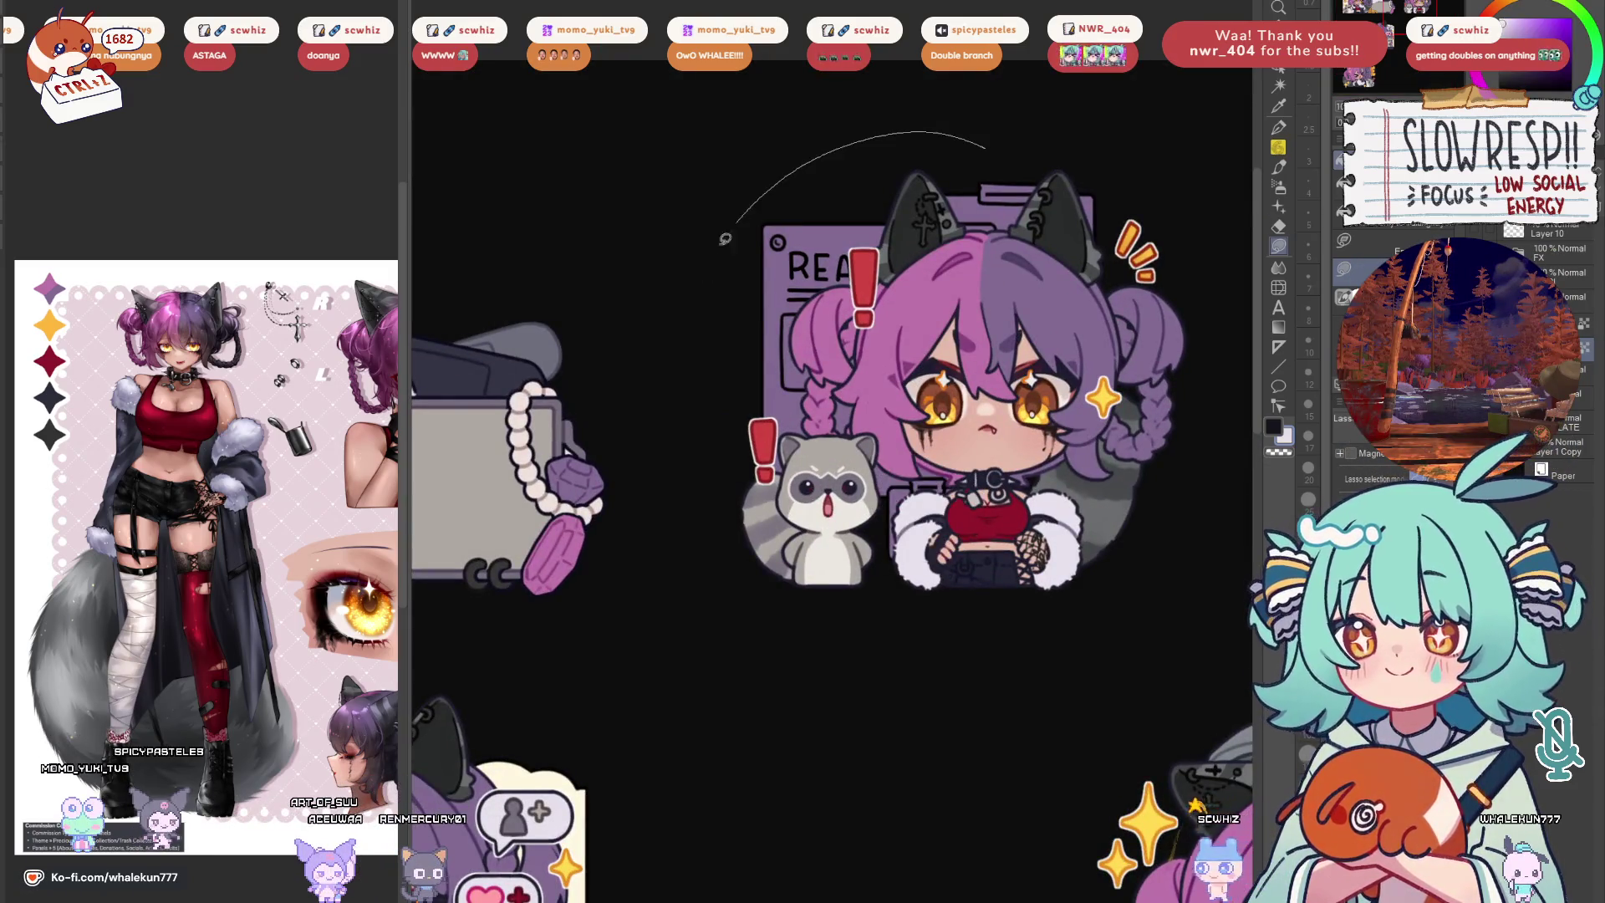
Fill the front clipboard sign white and hide the character layer
{"action": "mouse_move", "coordinate": [1139, 191]}
{"action": "left_mouse_down"}
{"action": "mouse_move", "coordinate": [995, 150]}
{"action": "mouse_move", "coordinate": [970, 305]}
{"action": "left_mouse_up"}
{"action": "scroll", "coordinate": [931, 300], "scroll_direction": "up", "scroll_amount": 3}
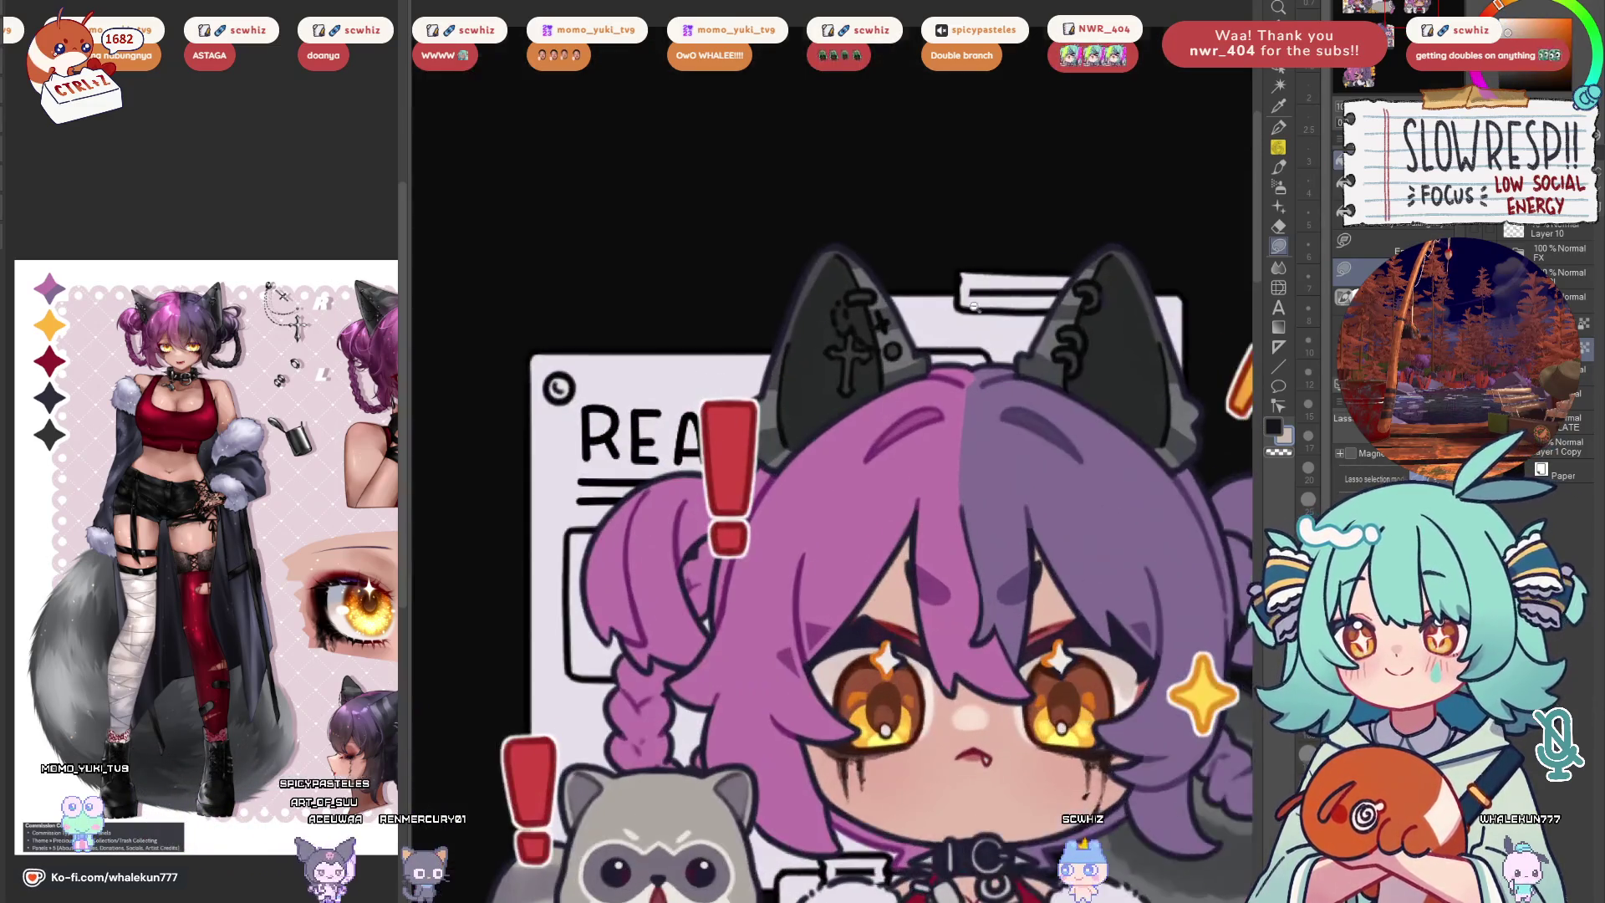
{"action": "key", "text": "ctrl+z"}
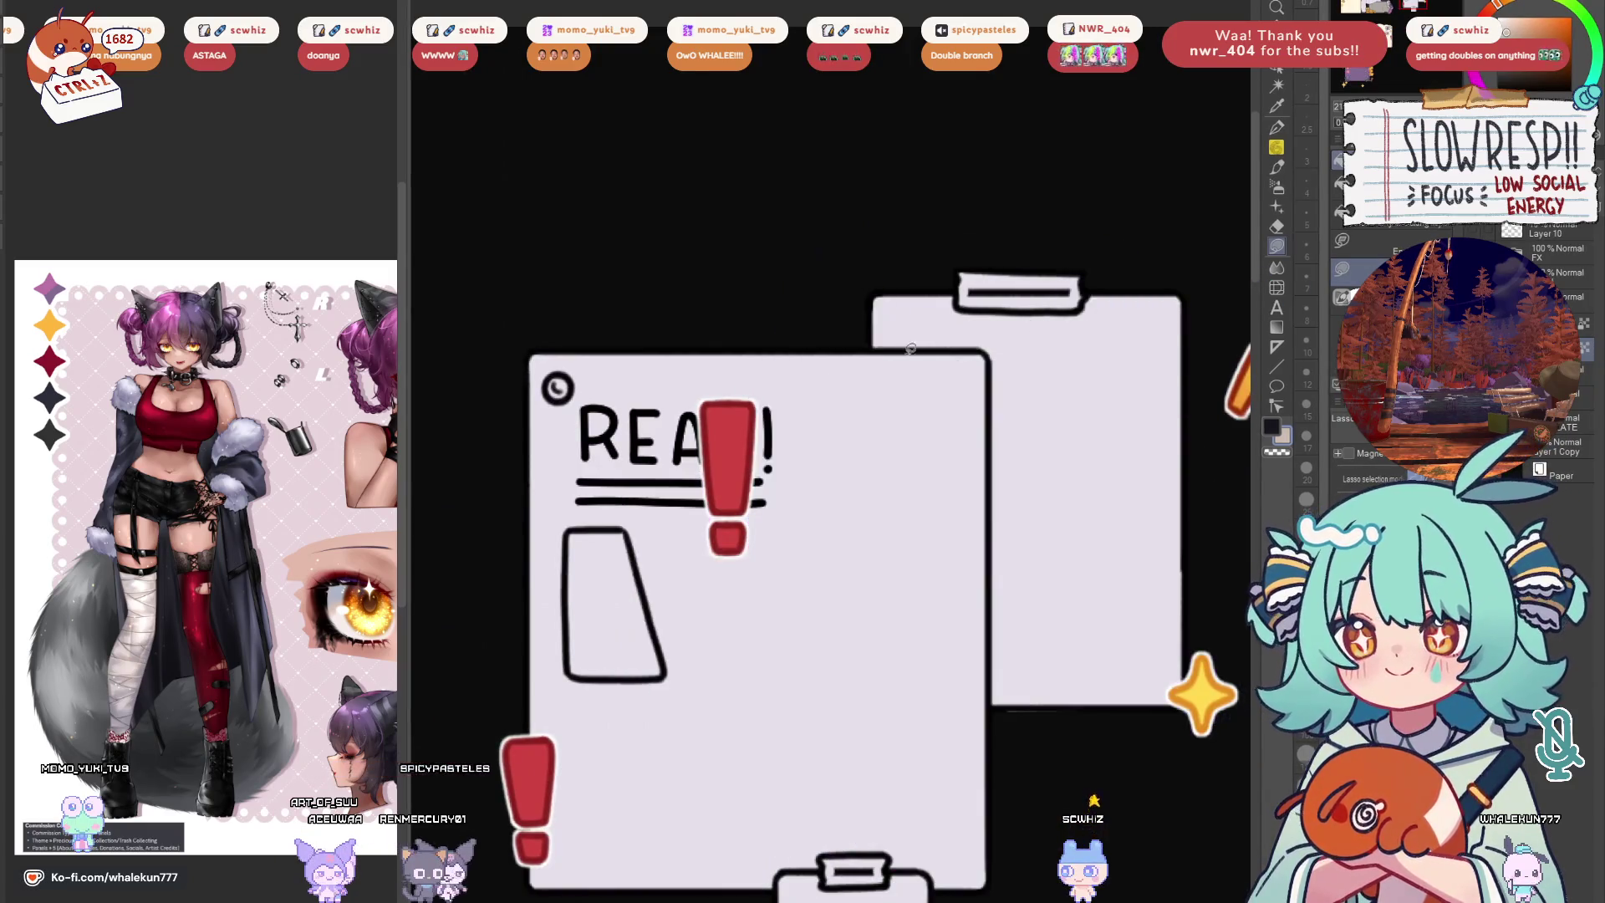
Fill the back clipboard's top and right side tan, then restore the character and flip-check the view
{"action": "left_click_drag", "start_coordinate": [989, 347], "coordinate": [989, 347]}
{"action": "left_click_drag", "start_coordinate": [989, 347], "coordinate": [933, 293]}
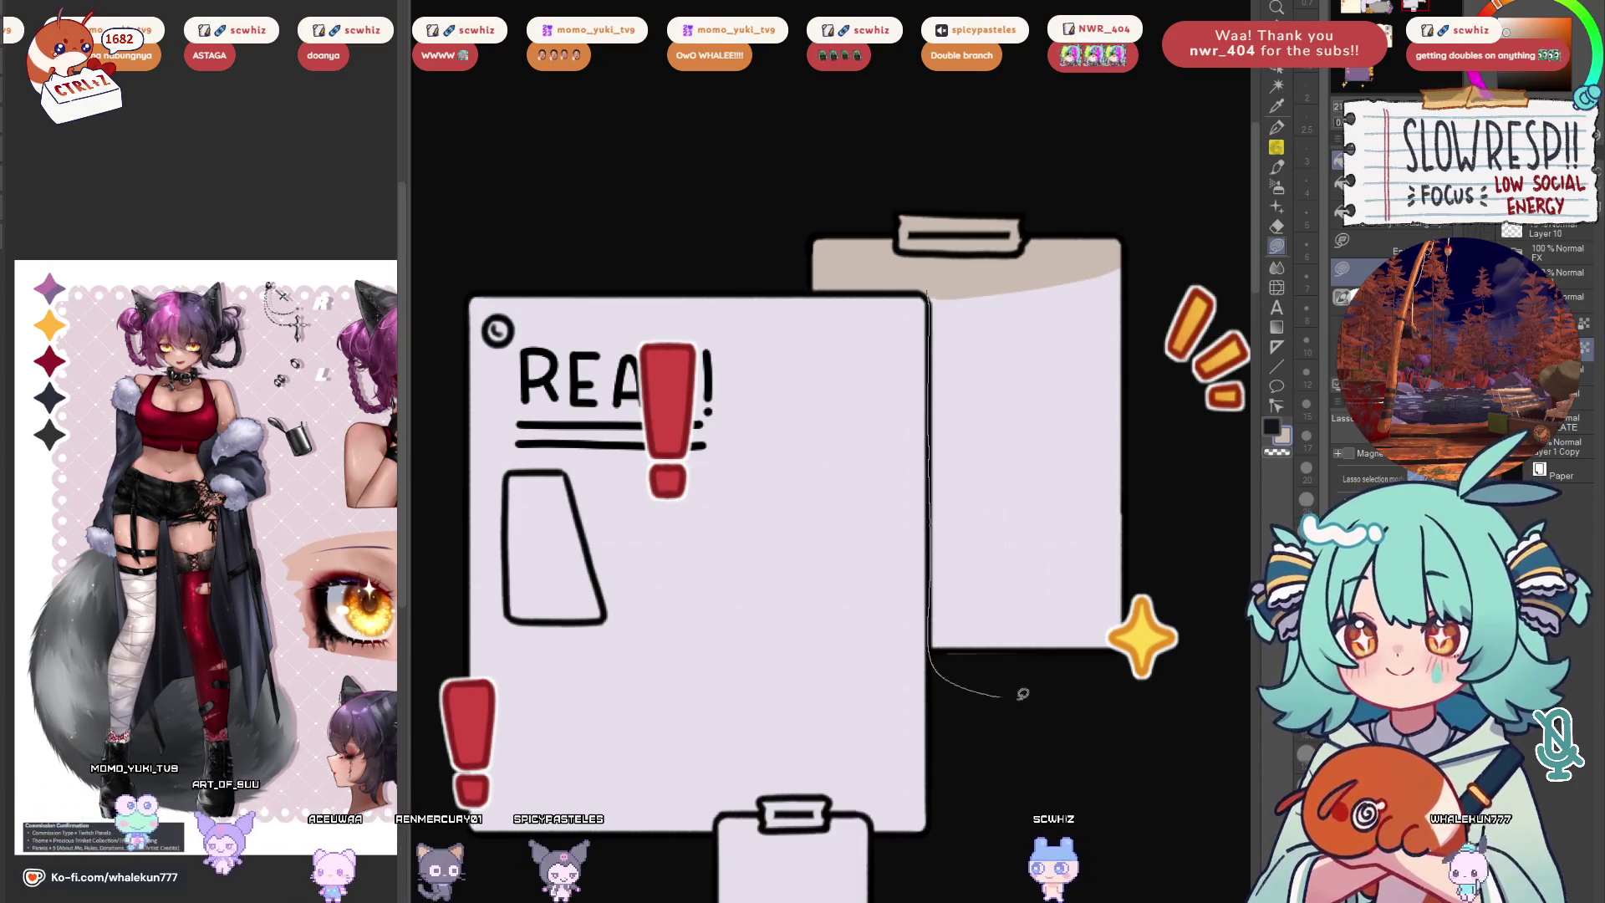
{"action": "left_click_drag", "start_coordinate": [999, 690], "coordinate": [1174, 156]}
{"action": "key", "text": "ctrl+y"}
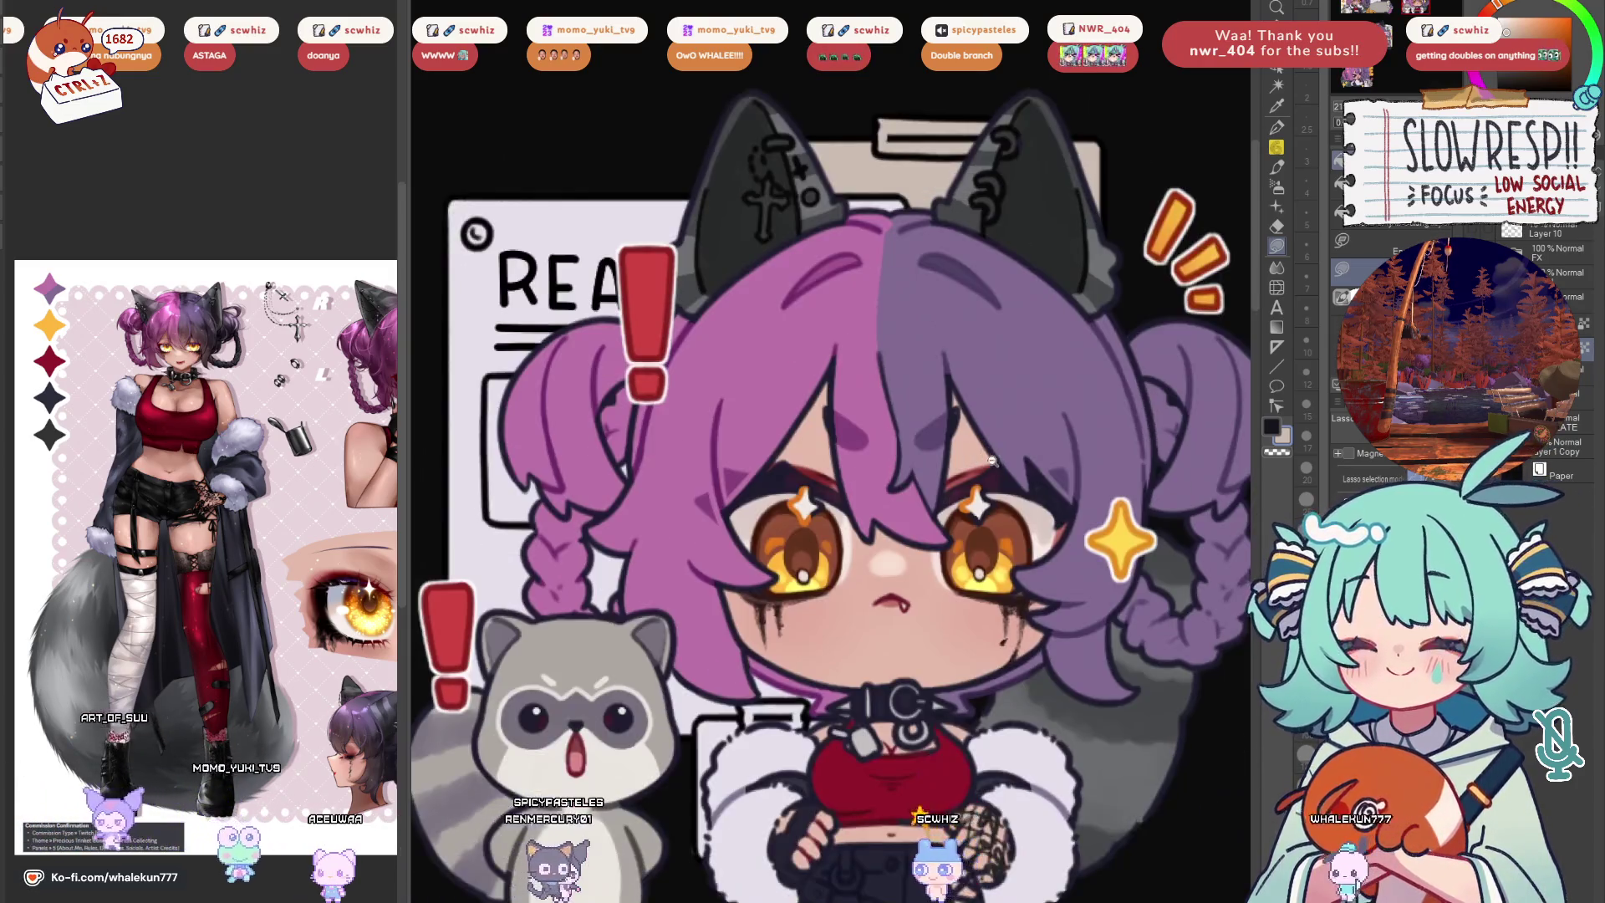
{"action": "key", "text": "h"}
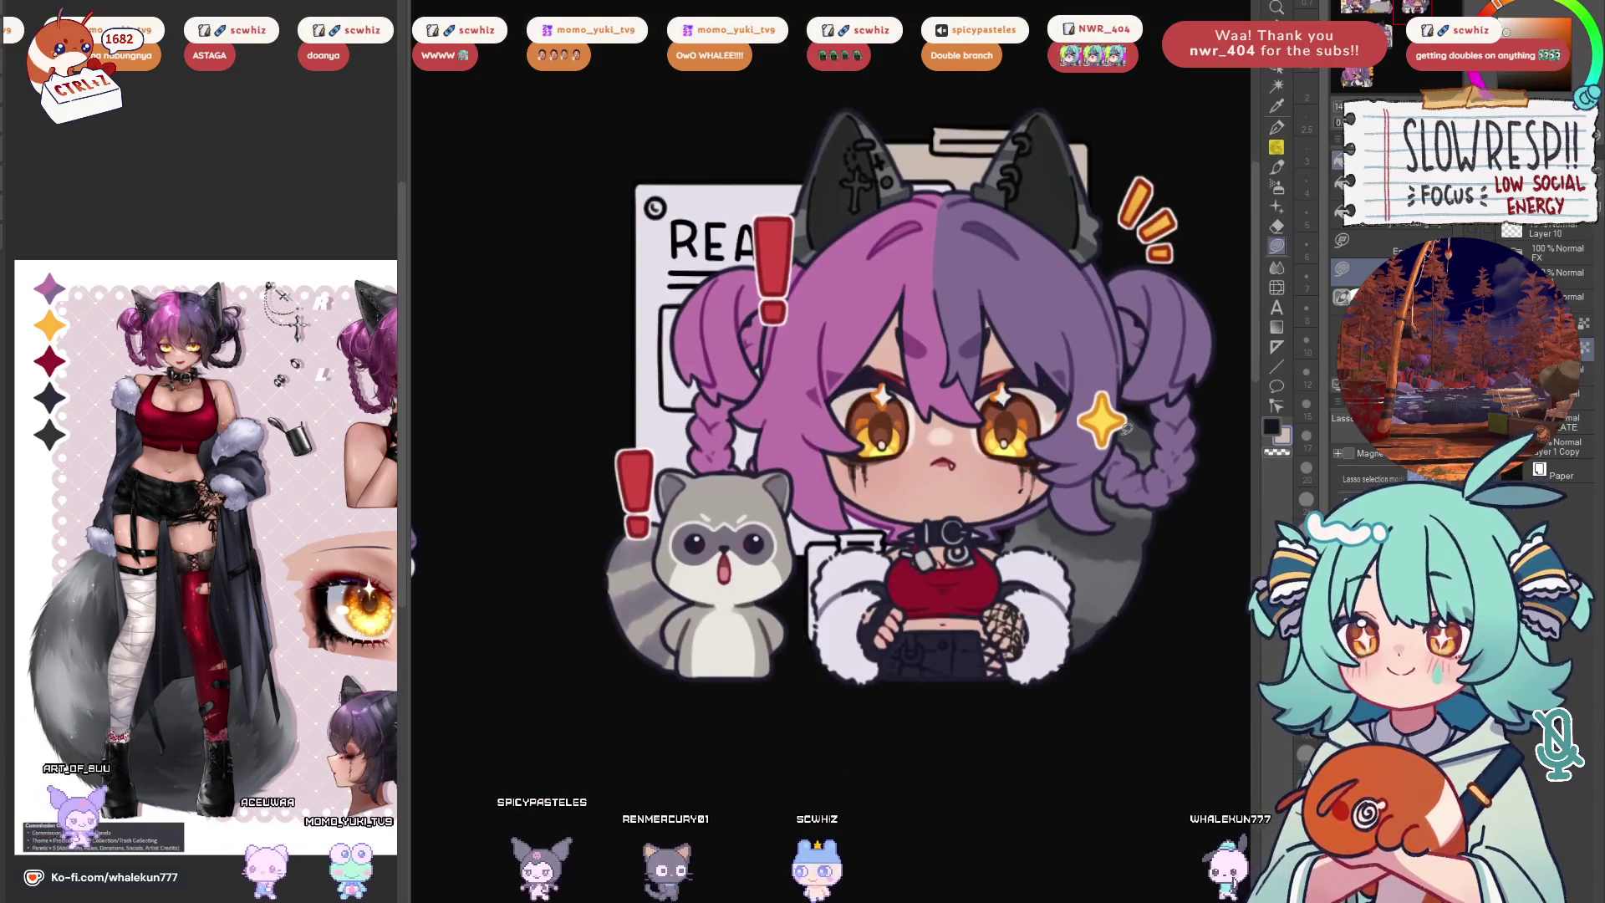
{"action": "left_click_drag", "start_coordinate": [1085, 395], "coordinate": [1071, 529]}
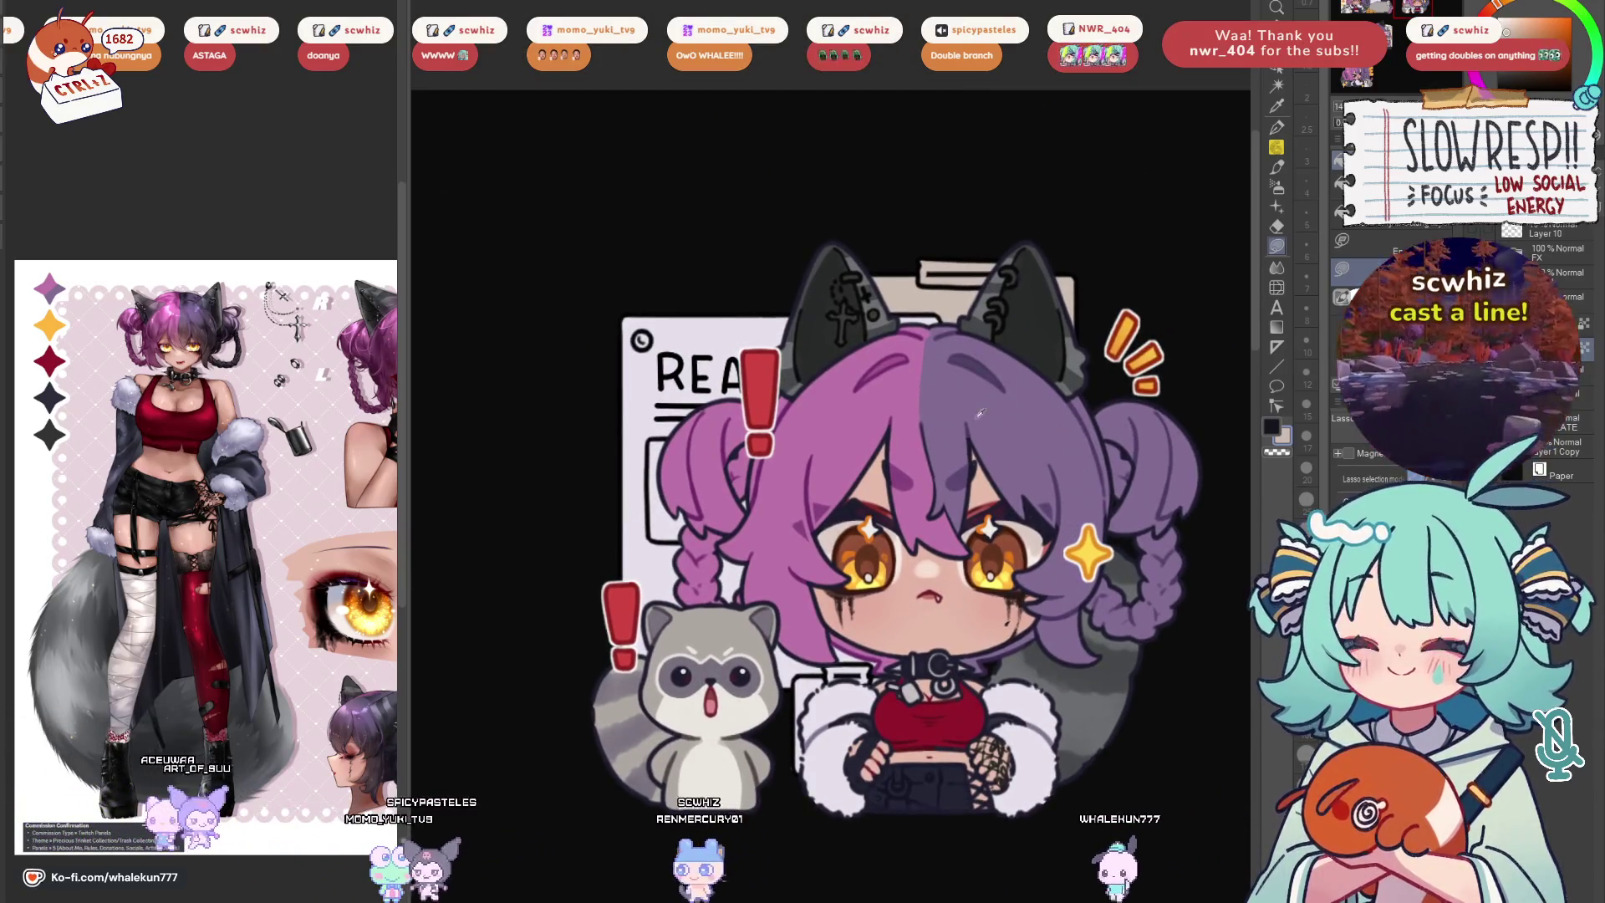
Select the tan card area behind the ears and fill it purple
{"action": "key", "text": "w"}
{"action": "left_click", "coordinate": [972, 308]}
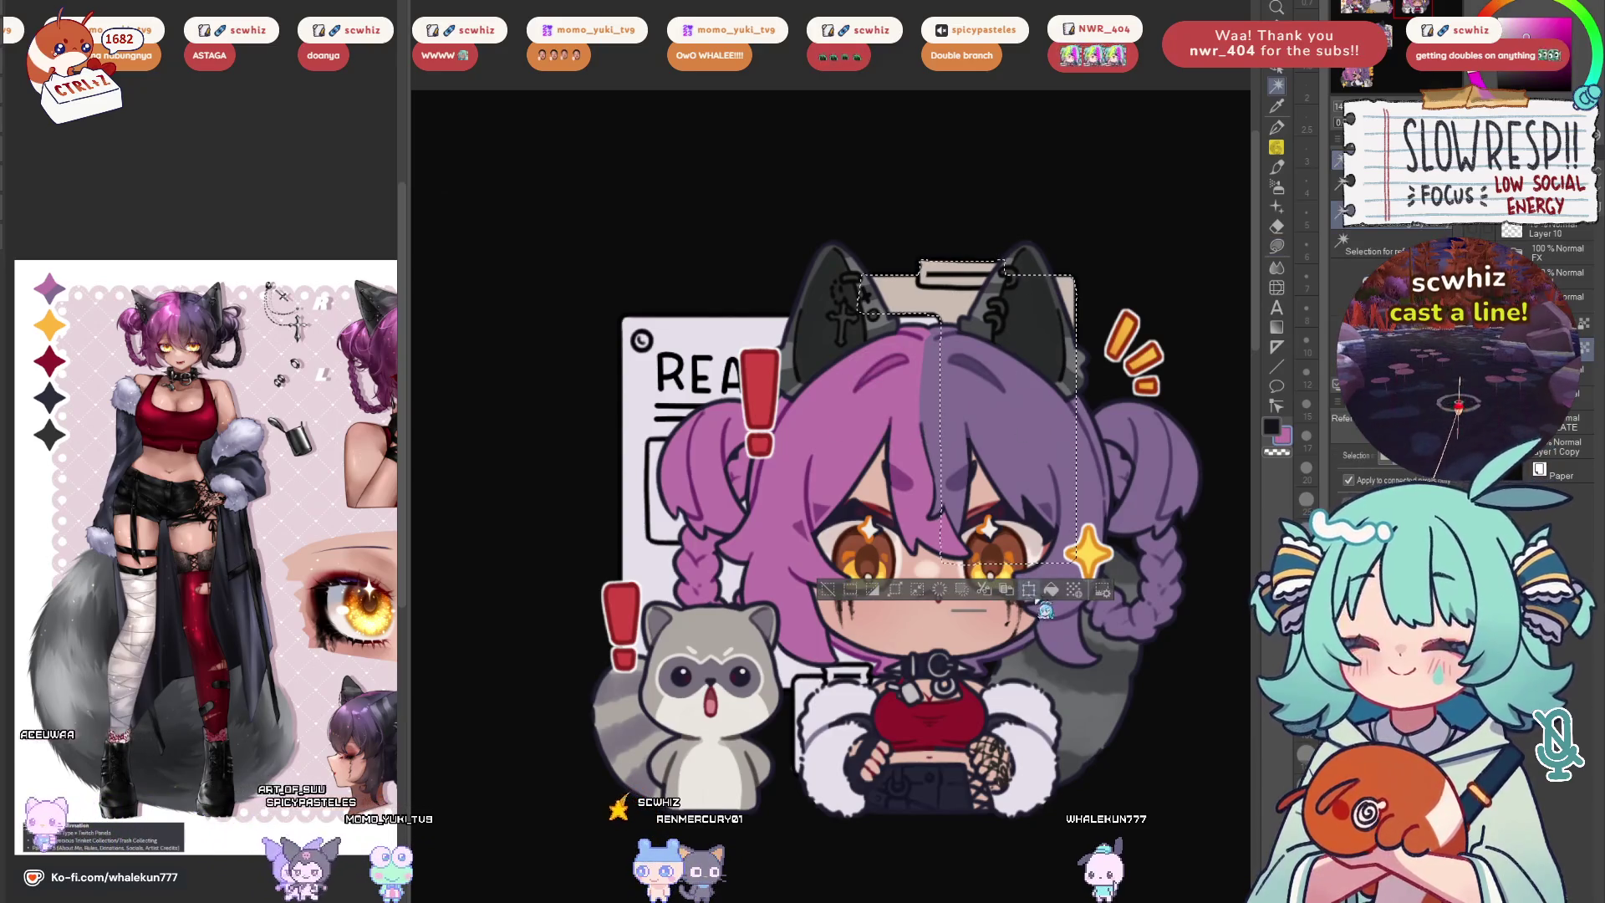
{"action": "key", "text": "alt+BackSpace"}
{"action": "key", "text": "ctrl+d"}
{"action": "key", "text": "m"}
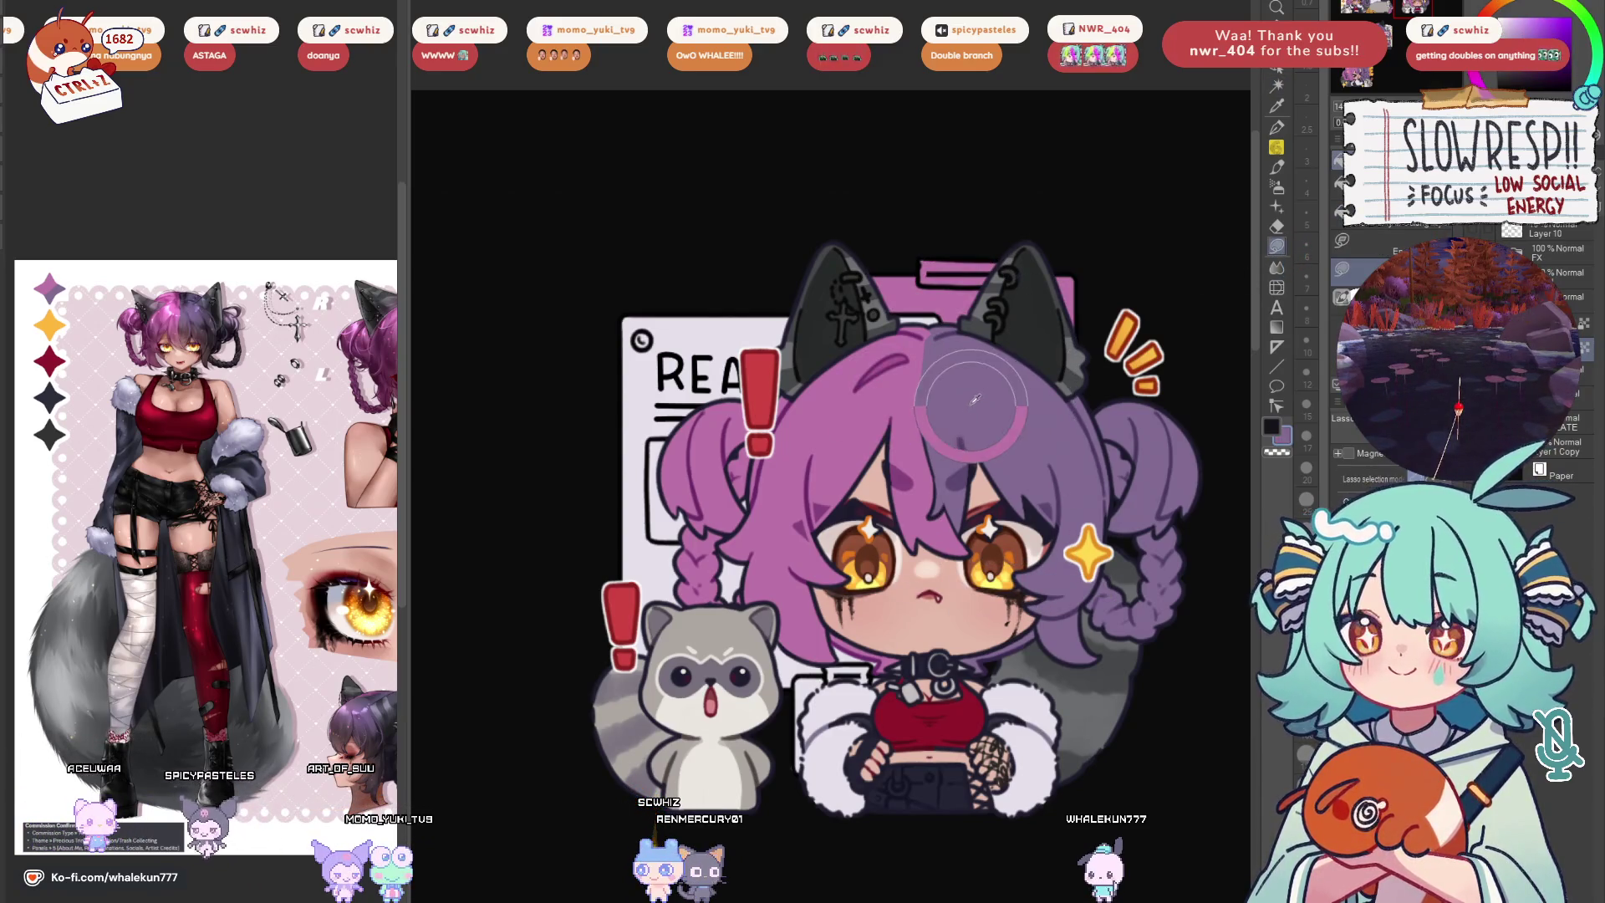
Sample the pink-purple and fill the lower clipboard clip purple, touching up its left edge
{"action": "left_click", "coordinate": [995, 284], "text": "alt"}
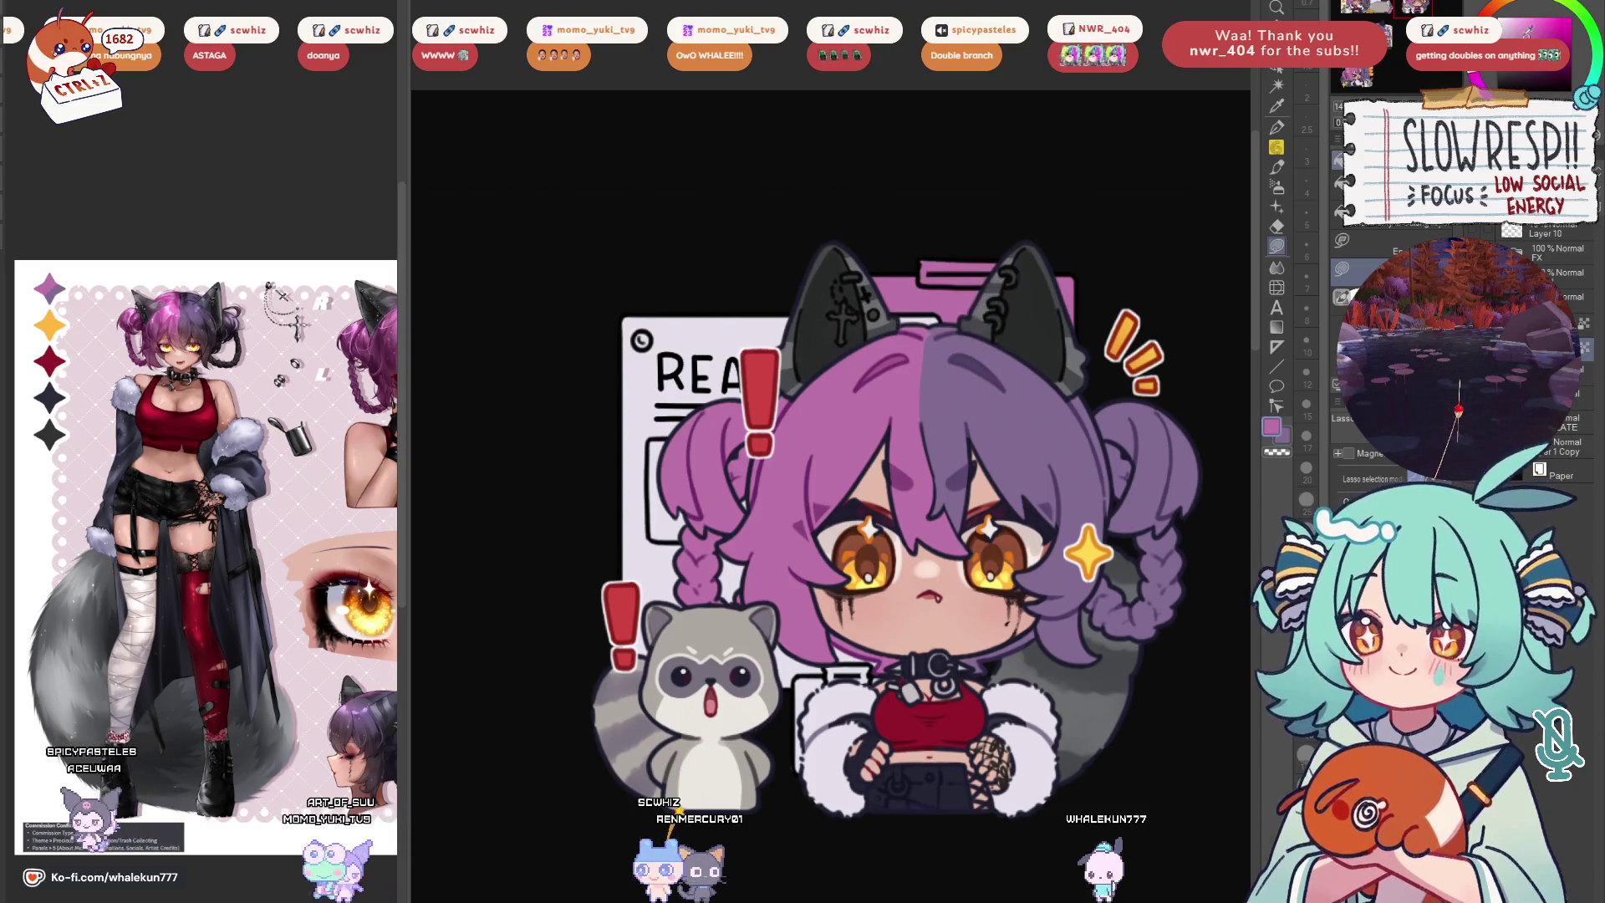
{"action": "key", "text": "w"}
{"action": "left_click_drag", "start_coordinate": [1093, 628], "coordinate": [1089, 423]}
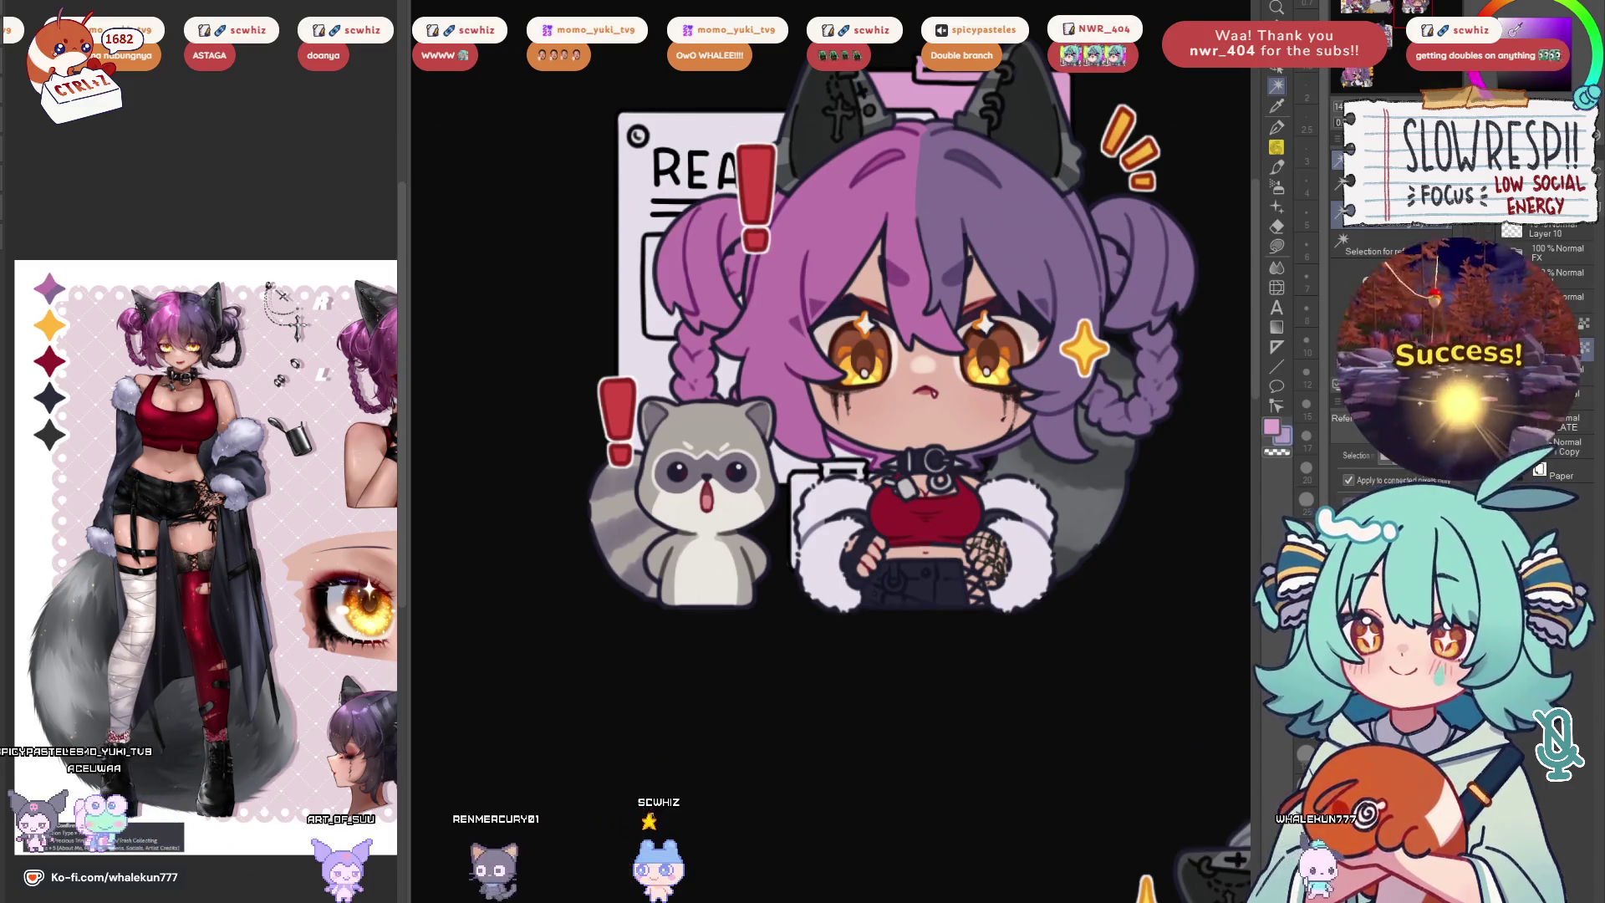
{"action": "scroll", "coordinate": [843, 499], "scroll_direction": "up", "scroll_amount": 3}
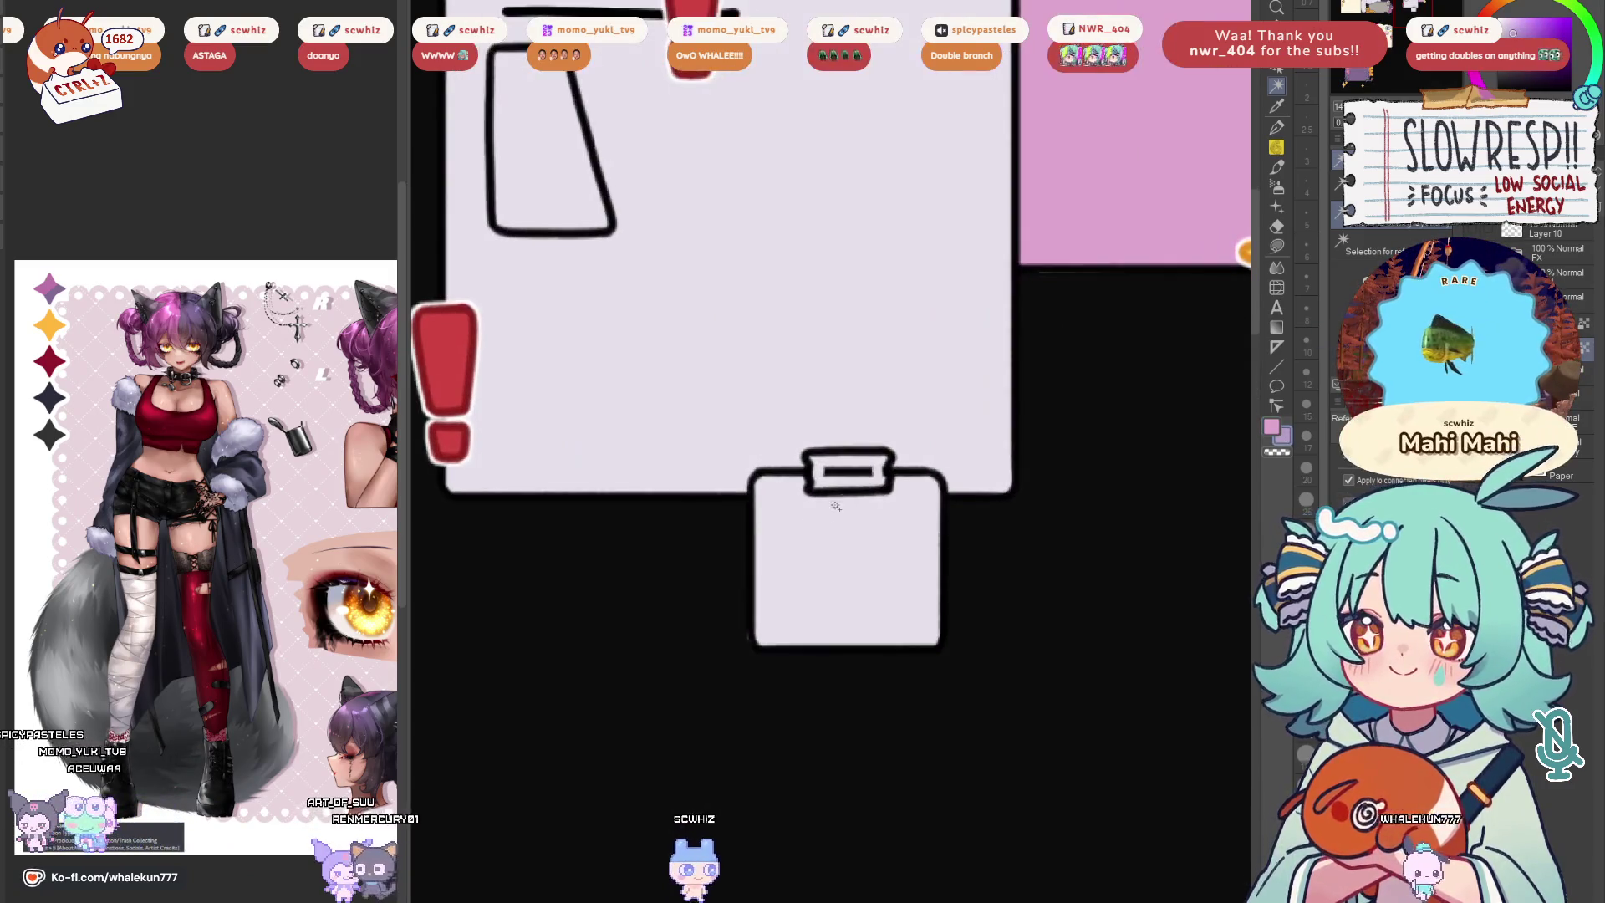
{"action": "left_click", "coordinate": [810, 473]}
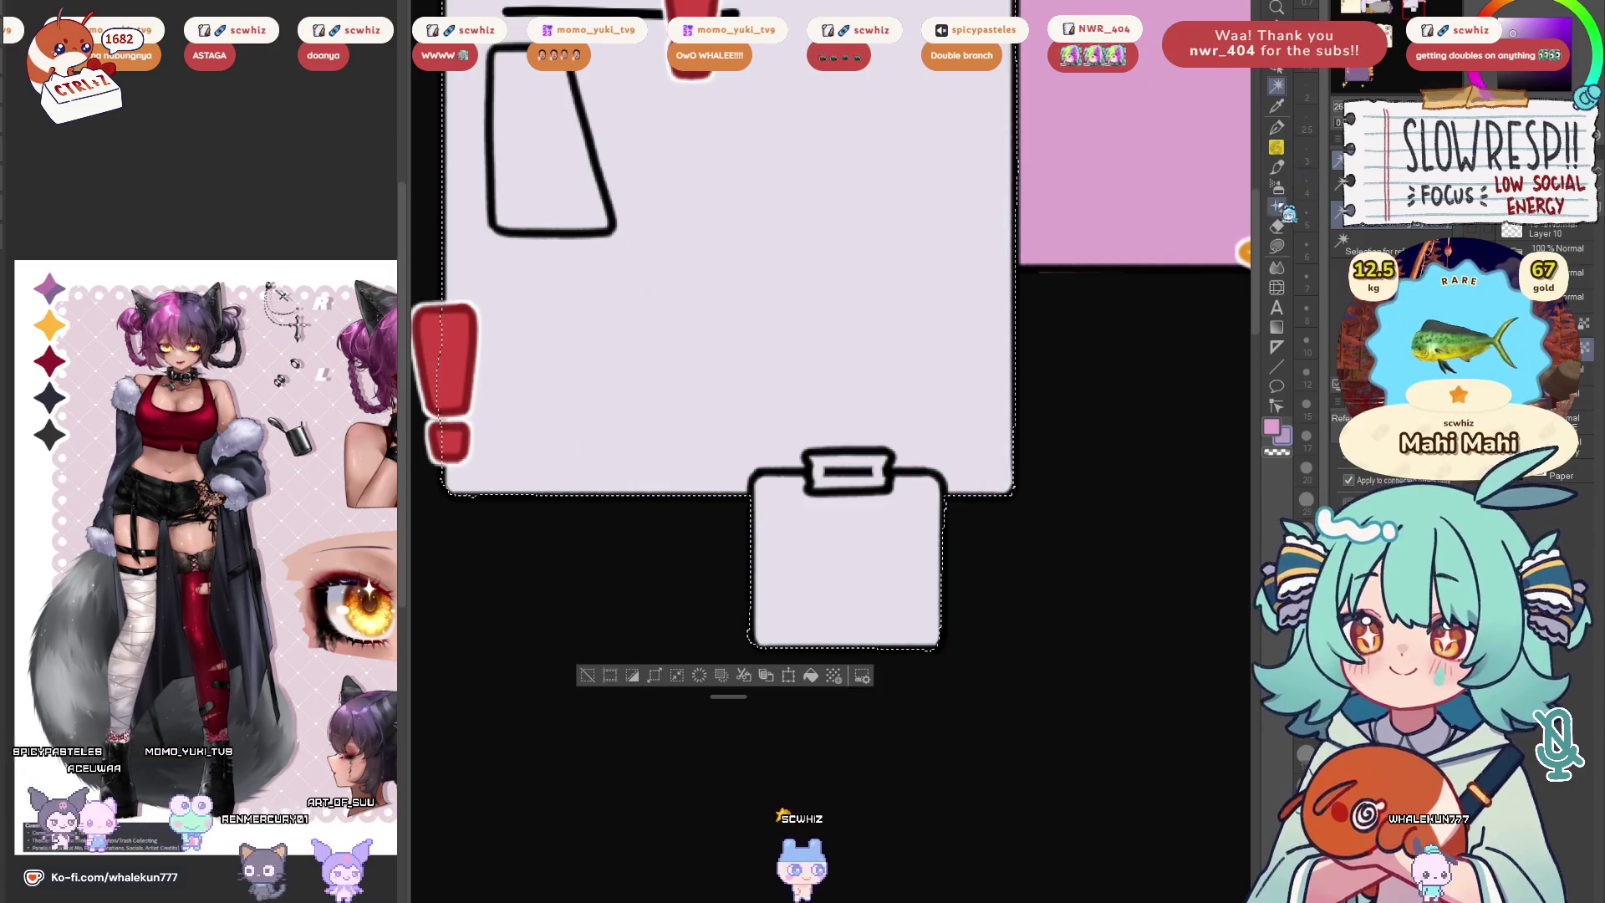
{"action": "key", "text": "m"}
{"action": "mouse_move", "coordinate": [811, 470]}
{"action": "left_mouse_down"}
{"action": "mouse_move", "coordinate": [755, 501]}
{"action": "mouse_move", "coordinate": [753, 602]}
{"action": "mouse_move", "coordinate": [778, 691]}
{"action": "mouse_move", "coordinate": [872, 679]}
{"action": "mouse_move", "coordinate": [953, 527]}
{"action": "mouse_move", "coordinate": [957, 428]}
{"action": "left_mouse_up"}
{"action": "mouse_move", "coordinate": [760, 562]}
{"action": "left_mouse_down"}
{"action": "mouse_move", "coordinate": [812, 675]}
{"action": "mouse_move", "coordinate": [769, 636]}
{"action": "left_mouse_up"}
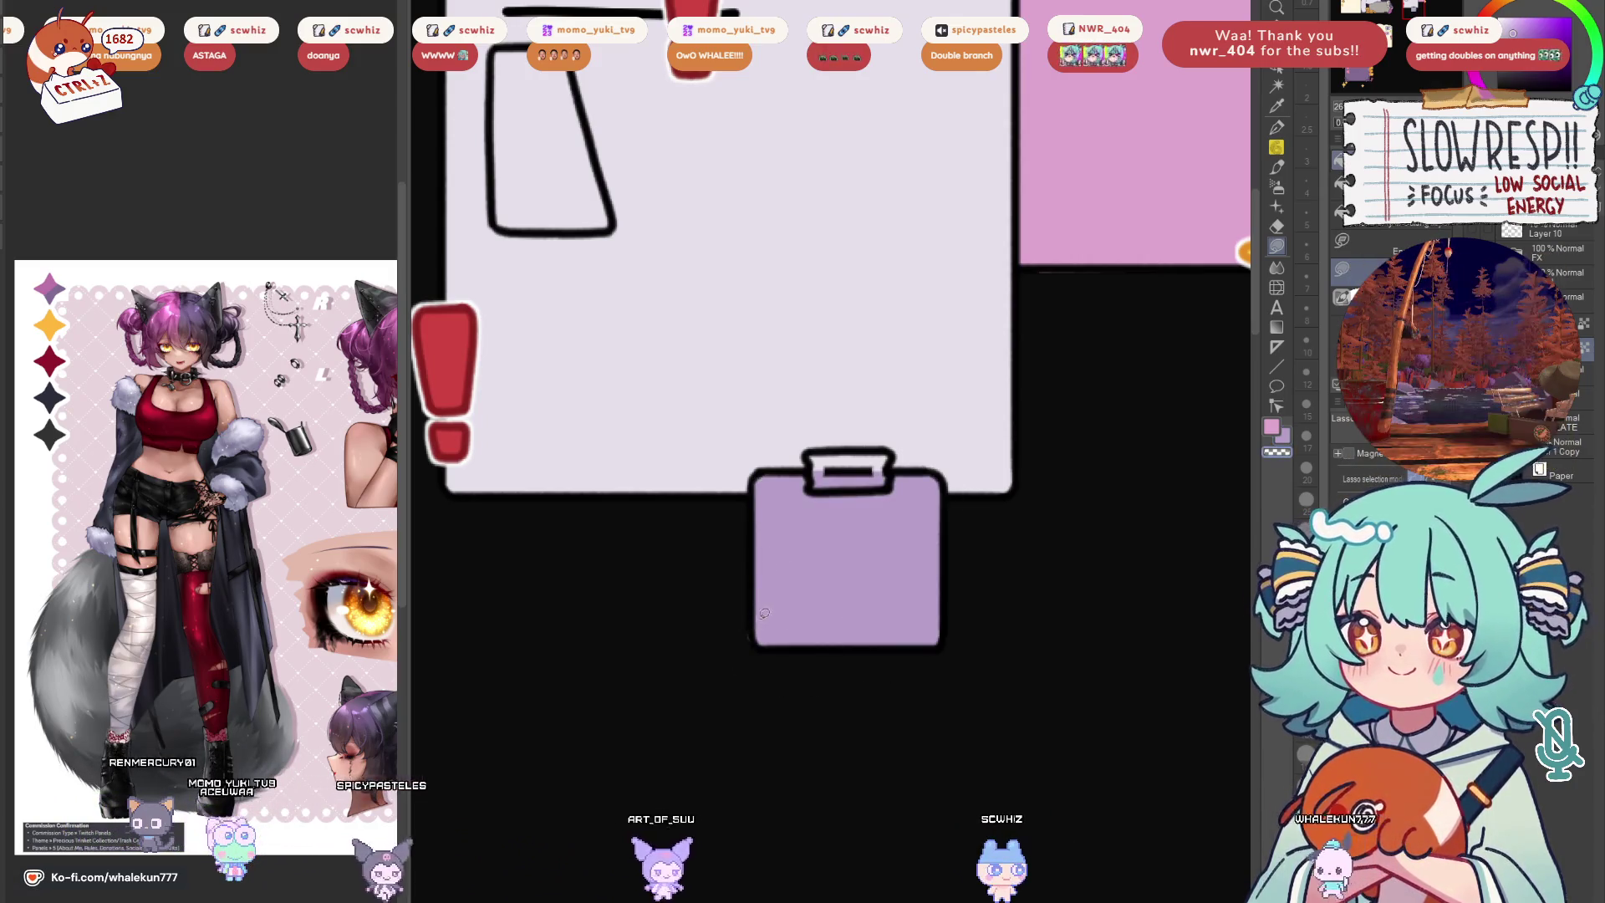
{"action": "scroll", "coordinate": [862, 471], "scroll_direction": "down", "scroll_amount": 5}
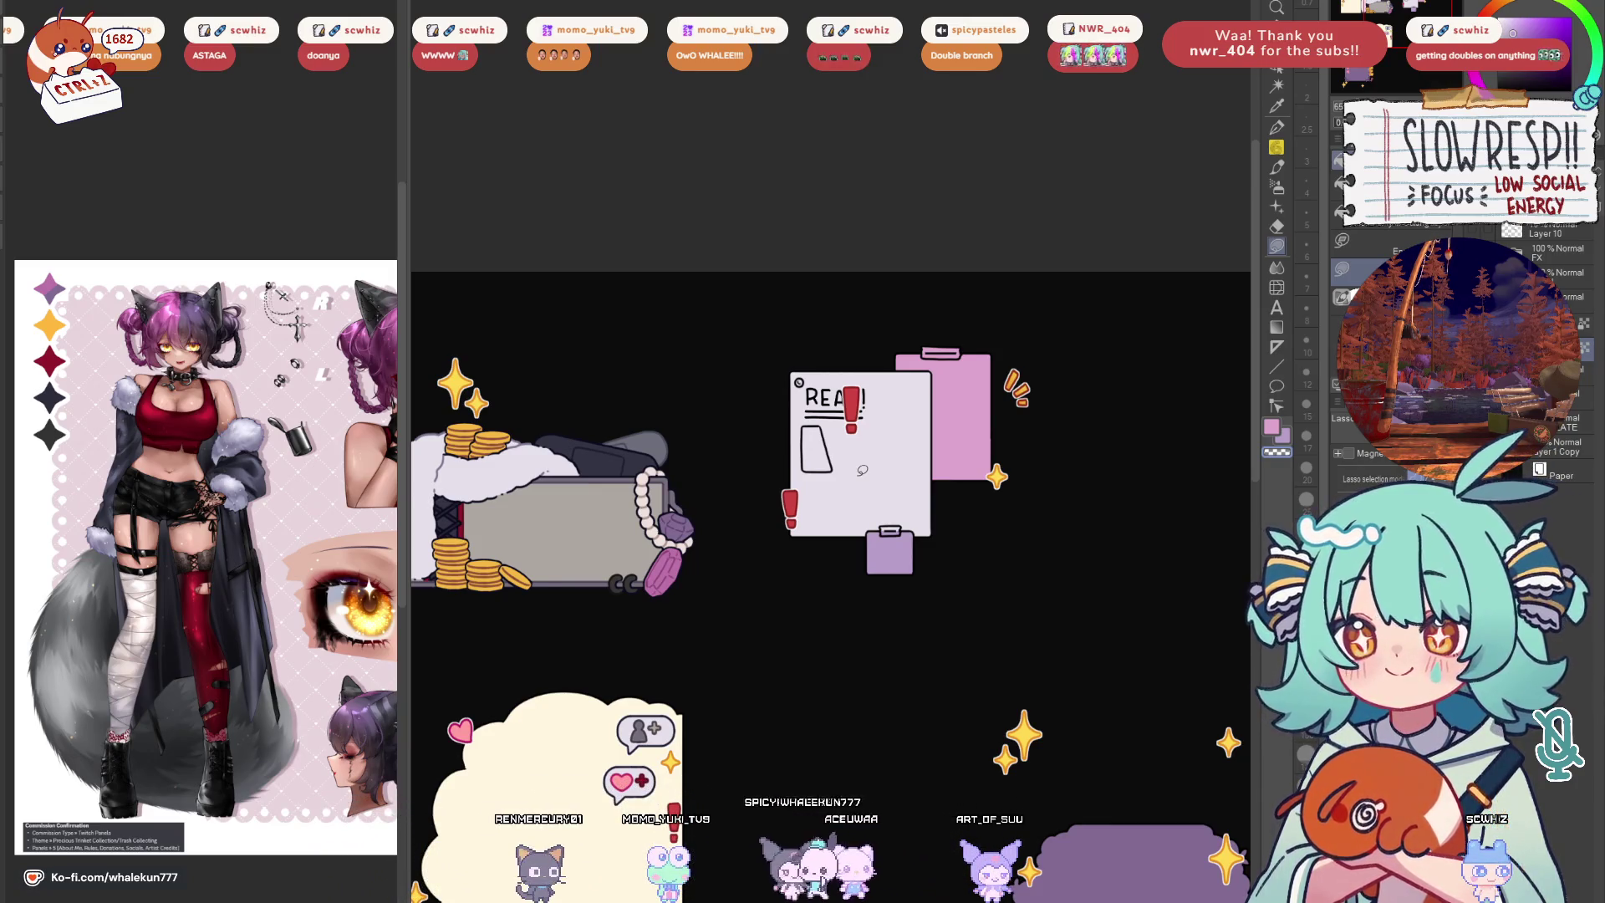
Fill the top clip bar with darker purple
{"action": "left_click_drag", "start_coordinate": [969, 525], "coordinate": [1073, 504]}
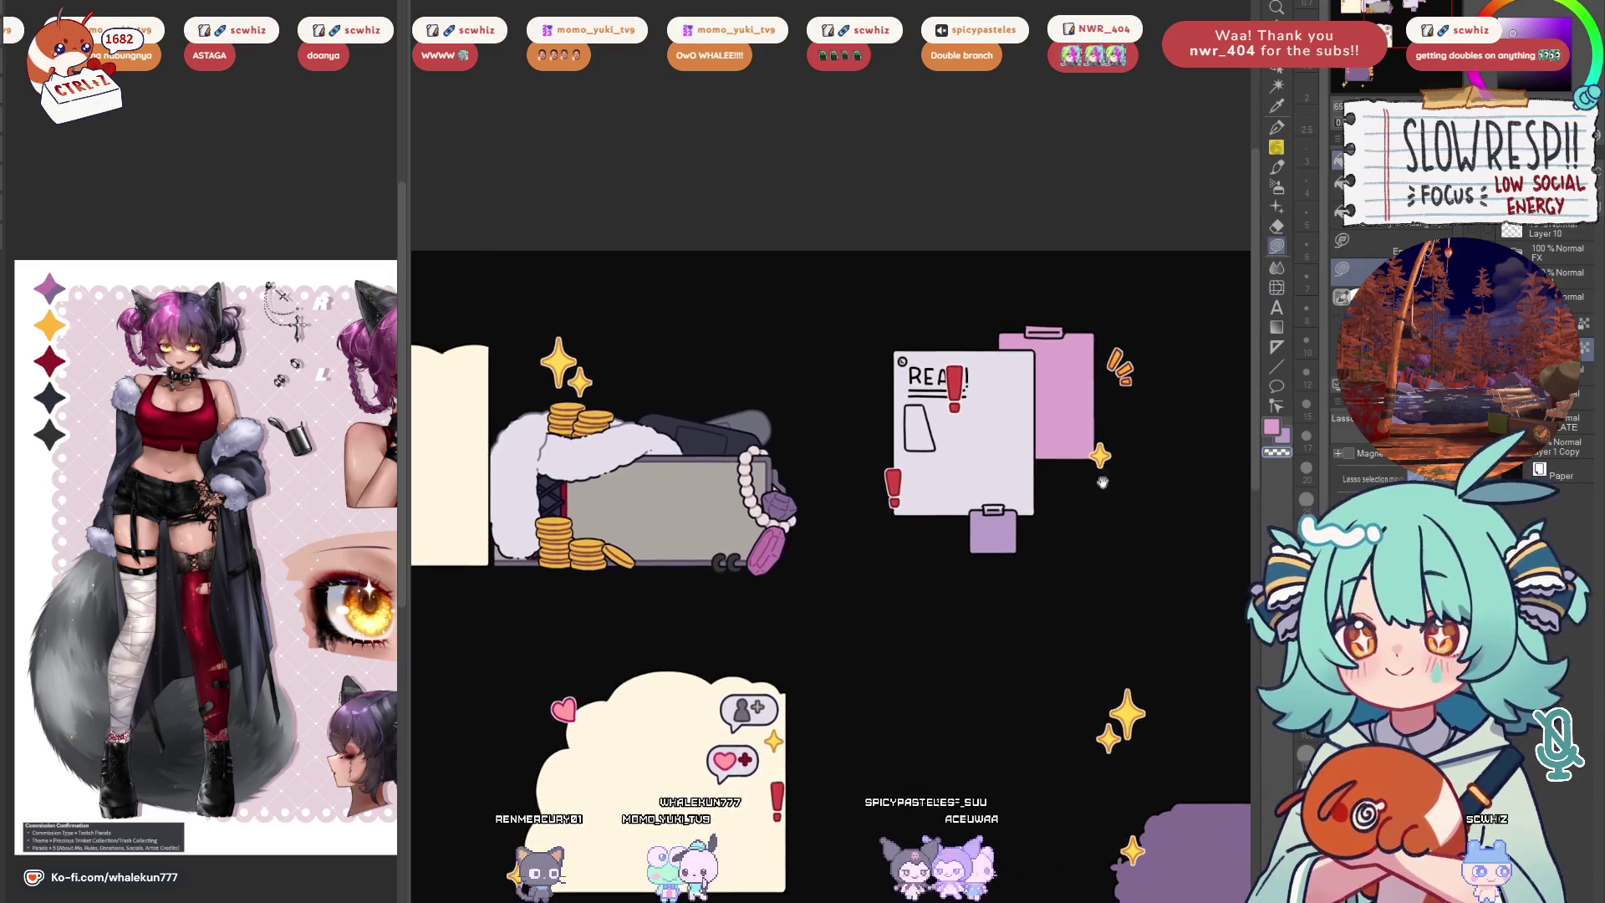
{"action": "scroll", "coordinate": [950, 448], "scroll_direction": "up", "scroll_amount": 5}
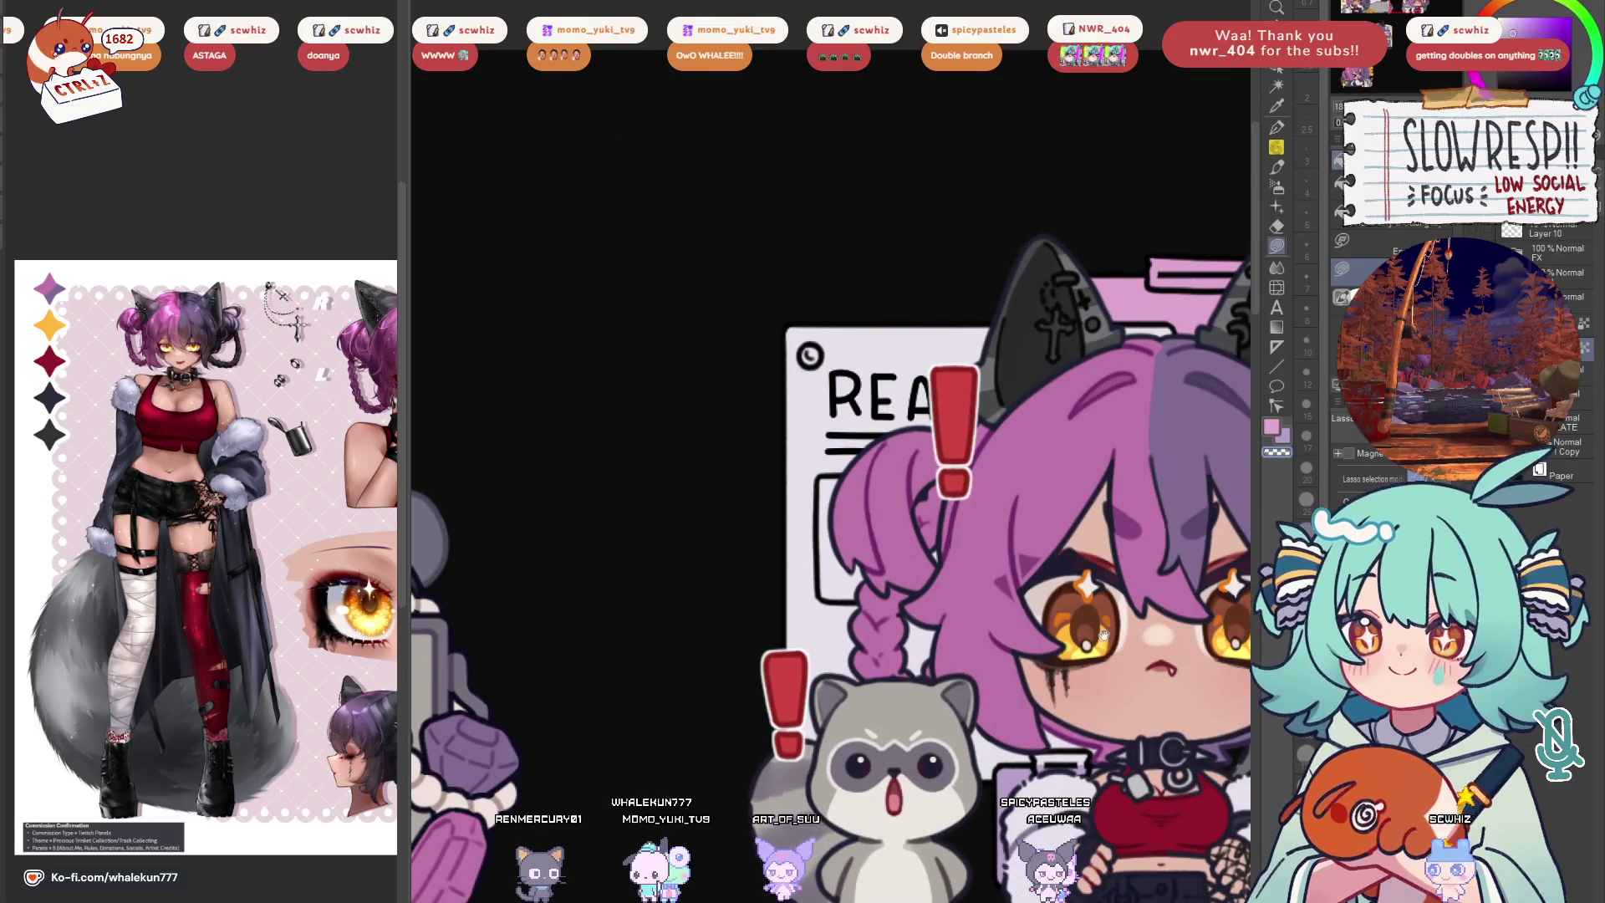
{"action": "mouse_move", "coordinate": [1103, 635]}
{"action": "left_mouse_down"}
{"action": "mouse_move", "coordinate": [999, 698]}
{"action": "mouse_move", "coordinate": [978, 735]}
{"action": "left_mouse_up"}
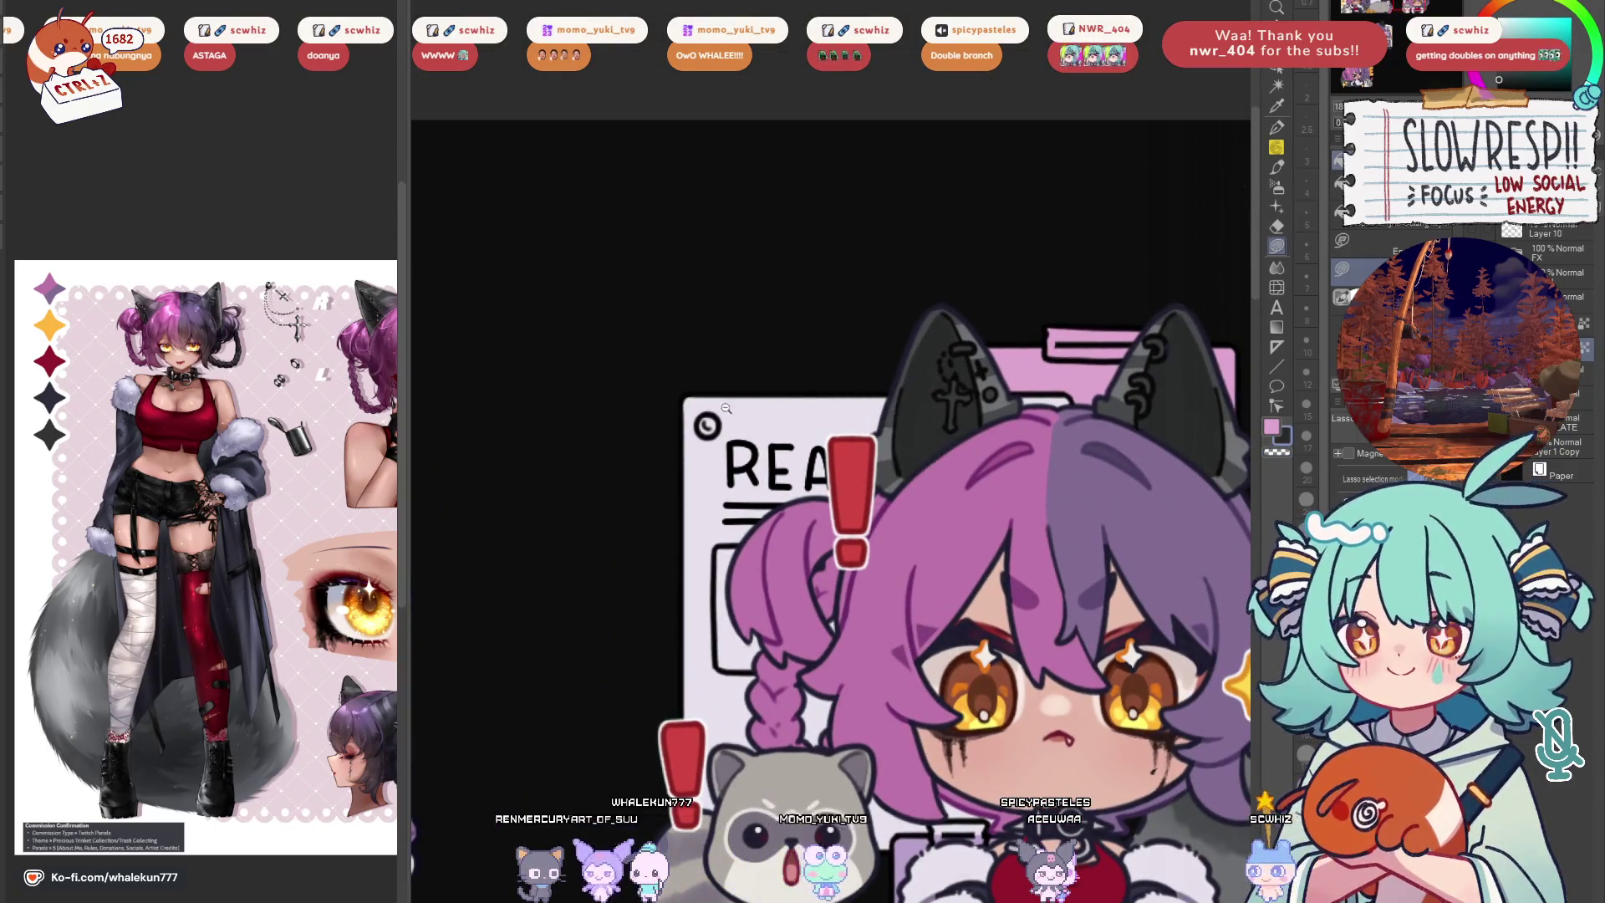
{"action": "scroll", "coordinate": [919, 427], "scroll_direction": "up", "scroll_amount": 1}
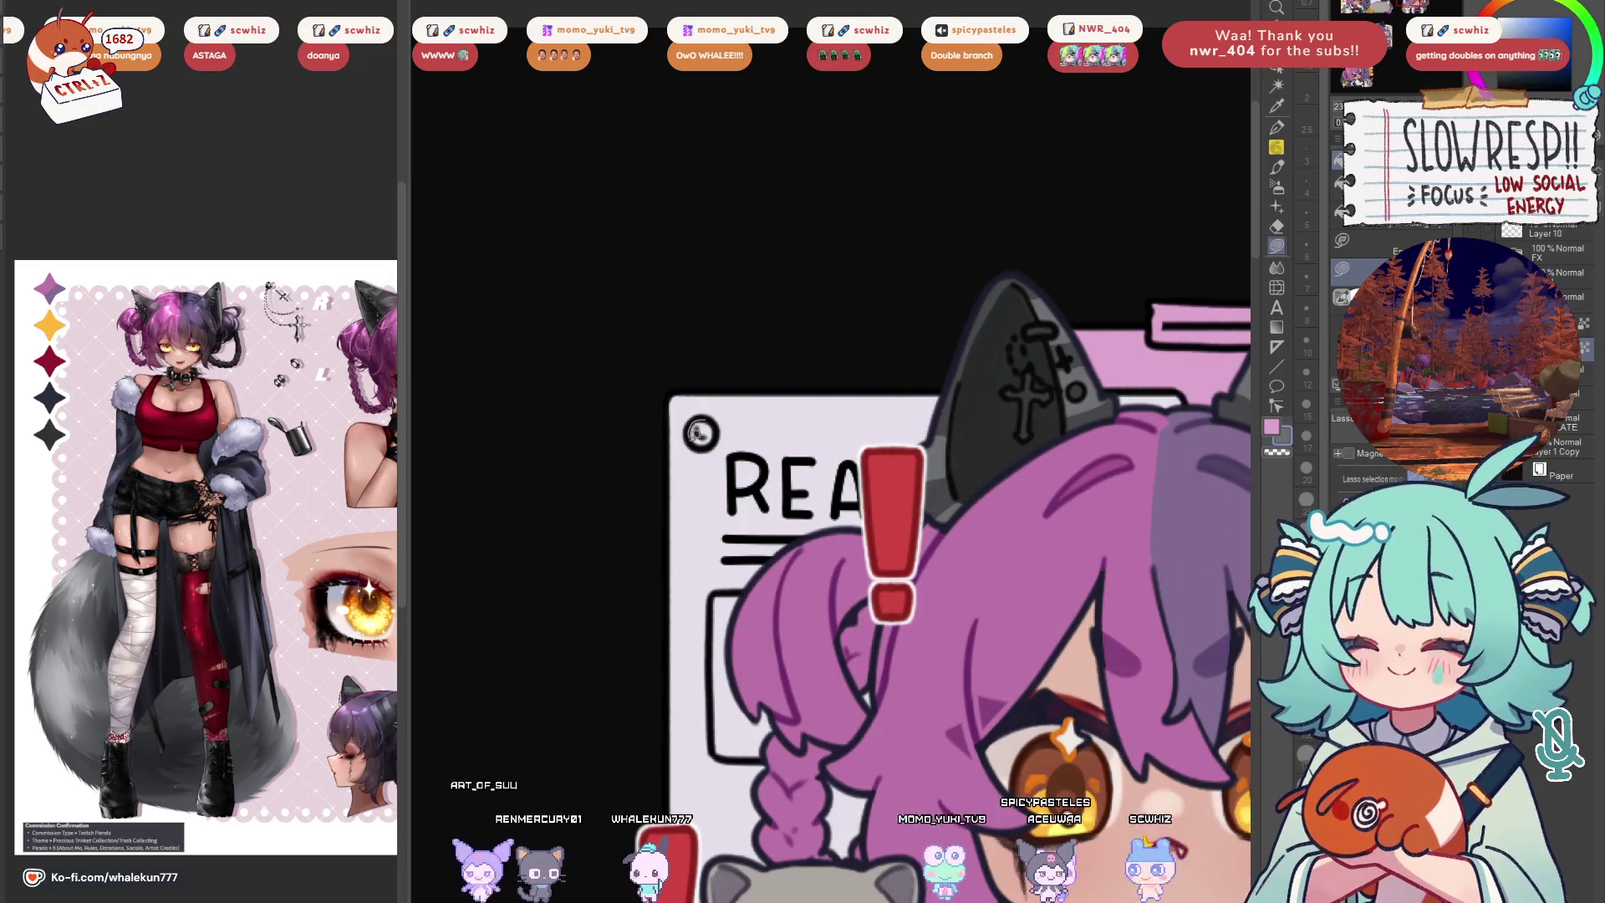
{"action": "scroll", "coordinate": [719, 401], "scroll_direction": "right", "scroll_amount": 3}
{"action": "scroll", "coordinate": [1018, 567], "scroll_direction": "down", "scroll_amount": 2}
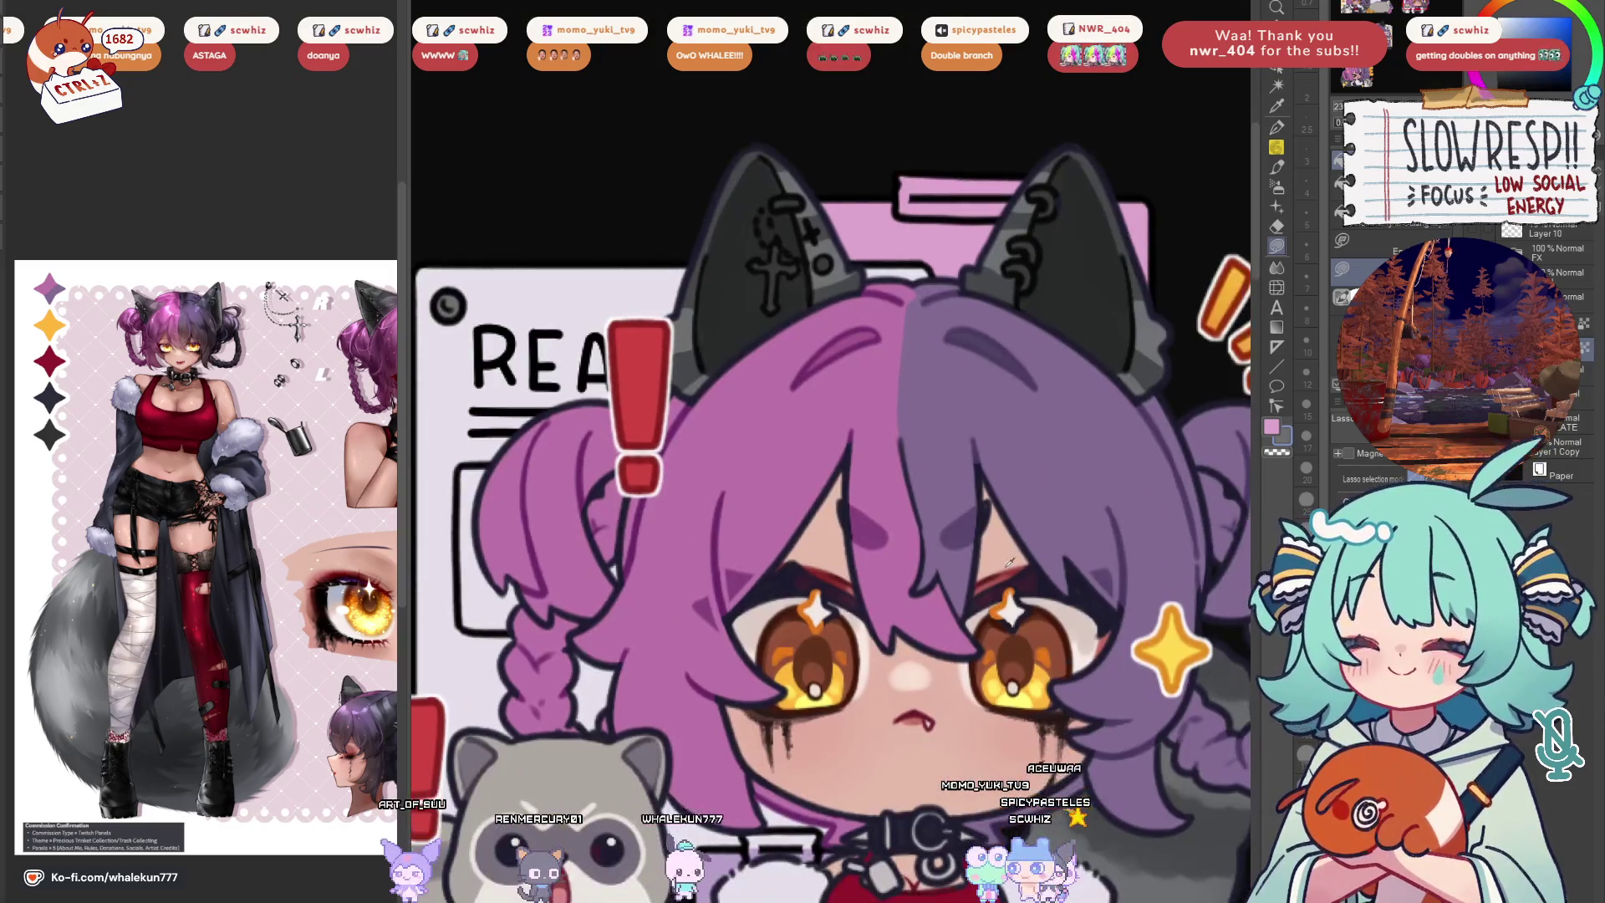
{"action": "scroll", "coordinate": [867, 362], "scroll_direction": "up", "scroll_amount": 3}
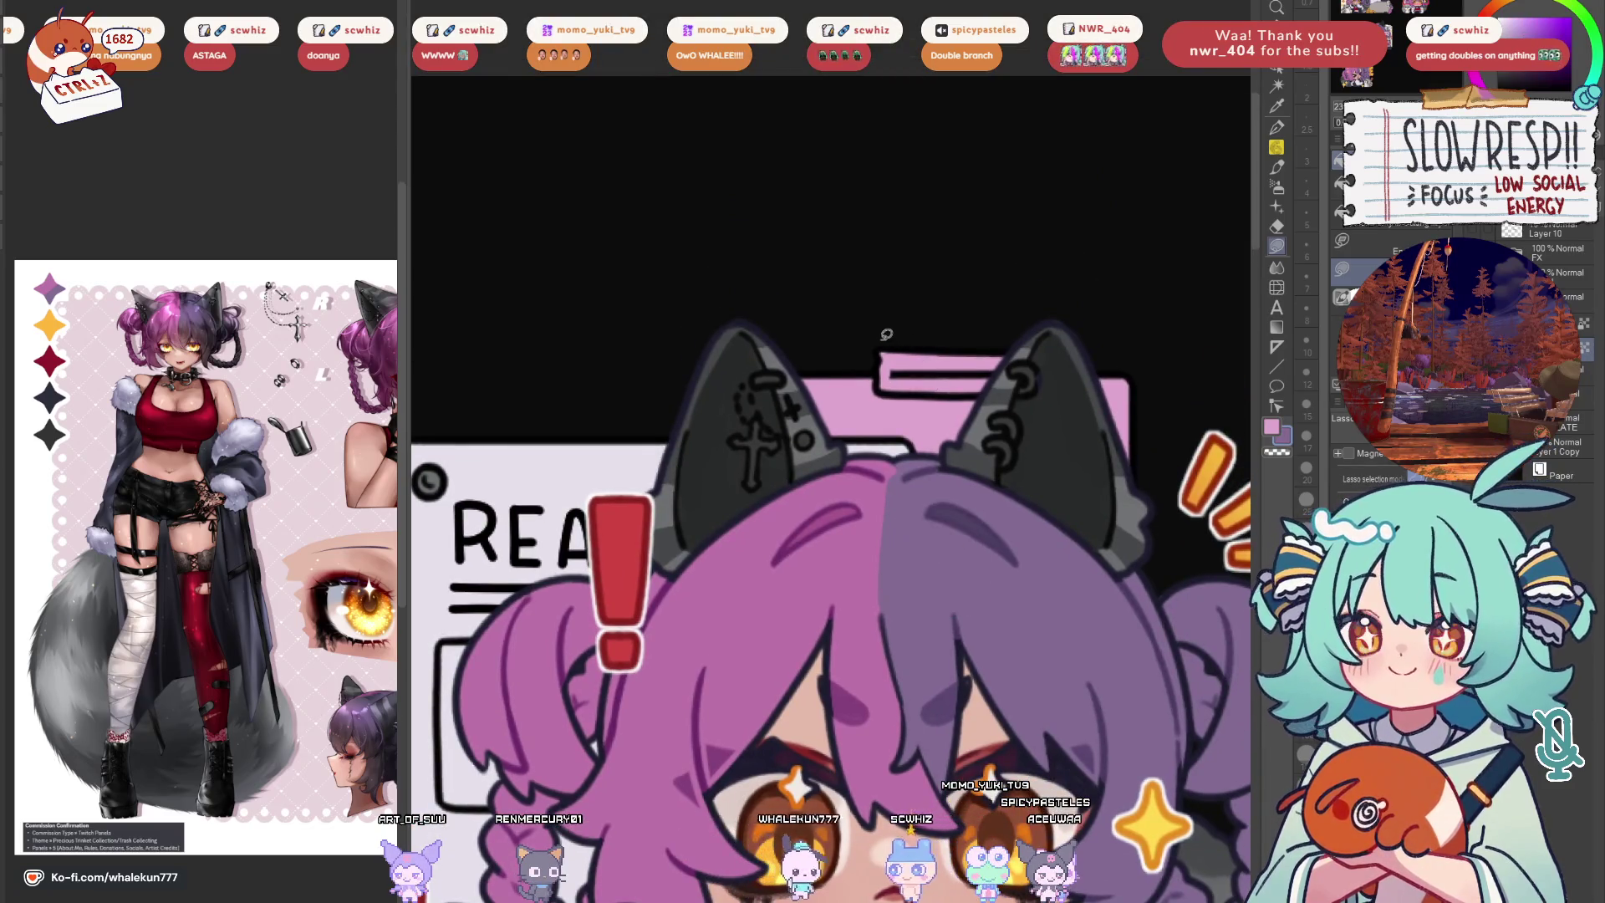
{"action": "left_click_drag", "start_coordinate": [986, 395], "coordinate": [1007, 358]}
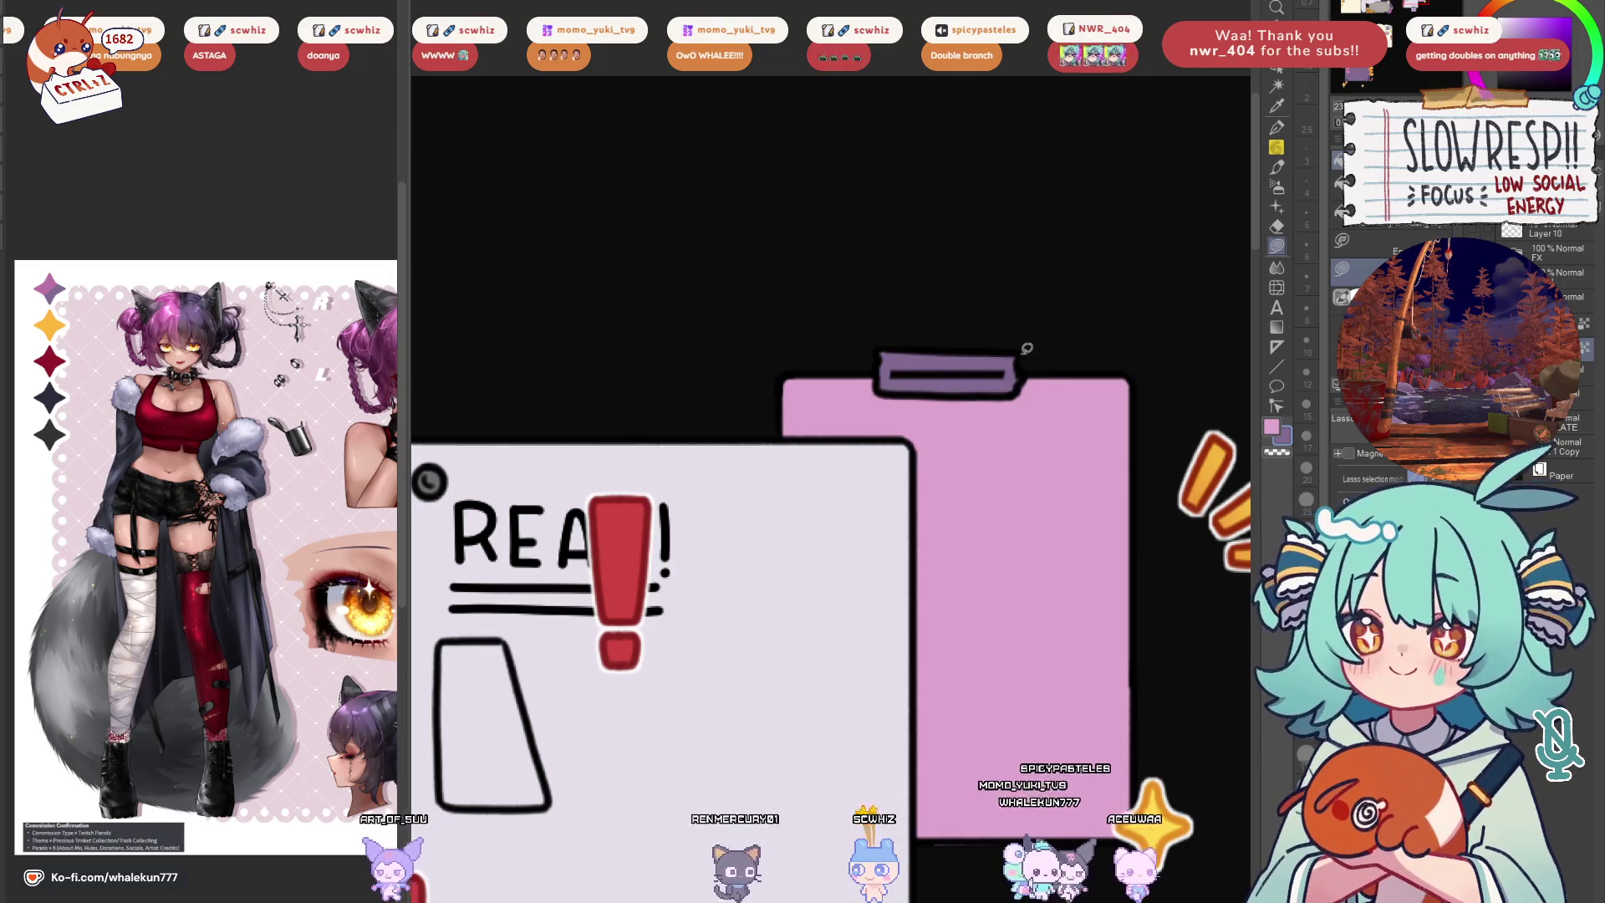
Sample yellow from the character's eye and fill the top and lower clip bars yellow
{"action": "scroll", "coordinate": [1007, 618], "scroll_direction": "down", "scroll_amount": 3}
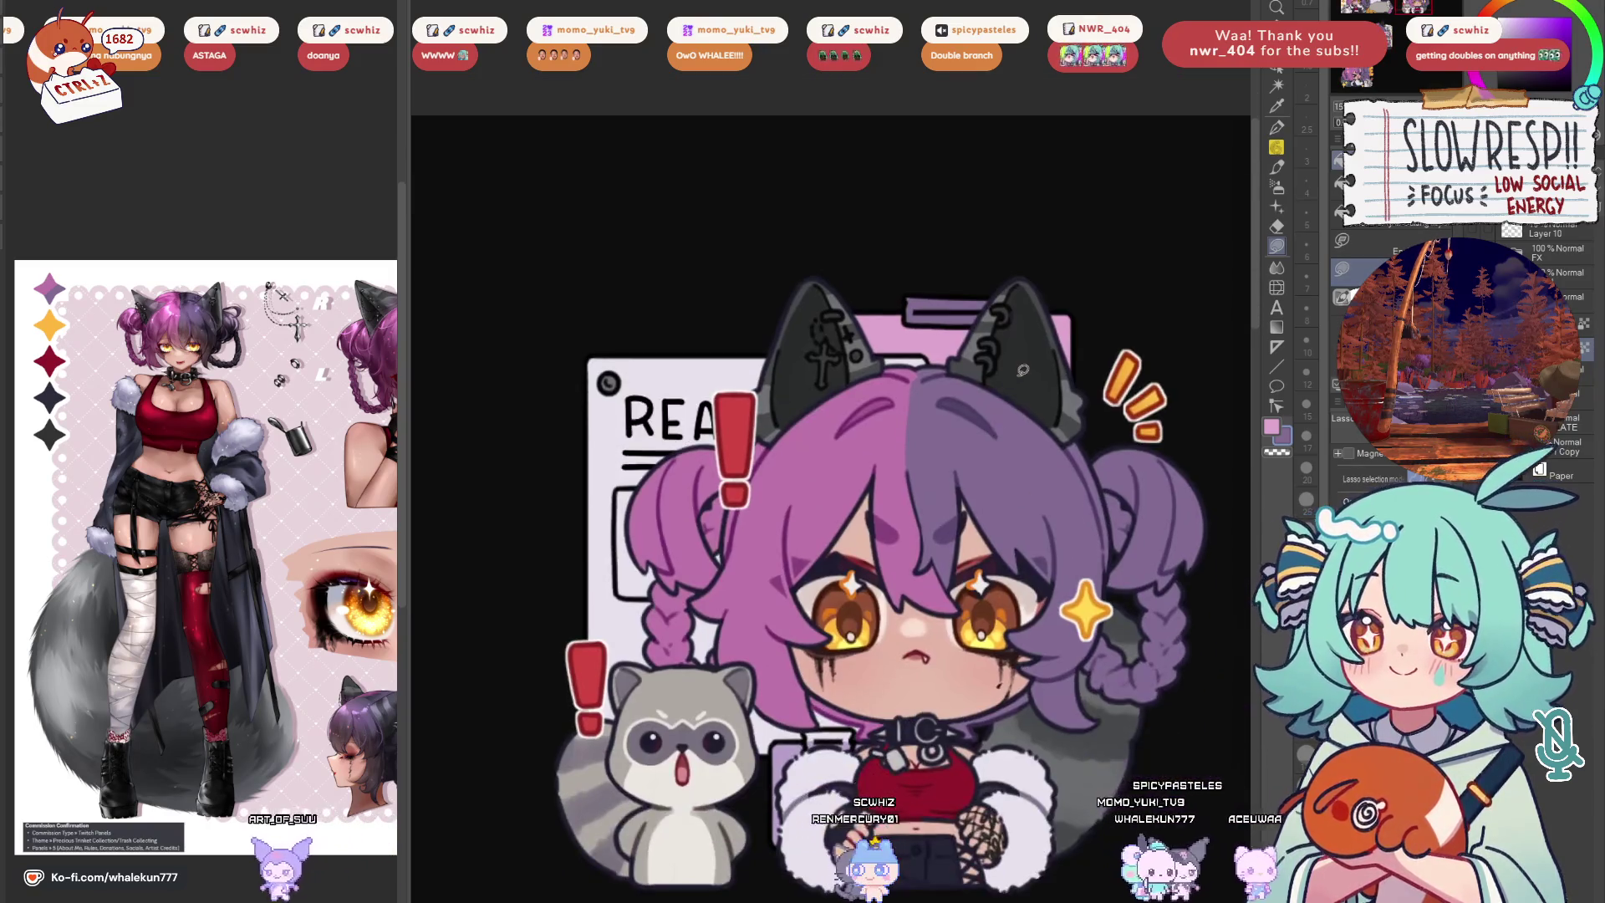
{"action": "left_click", "coordinate": [1006, 618], "text": "alt"}
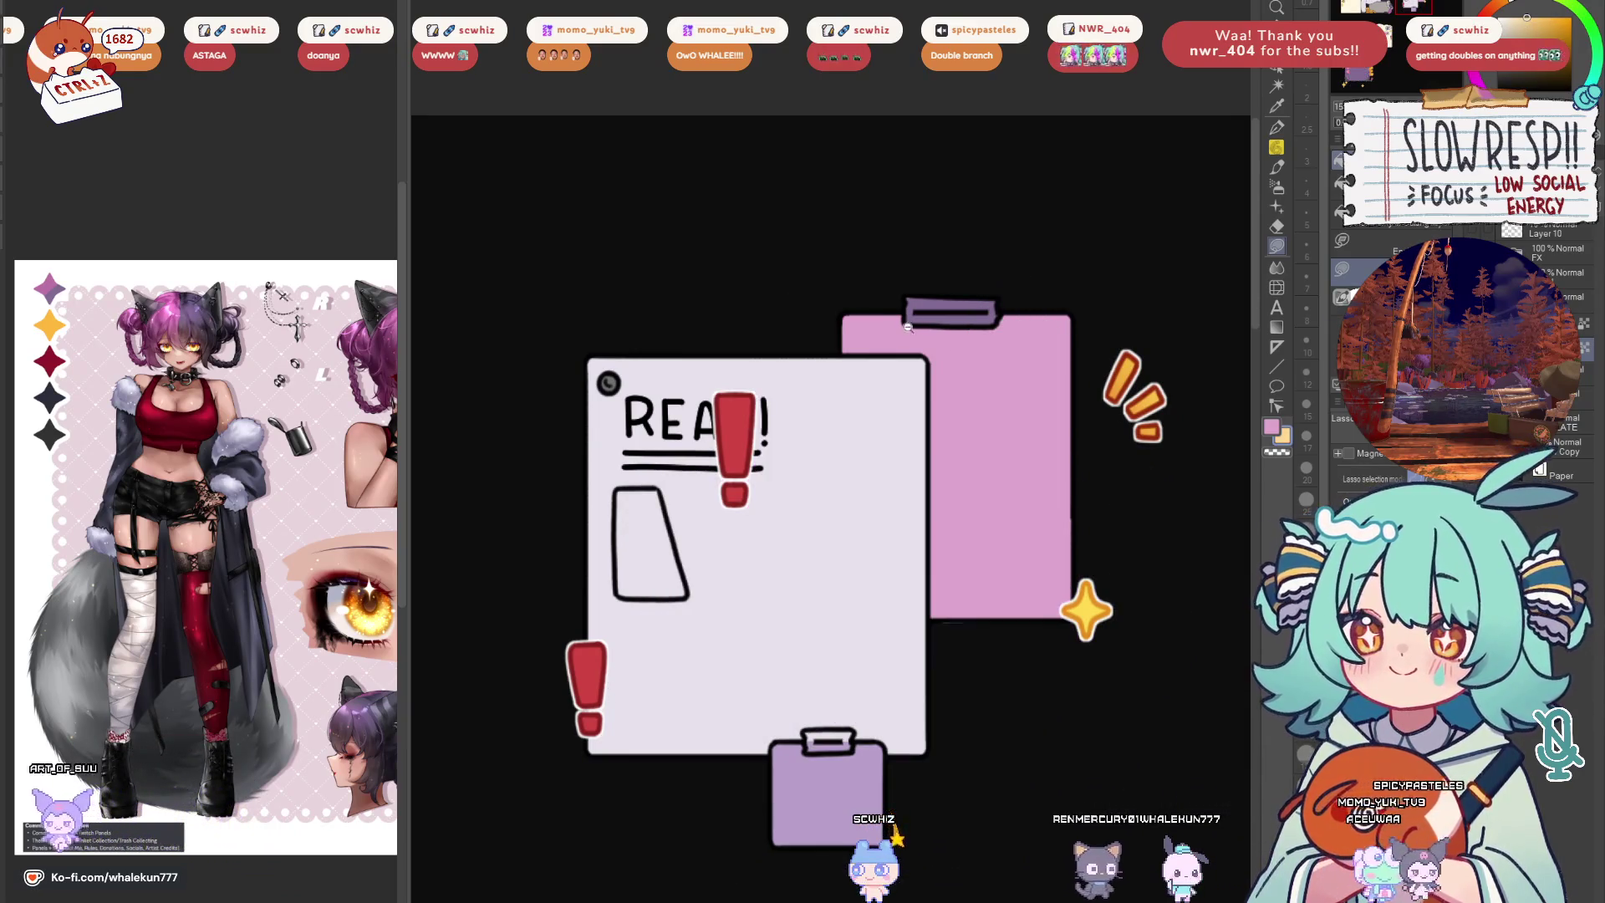
{"action": "scroll", "coordinate": [928, 385], "scroll_direction": "up", "scroll_amount": 5}
{"action": "left_click_drag", "start_coordinate": [899, 363], "coordinate": [977, 378]}
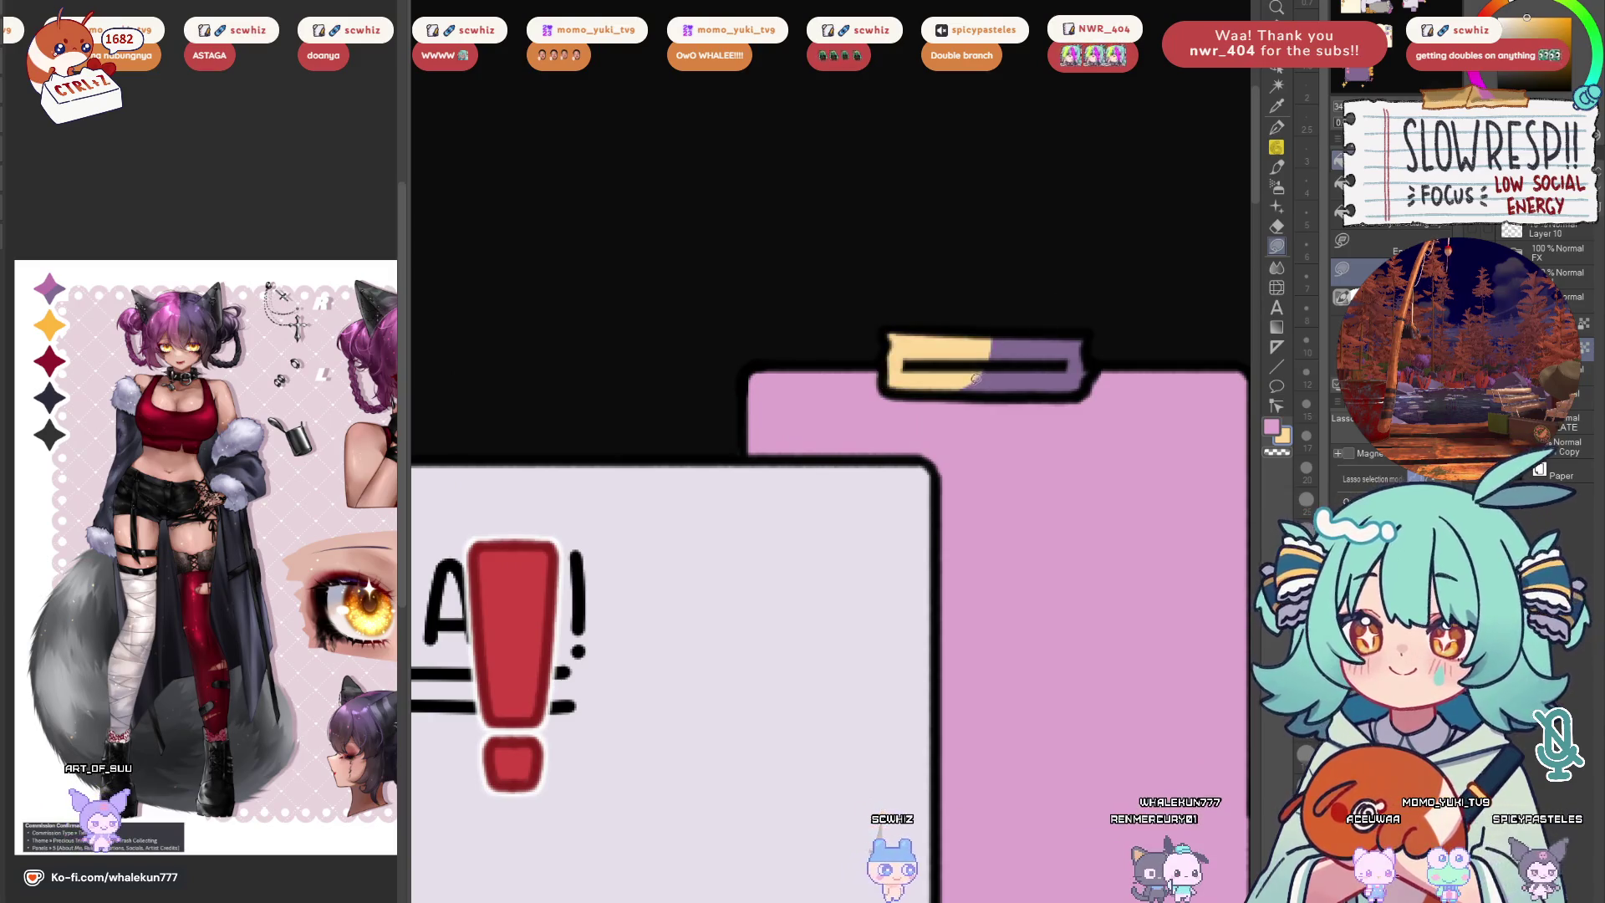
{"action": "left_click_drag", "start_coordinate": [1075, 295], "coordinate": [1073, 387]}
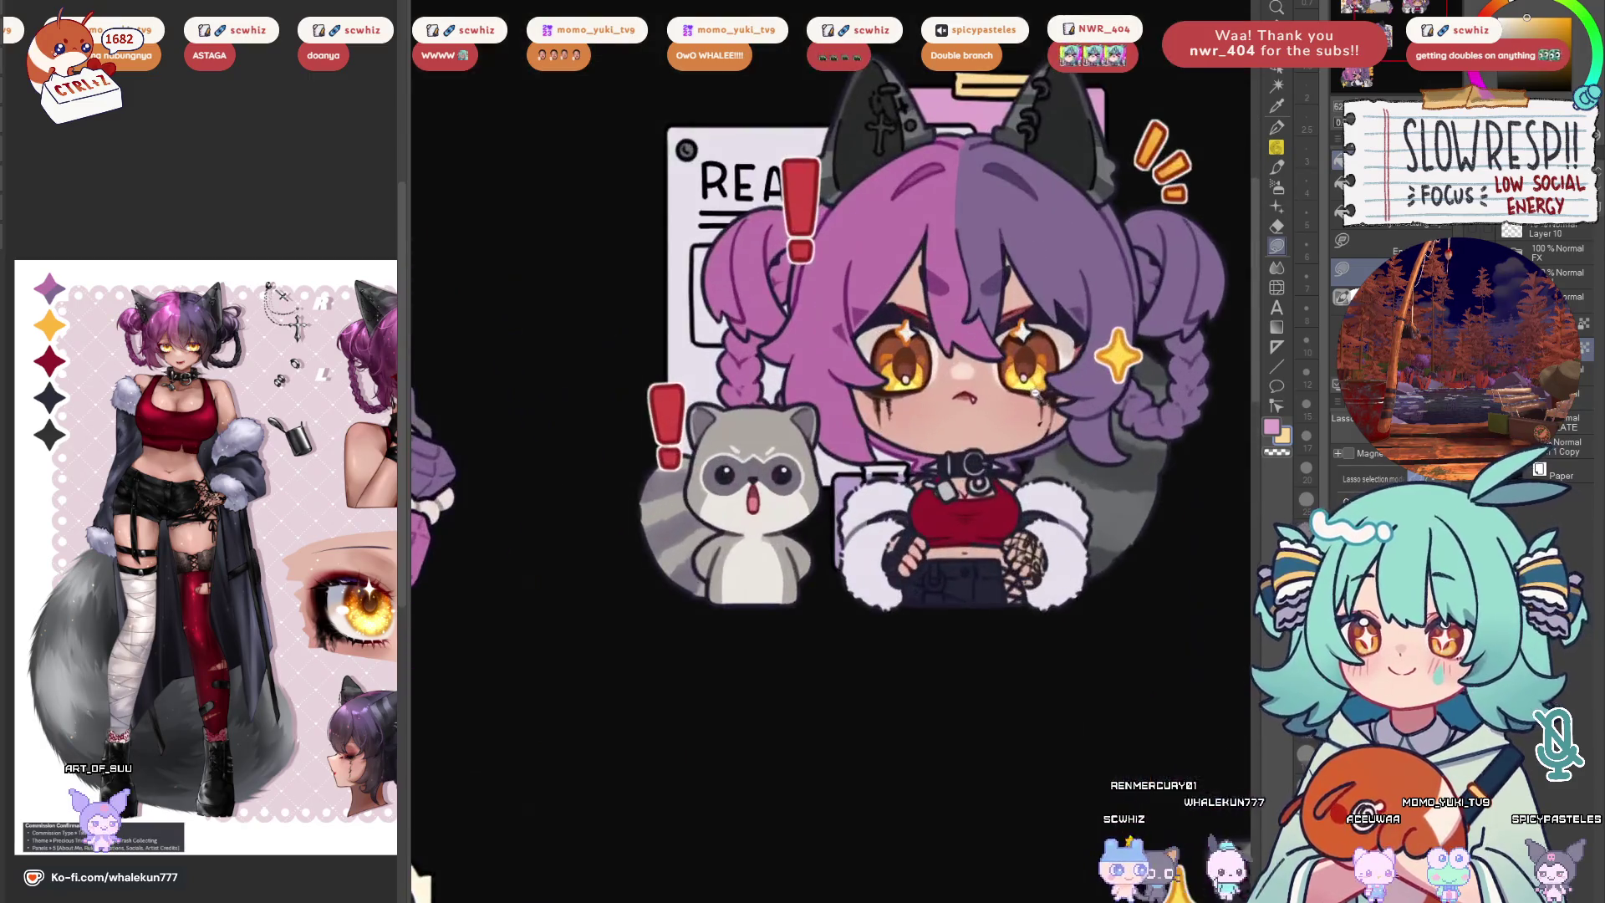
{"action": "scroll", "coordinate": [878, 478], "scroll_direction": "up", "scroll_amount": 4}
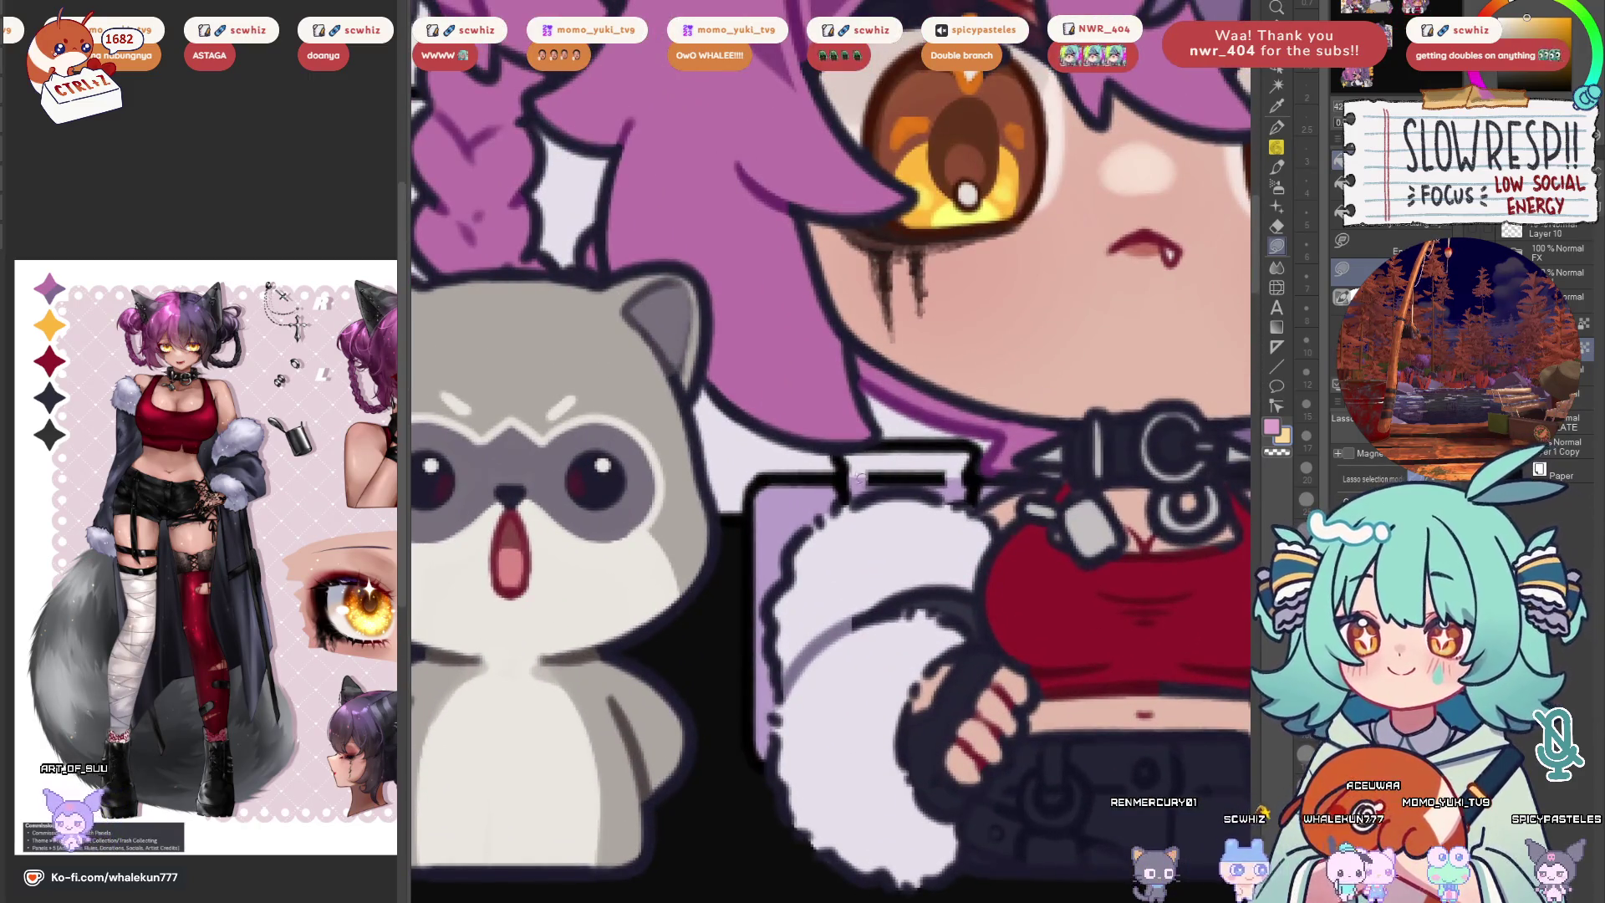
{"action": "mouse_move", "coordinate": [842, 458]}
{"action": "left_mouse_down"}
{"action": "mouse_move", "coordinate": [935, 504]}
{"action": "mouse_move", "coordinate": [977, 468]}
{"action": "left_mouse_up"}
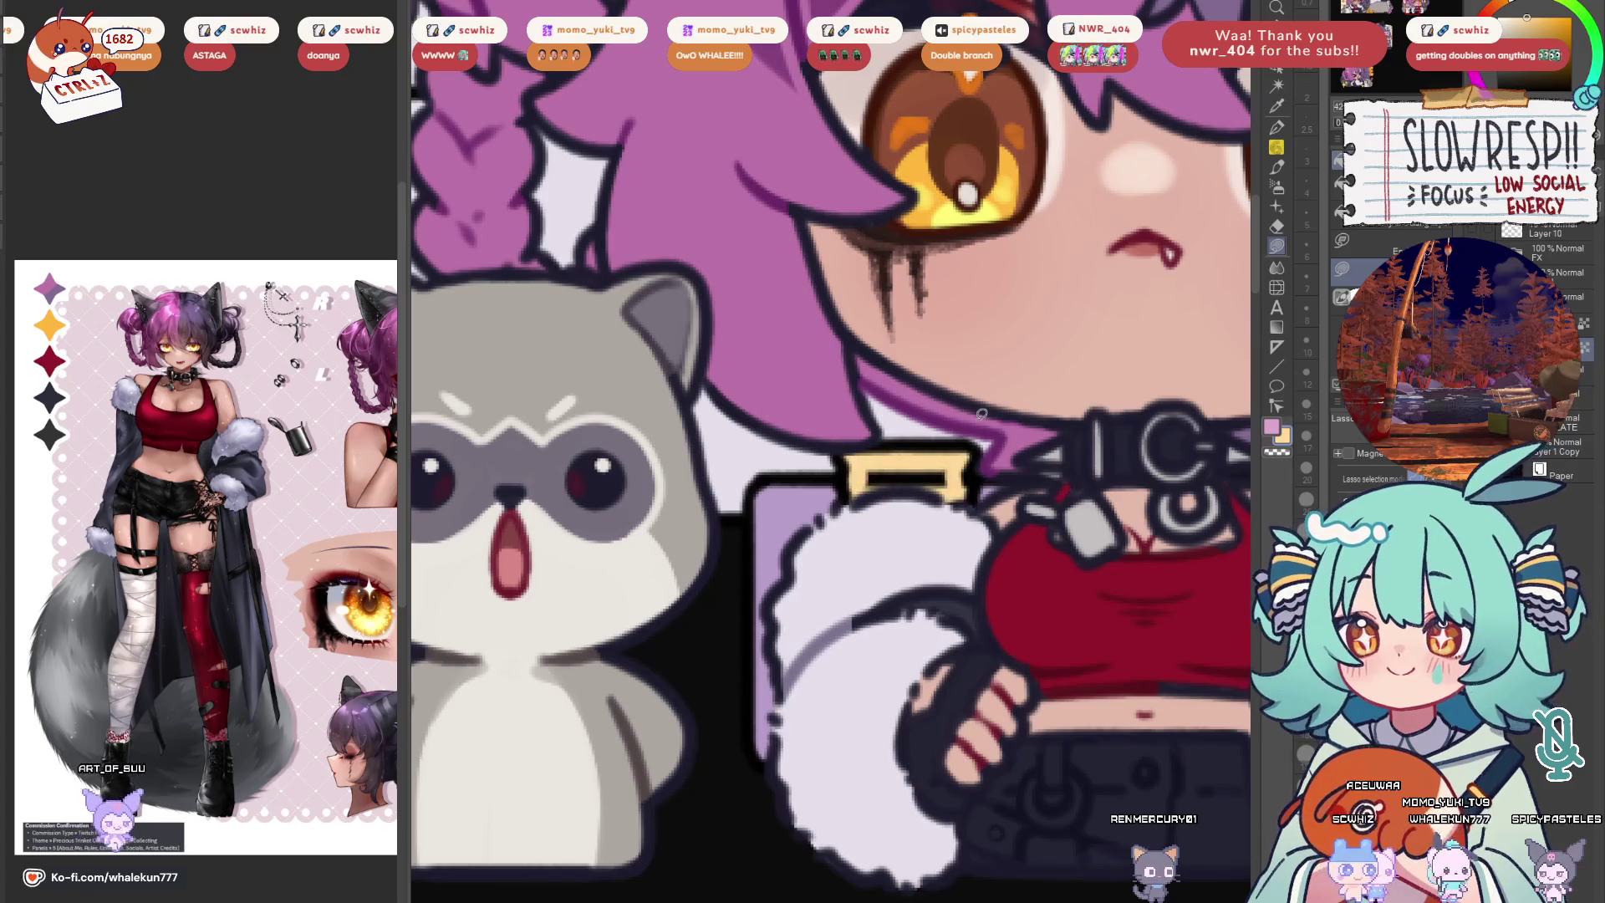
{"action": "scroll", "coordinate": [980, 497], "scroll_direction": "down", "scroll_amount": 4}
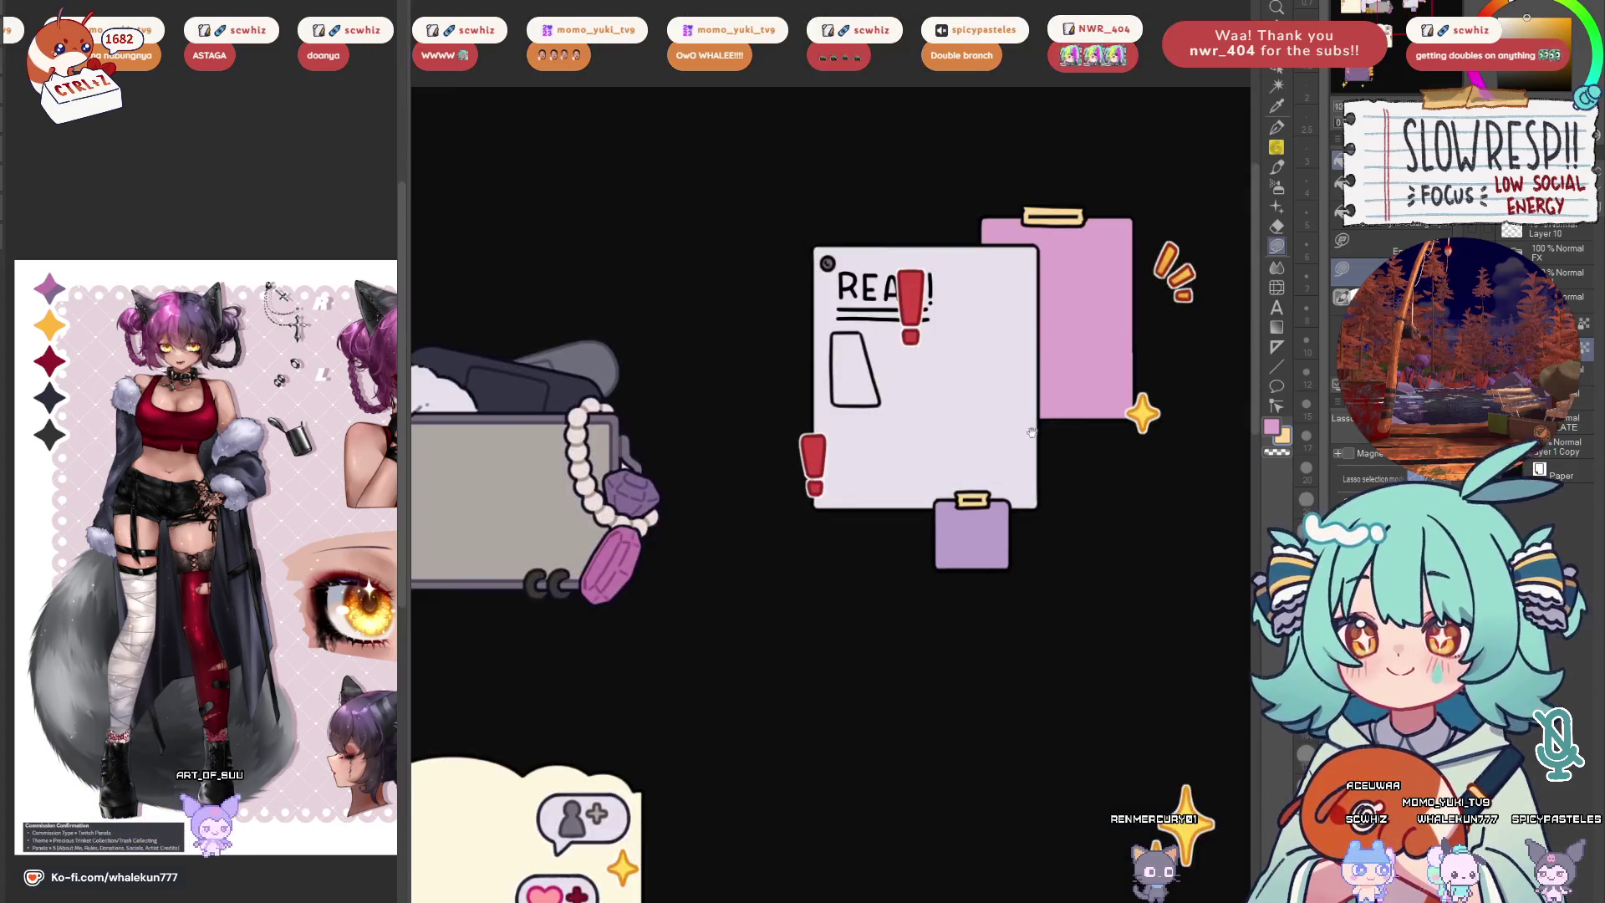
{"action": "scroll", "coordinate": [966, 432], "scroll_direction": "up", "scroll_amount": 4}
Show the character again and fill the box on the REA paper grey
{"action": "key", "text": "ctrl+z"}
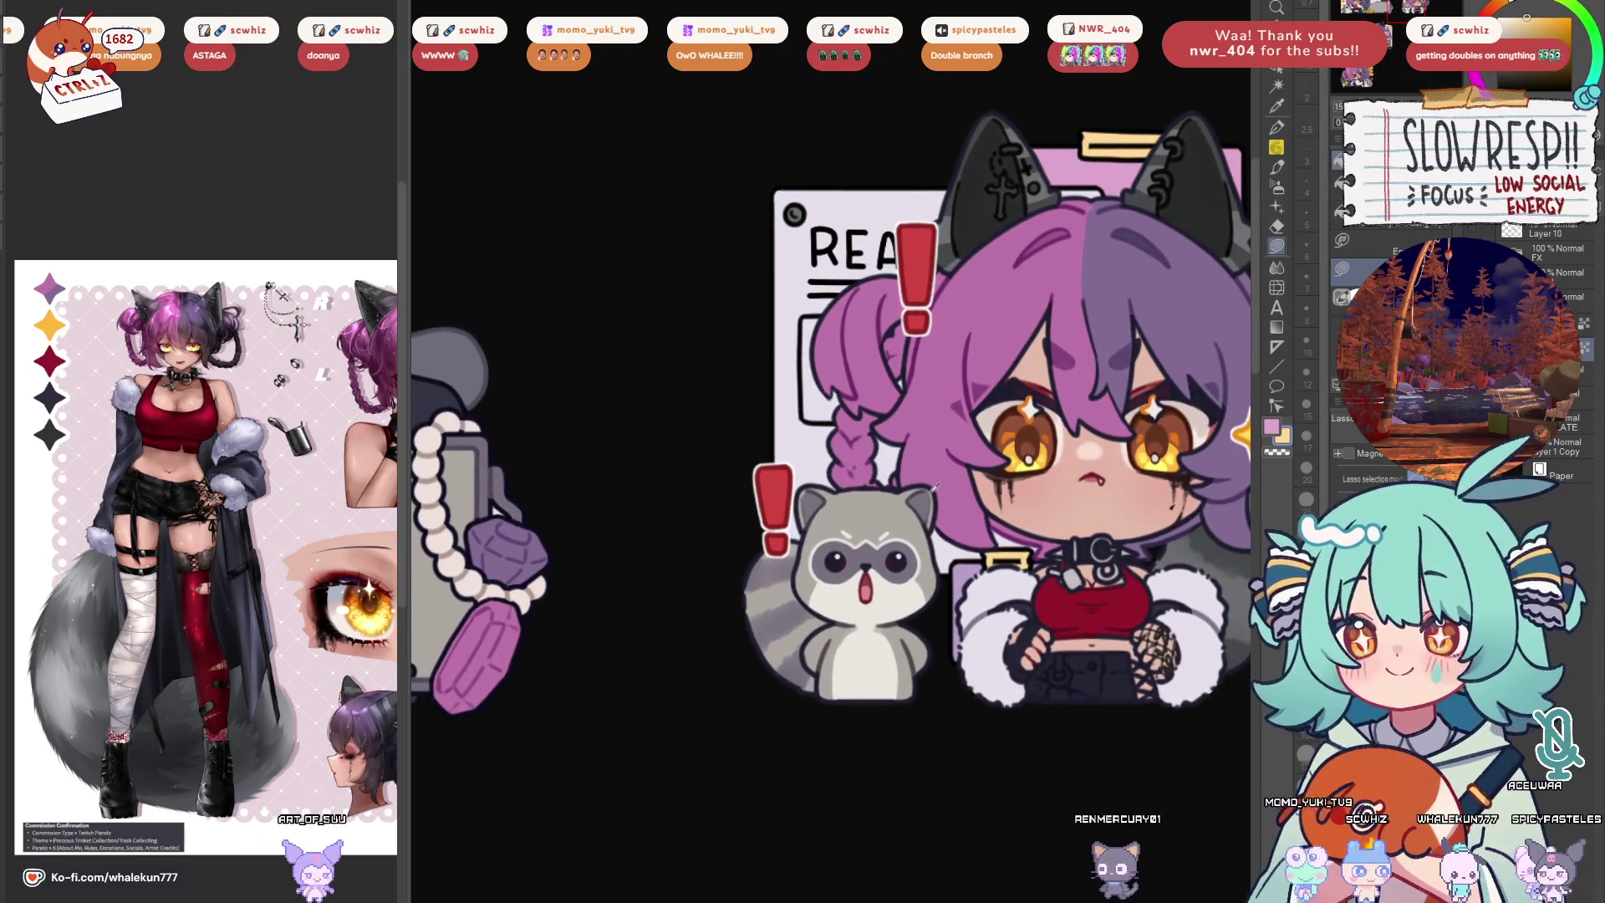
{"action": "scroll", "coordinate": [826, 333], "scroll_direction": "up", "scroll_amount": 4}
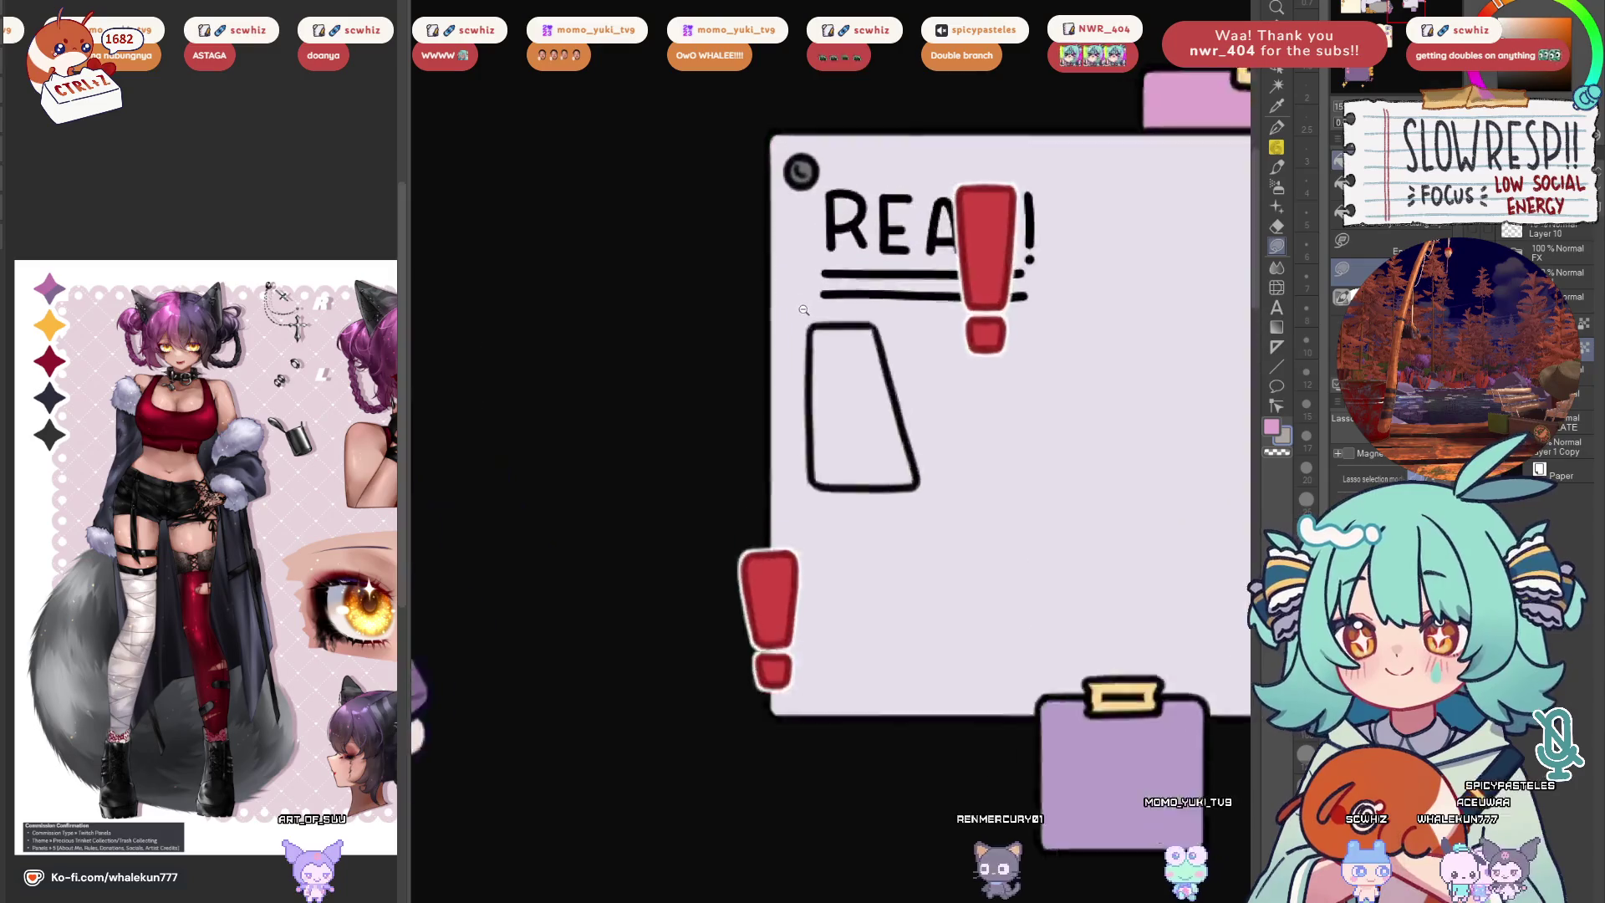
{"action": "mouse_move", "coordinate": [862, 525]}
{"action": "left_mouse_down"}
{"action": "mouse_move", "coordinate": [832, 545]}
{"action": "mouse_move", "coordinate": [873, 489]}
{"action": "mouse_move", "coordinate": [920, 502]}
{"action": "mouse_move", "coordinate": [962, 548]}
{"action": "left_mouse_up"}
{"action": "mouse_move", "coordinate": [899, 343]}
{"action": "left_mouse_down"}
{"action": "mouse_move", "coordinate": [906, 455]}
{"action": "mouse_move", "coordinate": [961, 544]}
{"action": "mouse_move", "coordinate": [910, 336]}
{"action": "left_mouse_up"}
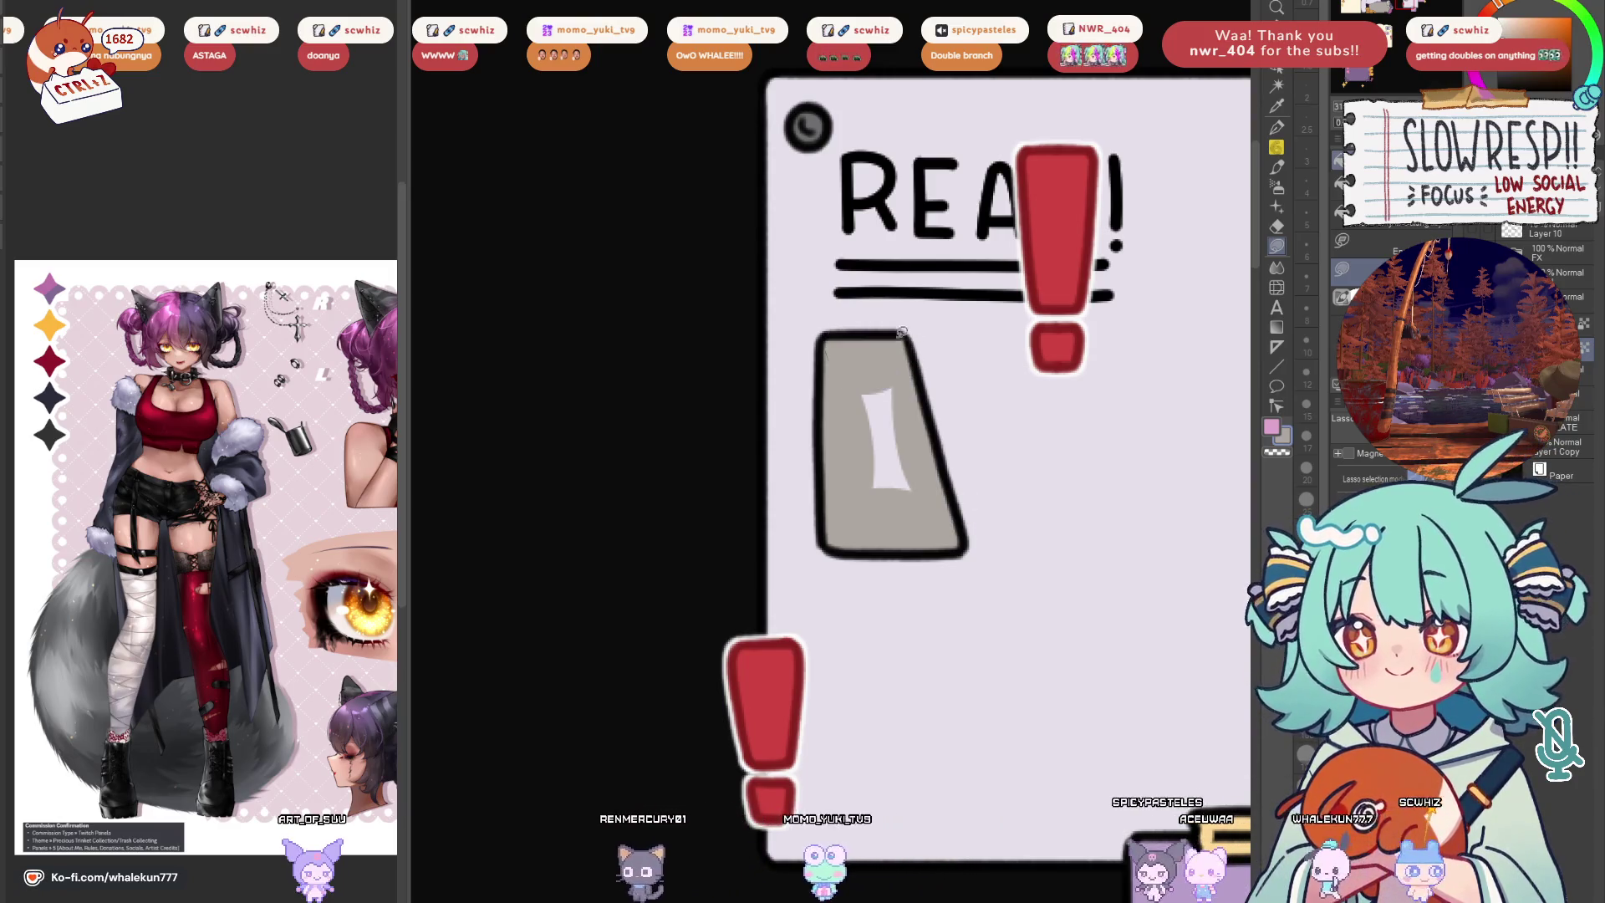
{"action": "left_click_drag", "start_coordinate": [870, 387], "coordinate": [895, 494]}
{"action": "key", "text": "ctrl+0"}
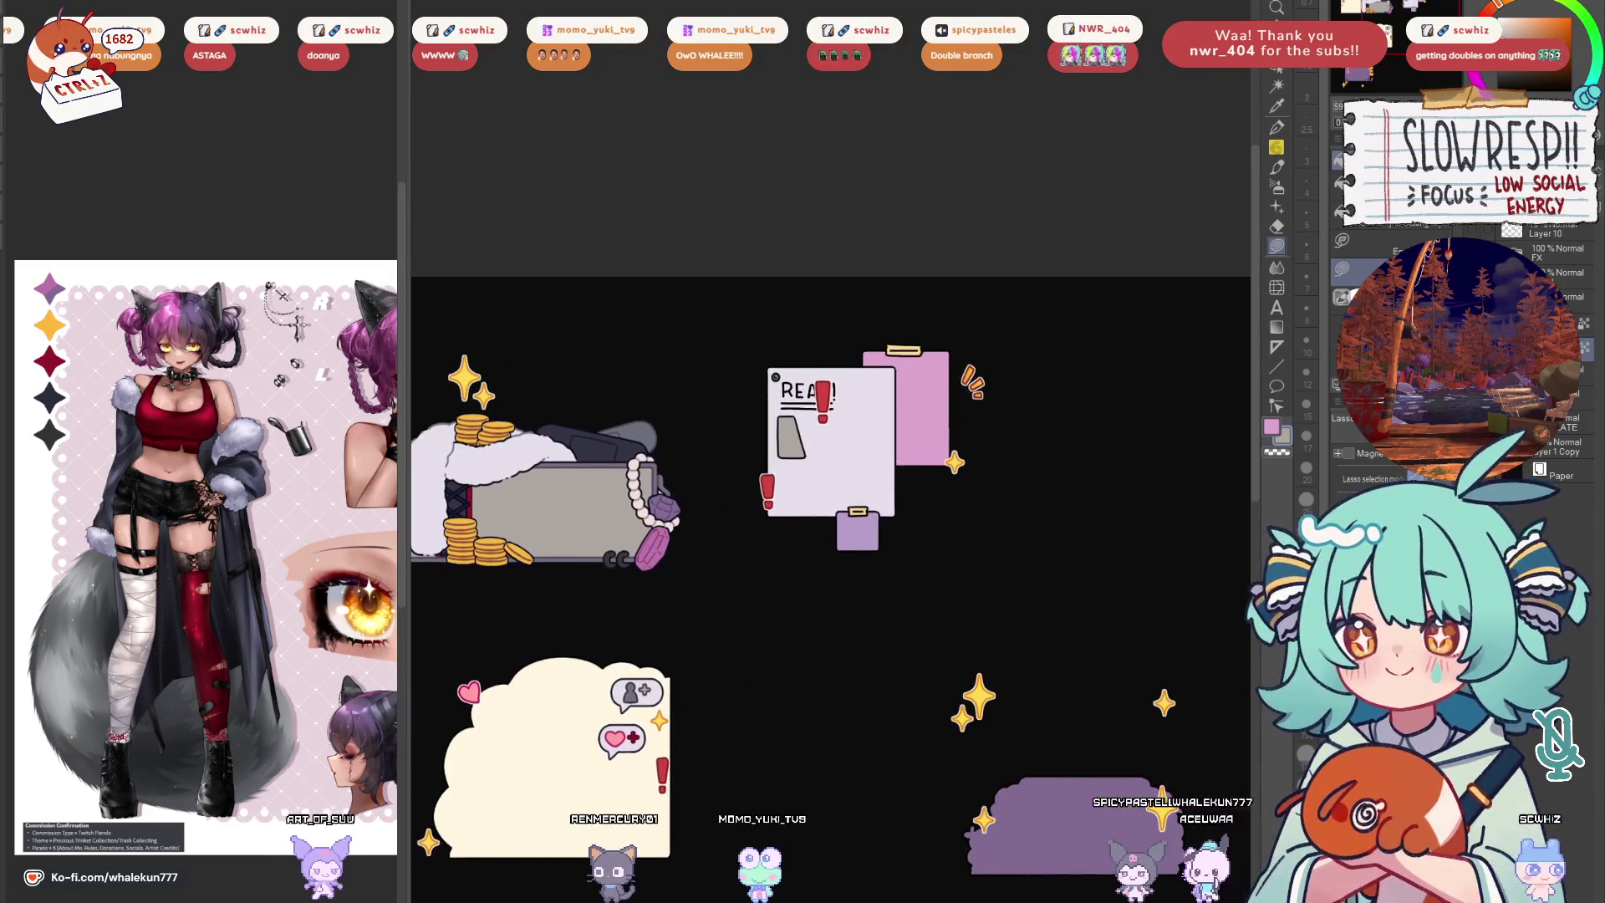
Sample the black outline colour and recolour the REA lineart grey on the clipboard
{"action": "scroll", "coordinate": [824, 336], "scroll_direction": "up", "scroll_amount": 5}
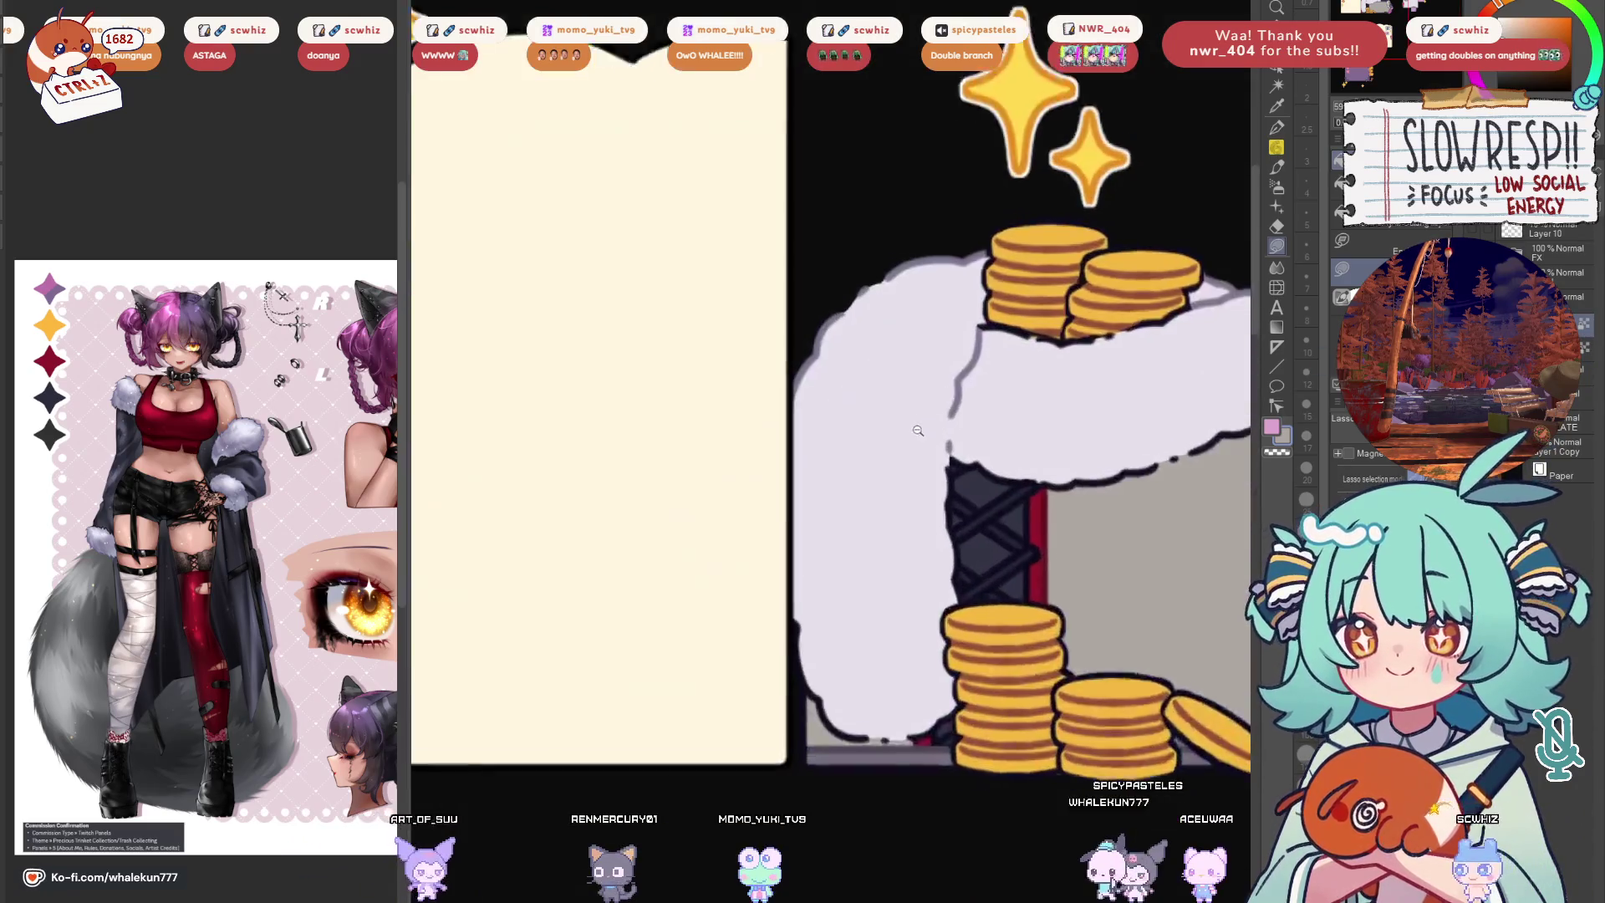
{"action": "left_click", "coordinate": [1103, 312], "text": "alt"}
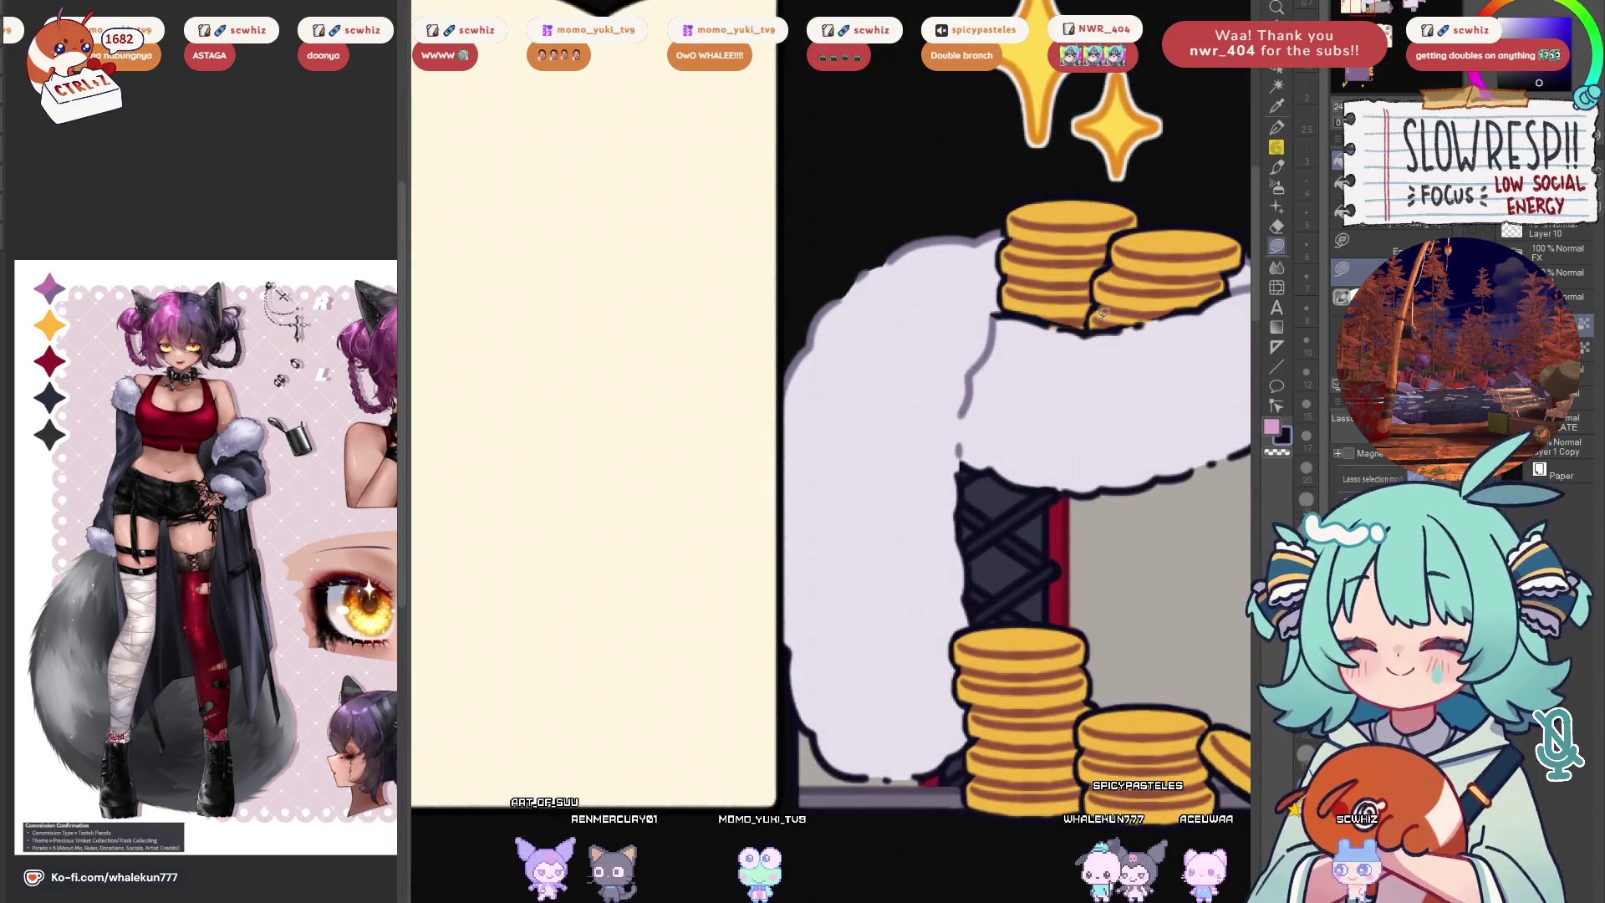
{"action": "scroll", "coordinate": [954, 477], "scroll_direction": "down", "scroll_amount": 5}
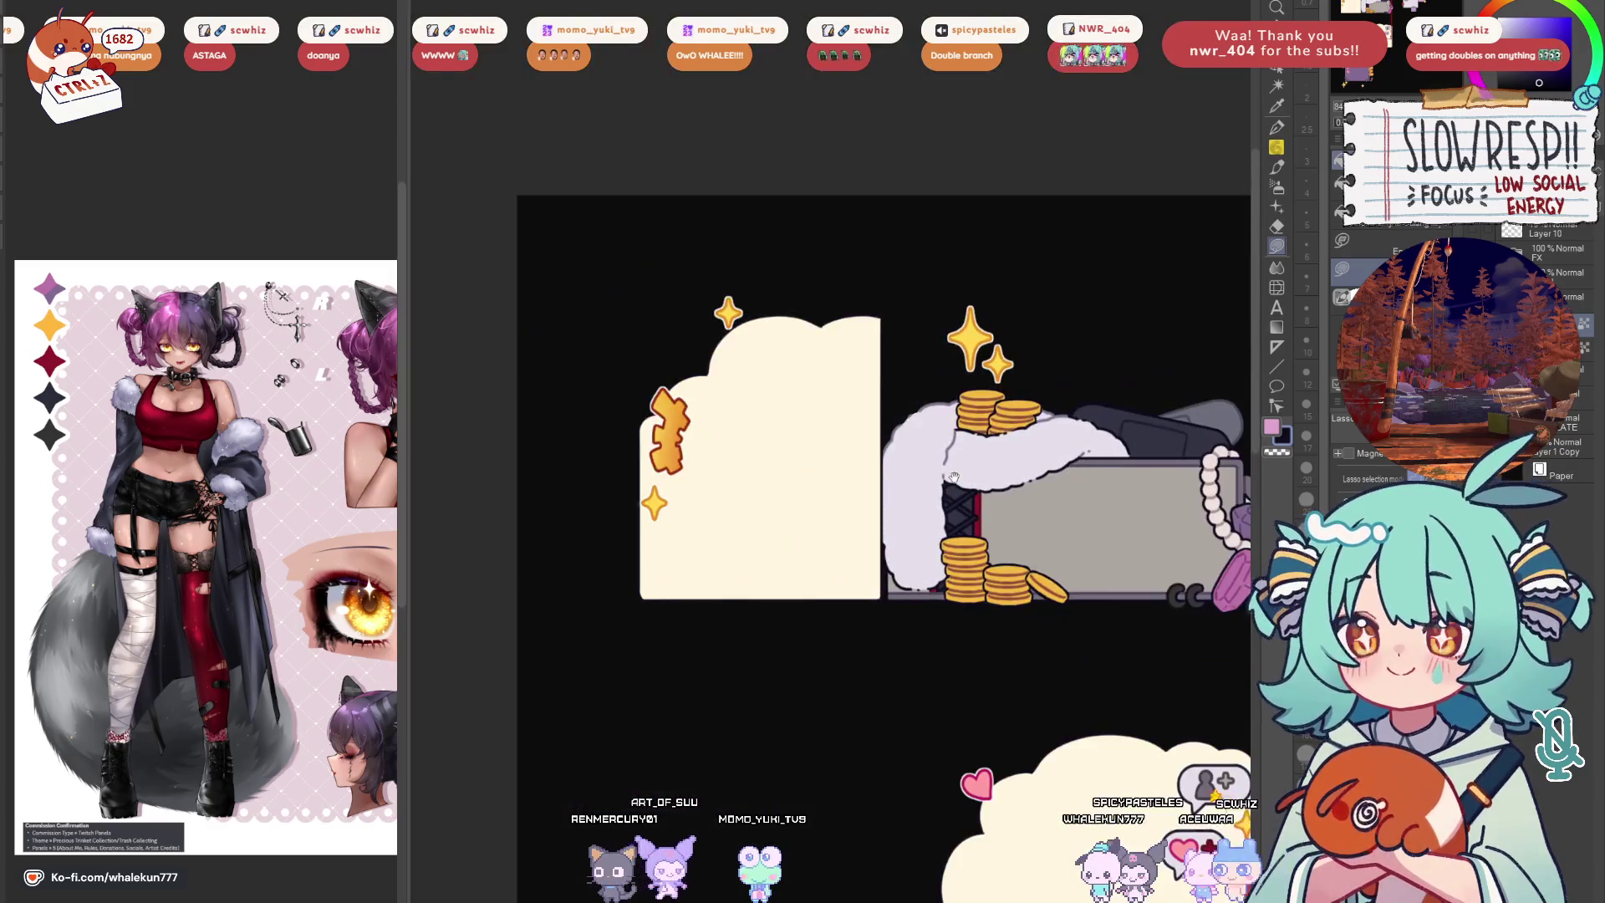
{"action": "left_click_drag", "start_coordinate": [1156, 509], "coordinate": [922, 478]}
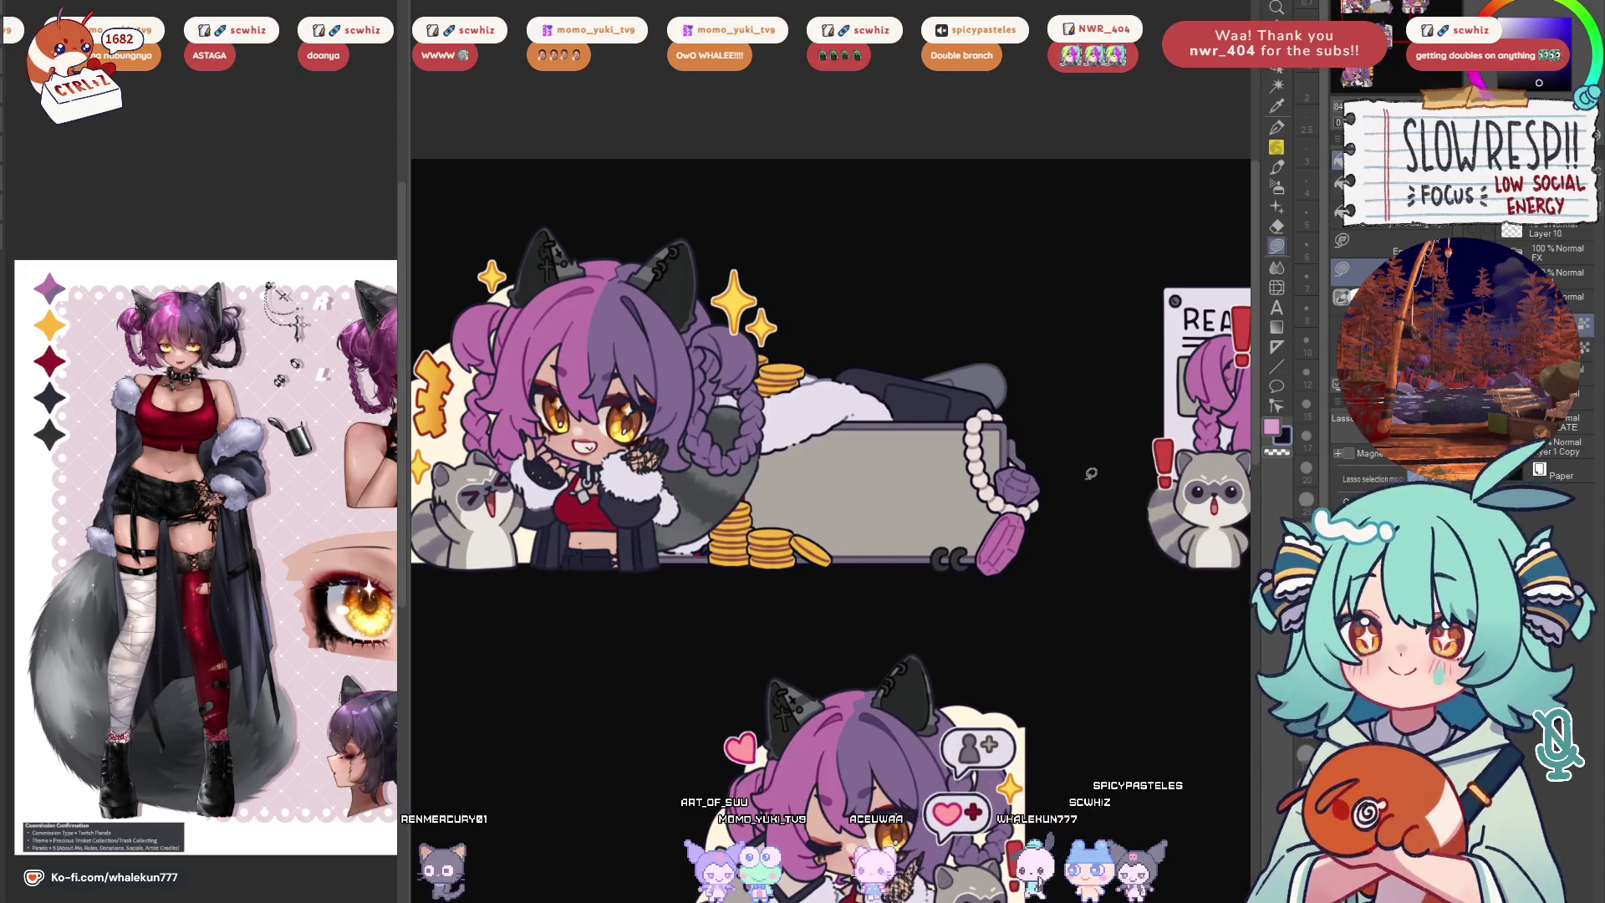
{"action": "left_click_drag", "start_coordinate": [1101, 578], "coordinate": [716, 695]}
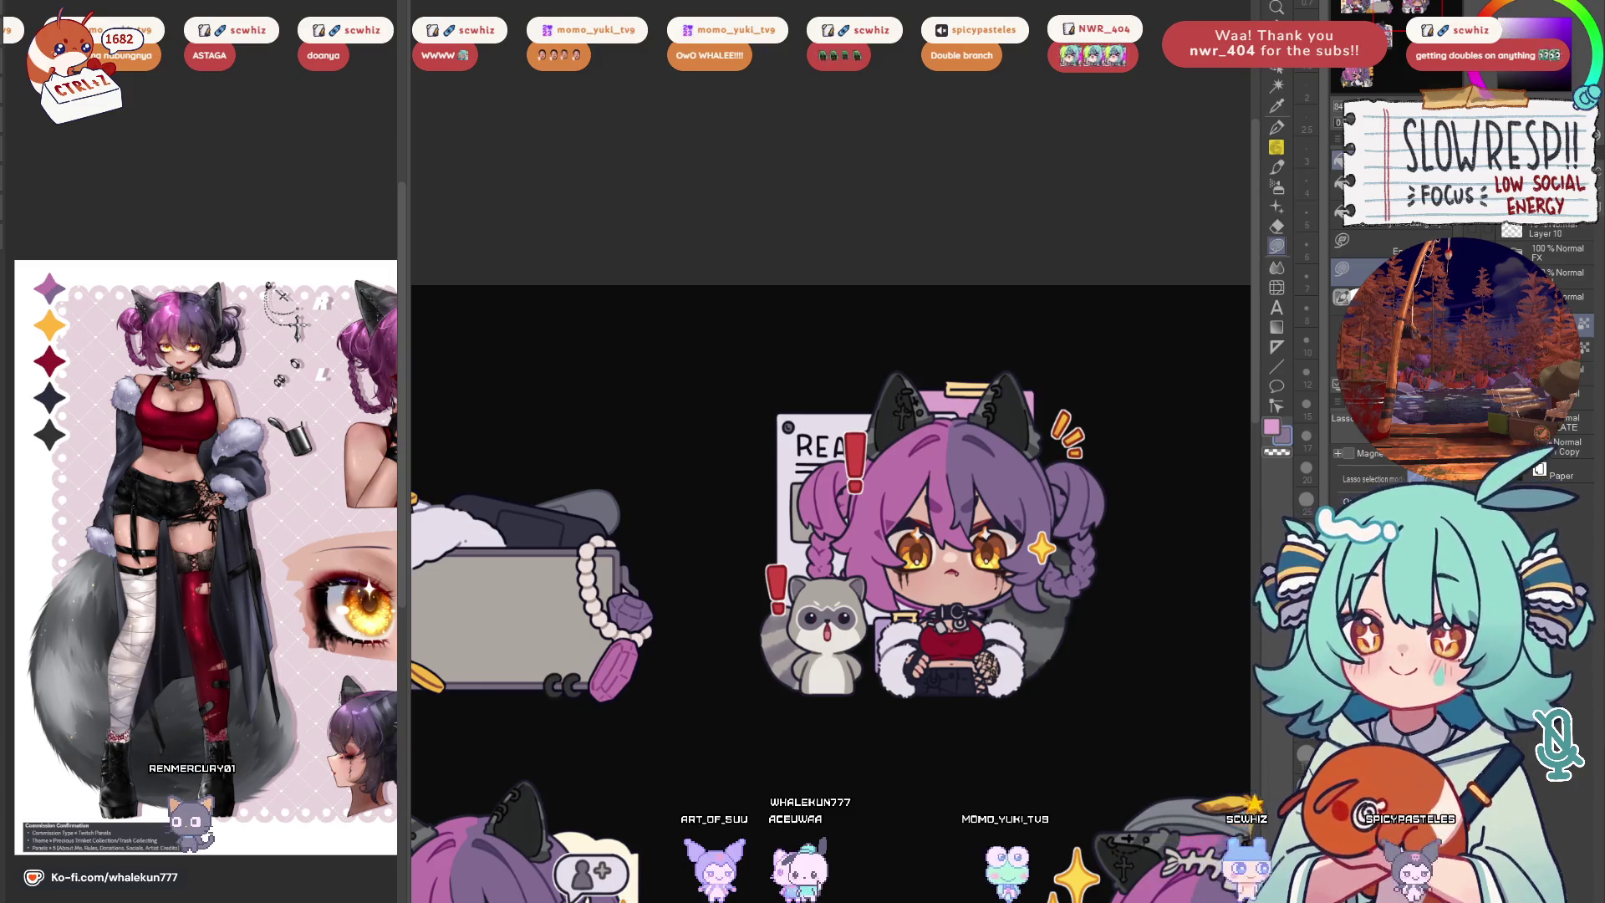
{"action": "scroll", "coordinate": [809, 447], "scroll_direction": "up", "scroll_amount": 4}
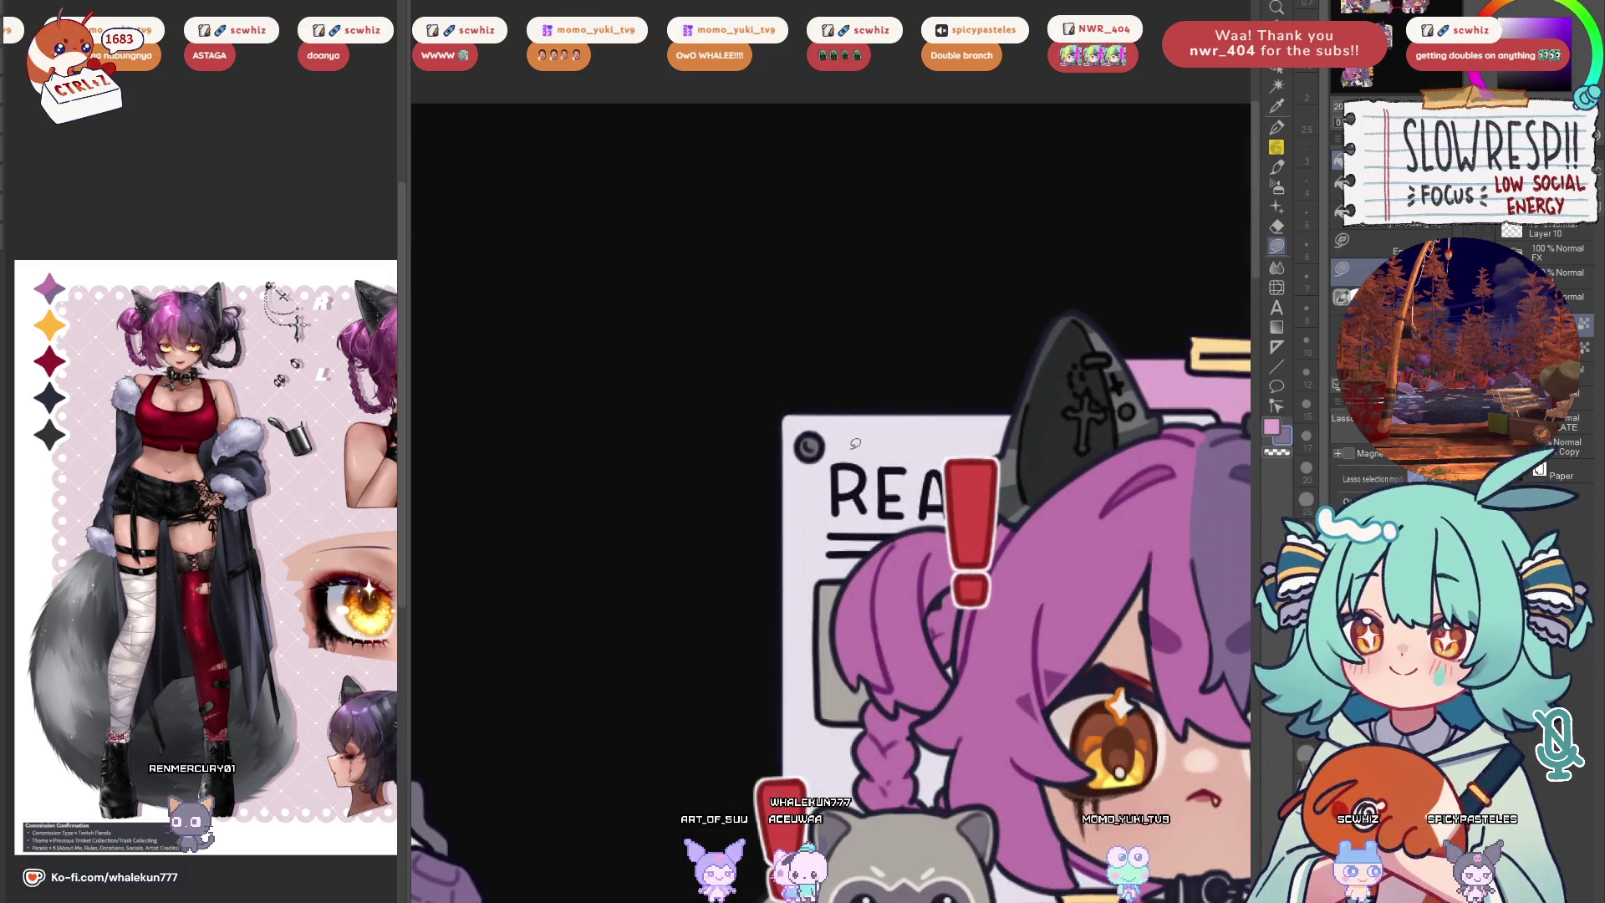
{"action": "key", "text": "Delete"}
{"action": "key", "text": "ctrl+d"}
Pan across the clipboard chibi and zoom out to fit the whole character in view
{"action": "mouse_move", "coordinate": [927, 724]}
{"action": "left_mouse_down"}
{"action": "mouse_move", "coordinate": [943, 676]}
{"action": "mouse_move", "coordinate": [918, 542]}
{"action": "left_mouse_up"}
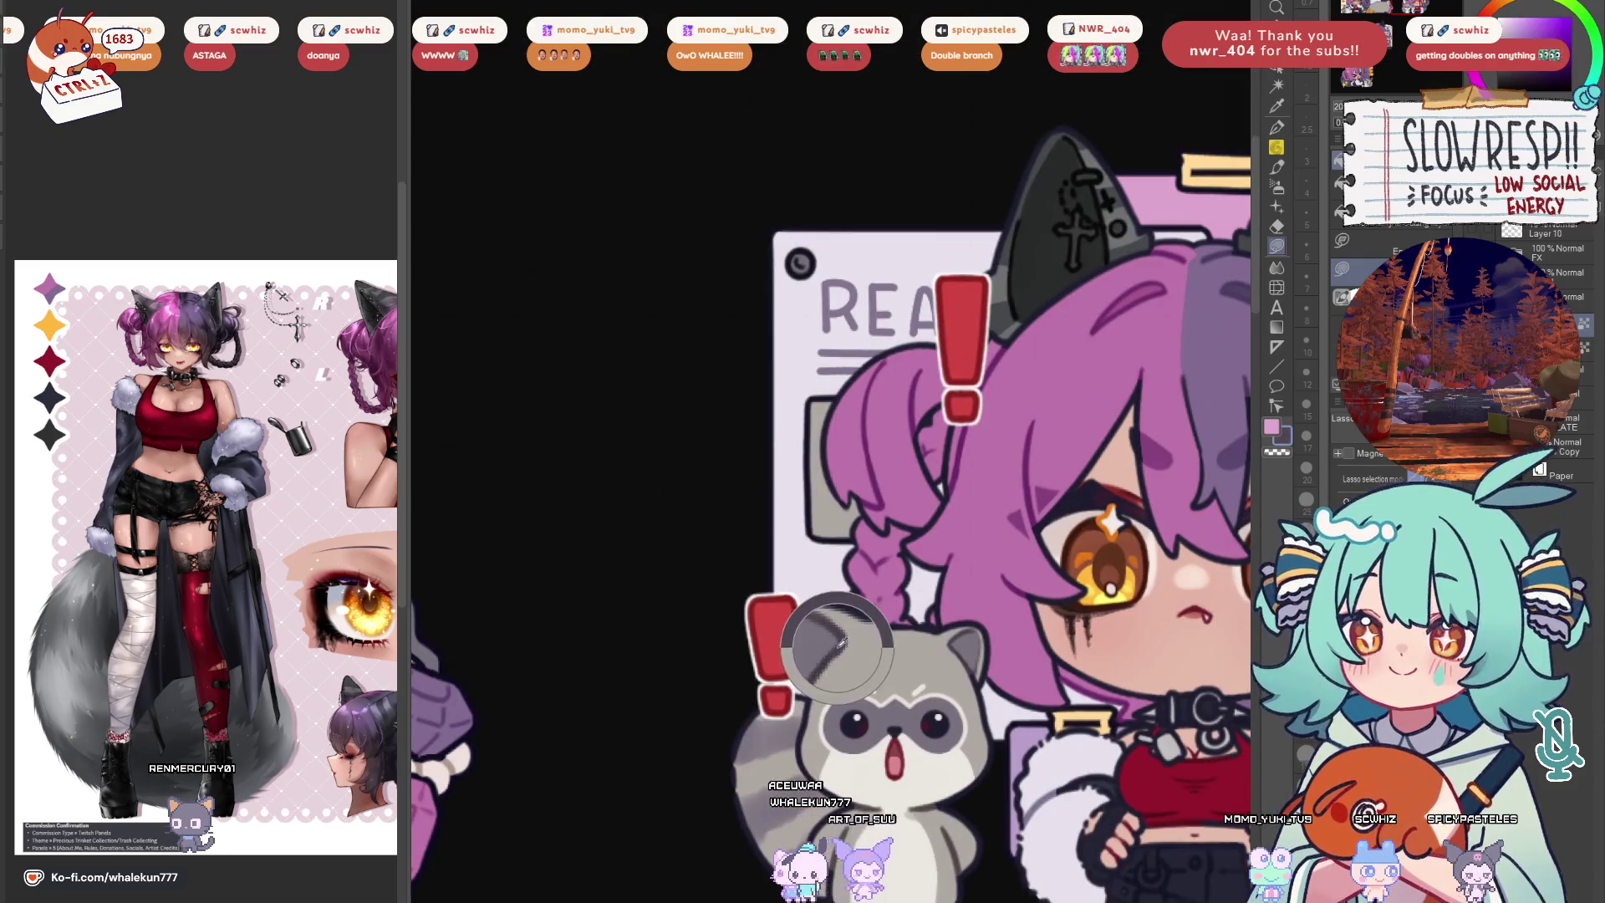
{"action": "left_click_drag", "start_coordinate": [799, 383], "coordinate": [796, 527]}
{"action": "left_click_drag", "start_coordinate": [928, 485], "coordinate": [798, 560]}
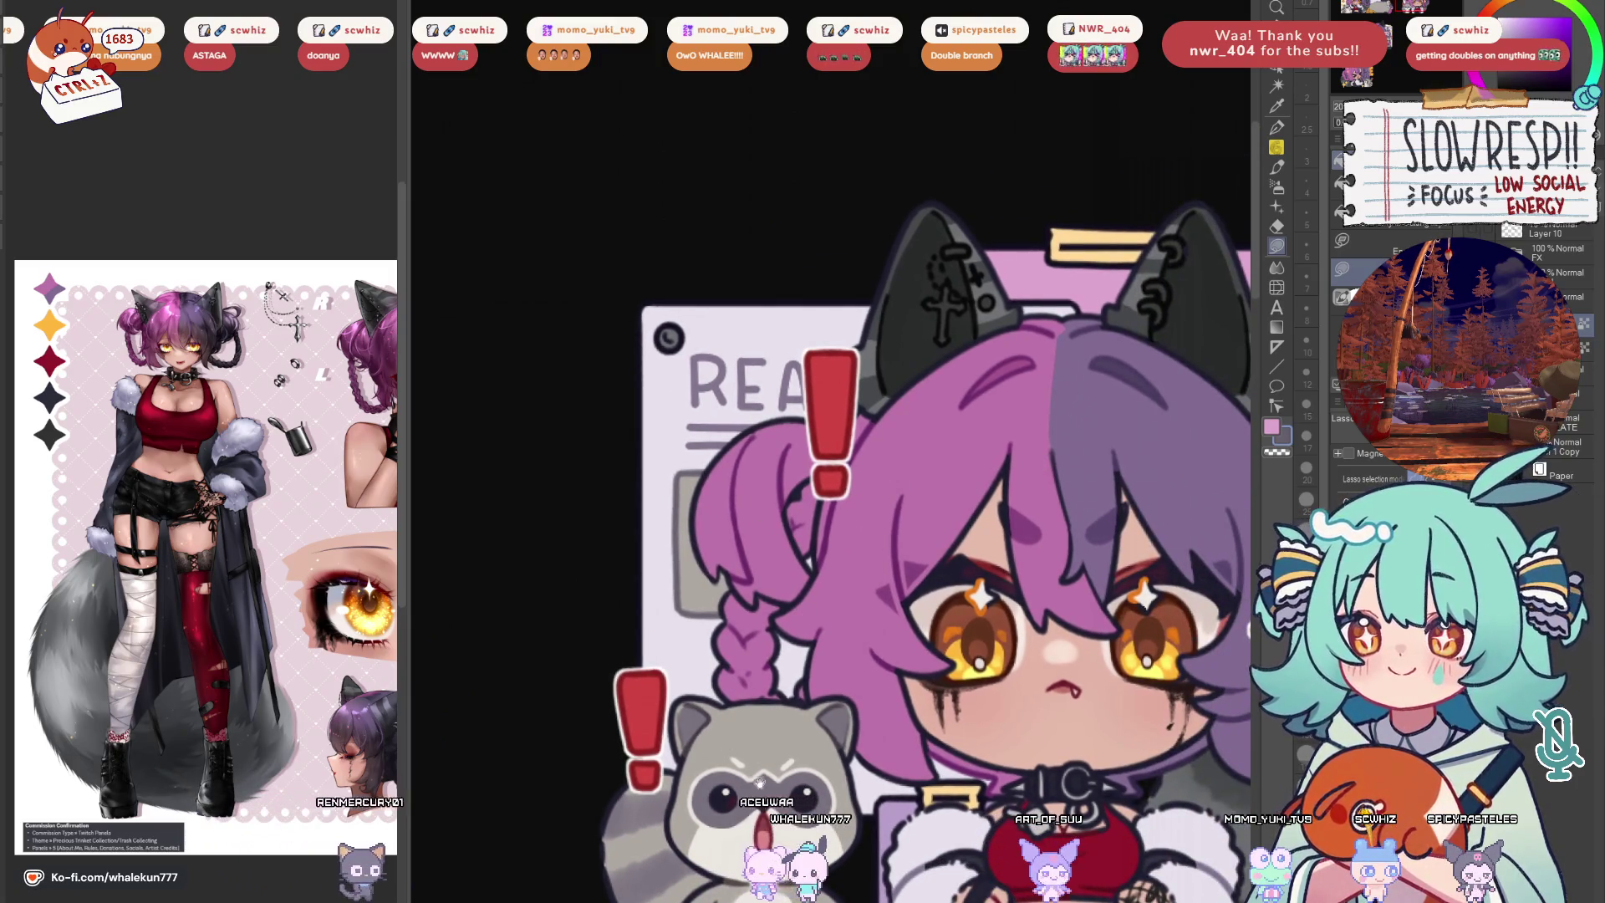
{"action": "left_click_drag", "start_coordinate": [757, 776], "coordinate": [811, 636]}
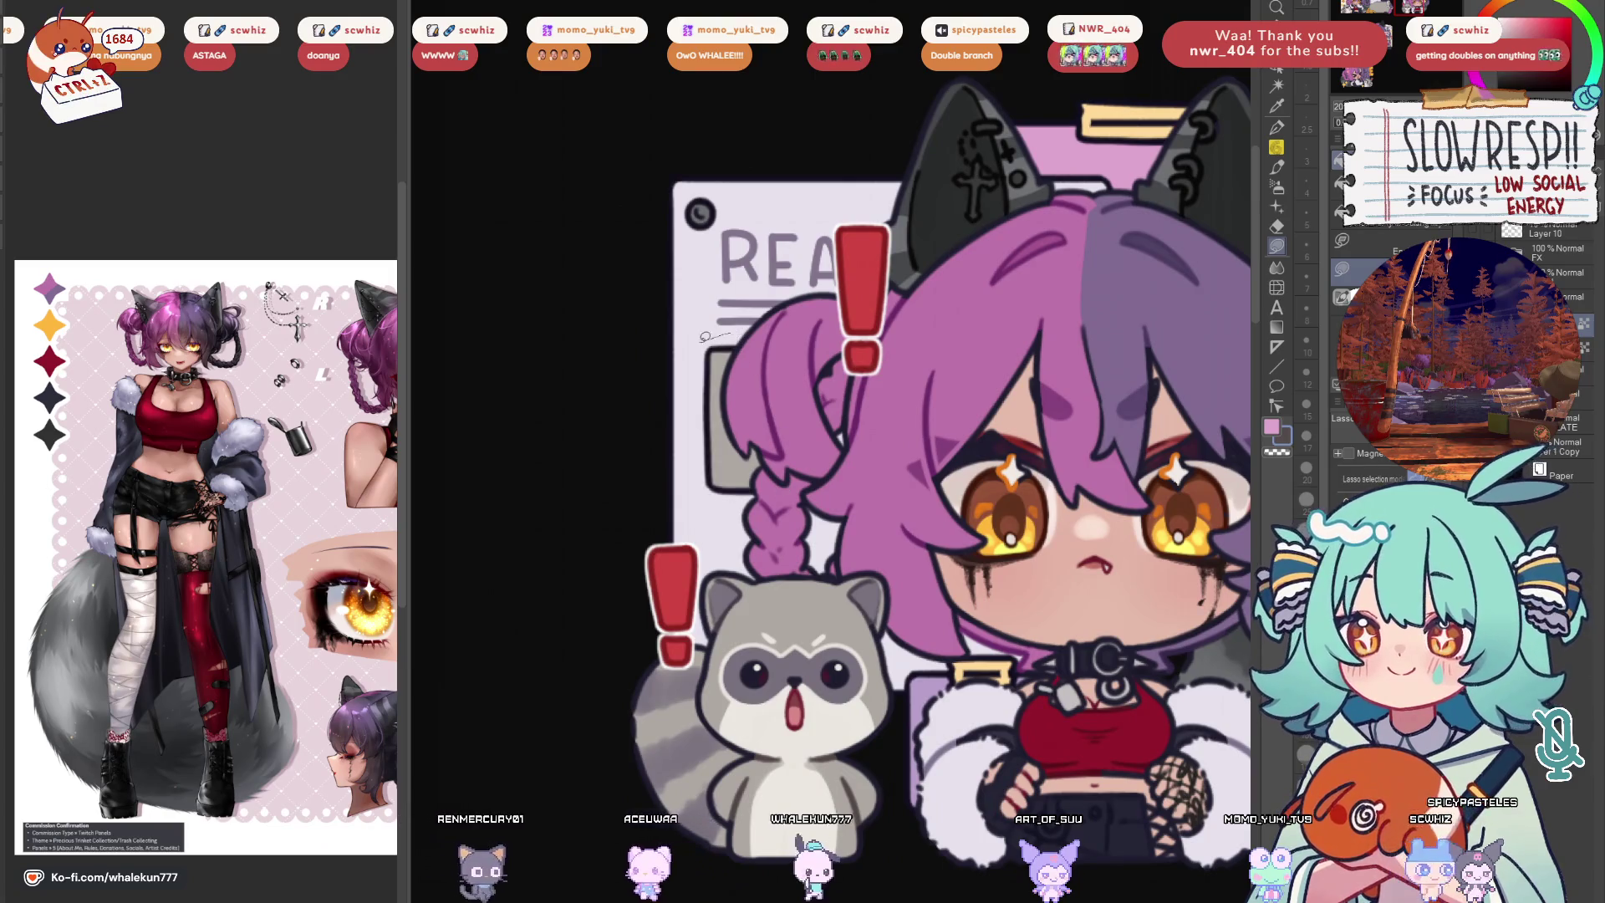
{"action": "left_click_drag", "start_coordinate": [842, 431], "coordinate": [913, 645]}
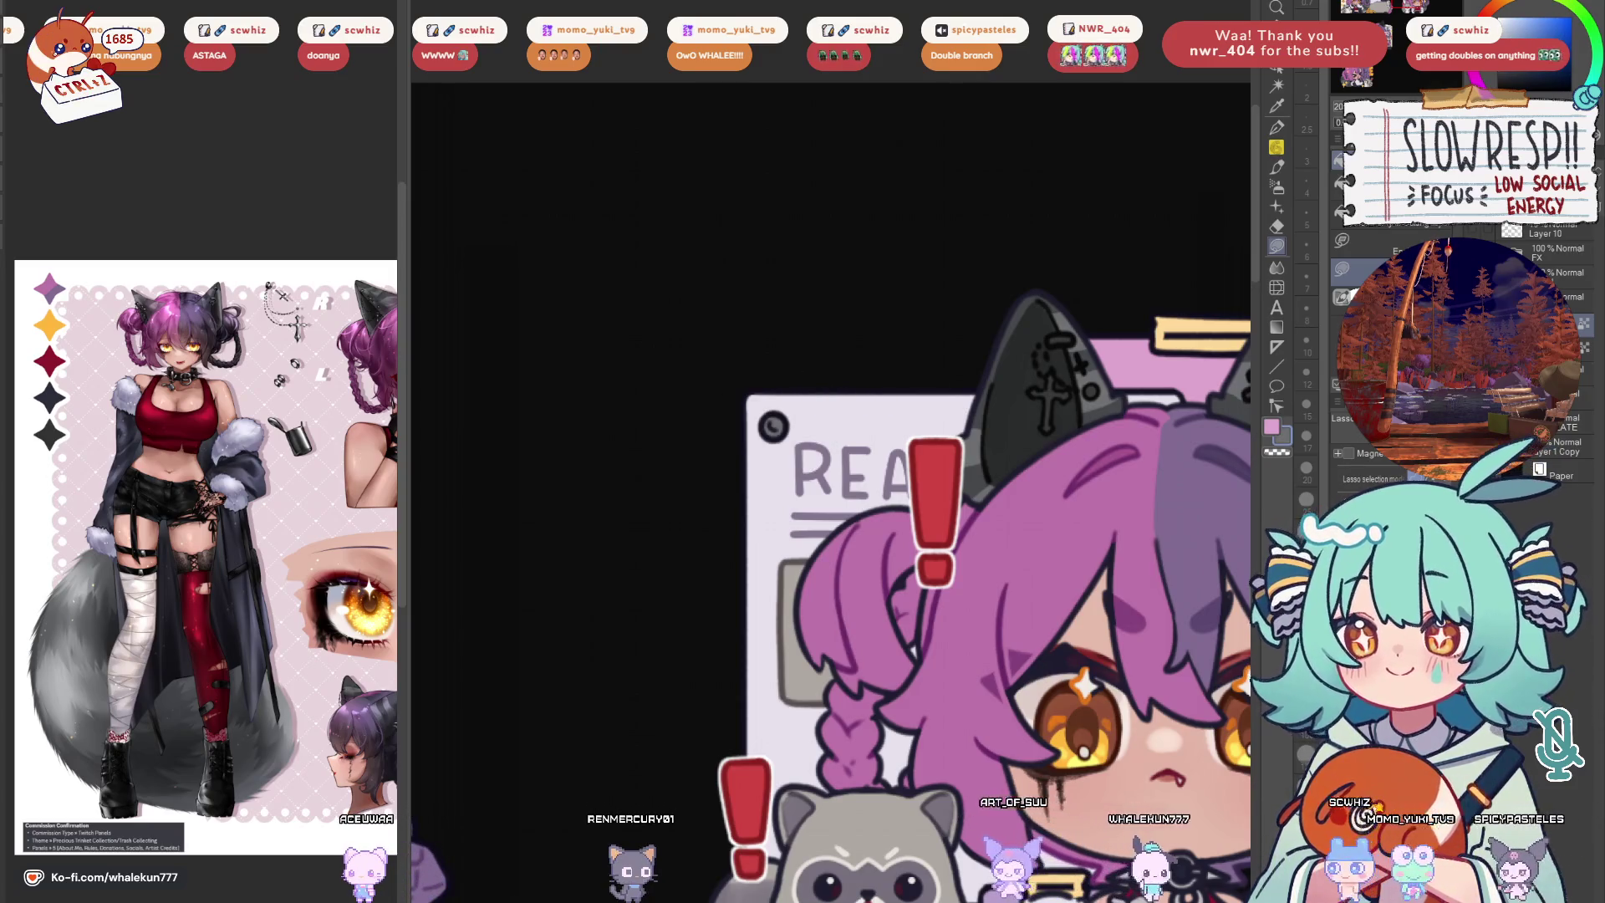
{"action": "key", "text": "ctrl+minus"}
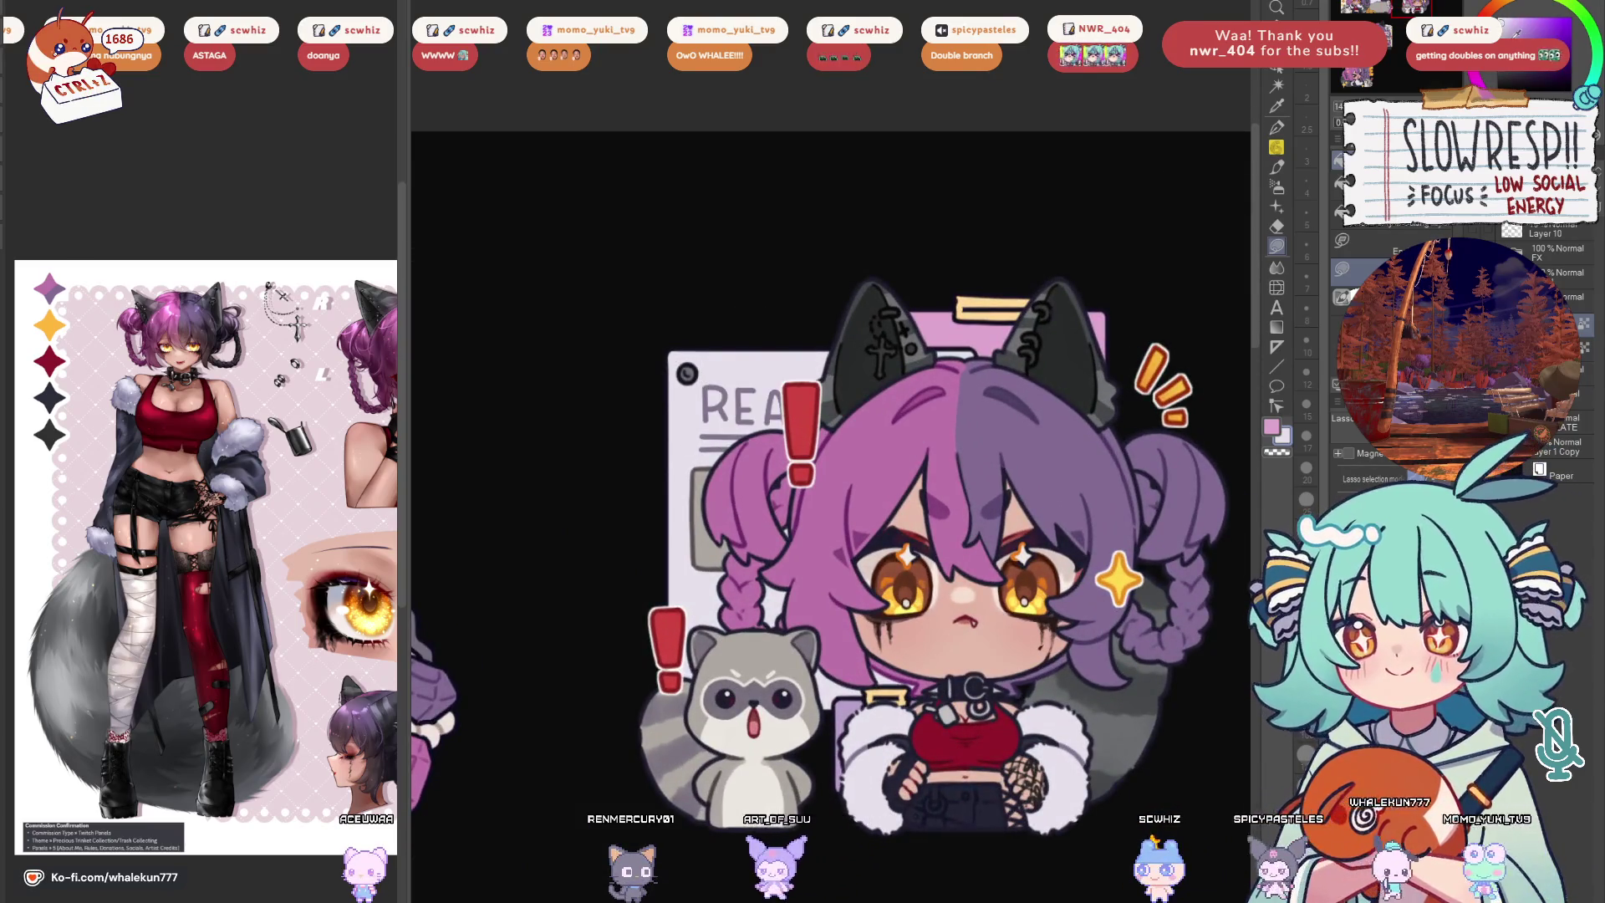
{"action": "left_click_drag", "start_coordinate": [1074, 355], "coordinate": [1054, 438]}
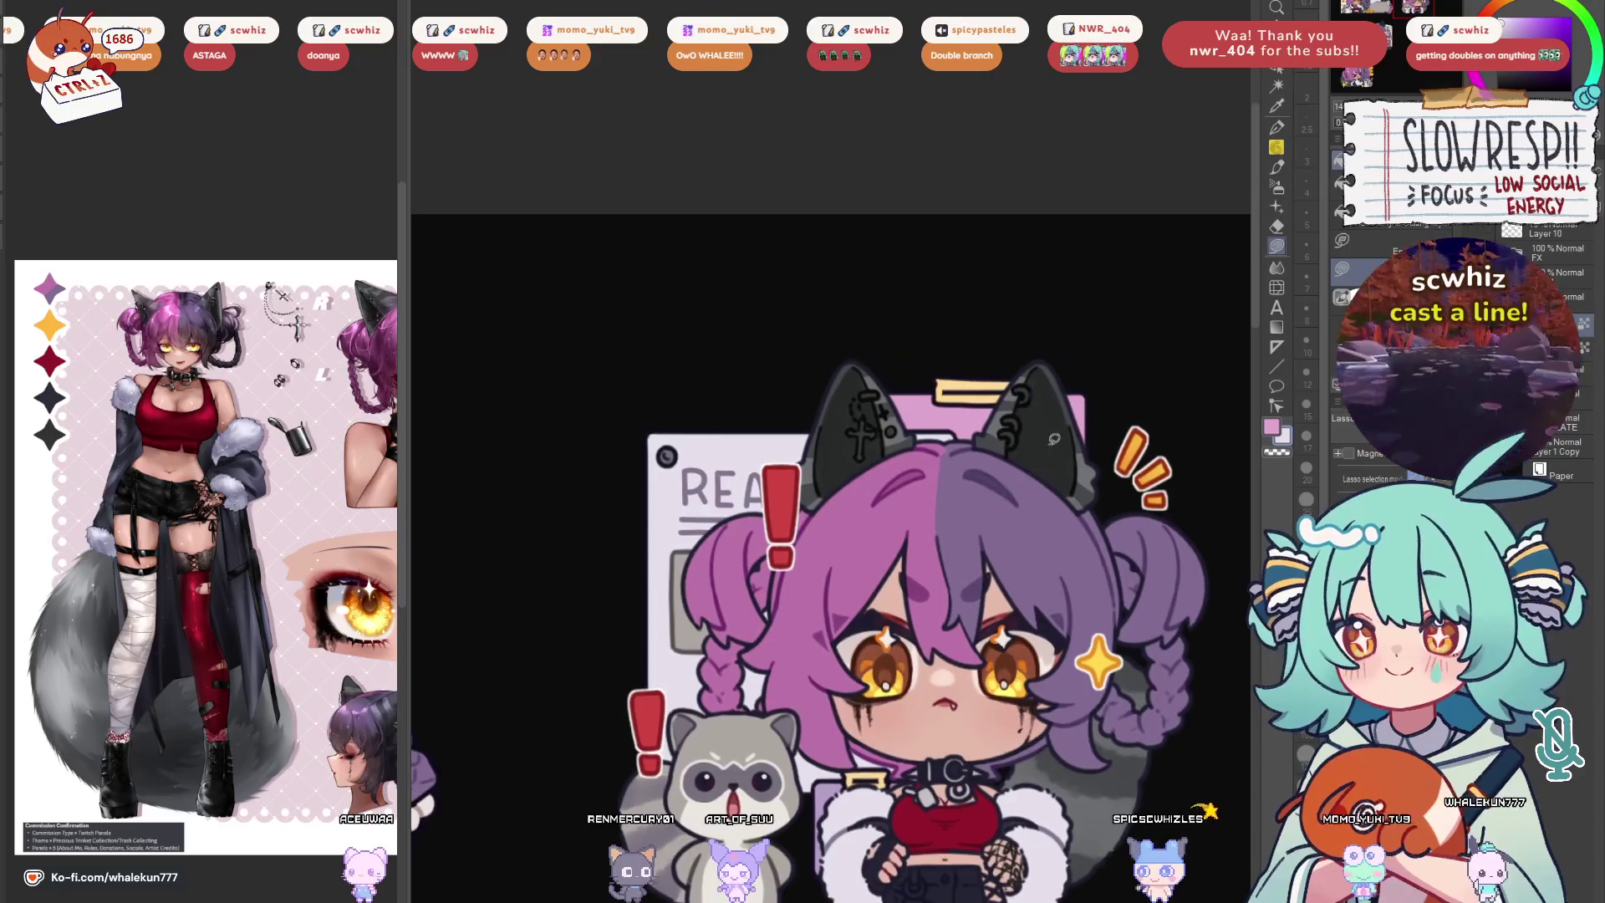
Sample the clipboard card's pink and fill the dark gap beside it with pink
{"action": "scroll", "coordinate": [952, 415], "scroll_direction": "up", "scroll_amount": 3}
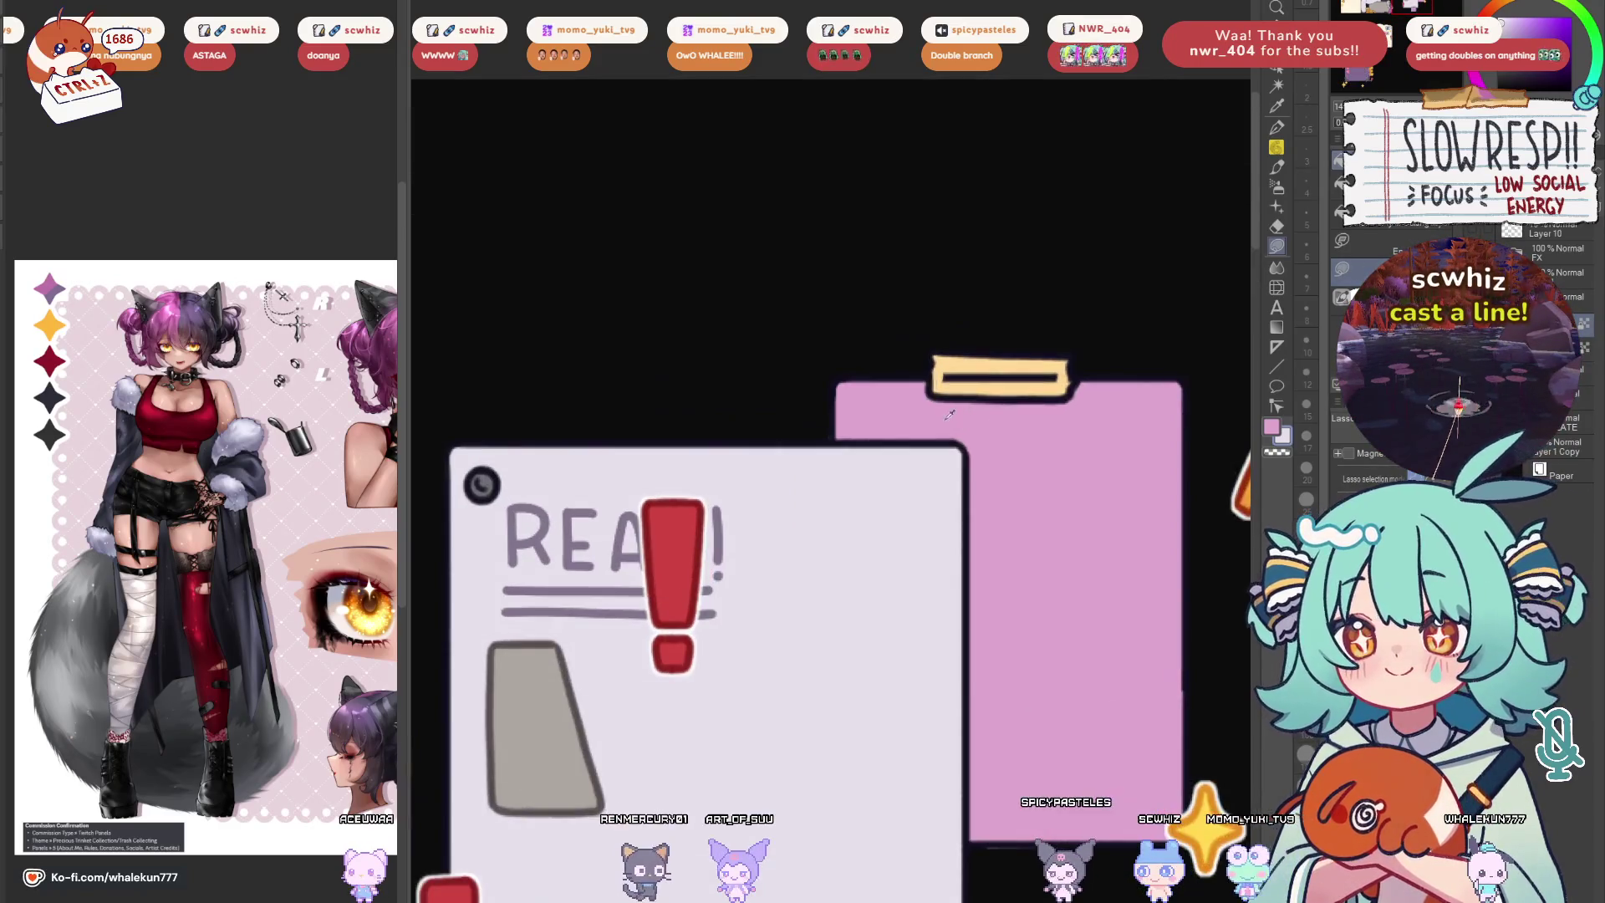
{"action": "left_click", "coordinate": [843, 434]}
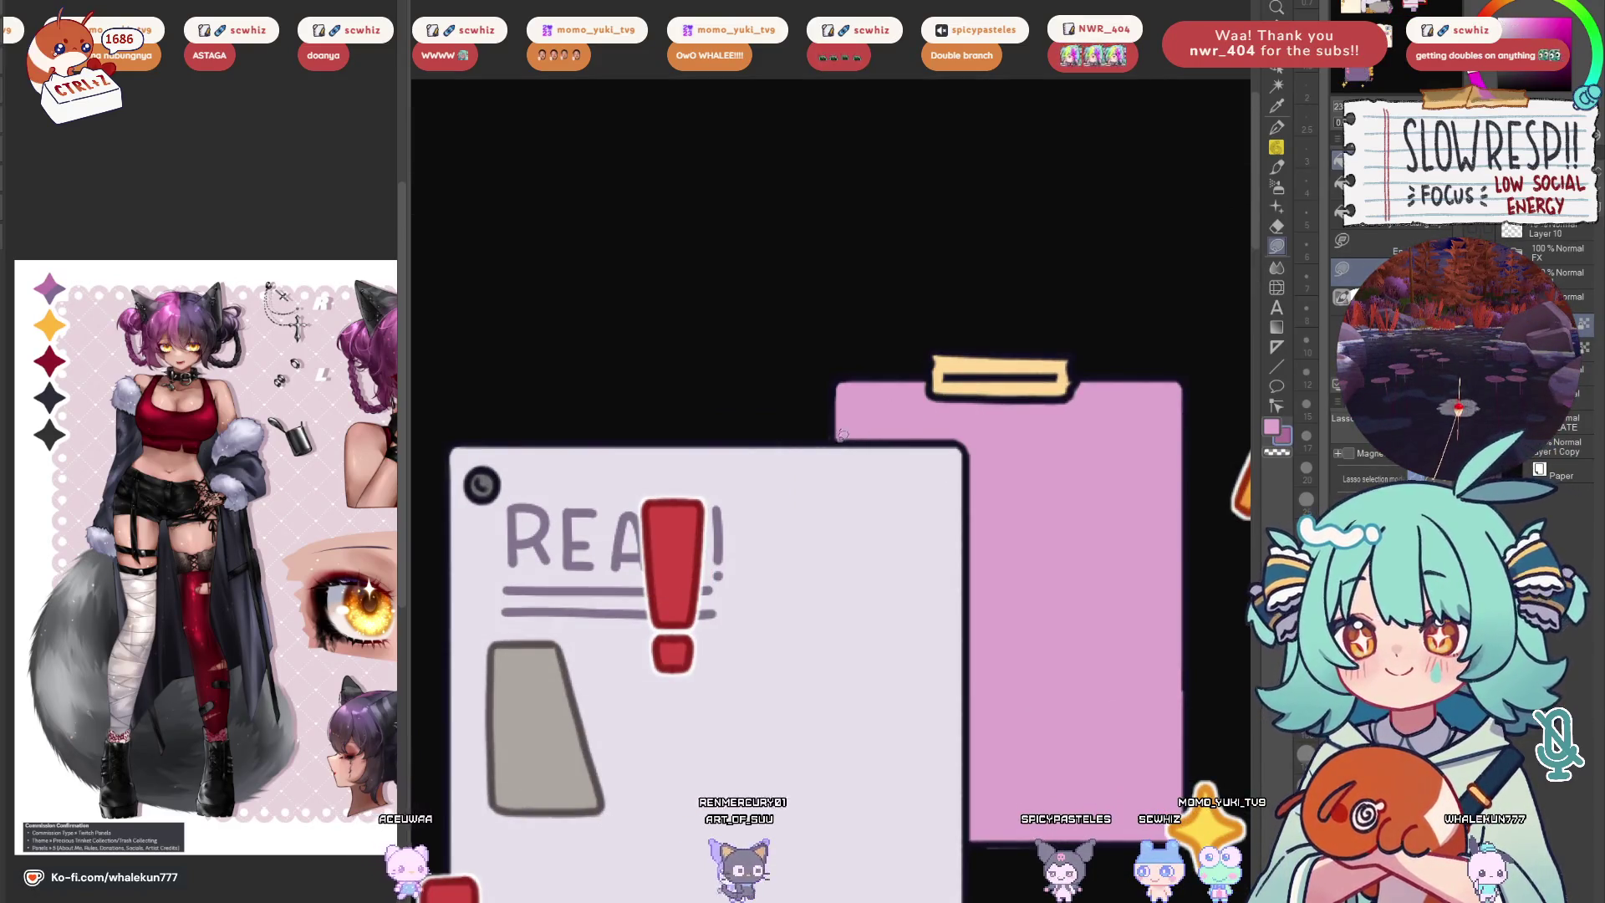
{"action": "left_click_drag", "start_coordinate": [843, 434], "coordinate": [825, 310]}
{"action": "mouse_move", "coordinate": [966, 339]}
{"action": "left_mouse_down"}
{"action": "mouse_move", "coordinate": [909, 518]}
{"action": "mouse_move", "coordinate": [939, 703]}
{"action": "mouse_move", "coordinate": [960, 343]}
{"action": "left_mouse_up"}
{"action": "scroll", "coordinate": [970, 585], "scroll_direction": "up", "scroll_amount": 3}
{"action": "left_click", "coordinate": [1007, 446], "text": "alt"}
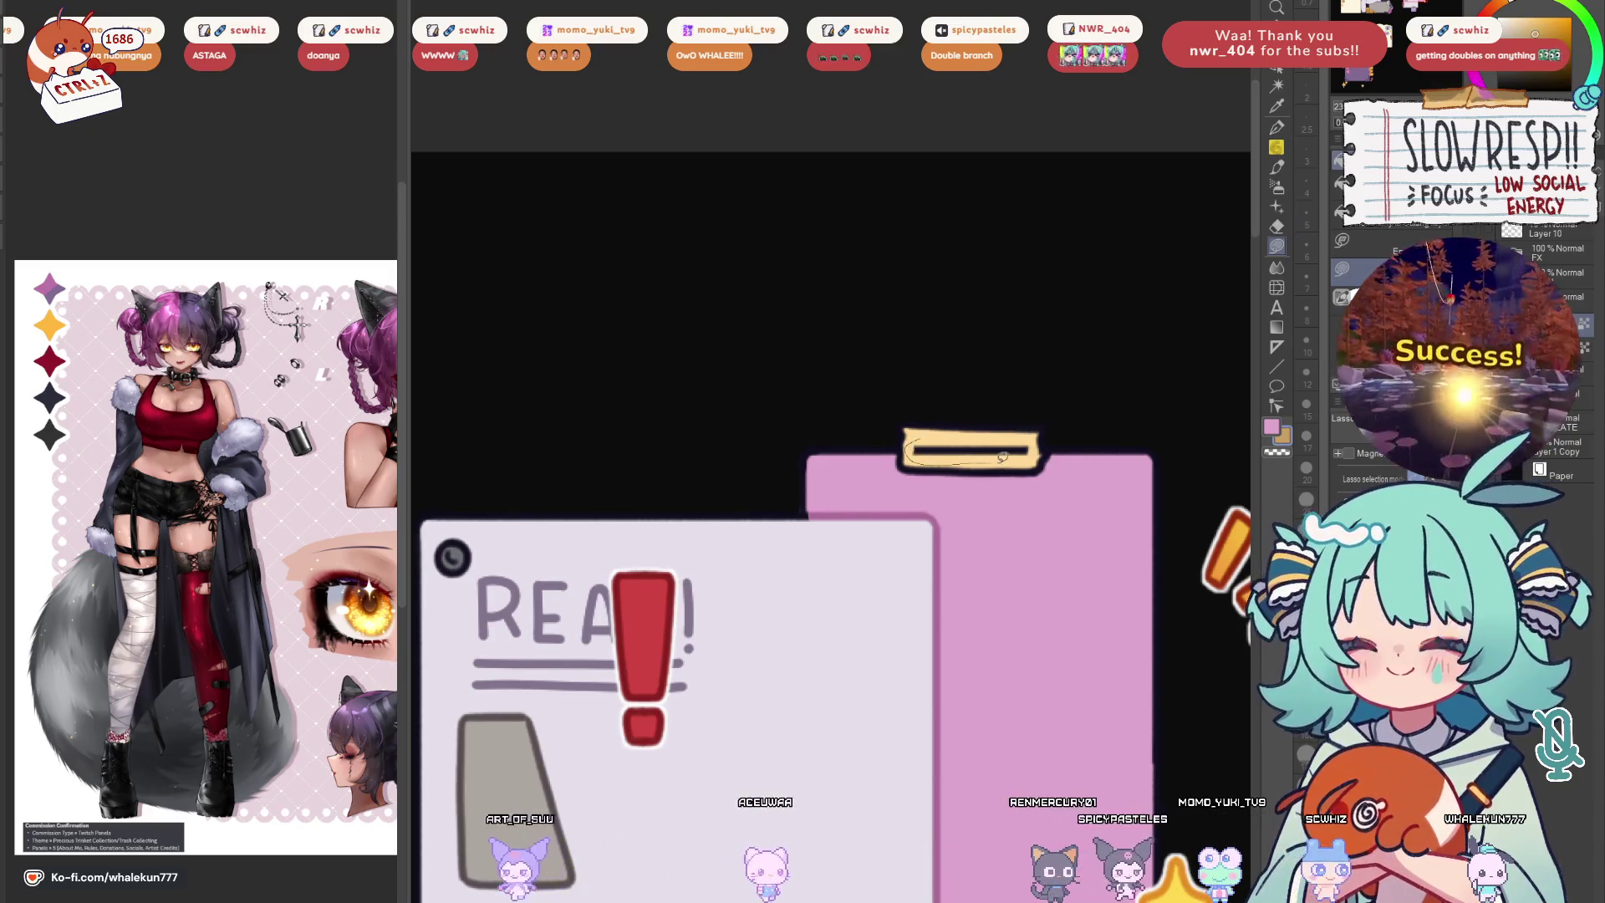
Zoom out and pan past the coin box panel to view all five emote panels
{"action": "scroll", "coordinate": [907, 522], "scroll_direction": "down", "scroll_amount": 3}
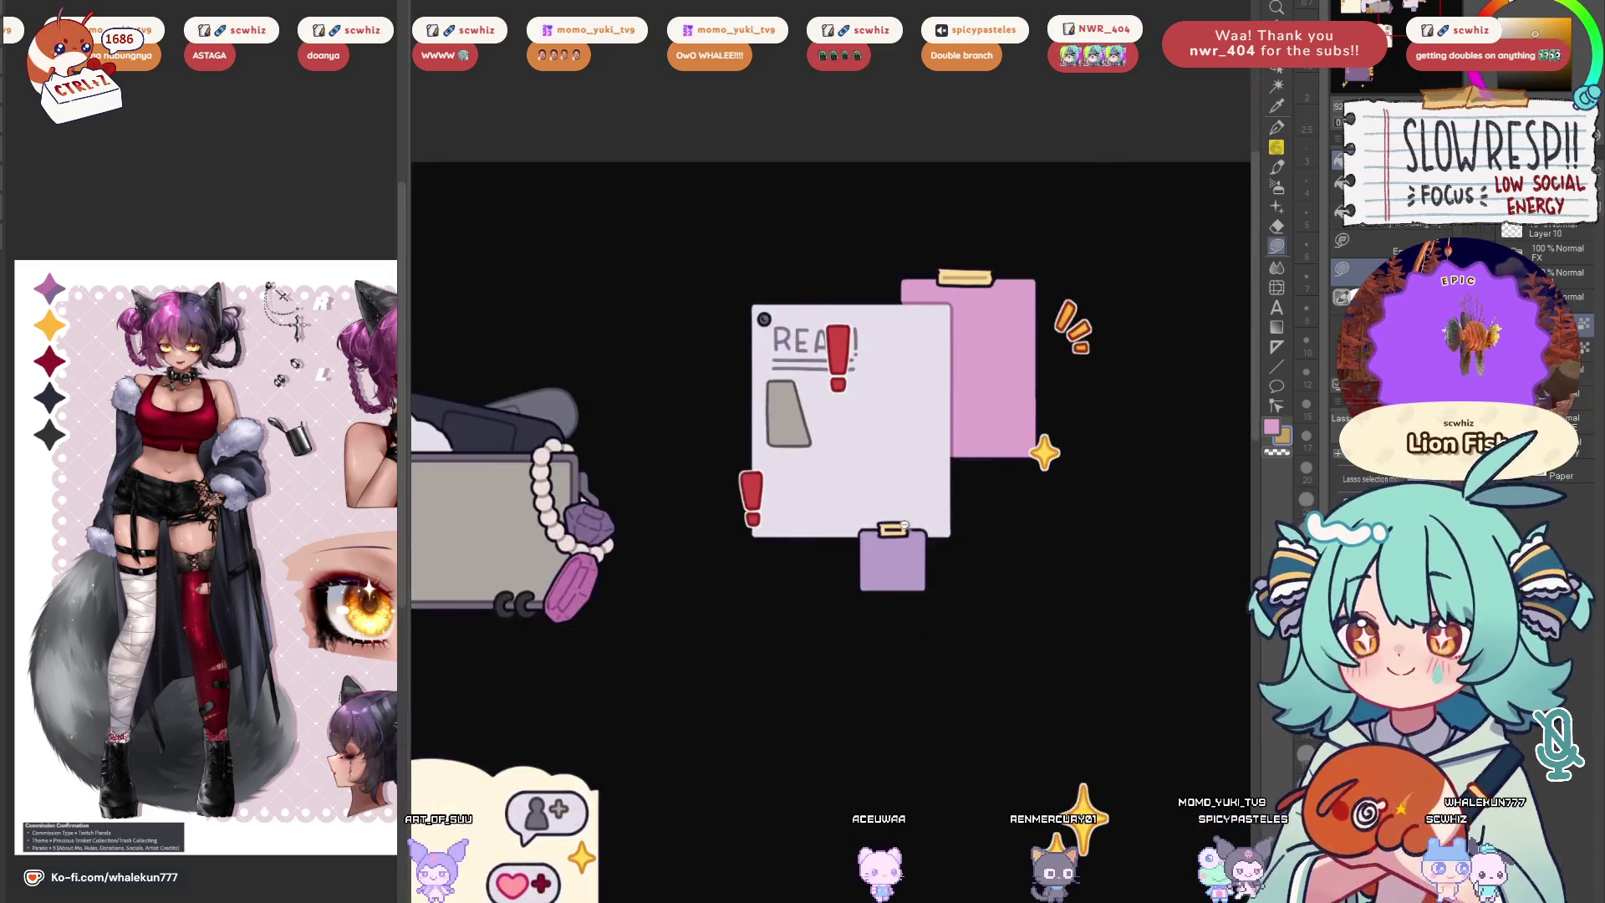
{"action": "scroll", "coordinate": [907, 522], "scroll_direction": "up", "scroll_amount": 4}
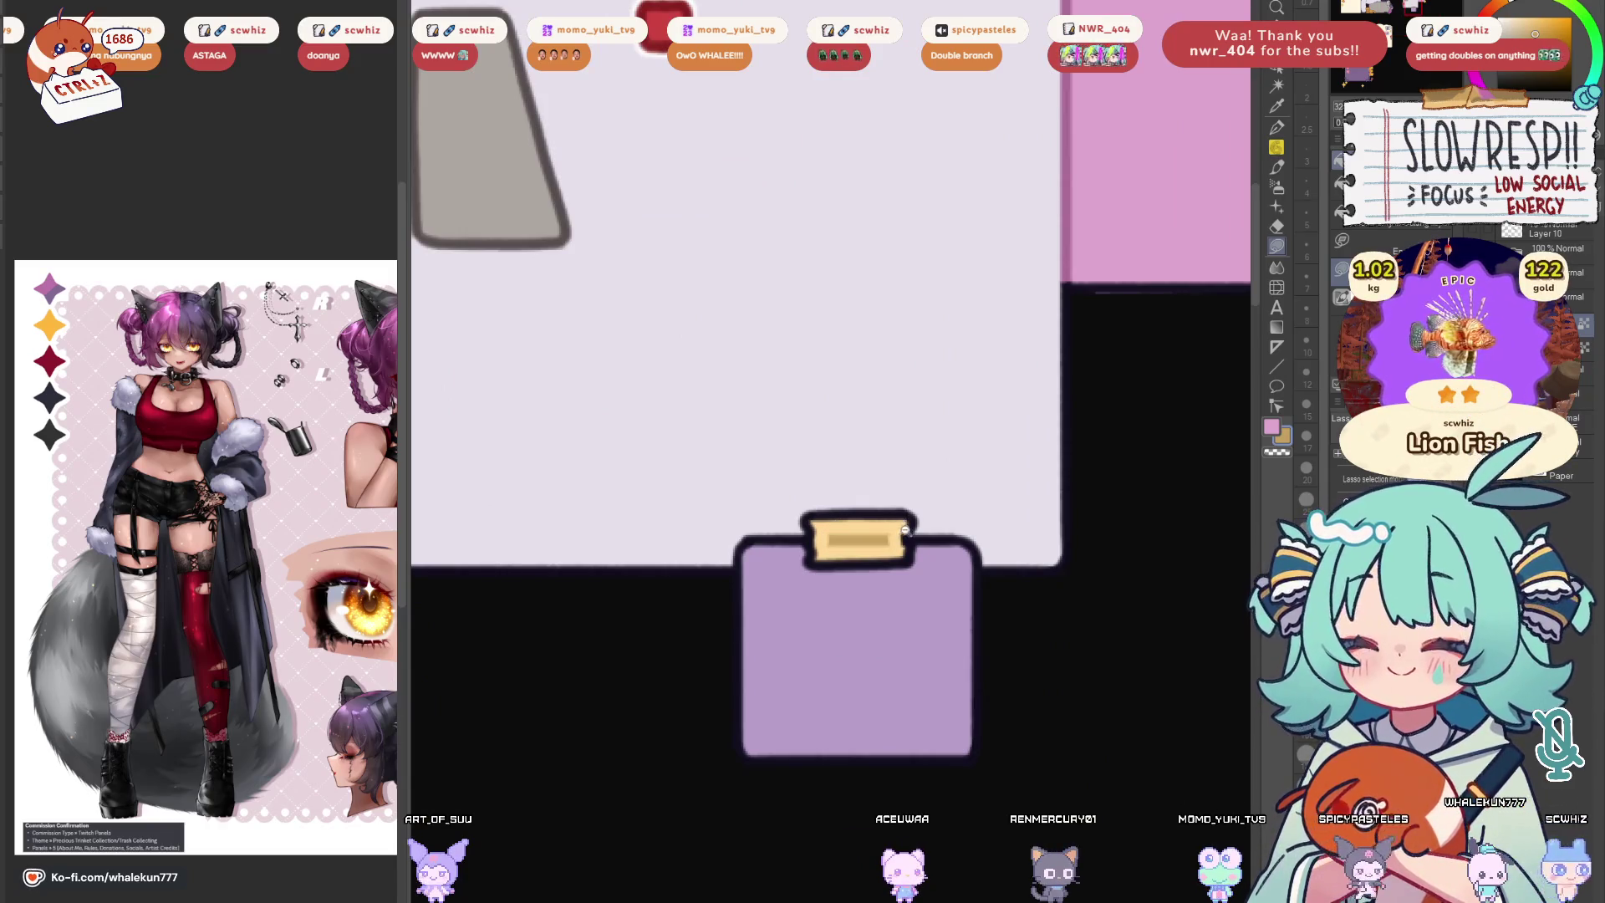
{"action": "scroll", "coordinate": [905, 531], "scroll_direction": "down", "scroll_amount": 2}
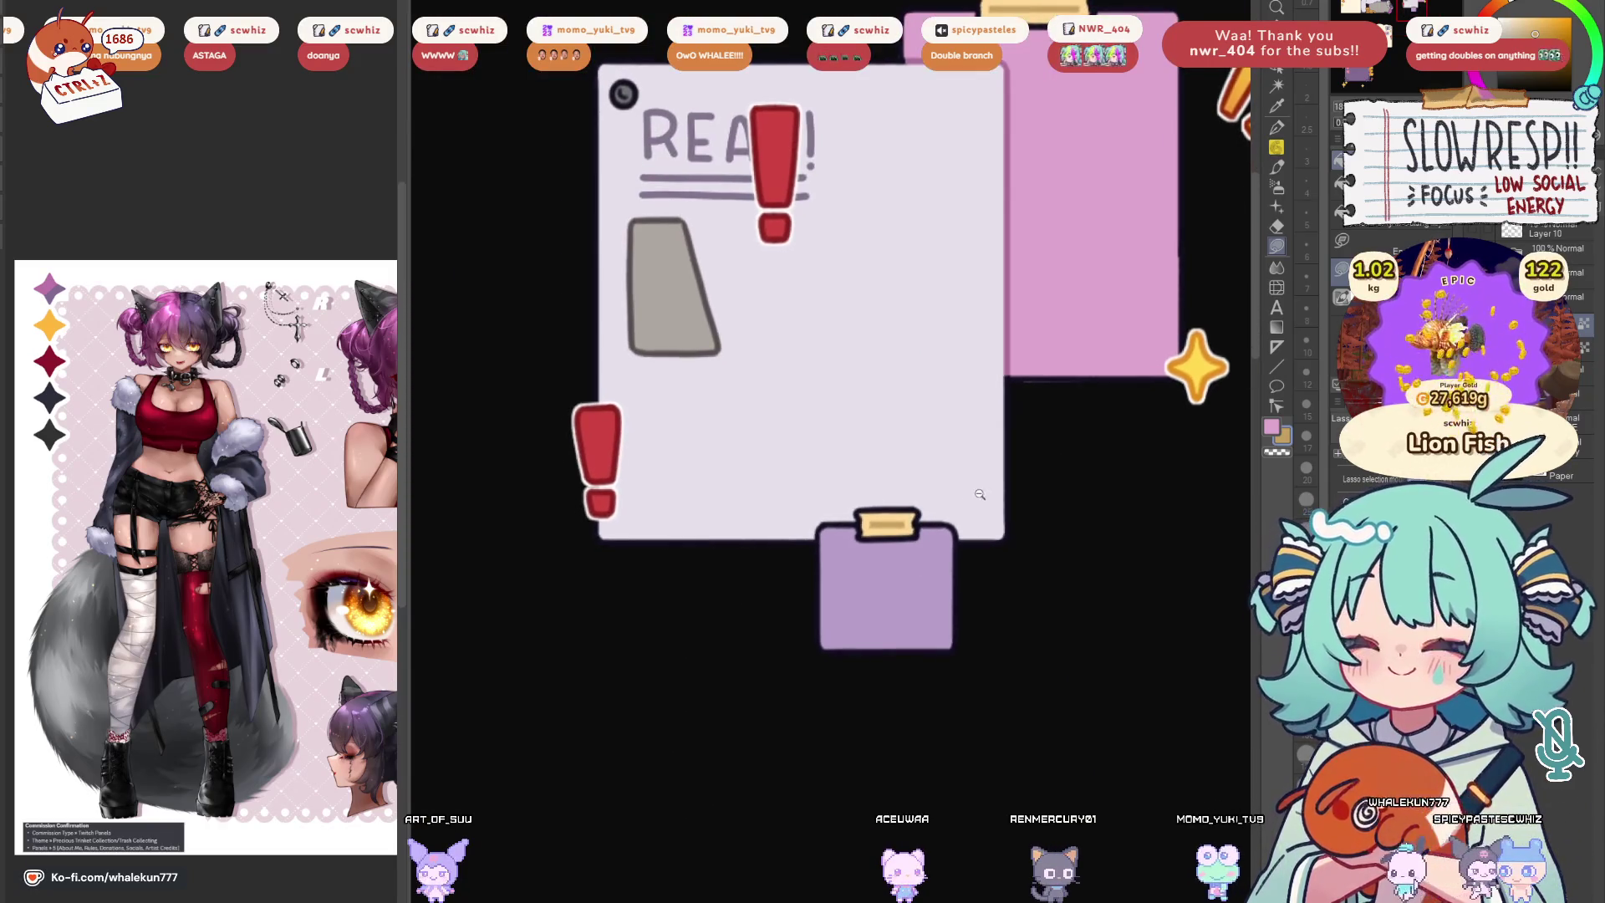
{"action": "scroll", "coordinate": [892, 536], "scroll_direction": "up", "scroll_amount": 3}
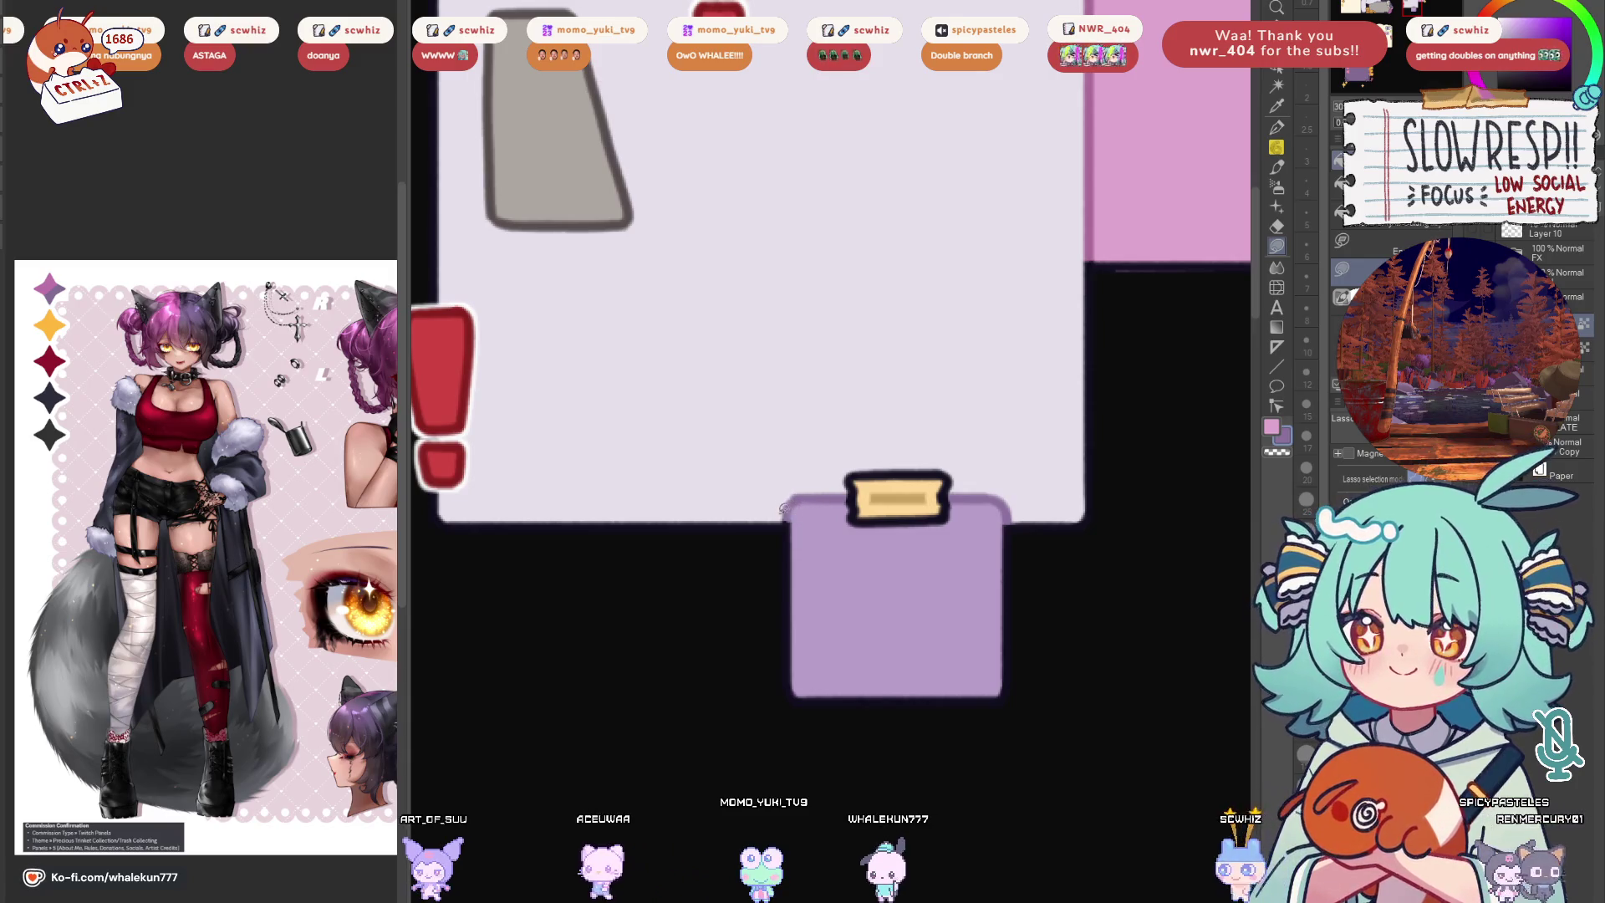
{"action": "scroll", "coordinate": [956, 400], "scroll_direction": "down", "scroll_amount": 5}
{"action": "scroll", "coordinate": [849, 478], "scroll_direction": "up", "scroll_amount": 3}
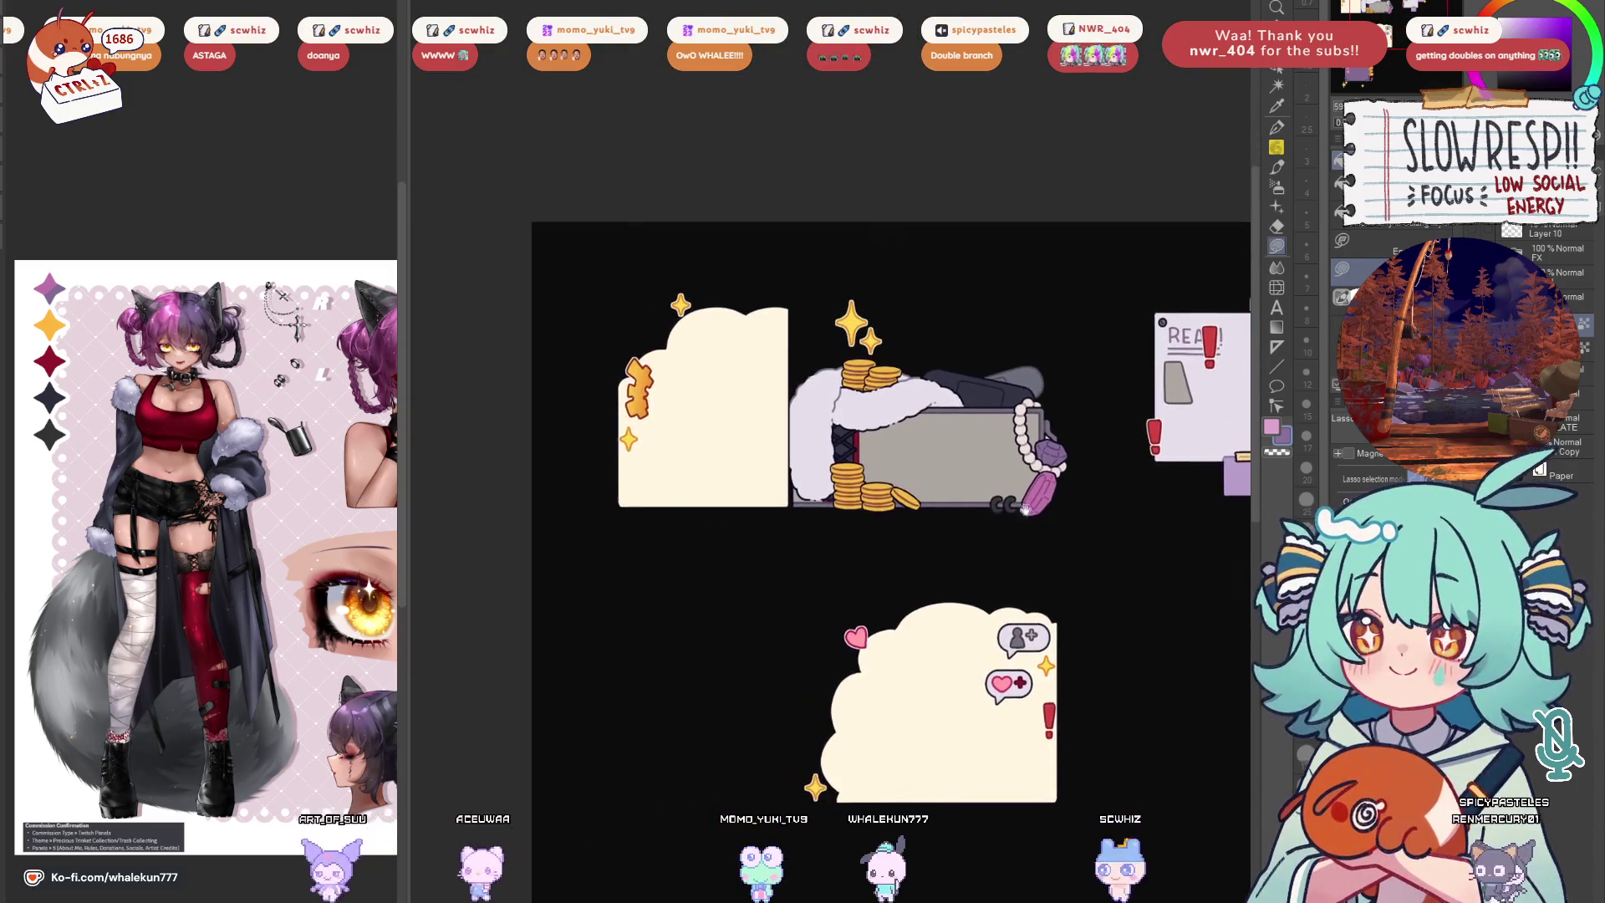
{"action": "left_click_drag", "start_coordinate": [849, 478], "coordinate": [970, 652]}
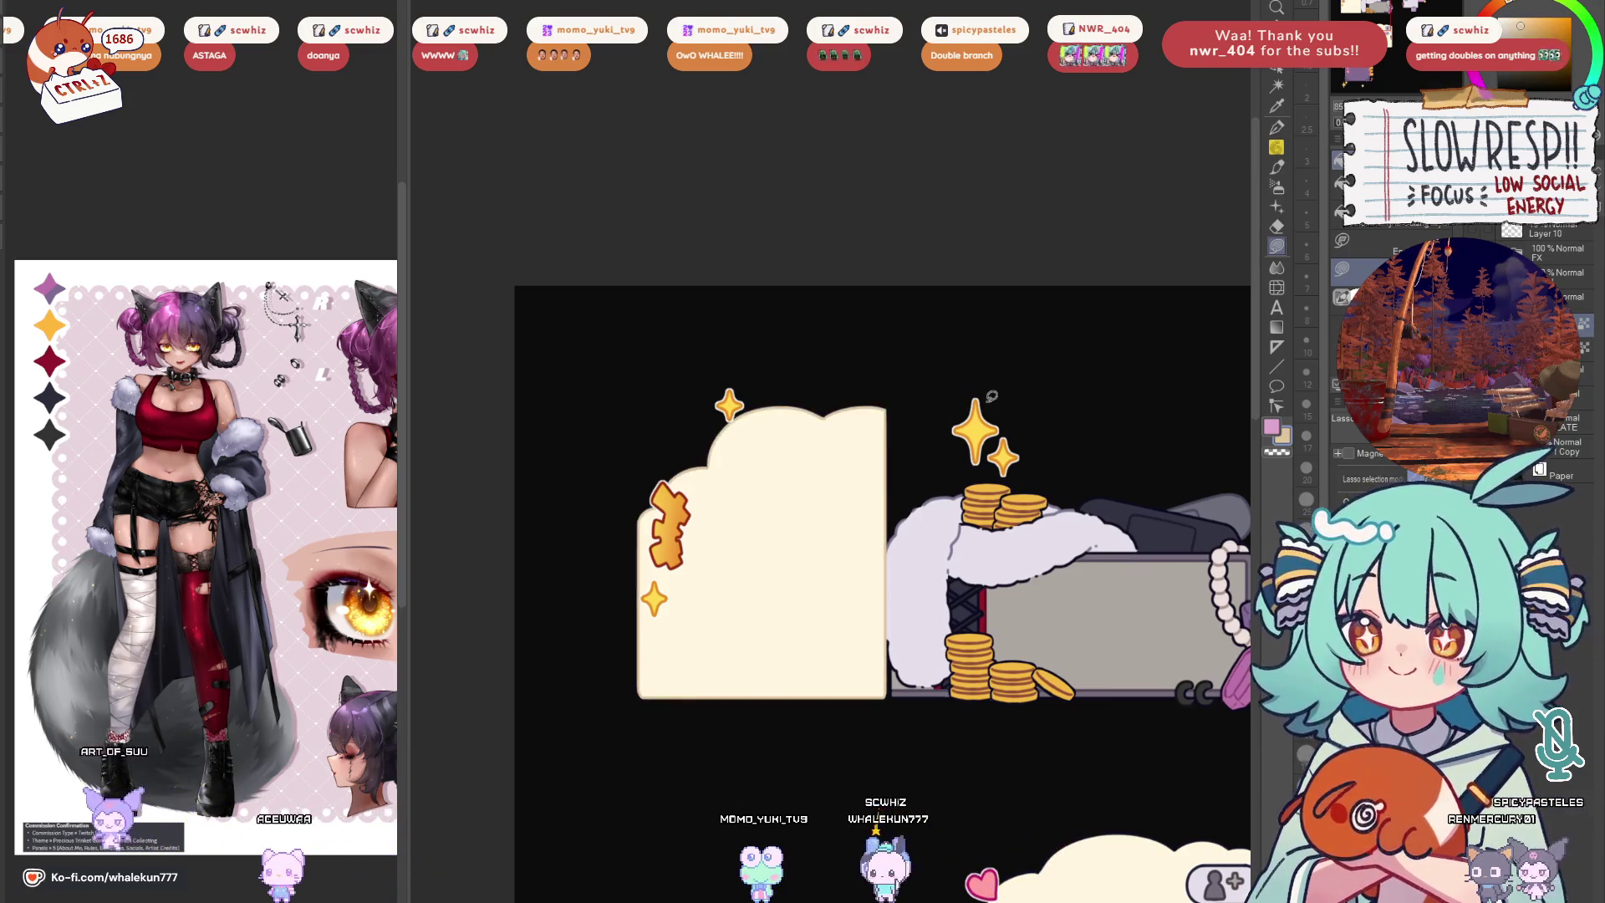
{"action": "scroll", "coordinate": [980, 588], "scroll_direction": "down", "scroll_amount": 2}
{"action": "scroll", "coordinate": [981, 587], "scroll_direction": "down", "scroll_amount": 1}
{"action": "scroll", "coordinate": [980, 587], "scroll_direction": "up", "scroll_amount": 3}
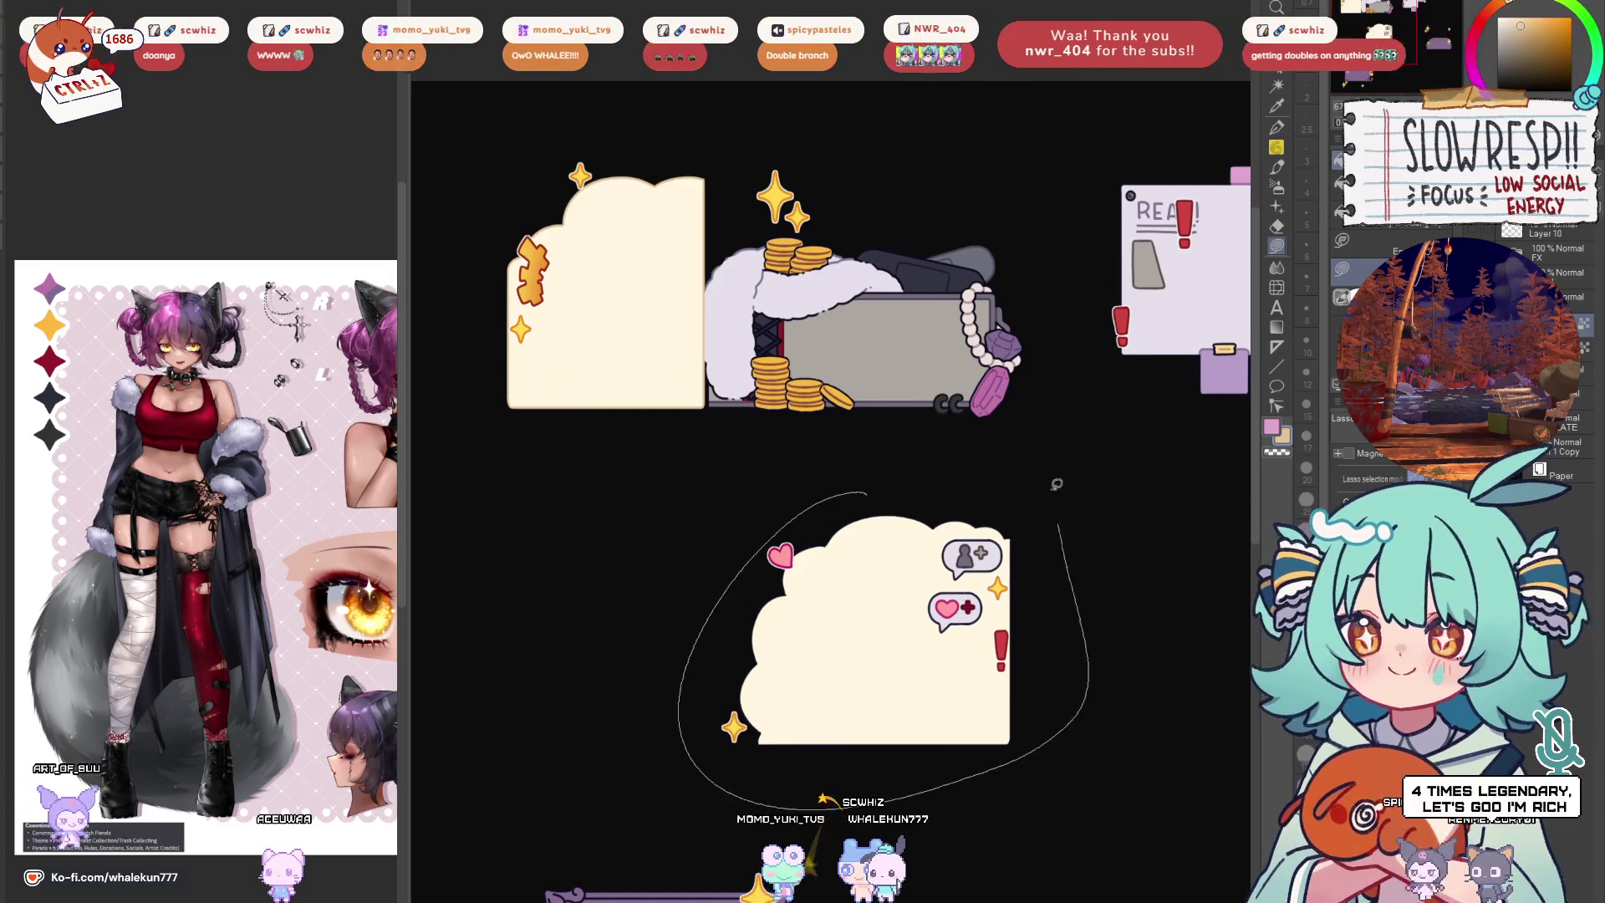
{"action": "scroll", "coordinate": [1015, 494], "scroll_direction": "down", "scroll_amount": 3}
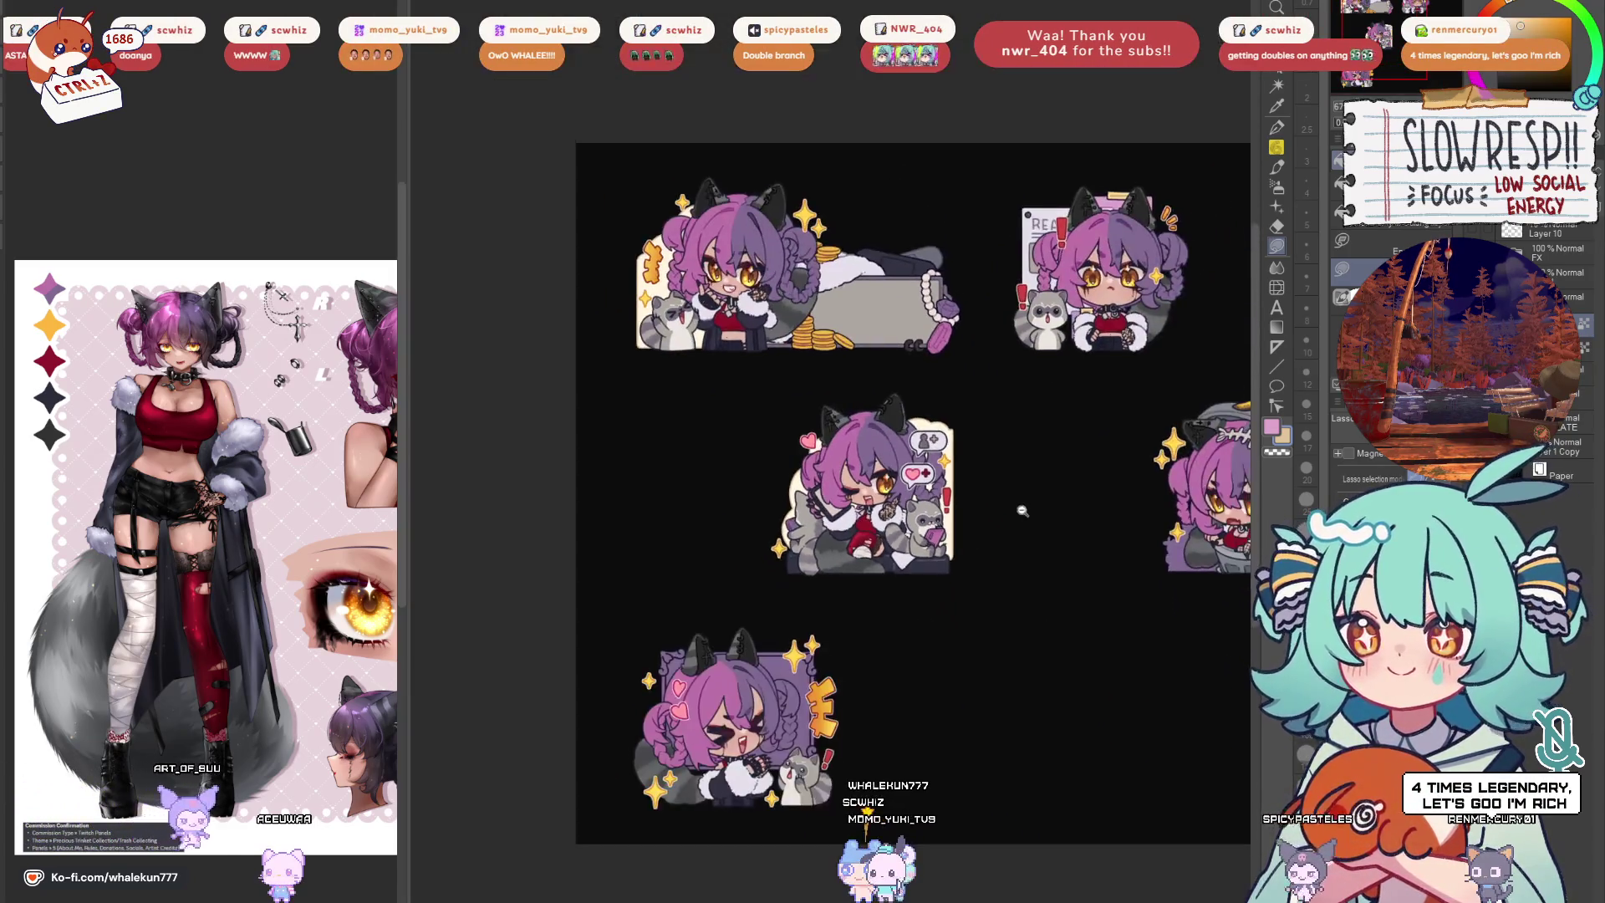
Lasso-fill a green backdrop behind the trash-can emote, then zoom out to the whole page
{"action": "scroll", "coordinate": [1246, 448], "scroll_direction": "up", "scroll_amount": 4}
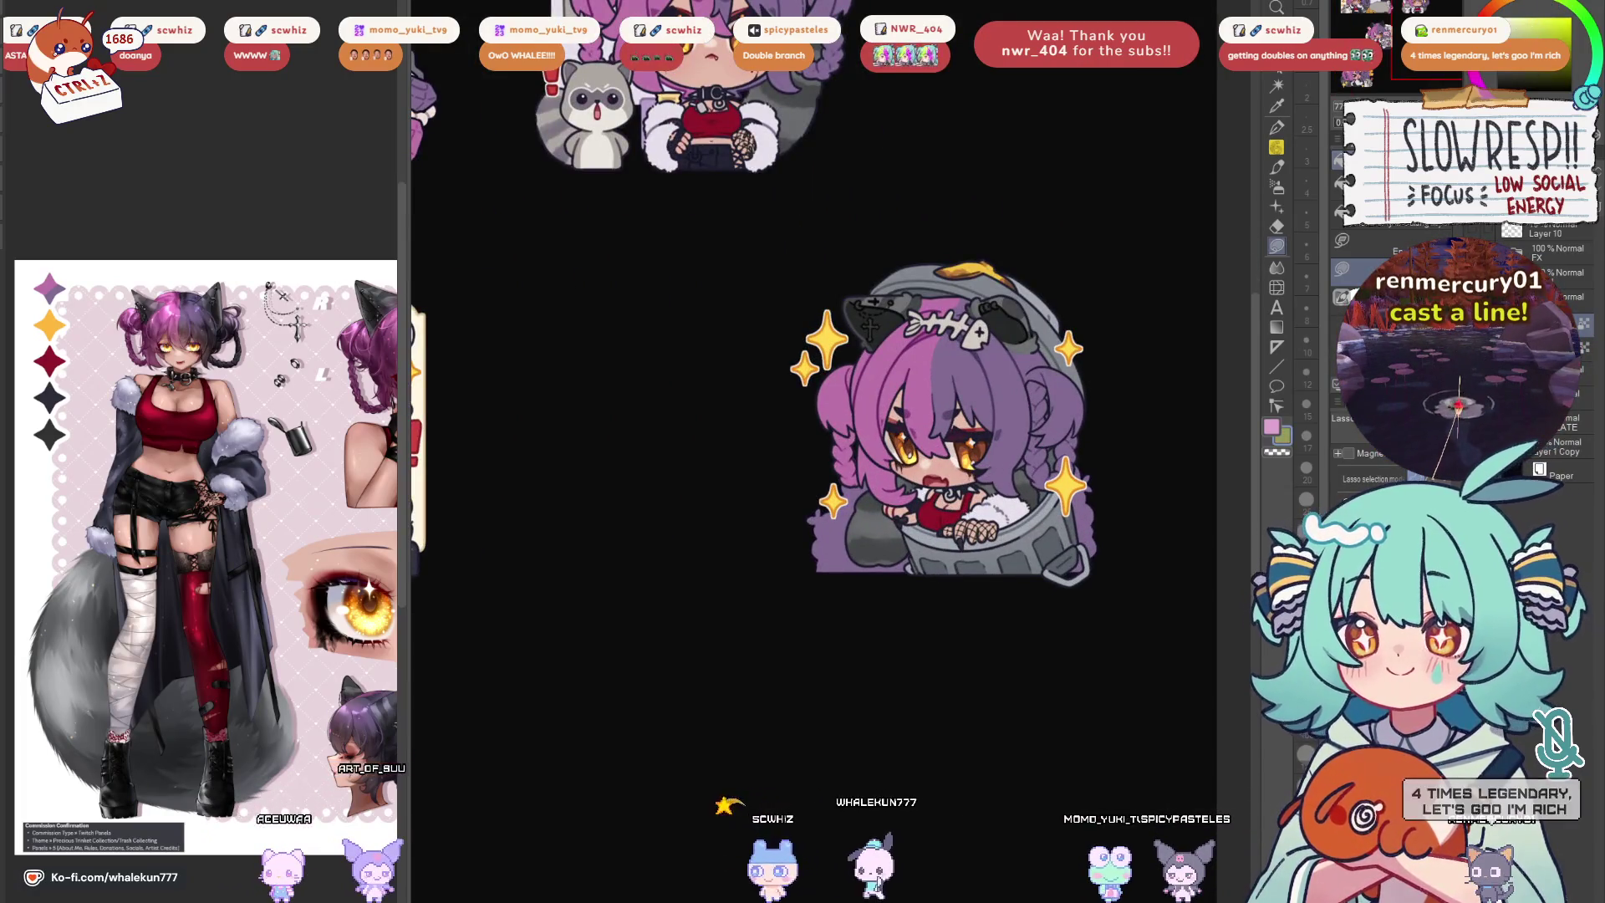
{"action": "mouse_move", "coordinate": [786, 301]}
{"action": "left_mouse_down"}
{"action": "mouse_move", "coordinate": [880, 688]}
{"action": "mouse_move", "coordinate": [836, 669]}
{"action": "left_mouse_up"}
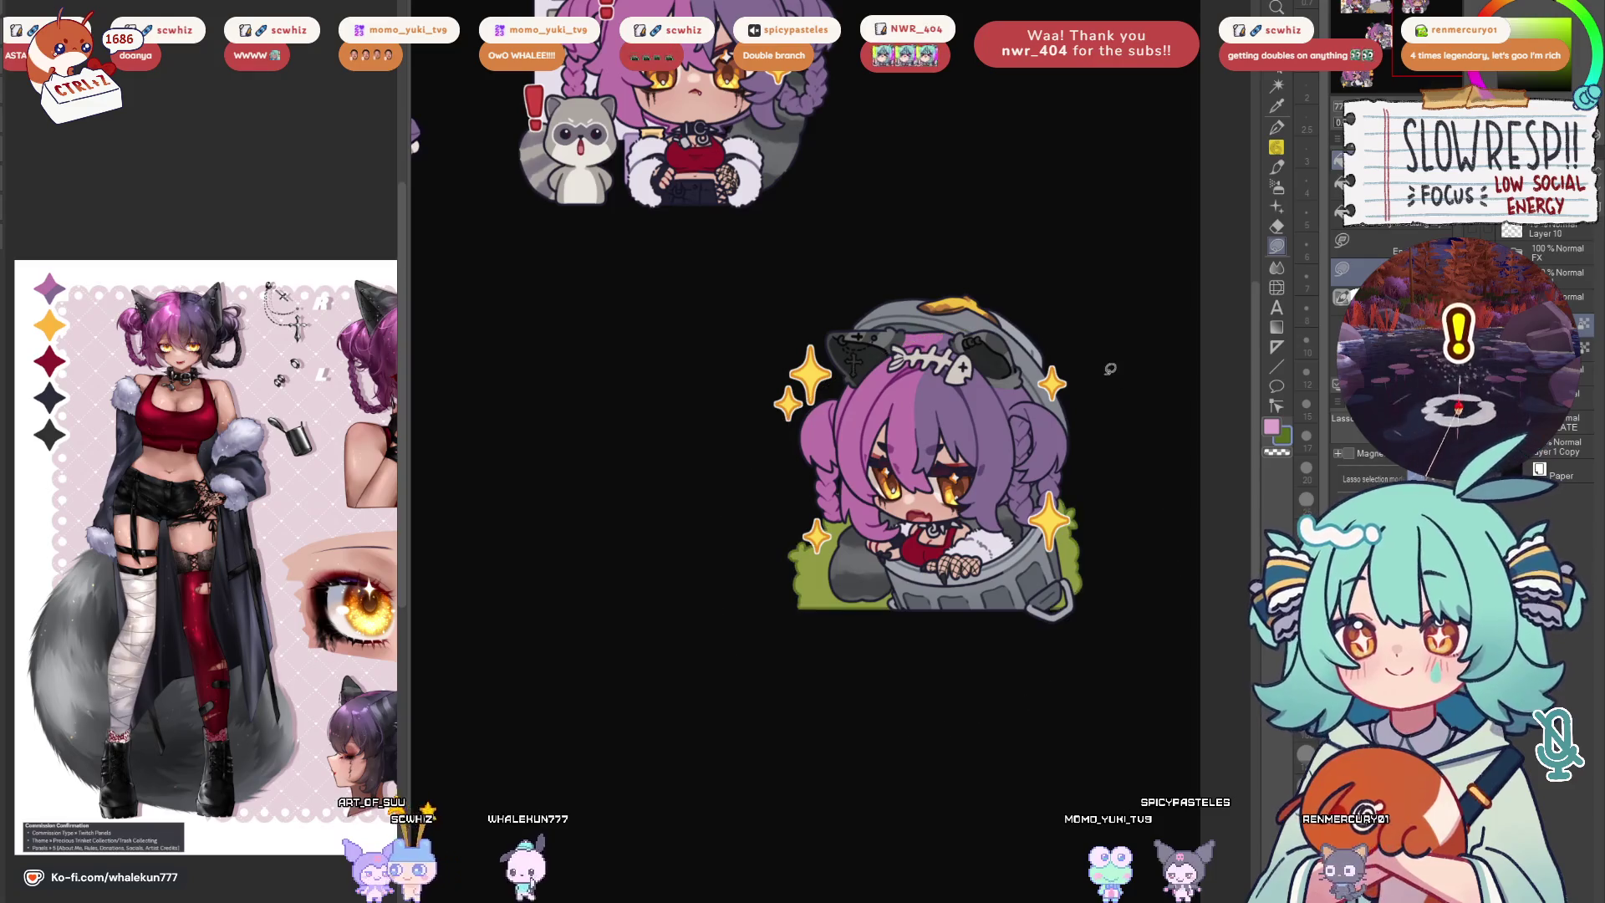
{"action": "scroll", "coordinate": [1108, 434], "scroll_direction": "down", "scroll_amount": 3}
{"action": "mouse_move", "coordinate": [1042, 432]}
{"action": "left_mouse_down"}
{"action": "mouse_move", "coordinate": [1087, 546]}
{"action": "mouse_move", "coordinate": [1083, 486]}
{"action": "left_mouse_up"}
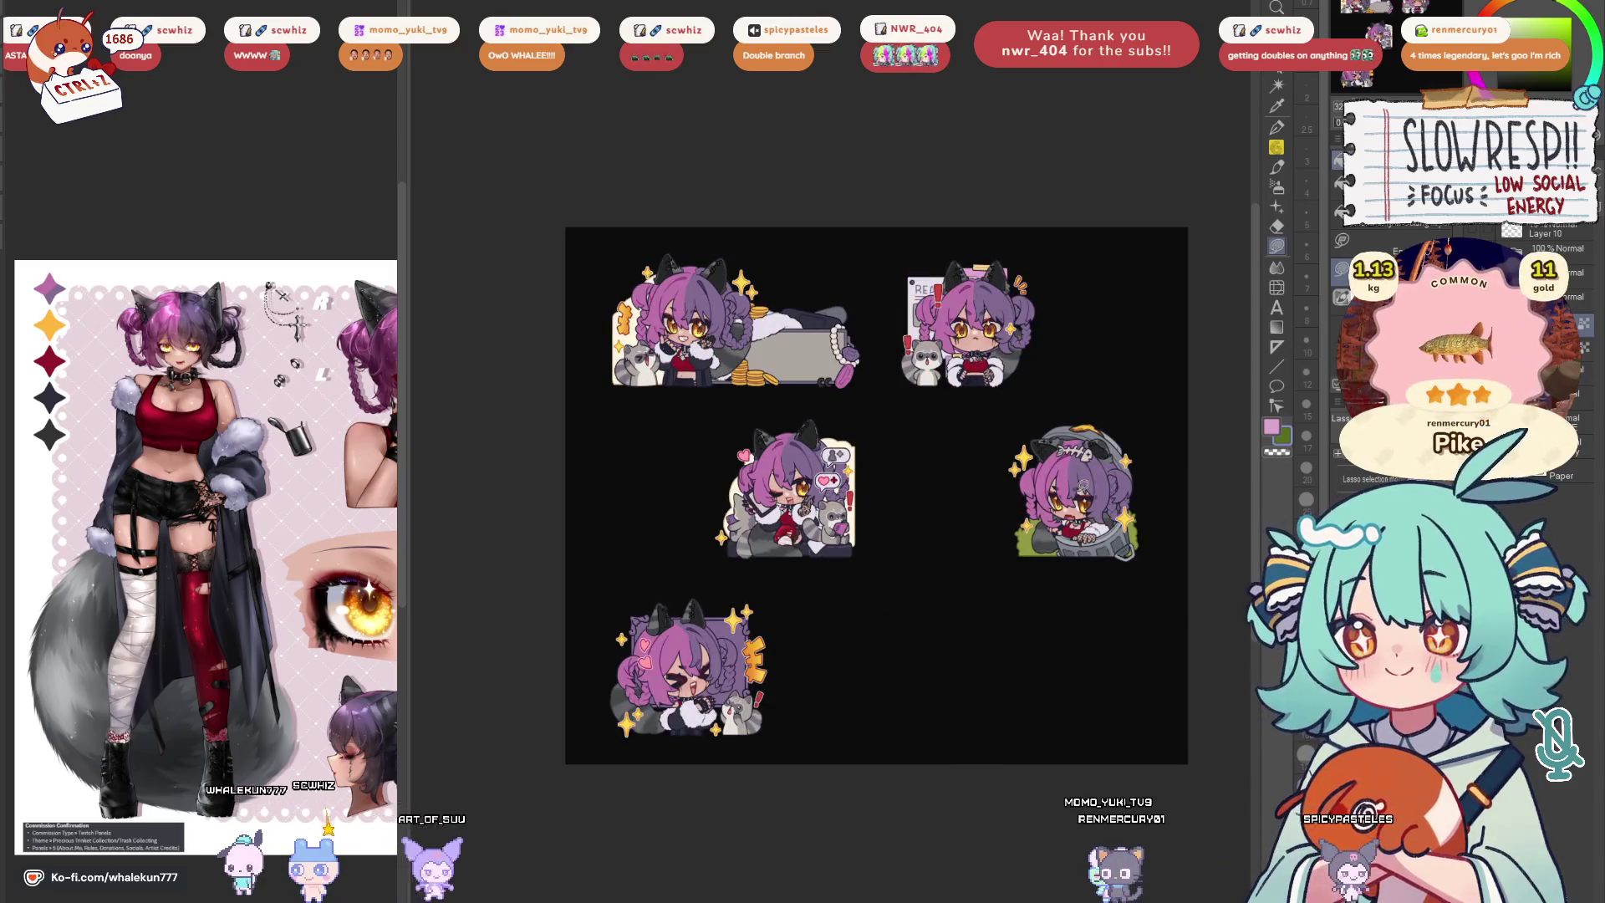
Zoom and pan across the sprites to inspect the bottom-left one closely
{"action": "scroll", "coordinate": [964, 494], "scroll_direction": "up", "scroll_amount": 2}
{"action": "scroll", "coordinate": [878, 585], "scroll_direction": "up", "scroll_amount": 2}
{"action": "scroll", "coordinate": [907, 566], "scroll_direction": "up", "scroll_amount": 2}
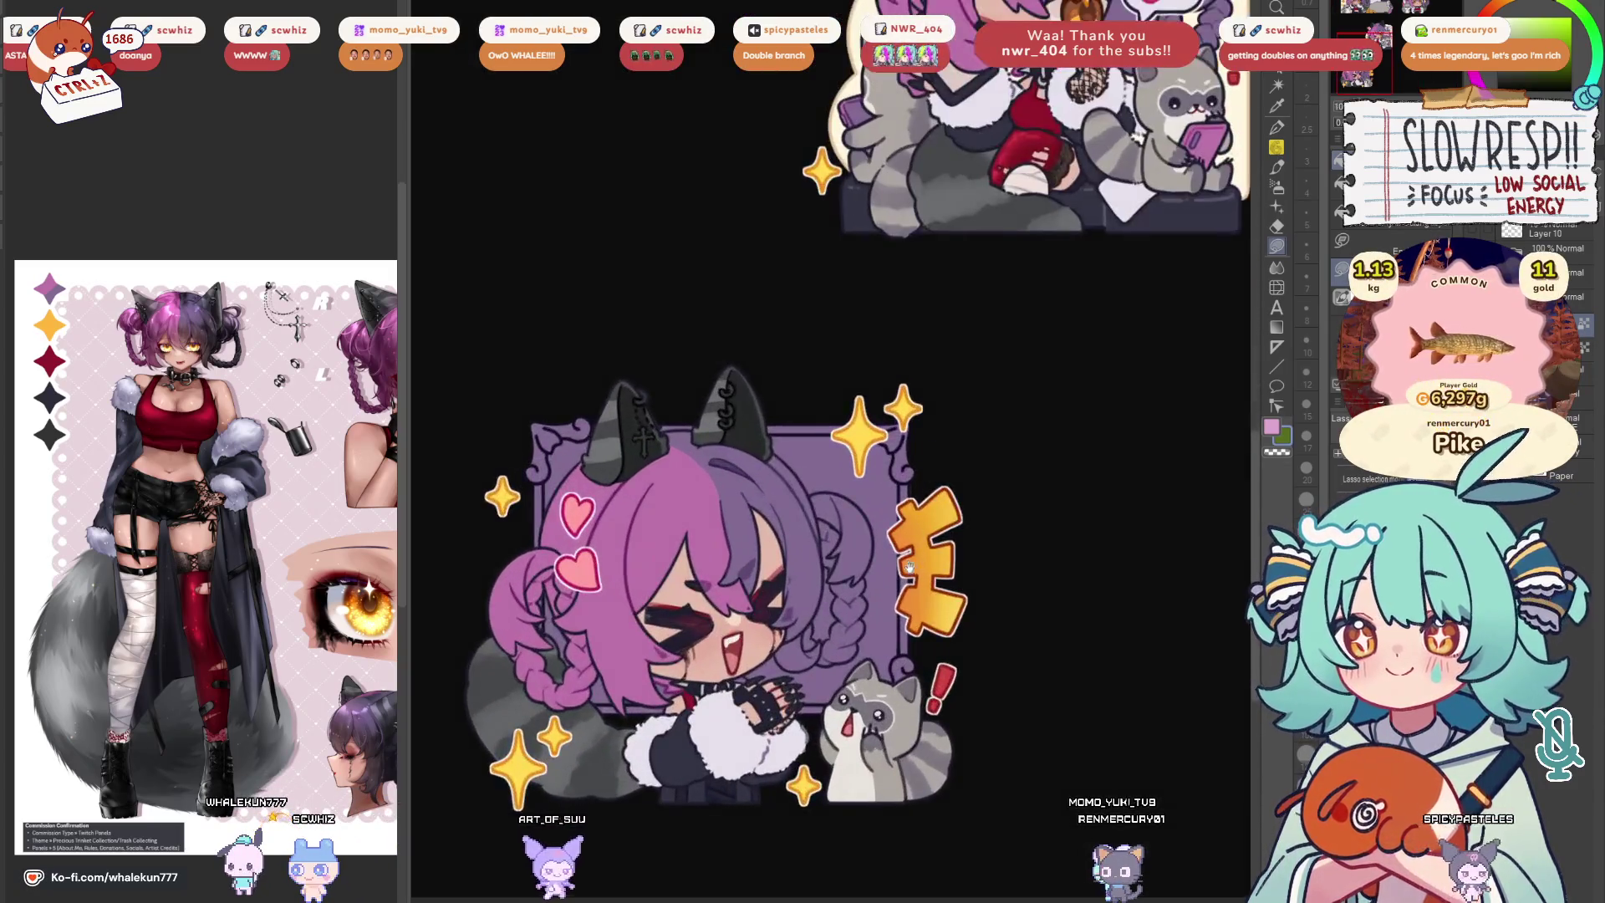
{"action": "left_click_drag", "start_coordinate": [908, 565], "coordinate": [999, 510]}
{"action": "scroll", "coordinate": [978, 631], "scroll_direction": "down", "scroll_amount": 2}
{"action": "scroll", "coordinate": [1101, 520], "scroll_direction": "down", "scroll_amount": 2}
{"action": "mouse_move", "coordinate": [1100, 519]}
{"action": "left_mouse_down"}
{"action": "mouse_move", "coordinate": [953, 580]}
{"action": "mouse_move", "coordinate": [936, 546]}
{"action": "mouse_move", "coordinate": [959, 509]}
{"action": "left_mouse_up"}
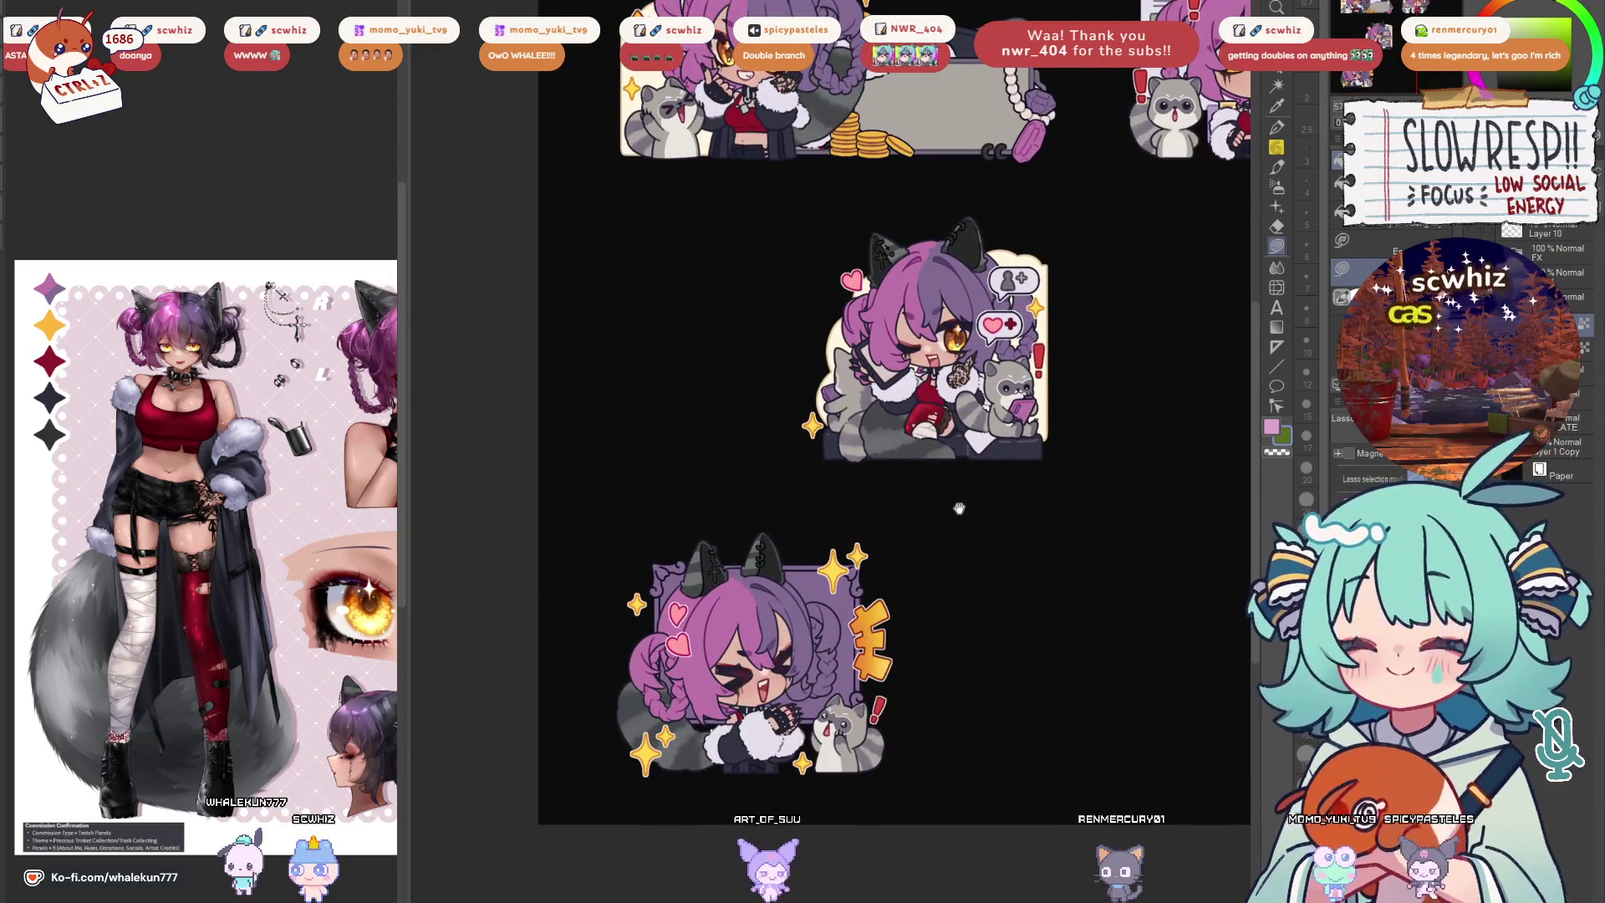
{"action": "left_click_drag", "start_coordinate": [978, 563], "coordinate": [865, 655]}
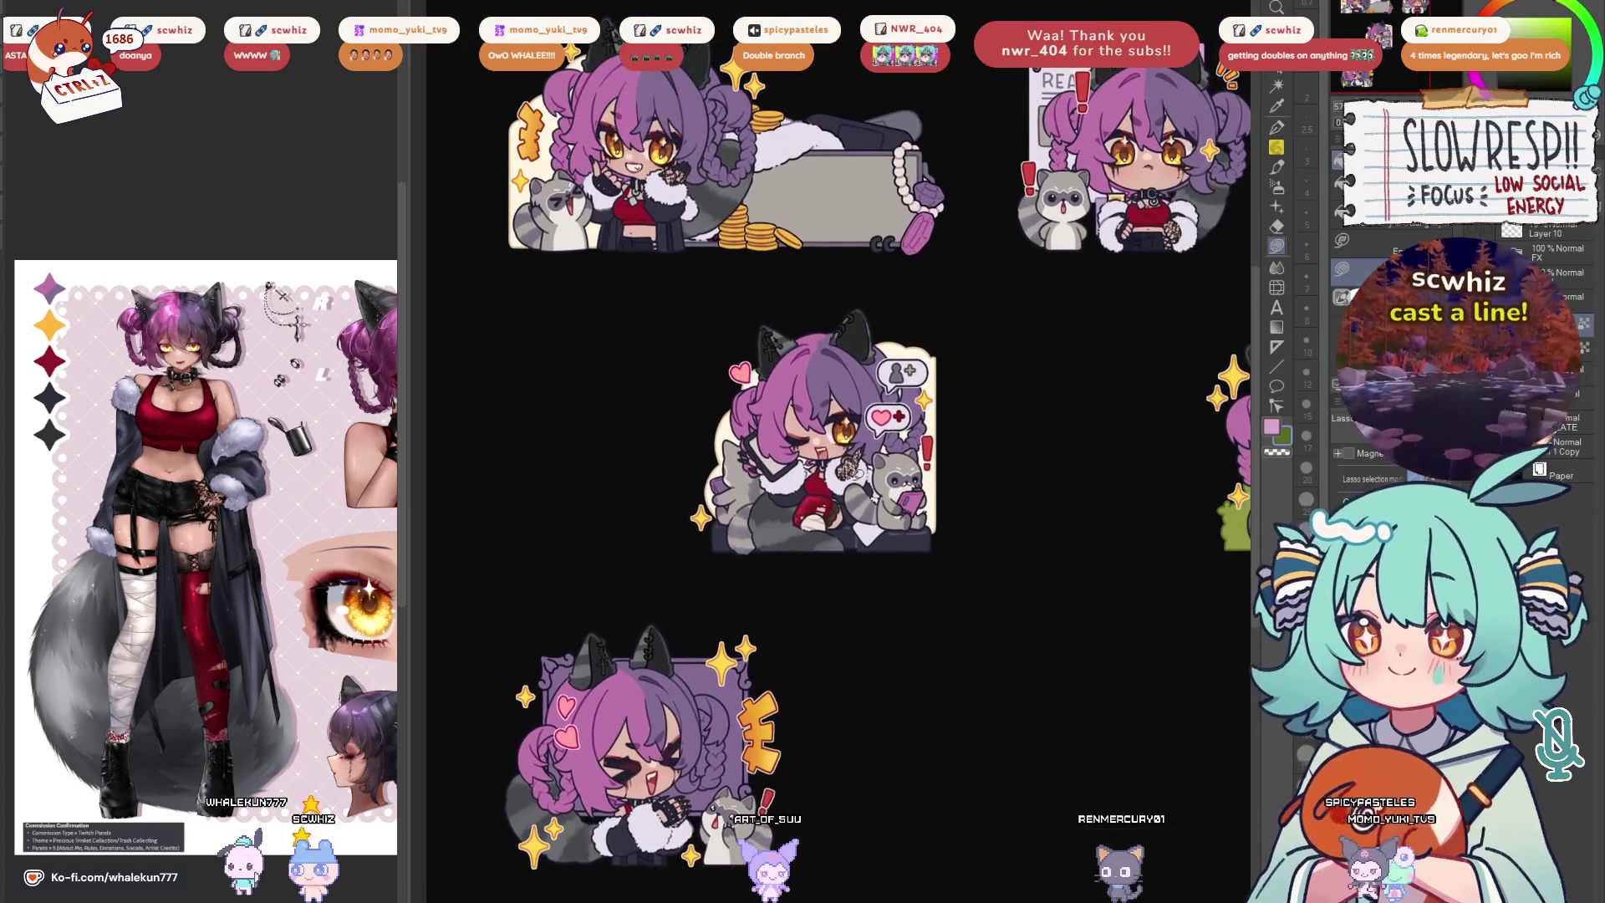
Start outlining an area beside the lower sprite, then clear the unfinished outline
{"action": "left_click", "coordinate": [866, 240]}
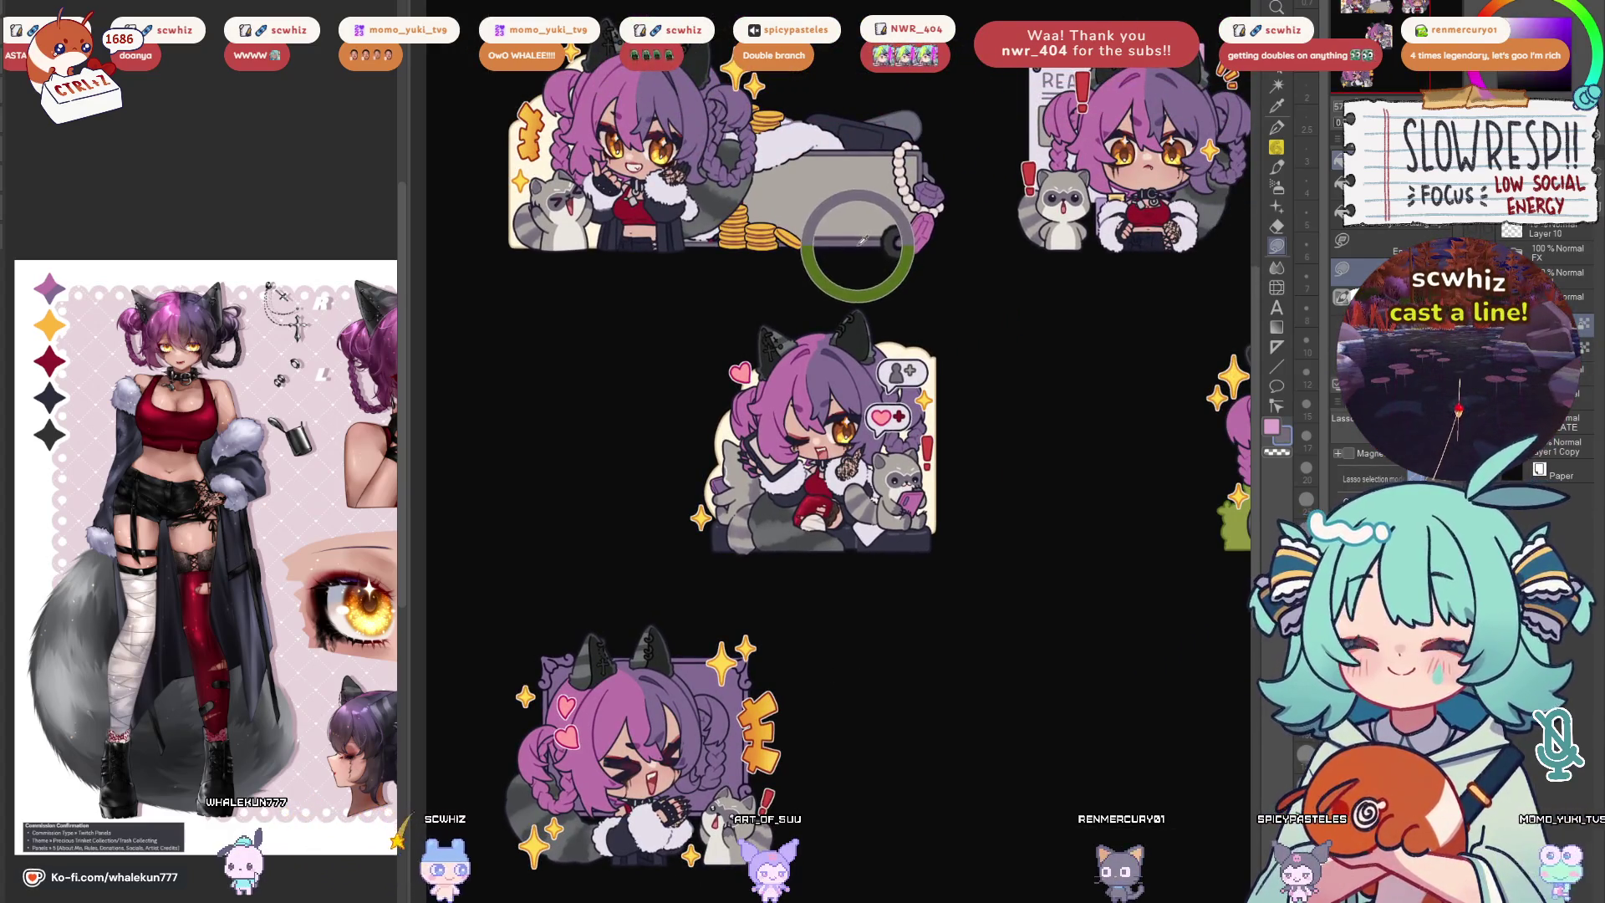
{"action": "left_click_drag", "start_coordinate": [865, 240], "coordinate": [978, 153]}
{"action": "mouse_move", "coordinate": [894, 533]}
{"action": "left_mouse_down"}
{"action": "mouse_move", "coordinate": [873, 728]}
{"action": "mouse_move", "coordinate": [828, 757]}
{"action": "left_mouse_up"}
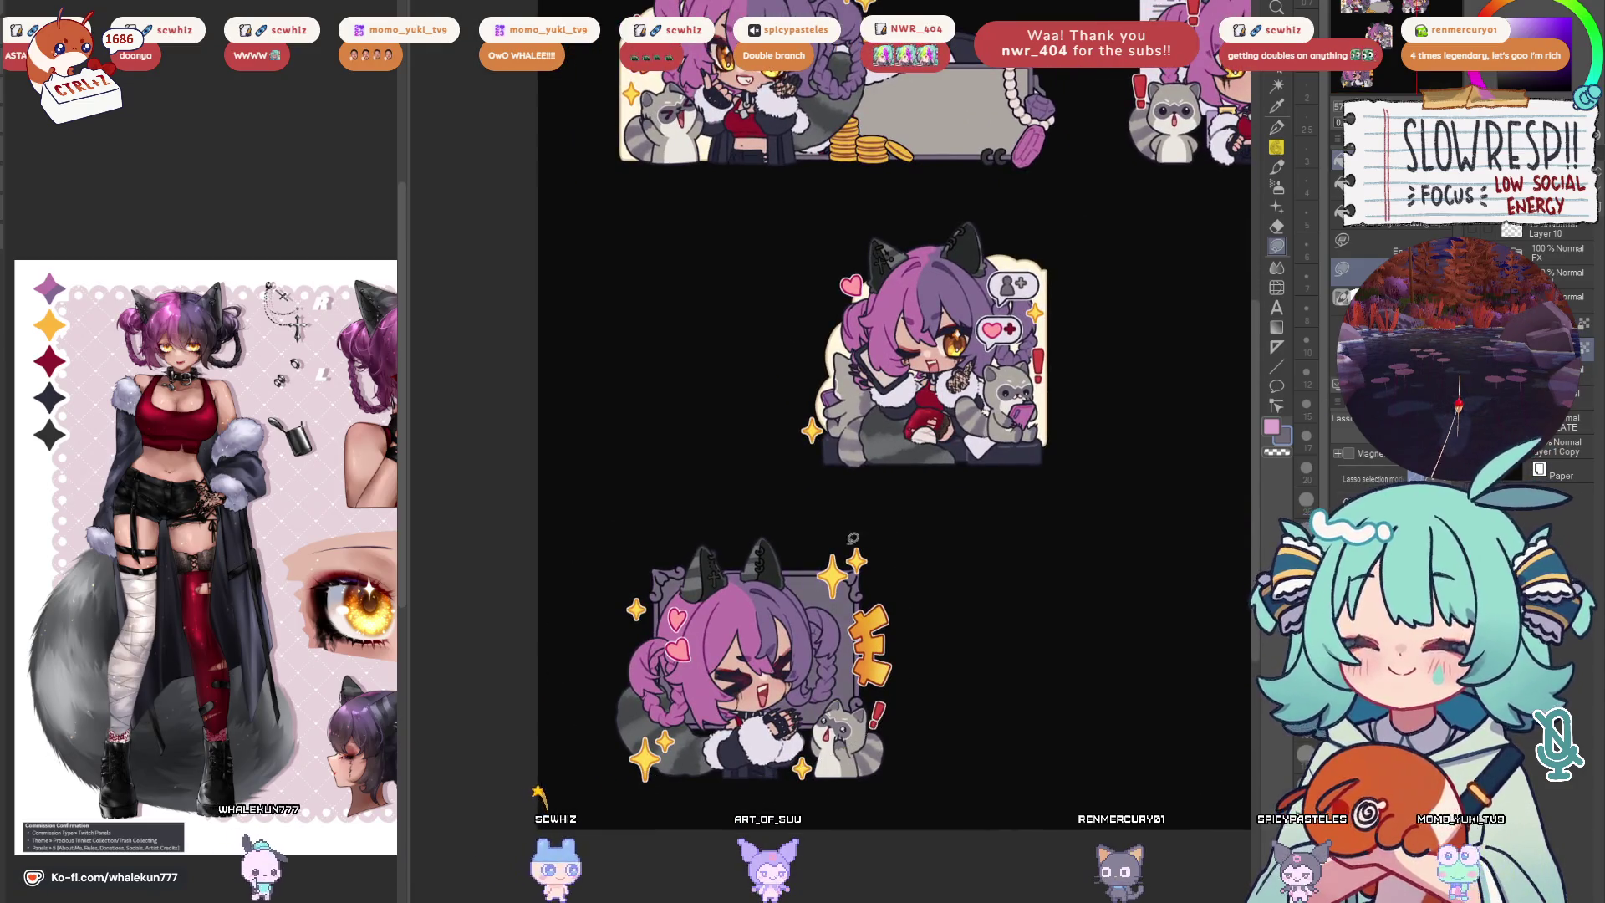
{"action": "left_click_drag", "start_coordinate": [976, 498], "coordinate": [961, 615]}
{"action": "left_click_drag", "start_coordinate": [1004, 554], "coordinate": [1003, 437]}
{"action": "left_click_drag", "start_coordinate": [619, 585], "coordinate": [704, 531]}
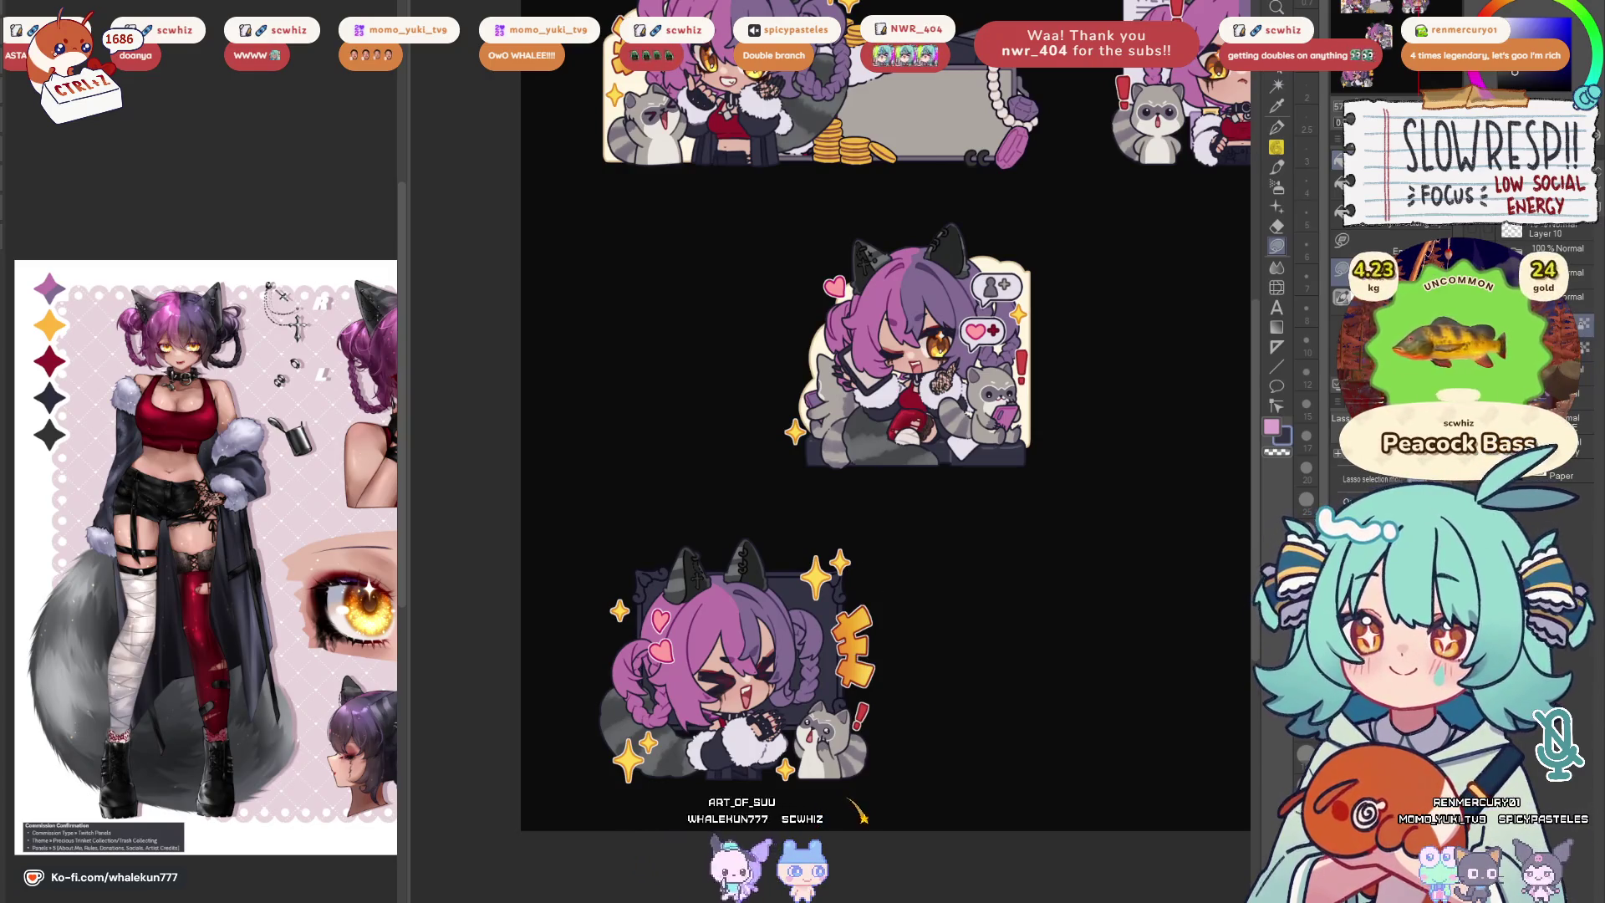
Select the lower sprite's area with Auto Select and then with a freehand lasso
{"action": "key", "text": "w"}
{"action": "left_click", "coordinate": [803, 820]}
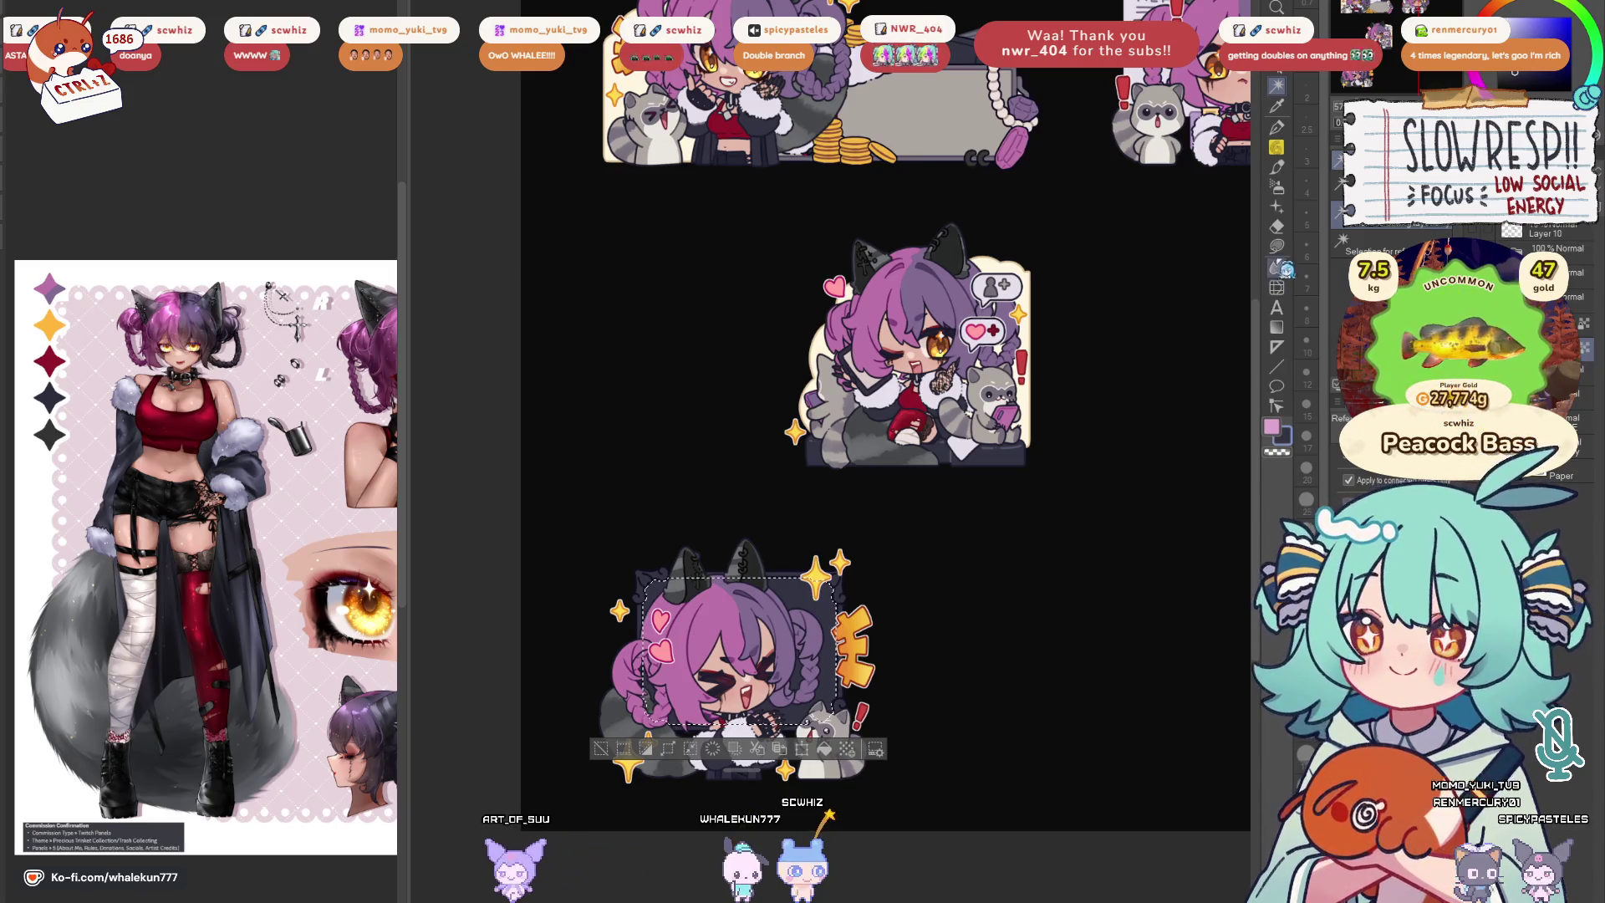
{"action": "key", "text": "m"}
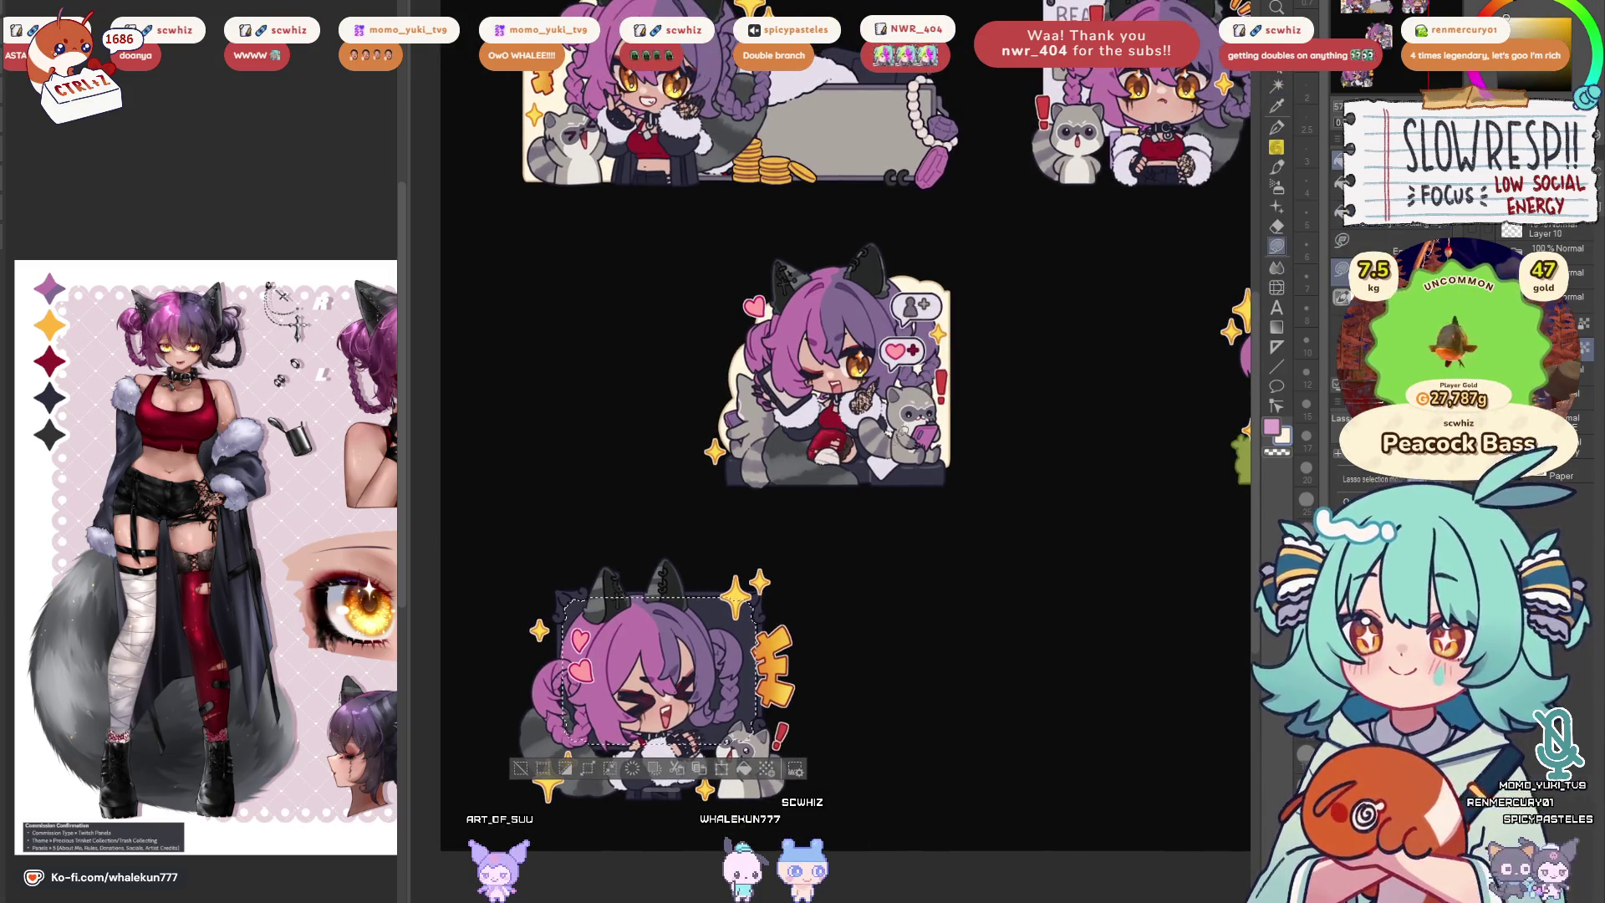
{"action": "left_click_drag", "start_coordinate": [817, 707], "coordinate": [901, 636]}
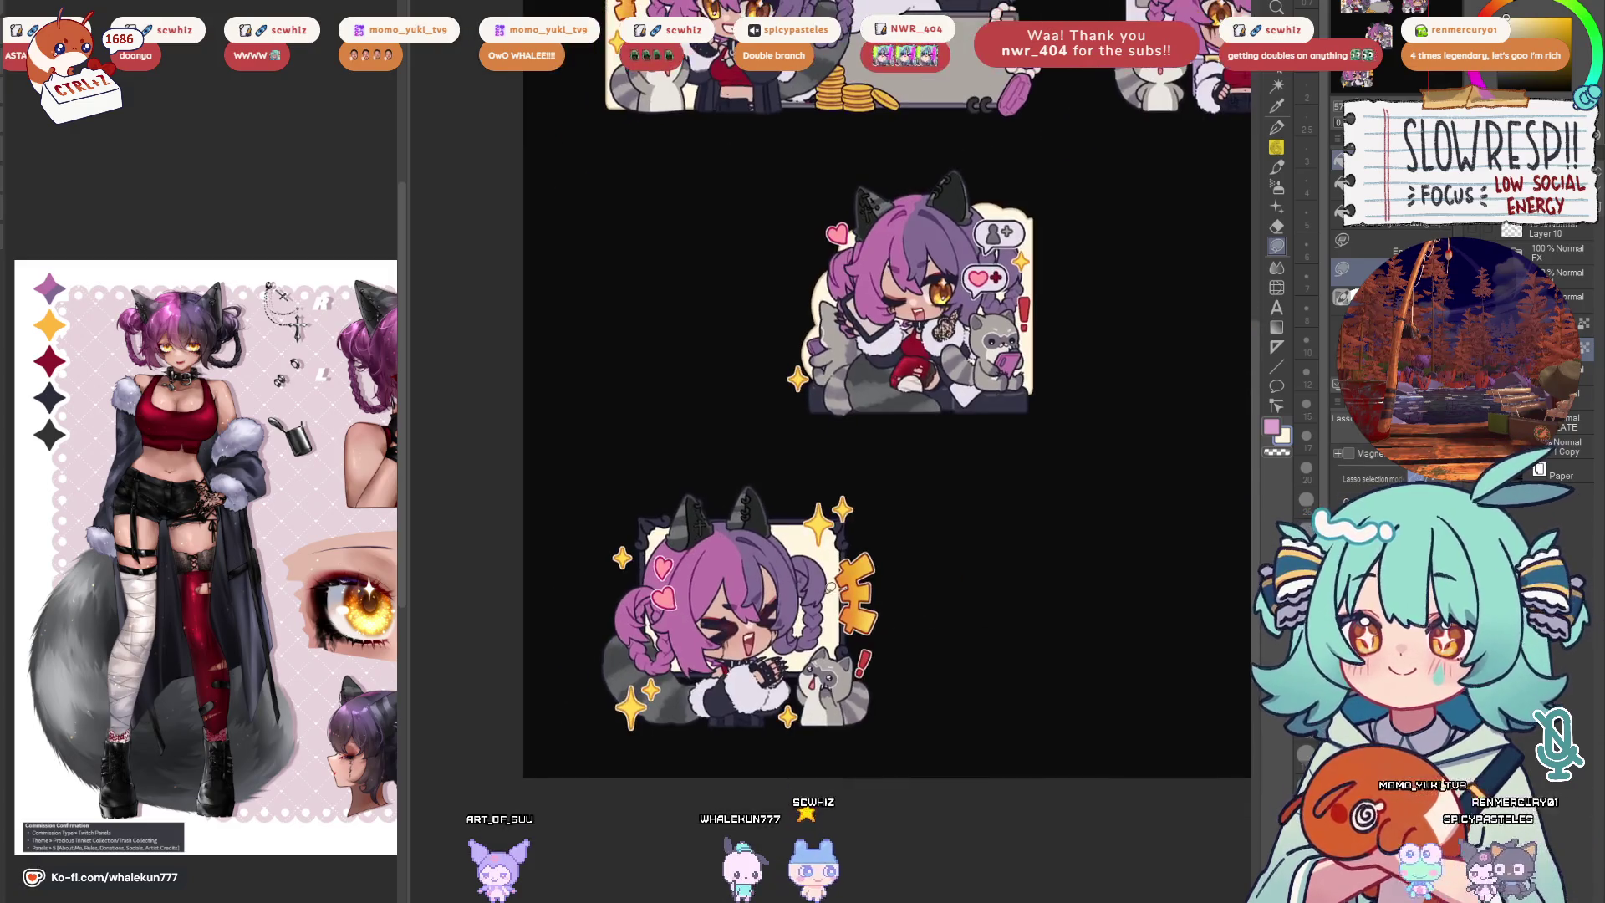
{"action": "key", "text": "w"}
{"action": "mouse_move", "coordinate": [870, 335]}
{"action": "left_mouse_down"}
{"action": "mouse_move", "coordinate": [815, 486]}
{"action": "mouse_move", "coordinate": [813, 603]}
{"action": "left_mouse_up"}
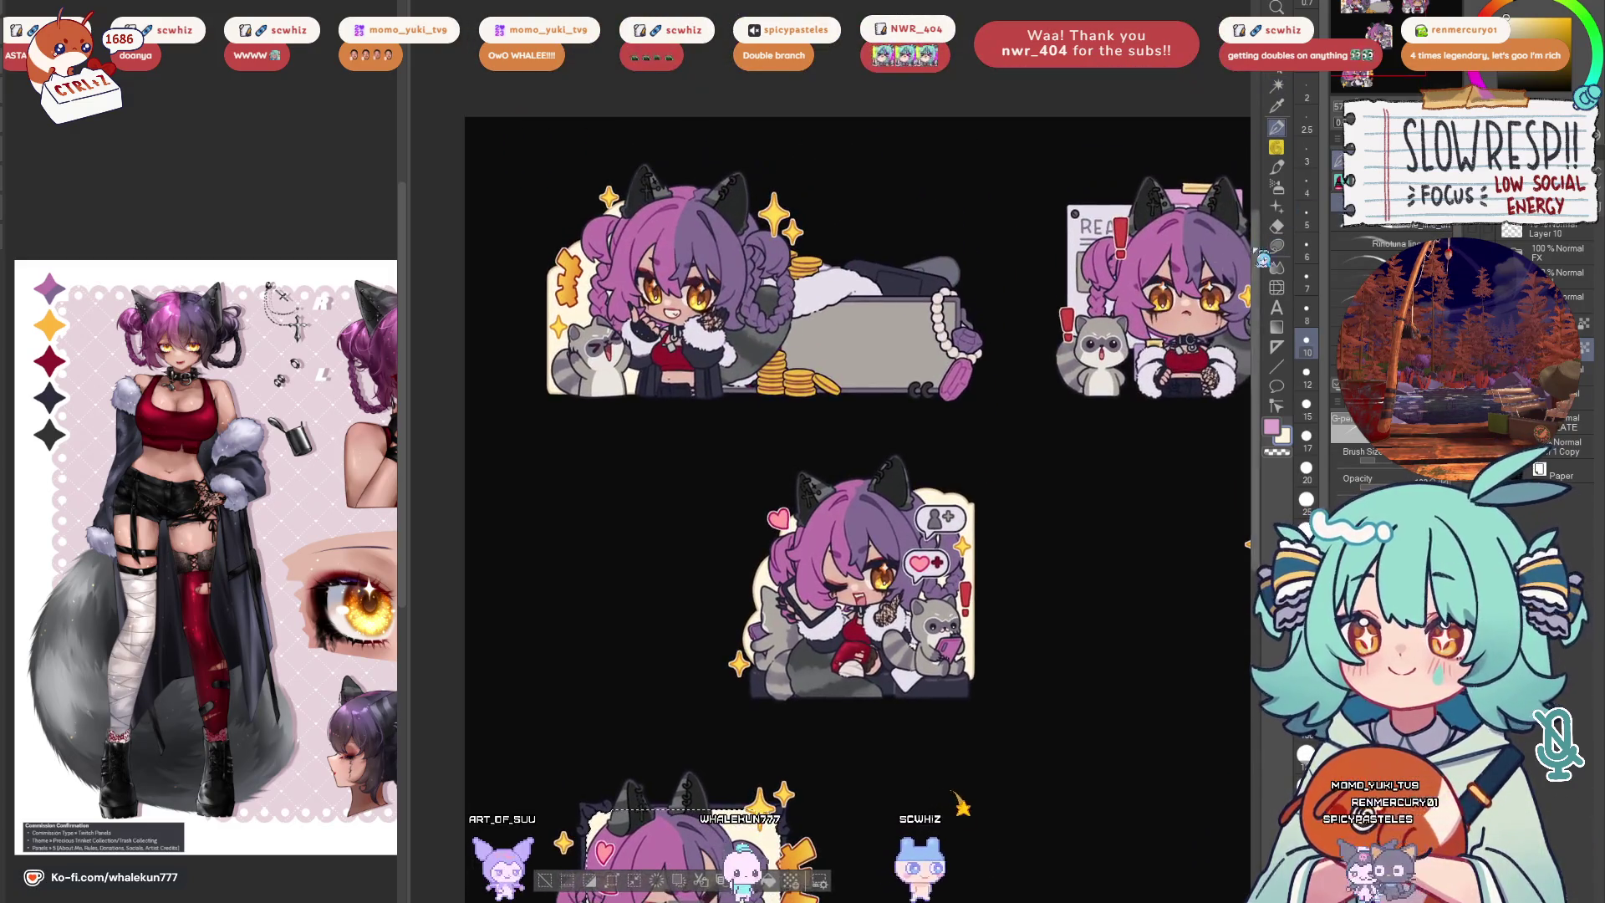
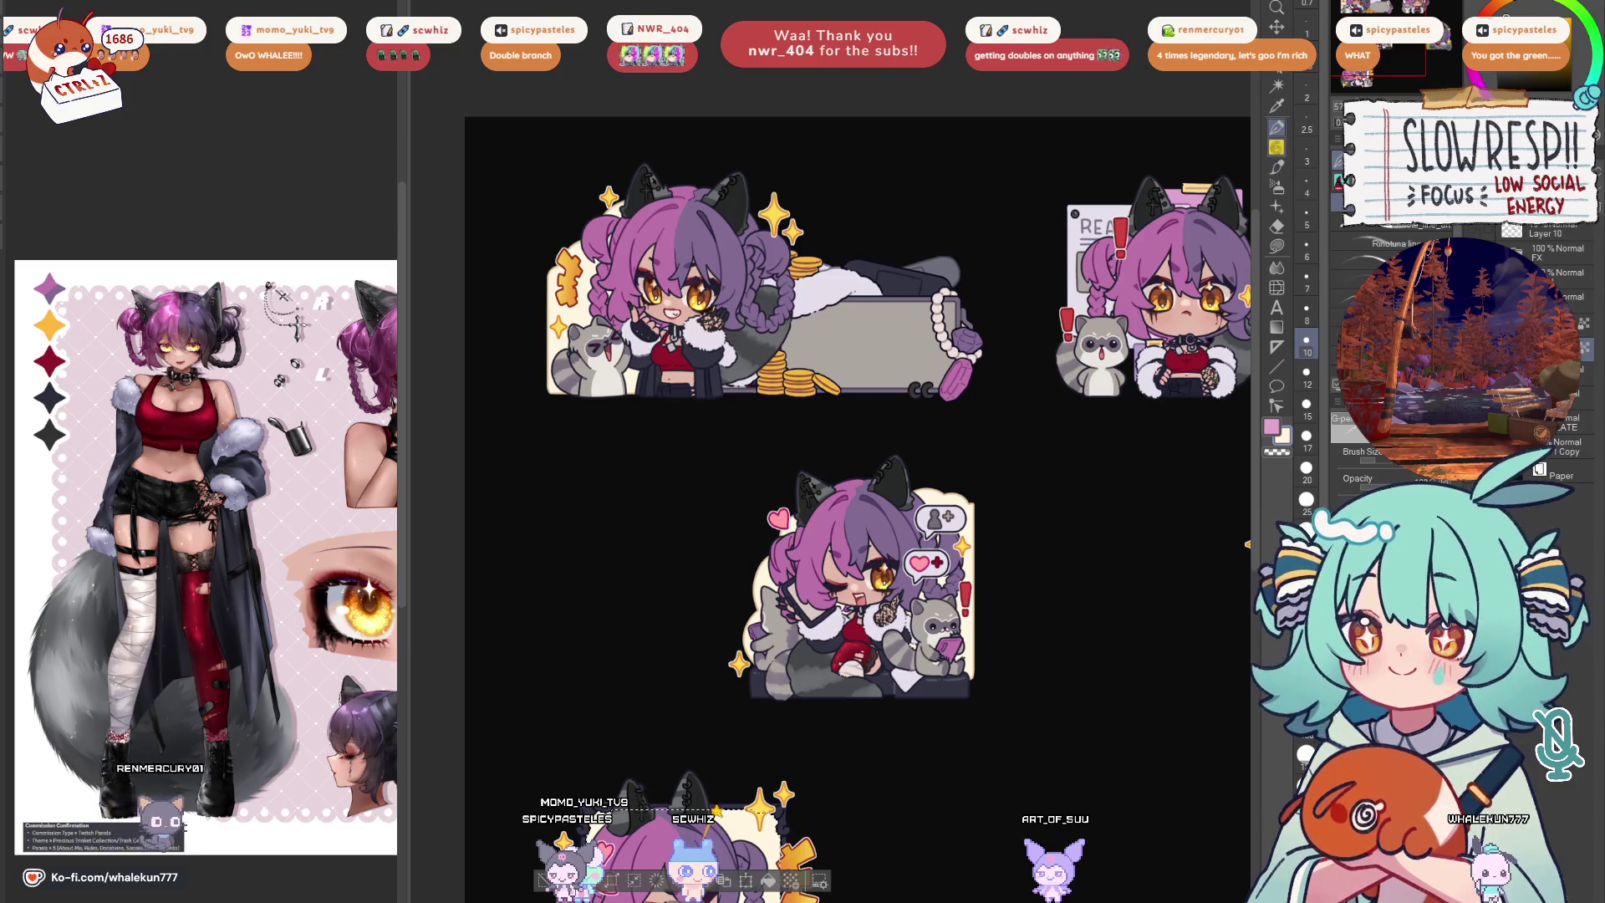
Switch to the freehand lasso and draw a selection around the upper sticker
{"action": "left_click_drag", "start_coordinate": [1037, 412], "coordinate": [999, 452]}
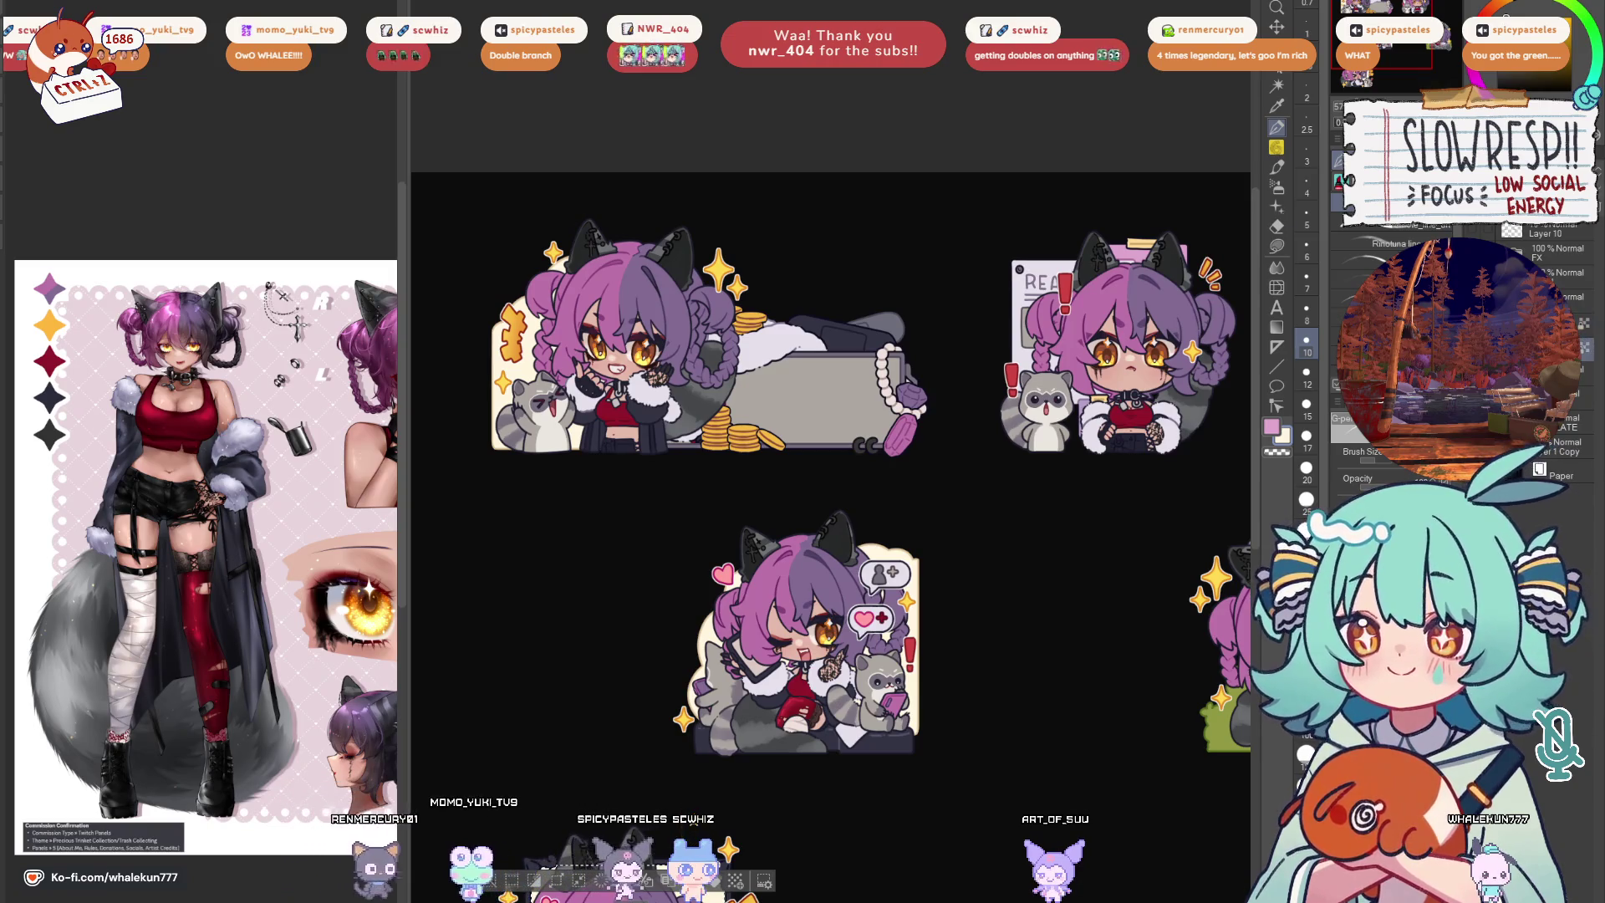
{"action": "key", "text": "m"}
{"action": "left_click_drag", "start_coordinate": [557, 330], "coordinate": [733, 368]}
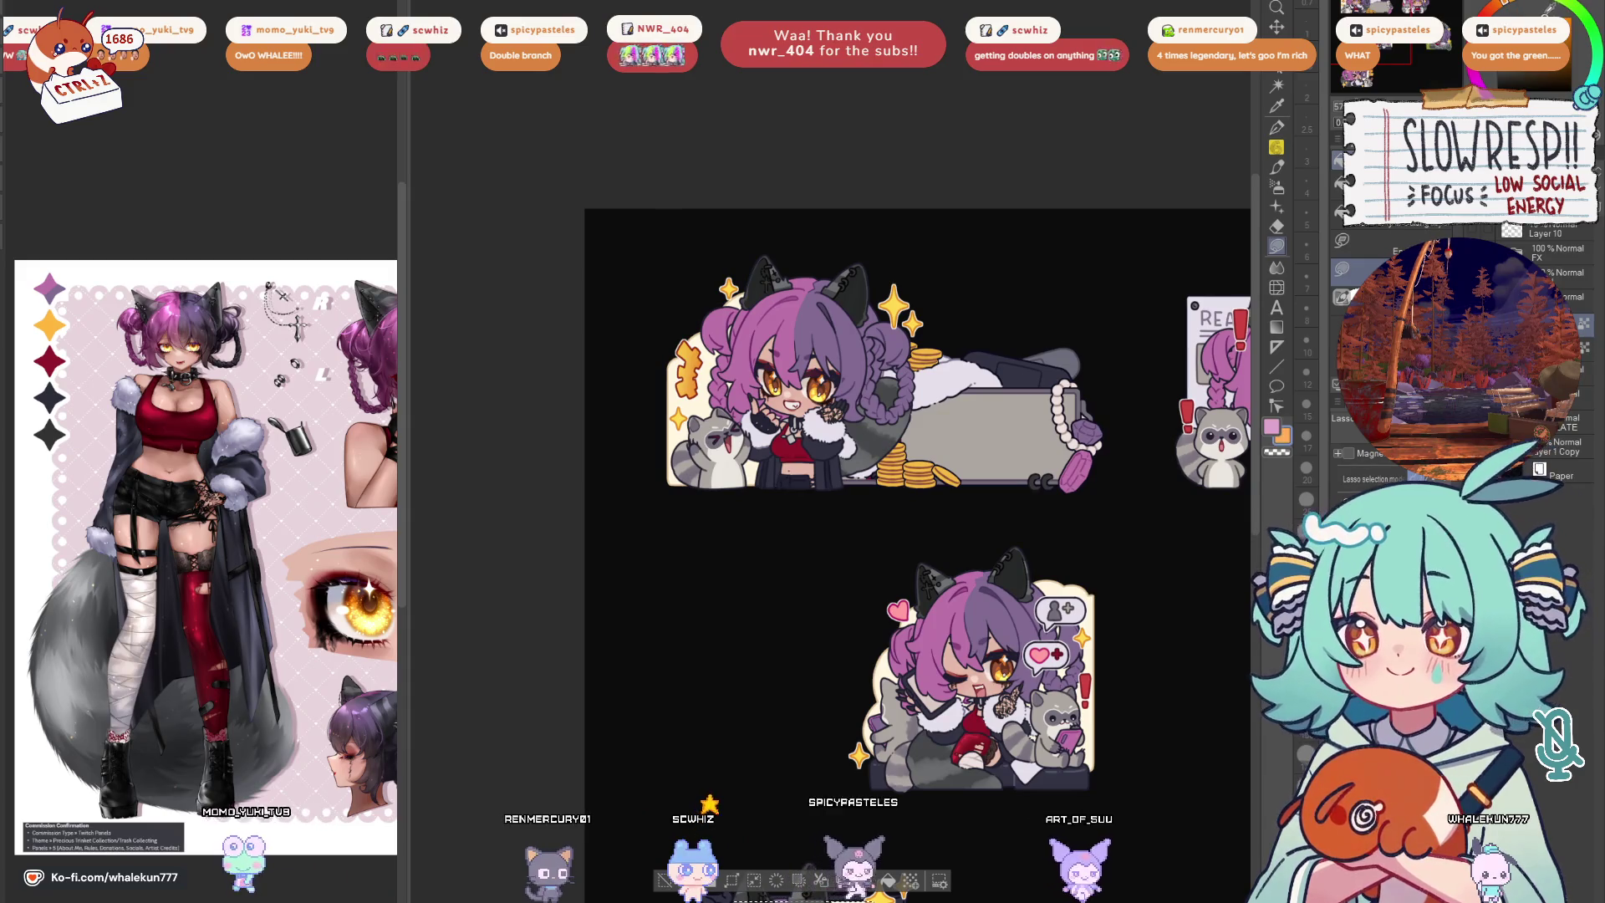
{"action": "mouse_move", "coordinate": [797, 235]}
{"action": "left_mouse_down"}
{"action": "mouse_move", "coordinate": [739, 559]}
{"action": "mouse_move", "coordinate": [752, 535]}
{"action": "left_mouse_up"}
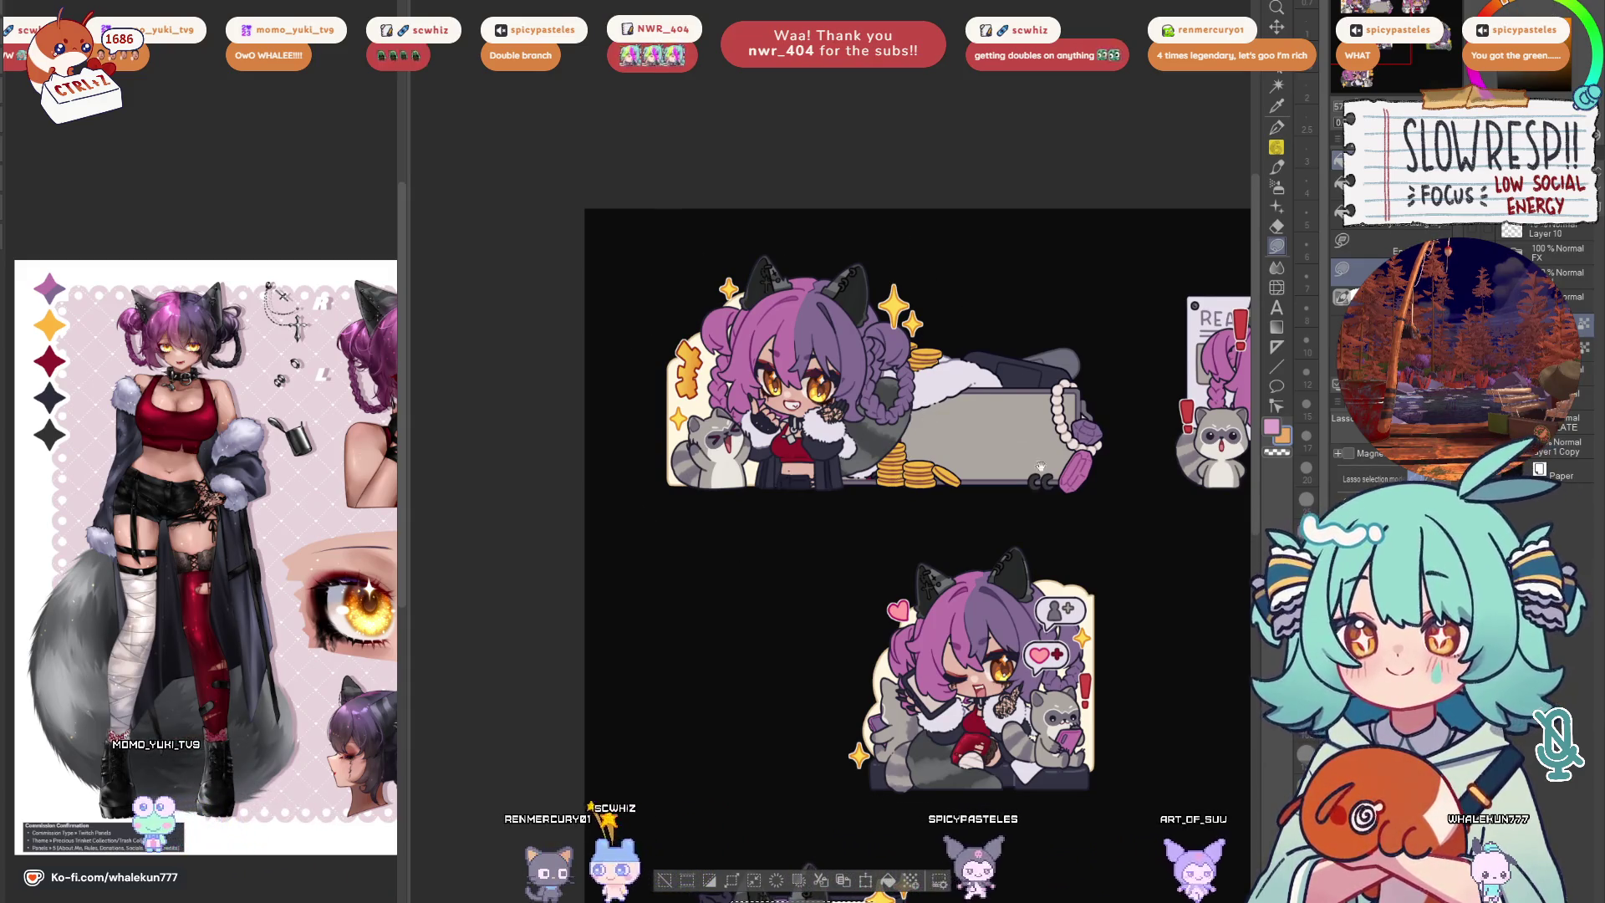
Move down to the lower sticker and begin a lasso loop around it
{"action": "left_click_drag", "start_coordinate": [1113, 532], "coordinate": [1014, 454]}
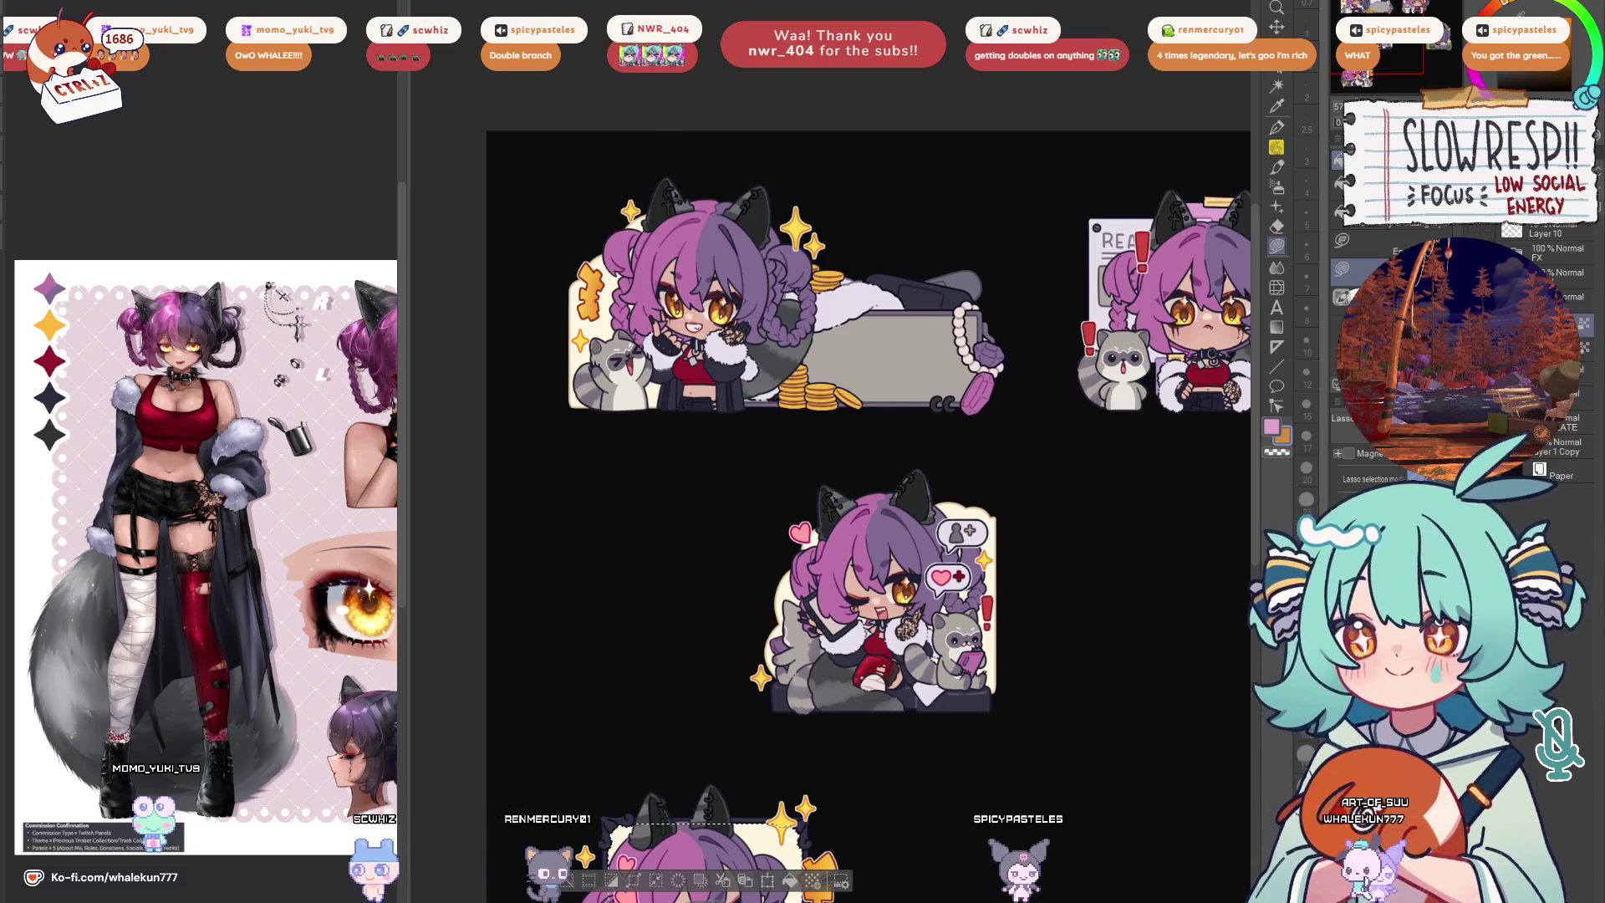
{"action": "mouse_move", "coordinate": [501, 295]}
{"action": "left_mouse_down"}
{"action": "mouse_move", "coordinate": [636, 519]}
{"action": "mouse_move", "coordinate": [719, 736]}
{"action": "left_mouse_up"}
{"action": "left_click_drag", "start_coordinate": [1084, 616], "coordinate": [1071, 436]}
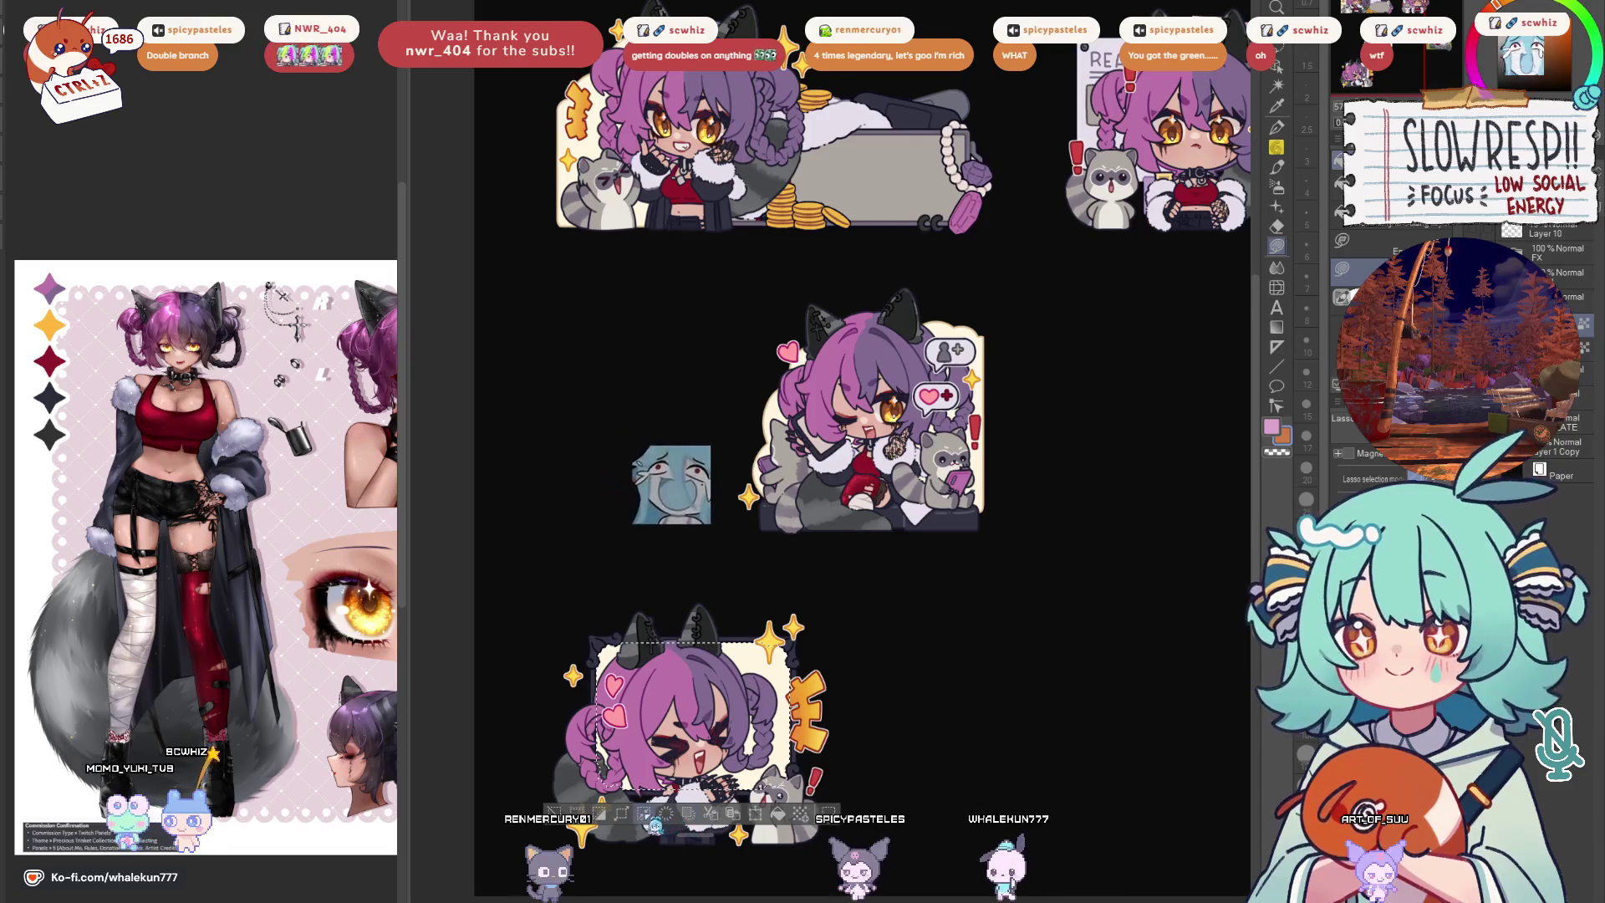
{"action": "scroll", "coordinate": [994, 457], "scroll_direction": "up", "scroll_amount": 3}
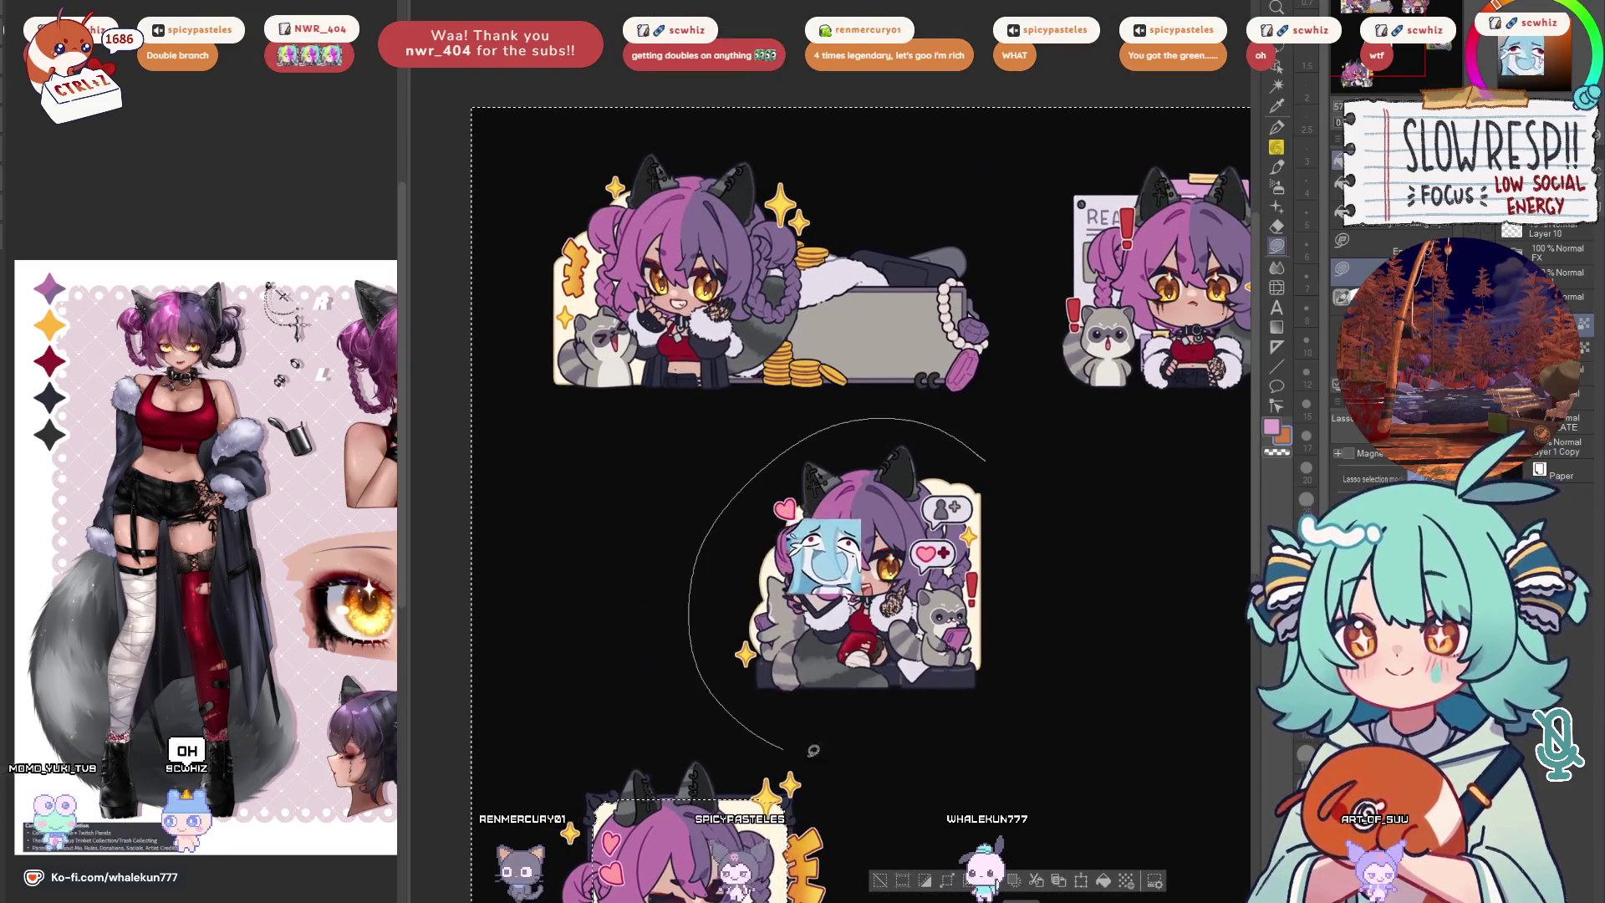
{"action": "scroll", "coordinate": [994, 456], "scroll_direction": "up", "scroll_amount": 3}
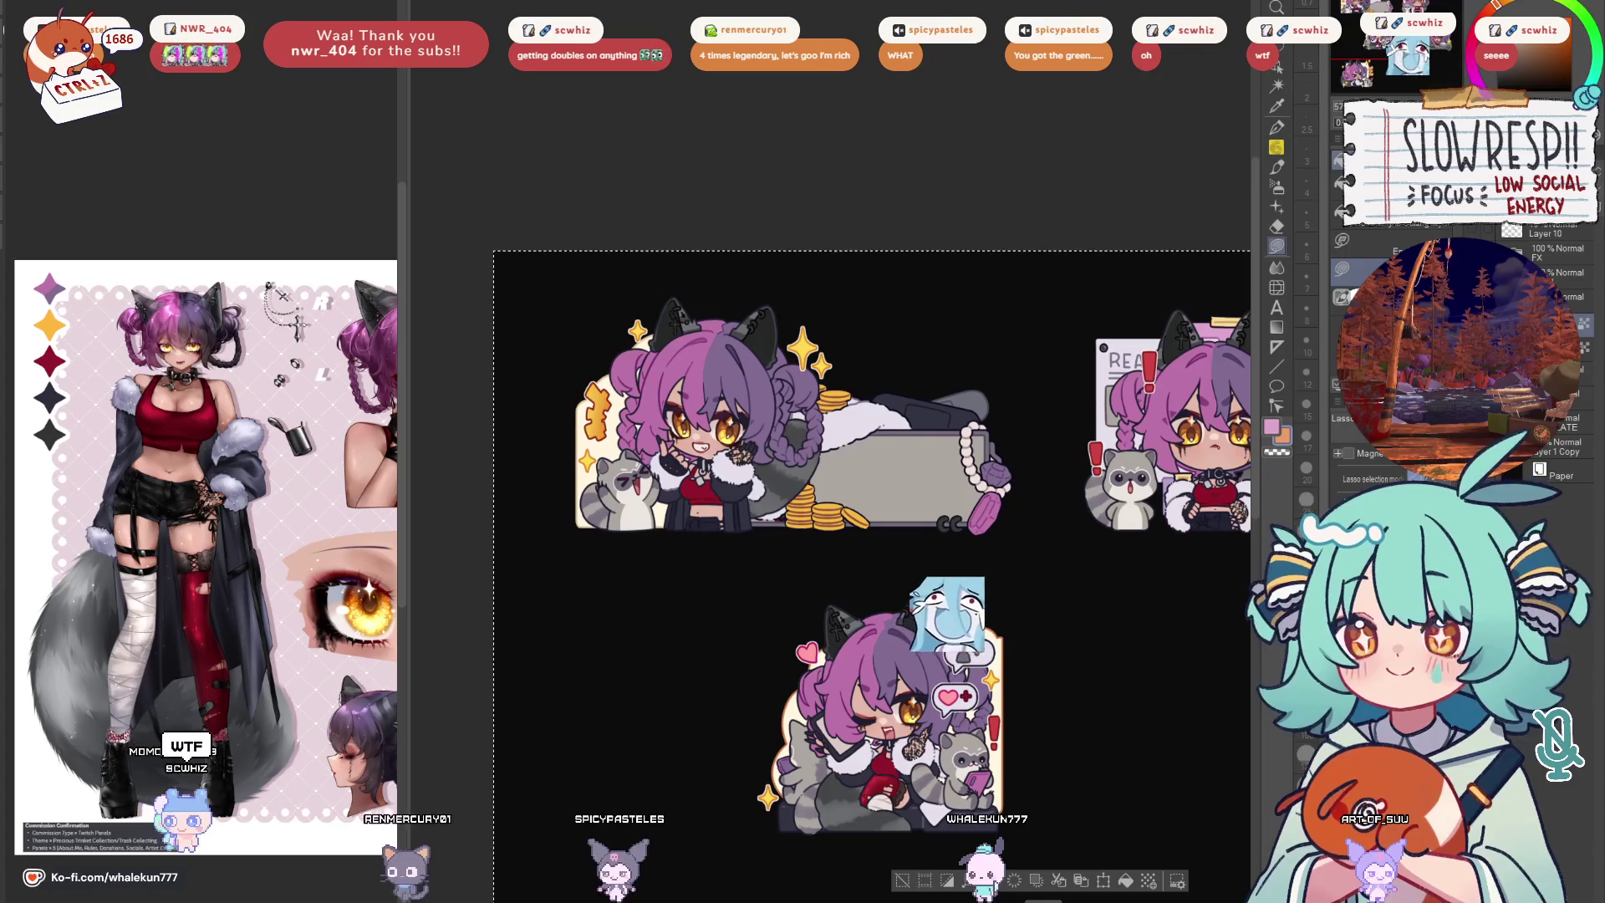
{"action": "scroll", "coordinate": [1037, 501], "scroll_direction": "down", "scroll_amount": 2}
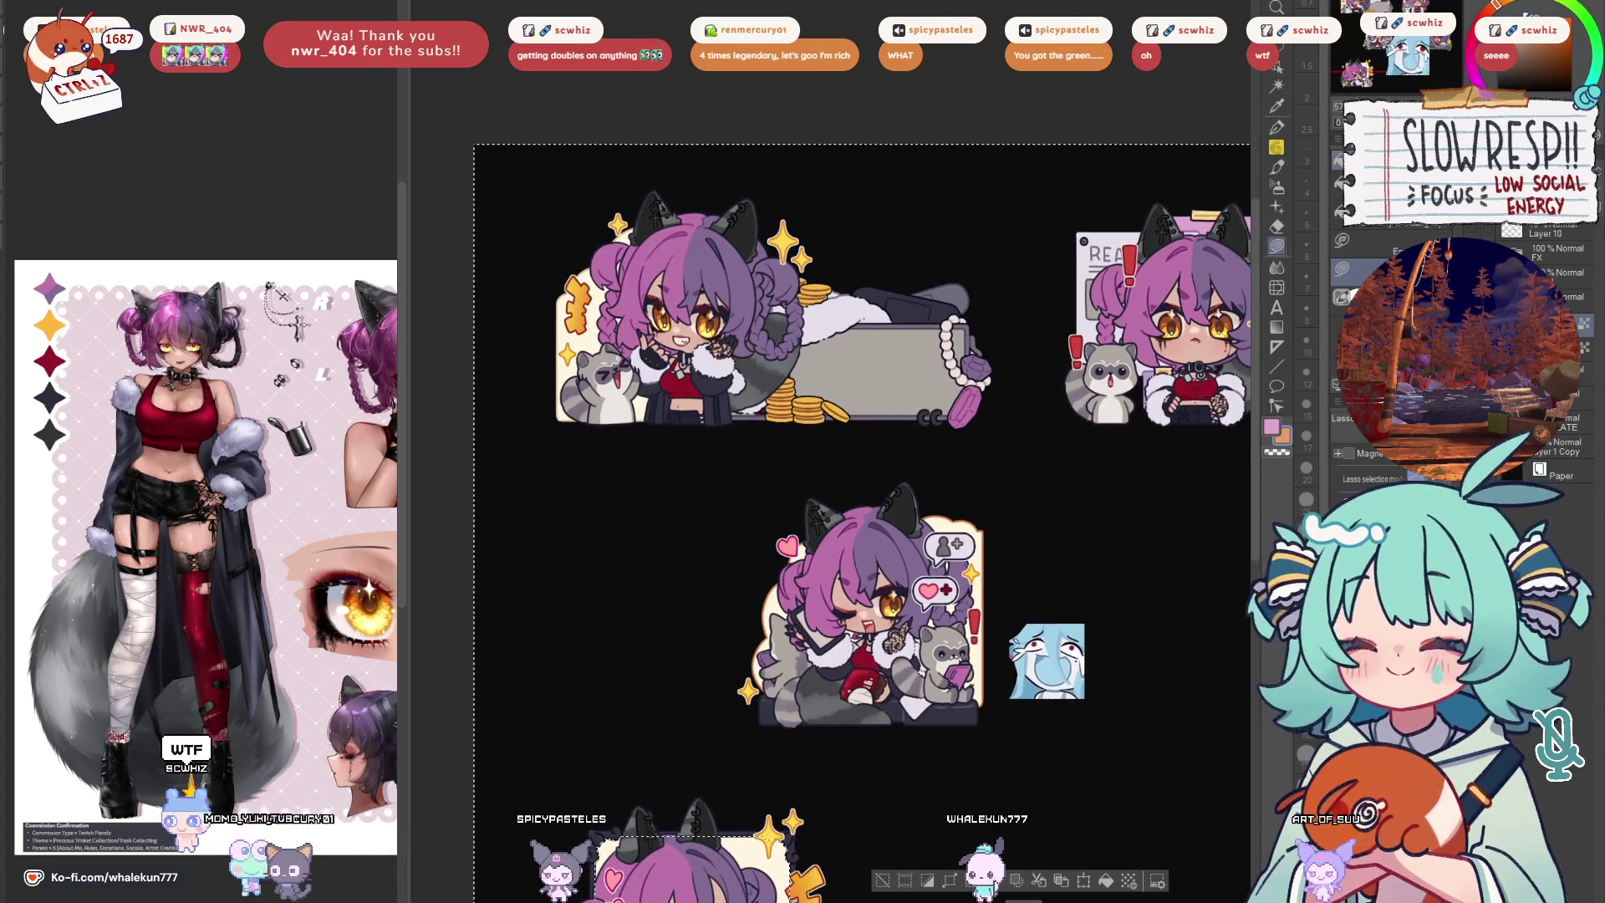
{"action": "left_click_drag", "start_coordinate": [1003, 485], "coordinate": [1026, 616]}
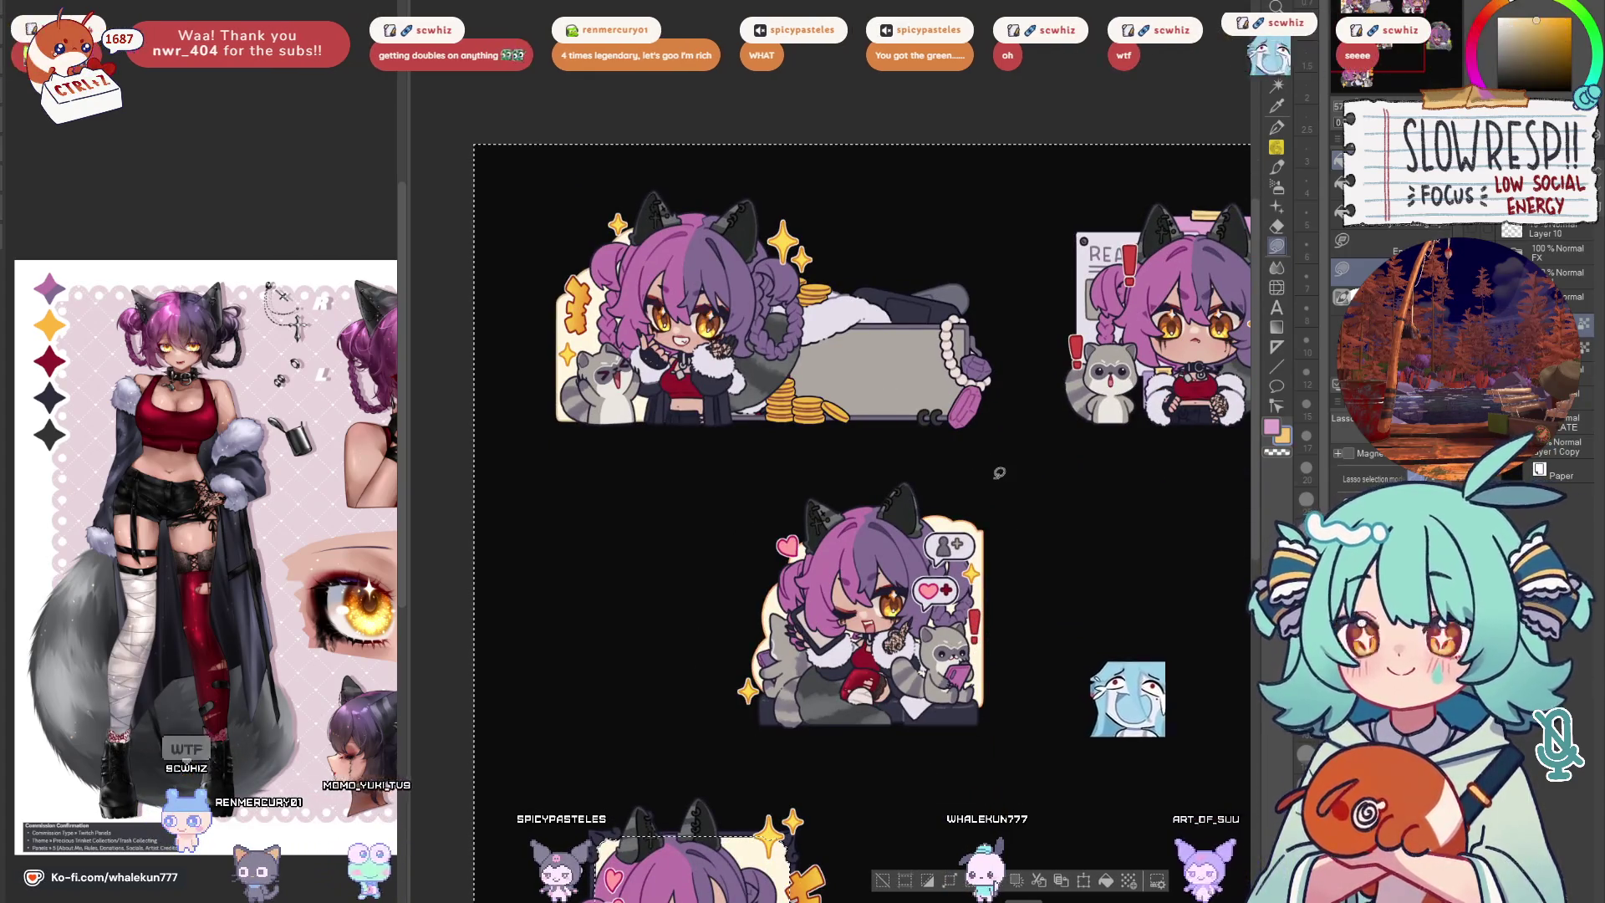
Loop a selection around the top-left sticker, then bring the laughing sticker into view
{"action": "scroll", "coordinate": [996, 466], "scroll_direction": "up", "scroll_amount": 2}
{"action": "mouse_move", "coordinate": [838, 261]}
{"action": "left_mouse_down"}
{"action": "mouse_move", "coordinate": [781, 241]}
{"action": "mouse_move", "coordinate": [828, 251]}
{"action": "left_mouse_up"}
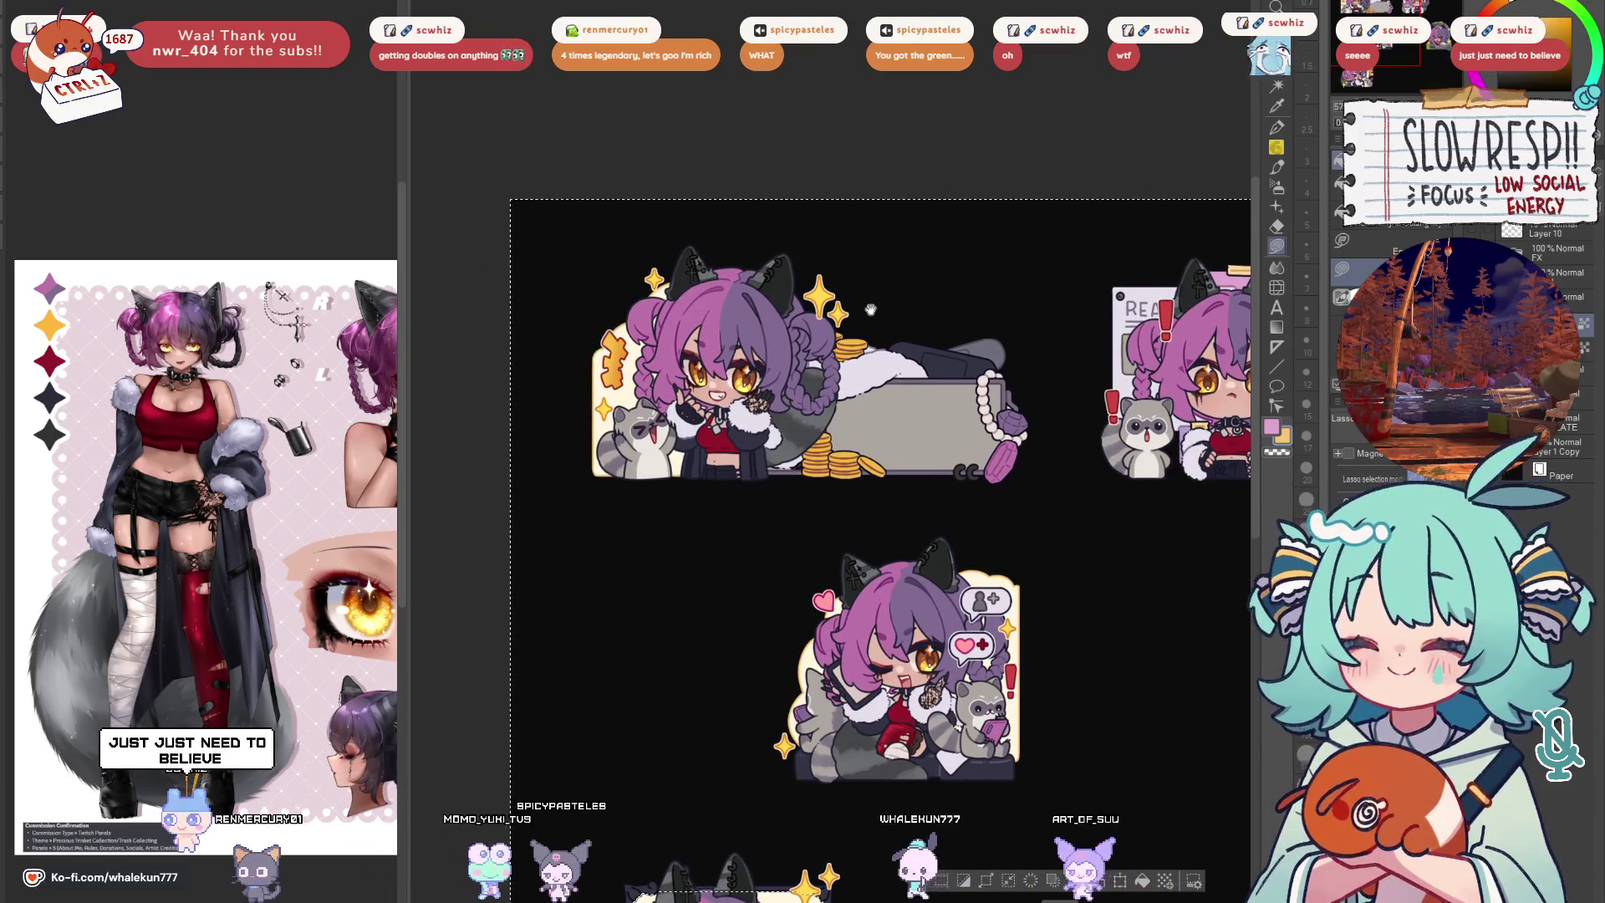
{"action": "scroll", "coordinate": [836, 376], "scroll_direction": "down", "scroll_amount": 3}
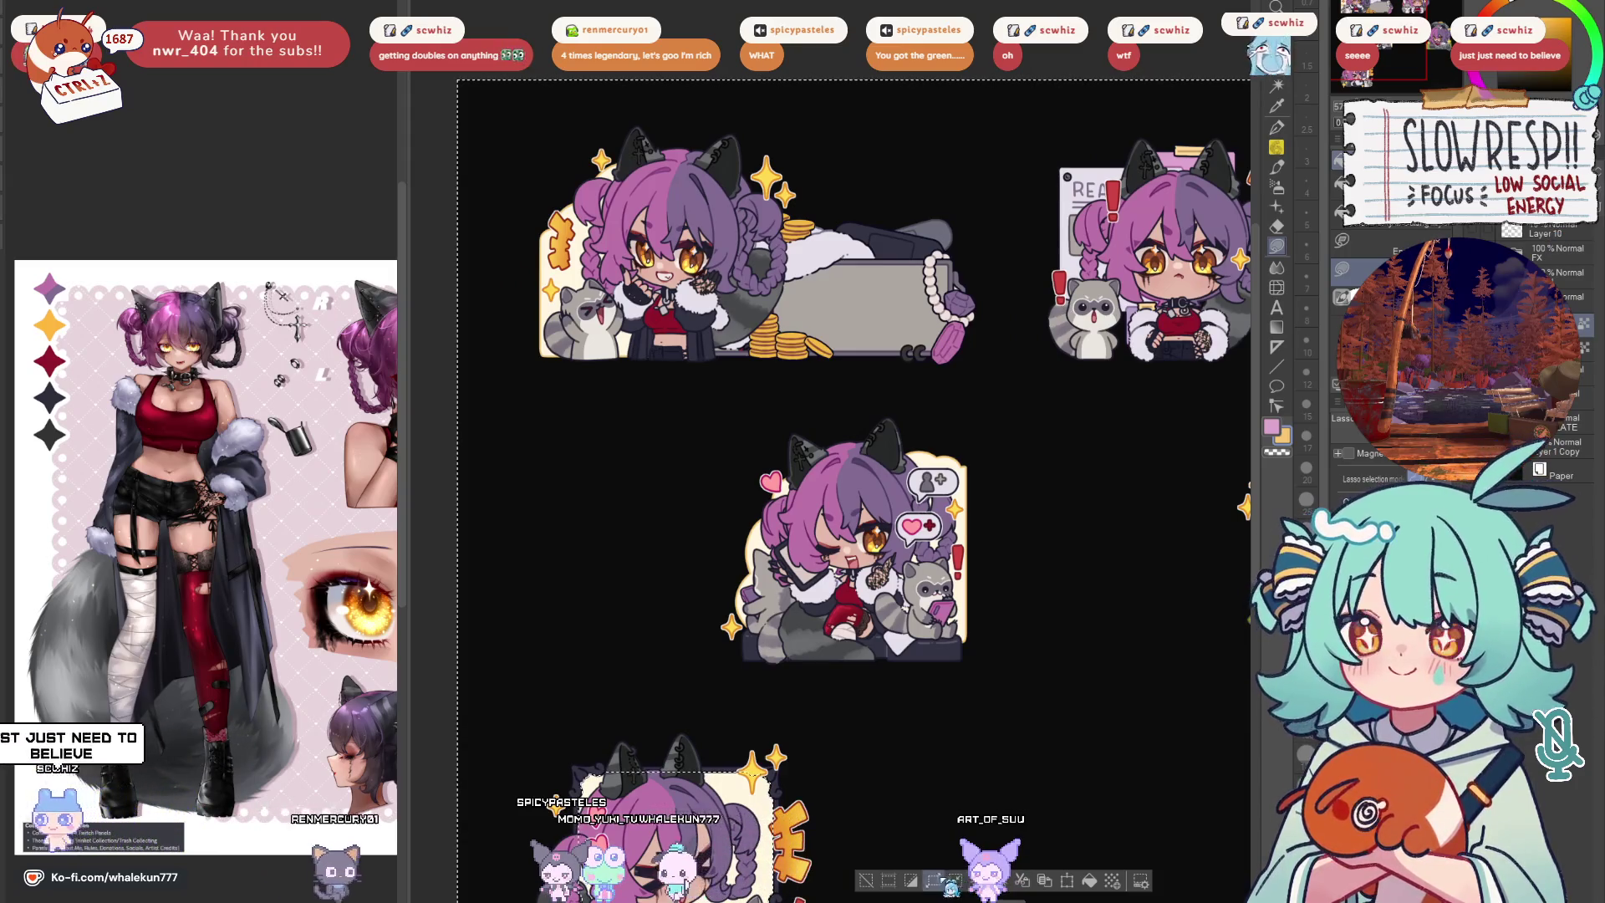
{"action": "left_click_drag", "start_coordinate": [928, 736], "coordinate": [1037, 548]}
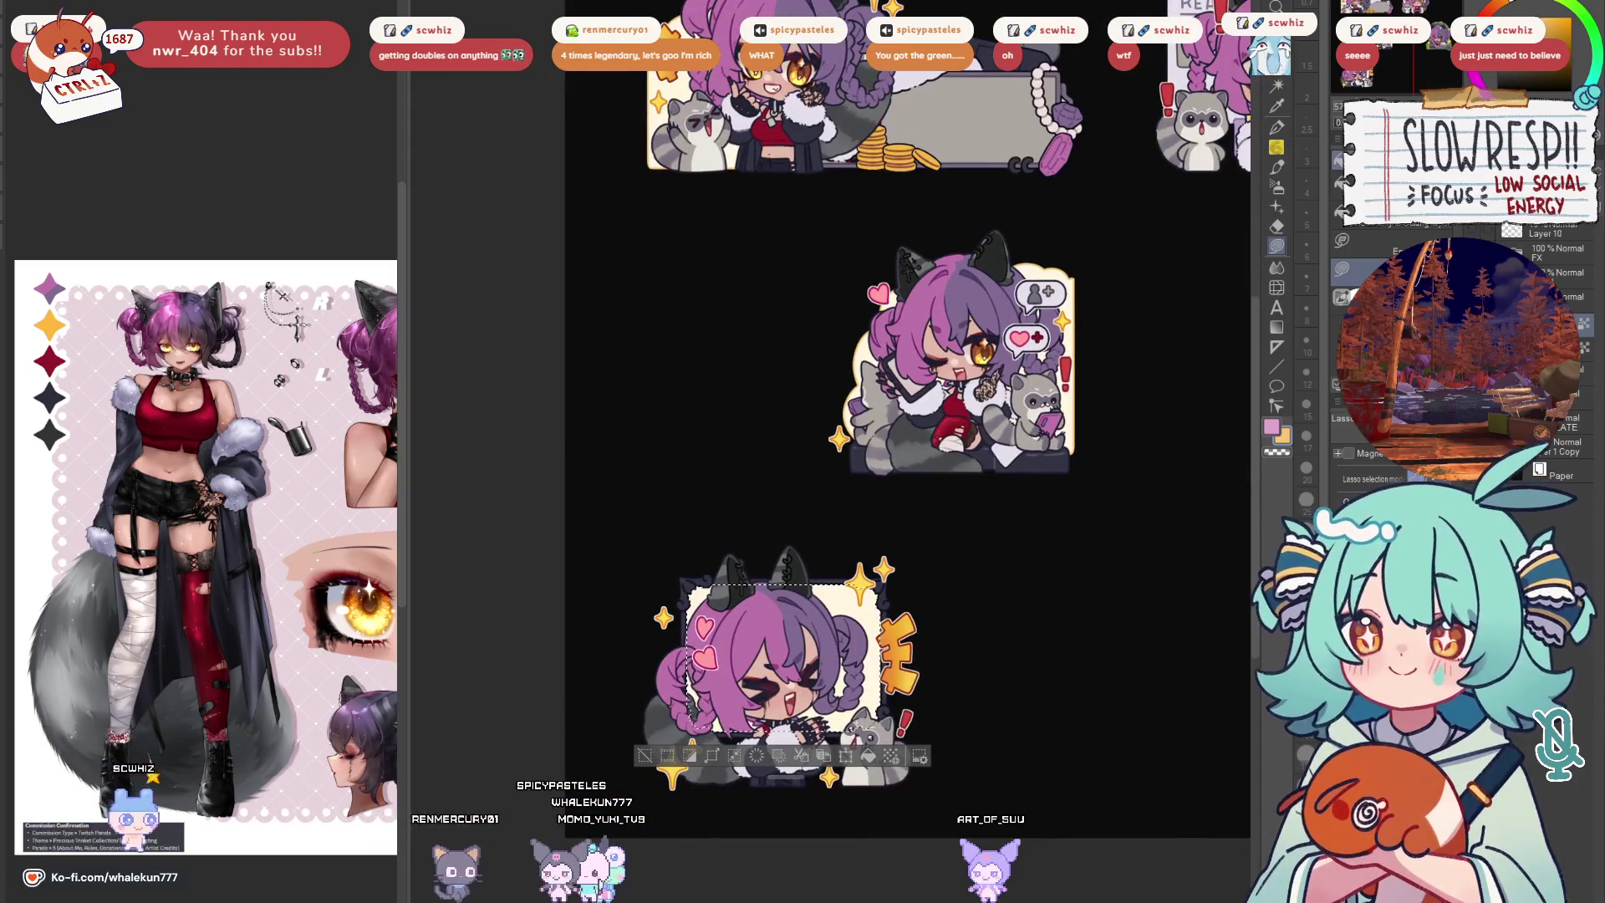
{"action": "scroll", "coordinate": [907, 547], "scroll_direction": "up", "scroll_amount": 2}
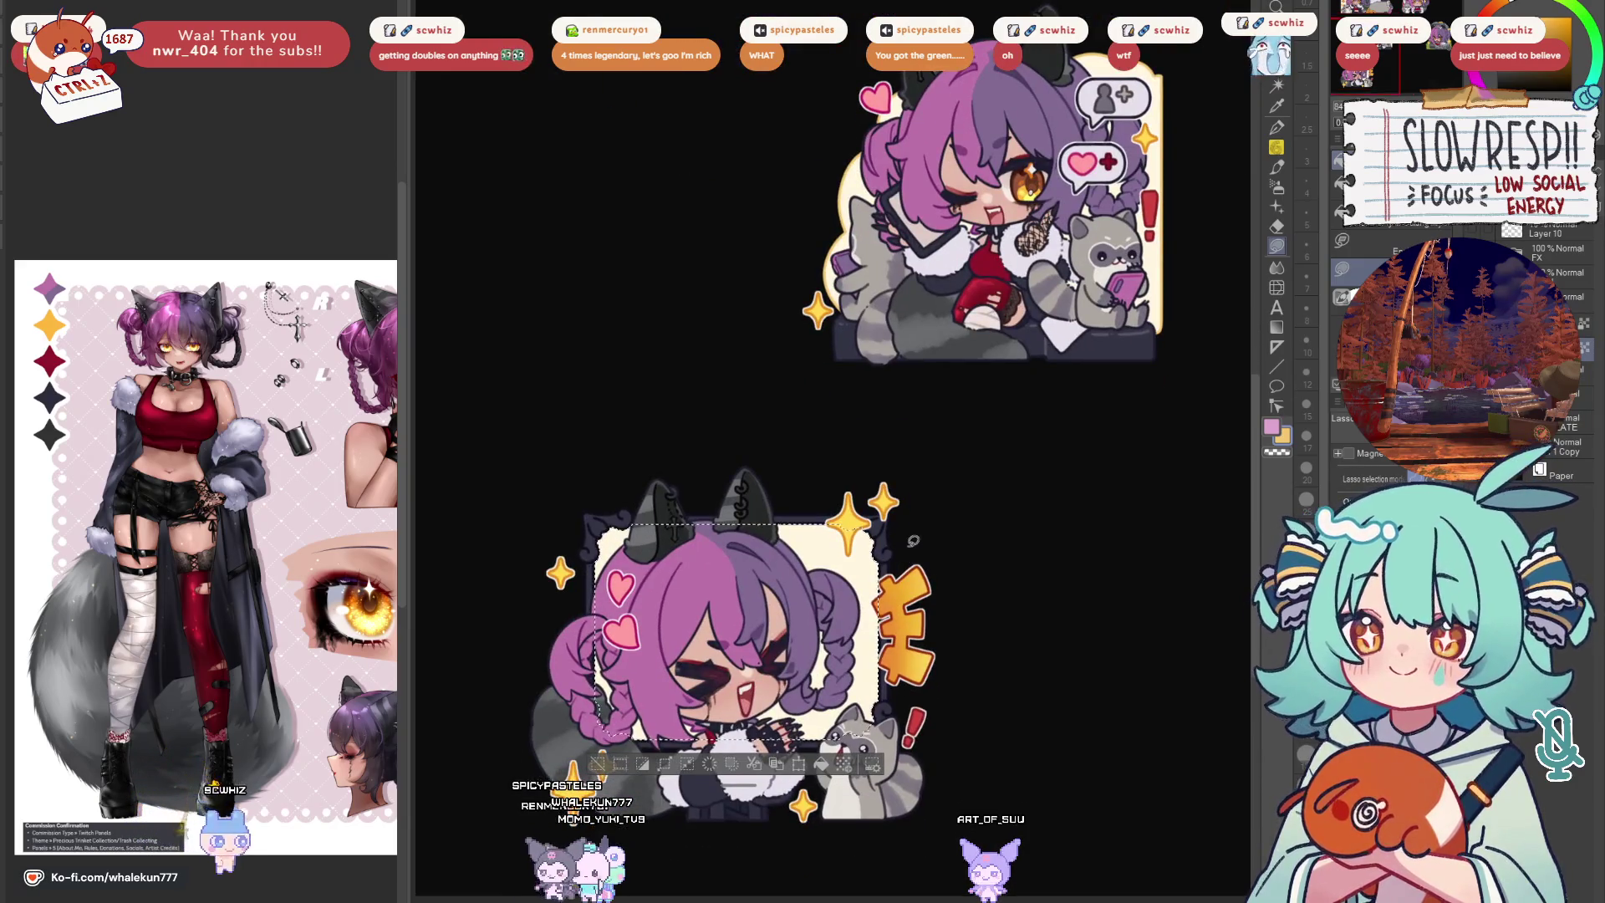
{"action": "scroll", "coordinate": [913, 541], "scroll_direction": "down", "scroll_amount": 2}
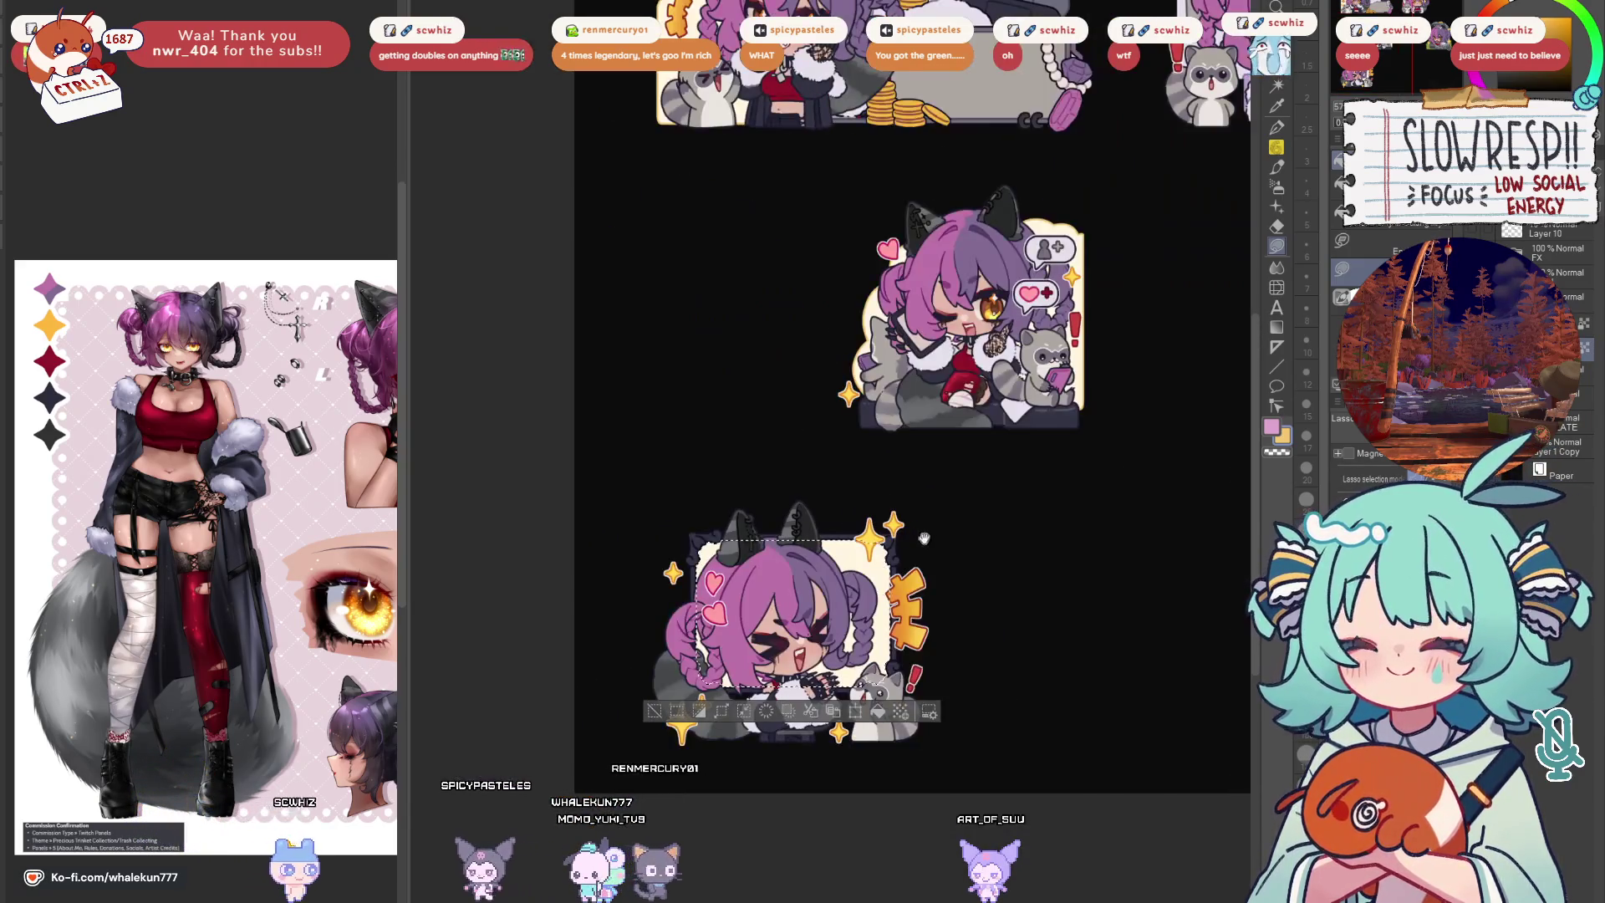
{"action": "mouse_move", "coordinate": [914, 539]}
{"action": "left_mouse_down"}
{"action": "mouse_move", "coordinate": [872, 577]}
{"action": "mouse_move", "coordinate": [861, 626]}
{"action": "left_mouse_up"}
Fill the lower sticker's panel selection with red sampled from the upper sticker
{"action": "left_click", "coordinate": [974, 436], "text": "alt"}
{"action": "scroll", "coordinate": [975, 437], "scroll_direction": "up", "scroll_amount": 2}
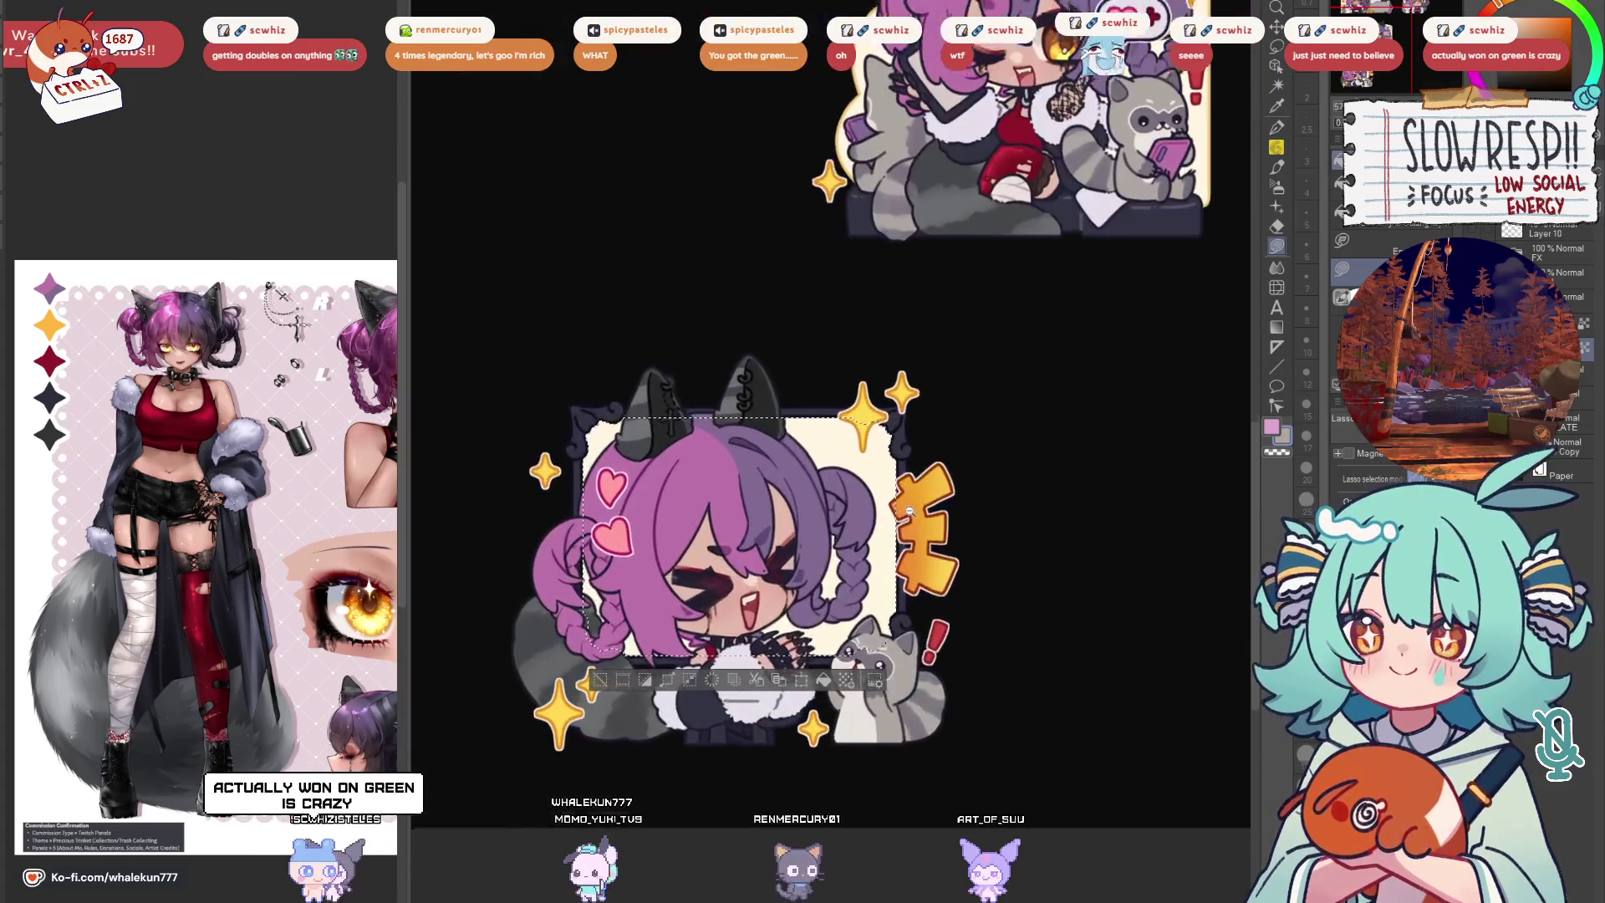
{"action": "key", "text": "p"}
{"action": "scroll", "coordinate": [1046, 387], "scroll_direction": "down", "scroll_amount": 2}
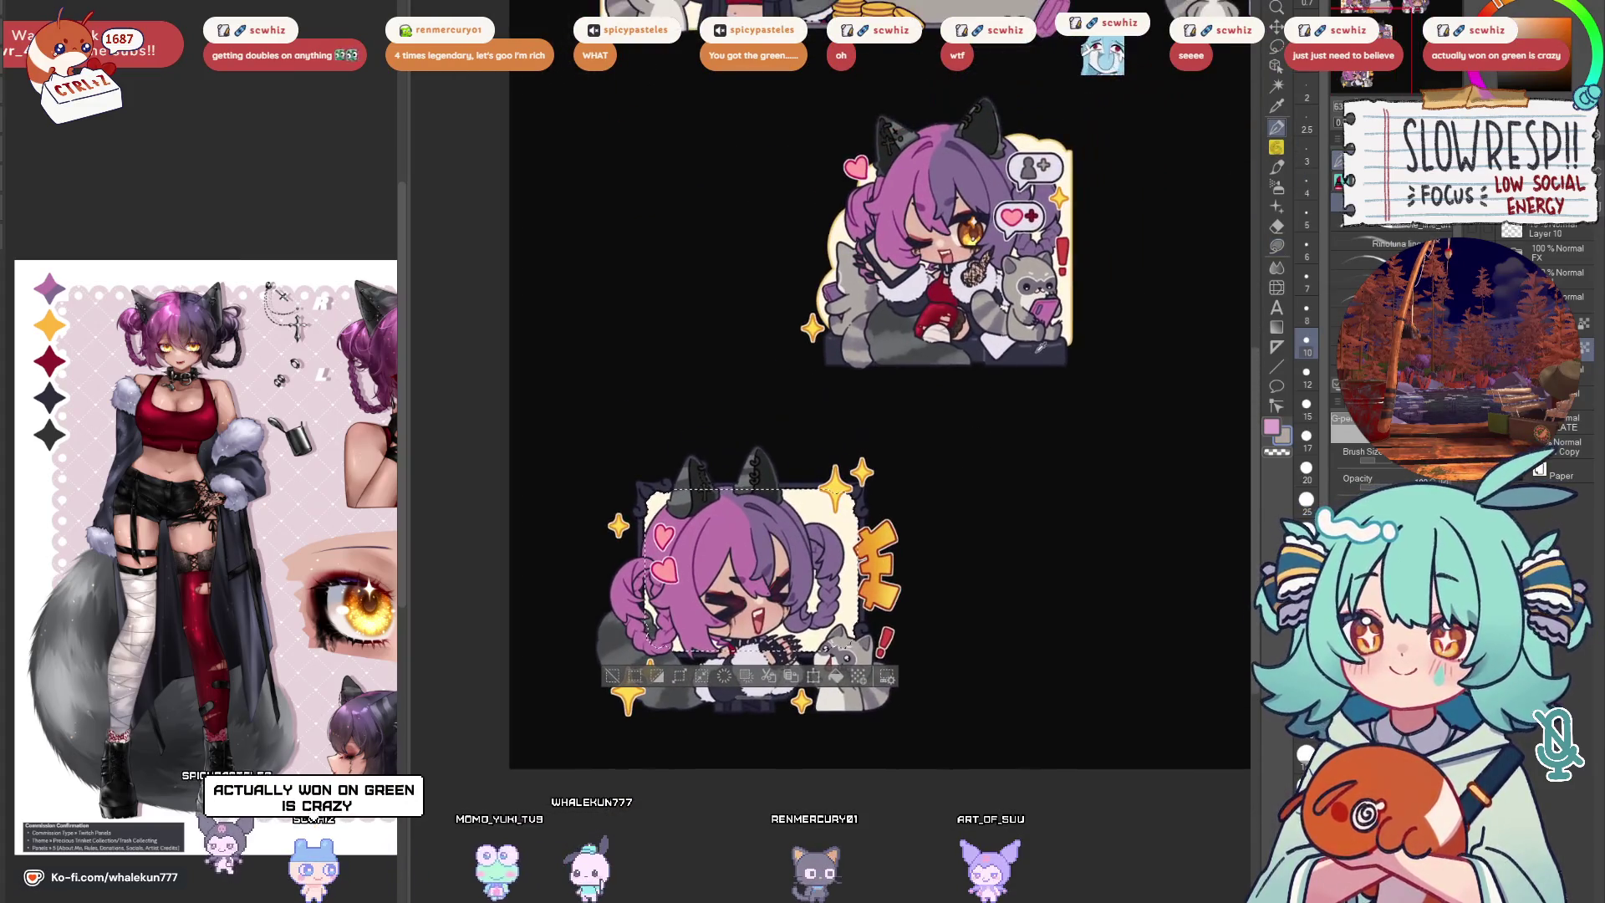
{"action": "left_click_drag", "start_coordinate": [850, 679], "coordinate": [858, 704]}
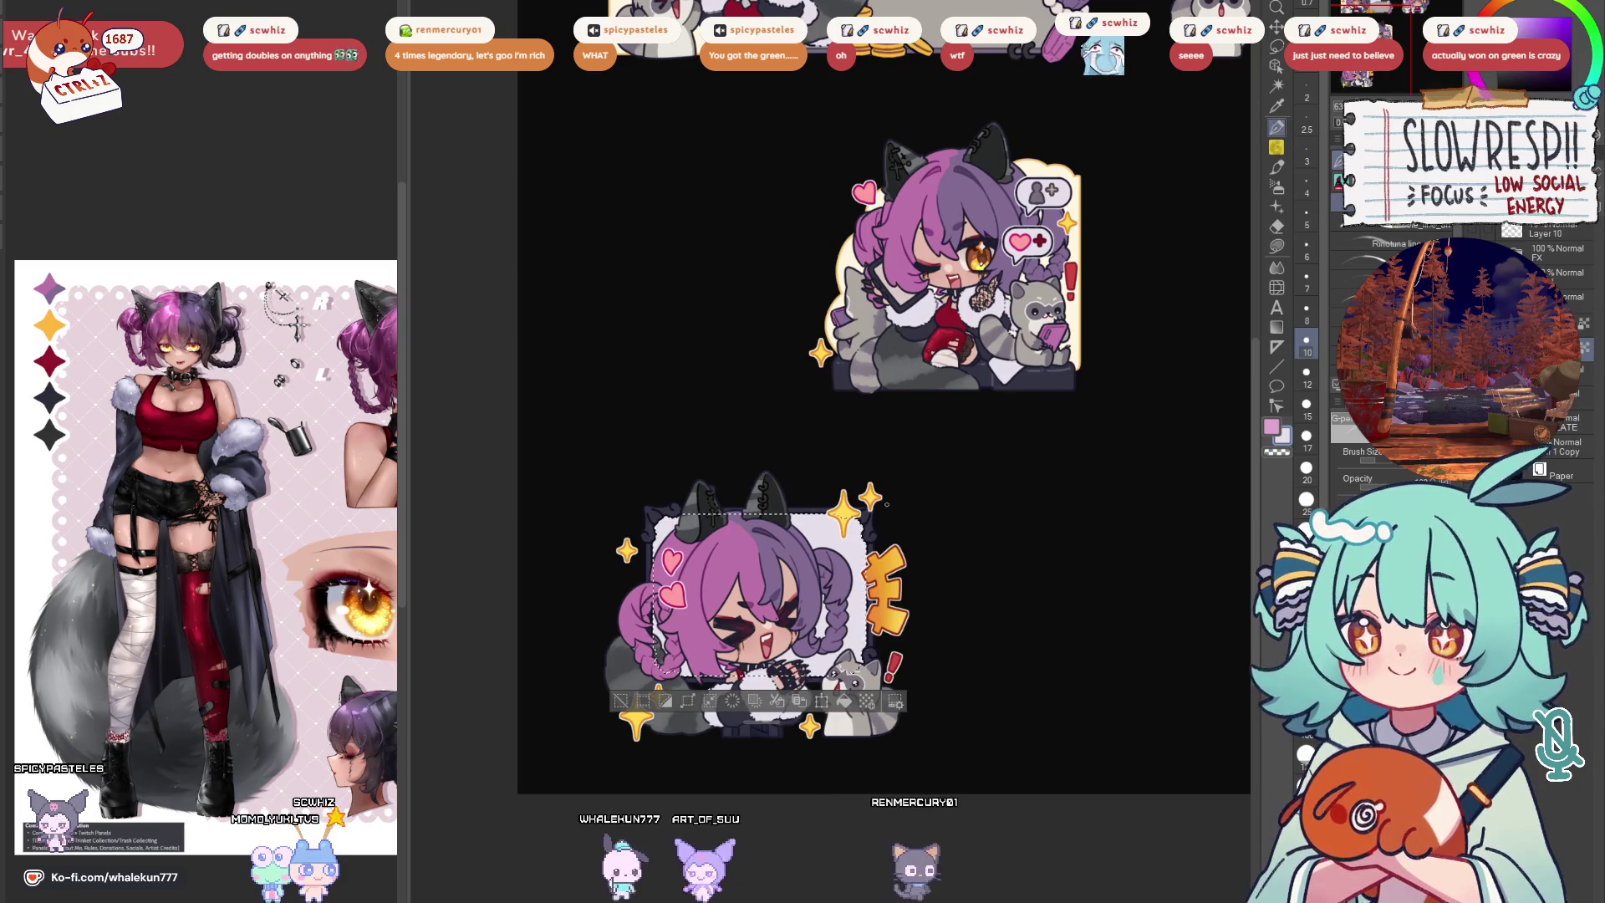
{"action": "left_click", "coordinate": [945, 318], "text": "alt"}
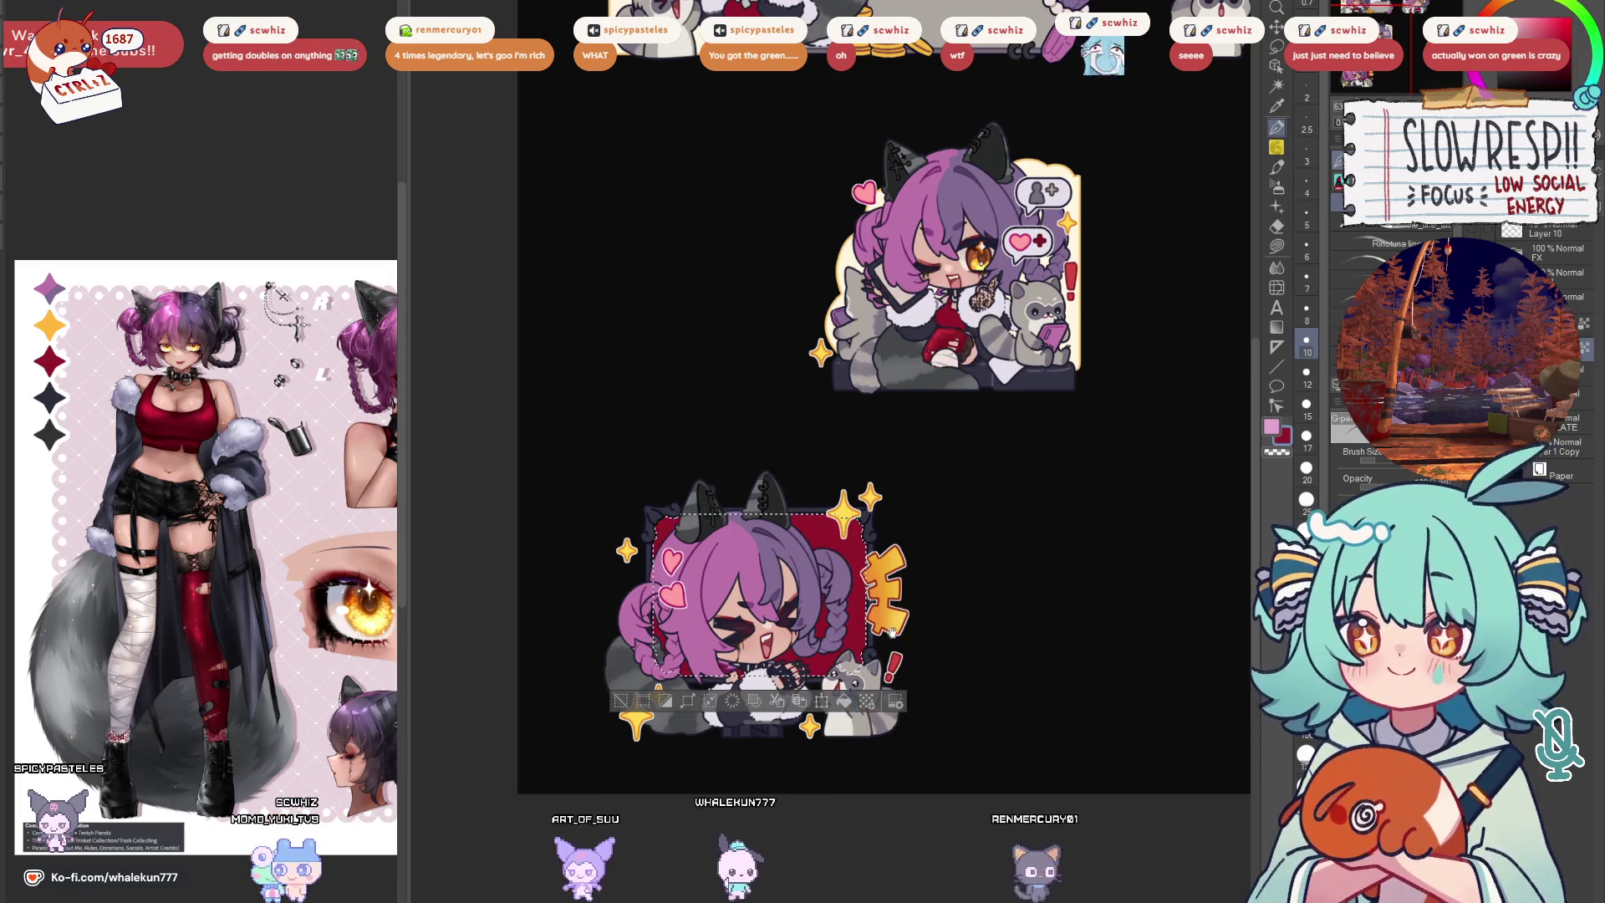
{"action": "key", "text": "alt+Delete"}
Sample light grey, return to the hard pen at a larger size, and swap drawing colours
{"action": "left_click", "coordinate": [885, 645], "text": "alt"}
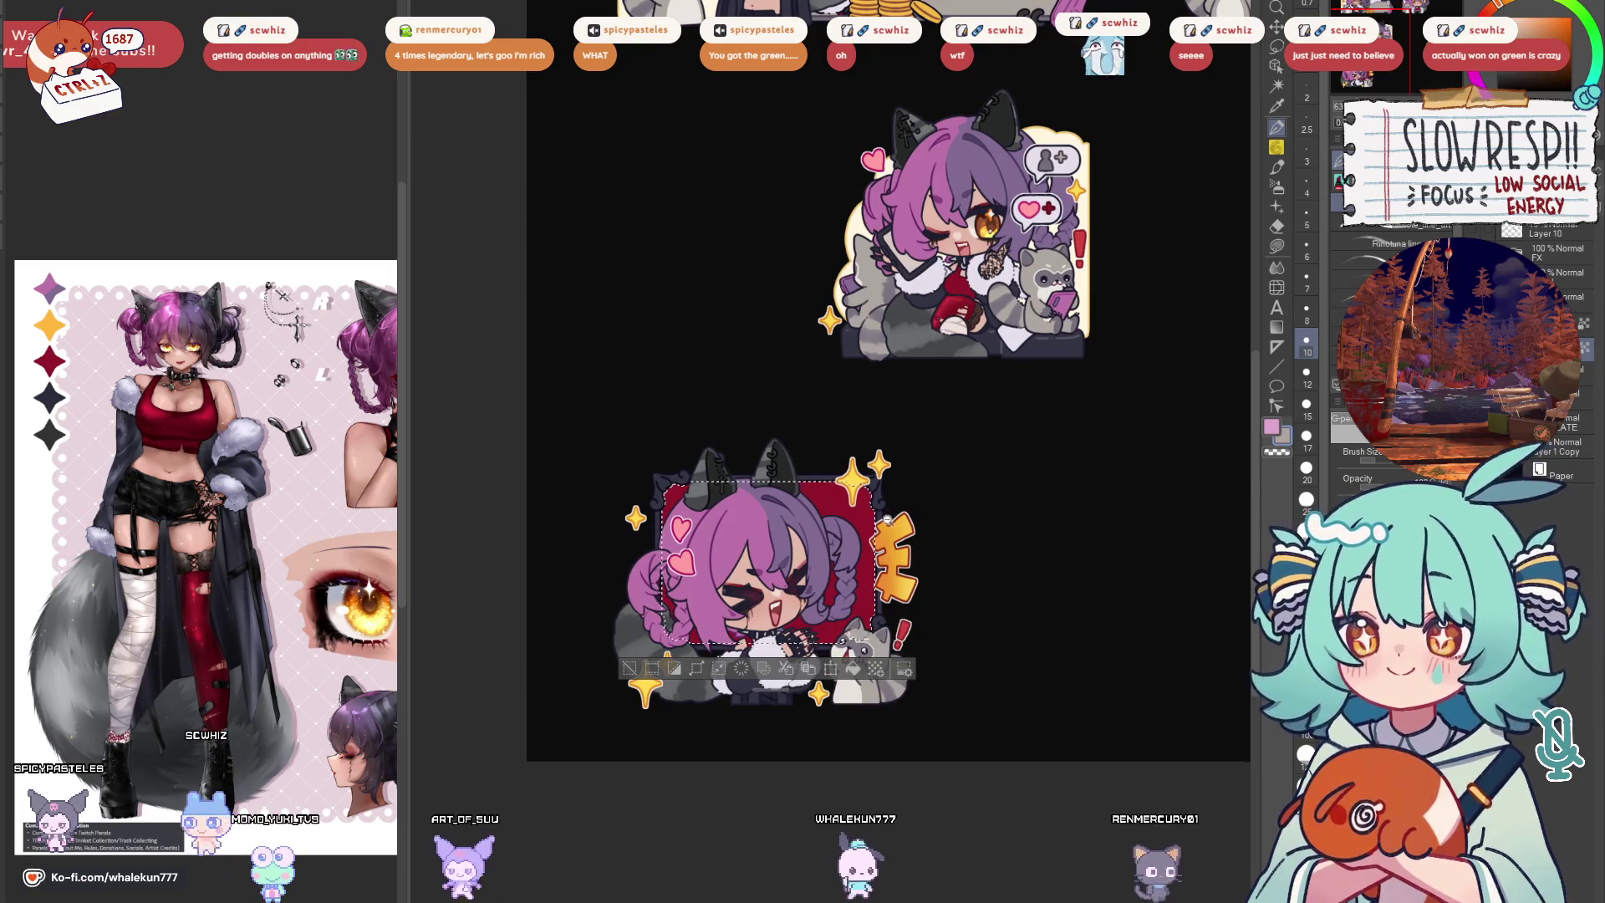
{"action": "scroll", "coordinate": [884, 645], "scroll_direction": "up", "scroll_amount": 2}
{"action": "key", "text": "b"}
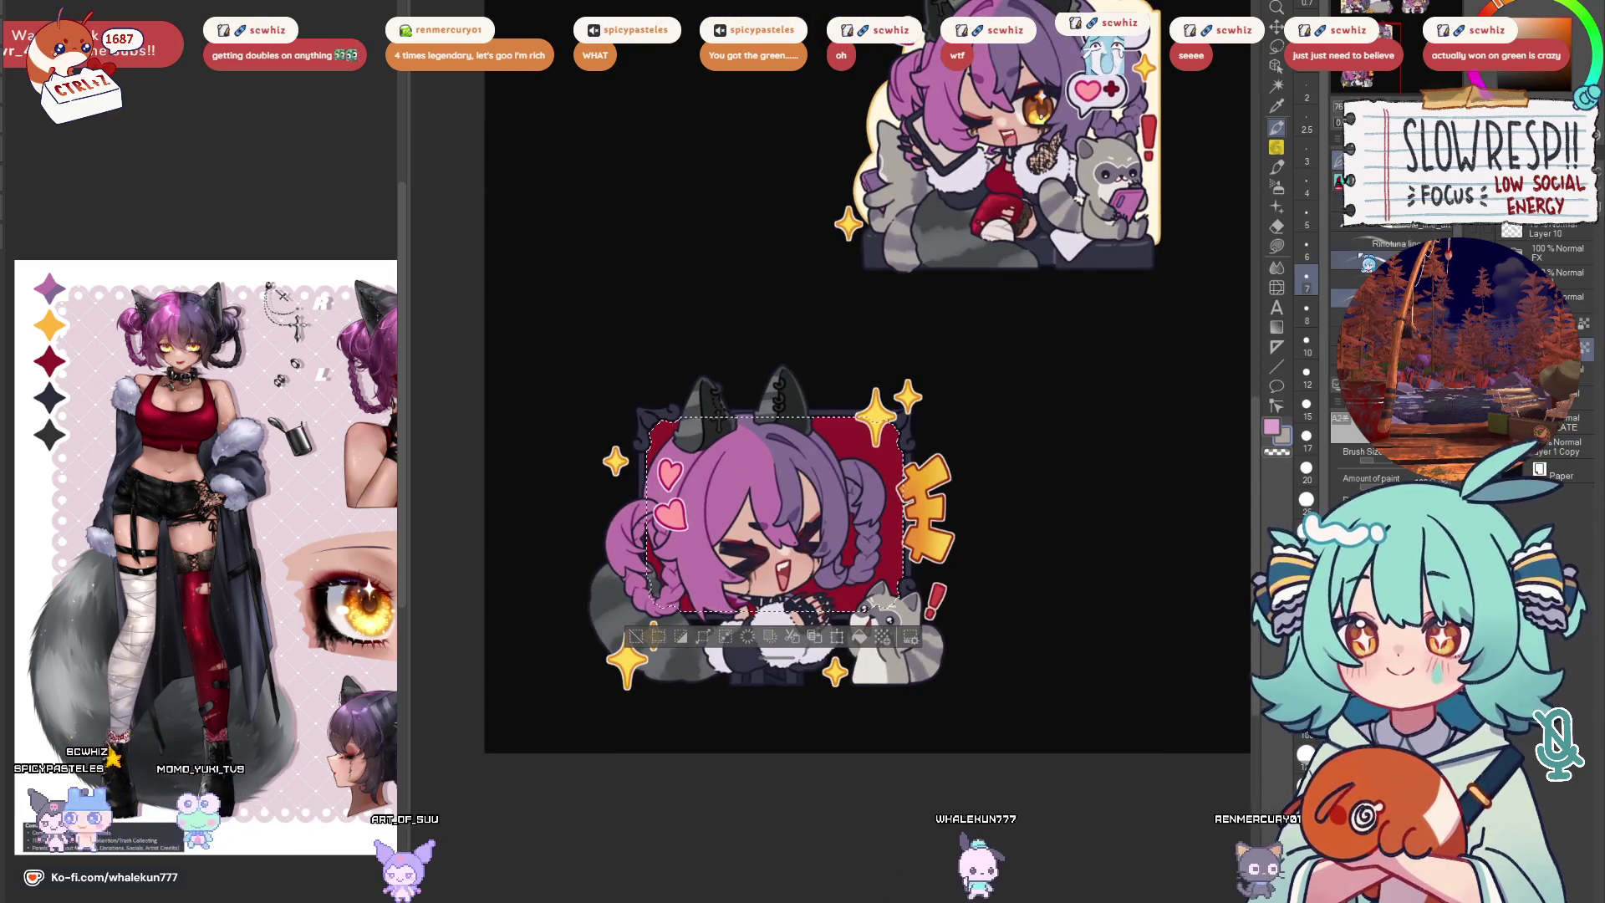
{"action": "key", "text": "p"}
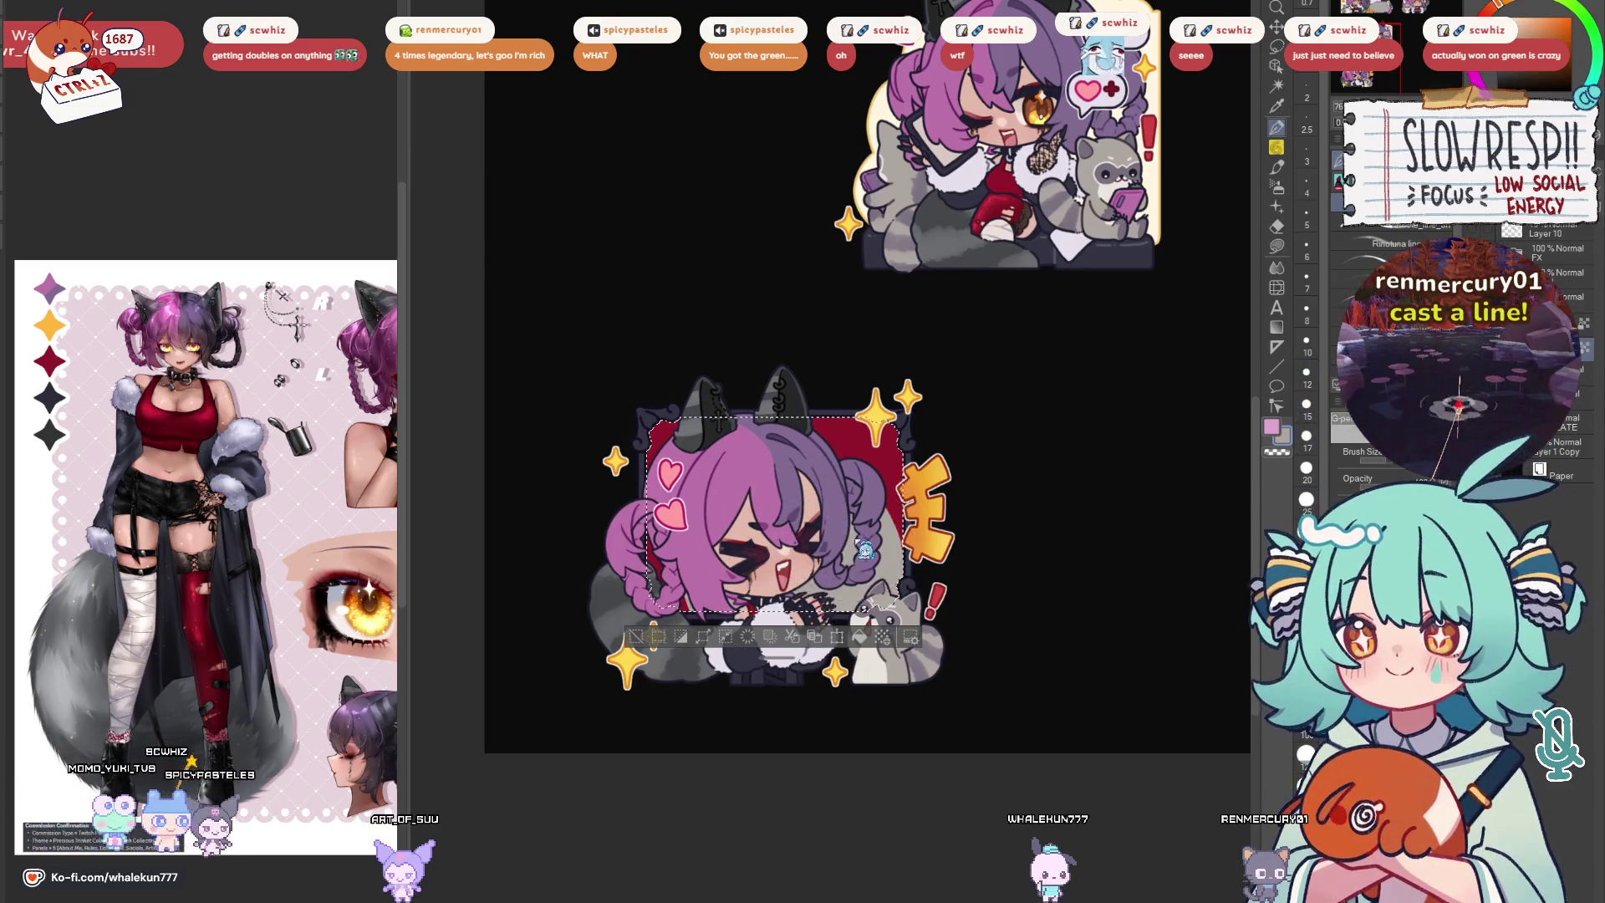
{"action": "left_click_drag", "start_coordinate": [890, 575], "coordinate": [872, 550]}
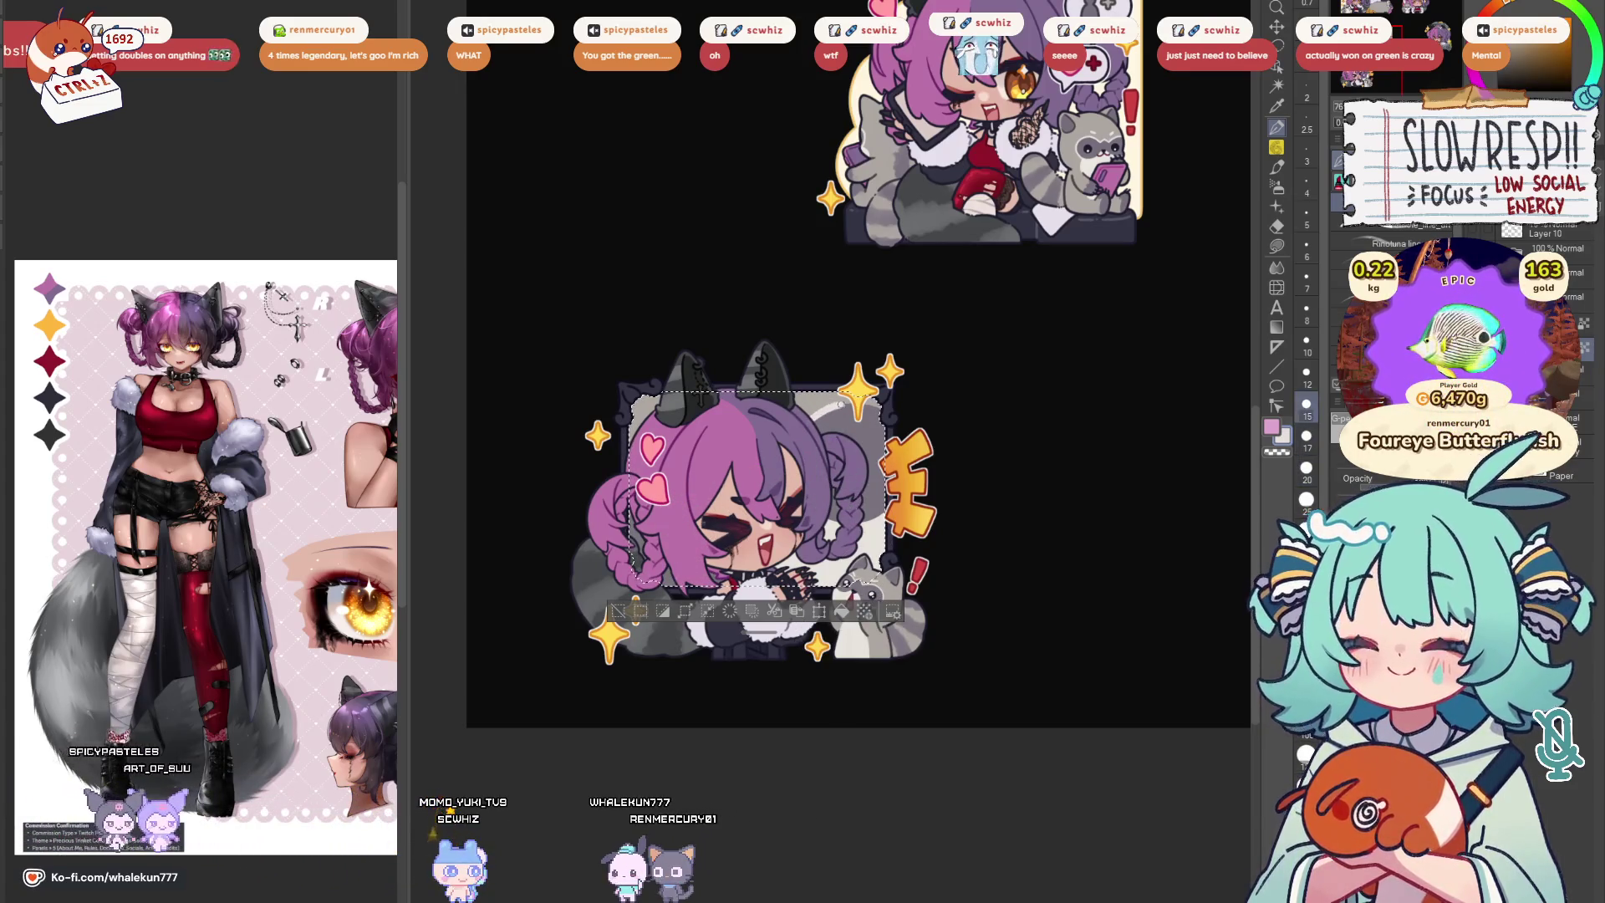
{"action": "left_click", "coordinate": [872, 595], "text": "alt"}
{"action": "key", "text": "bracketright"}
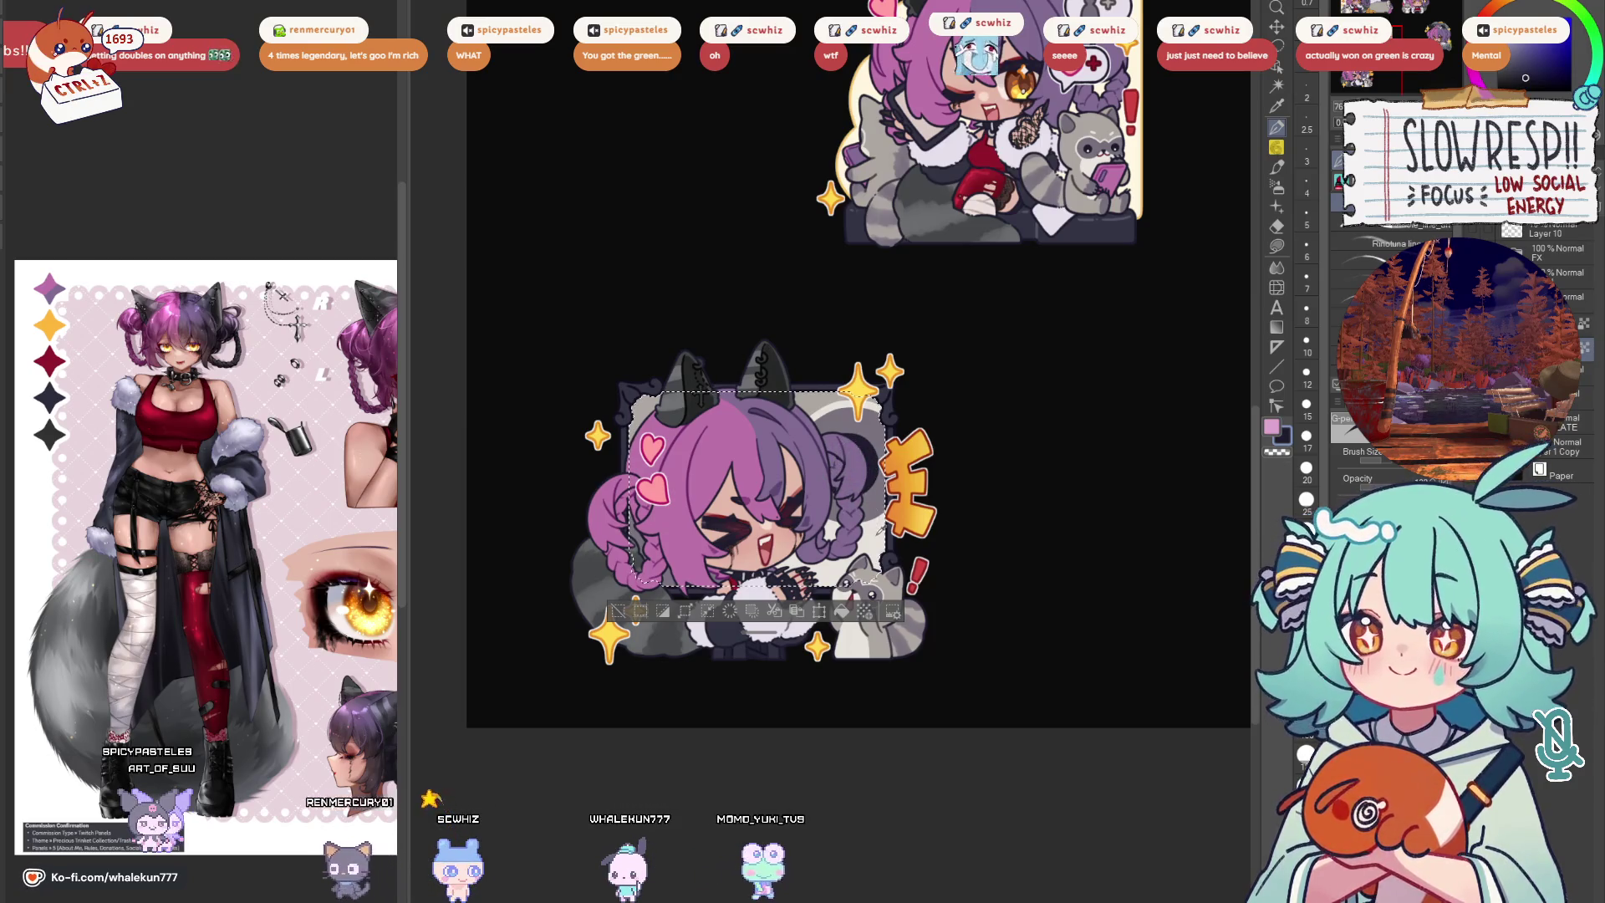
{"action": "left_click", "coordinate": [862, 452], "text": "alt"}
Reselect the sticker area, zoom out, and copy the couch-and-coins box into the top-right panel
{"action": "key", "text": "ctrl+d"}
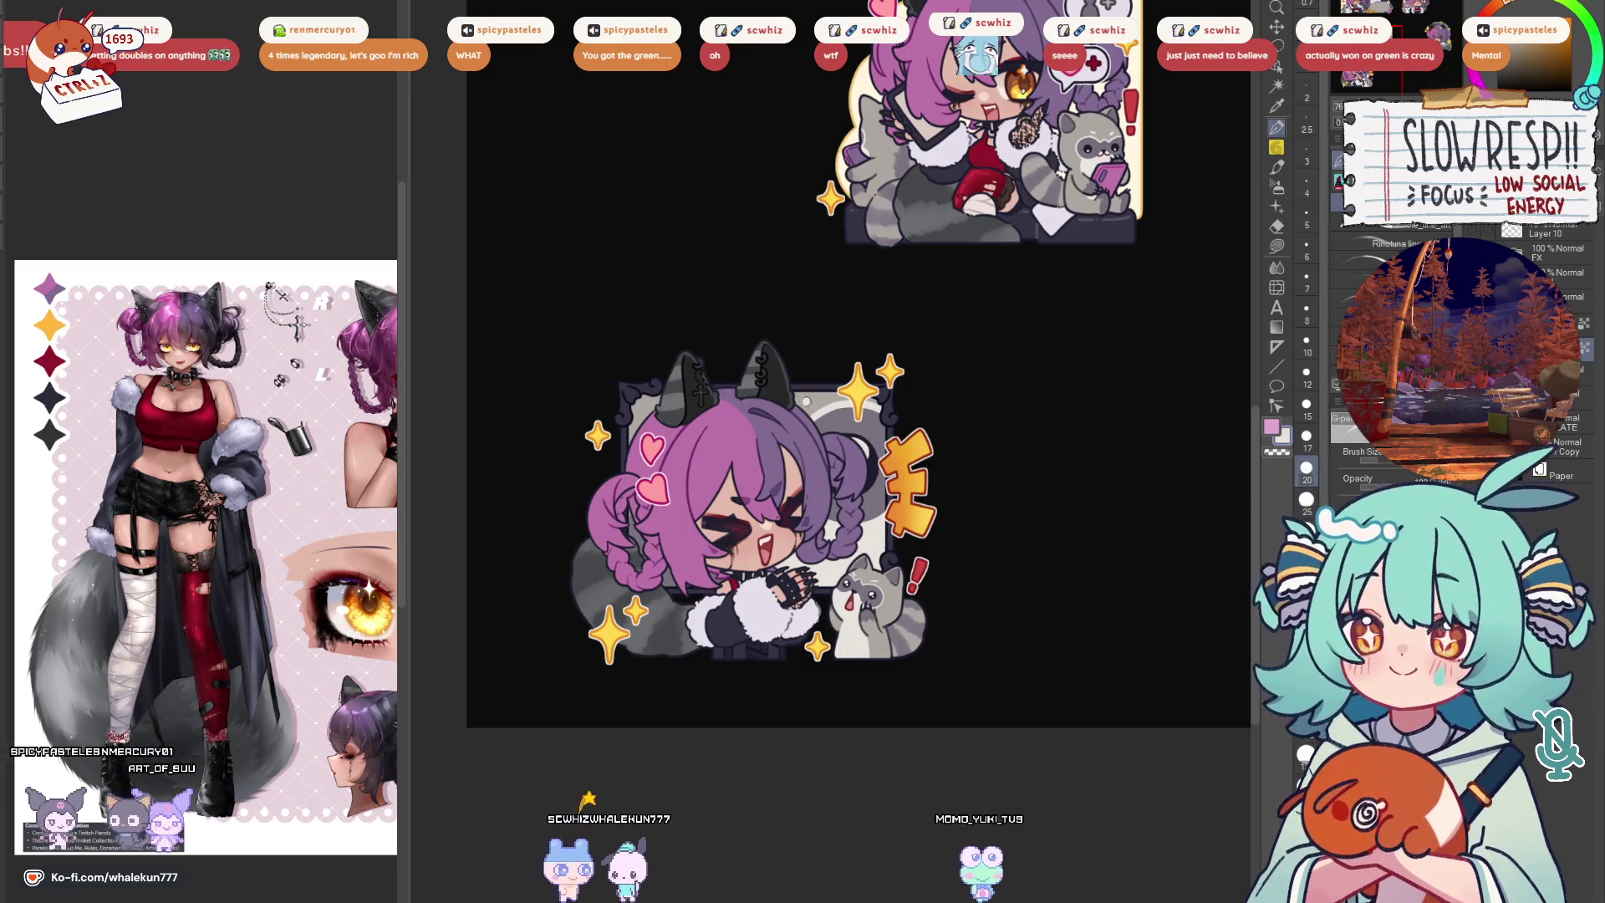
{"action": "key", "text": "ctrl+shift+d"}
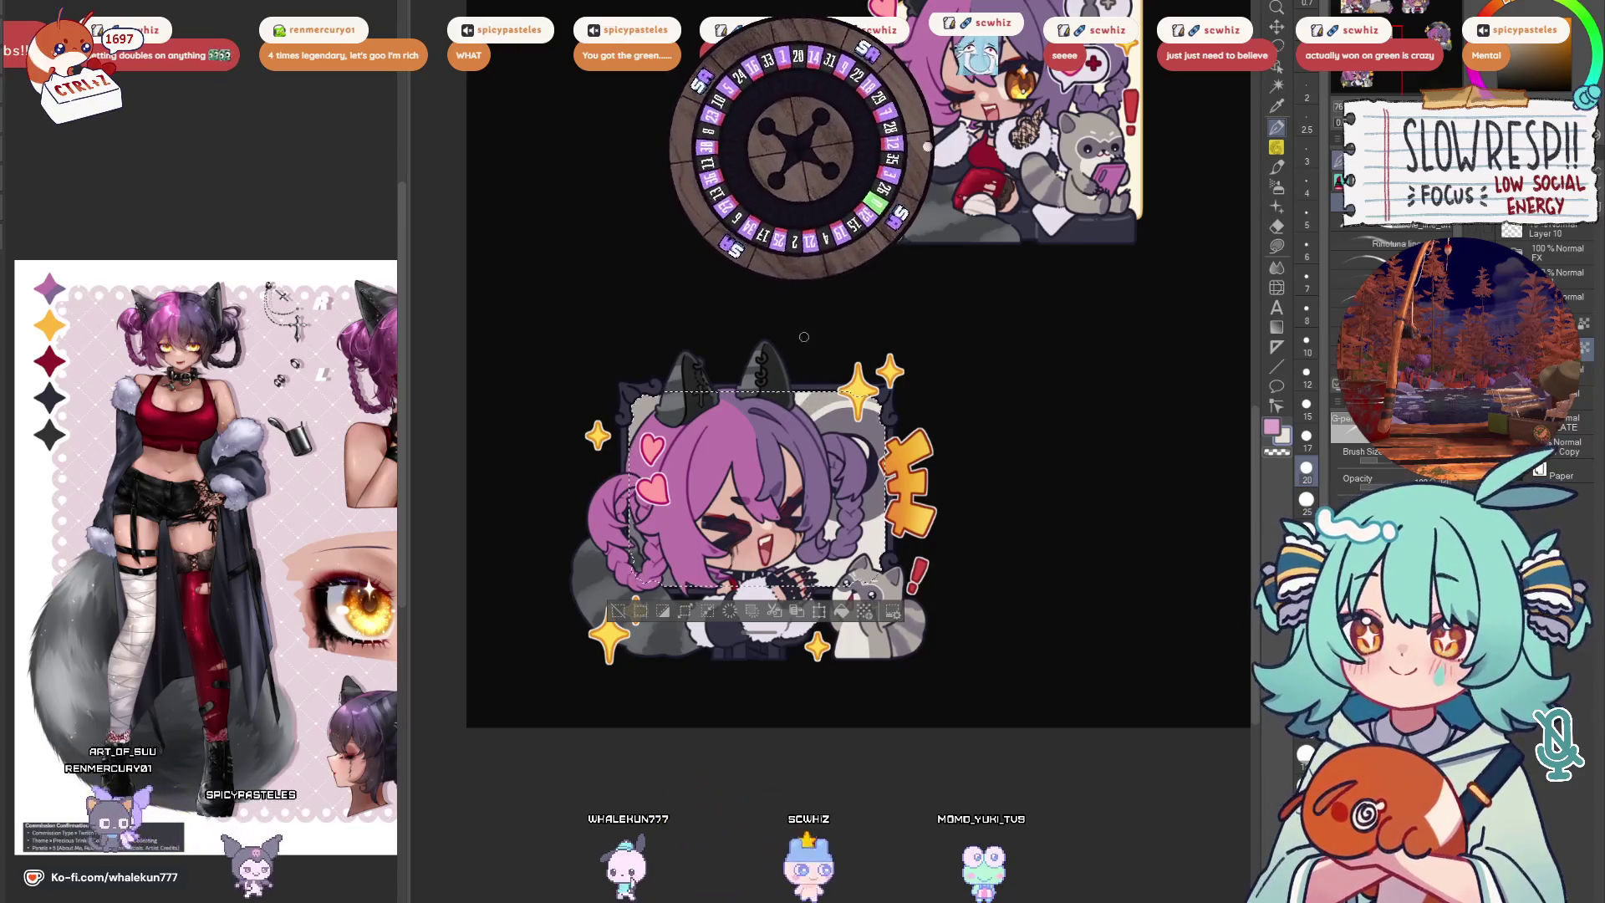
{"action": "scroll", "coordinate": [891, 532], "scroll_direction": "down", "scroll_amount": 3}
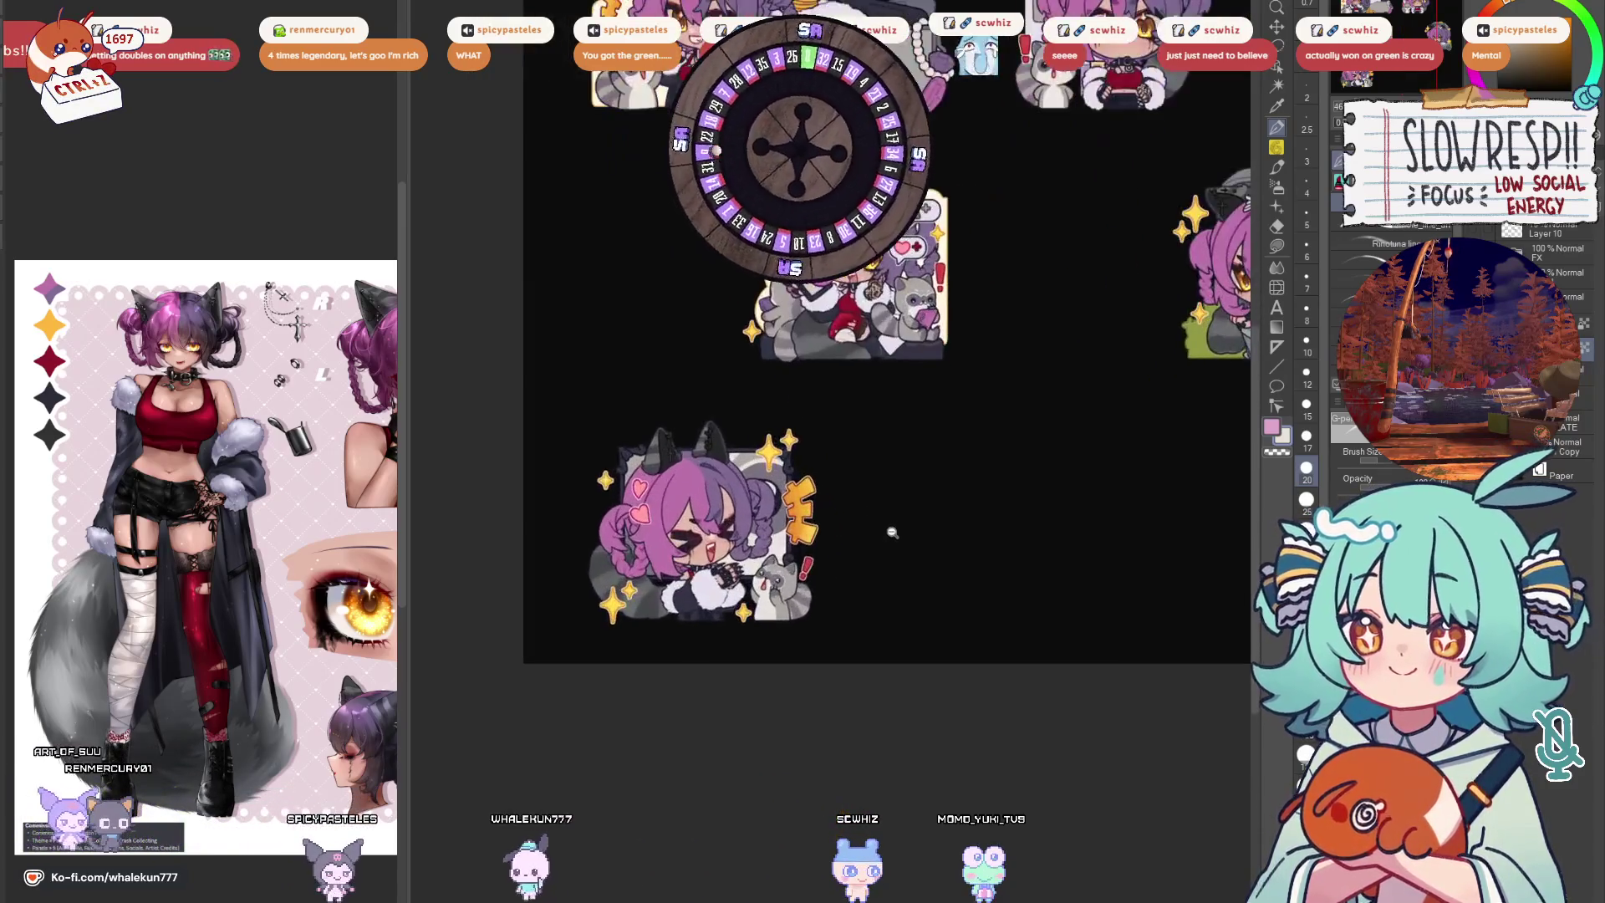
{"action": "scroll", "coordinate": [891, 533], "scroll_direction": "up", "scroll_amount": 2}
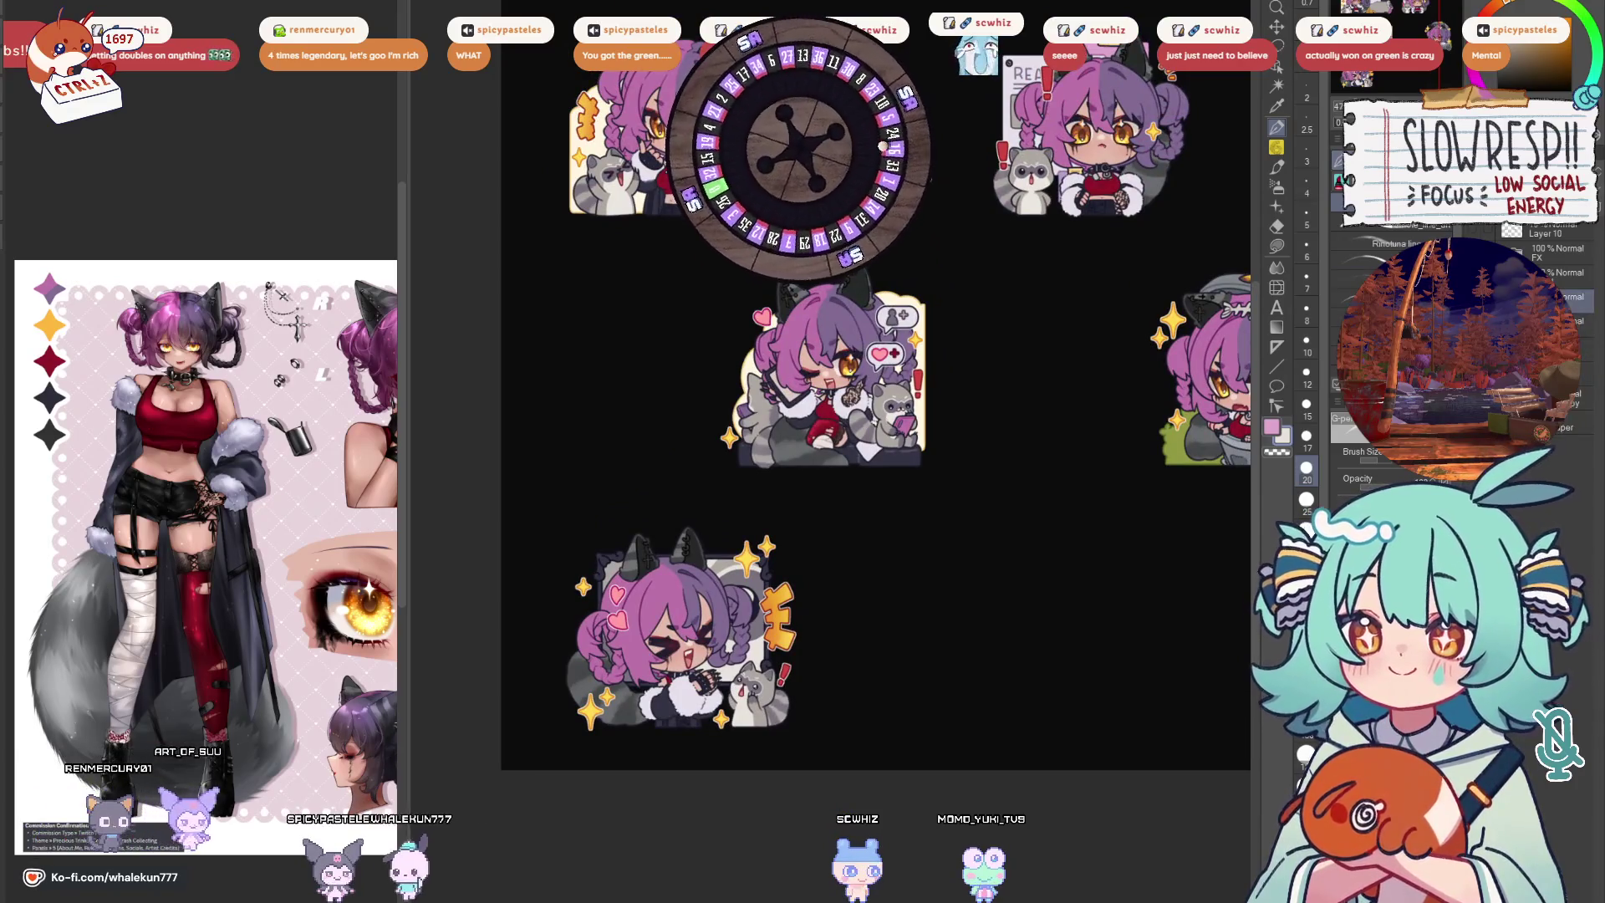
{"action": "scroll", "coordinate": [1046, 210], "scroll_direction": "up", "scroll_amount": 2}
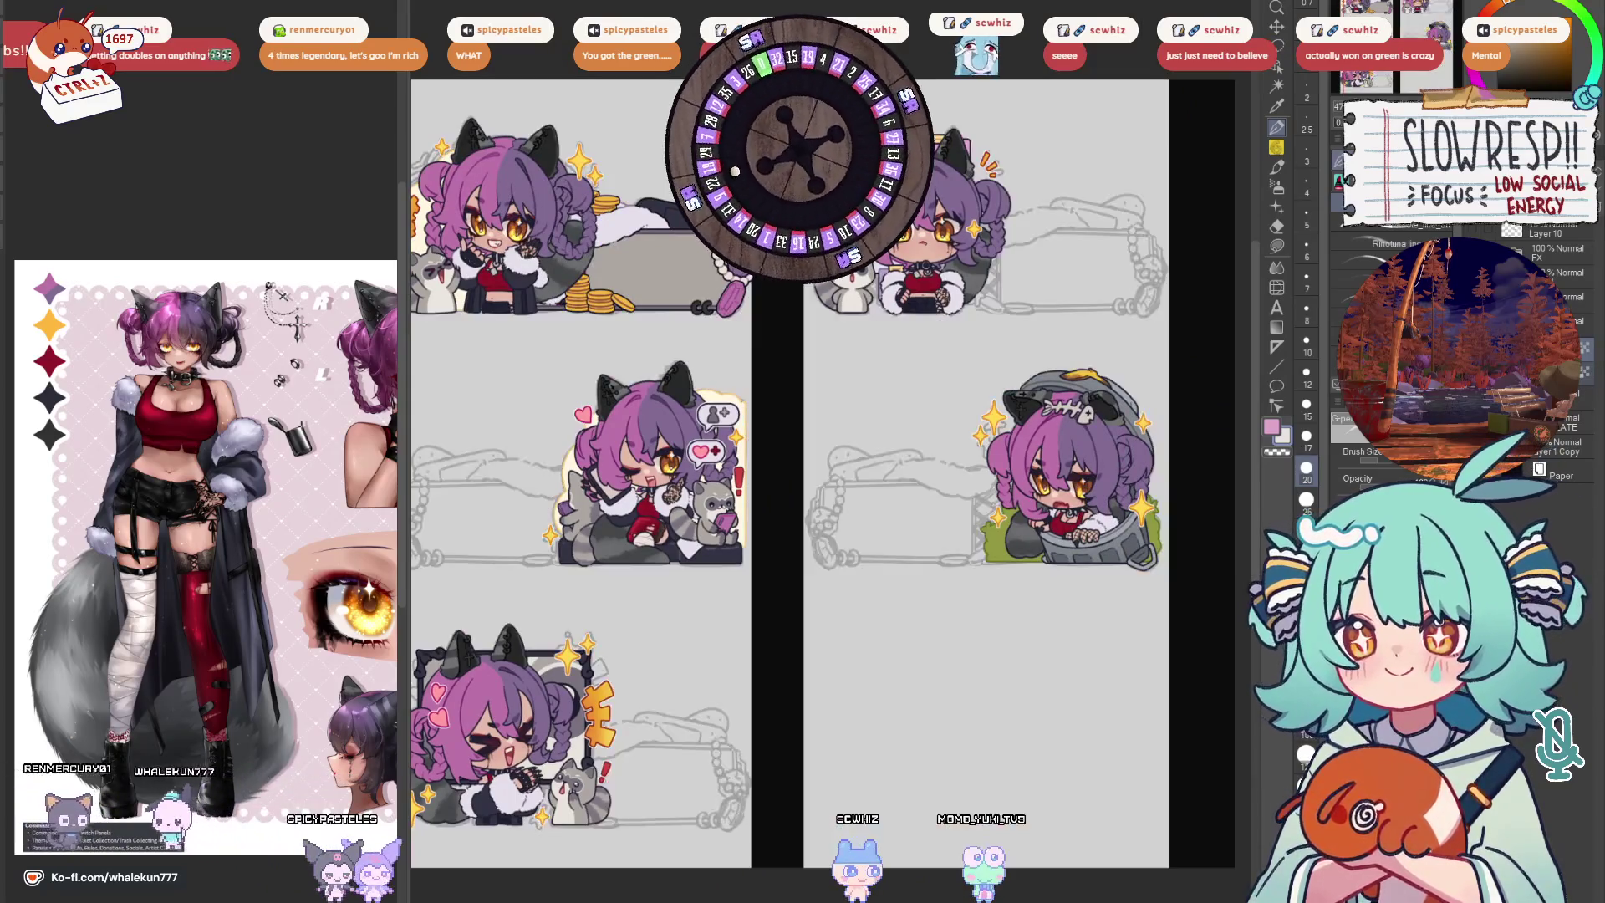
{"action": "scroll", "coordinate": [1118, 553], "scroll_direction": "up", "scroll_amount": 1}
{"action": "left_click_drag", "start_coordinate": [711, 335], "coordinate": [1128, 334]}
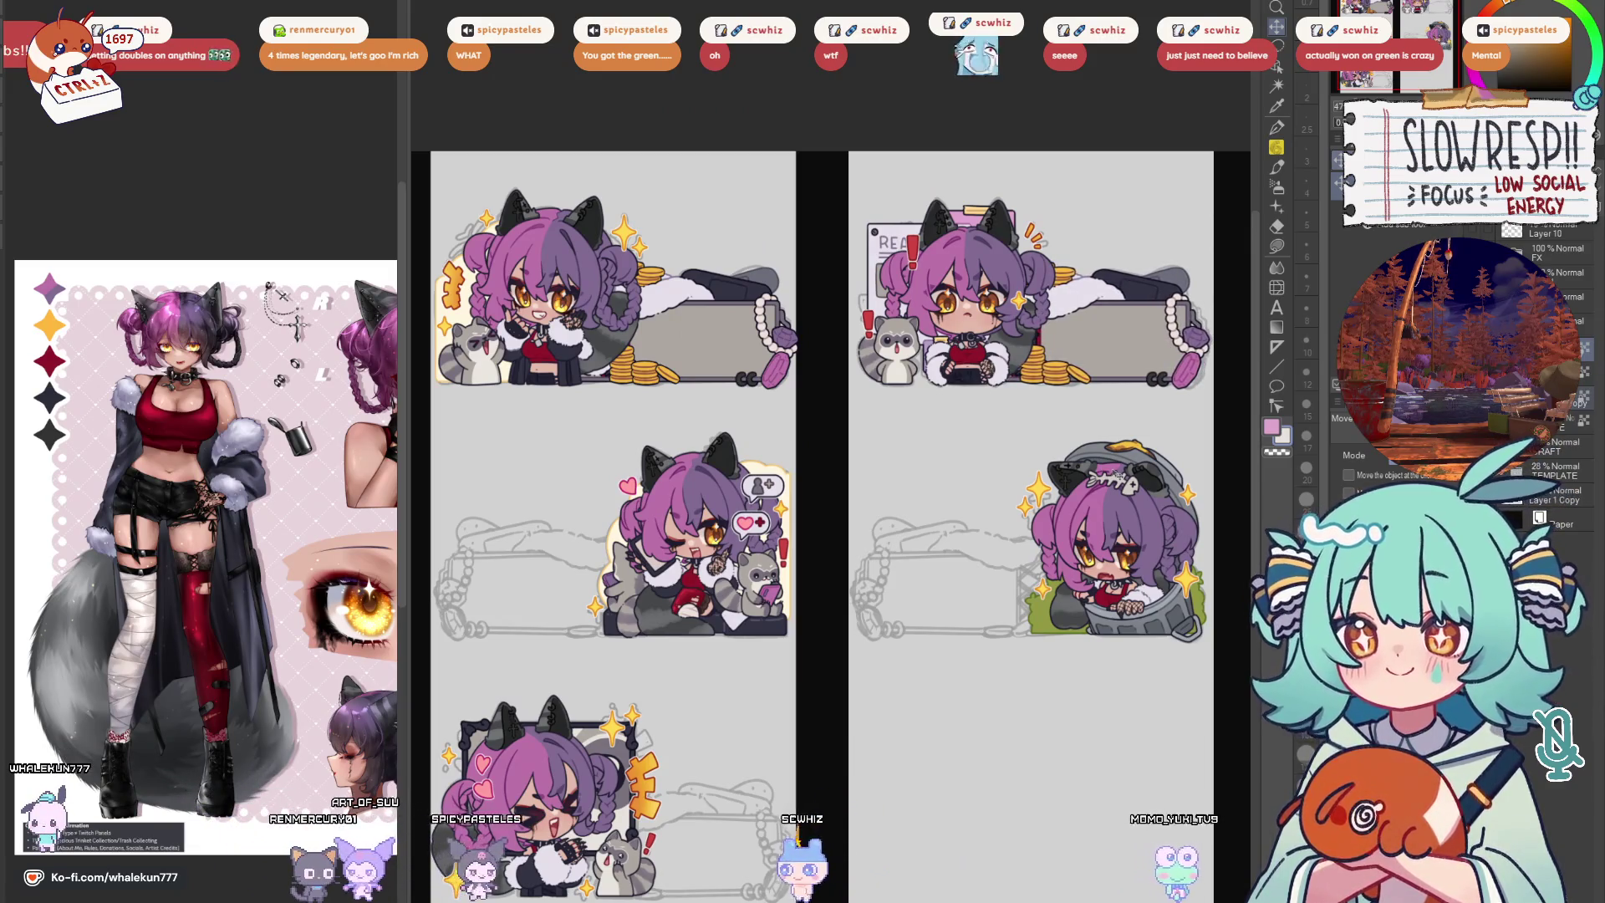
Undo the top-right paste and bring back the panel text labels
{"action": "key", "text": "ctrl+z"}
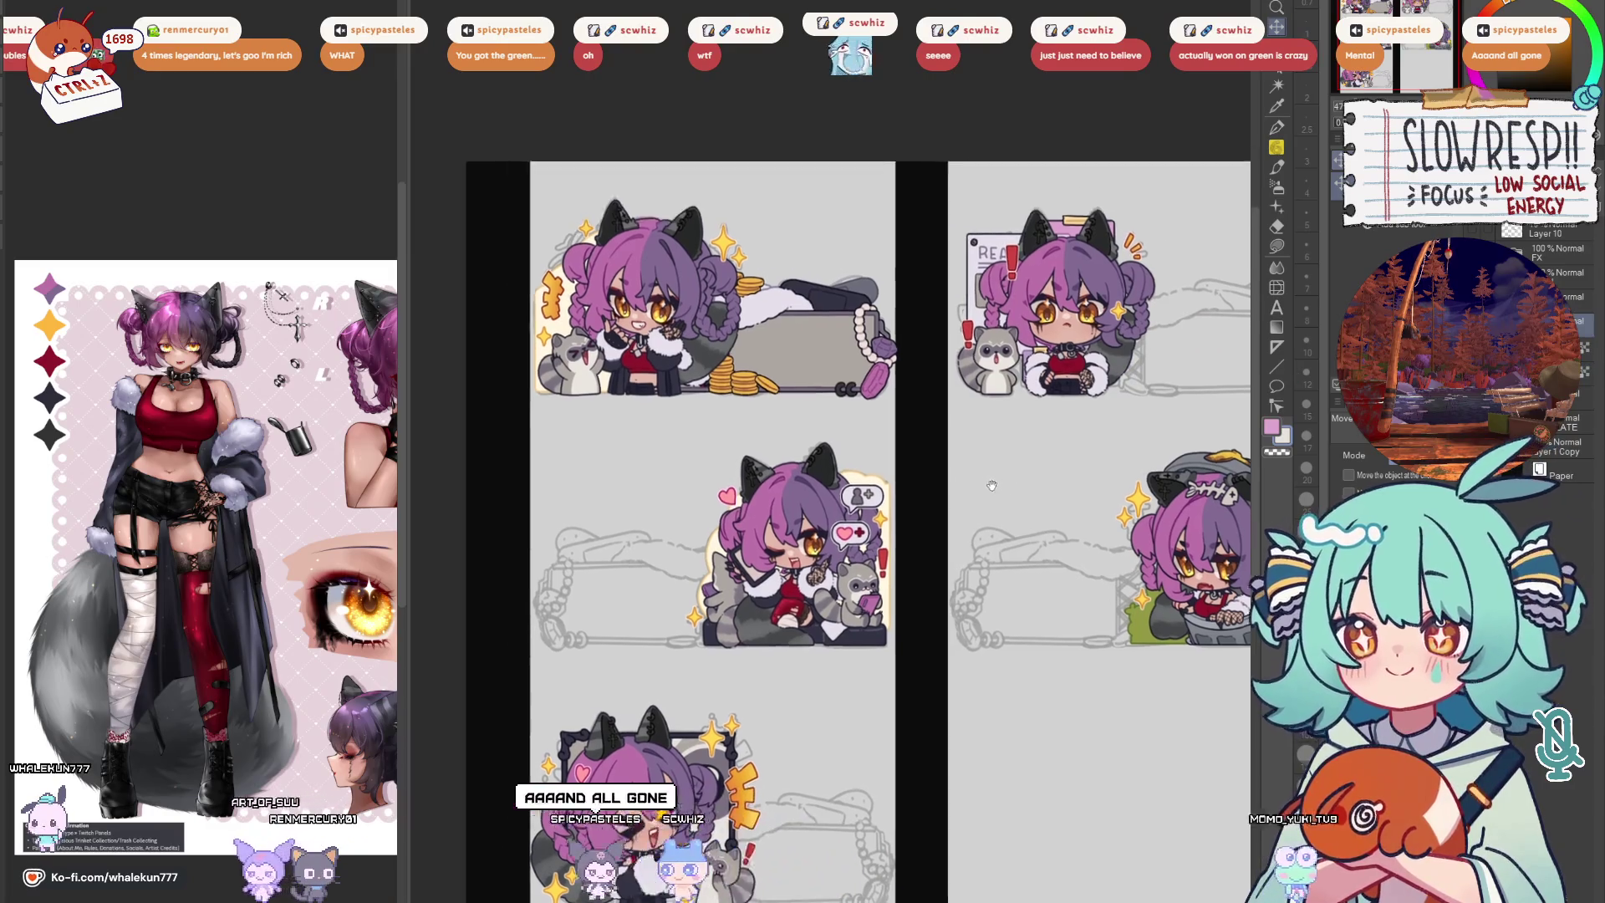
{"action": "left_click_drag", "start_coordinate": [767, 385], "coordinate": [915, 394]}
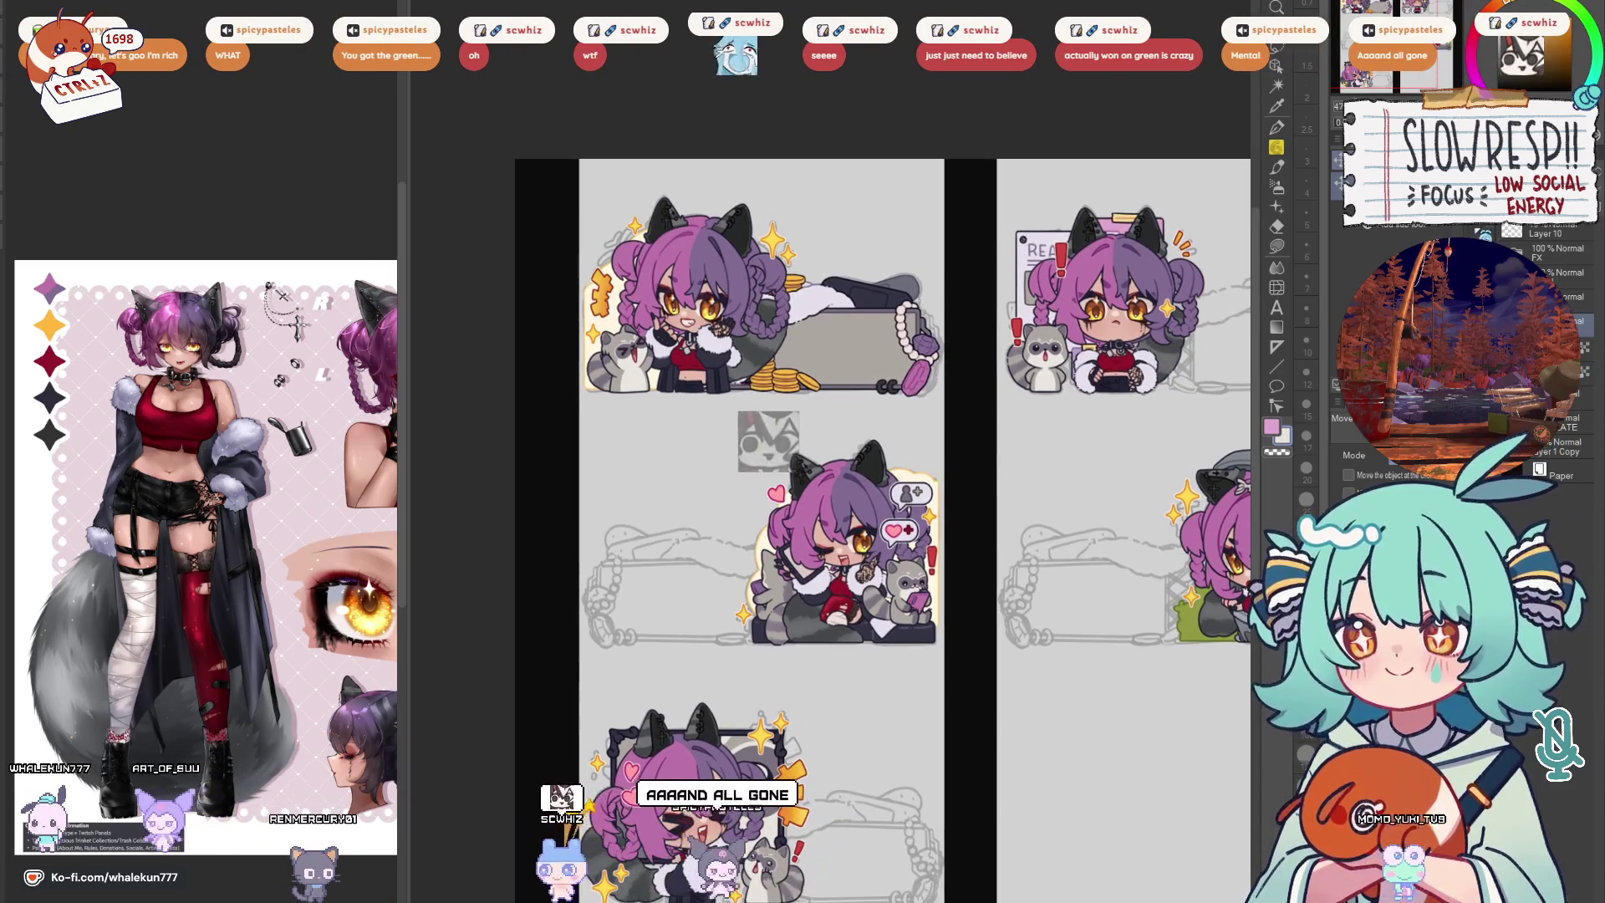
{"action": "key", "text": "ctrl+z"}
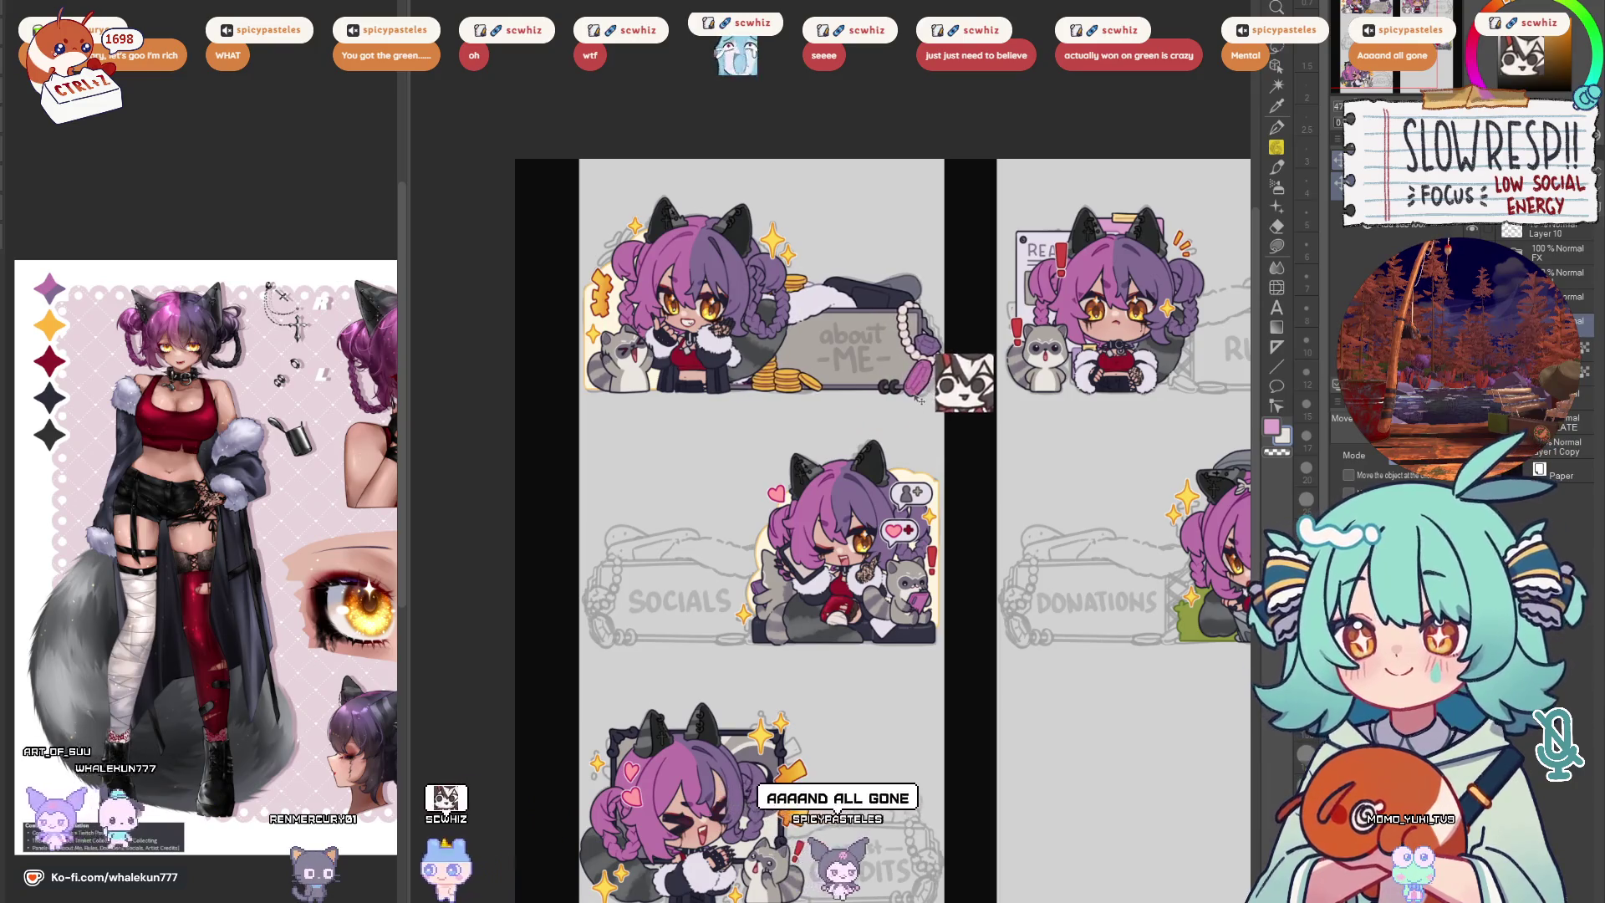
{"action": "mouse_move", "coordinate": [947, 429]}
{"action": "left_mouse_down"}
{"action": "mouse_move", "coordinate": [755, 530]}
{"action": "mouse_move", "coordinate": [675, 504]}
{"action": "left_mouse_up"}
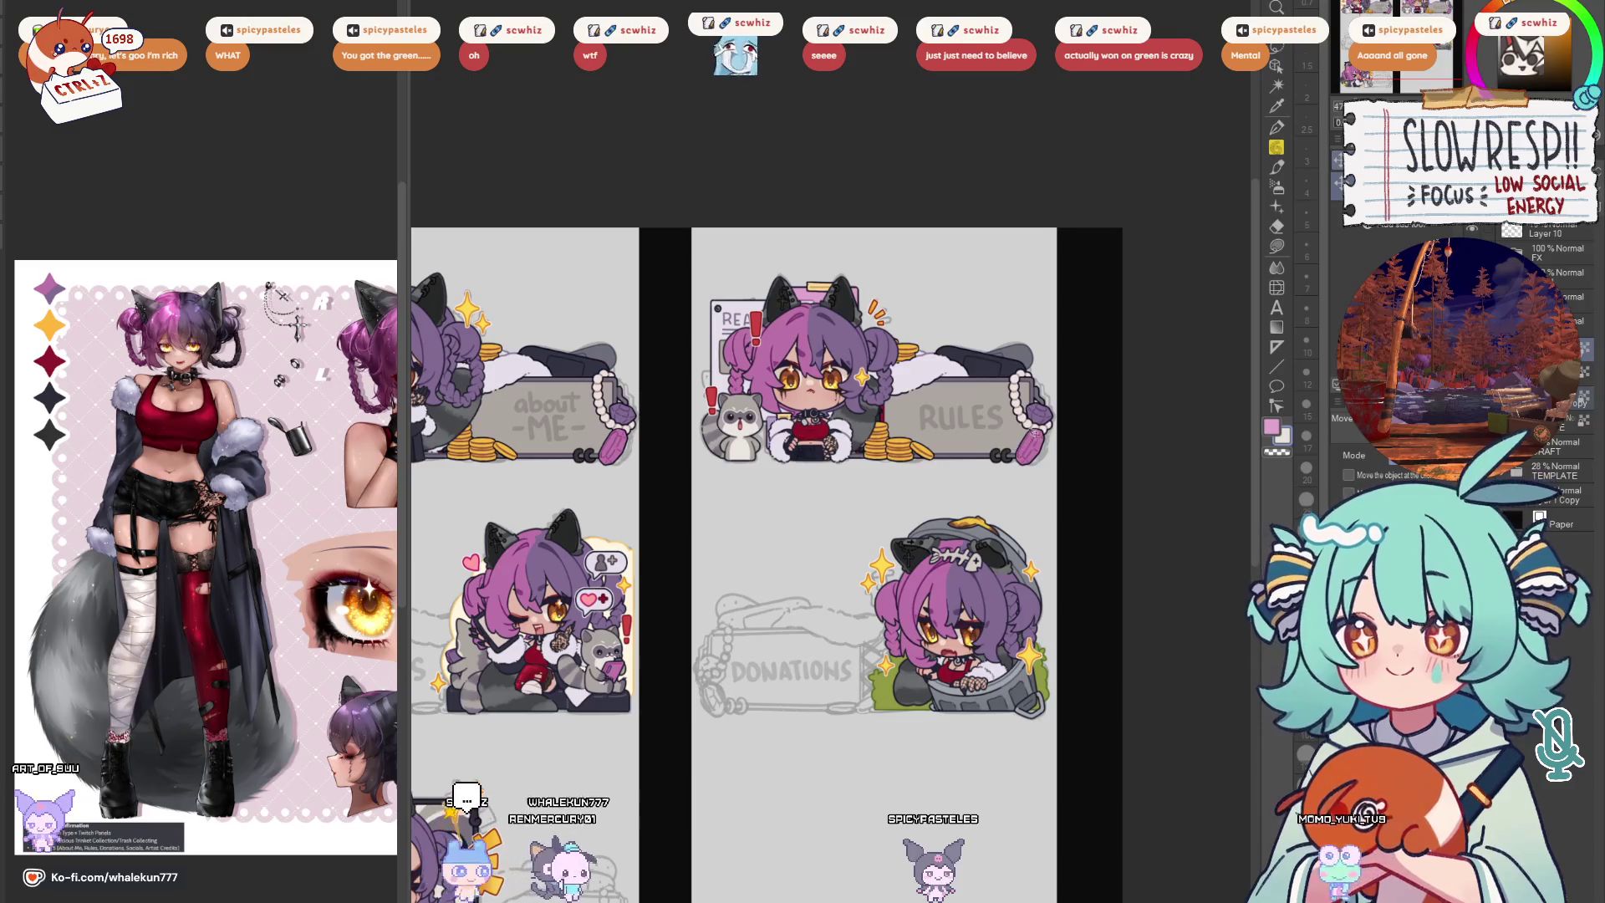
{"action": "scroll", "coordinate": [1034, 484], "scroll_direction": "up", "scroll_amount": 5}
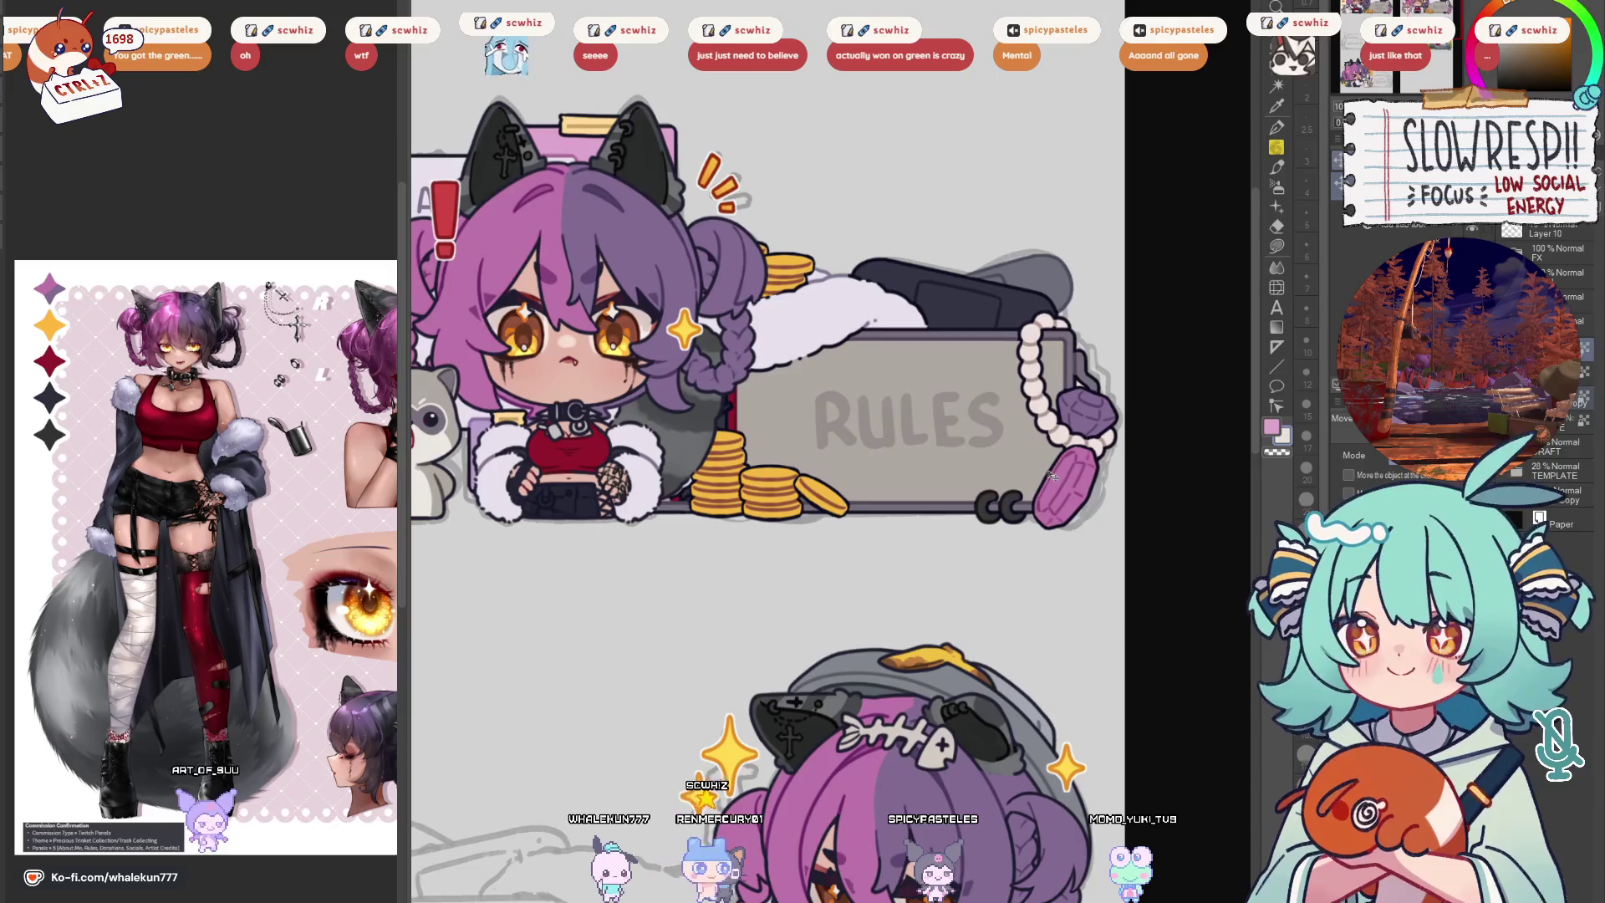
{"action": "scroll", "coordinate": [1052, 475], "scroll_direction": "down", "scroll_amount": 5}
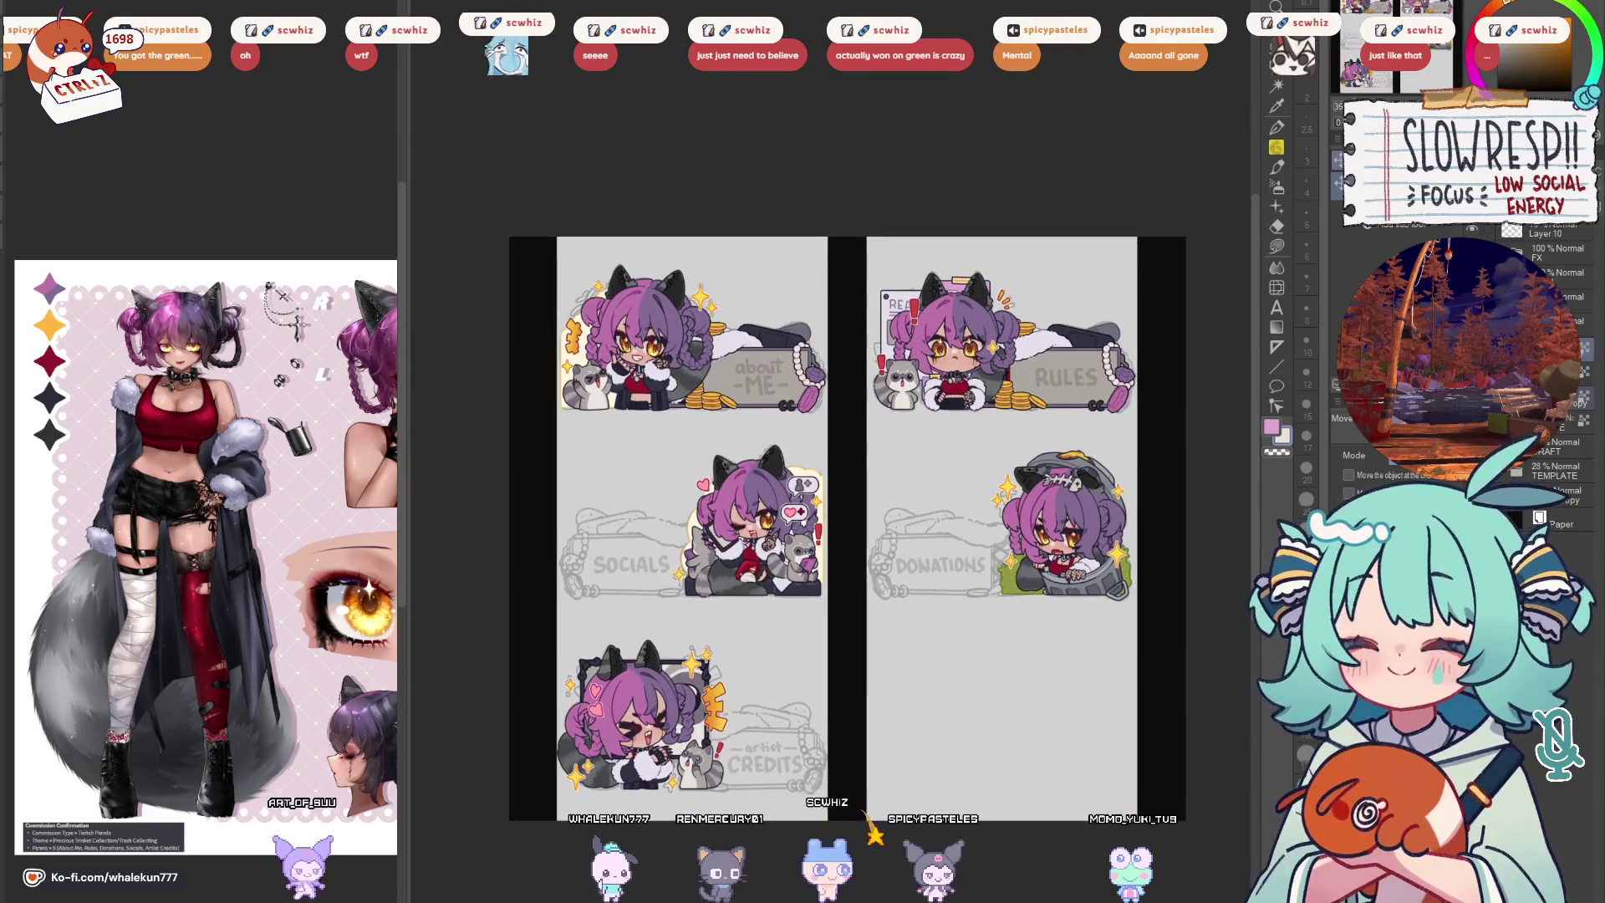
Copy the banner box down into the Credits panel
{"action": "left_click_drag", "start_coordinate": [817, 447], "coordinate": [808, 813]}
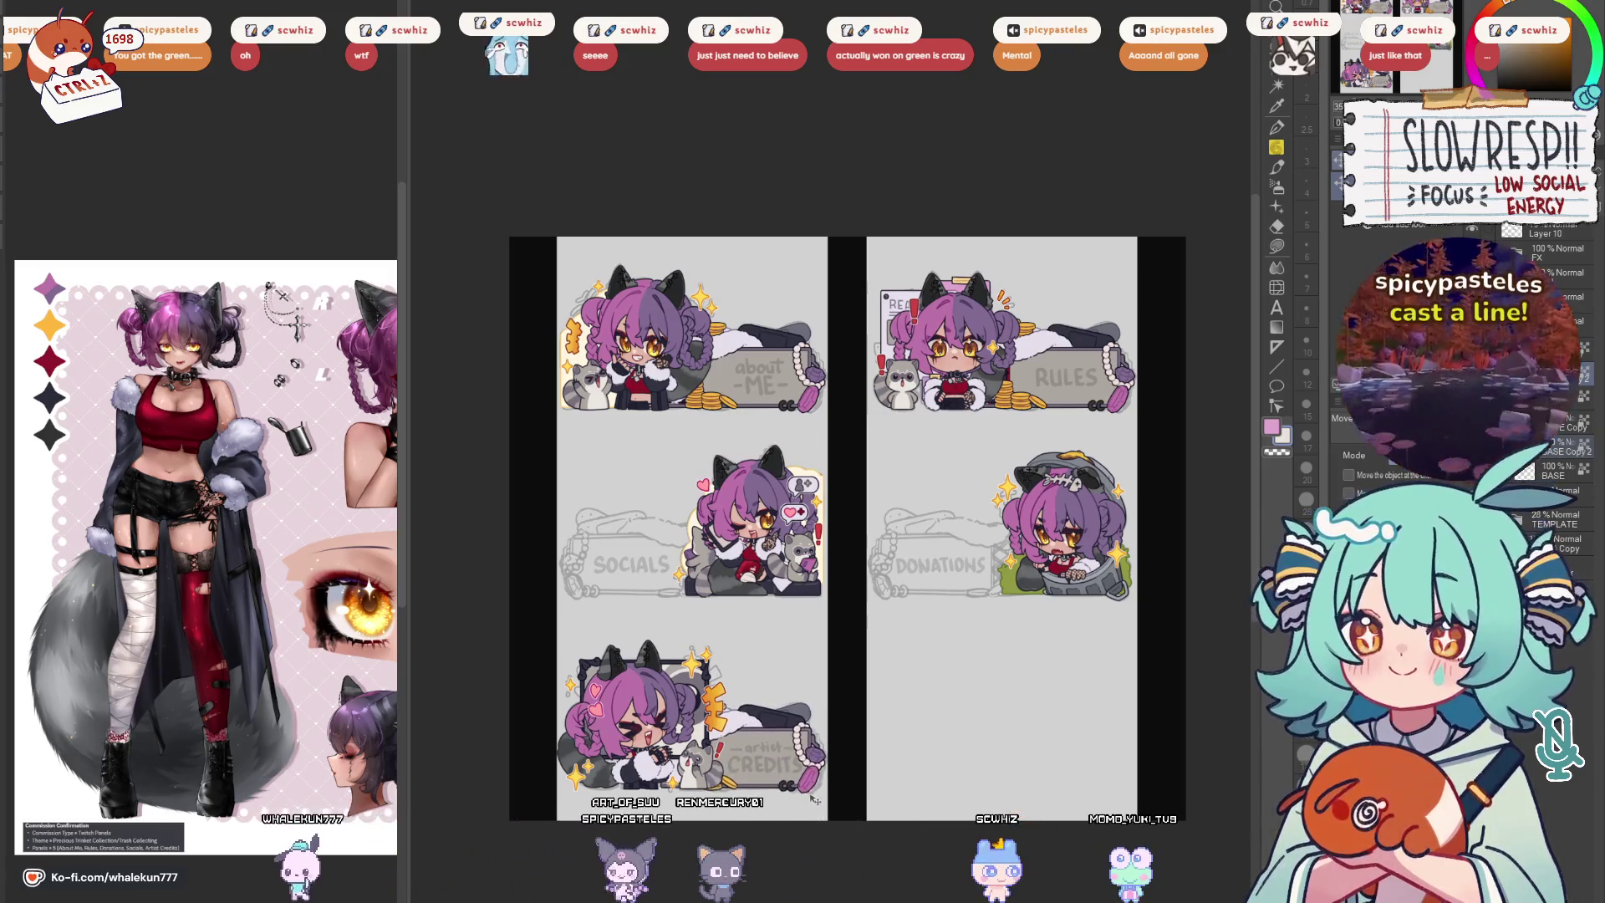
{"action": "scroll", "coordinate": [753, 637], "scroll_direction": "up", "scroll_amount": 2}
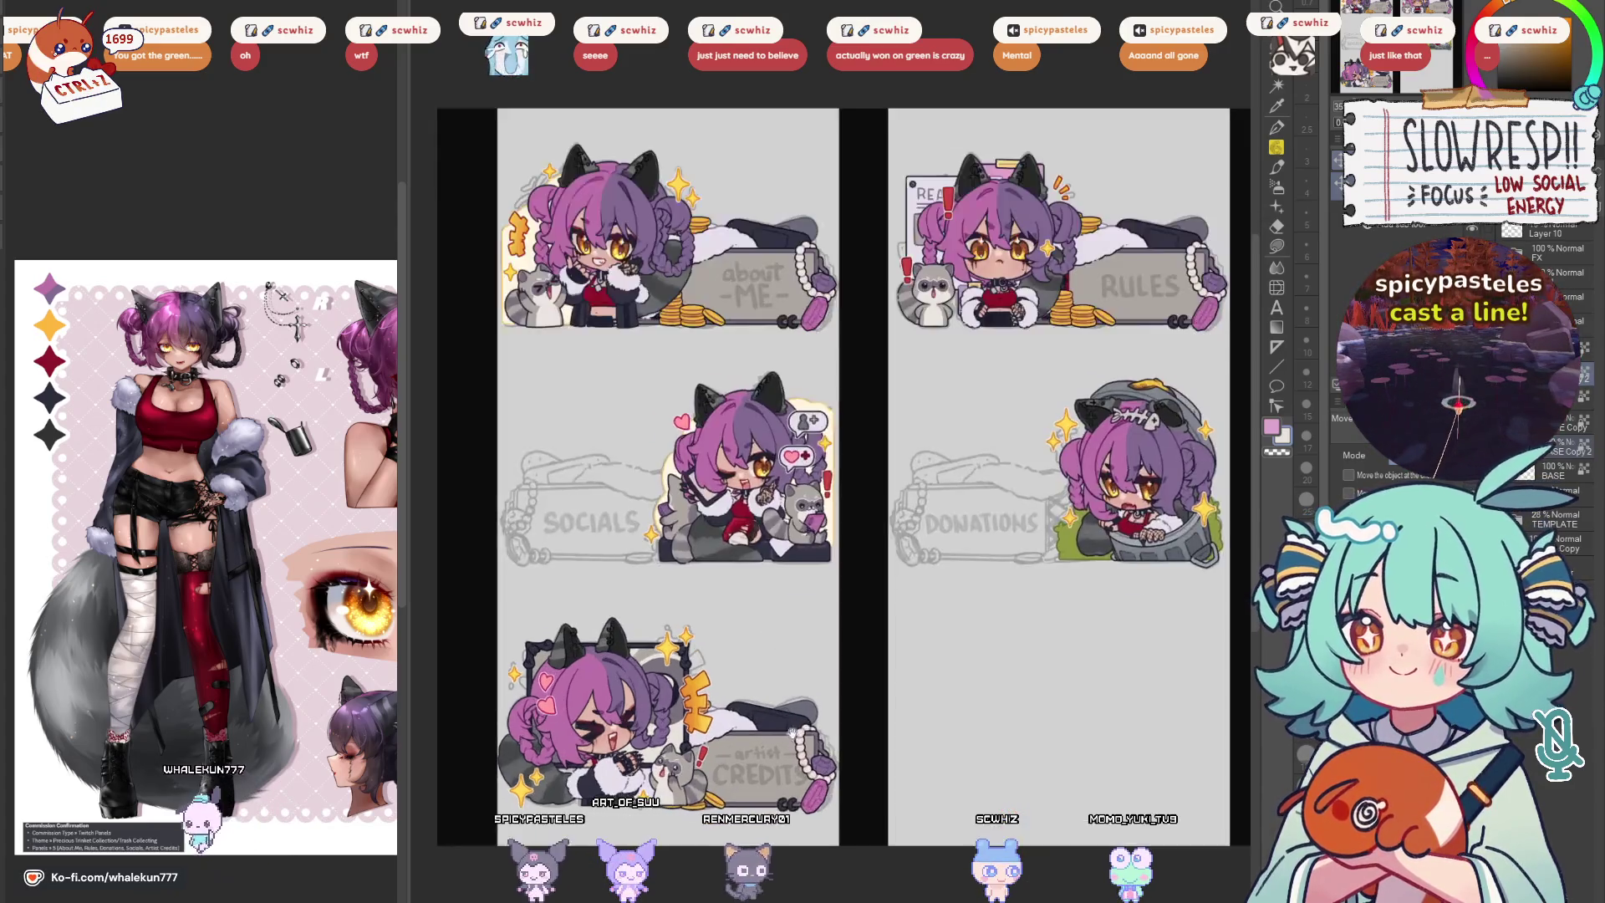
{"action": "scroll", "coordinate": [753, 637], "scroll_direction": "down", "scroll_amount": 3}
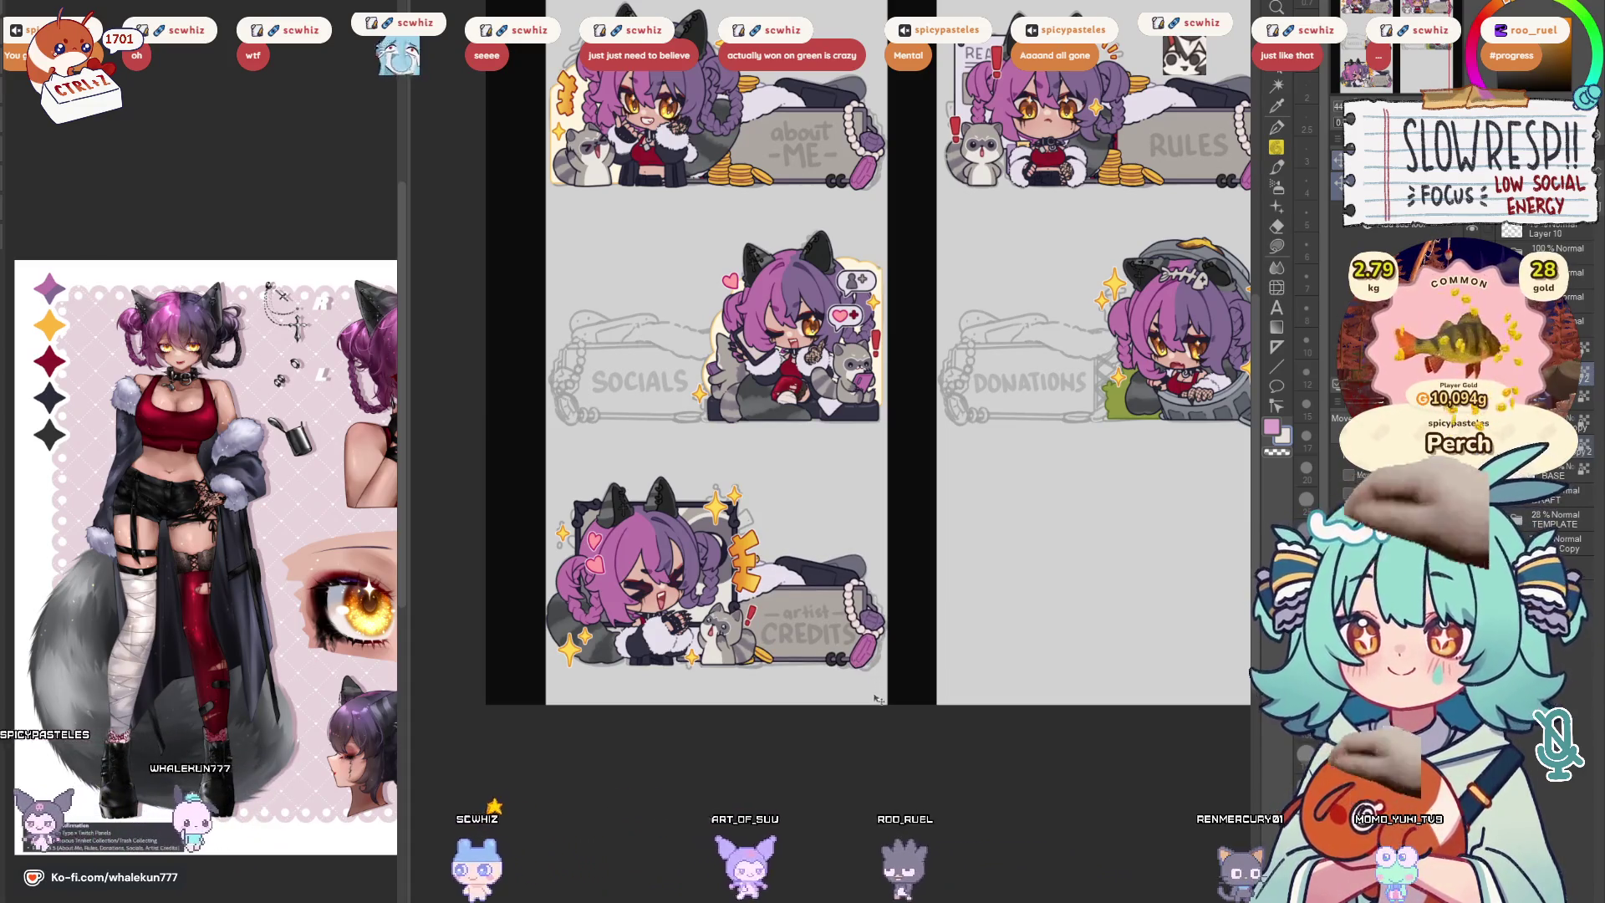
Copy banner boxes into the Socials and Donations panels and flip them with a transform
{"action": "left_click_drag", "start_coordinate": [877, 699], "coordinate": [794, 744]}
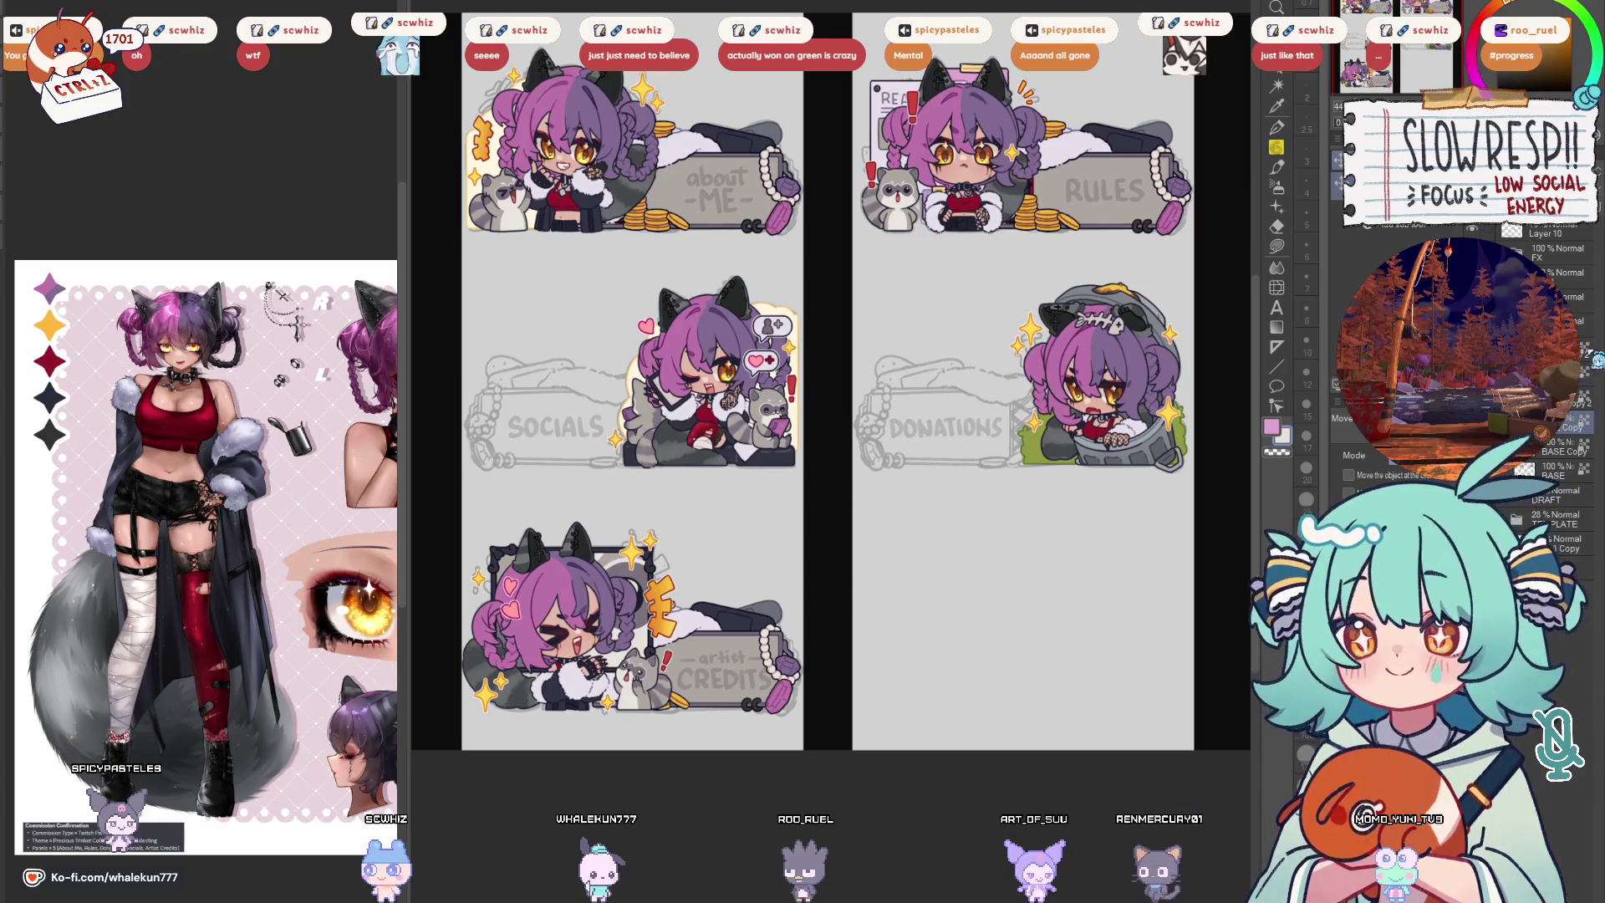
{"action": "scroll", "coordinate": [1555, 485], "scroll_direction": "down", "scroll_amount": 2}
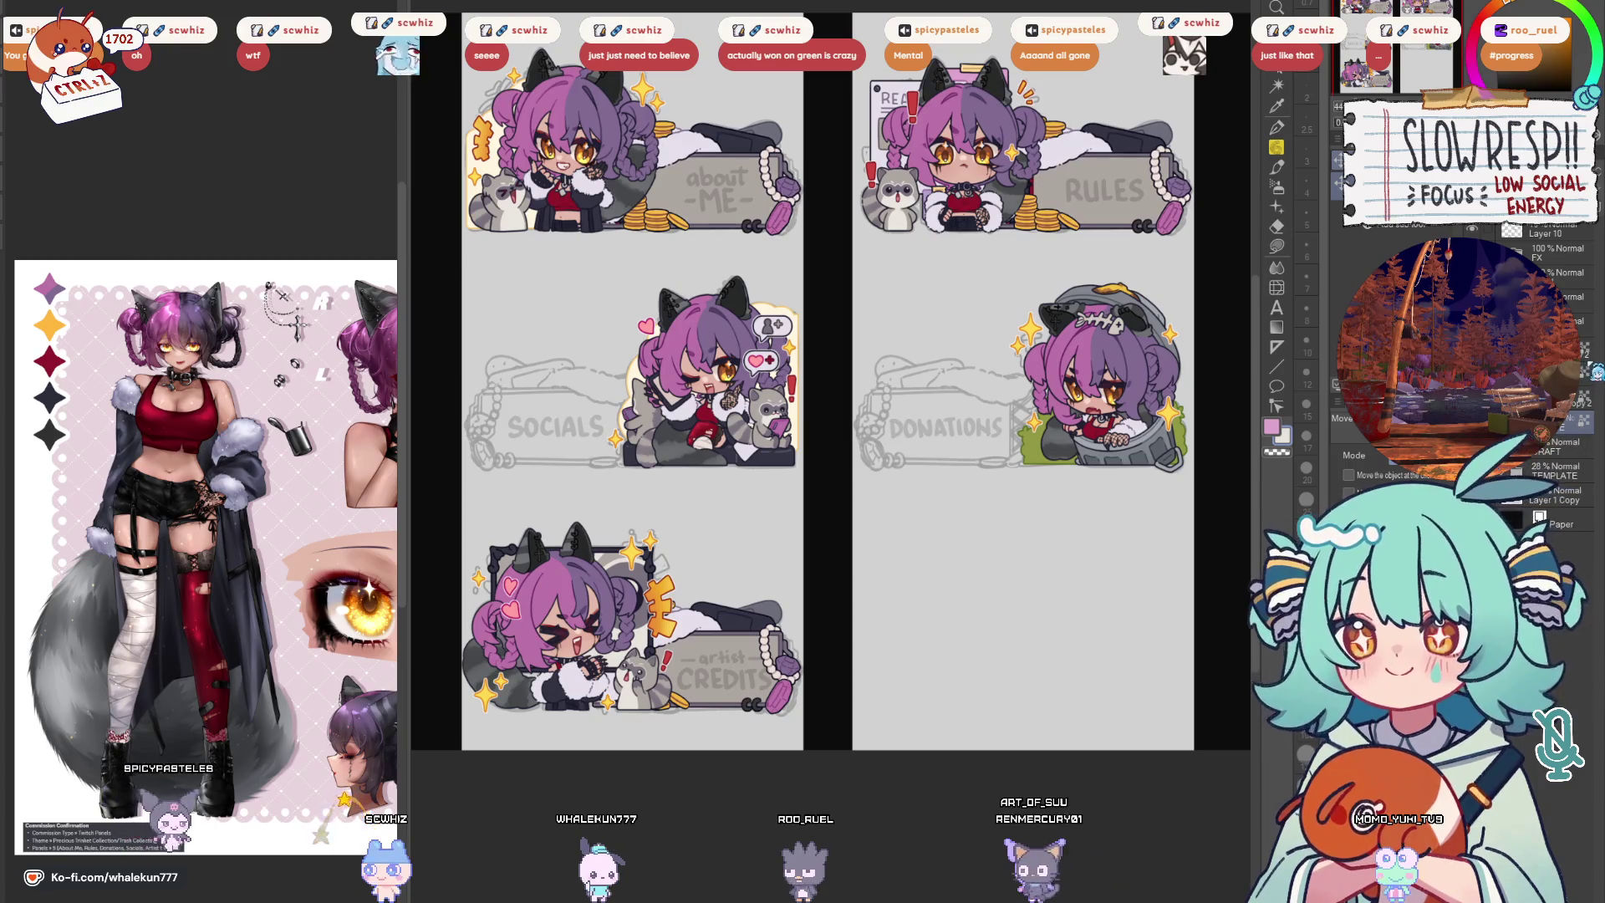
{"action": "left_click_drag", "start_coordinate": [910, 619], "coordinate": [987, 628]}
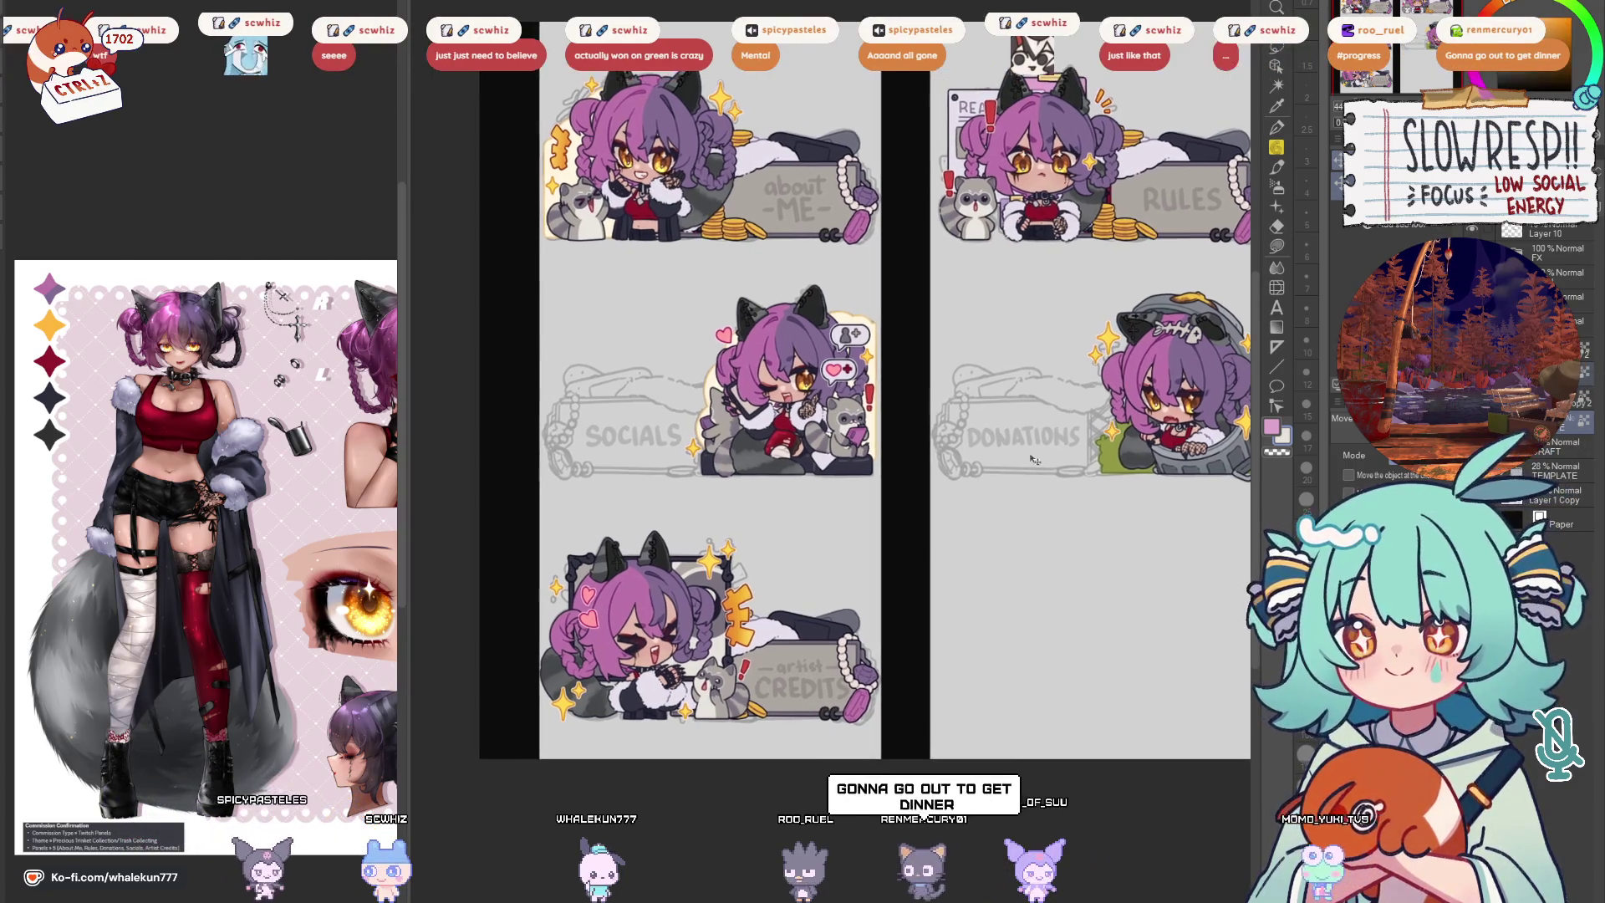
{"action": "key", "text": "ctrl+t"}
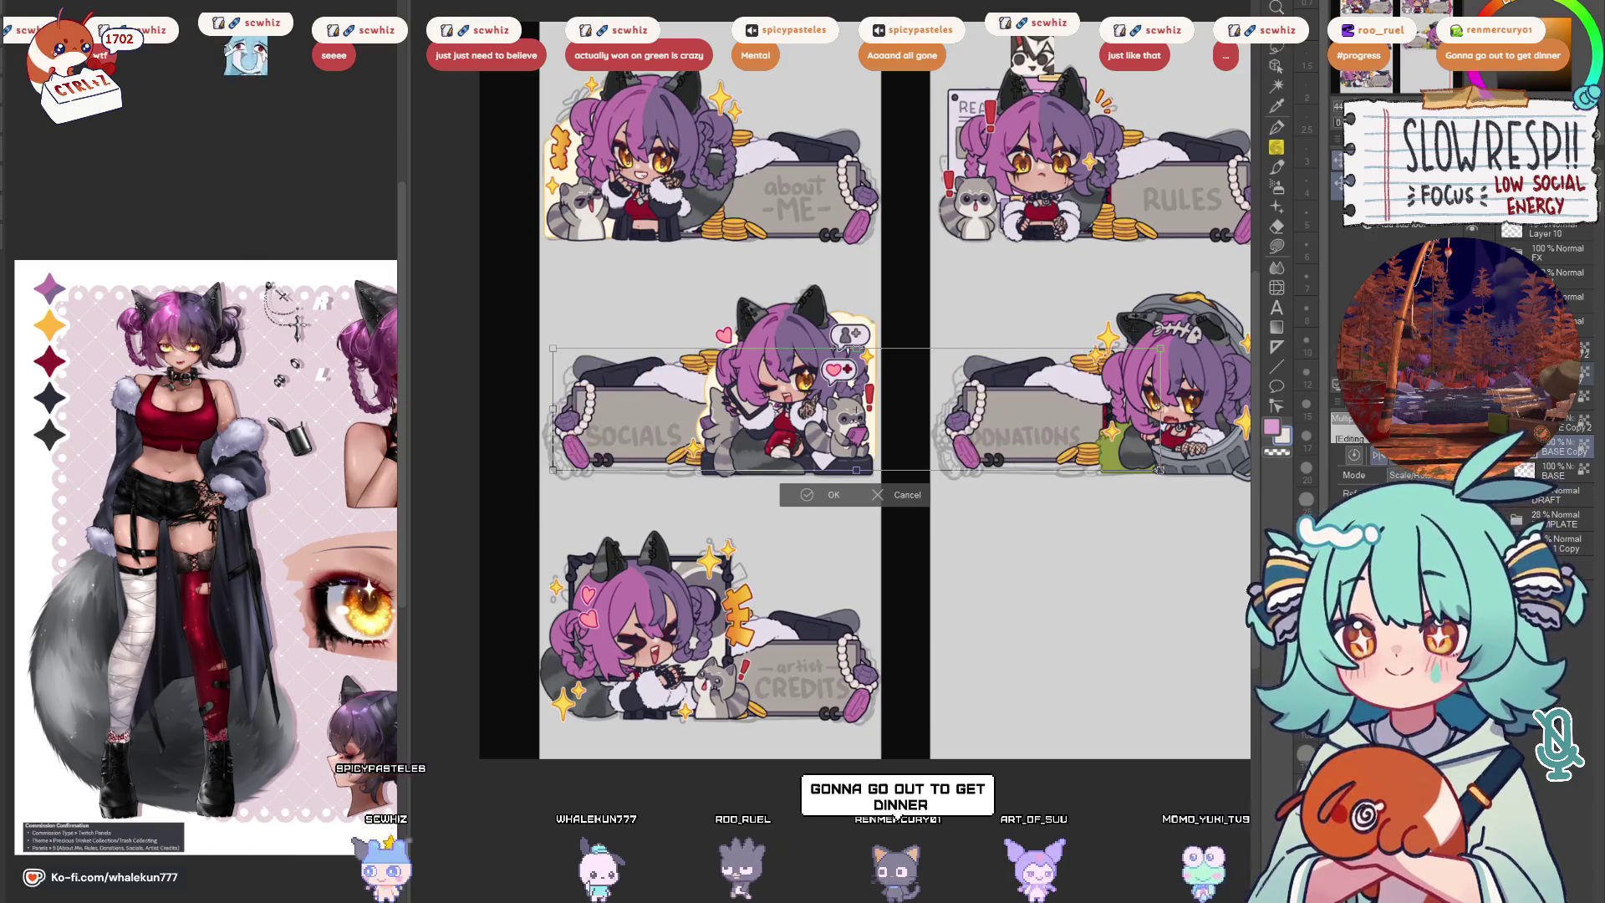
{"action": "key", "text": "Return"}
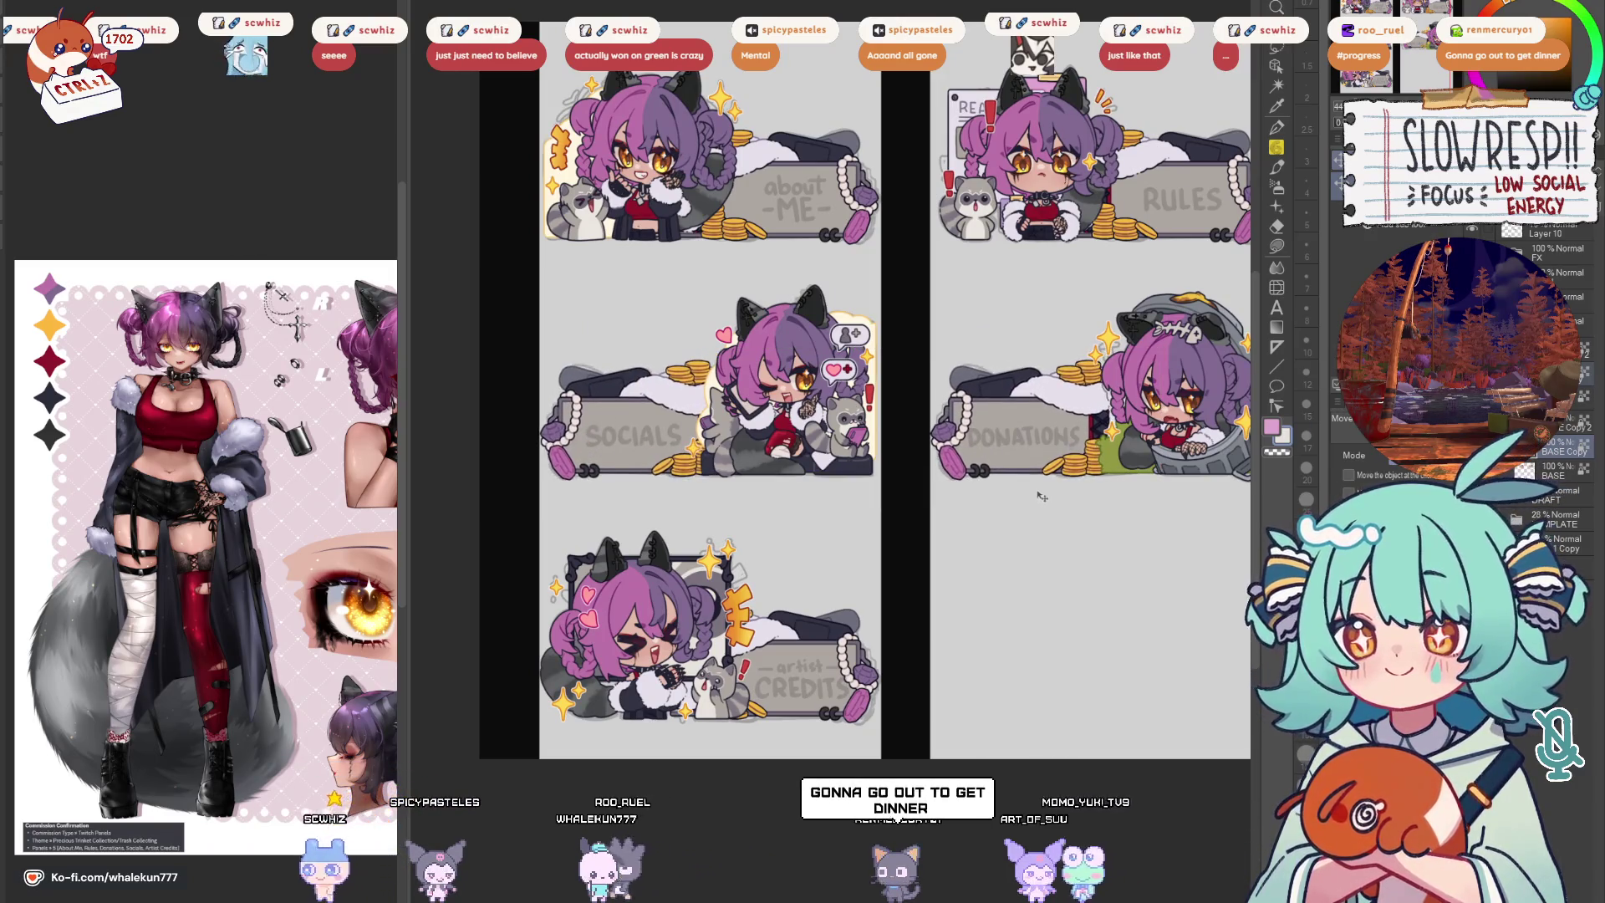